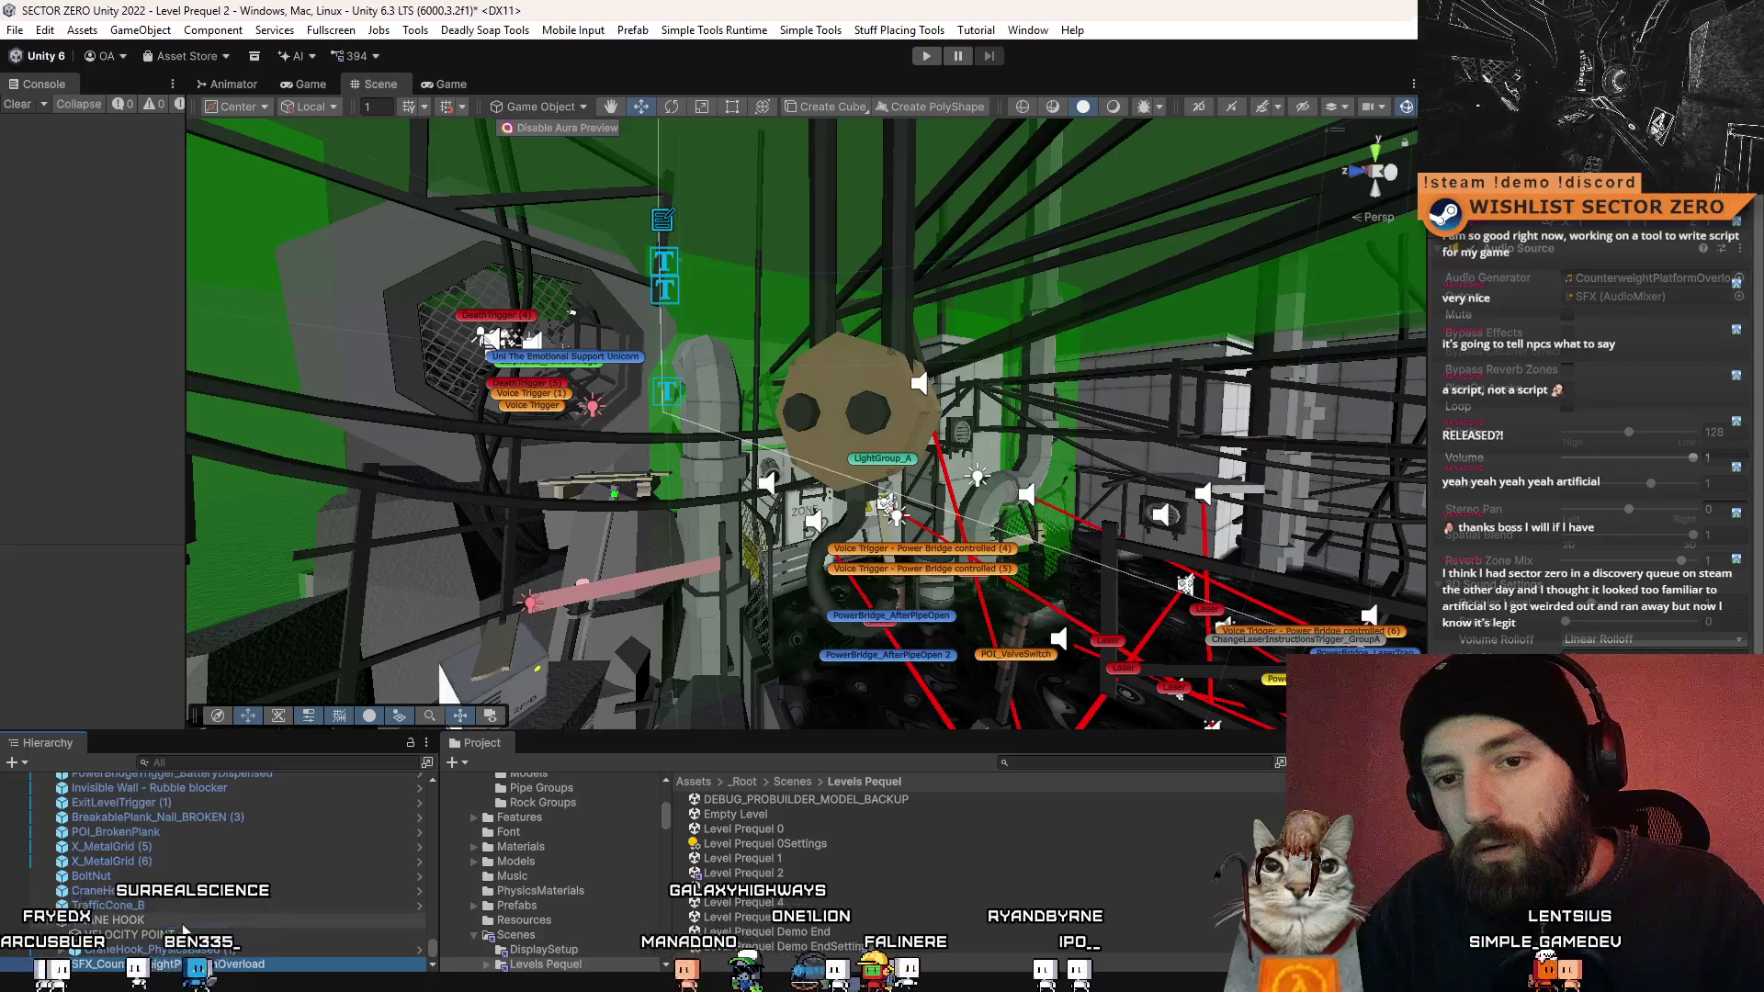
- Select the crane hook physics object and open its AchievementUnlock_WhatsTheHook script in Visual Studio
key(Up)
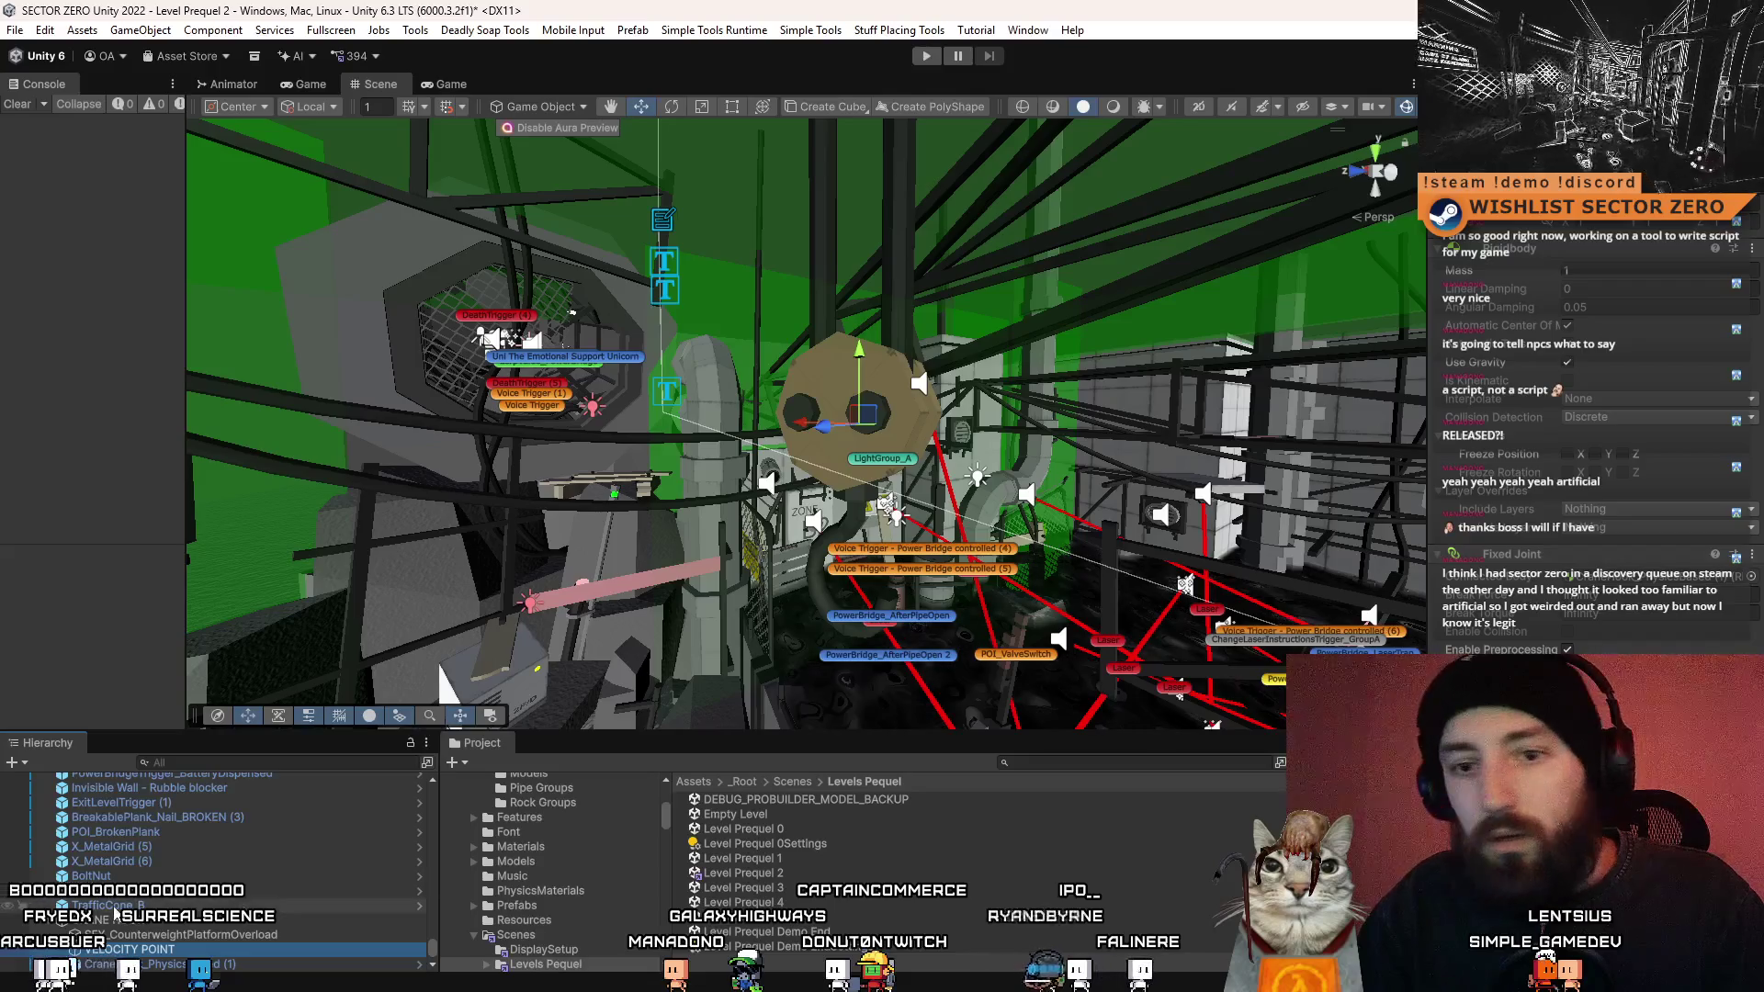
key(Down)
scroll(1549, 501, down, 10)
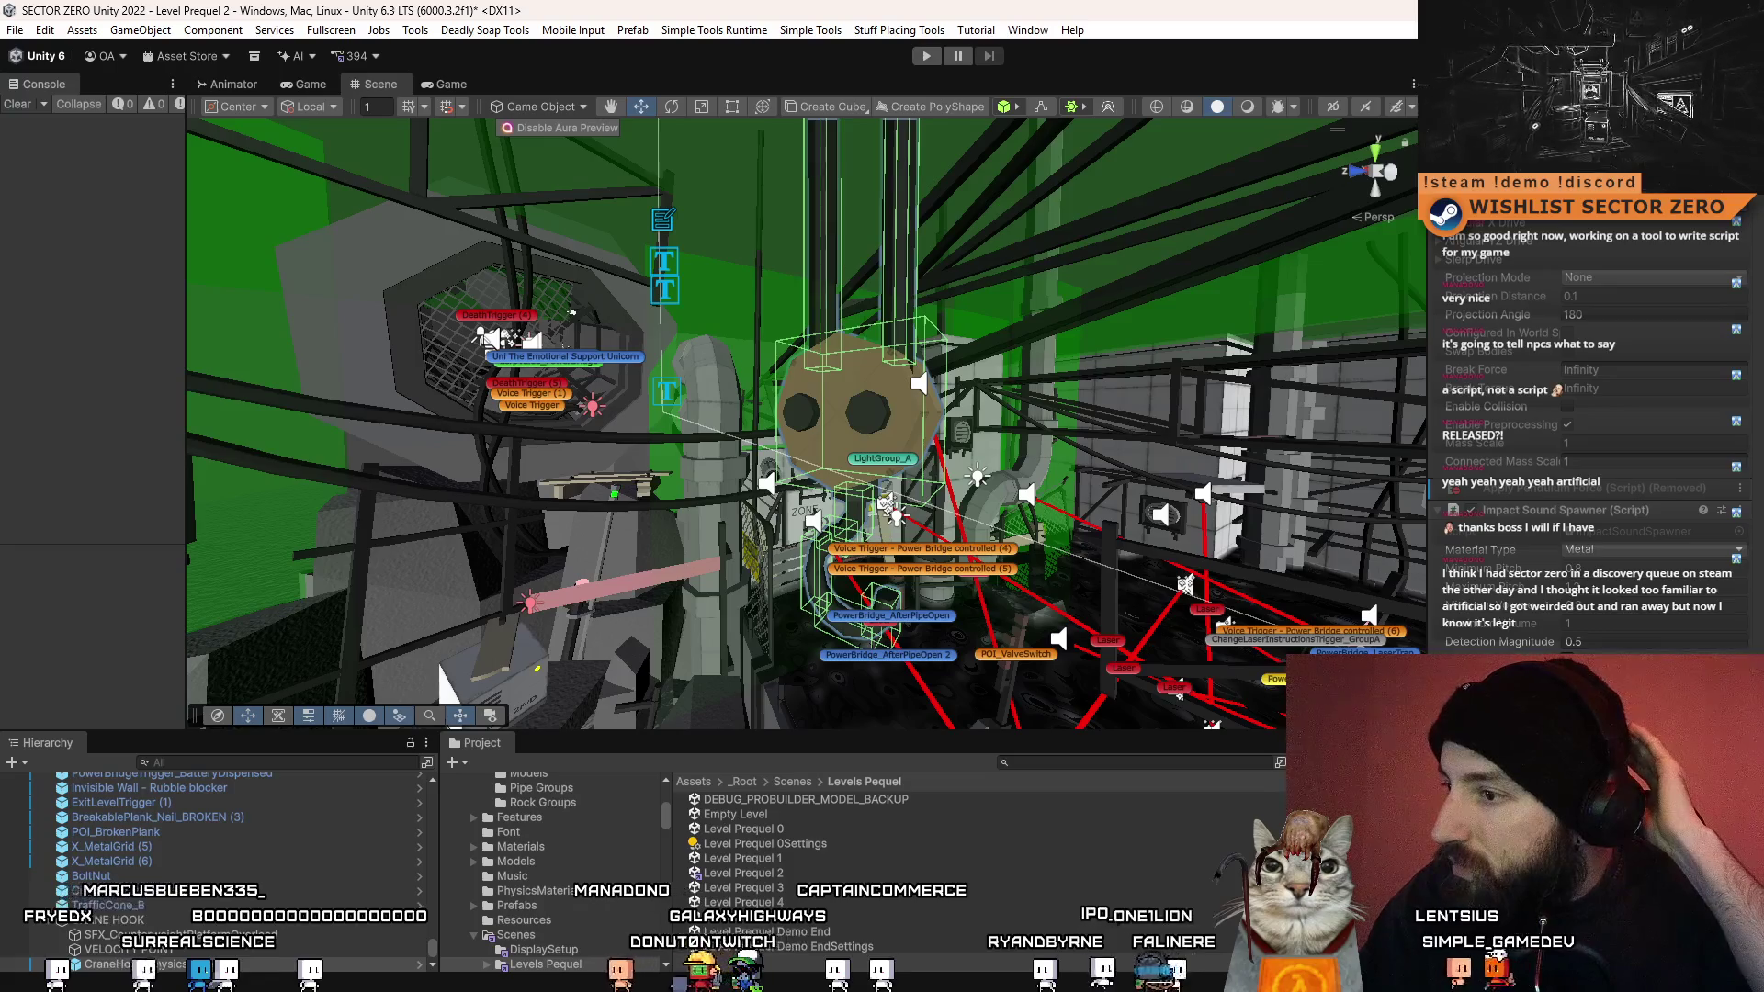
double_click(643, 882)
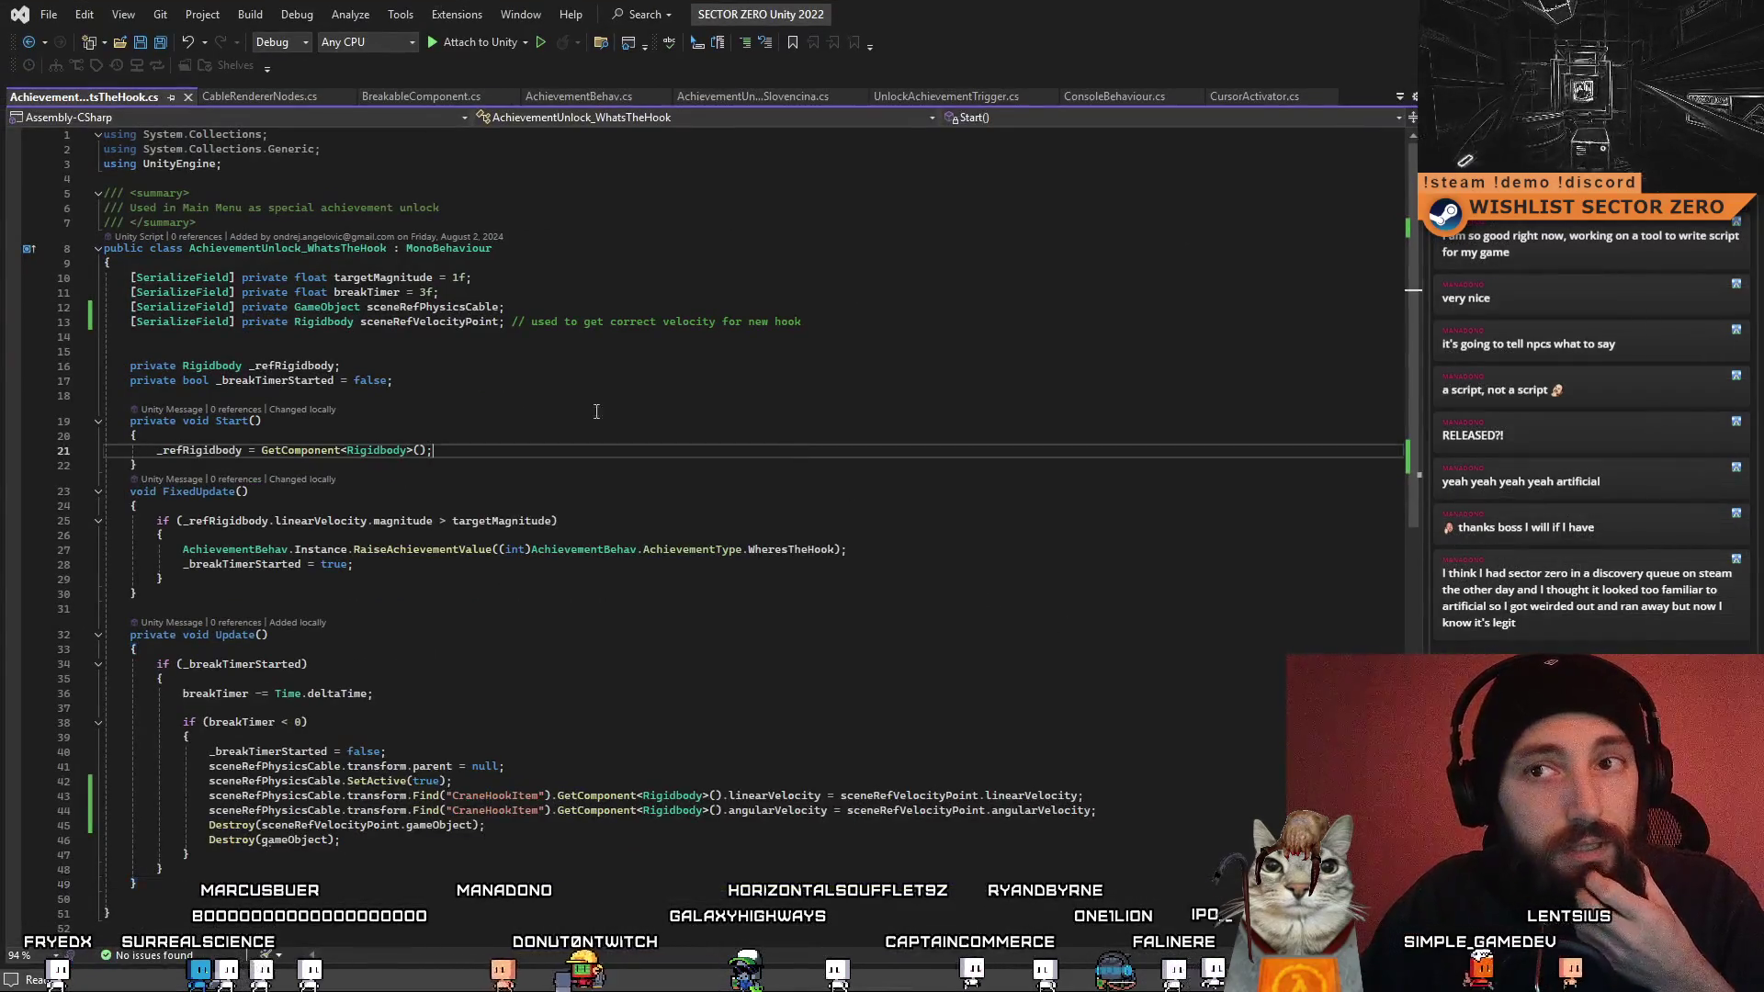
- Duplicate the sceneRefPhysicsCable field onto line 14 and change its type to AudioSource
click(118, 306)
drag(118, 306, 505, 307)
key(ctrl+c)
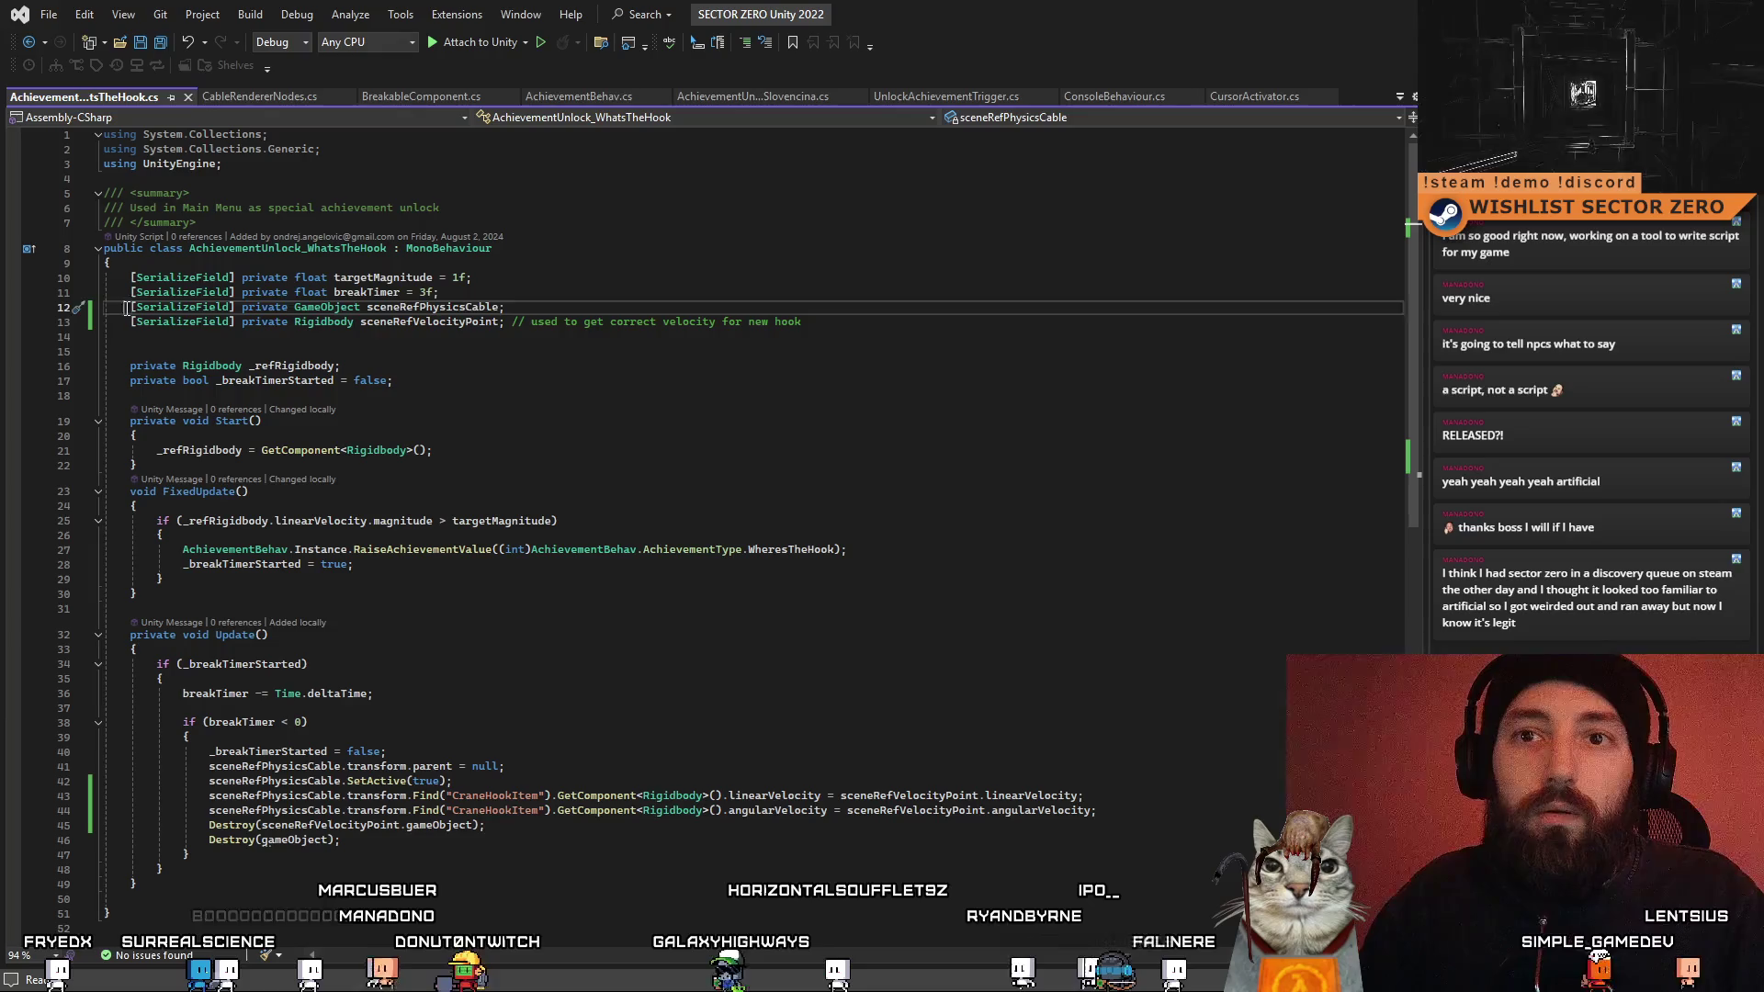
click(745, 311)
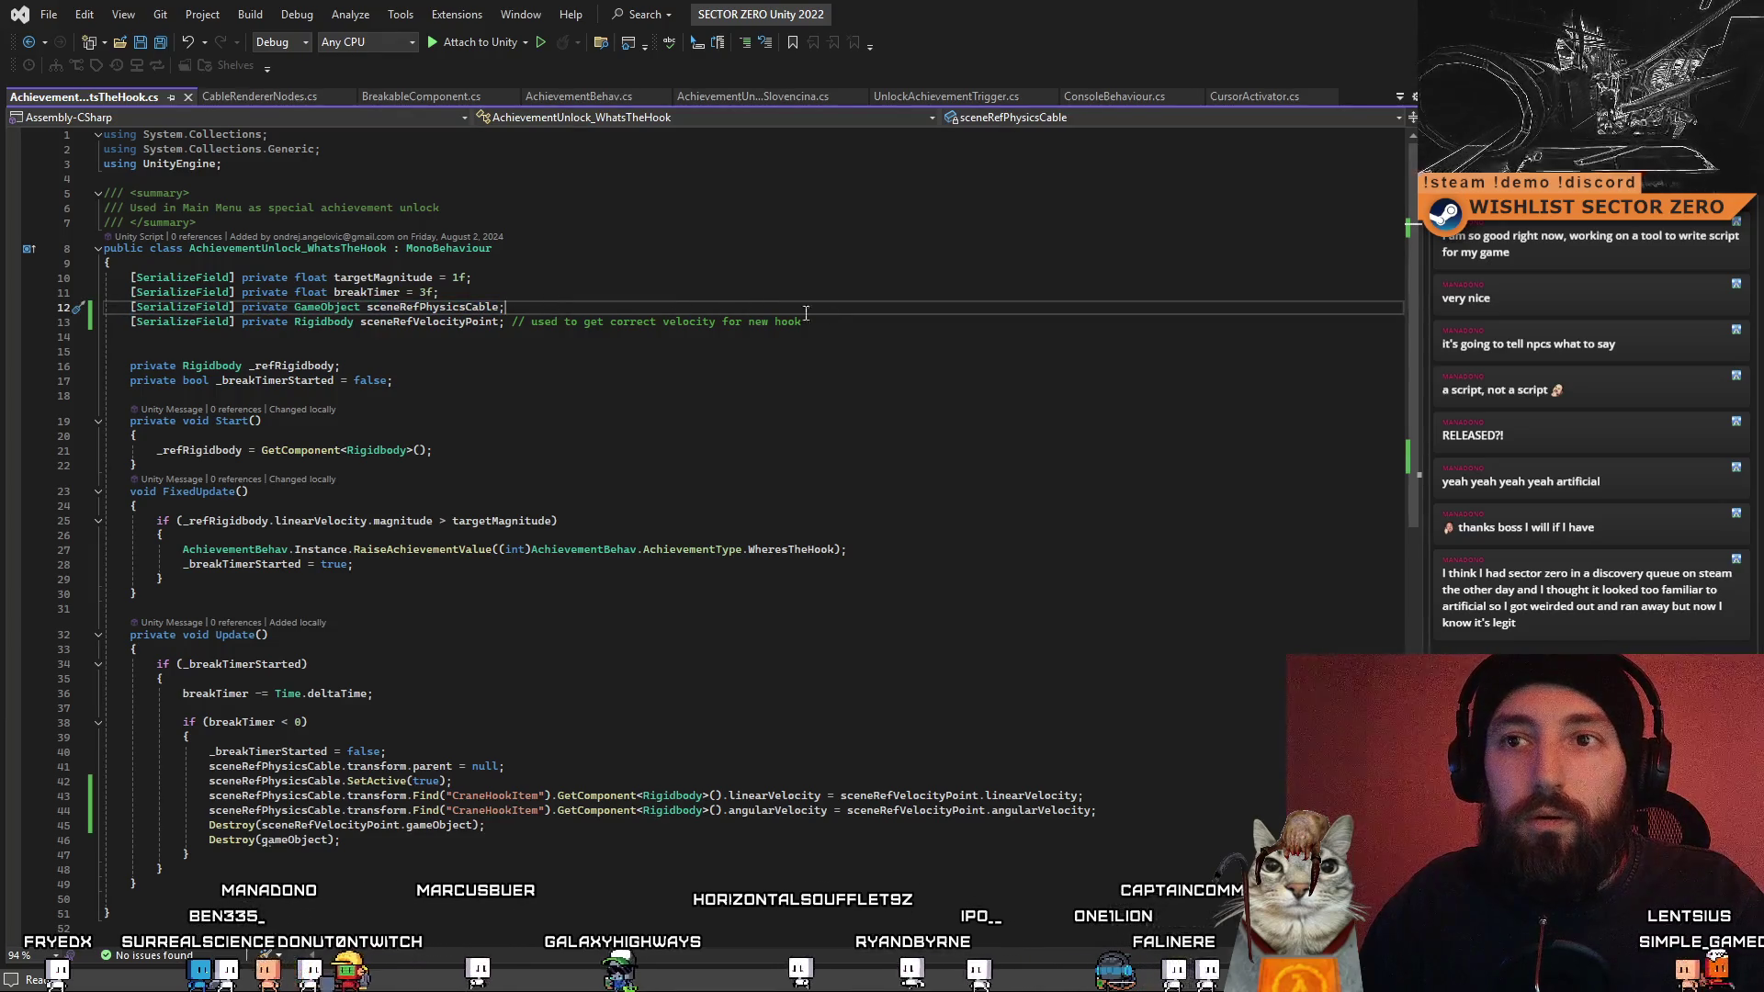
click(839, 318)
key(Return)
key(ctrl+v)
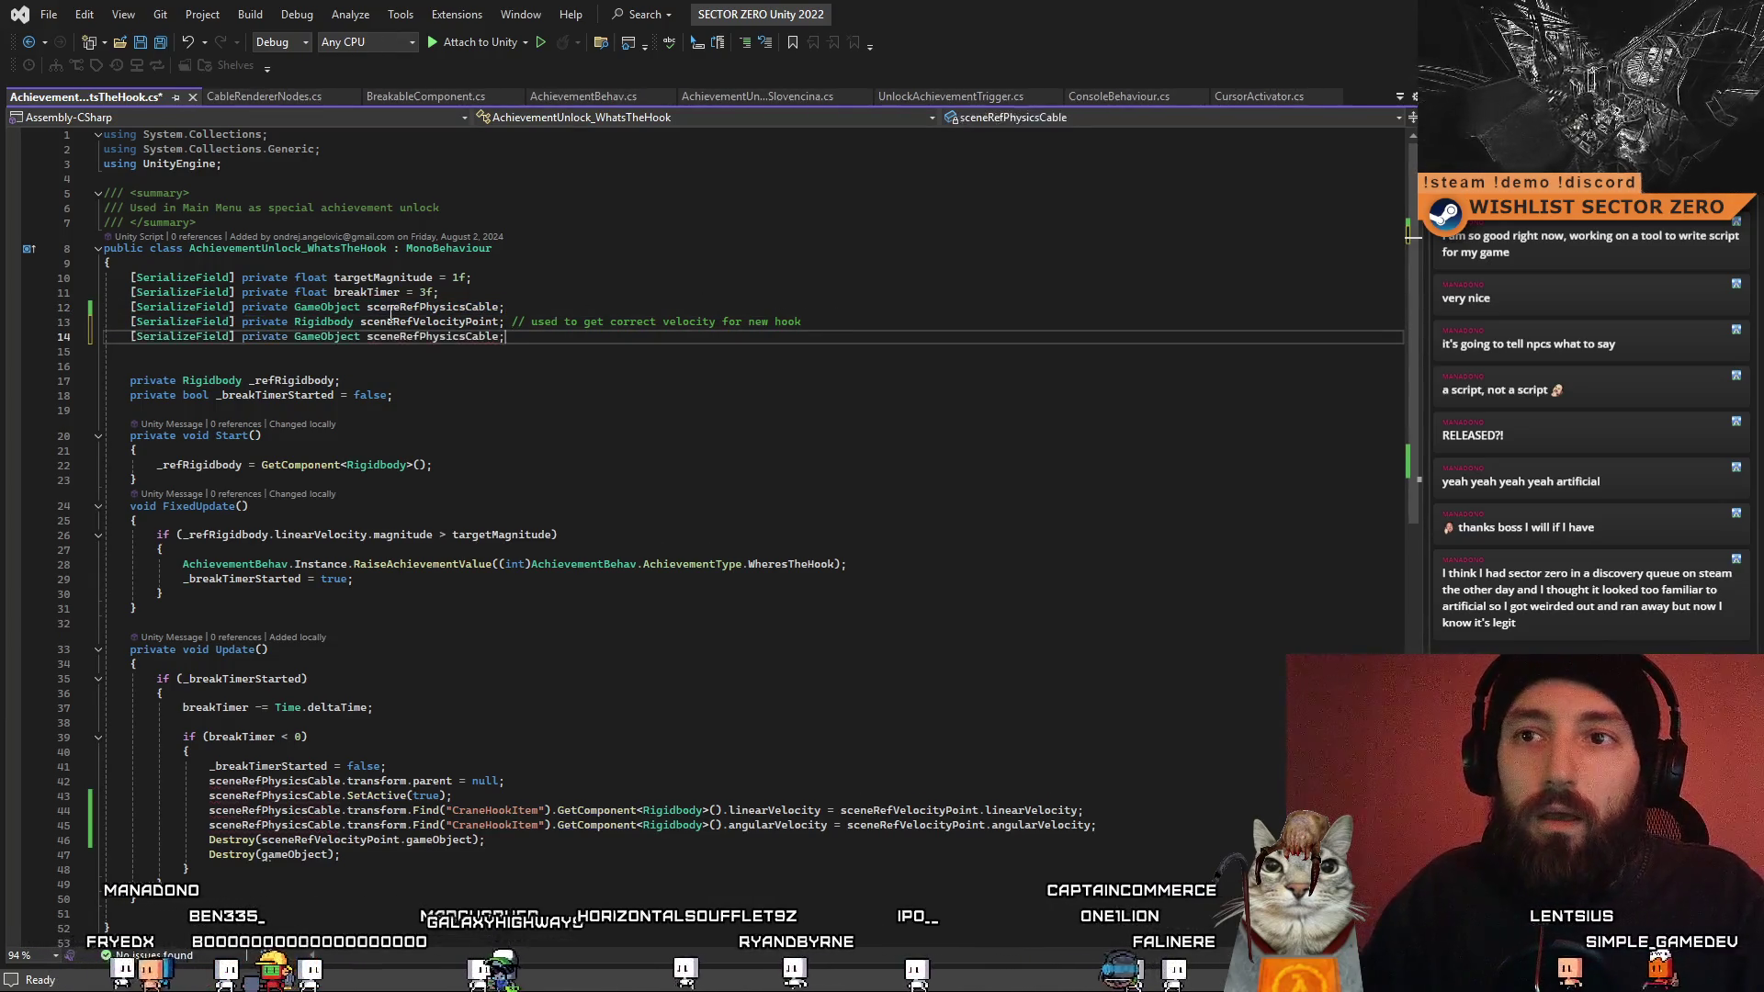
double_click(327, 336)
text(Souyn)
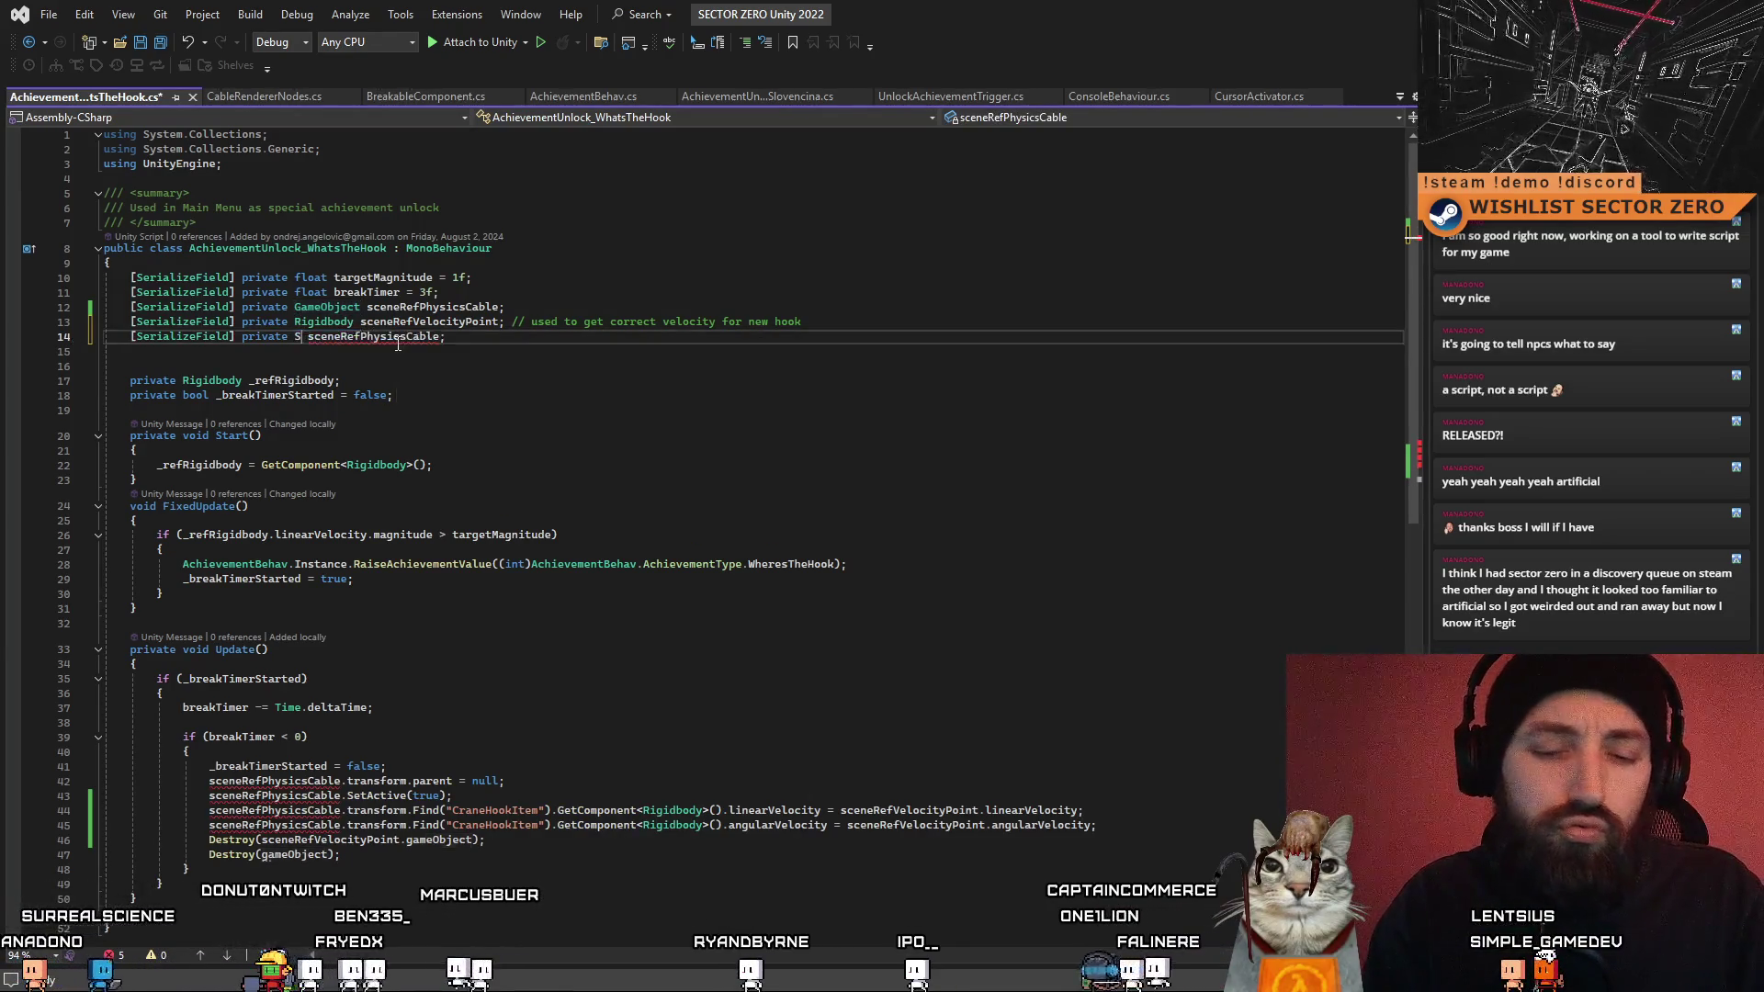
key(BackSpace)
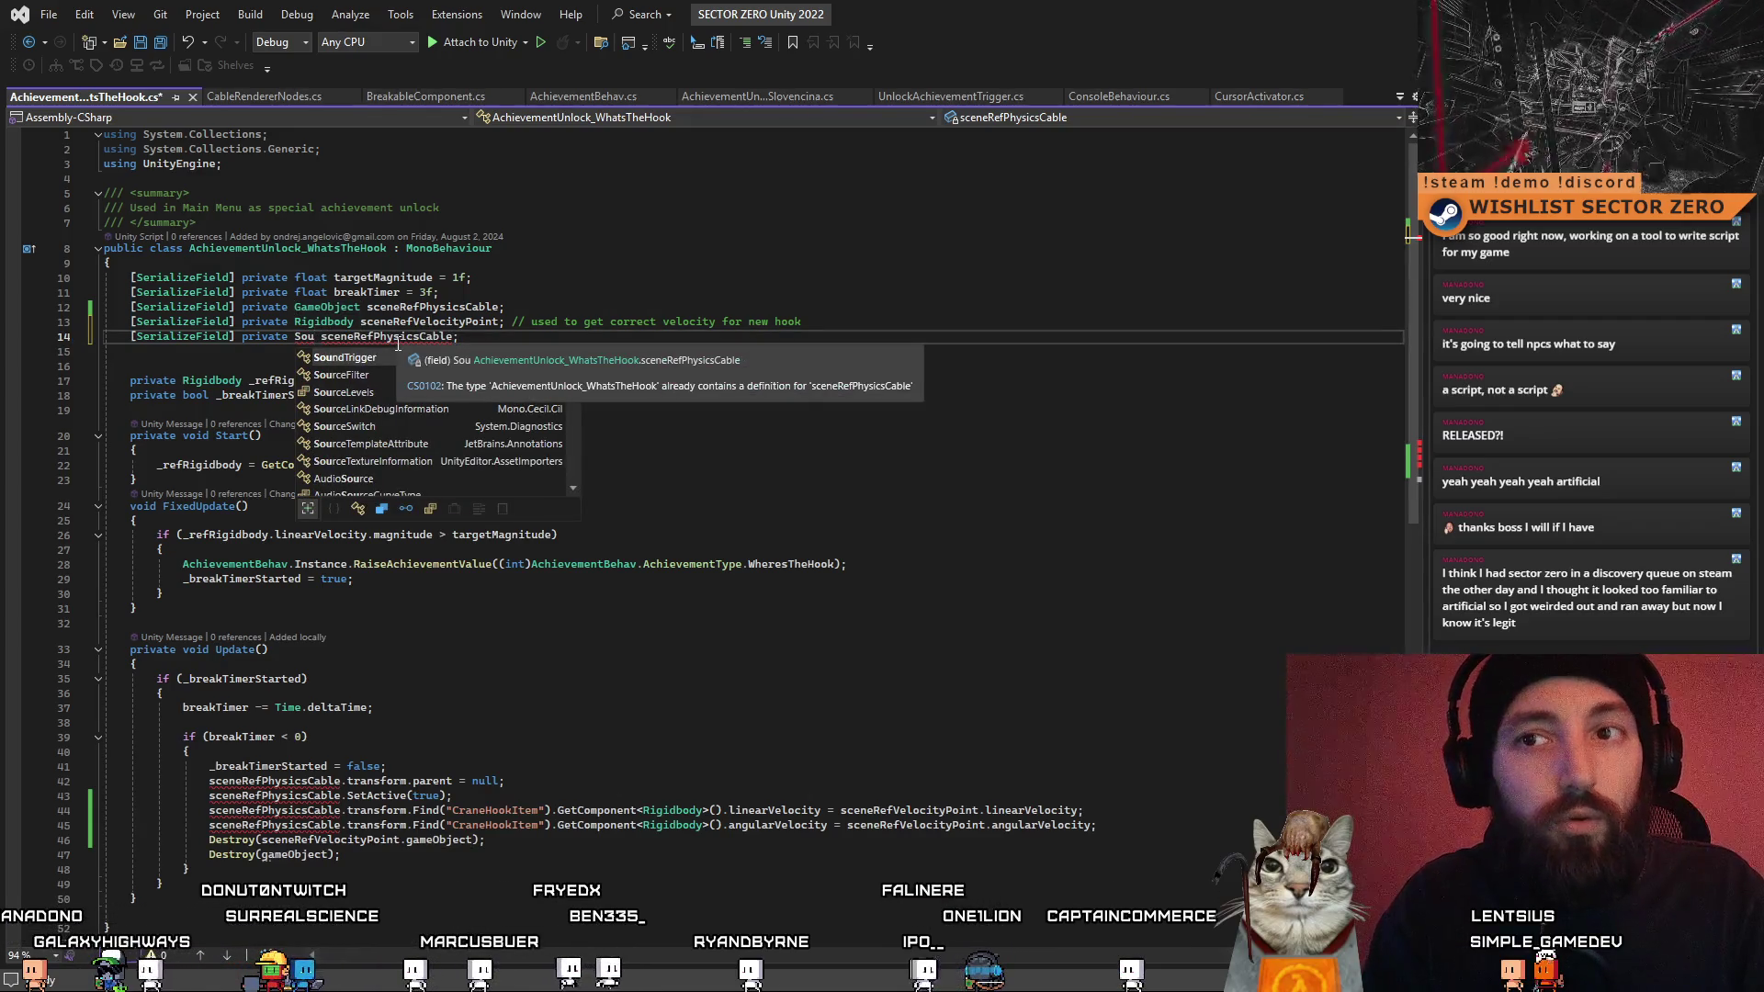
double_click(395, 477)
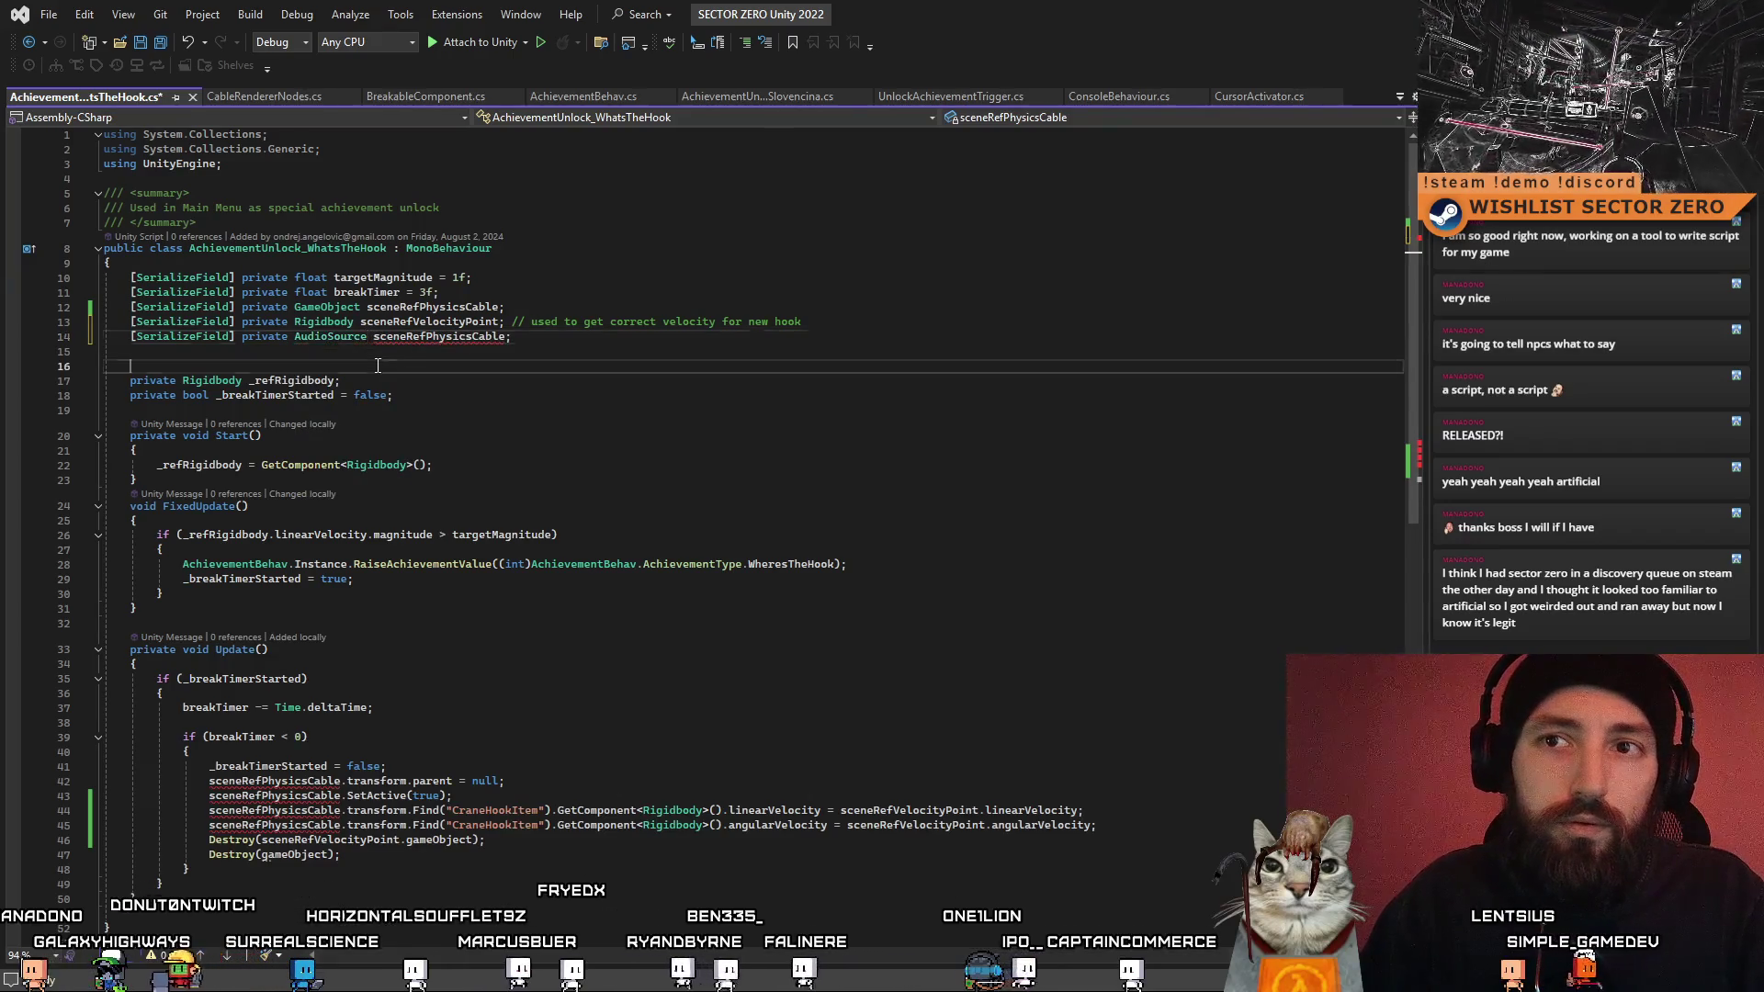
- Rename the duplicated field to sceneRefCableSnapAudioSource
double_click(429, 337)
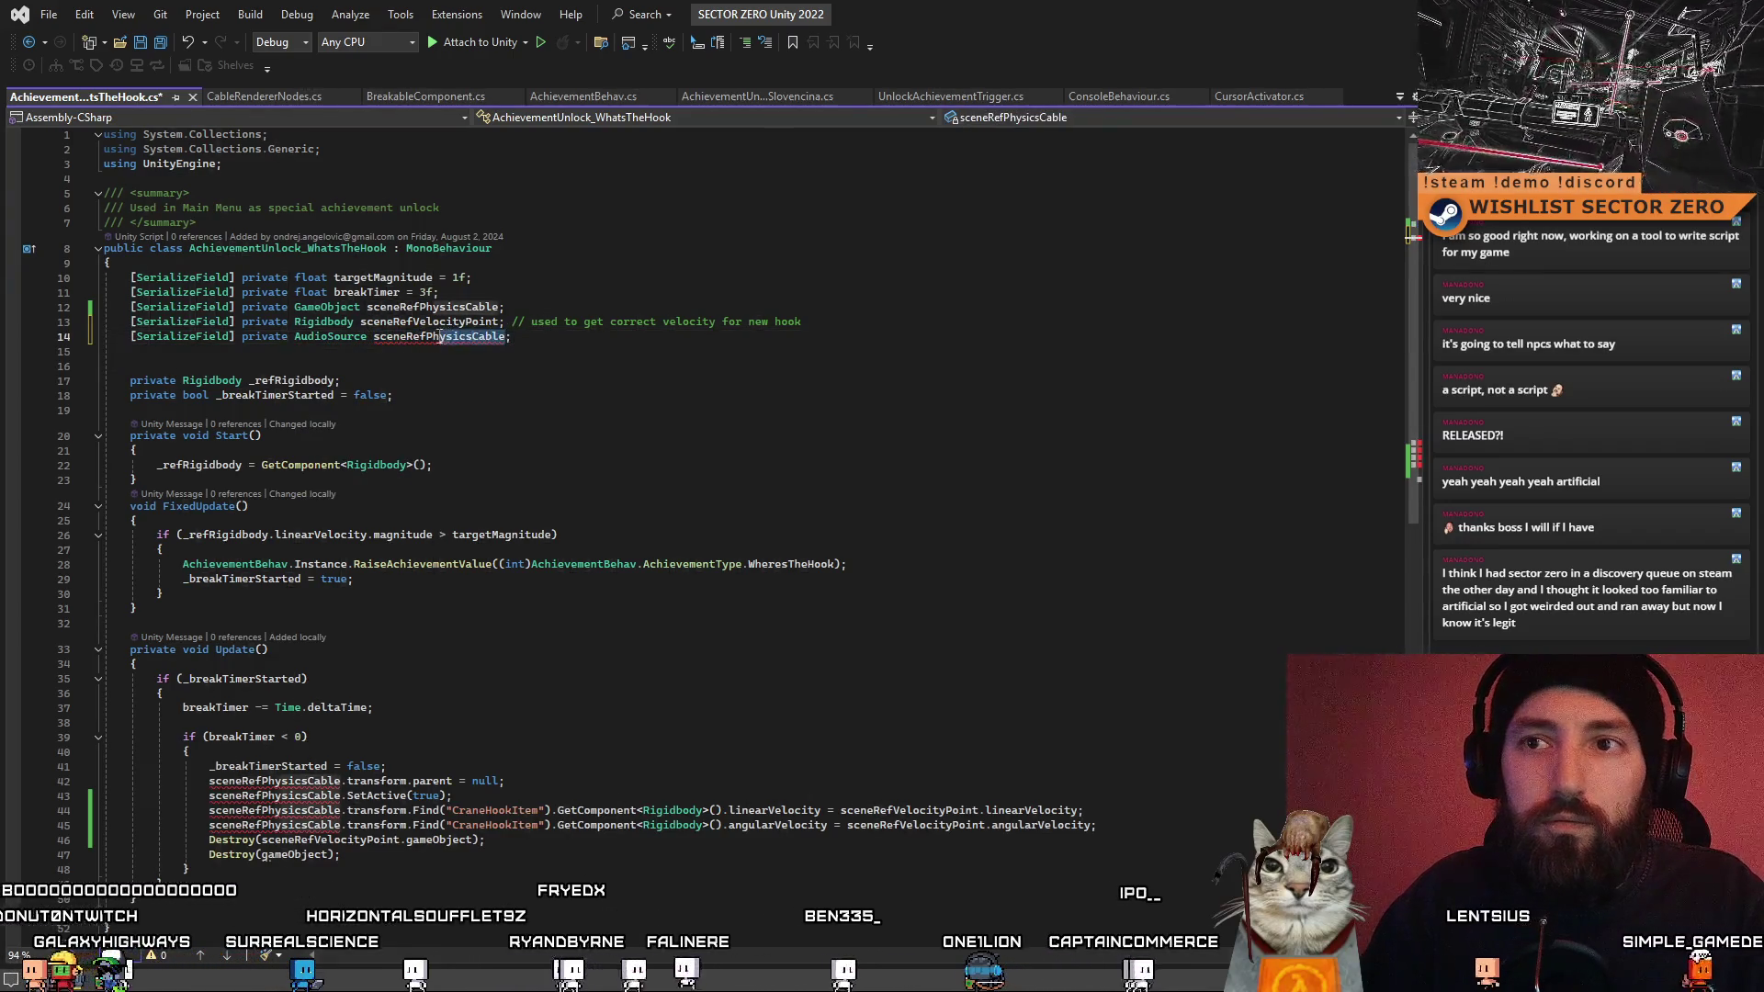
text(sceneRefCableSnap)
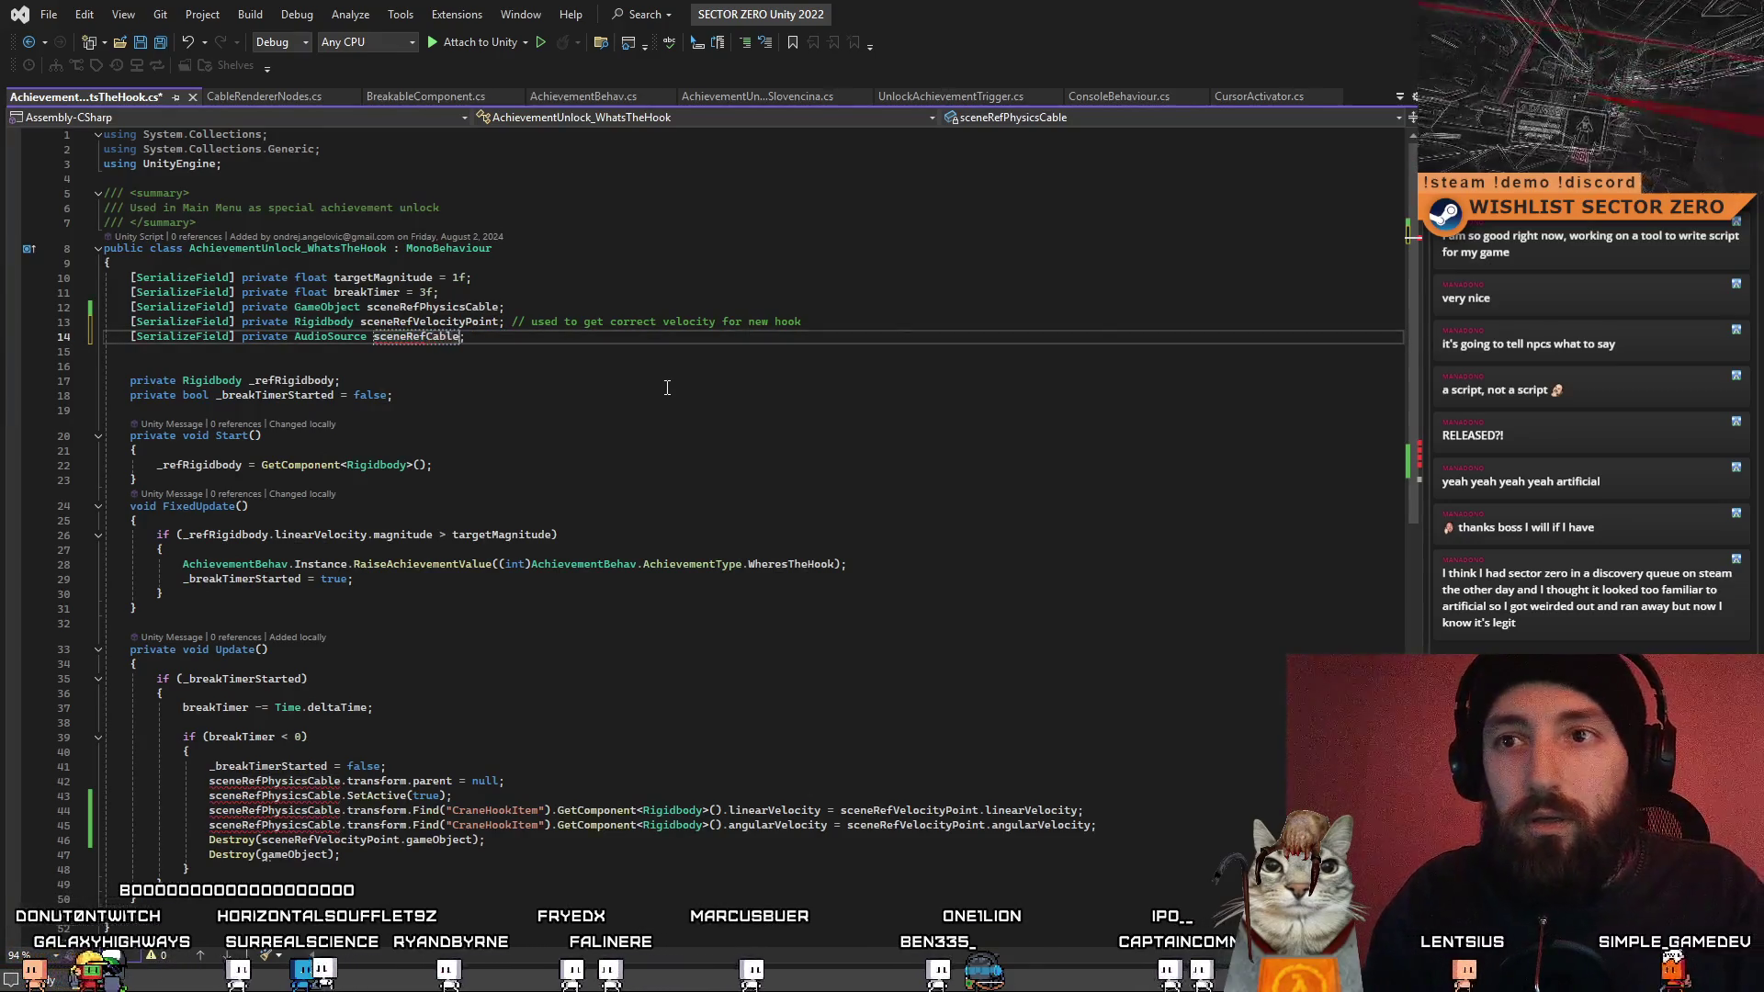
text(Audi)
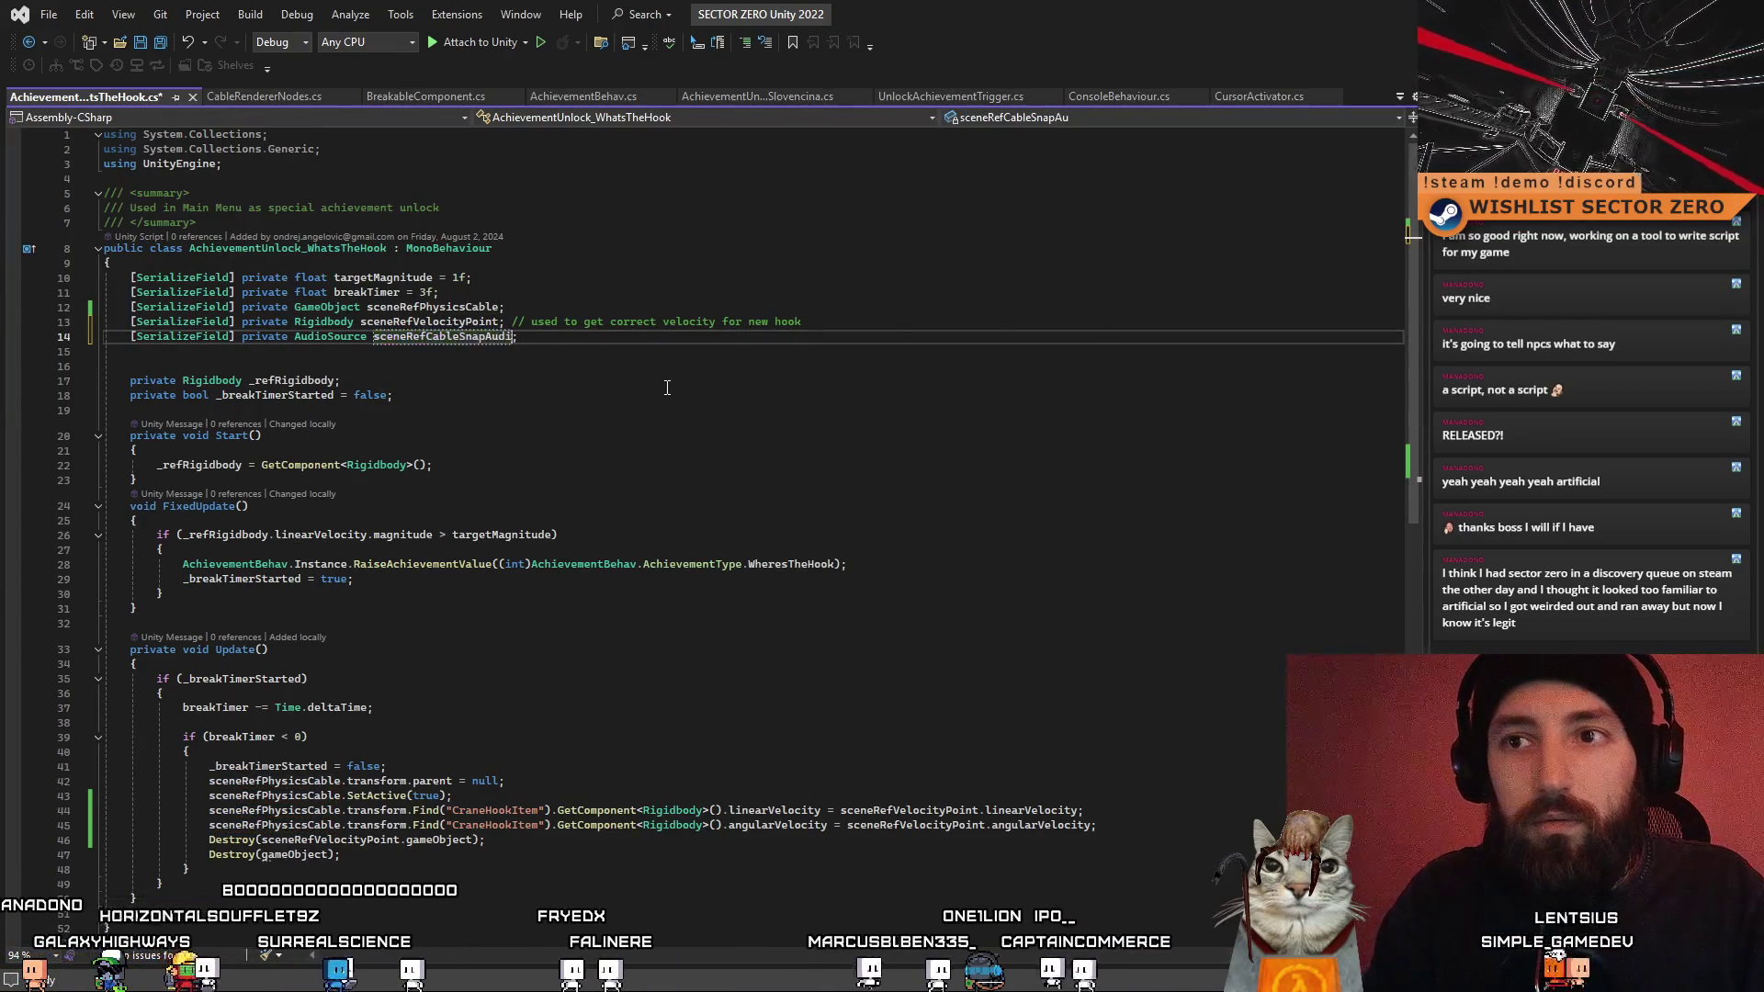
key(BackSpace)
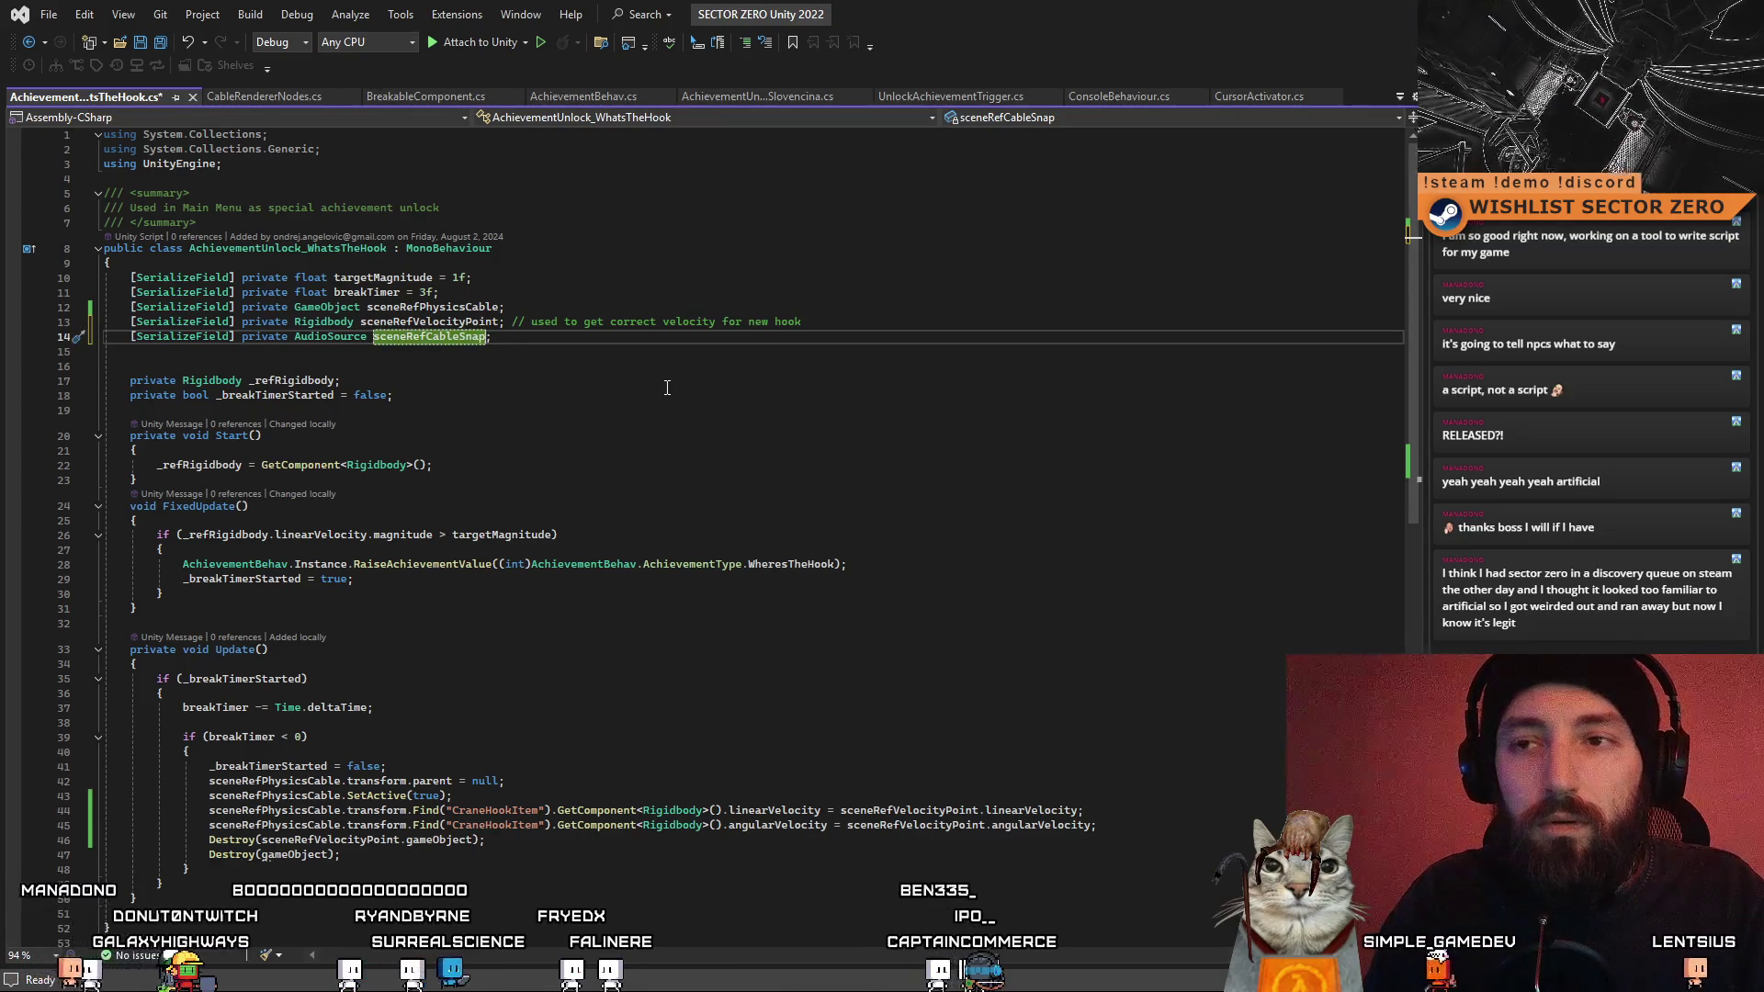
text(AudioSource)
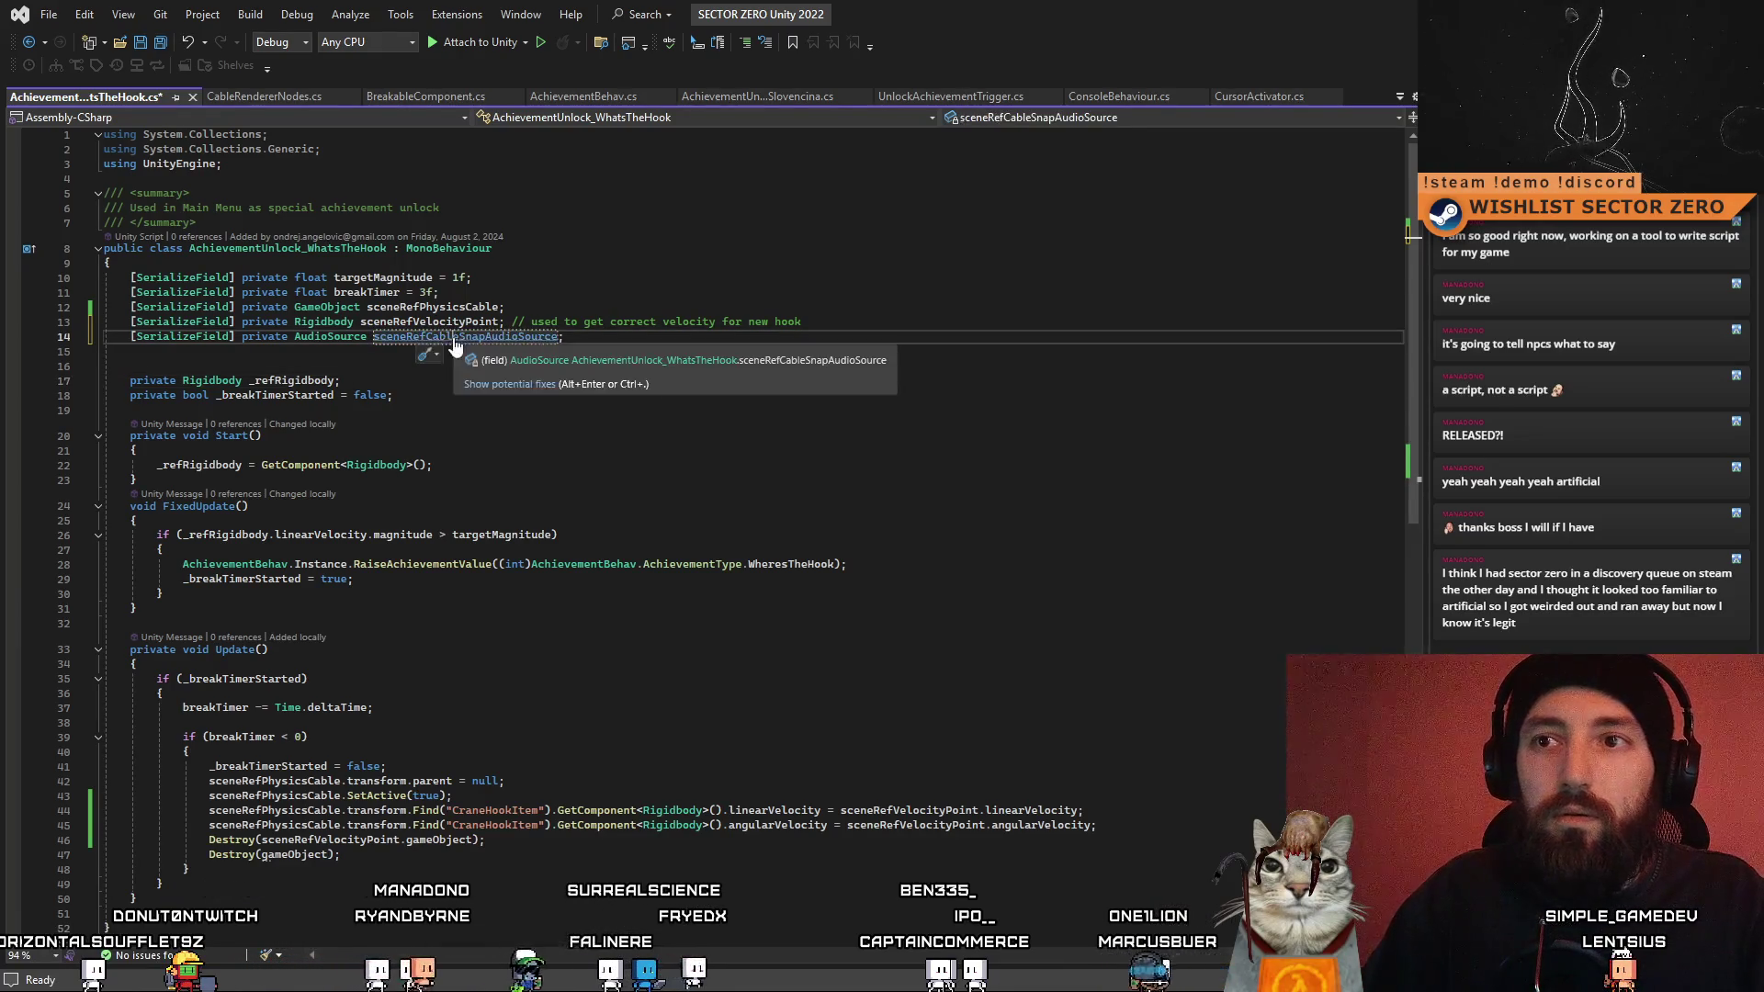
click(606, 409)
scroll(627, 440, down, 5)
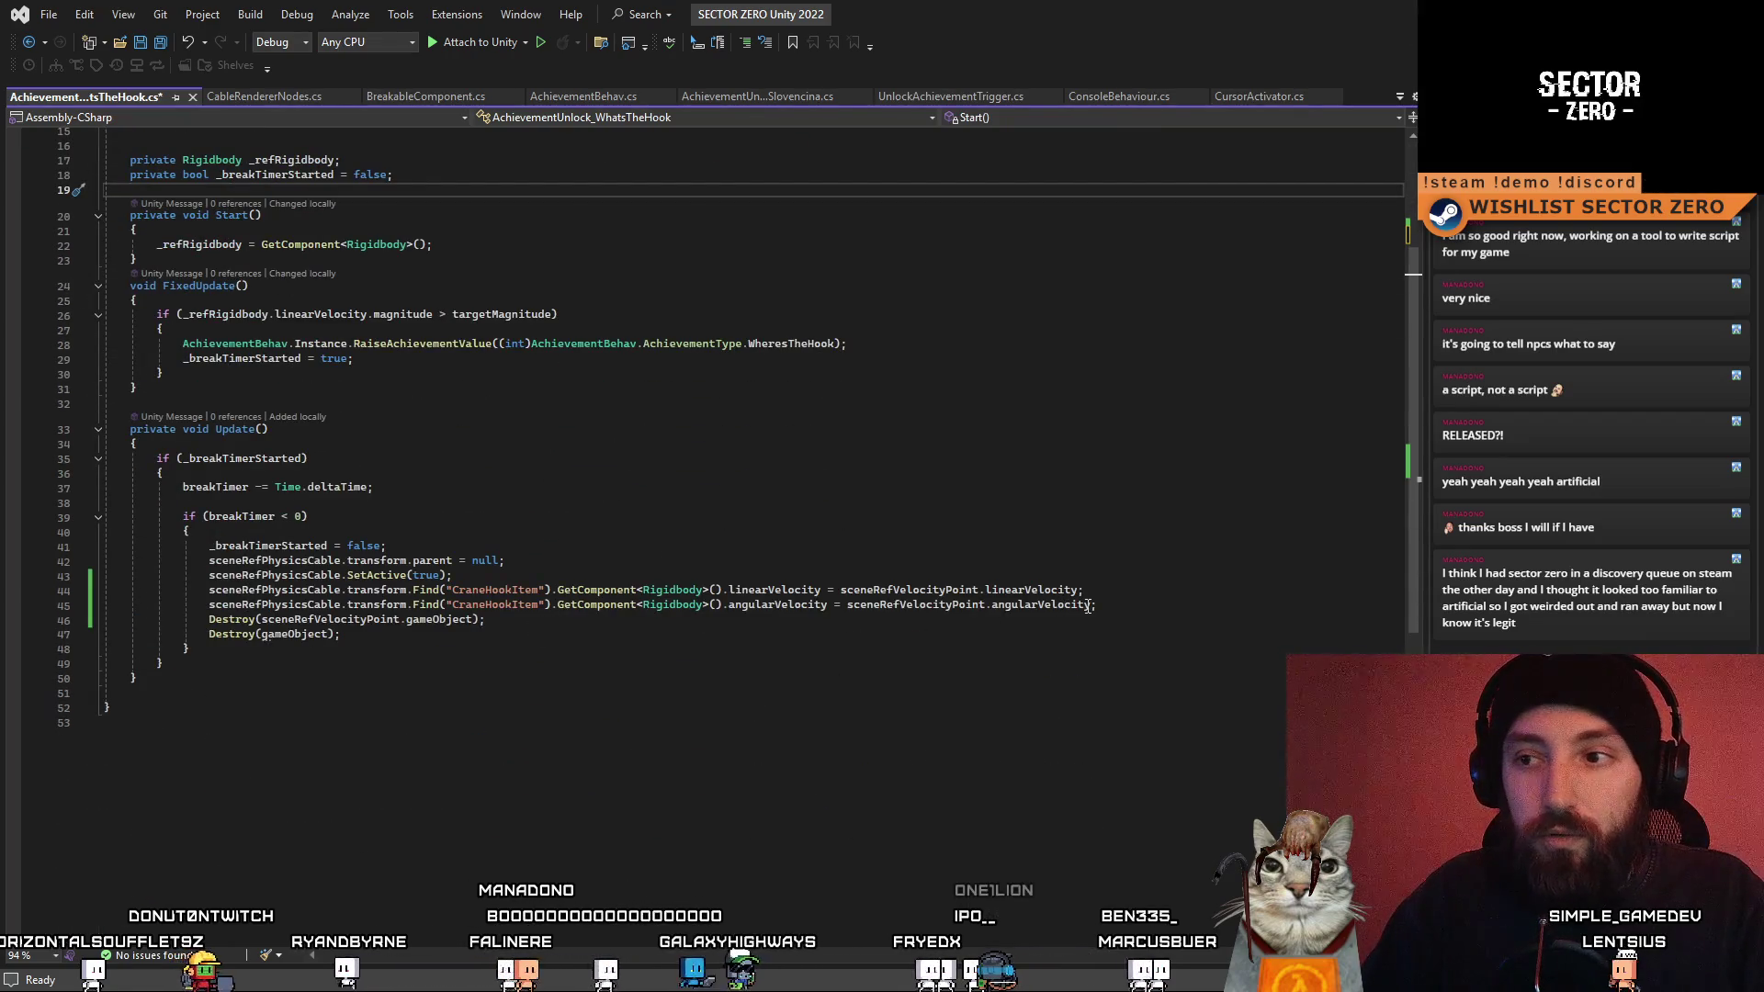
- Add a sceneRefCableSnapAudioSource.Play() call on a new line after the angularVelocity line
click(1125, 603)
key(Return)
text([SerializeField] private AudioSource sceneRefCableSnapAudioSource;)
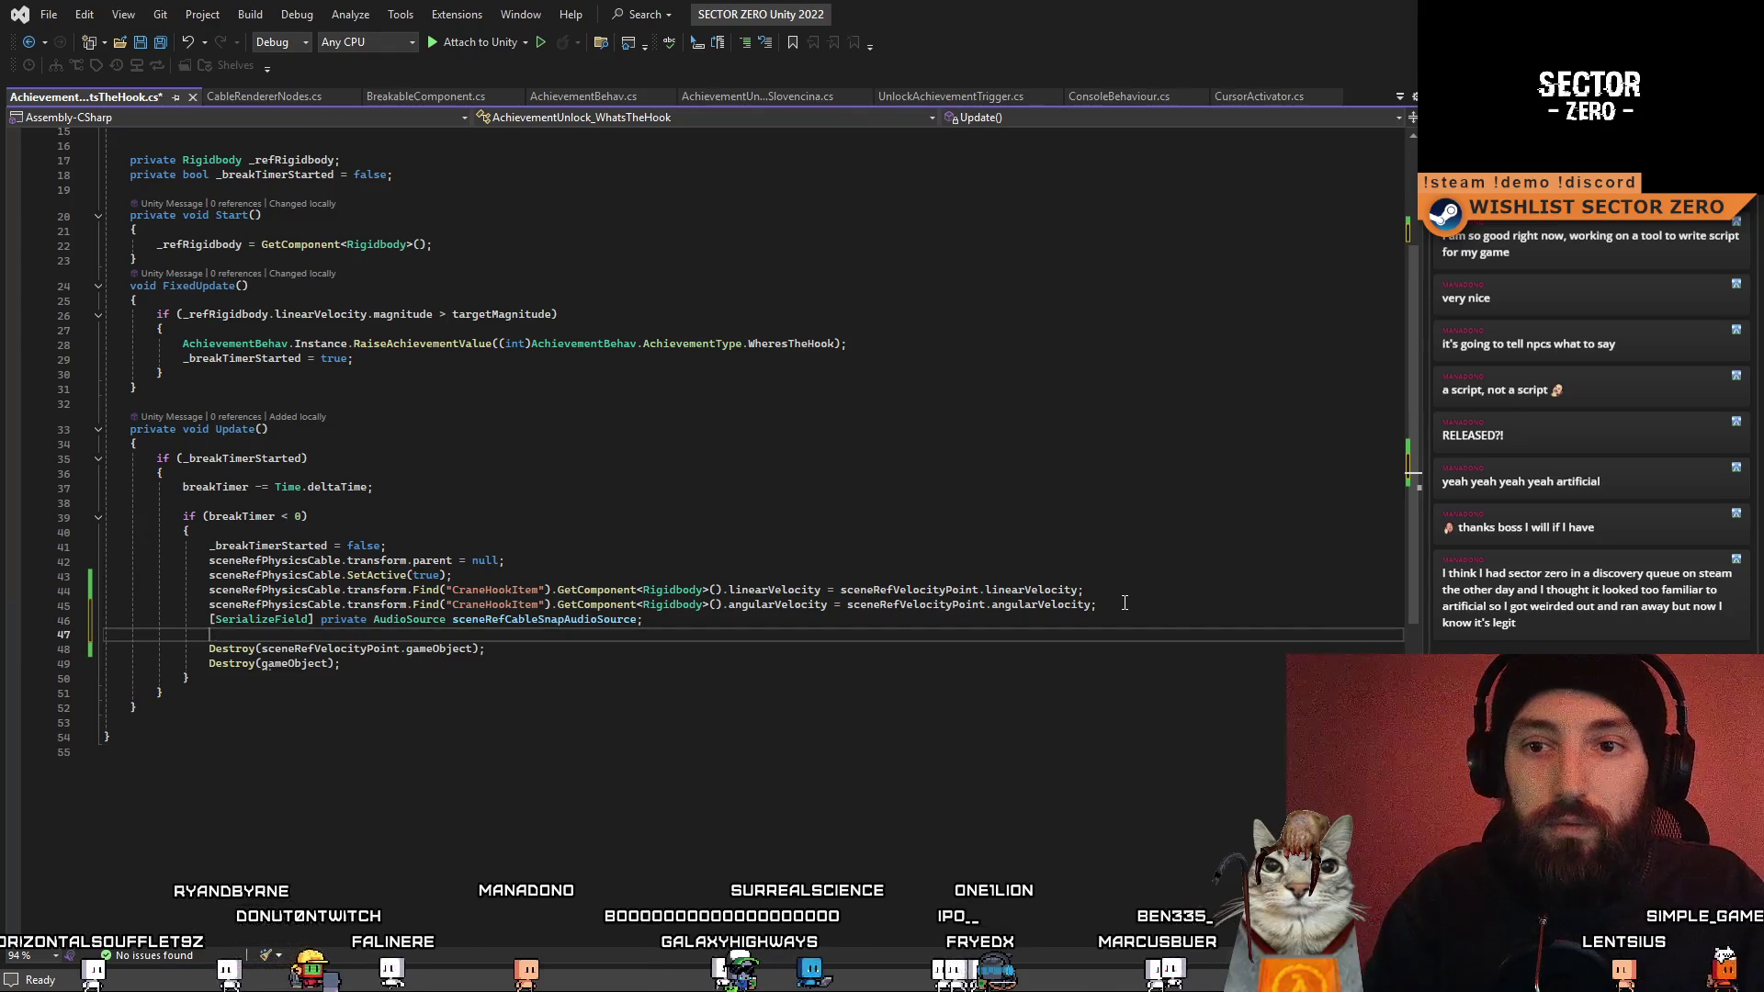
key(shift+Up)
key(Delete)
scroll(521, 302, up, 4)
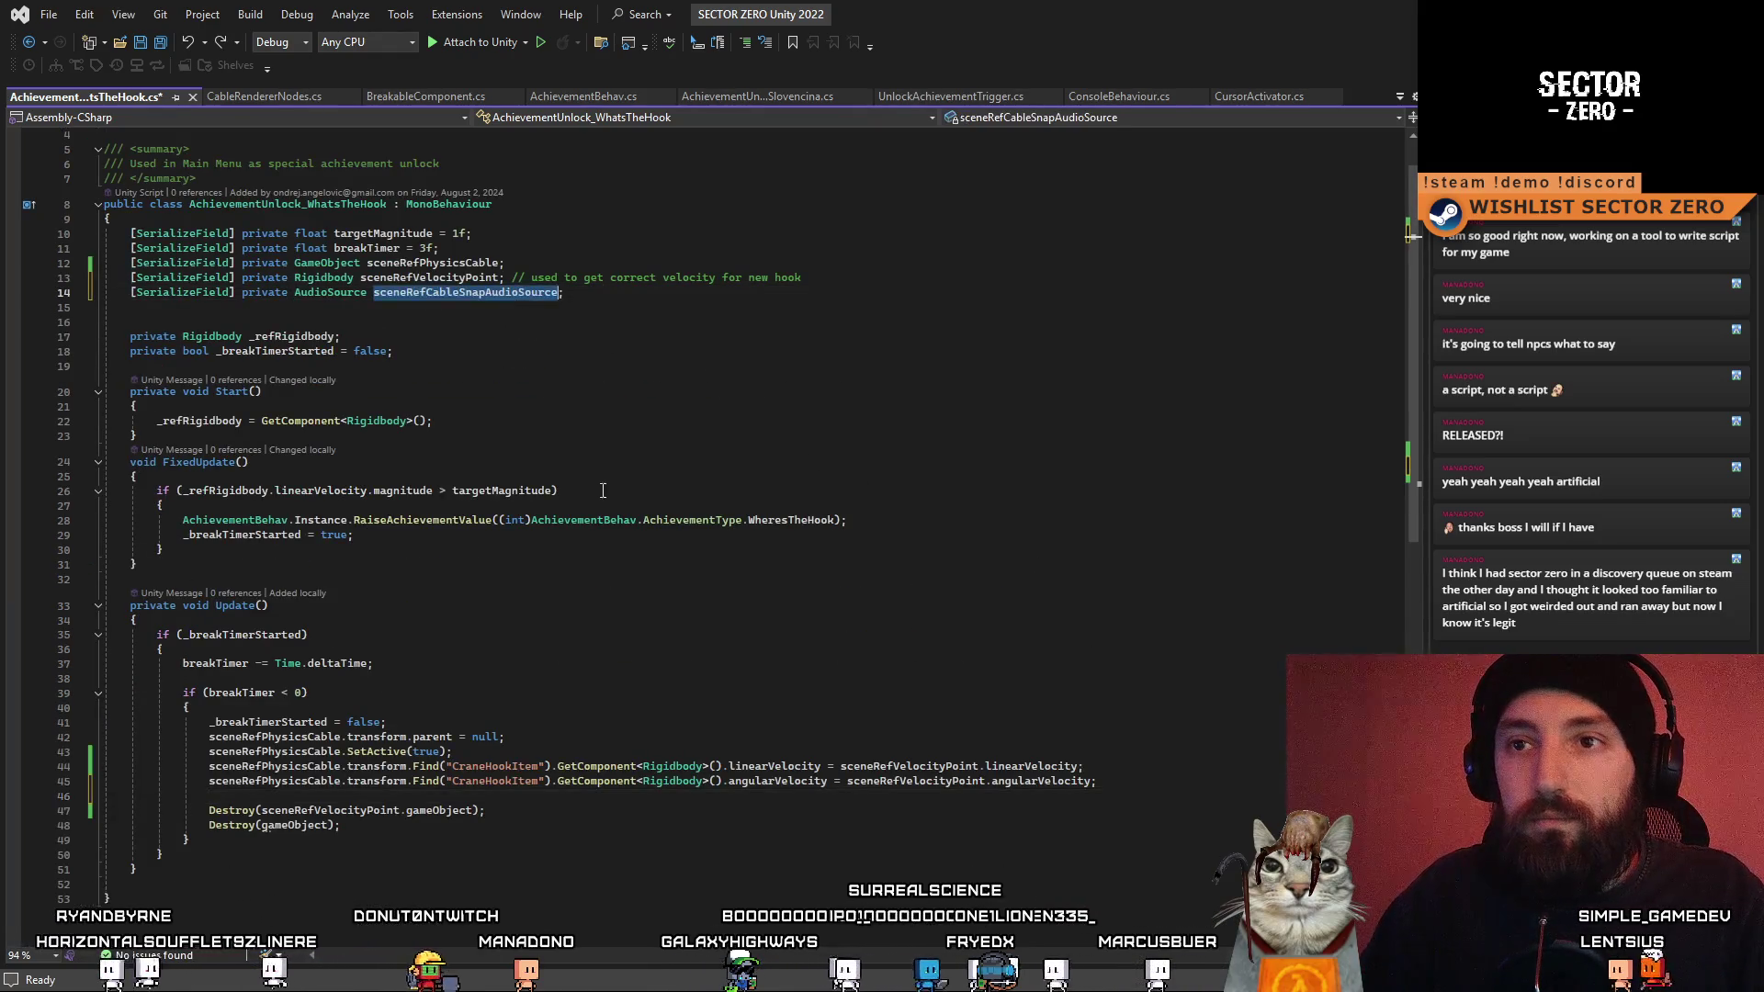
double_click(521, 294)
key(ctrl+c)
click(543, 796)
key(ctrl+v)
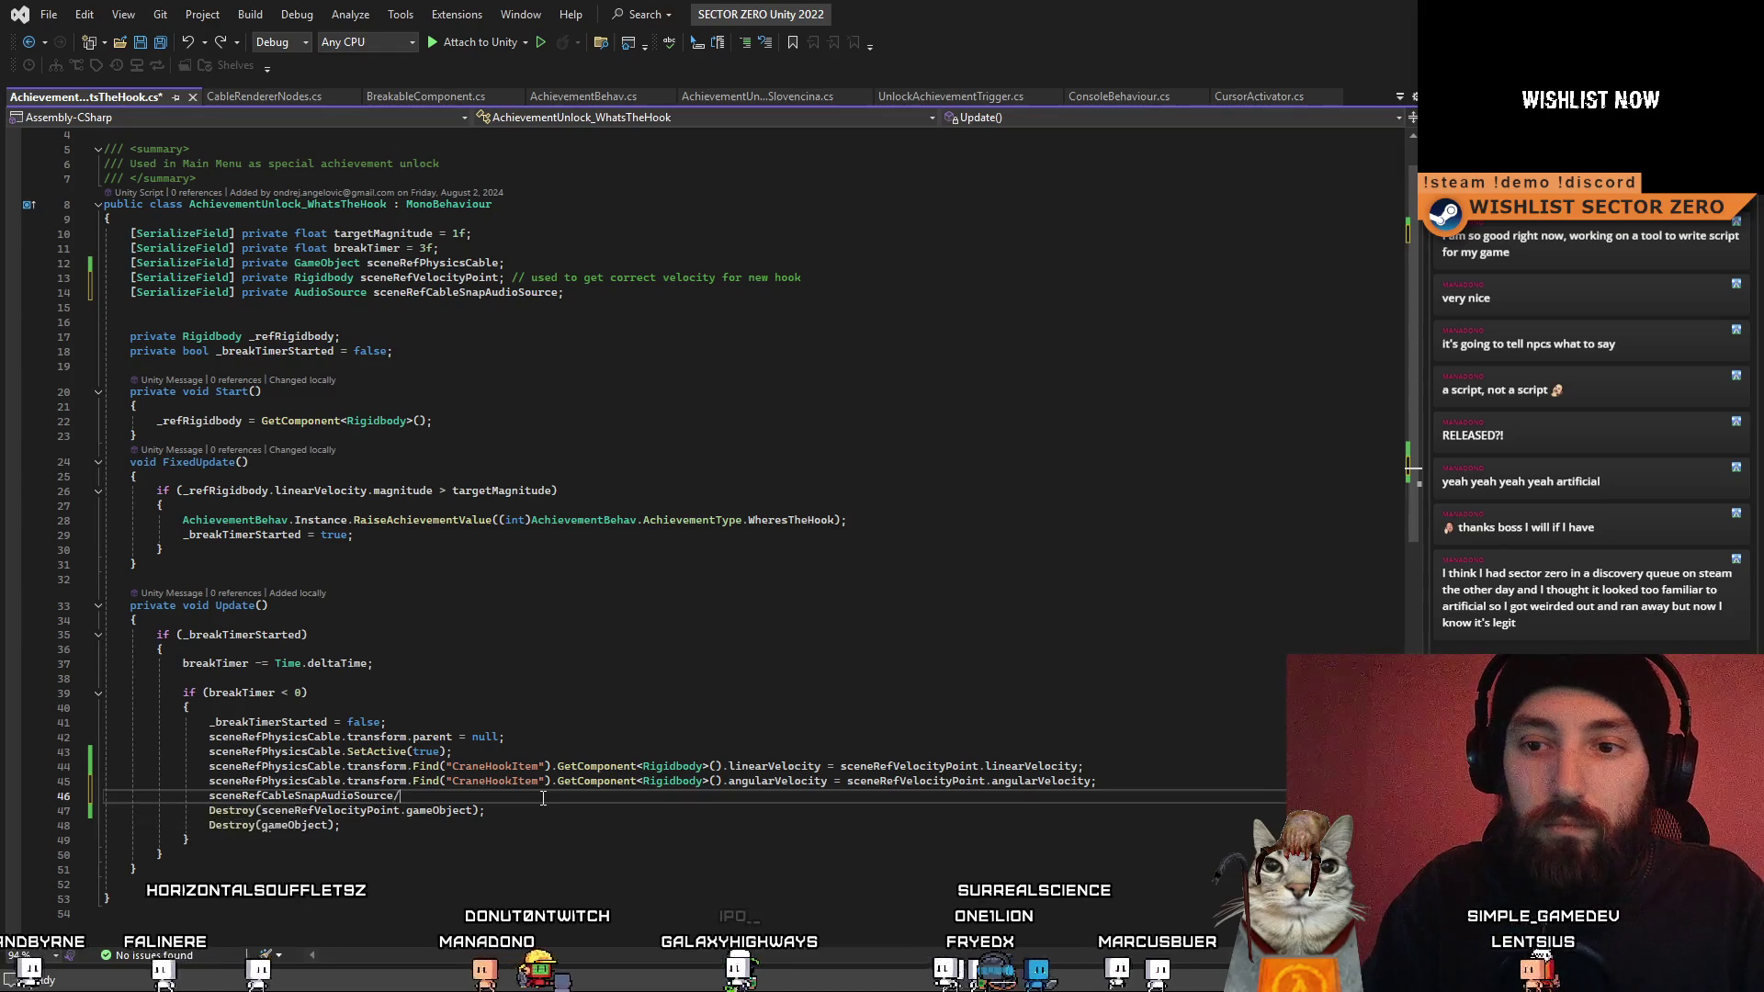
text(.PO)
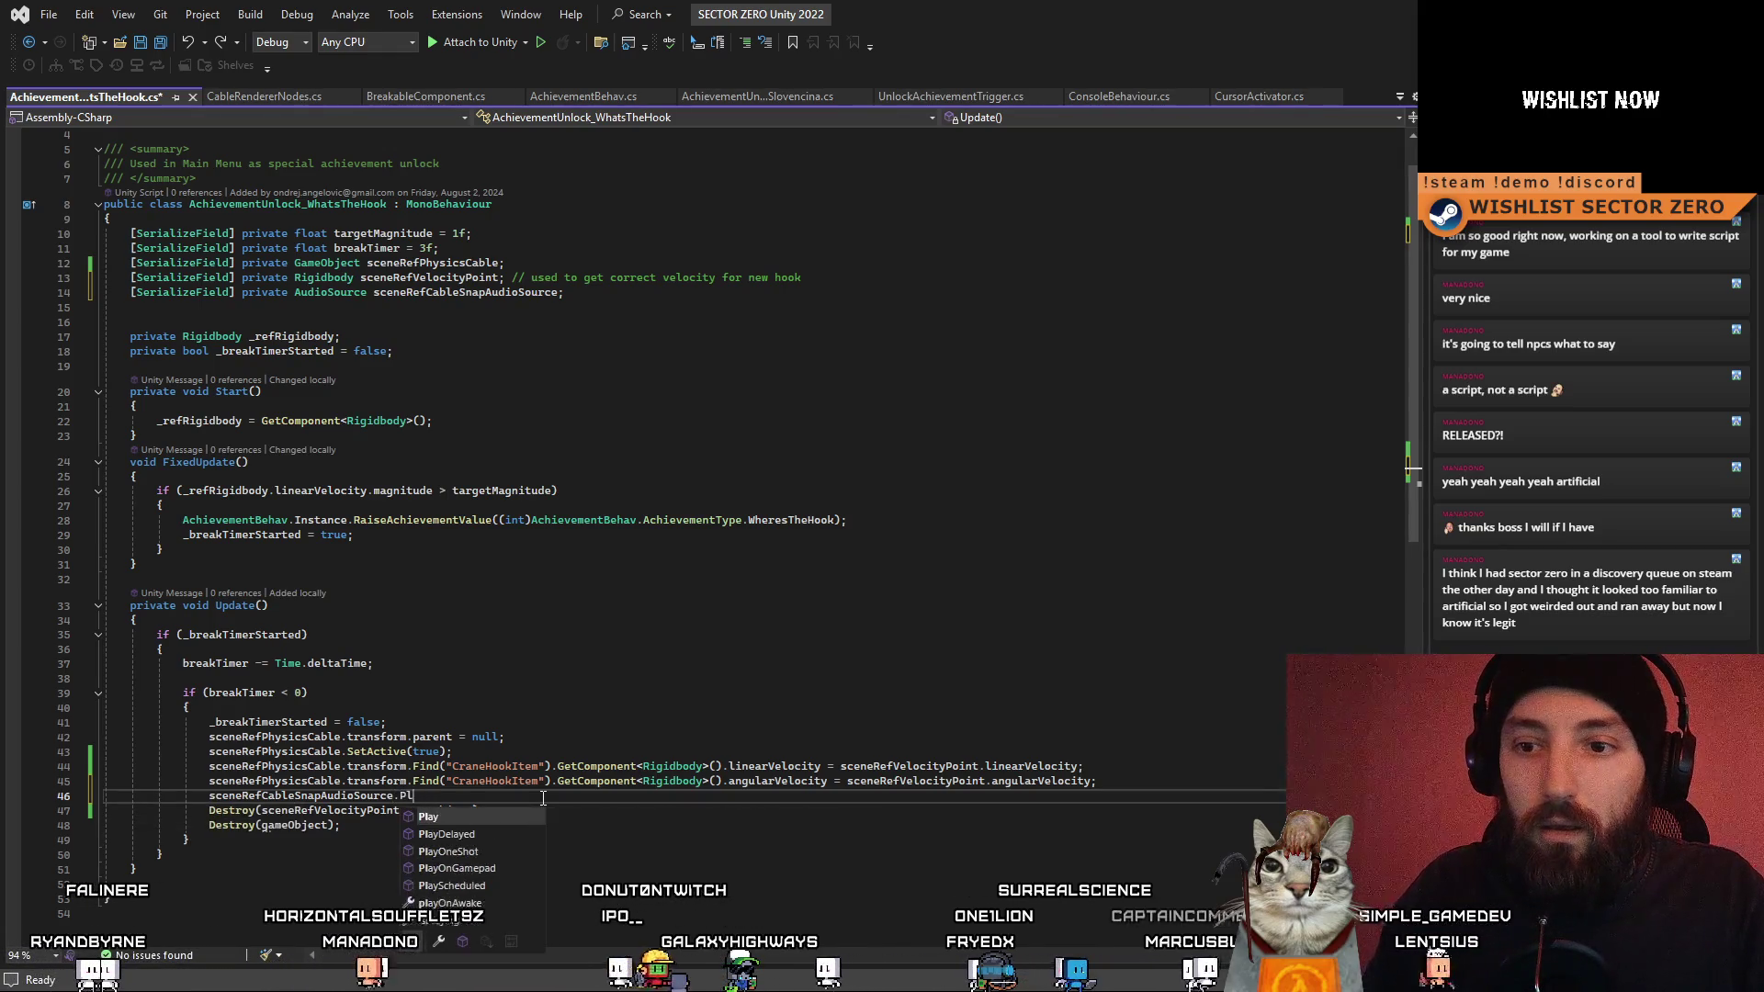
text(();)
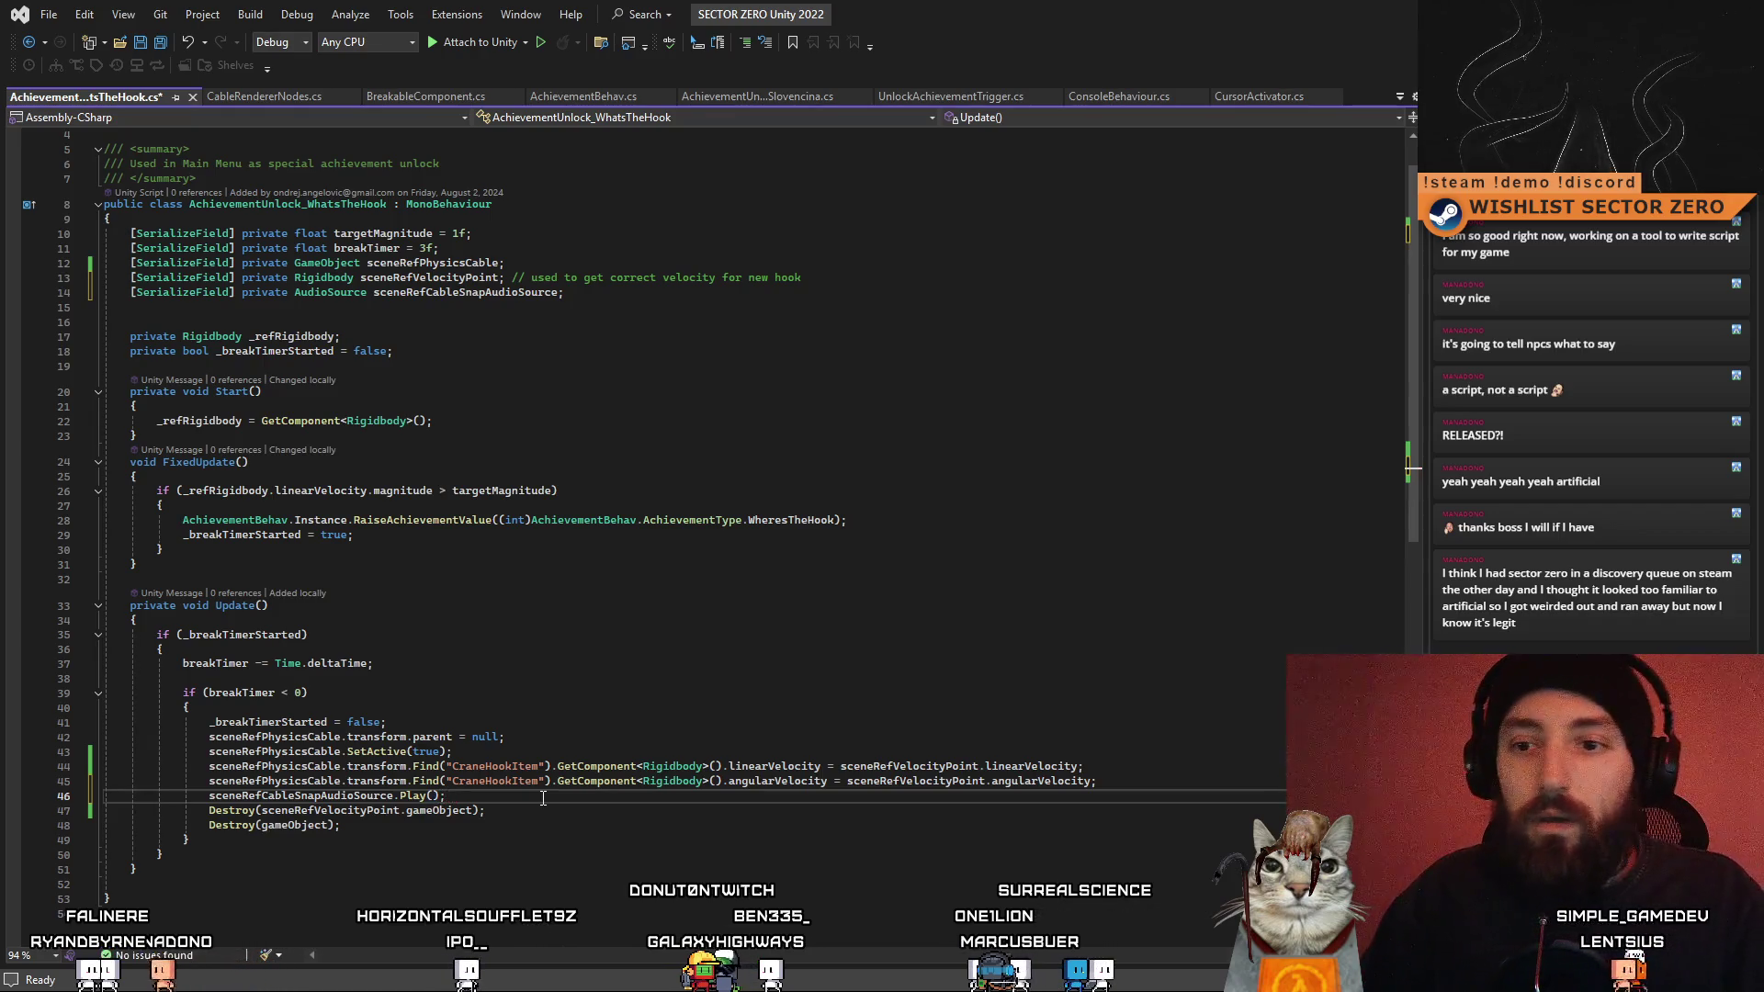
- Save the script and check where sceneRefPhysicsCable is used in Update
click(524, 843)
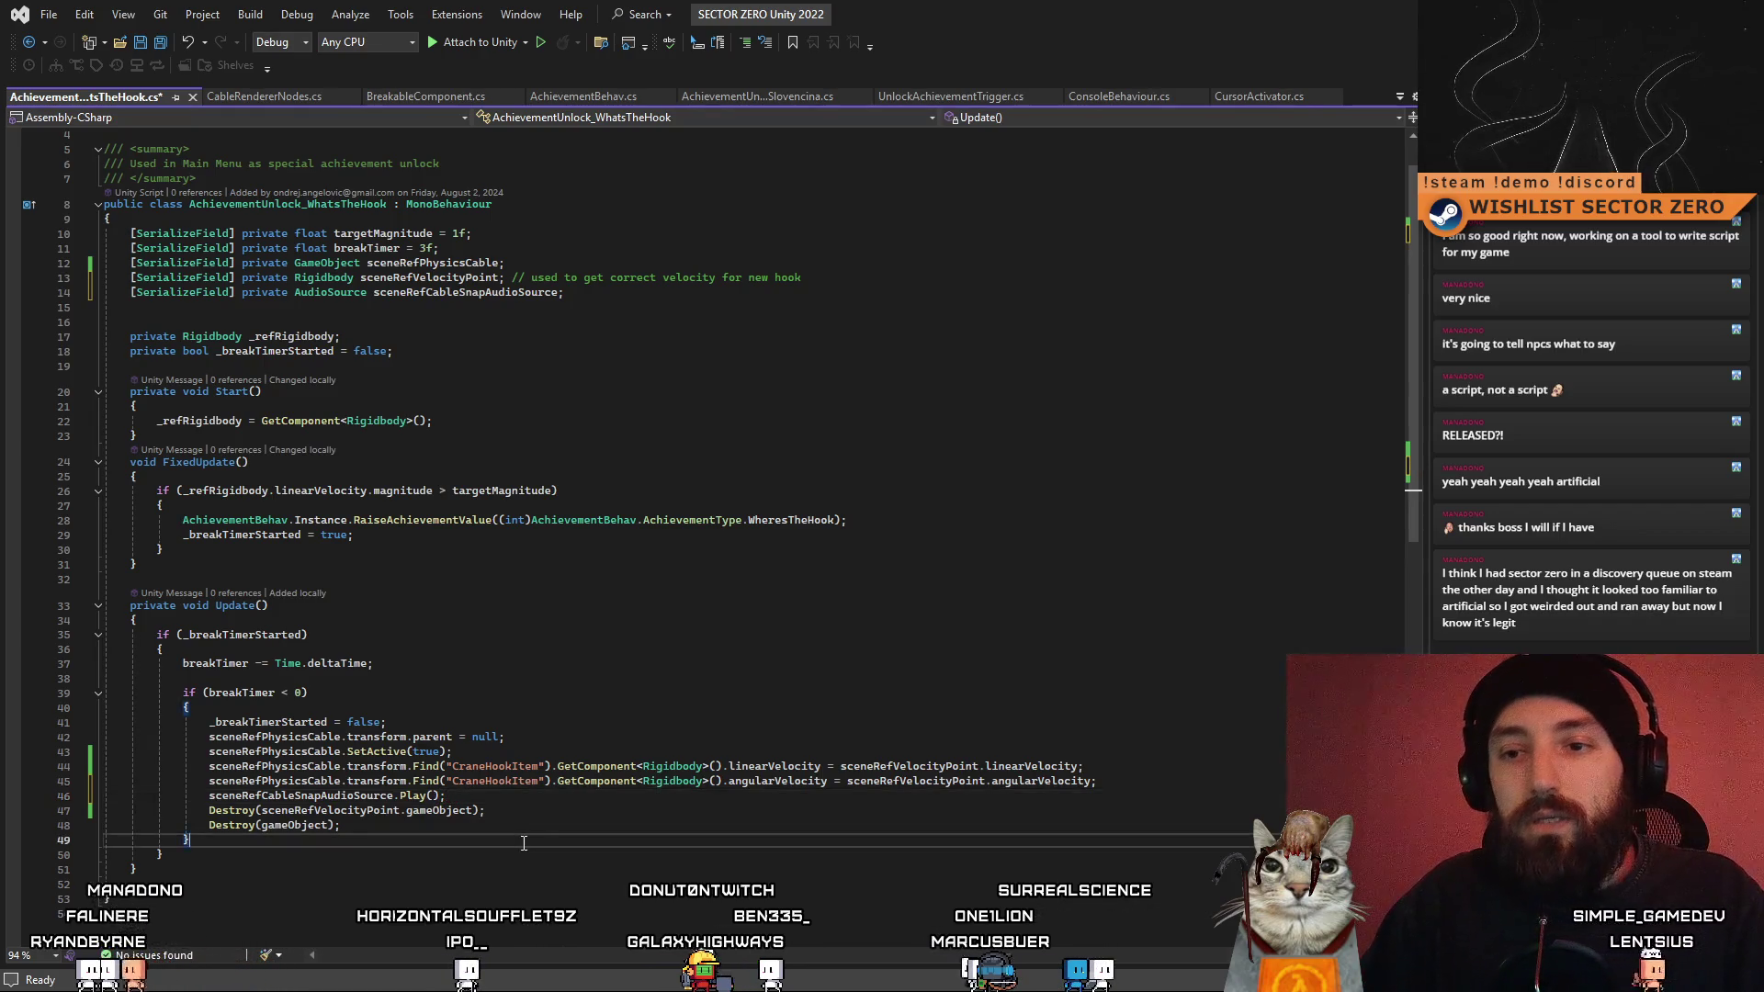
key(ctrl+s)
click(670, 620)
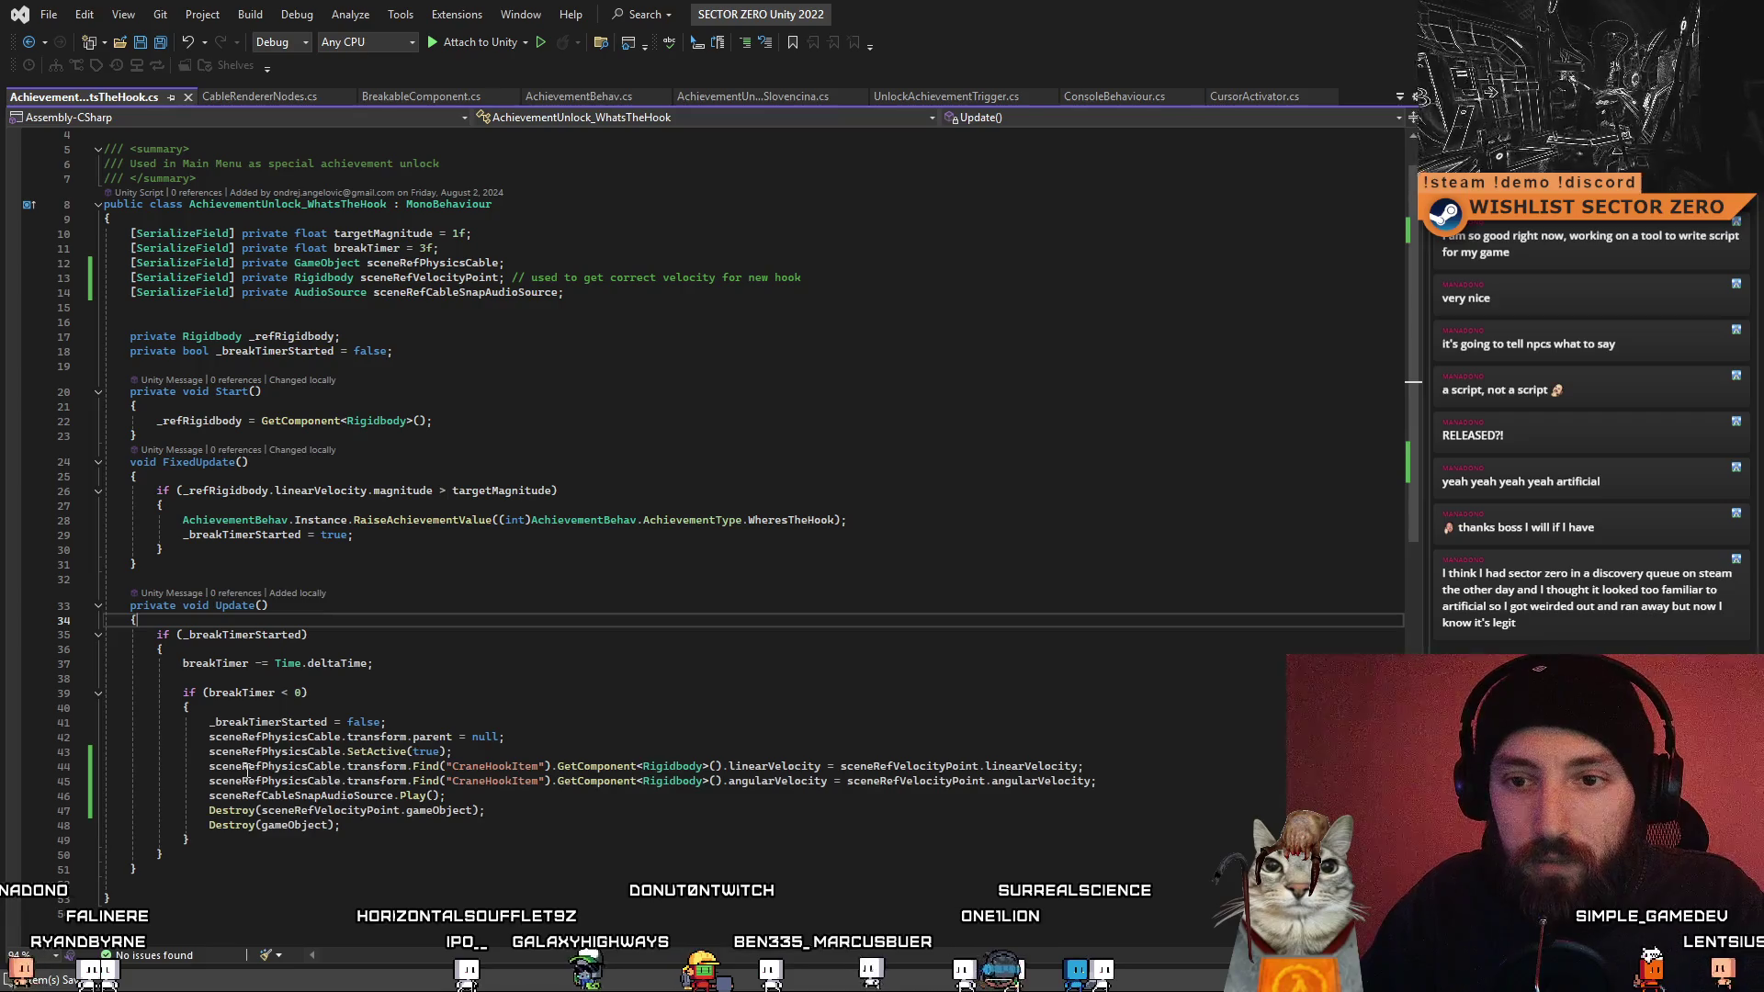
double_click(253, 769)
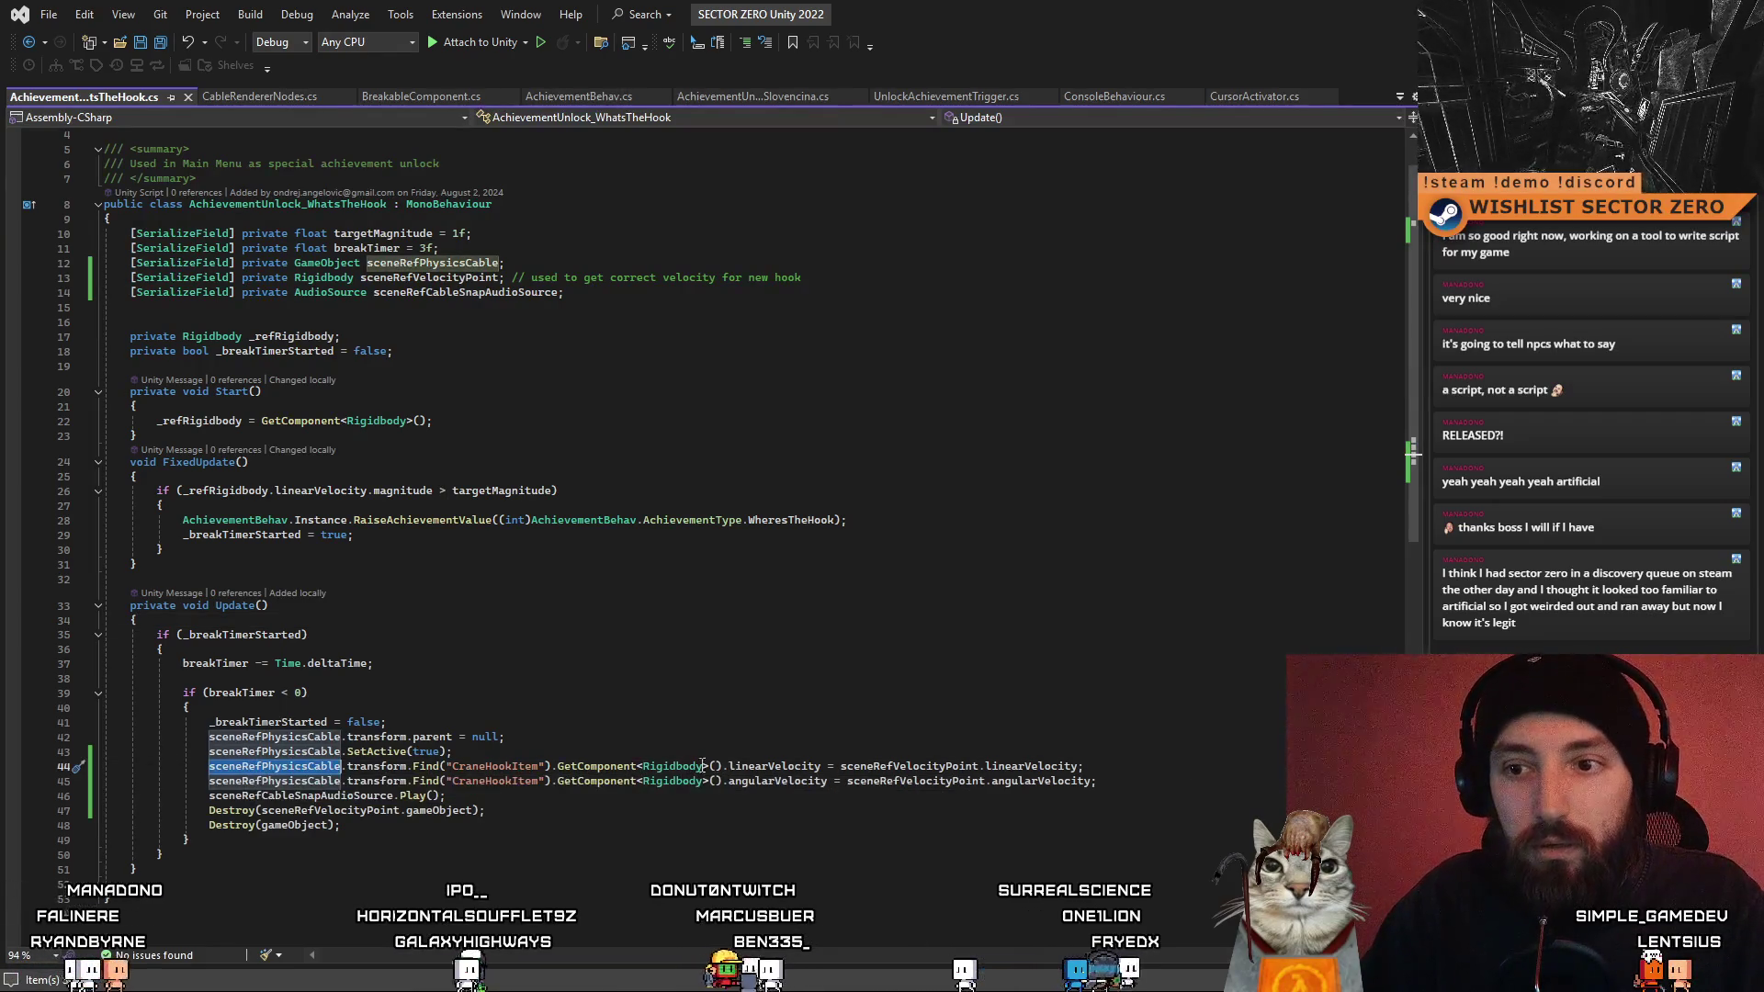
click(527, 366)
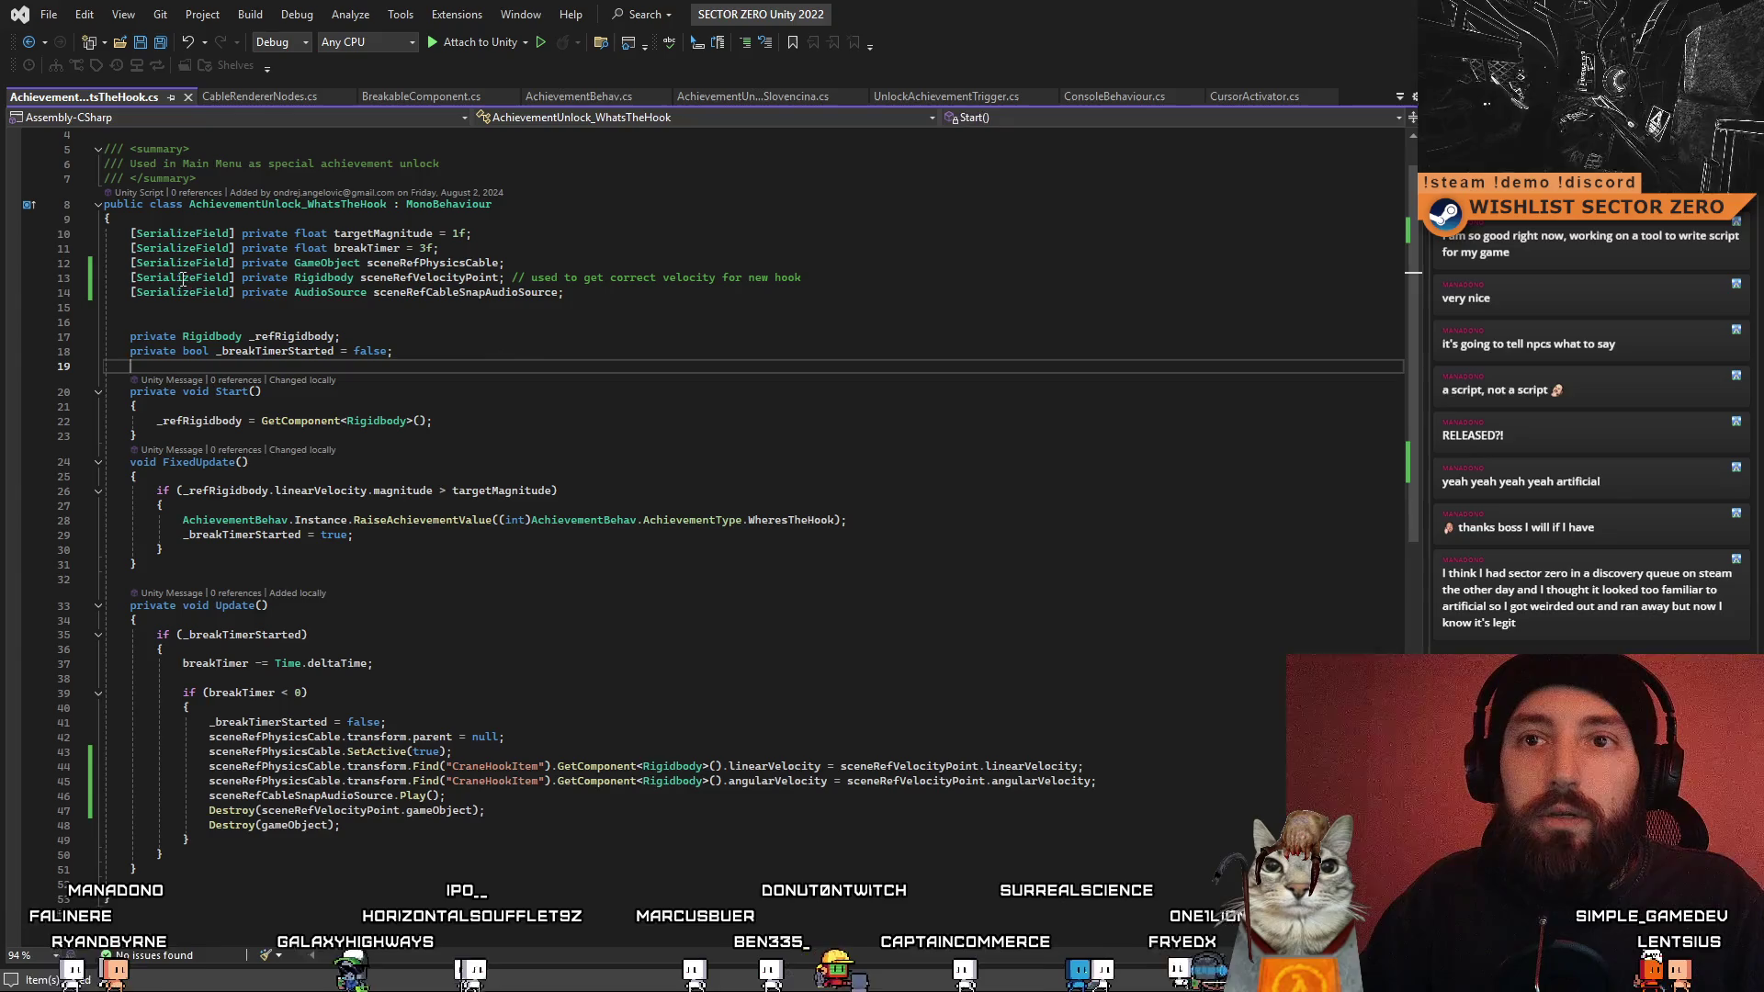
- Duplicate the sceneRefVelocityPoint field declaration on line 14 and rename it for the physics hook object
drag(131, 277, 467, 281)
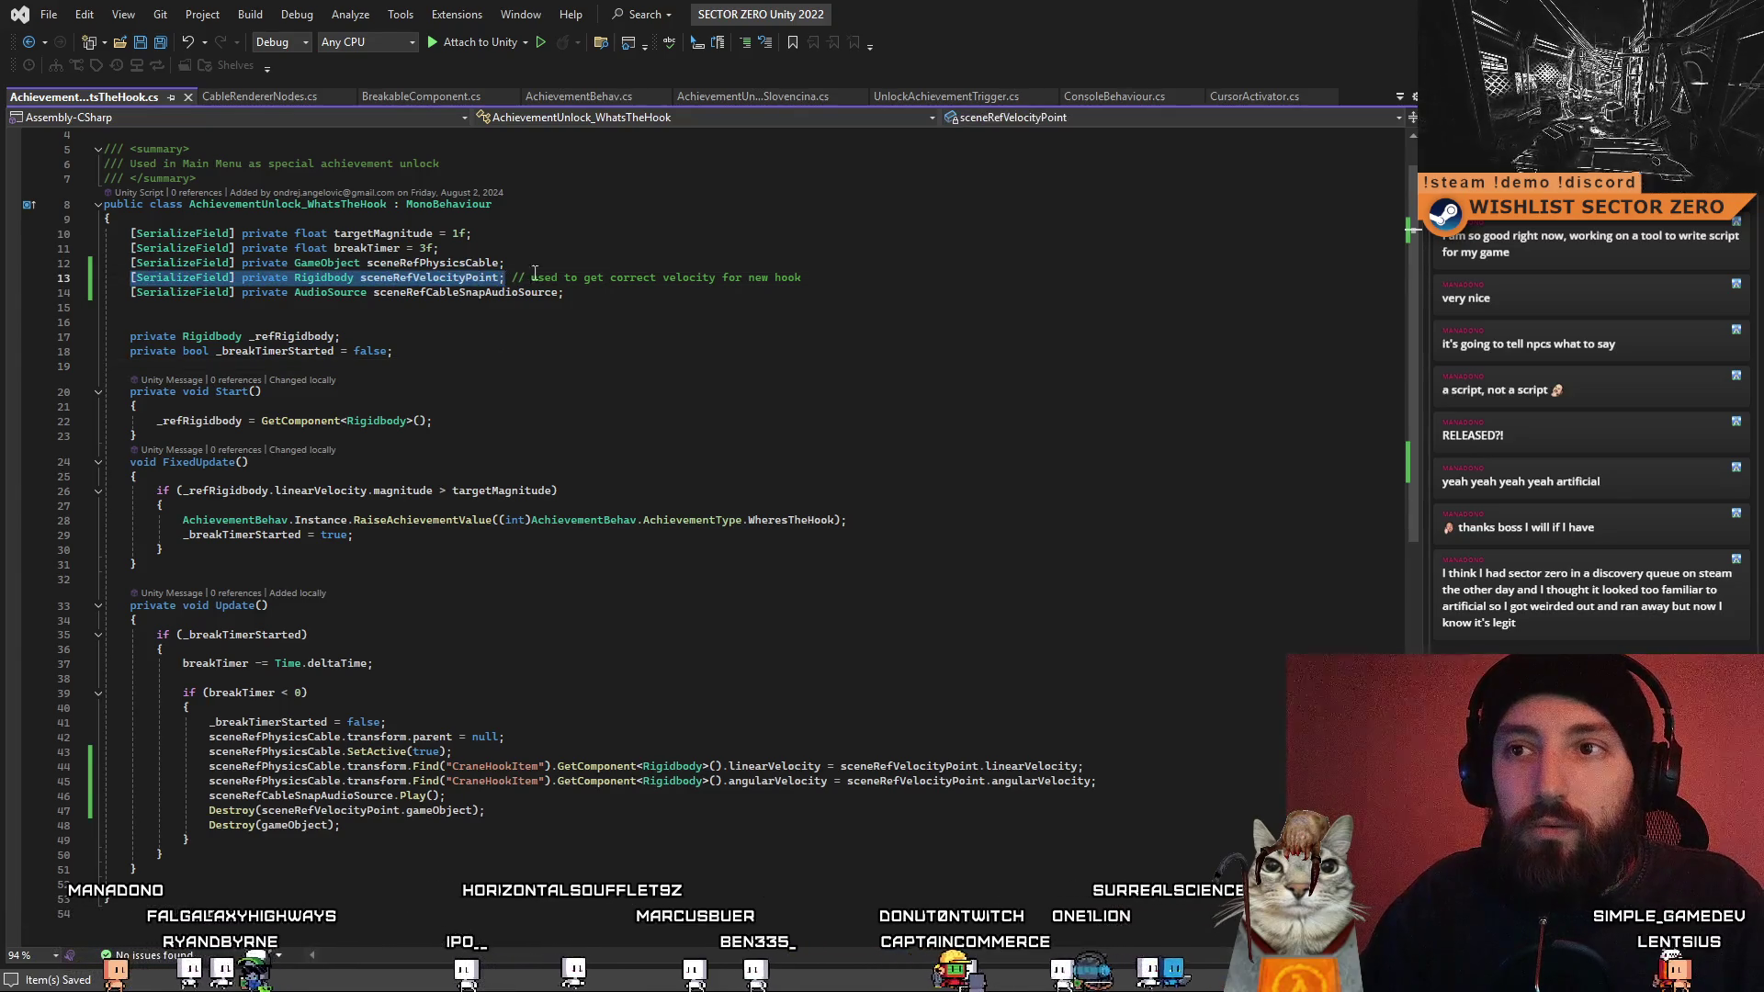
key(ctrl+c)
key(End)
key(Return)
key(ctrl+v)
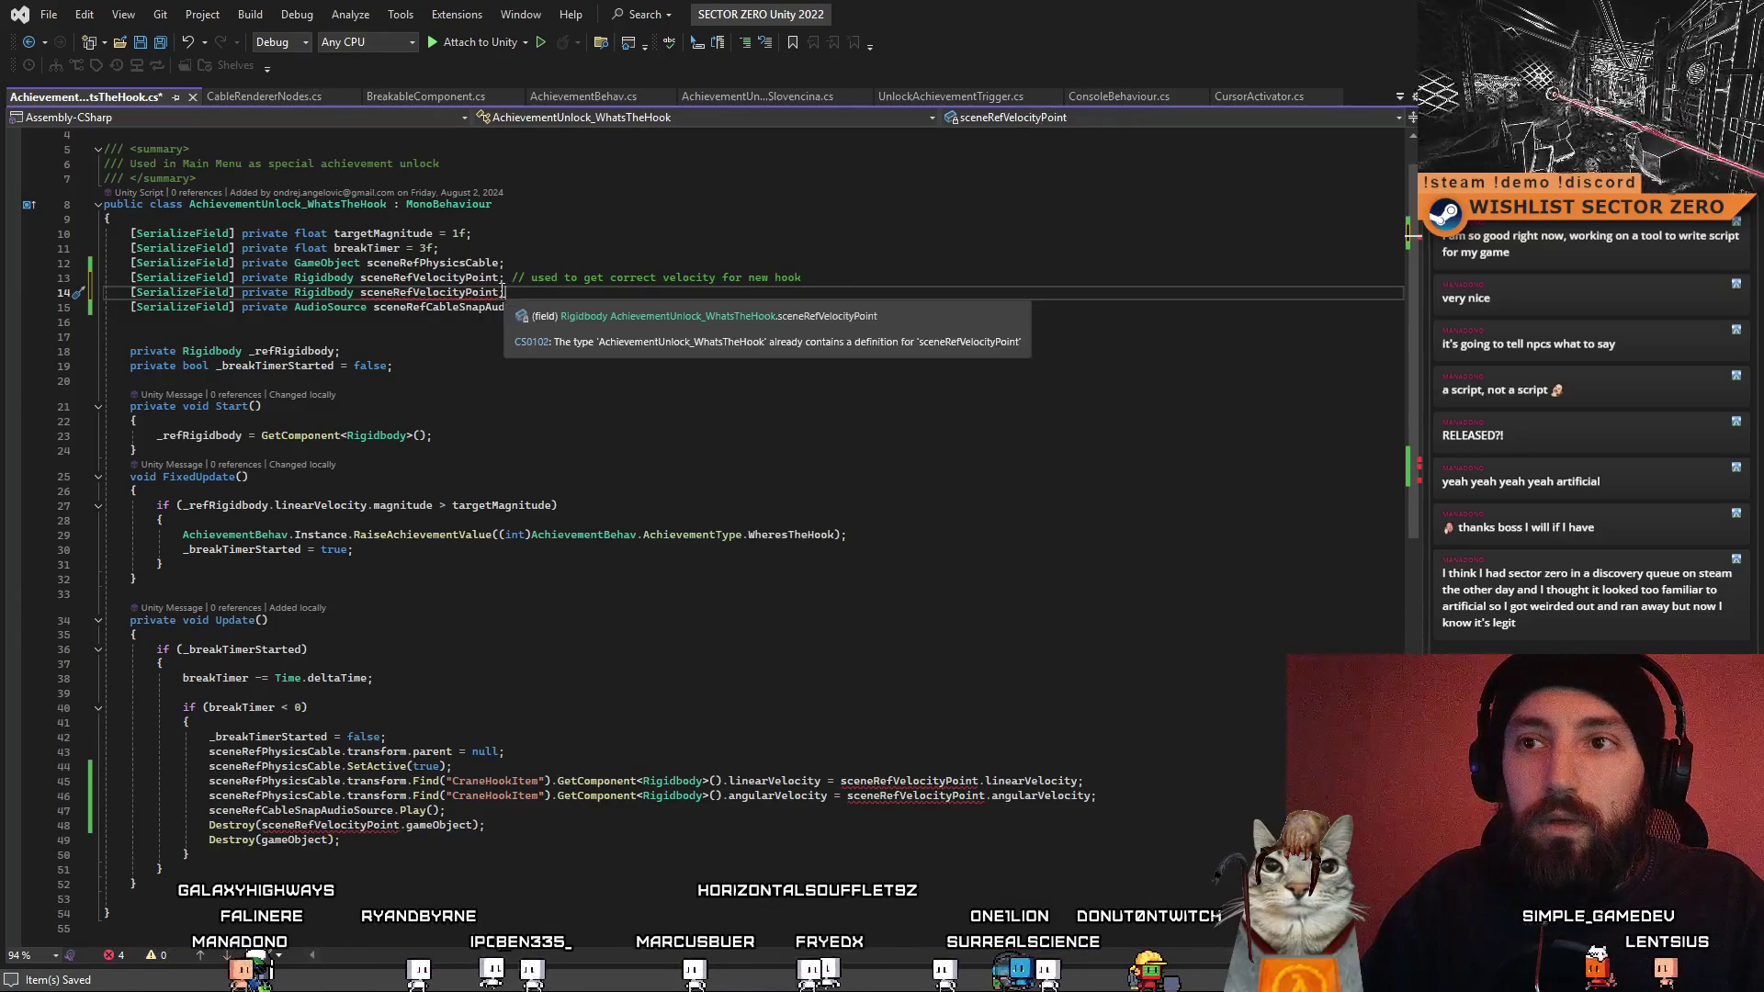
drag(498, 293, 416, 294)
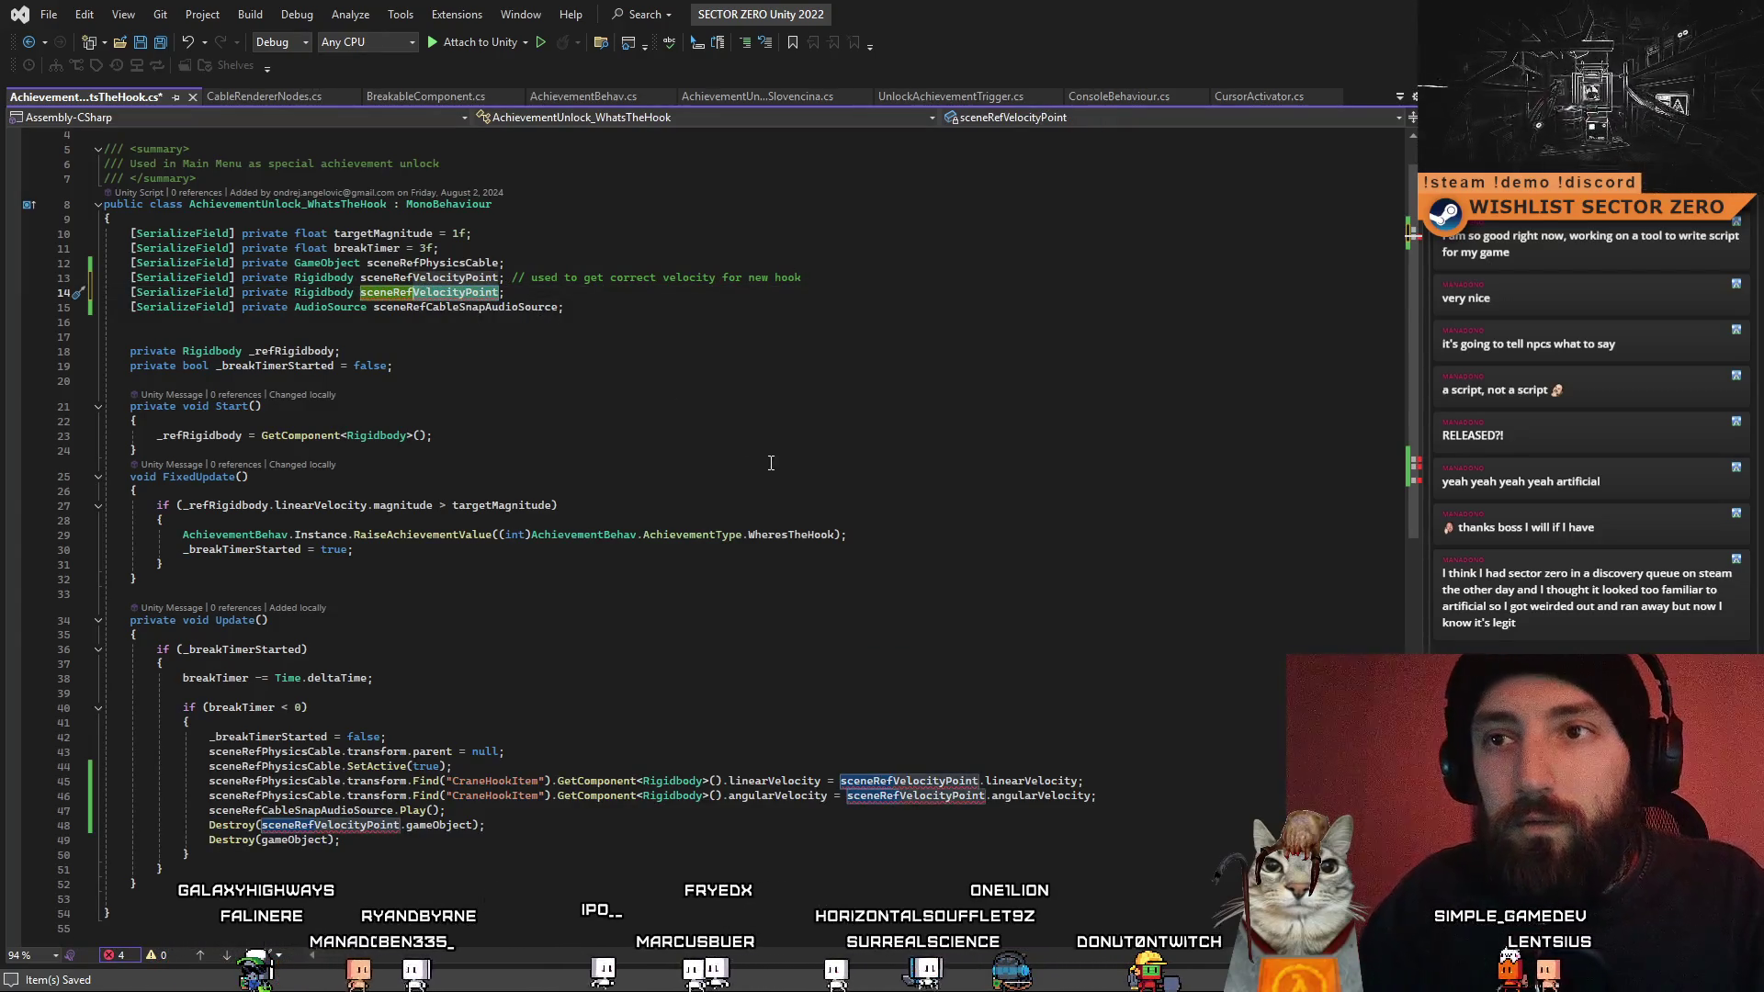
text(PhysicsHookObj)
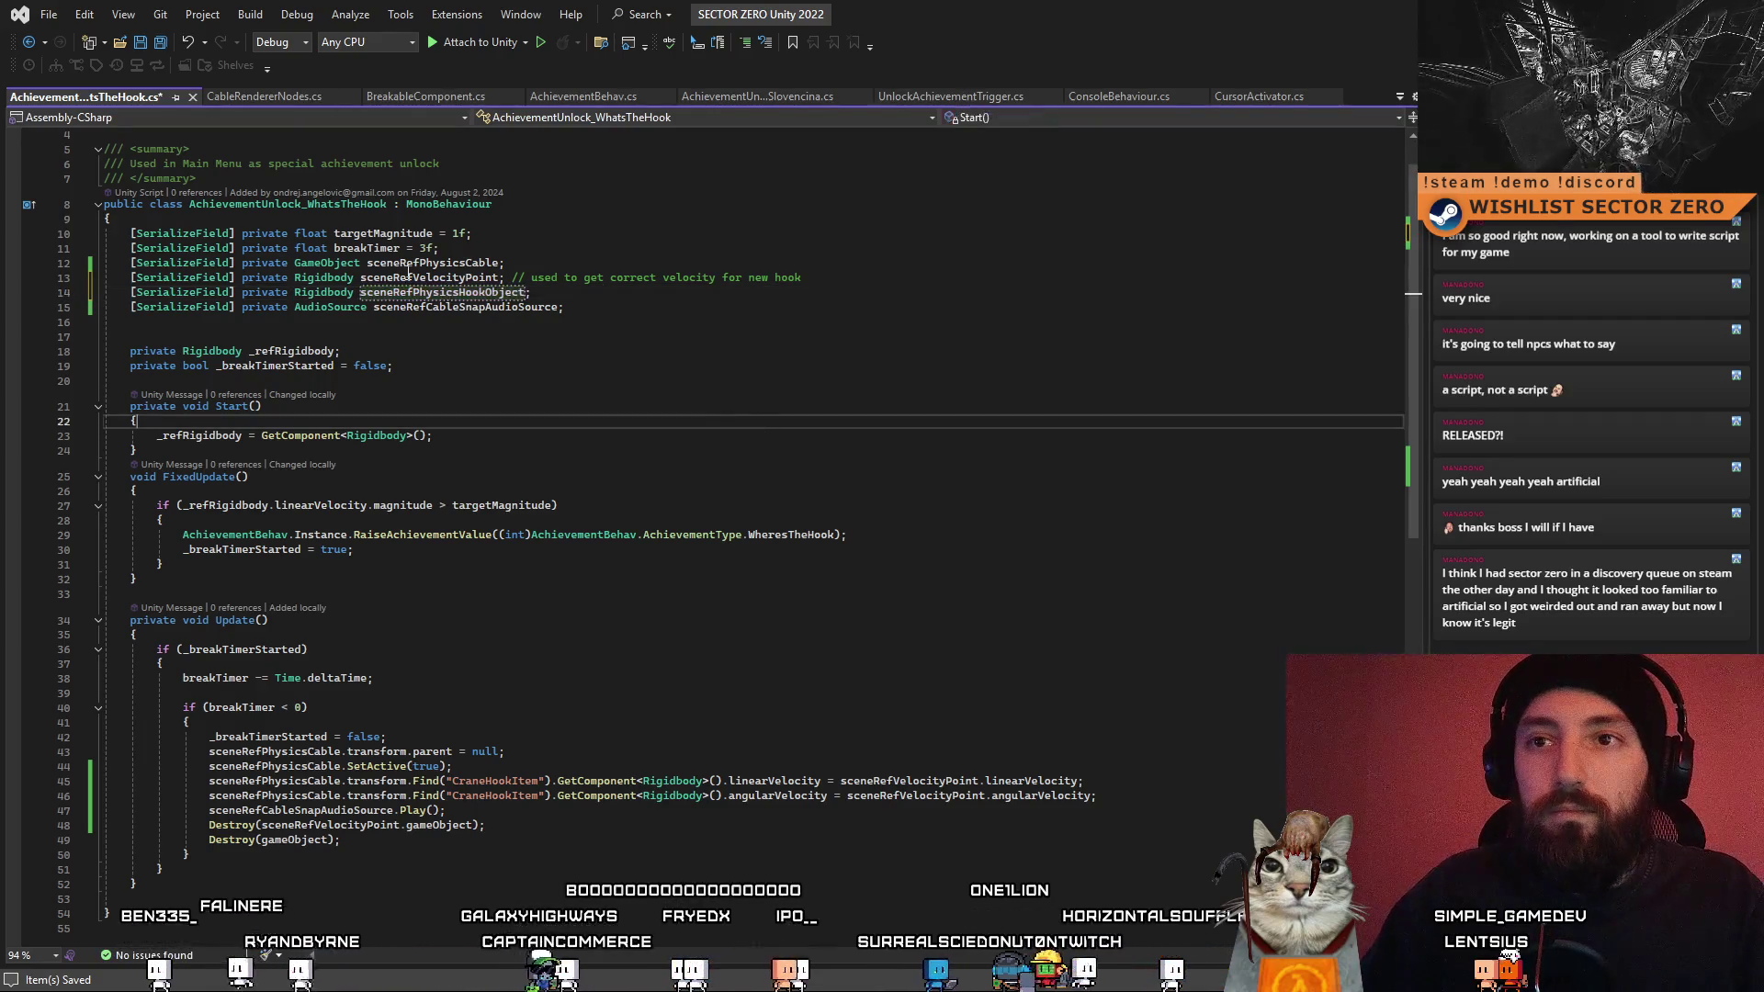
- Replace the CraneHookItem Rigidbody lookup on line 45 with sceneRefPhysicsHookObject
click(721, 411)
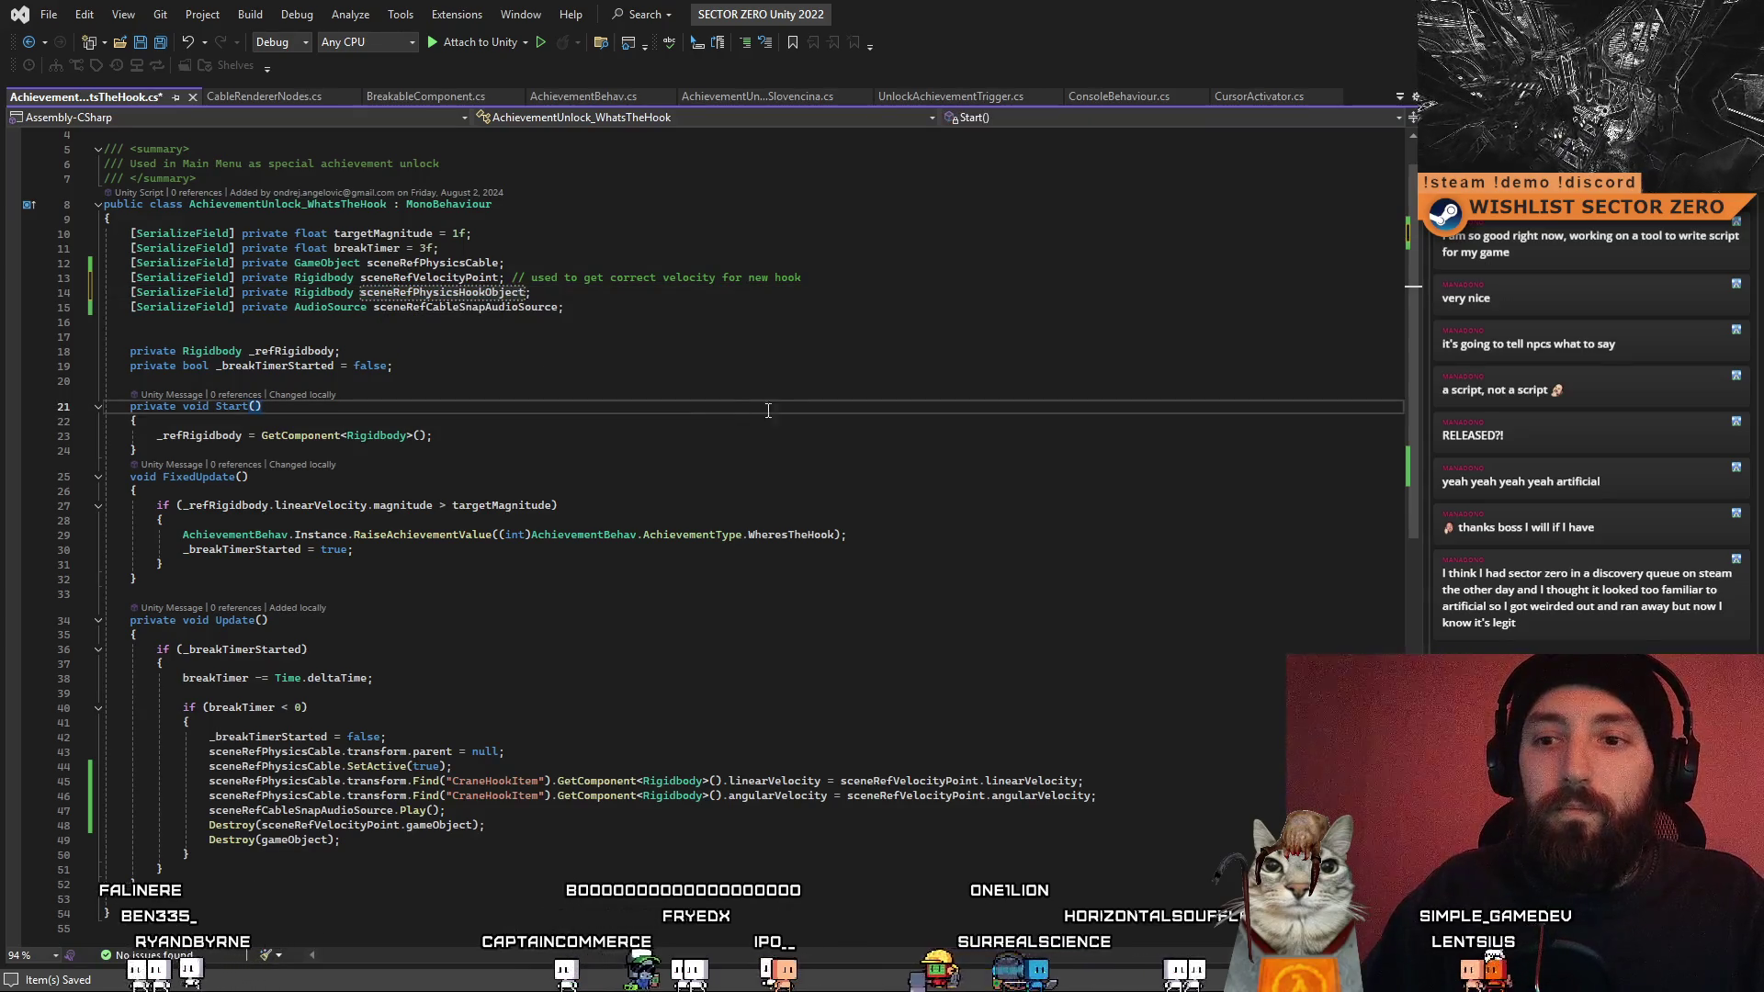
scroll(768, 411, down, 2)
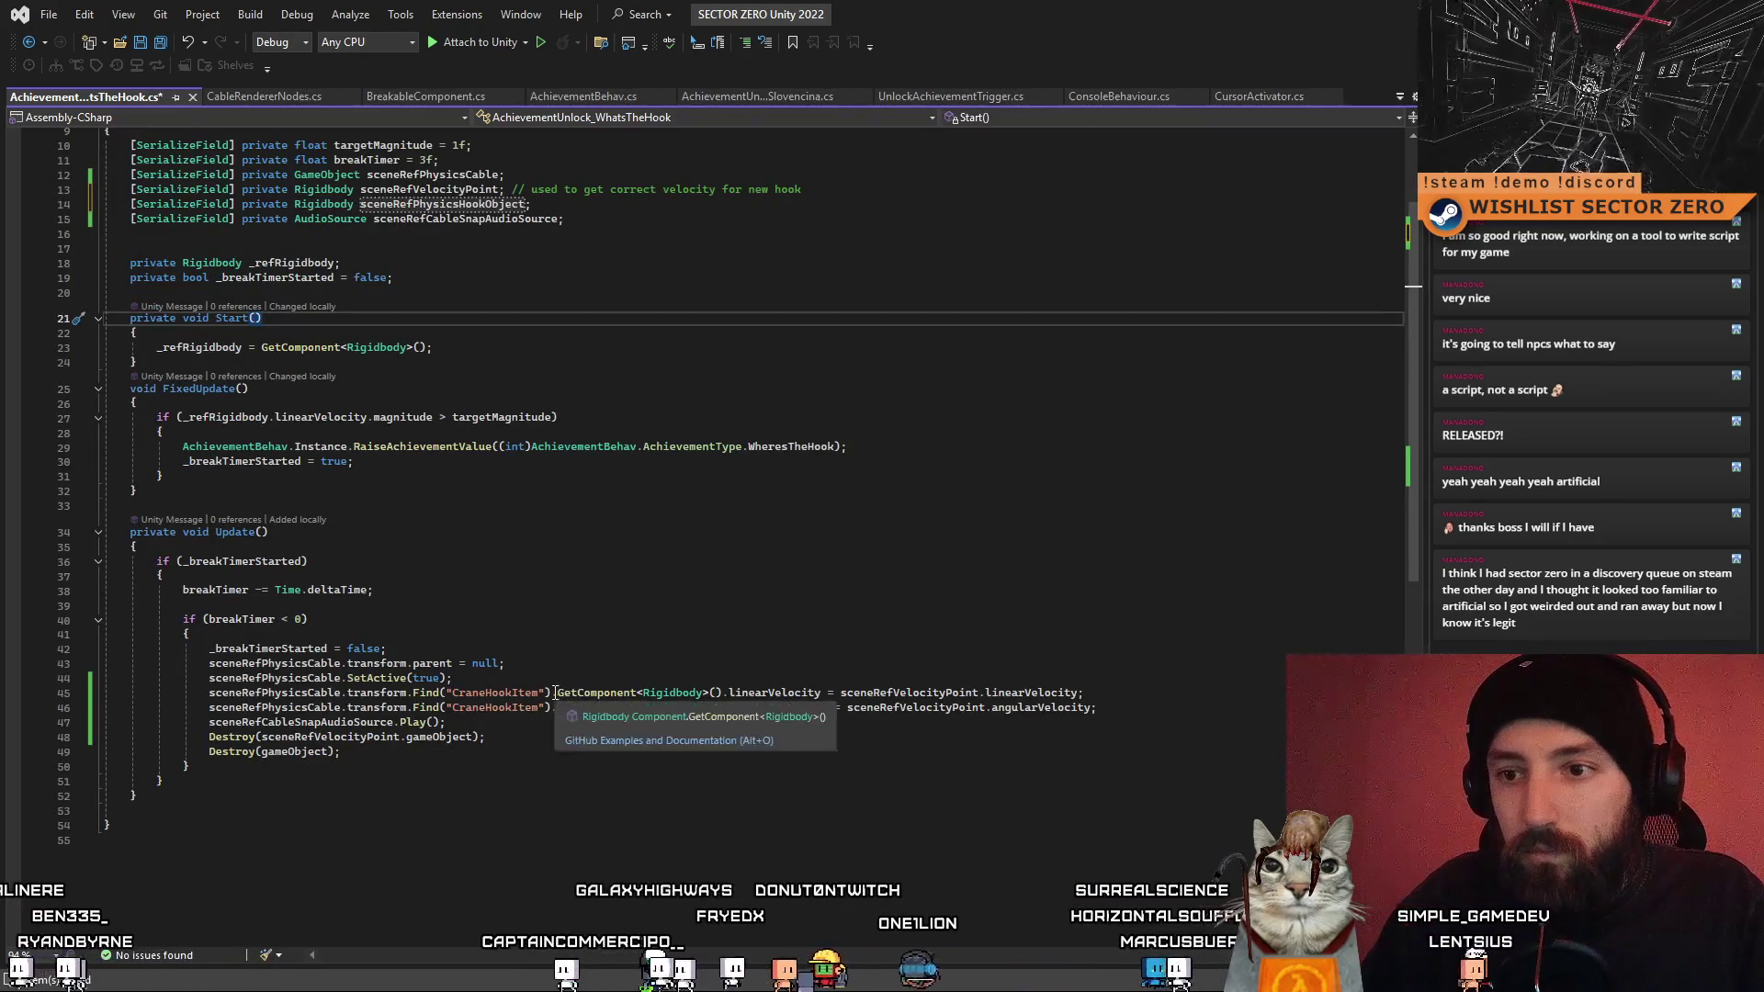
click(554, 693)
mouse_move(726, 693)
mouse_down()
mouse_move(211, 693)
mouse_move(634, 710)
mouse_up()
key(ctrl+v)
key(ctrl+v)
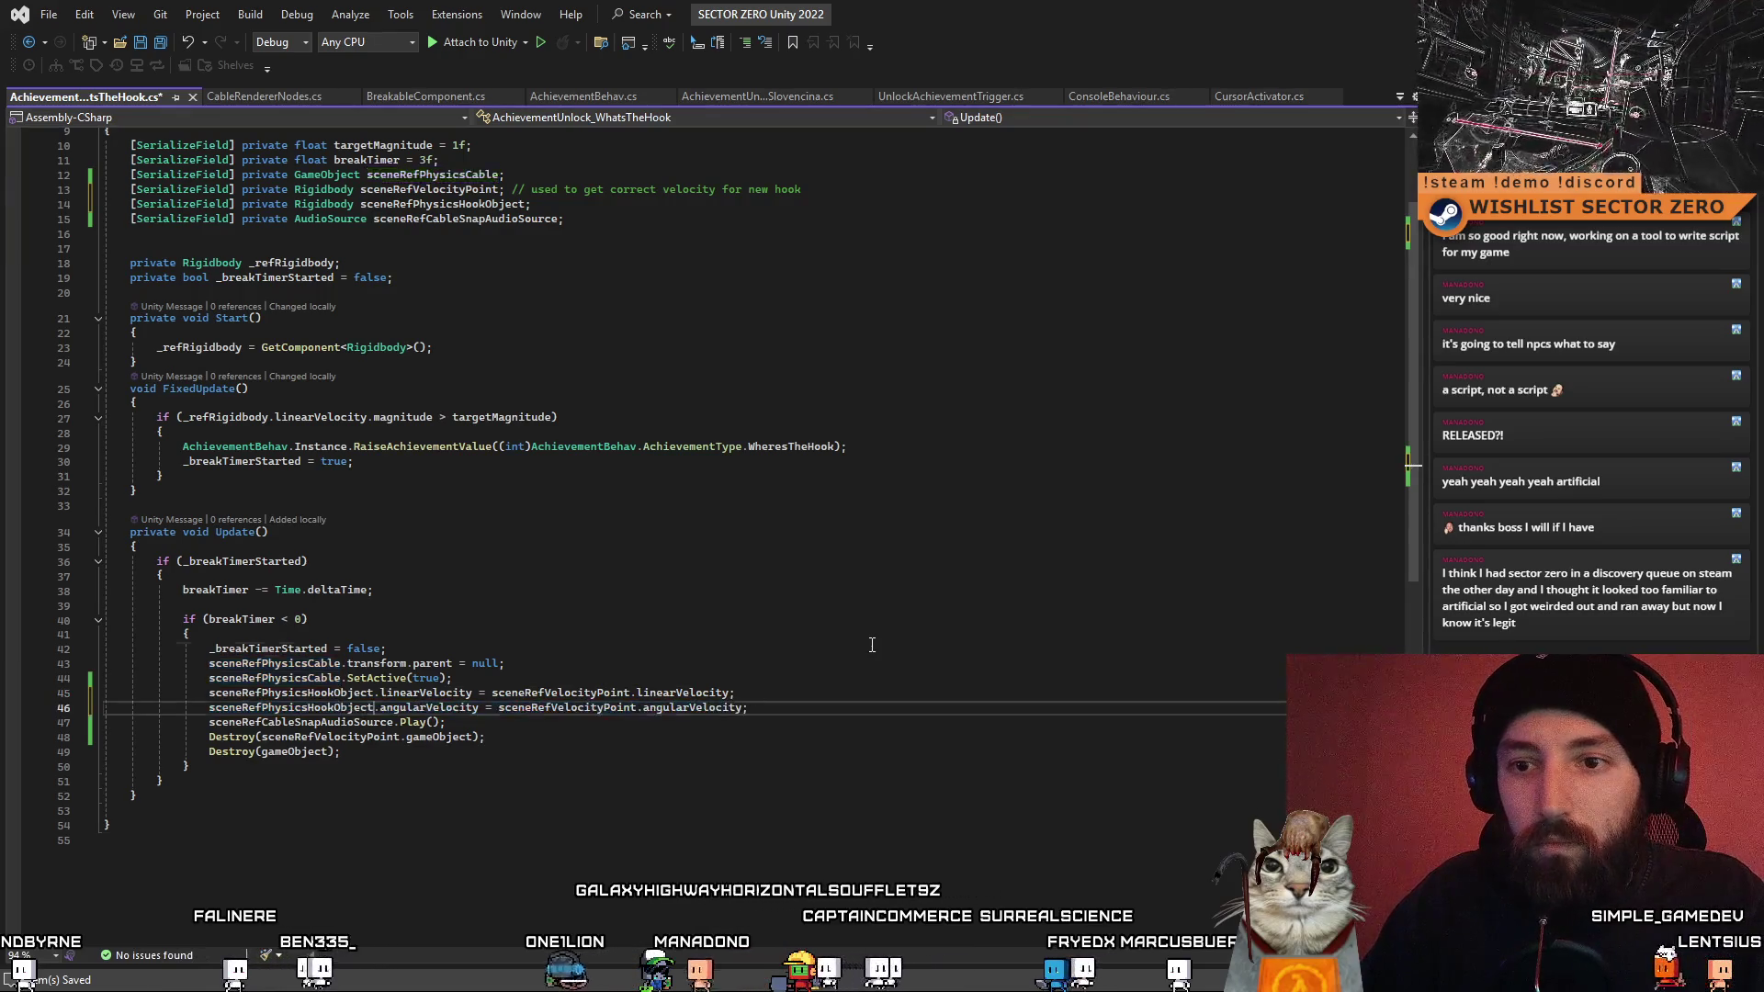
click(107, 825)
- Return to Unity to recompile the scripts and expand CraneHook_PhysicsBased (1) in the Hierarchy
key(alt+Tab)
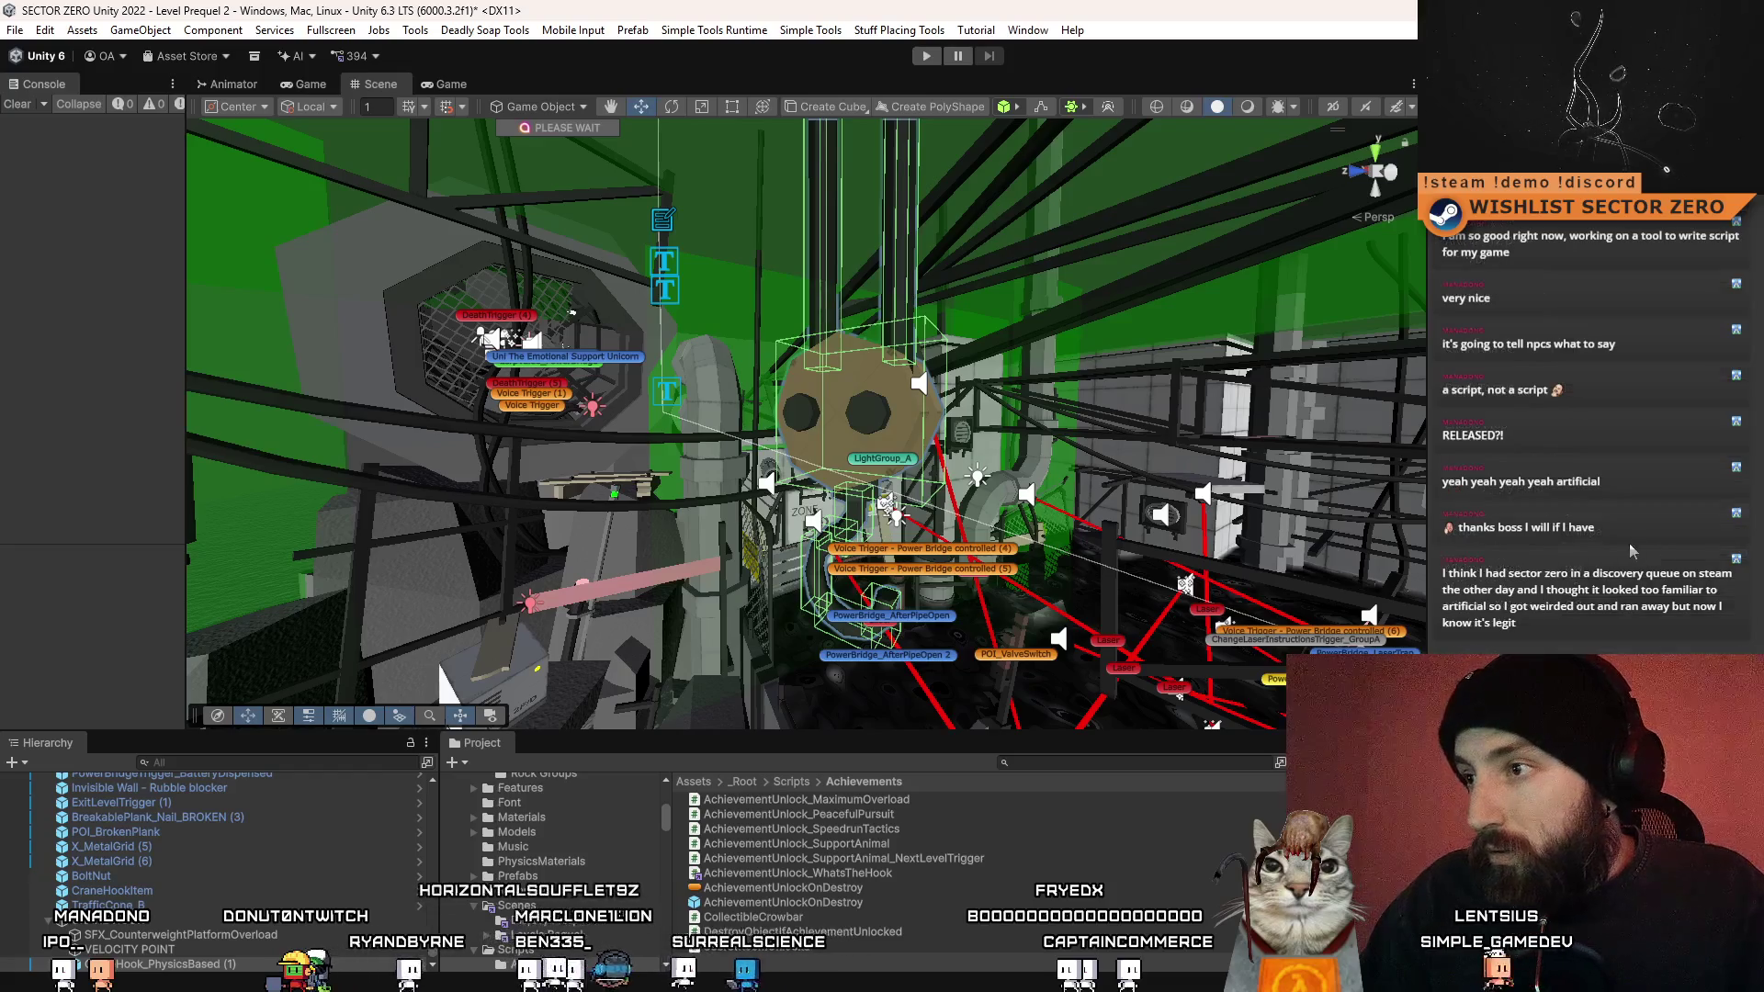
scroll(1678, 521, up, 5)
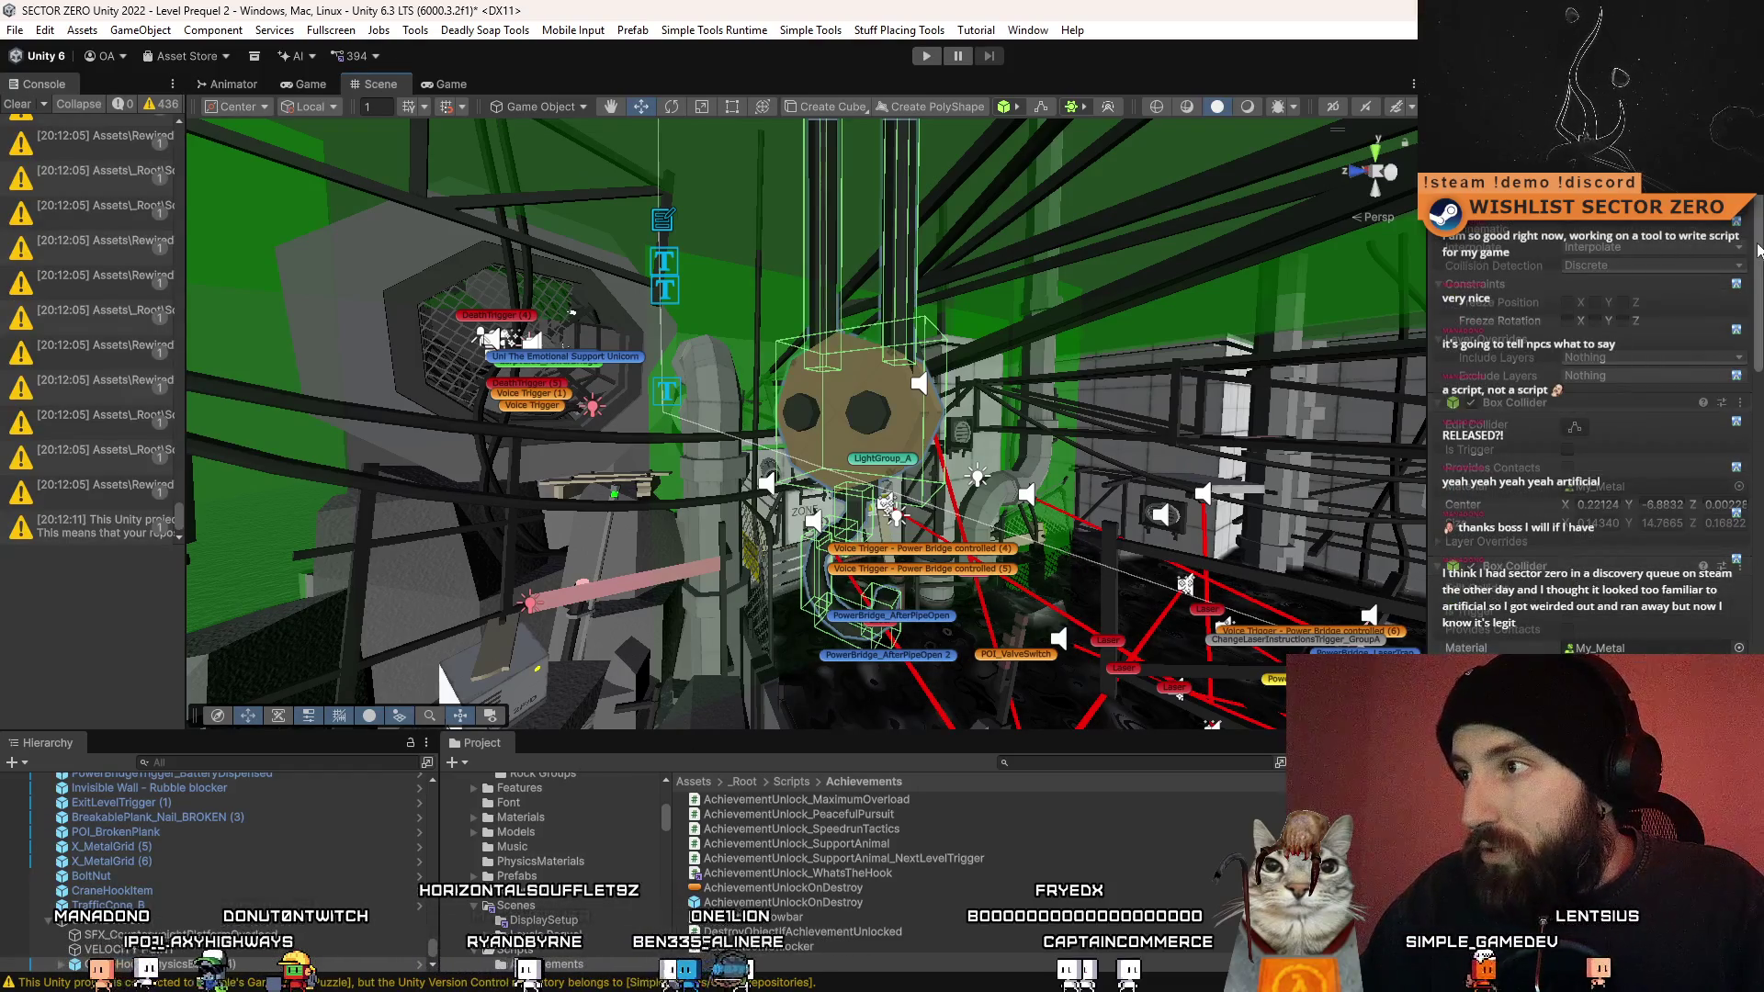
scroll(1758, 248, down, 5)
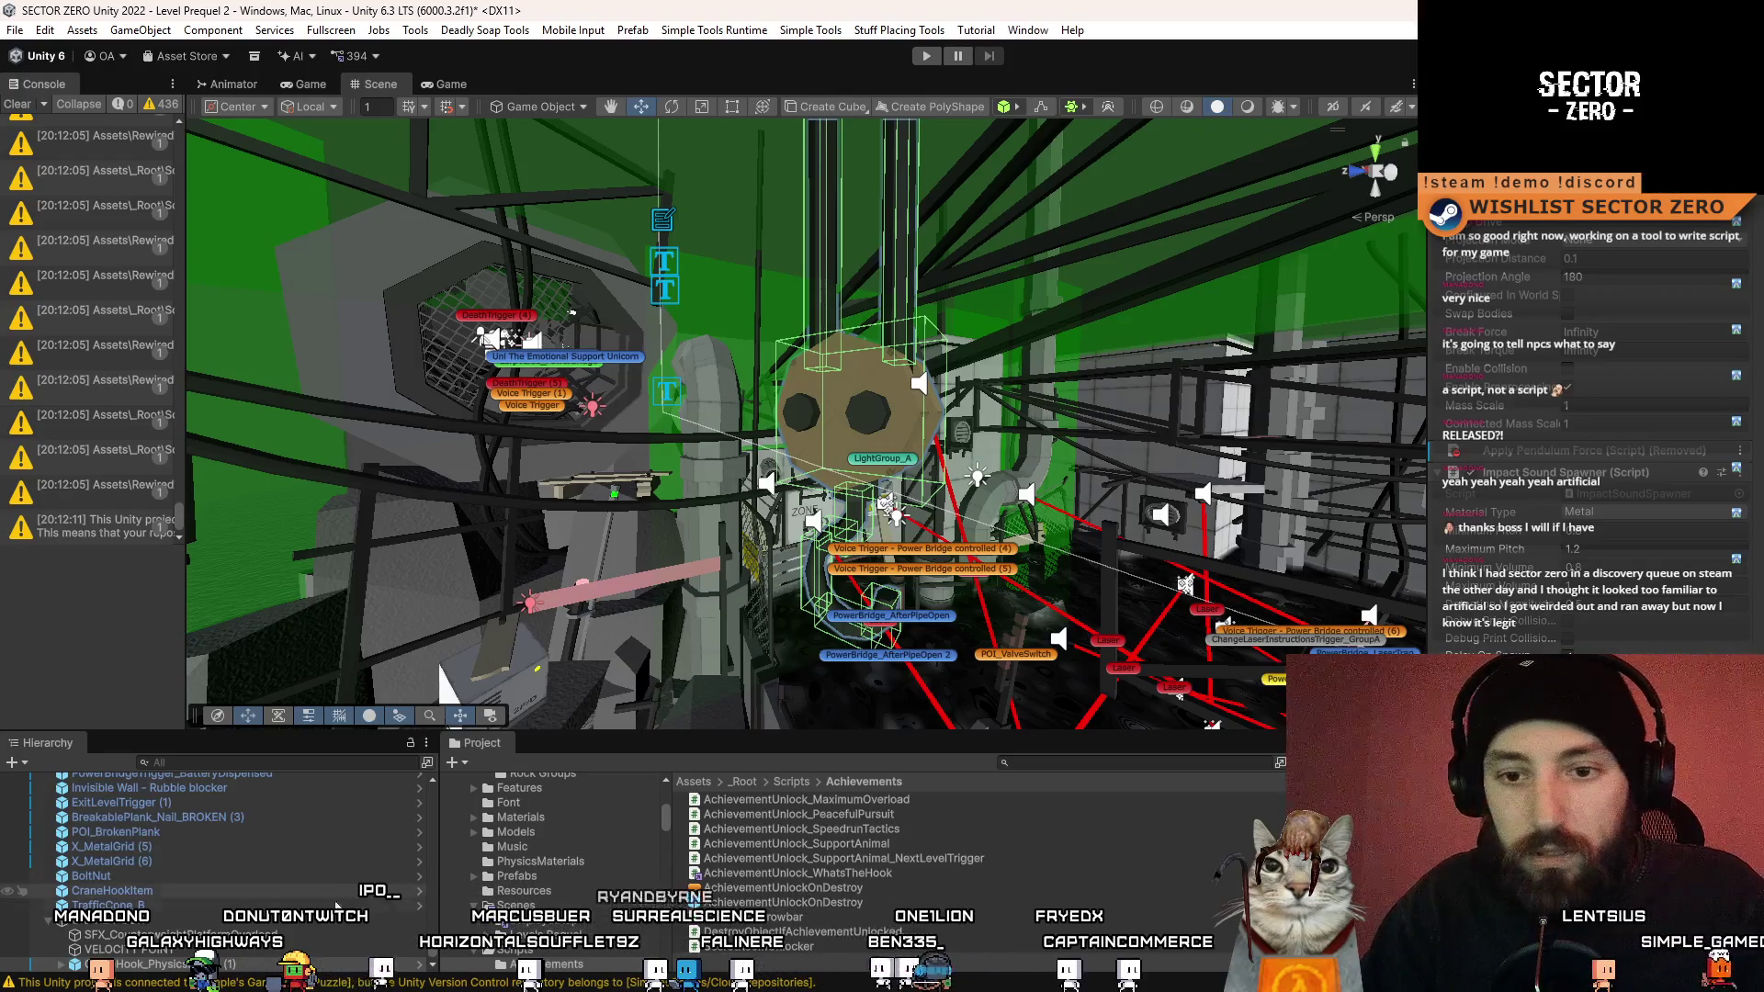
click(92, 964)
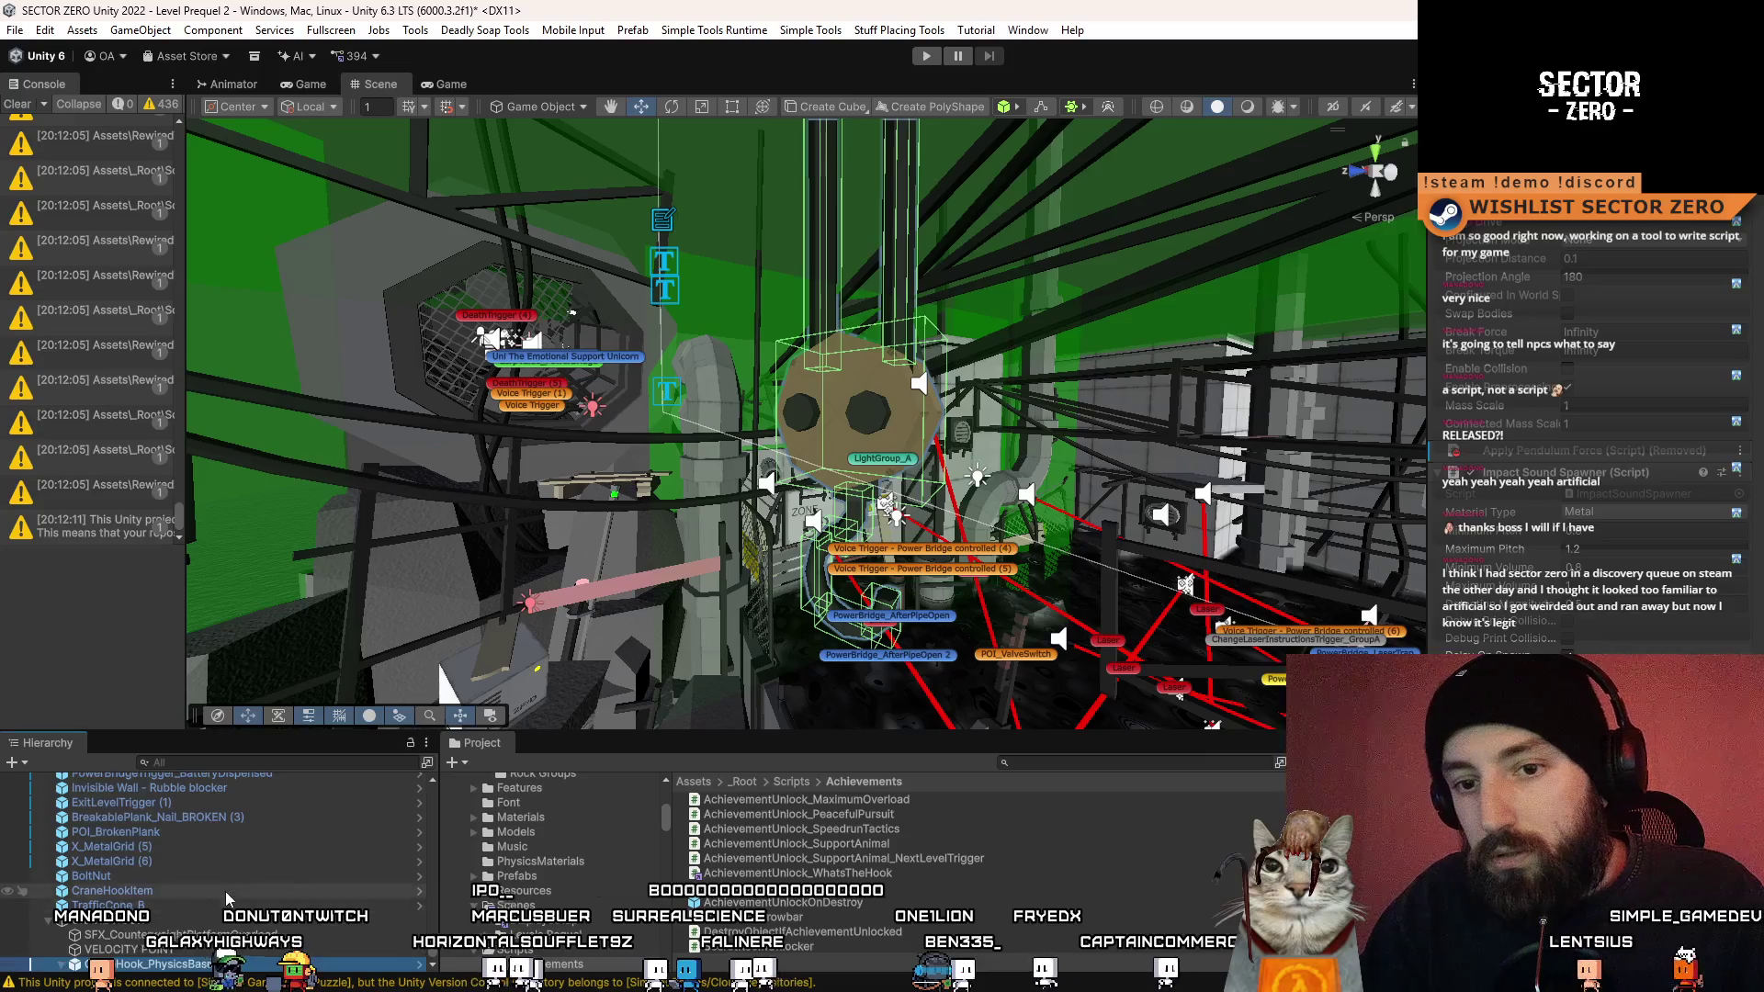
click(61, 964)
key(Left)
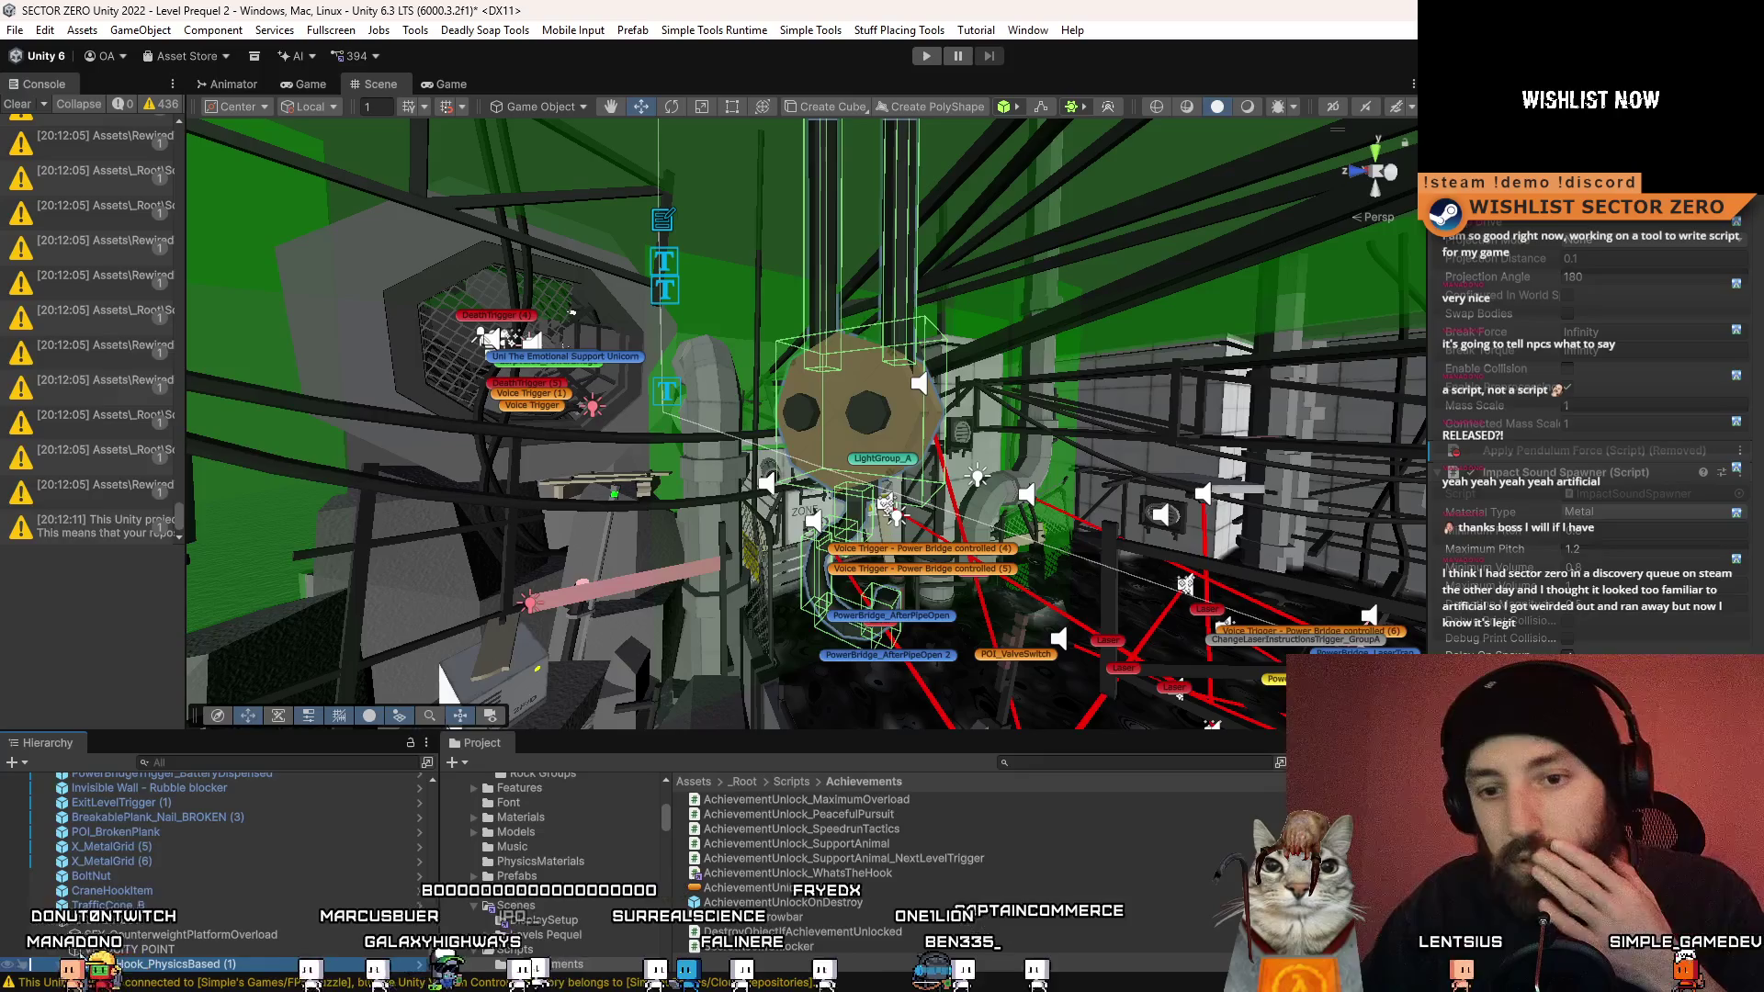
key(Right)
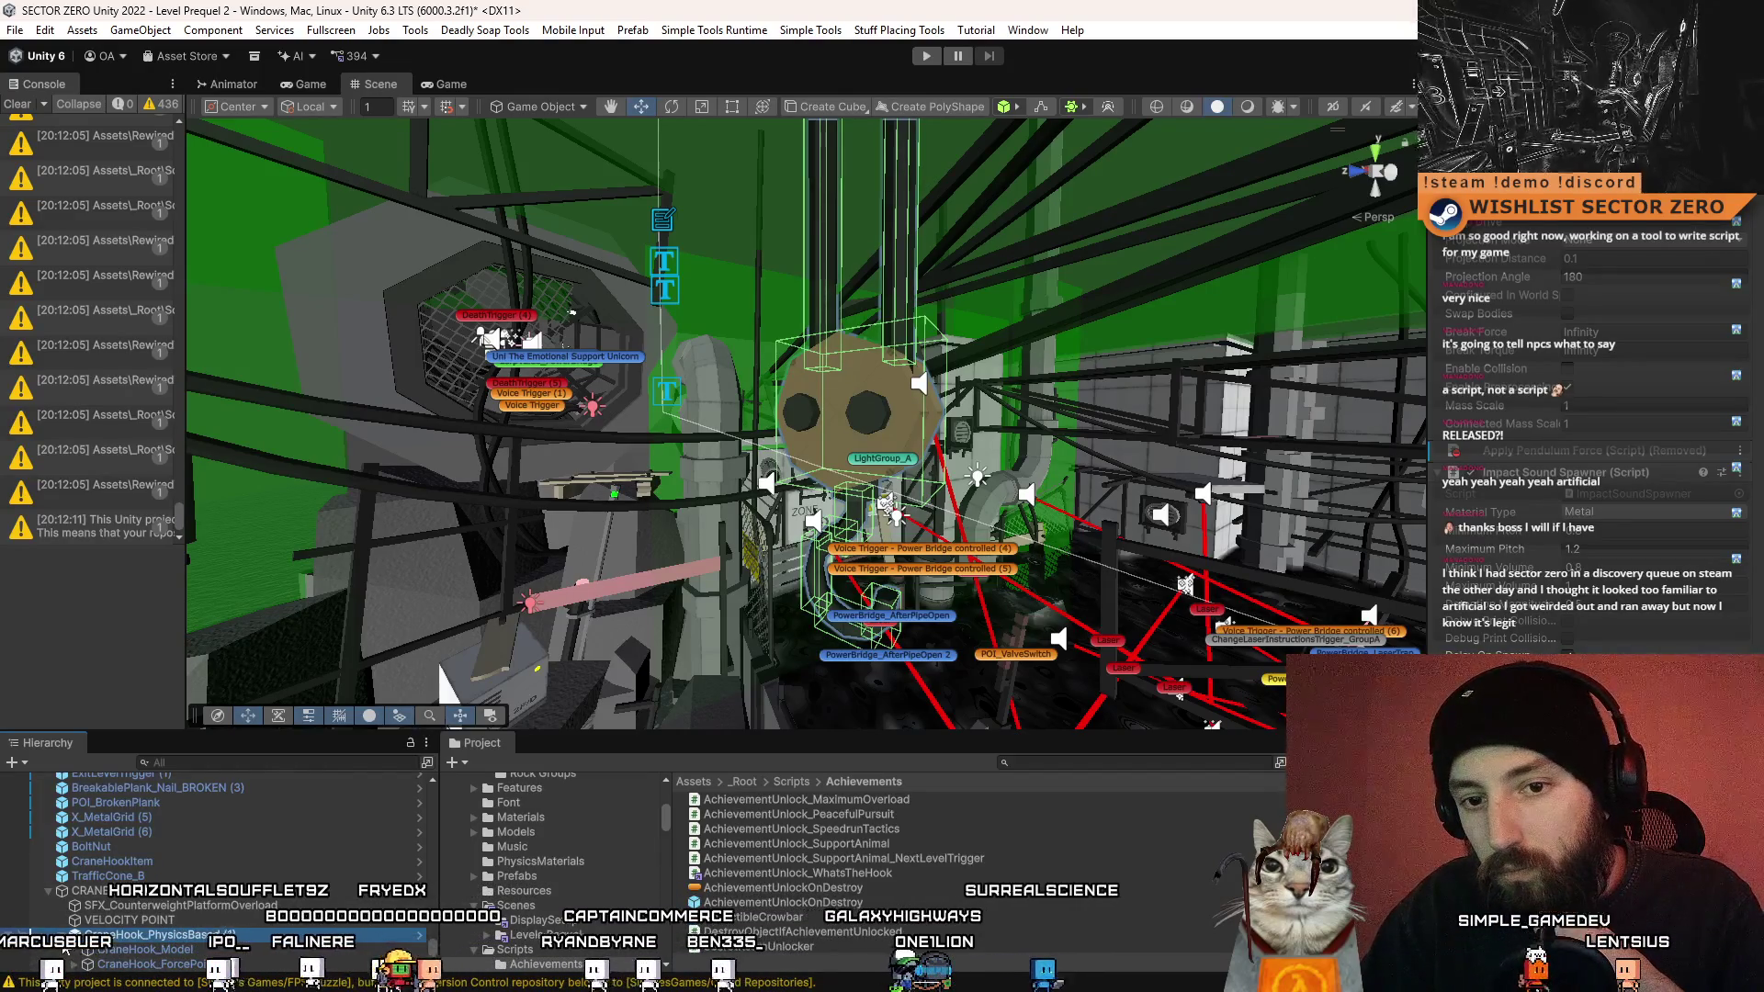
- Compare the VELOCITY POINT object and the physics-based crane hook in the Inspector
scroll(114, 934, up, 1)
click(195, 951)
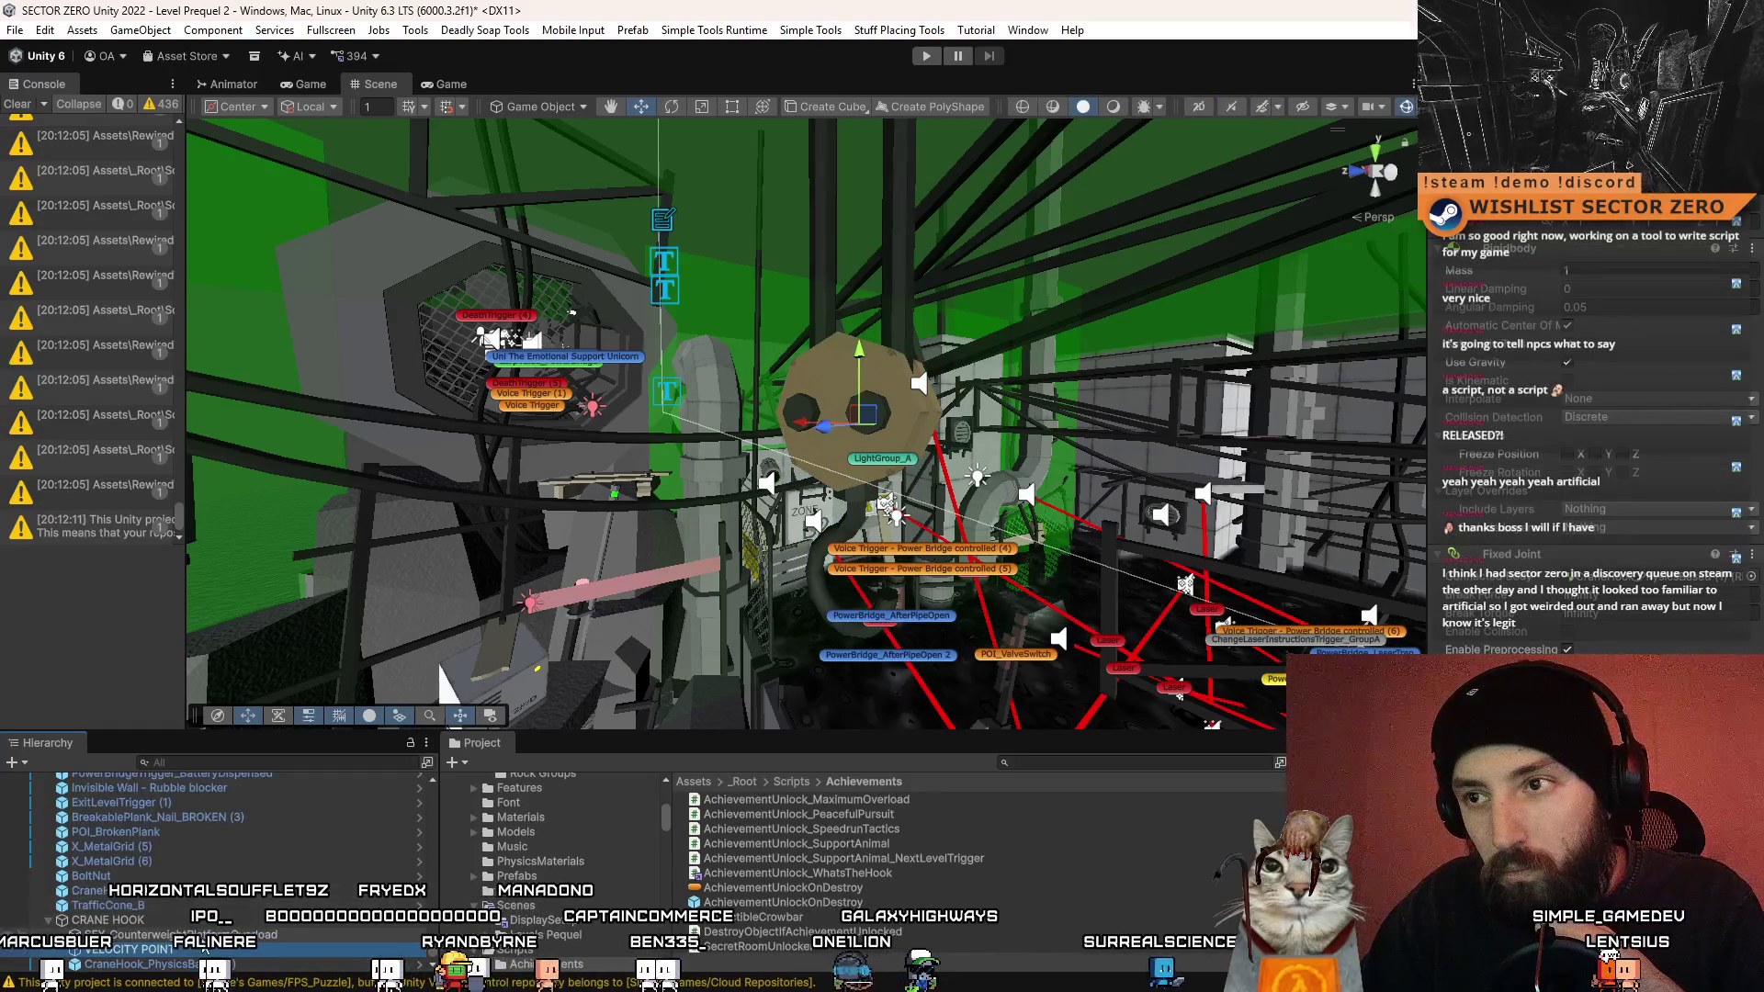
click(198, 965)
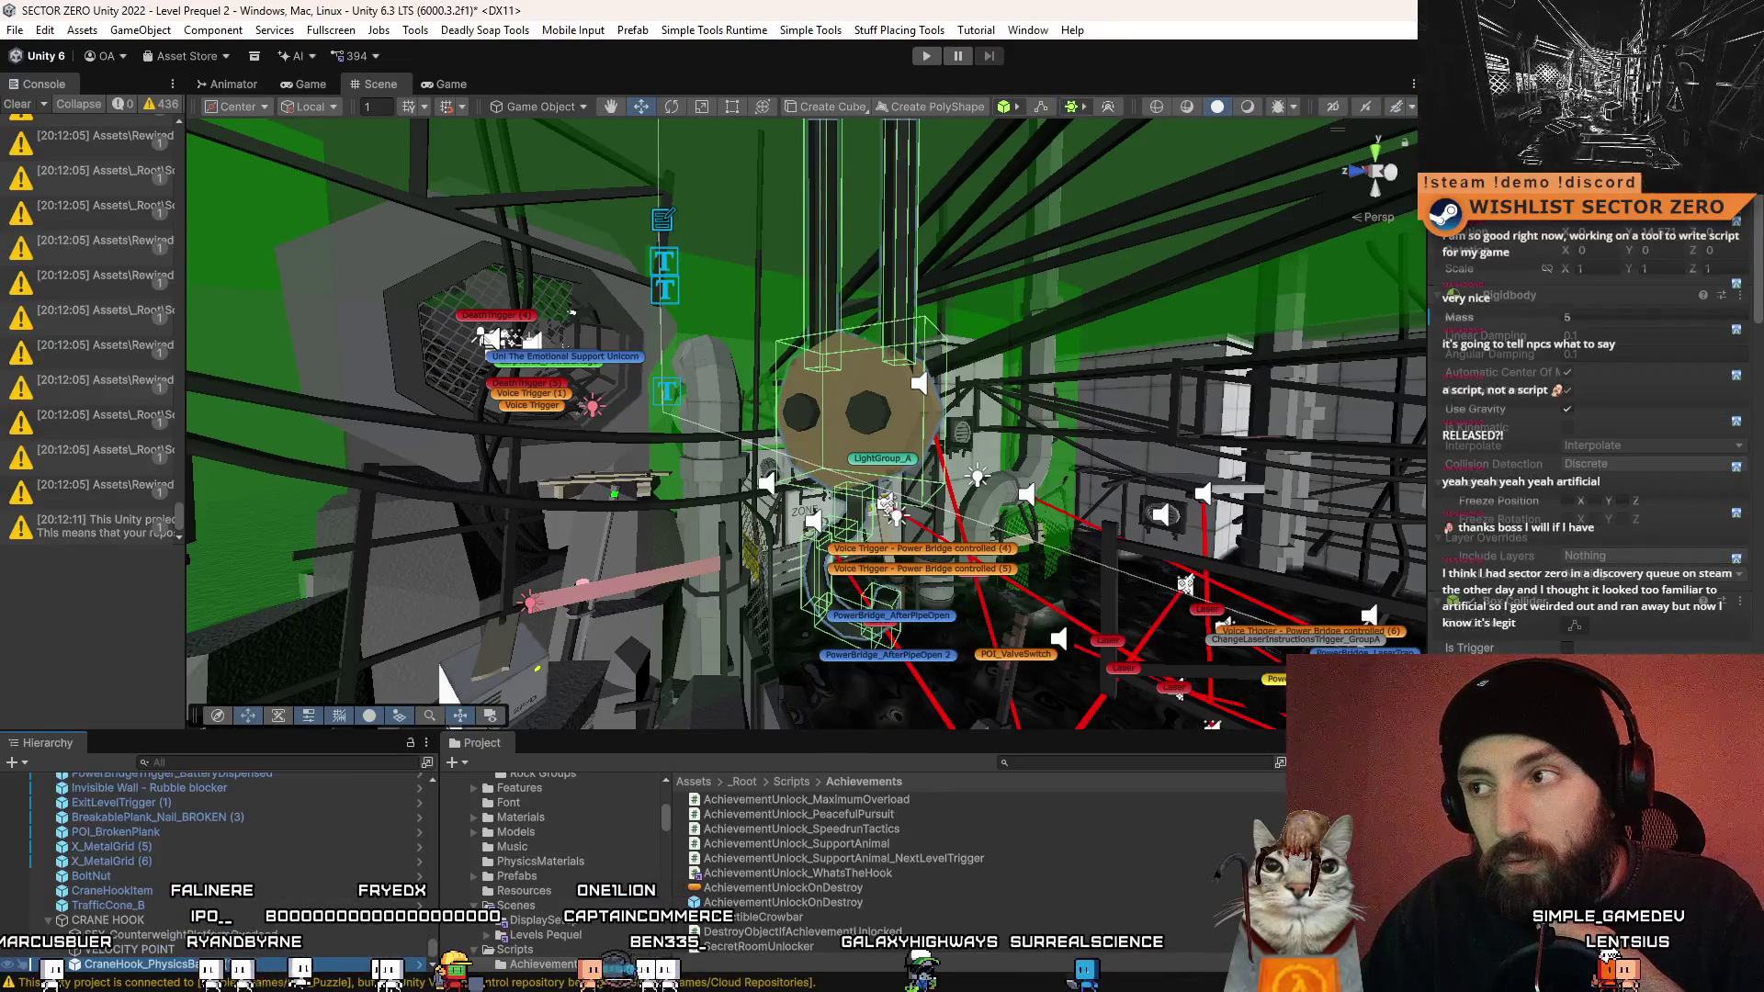
click(230, 950)
click(188, 965)
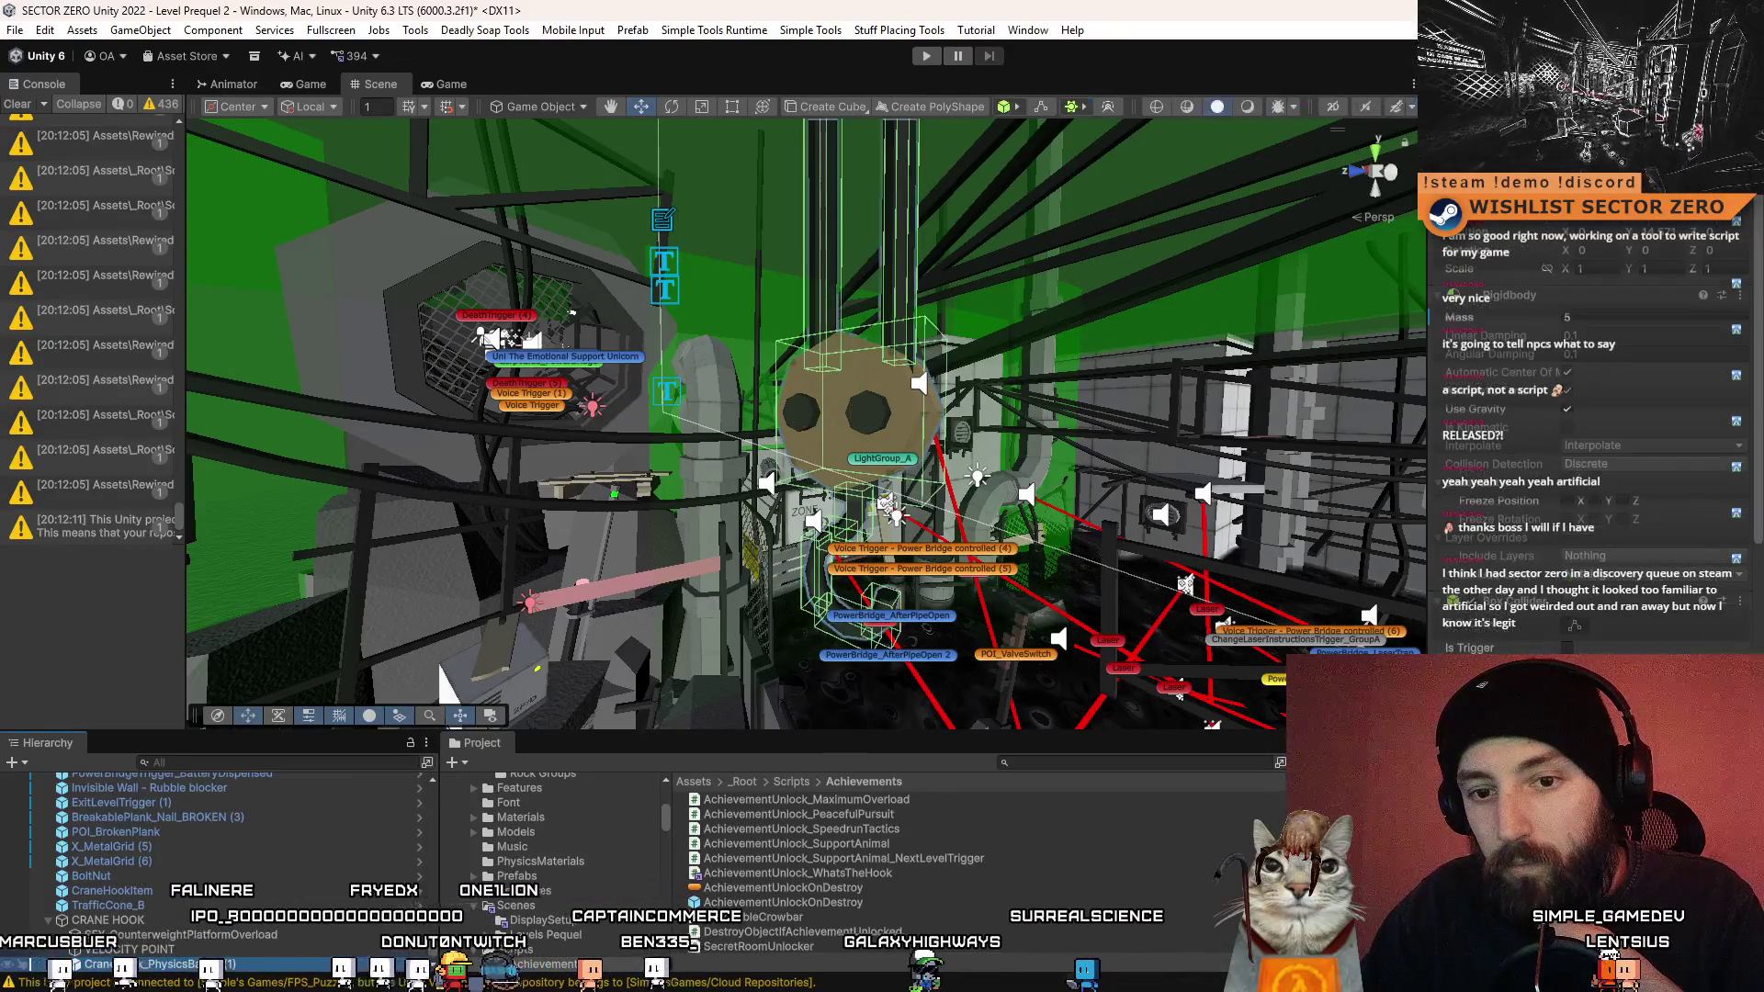
click(188, 950)
click(188, 965)
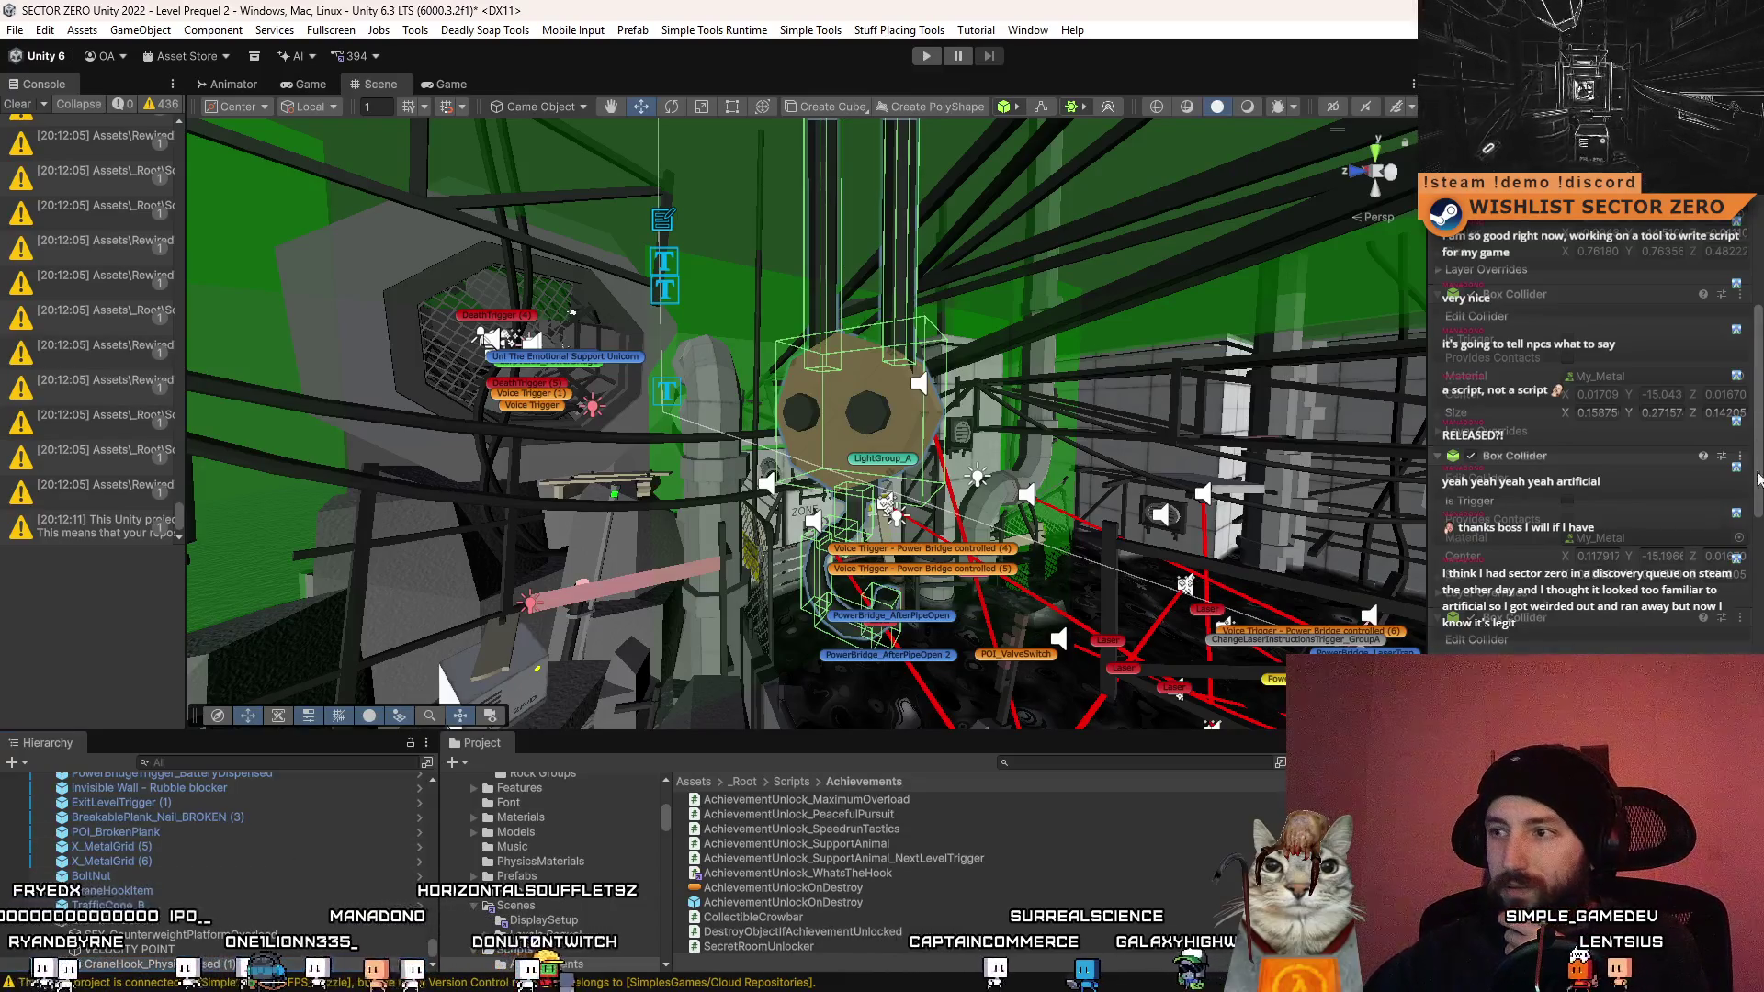
scroll(1757, 478, down, 5)
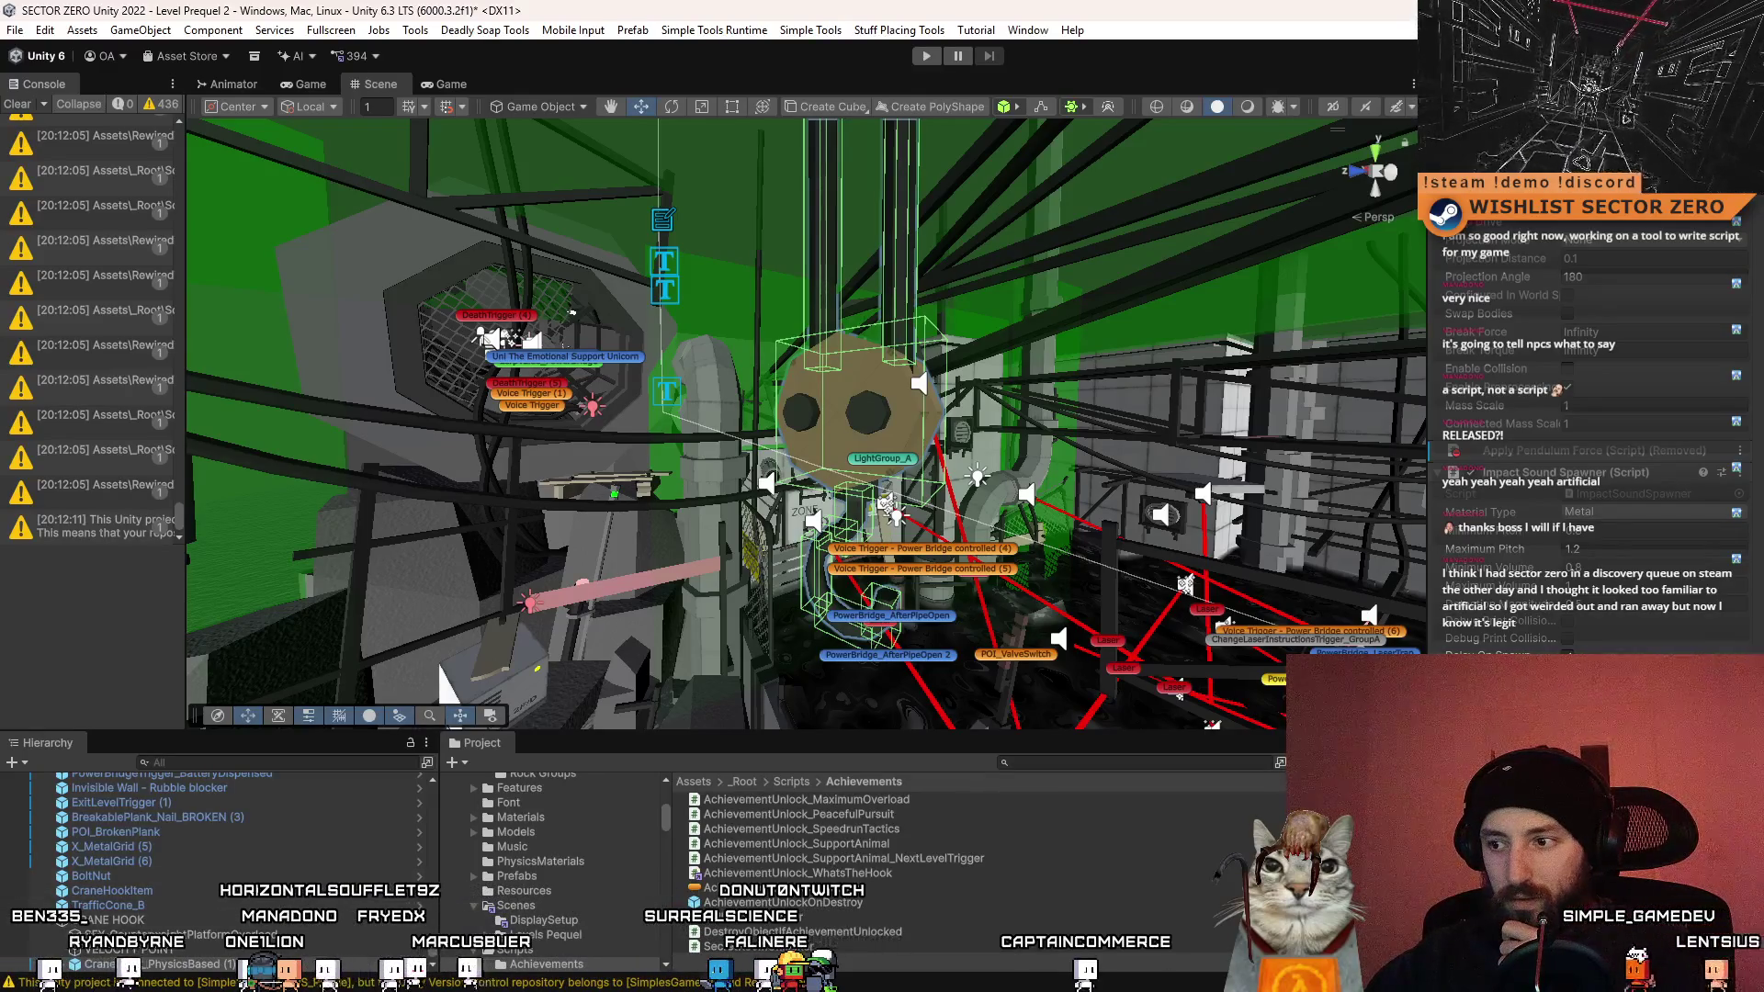
scroll(138, 903, down, 2)
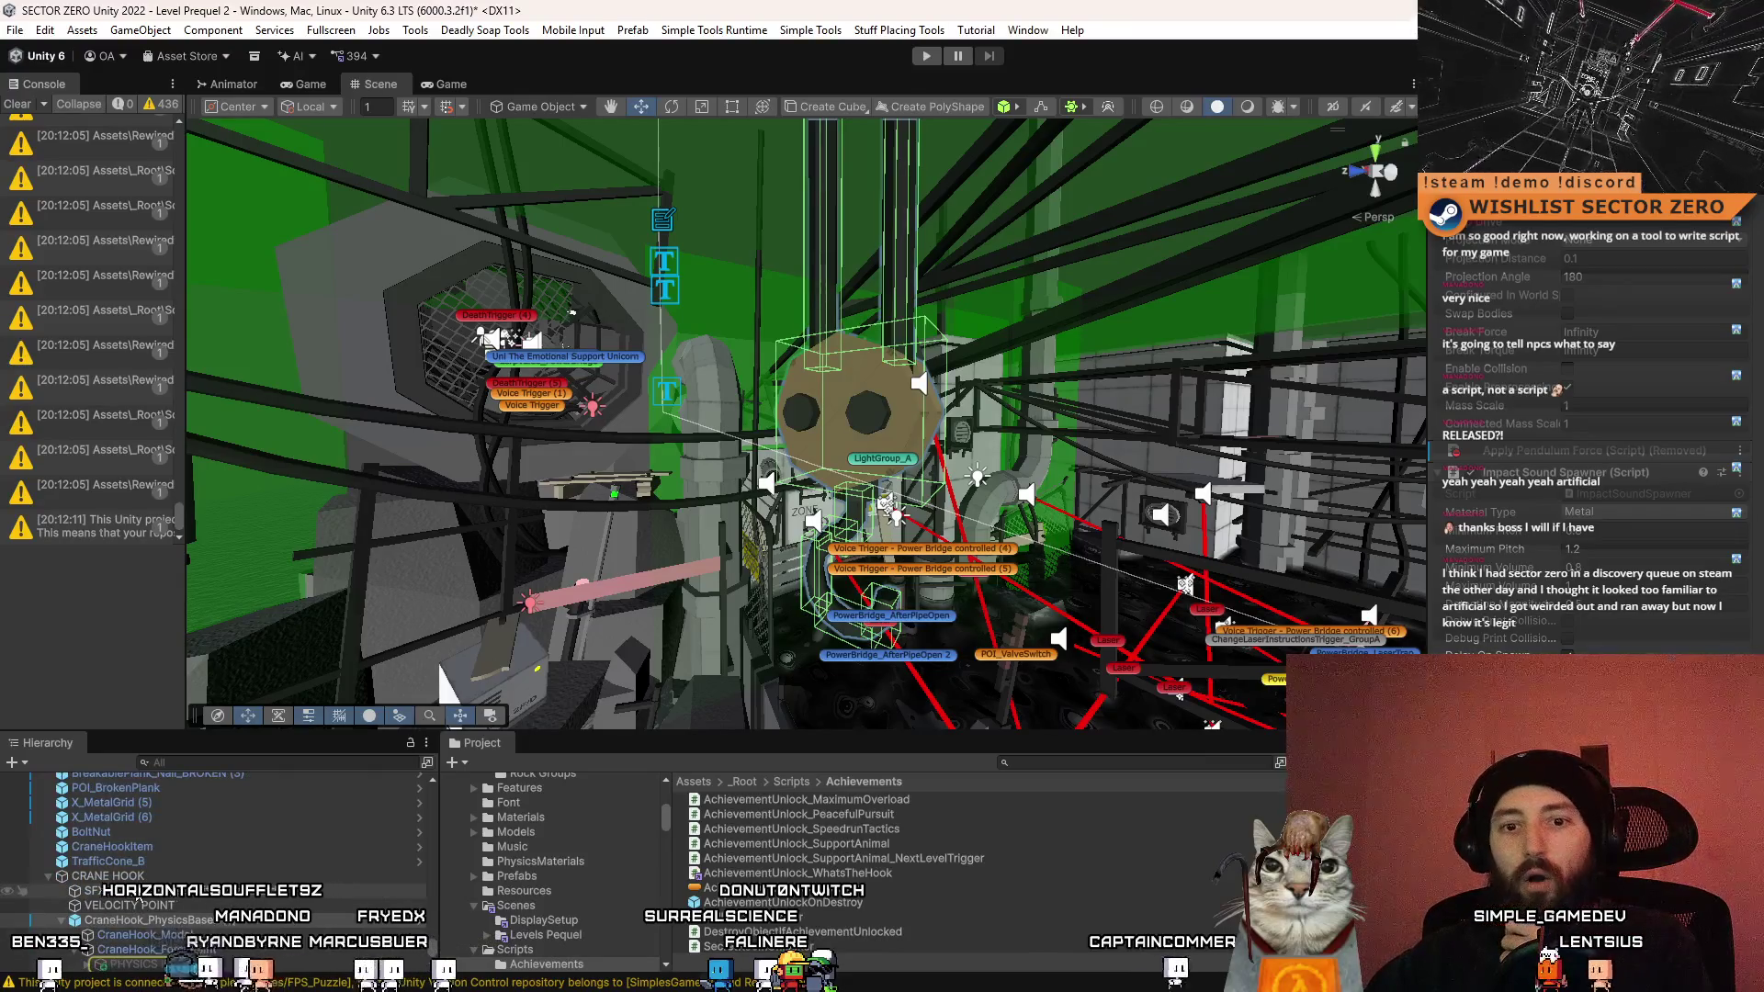
scroll(288, 926, up, 3)
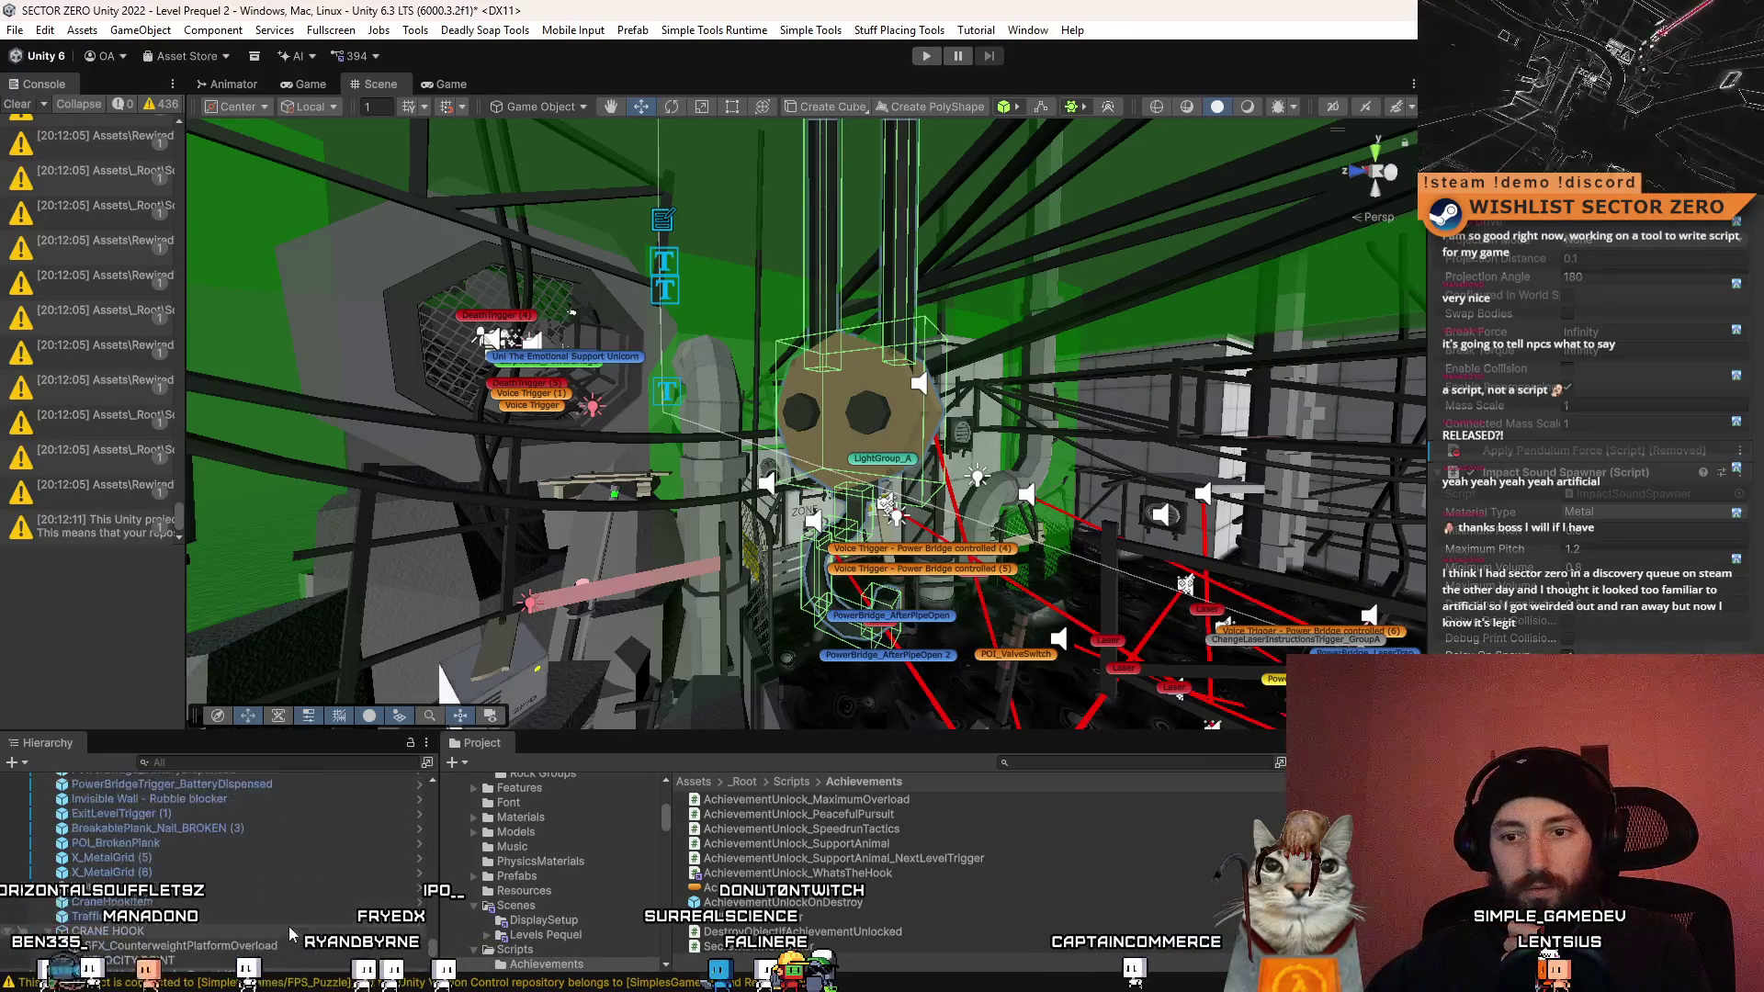
scroll(288, 926, down, 3)
- Select CraneHook_PhysicsBased (1) and widen the Inspector panel
click(212, 965)
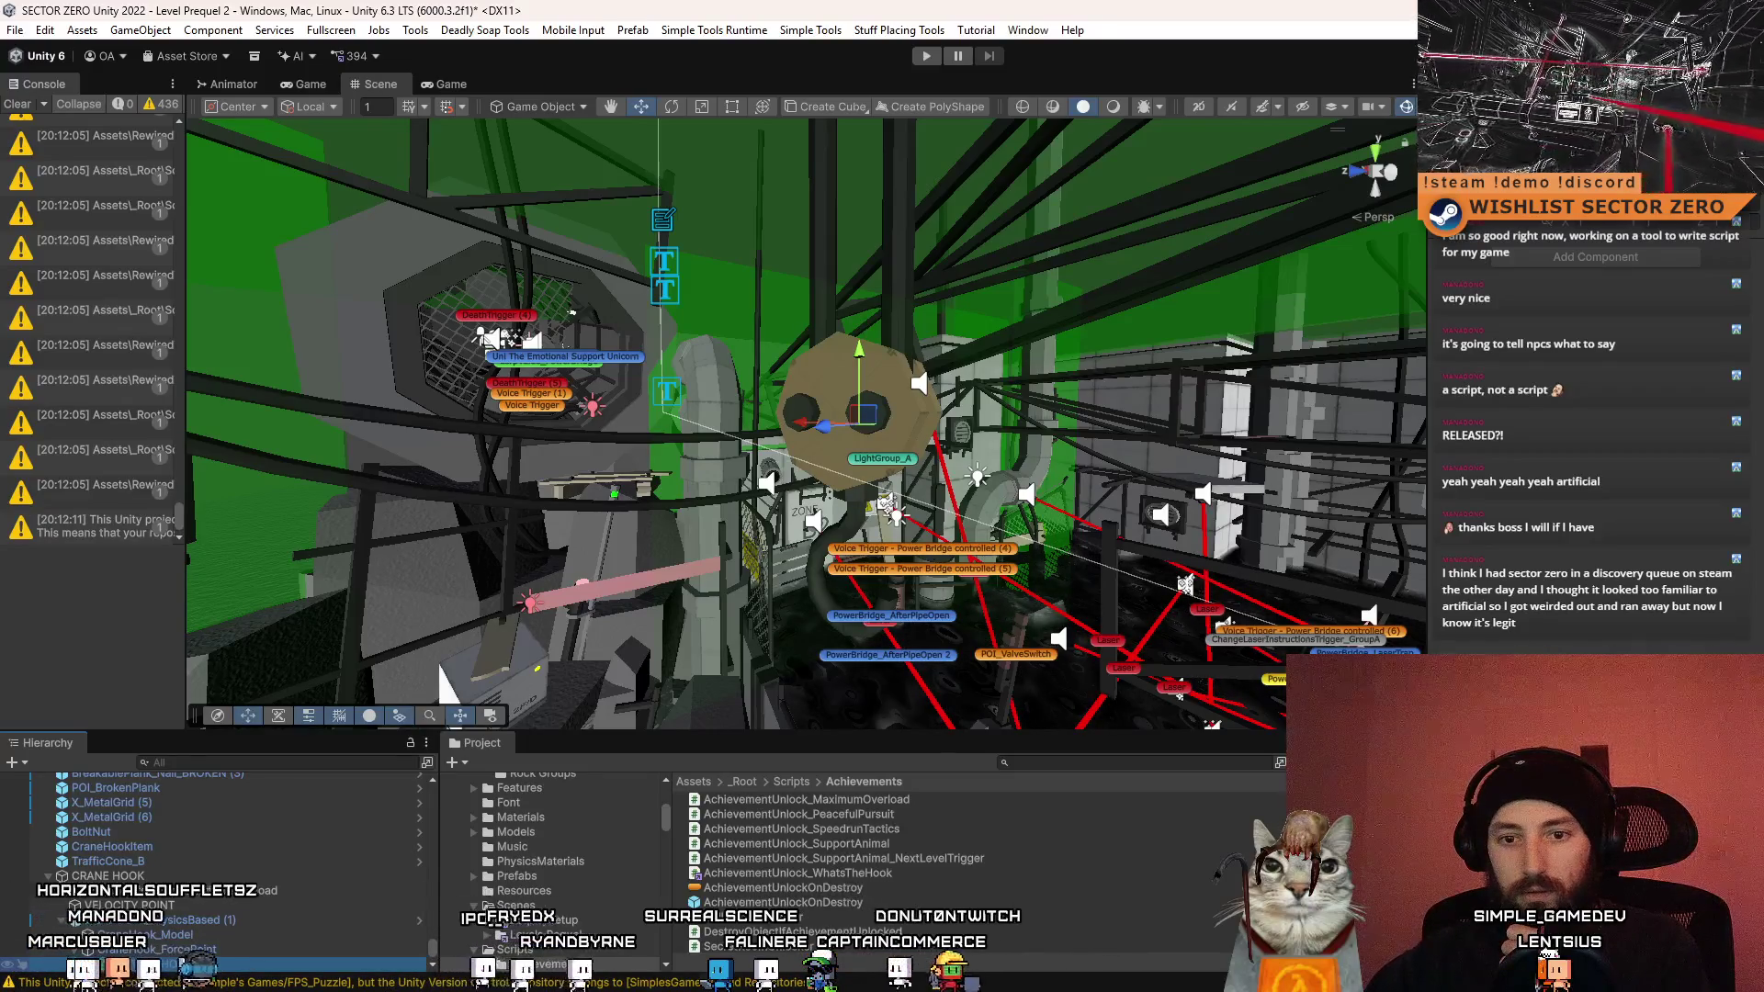
scroll(198, 919, down, 2)
click(198, 877)
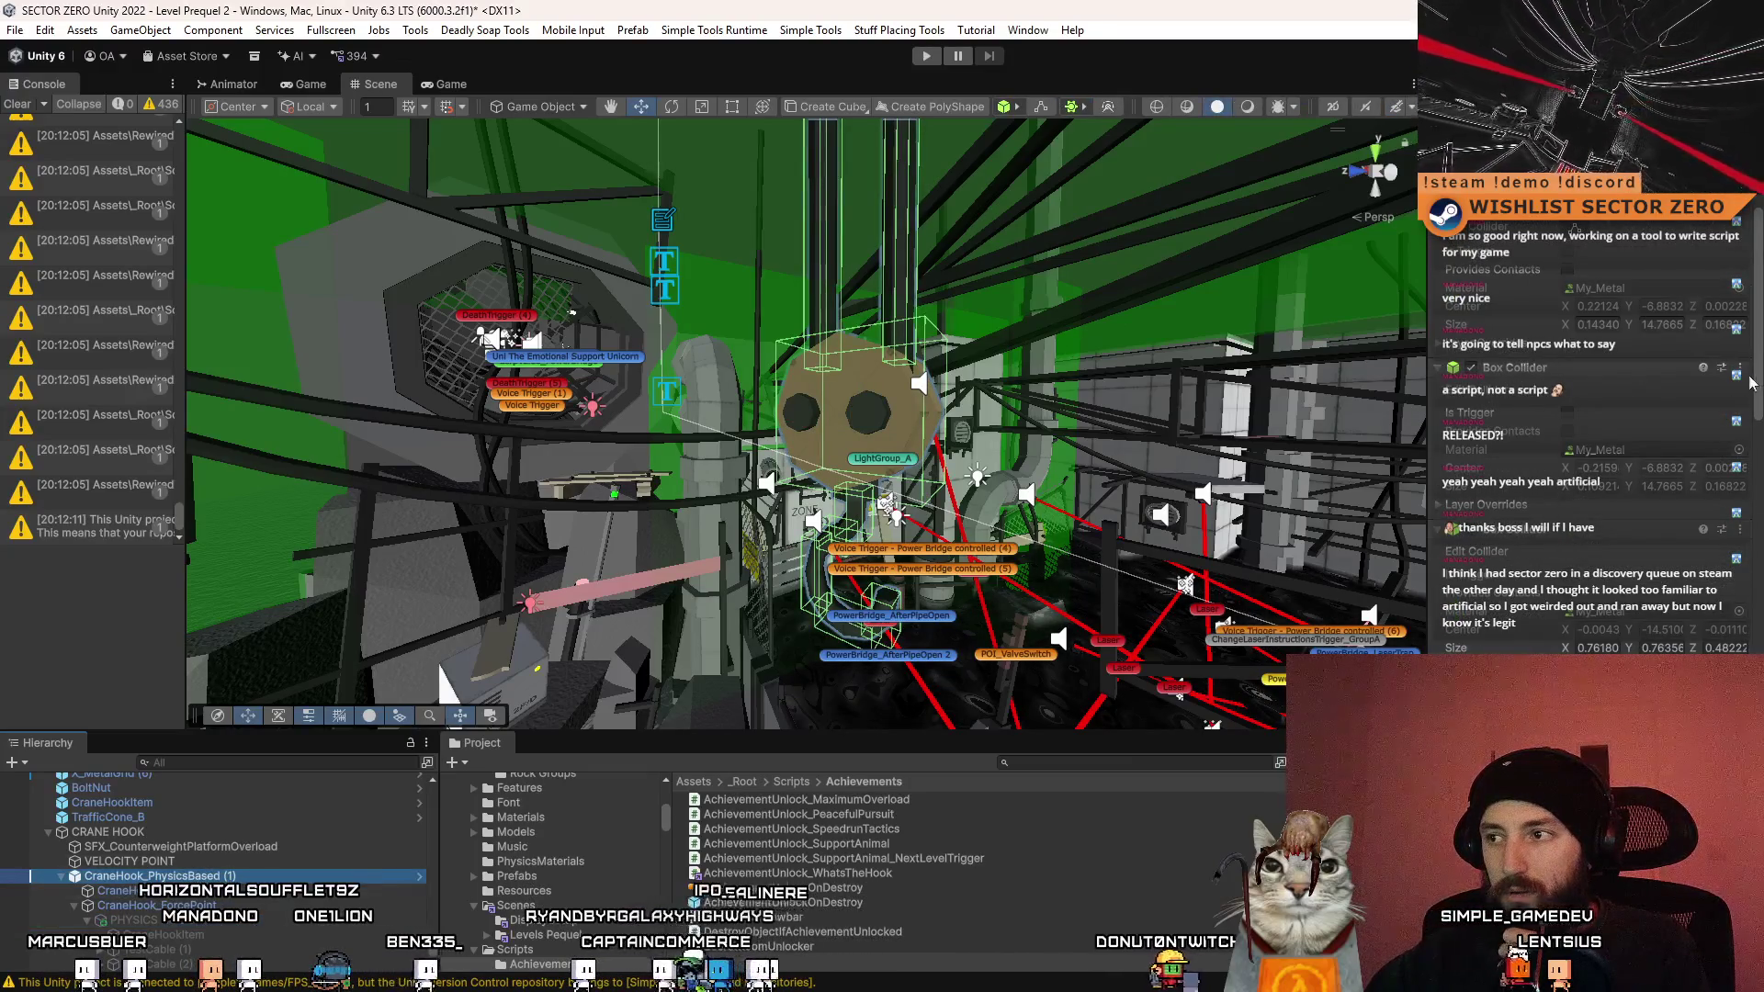
scroll(1750, 384, down, 5)
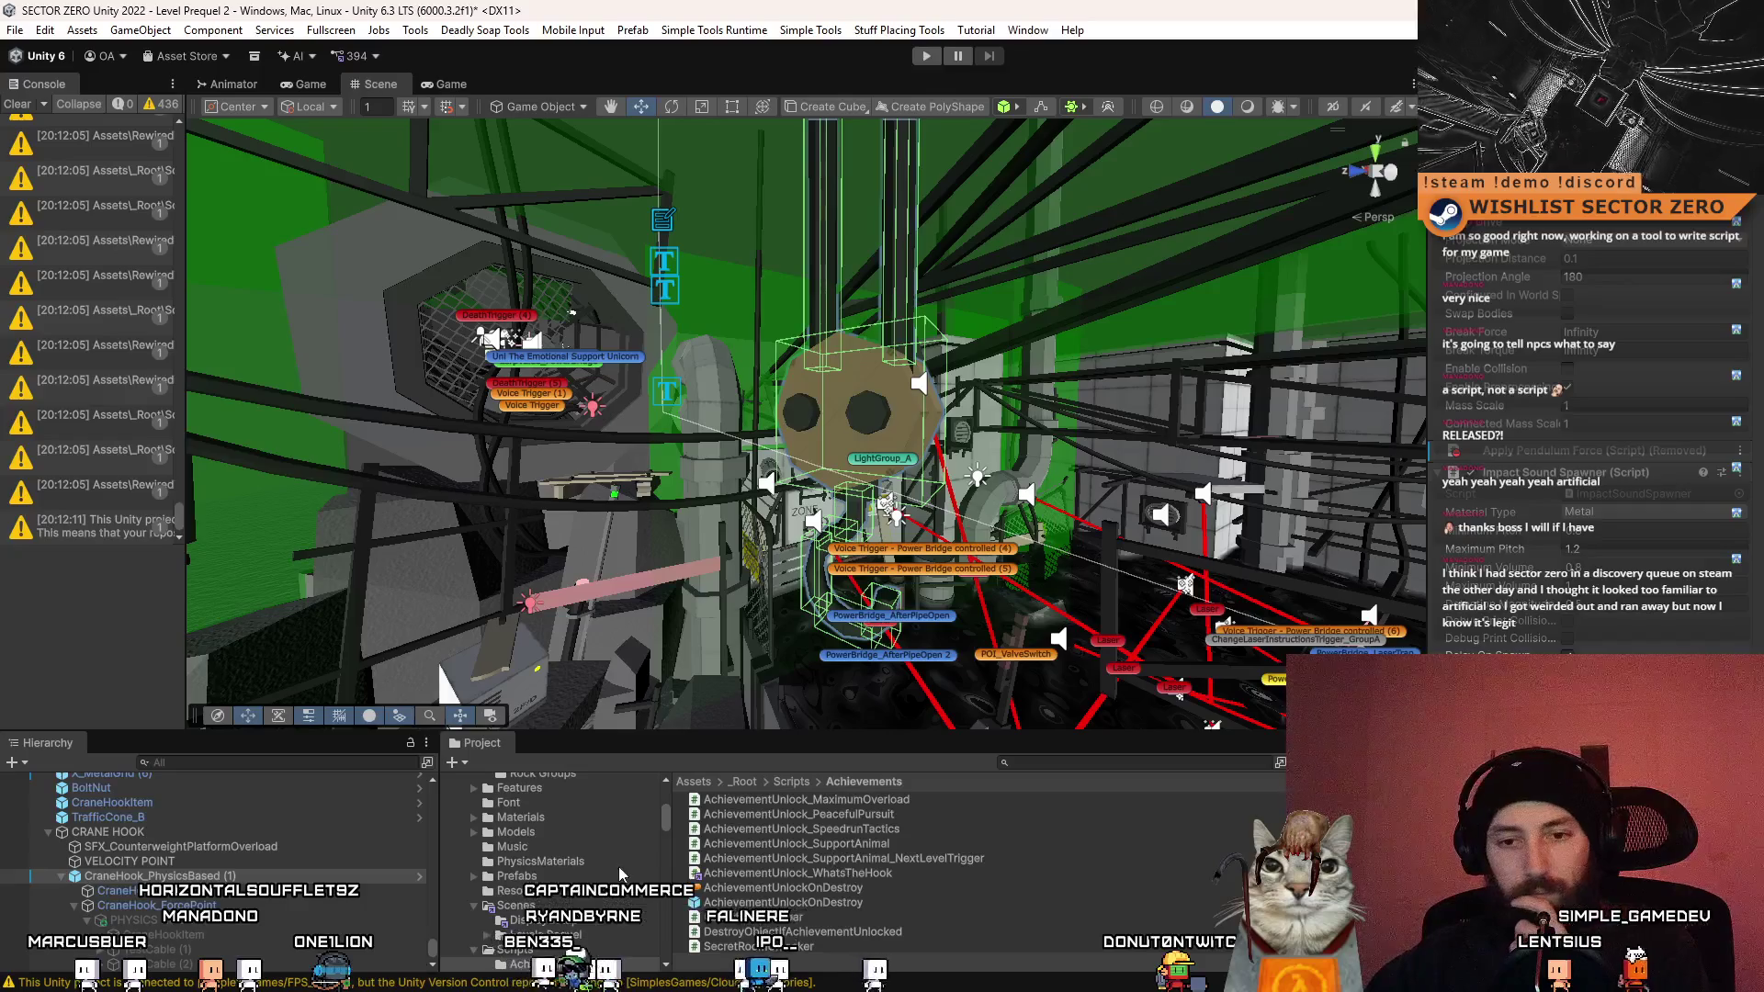
scroll(827, 873, down, 1)
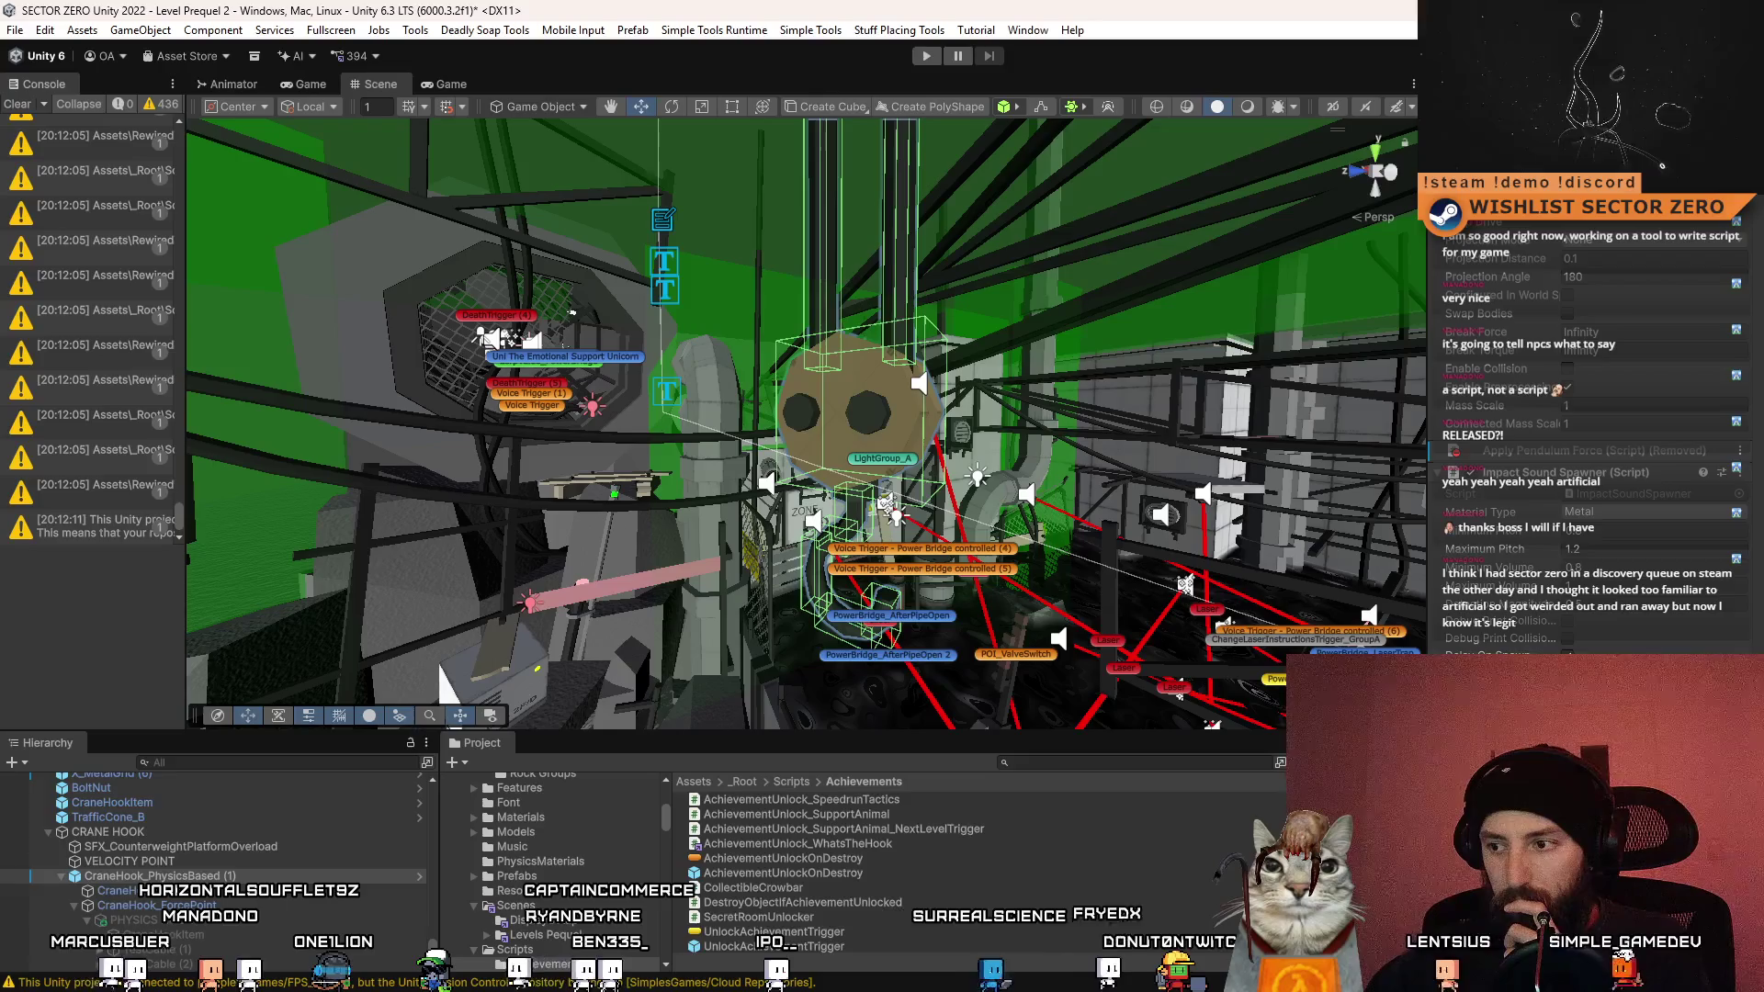
drag(1420, 414, 1363, 414)
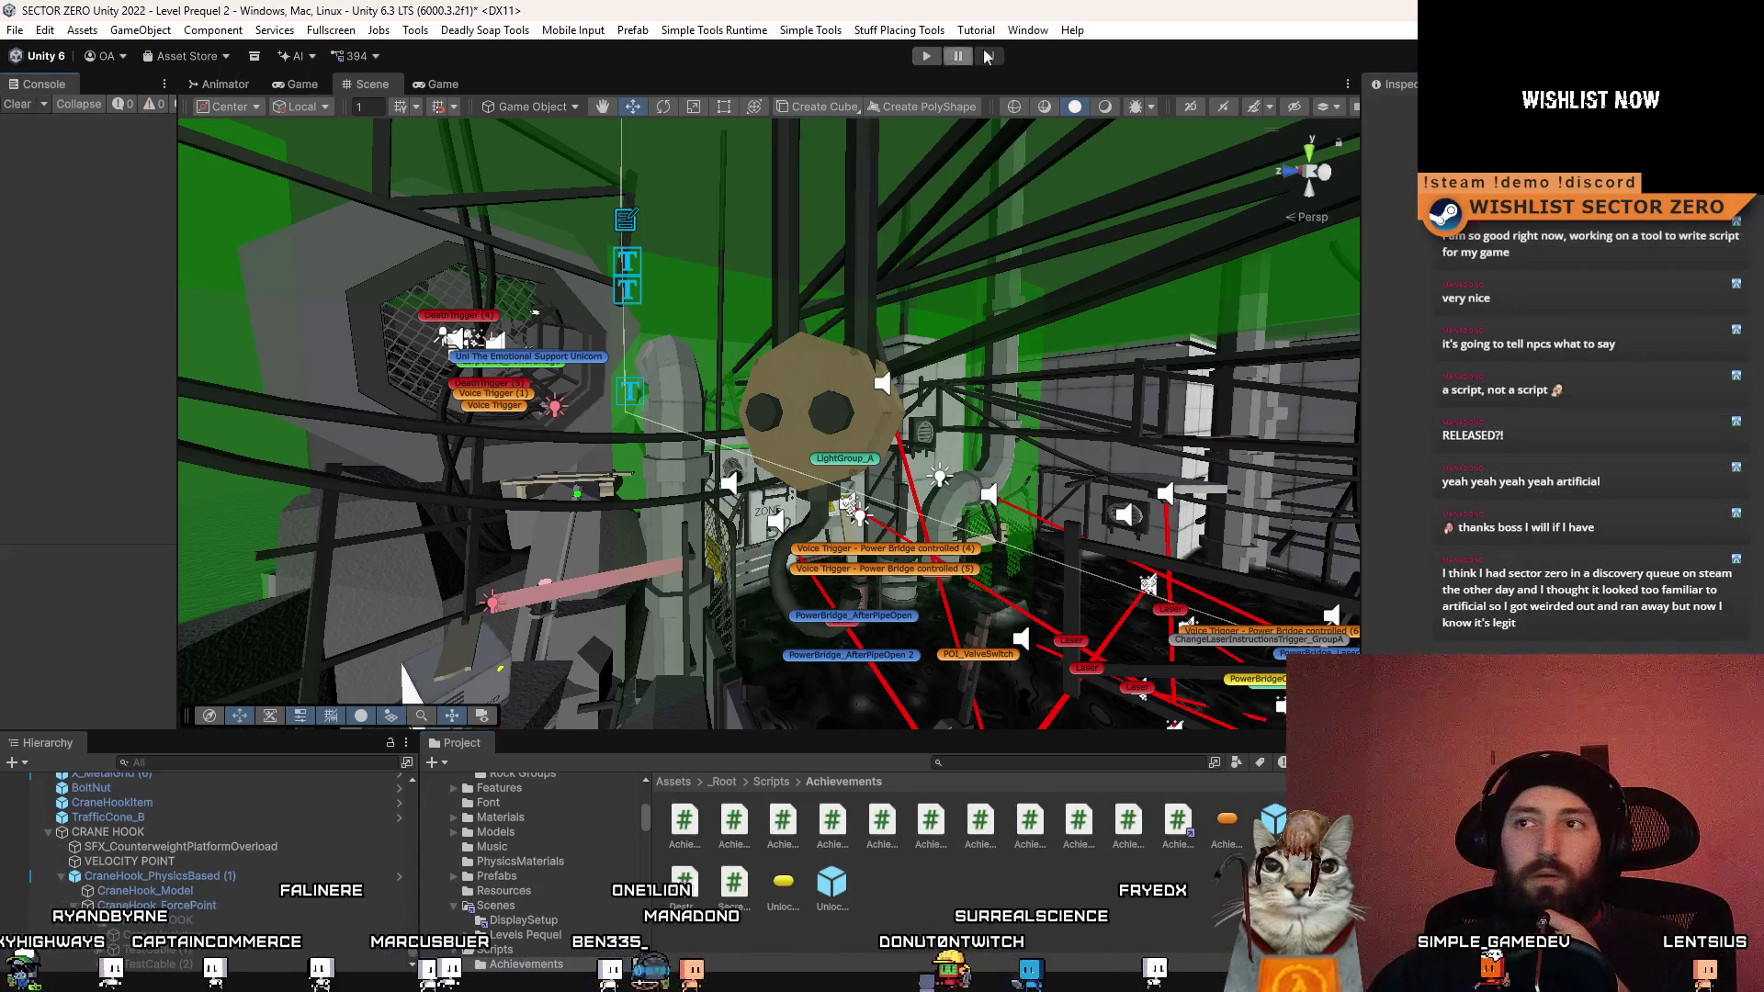
- Enter Play mode and switch the Game view to fullscreen with F10
click(928, 57)
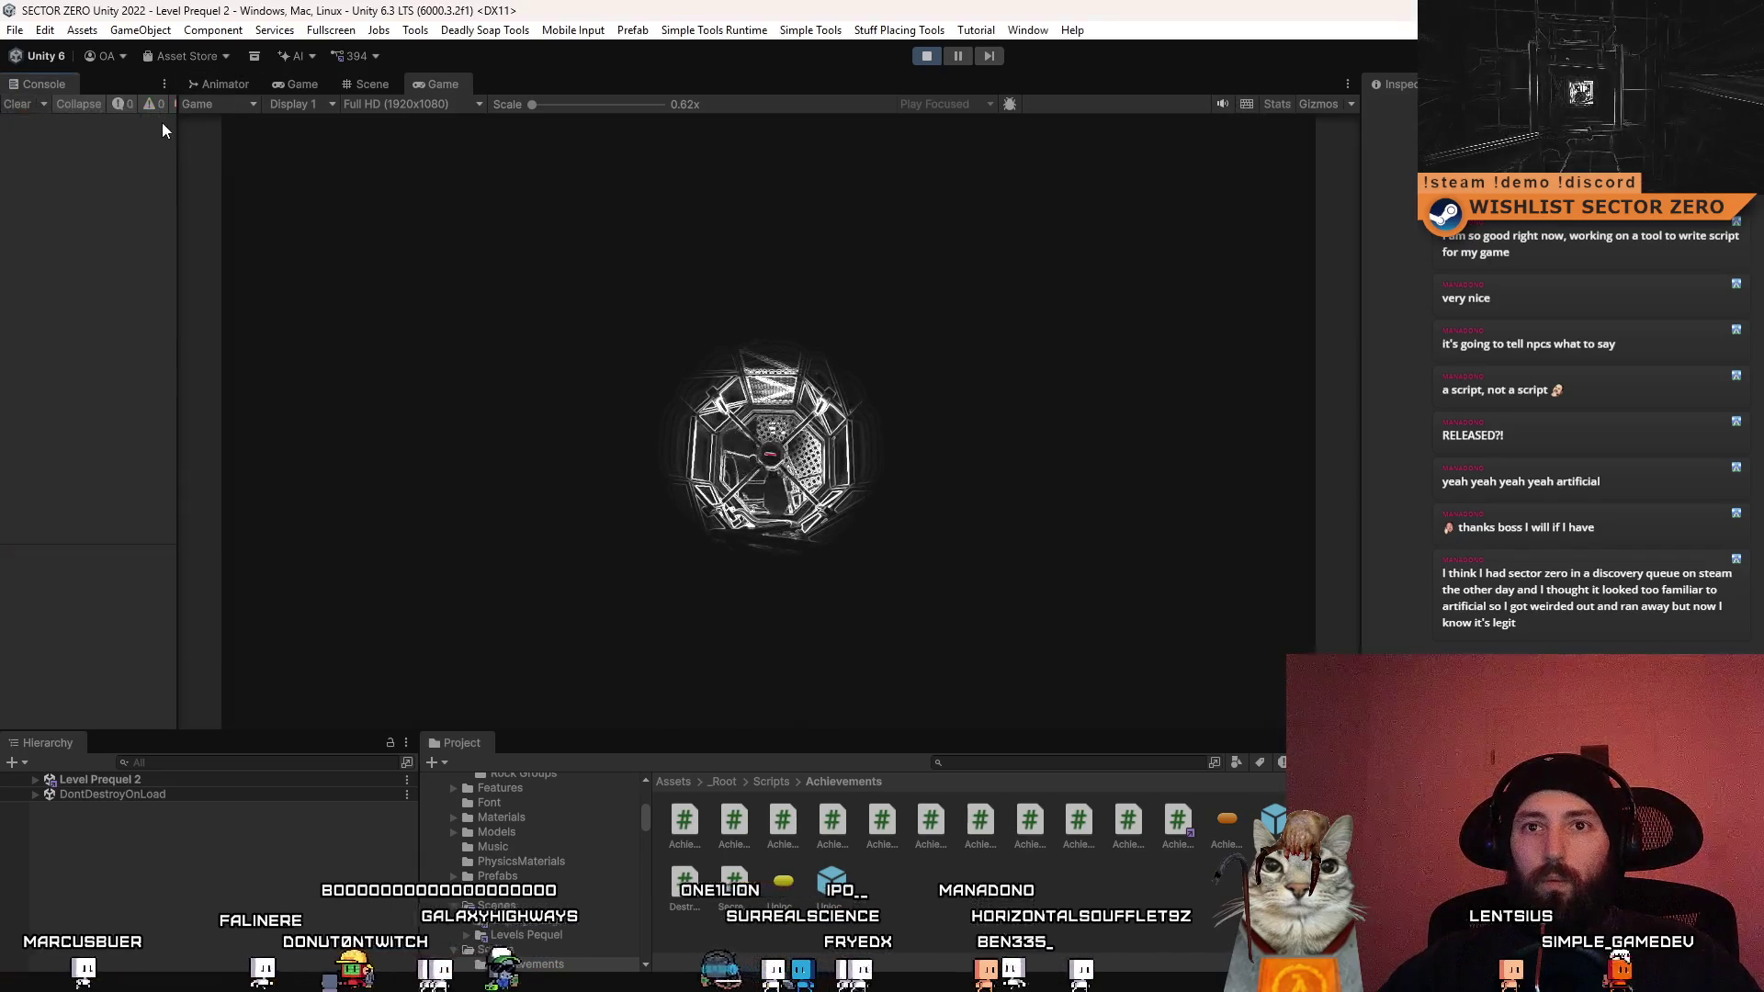
key(F10)
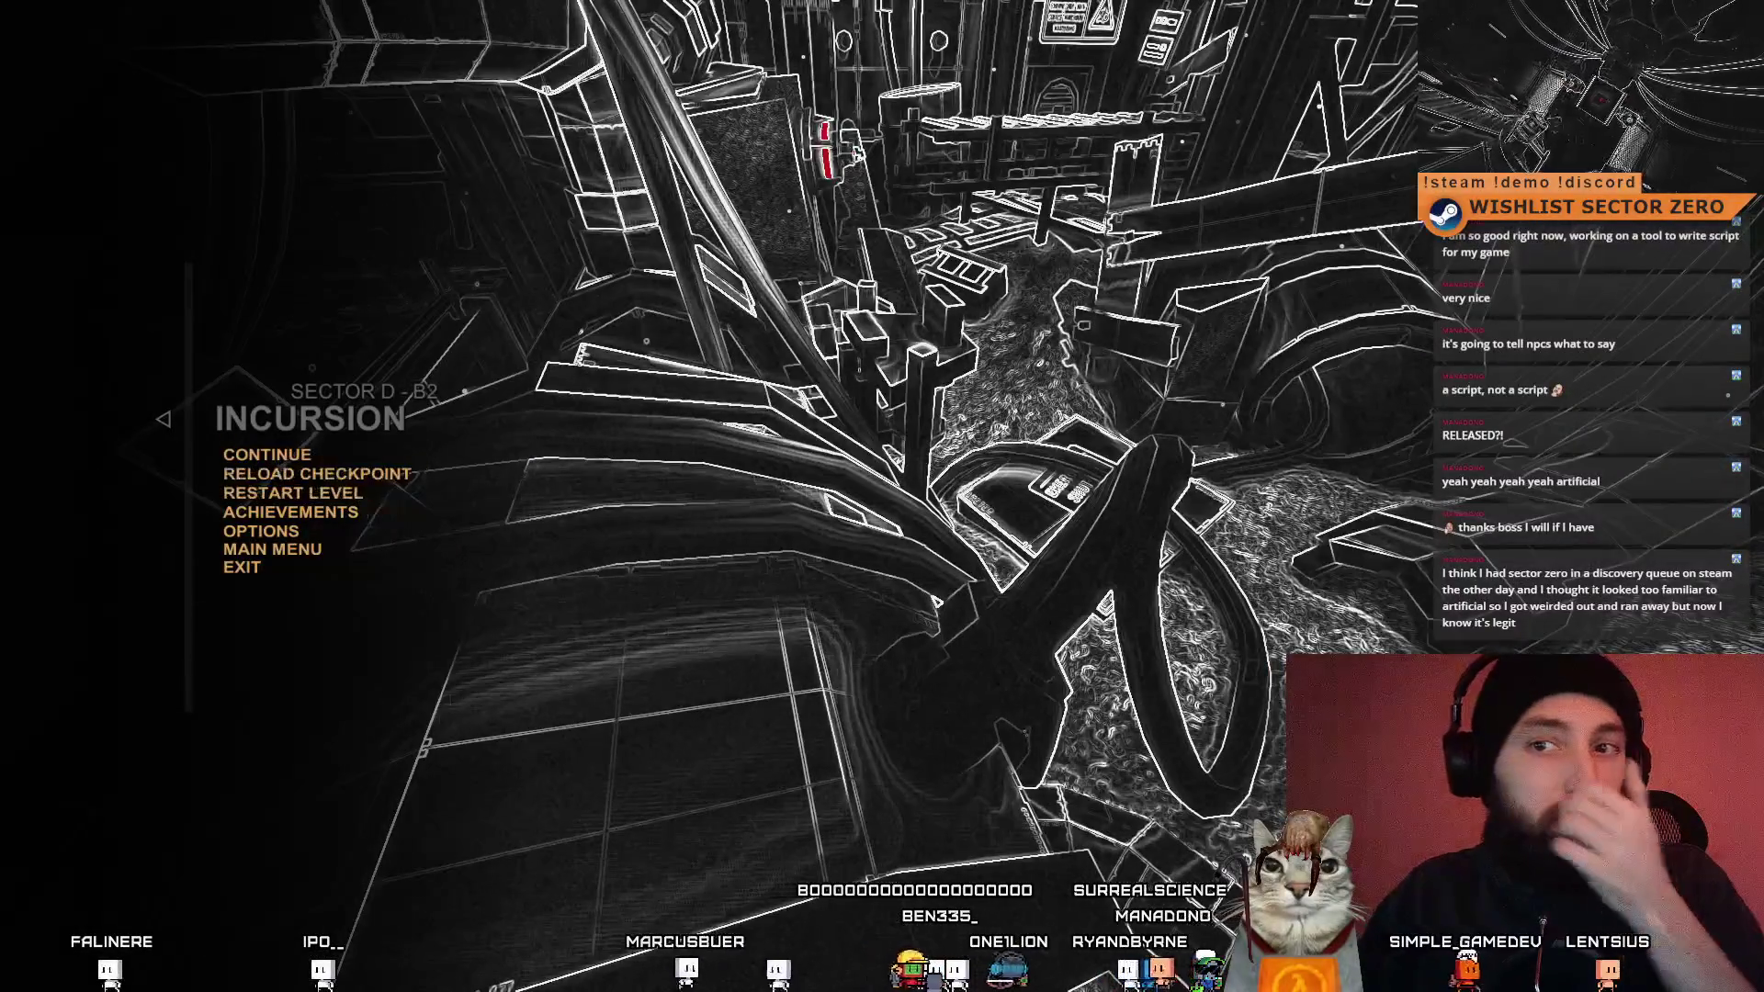
- Choose a pause menu option to resume live first-person gameplay
click(246, 477)
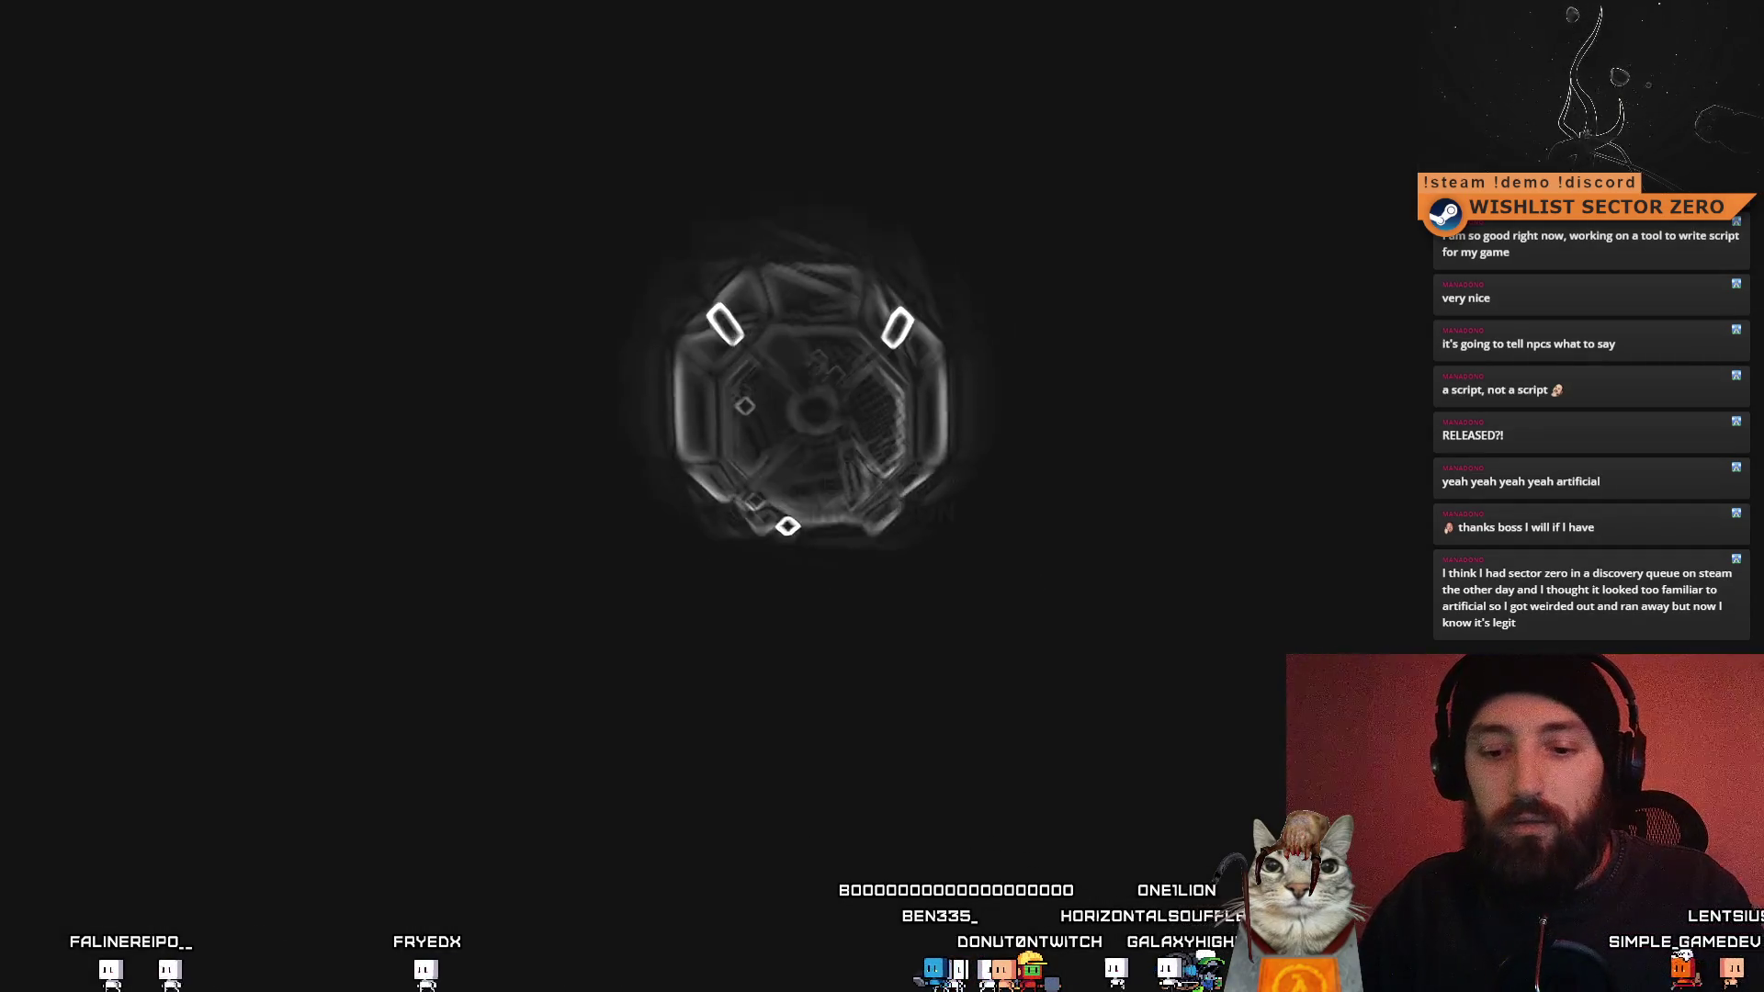
key(F11)
key(F11)
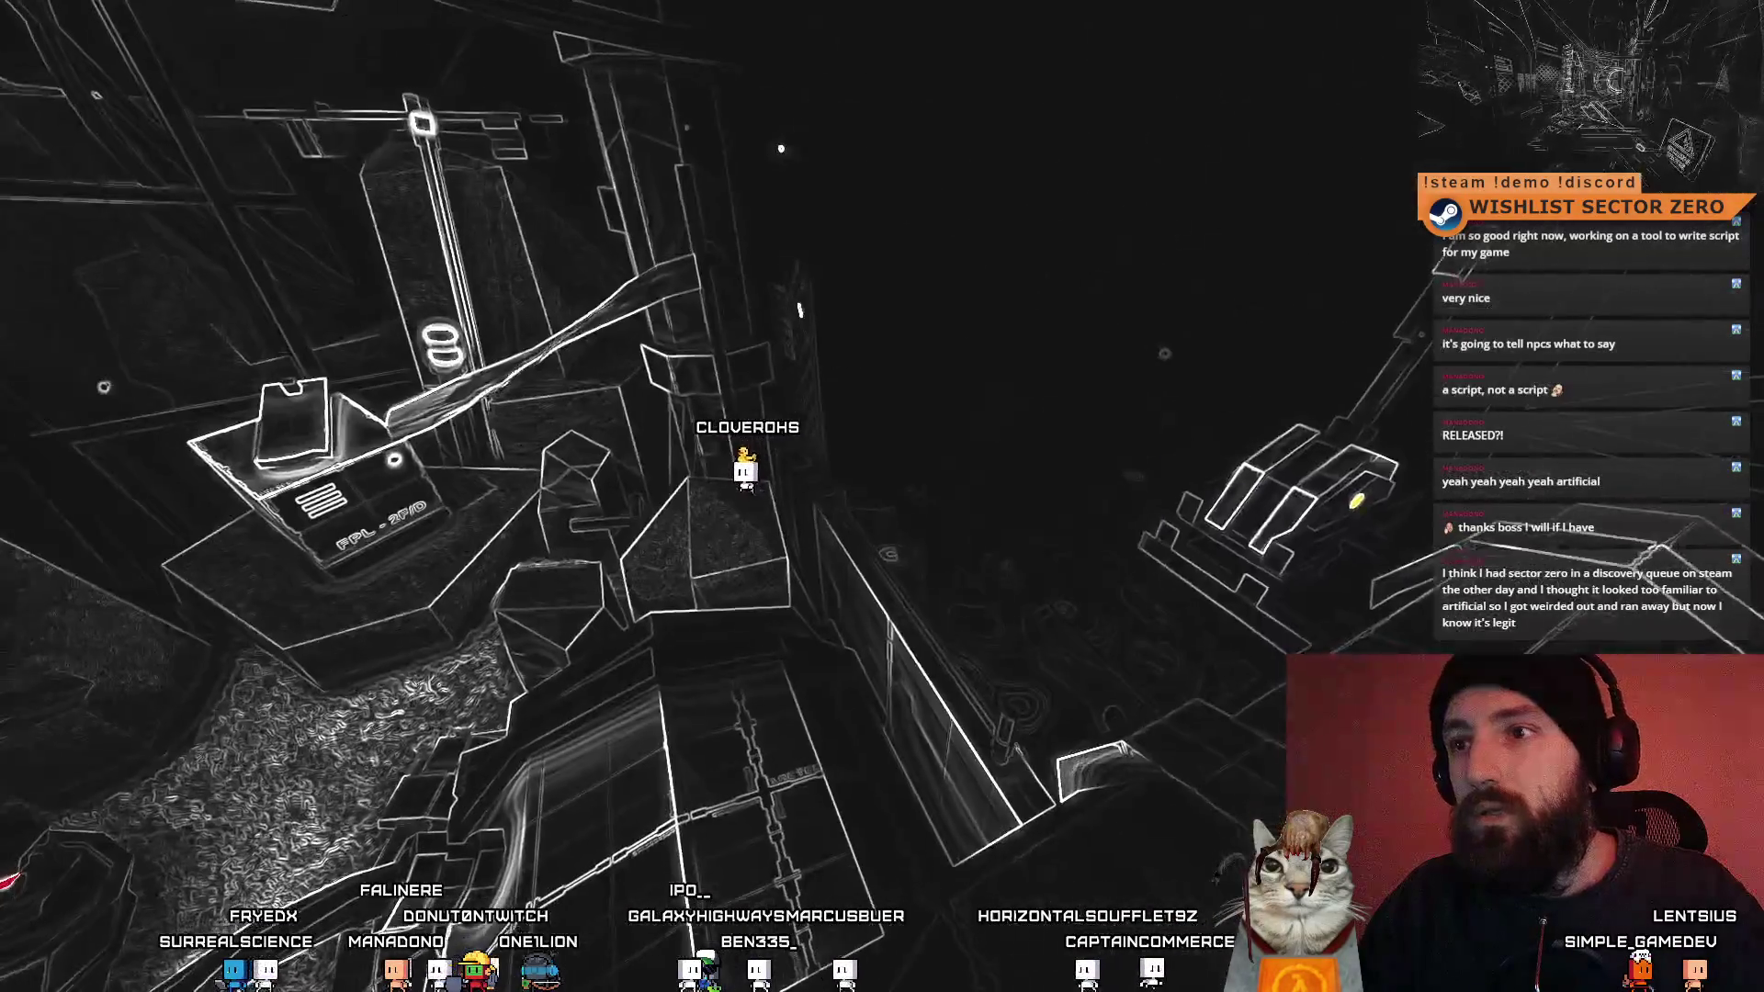
- Open the pause menu with Esc, then play on toward the warning sign and round tank
key(Escape)
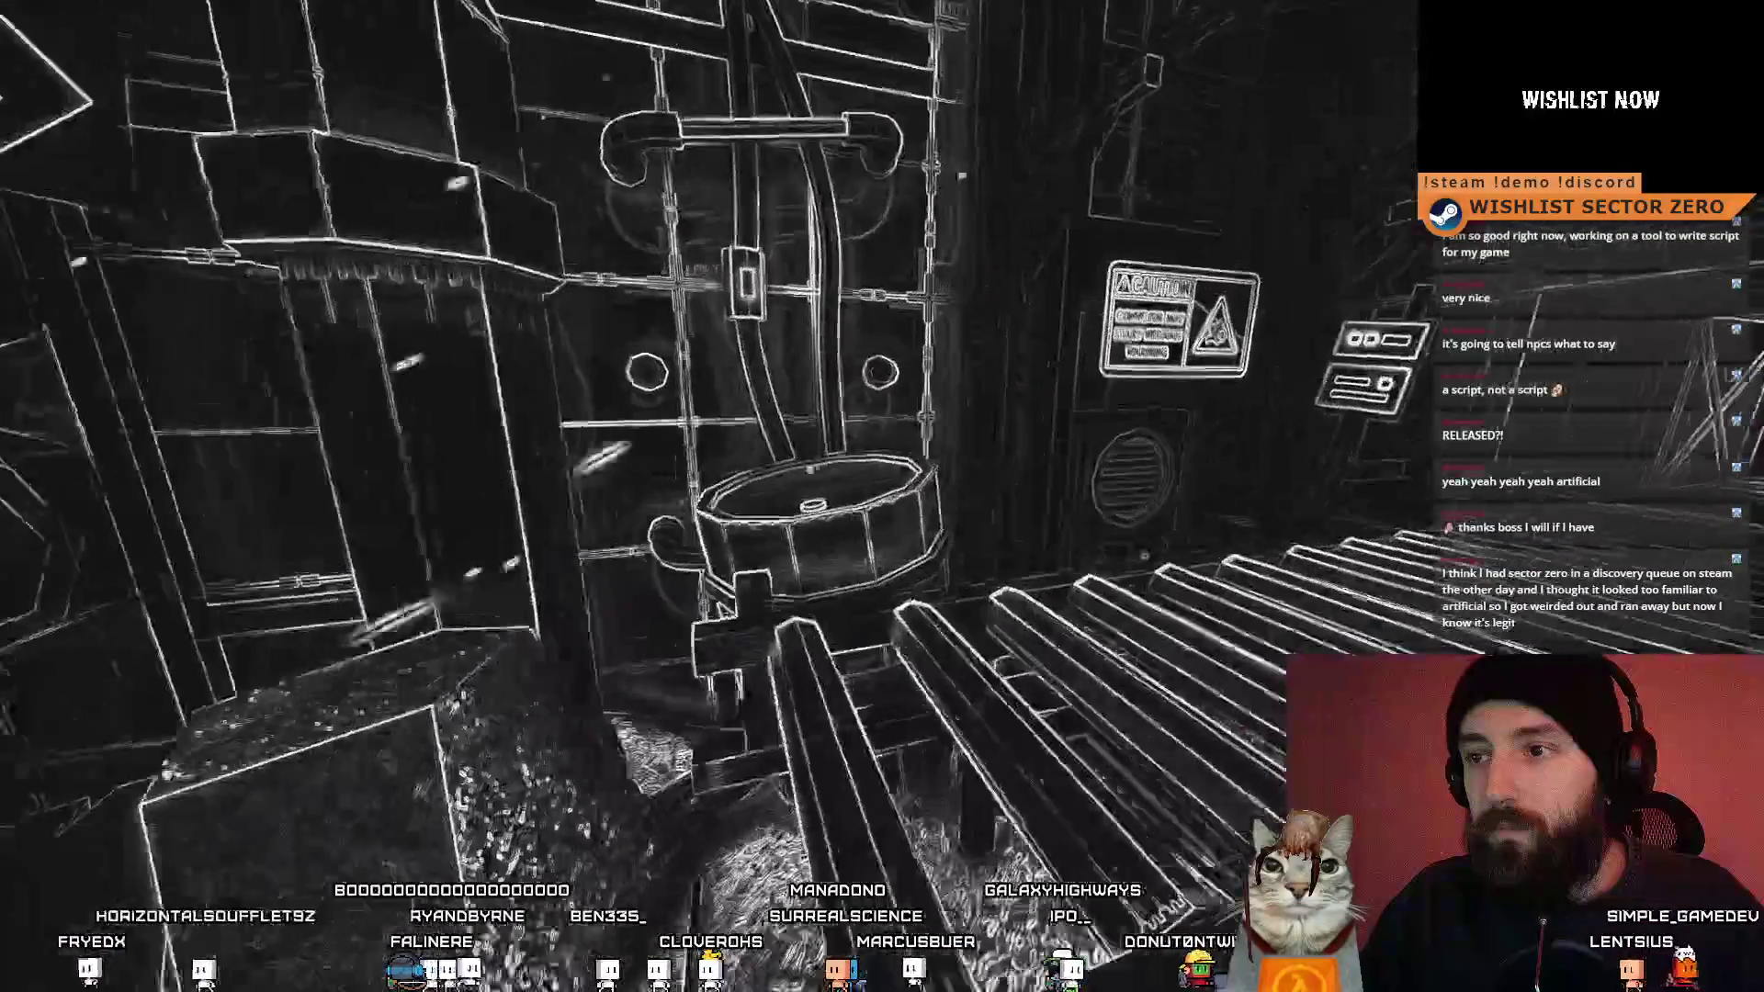
- Exit fullscreen and stop Play mode to return to the Level Prequel 2 scene
key(F11)
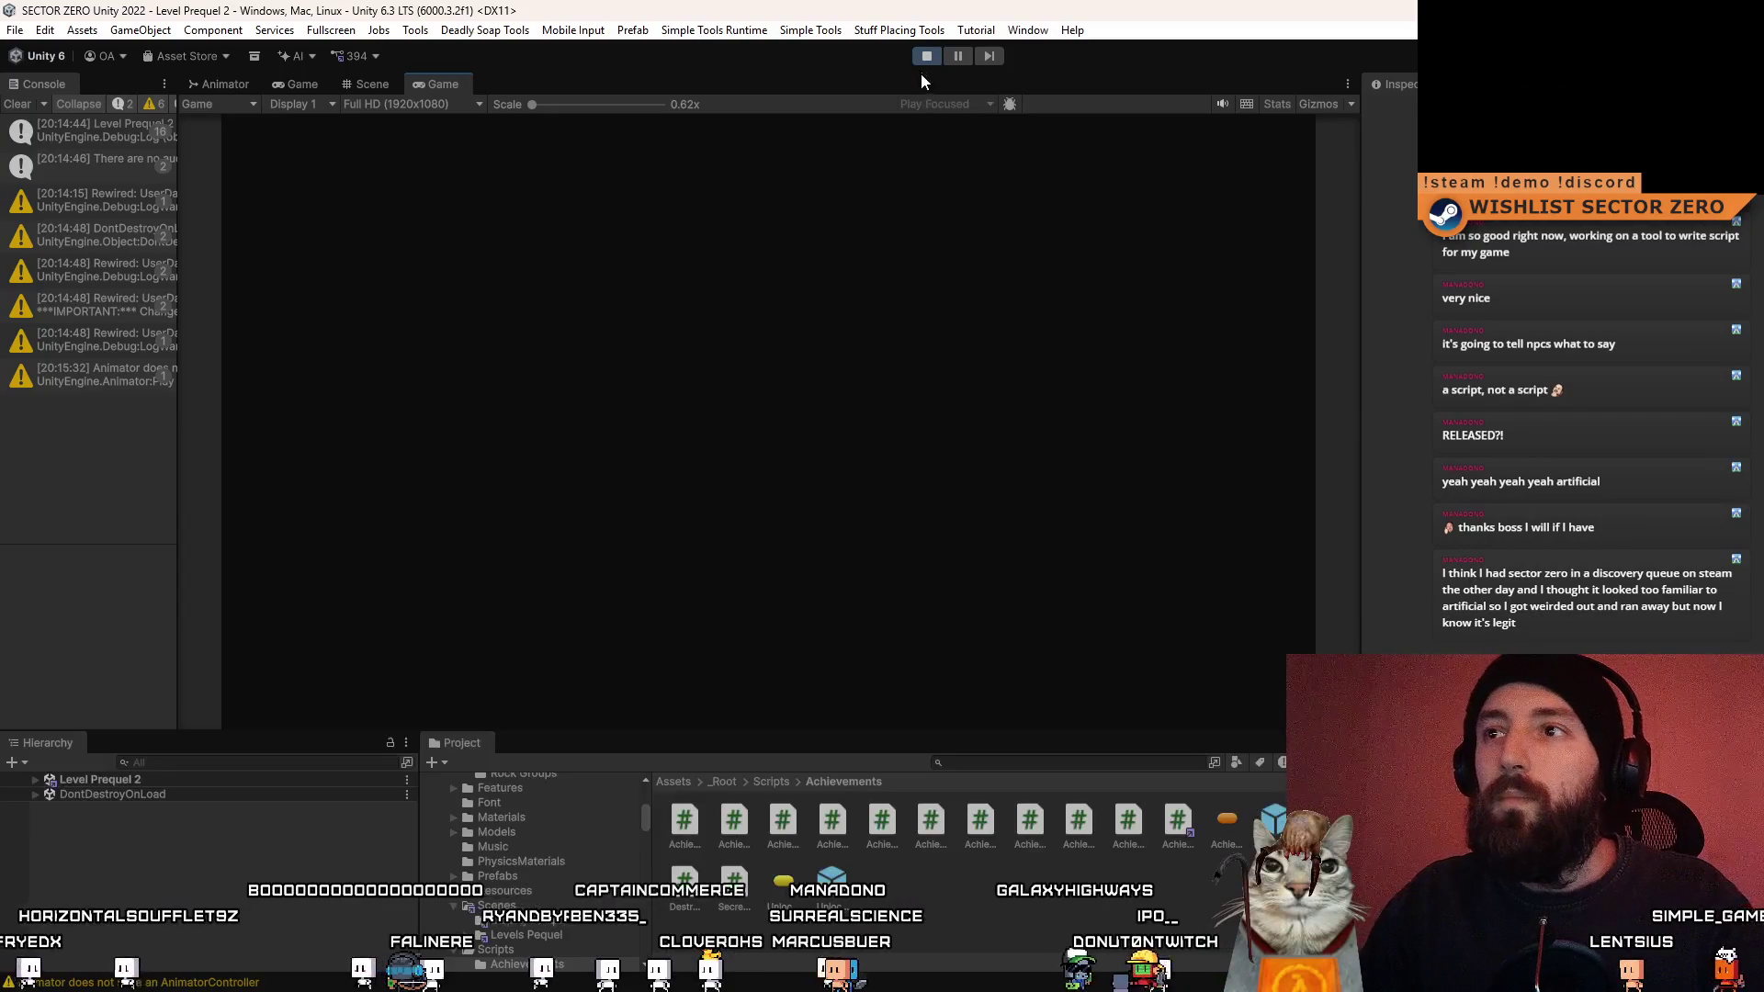
click(923, 58)
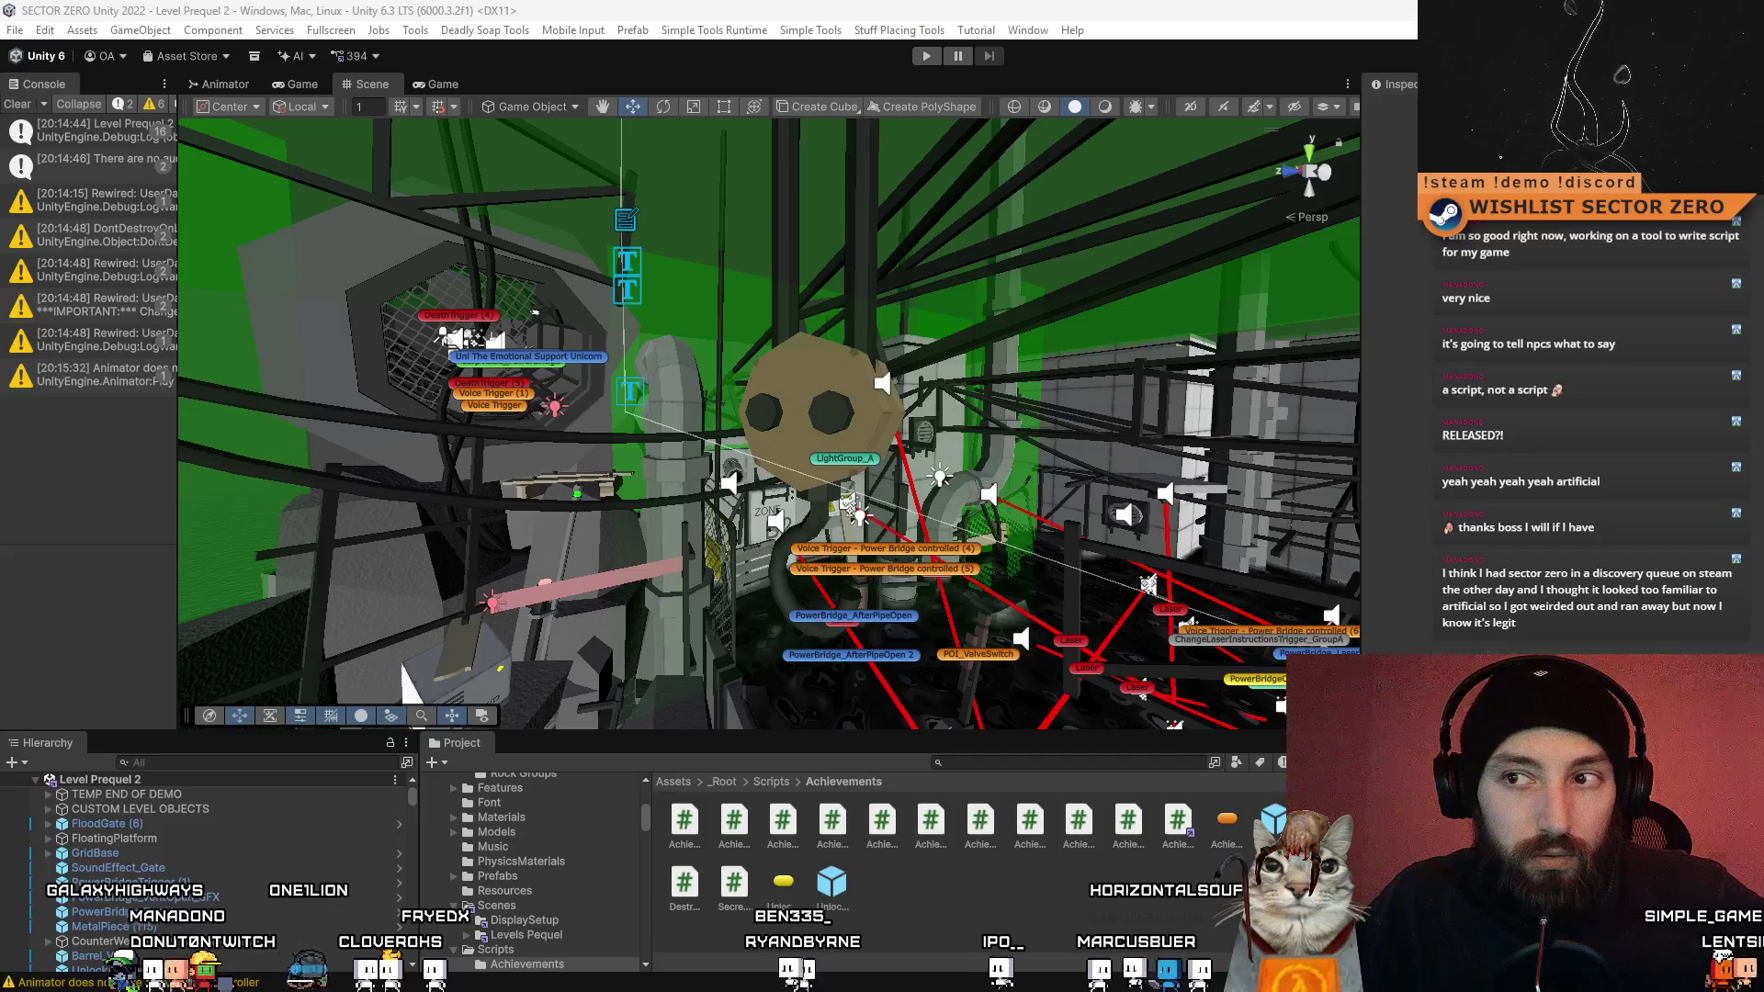
- Widen the Console panel, clear all its warnings, and begin a Project asset search
mouse_move(744, 597)
mouse_down()
mouse_move(744, 748)
mouse_move(667, 607)
mouse_move(642, 627)
mouse_up()
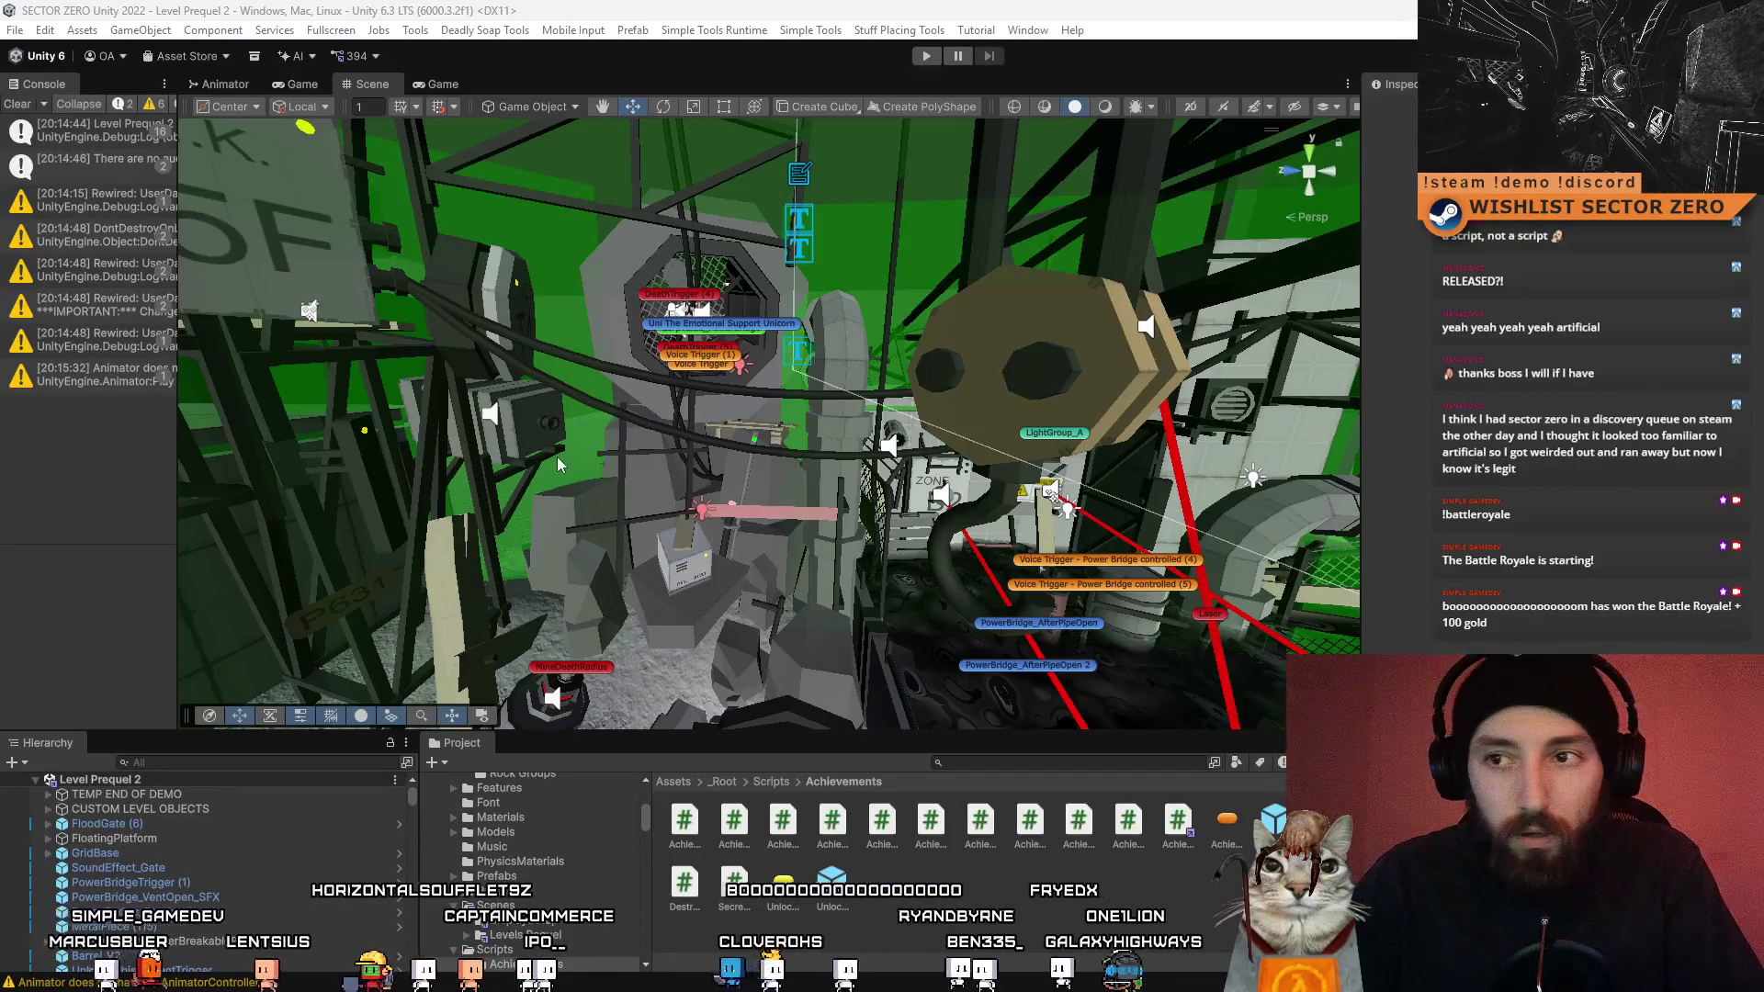
drag(559, 464, 821, 471)
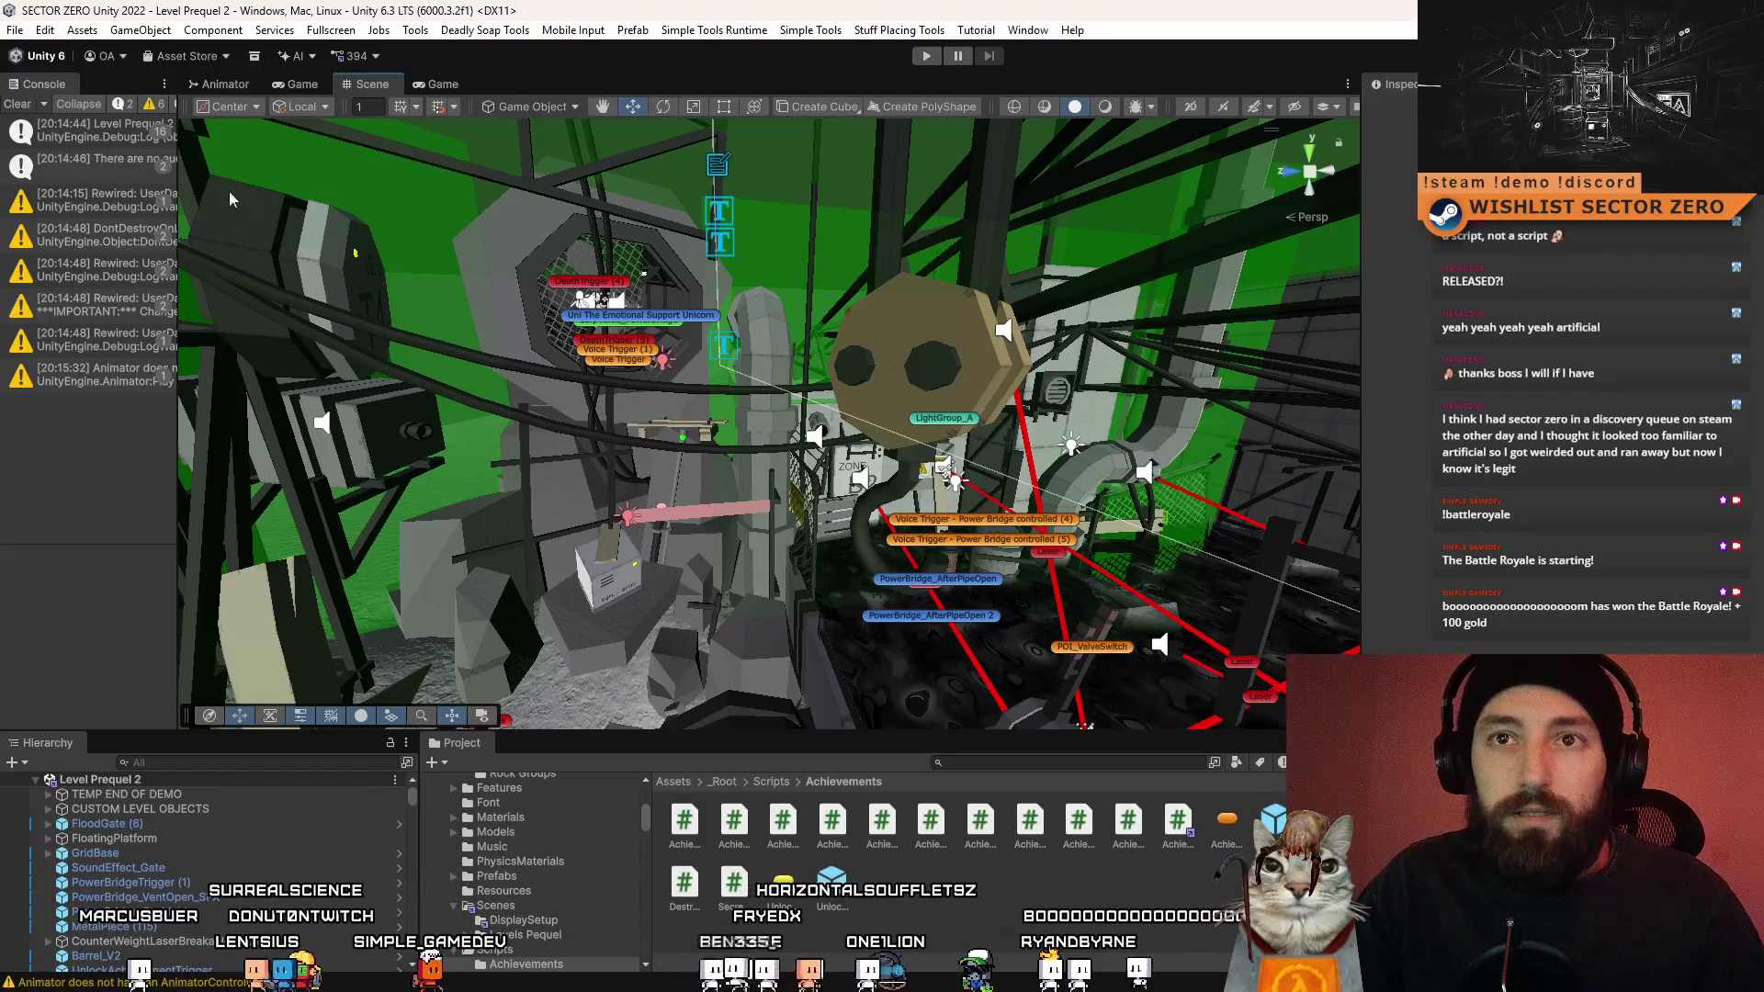
mouse_move(176, 178)
mouse_down()
mouse_move(355, 206)
mouse_move(264, 230)
mouse_up()
click(16, 104)
drag(671, 406, 763, 496)
click(990, 763)
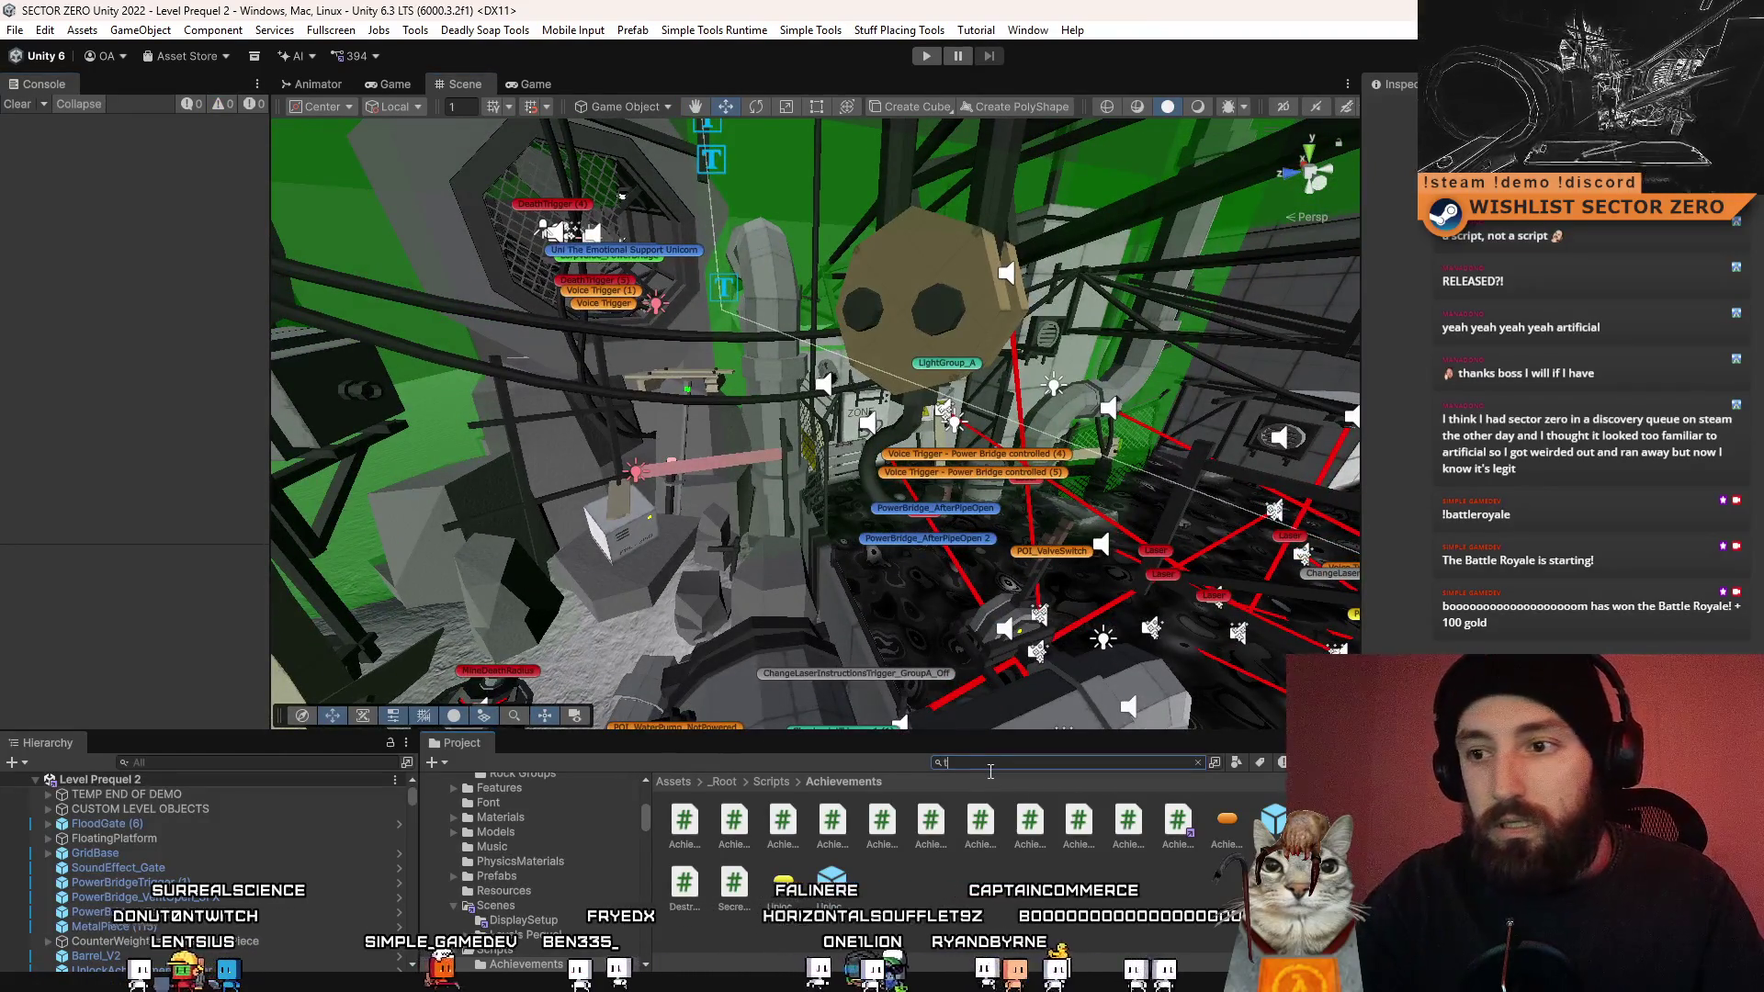
- Open the Level Prequel 3 scene from a 't:scene prequel' search, then switch to Unity Version Control
text(t:scene prequel)
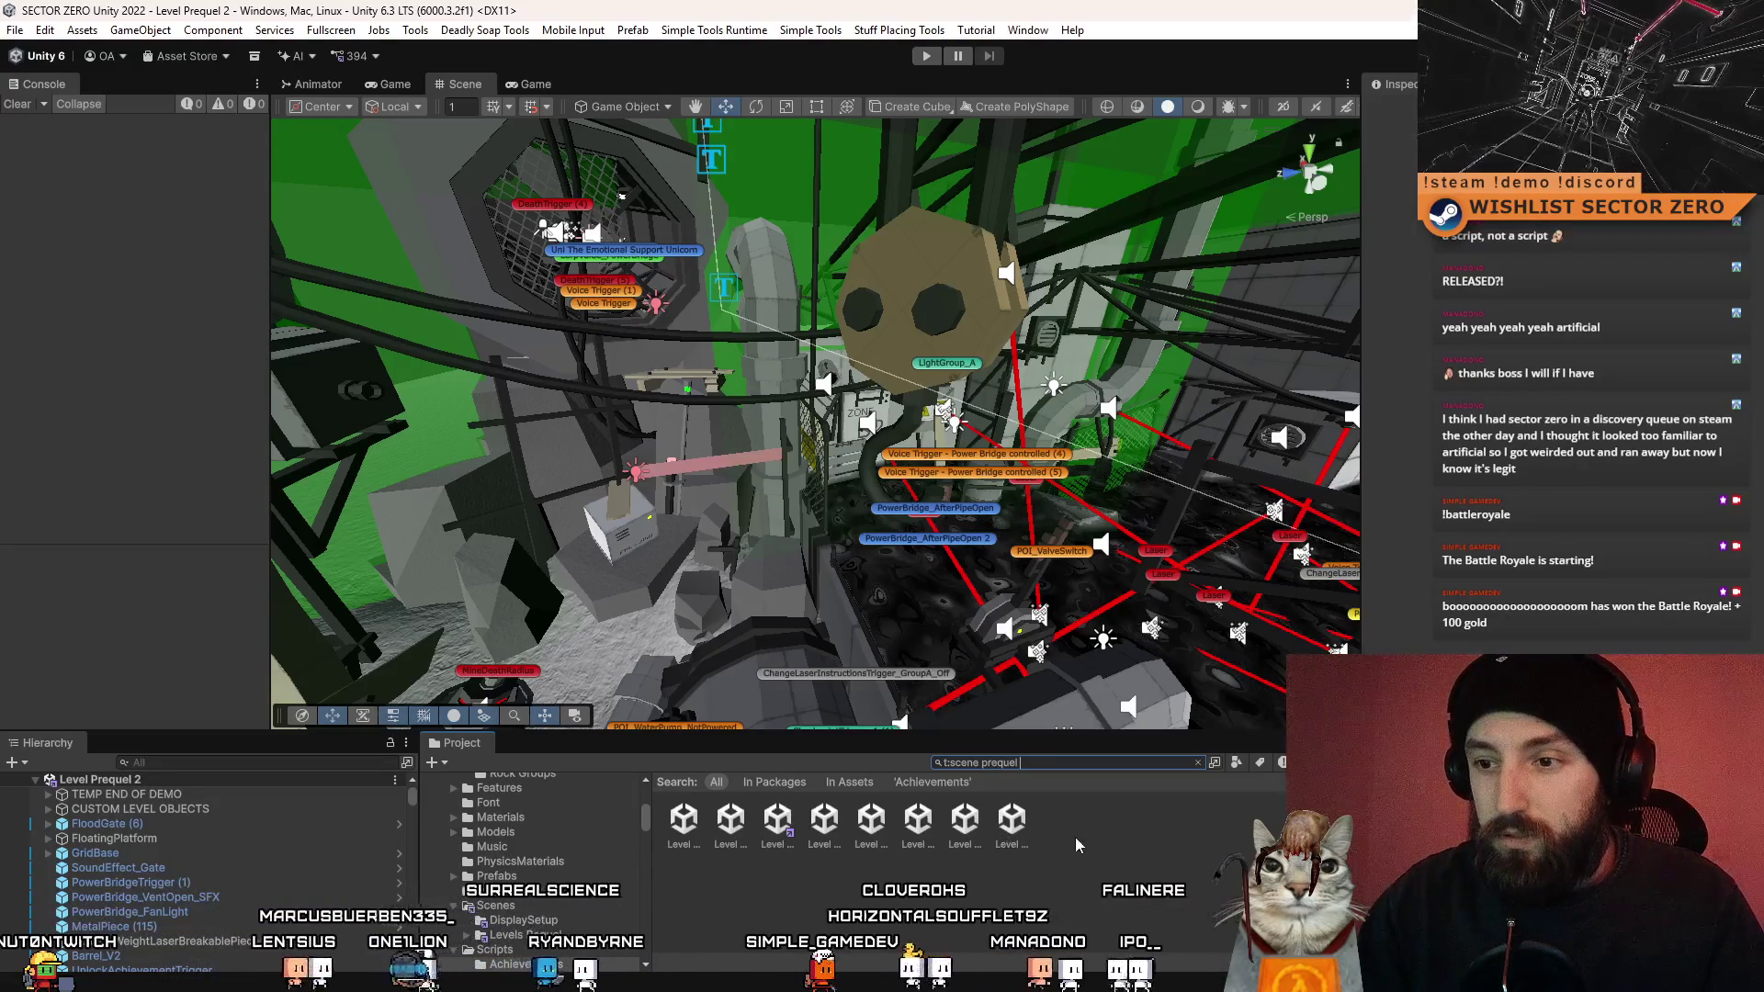
scroll(1075, 836, down, 3)
click(809, 843)
double_click(807, 845)
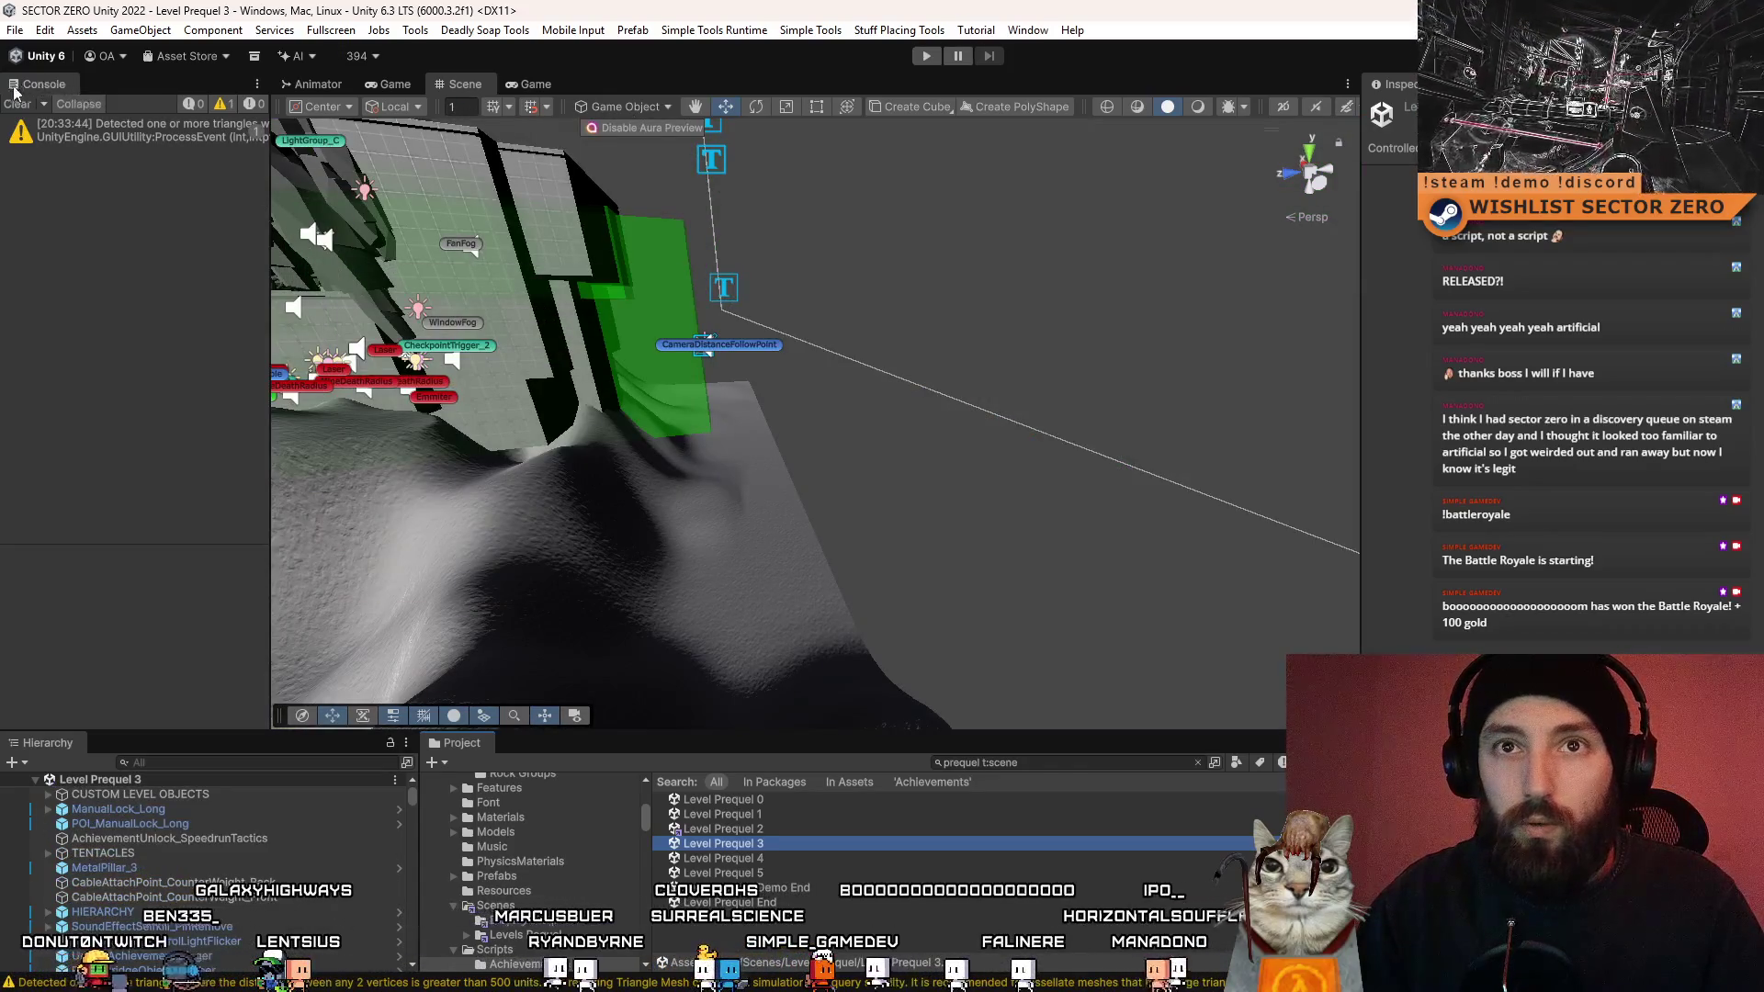
drag(490, 435, 800, 432)
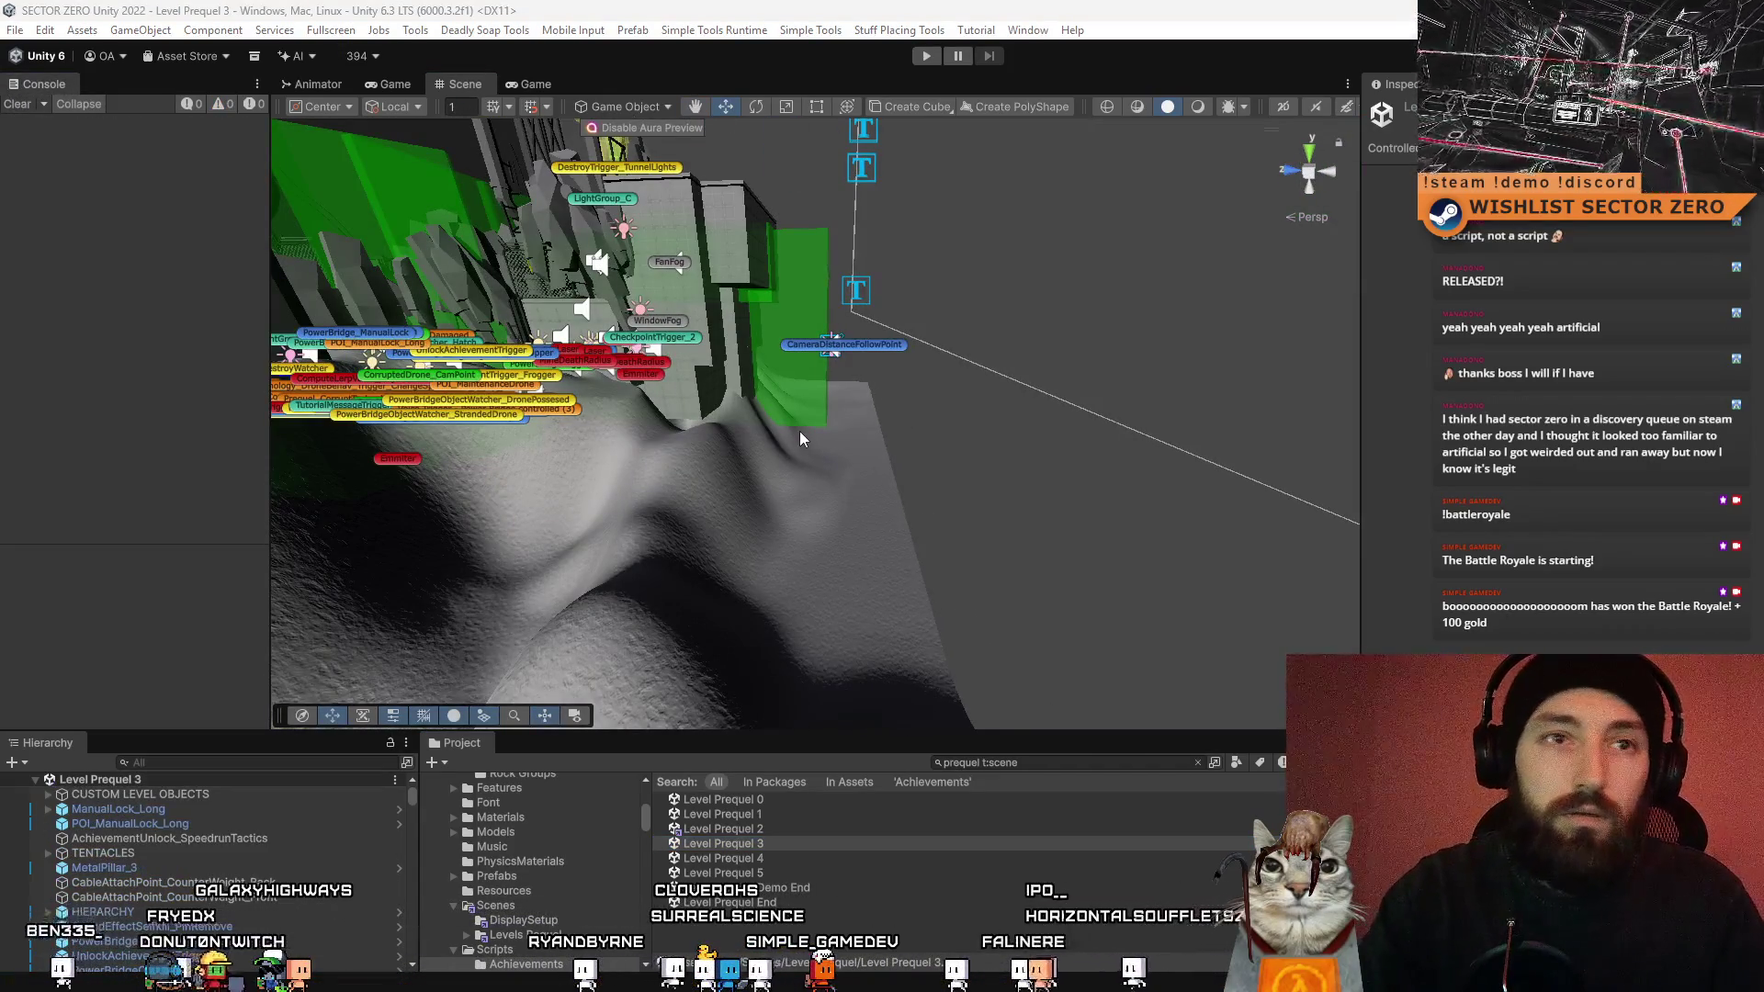
key(alt+Tab)
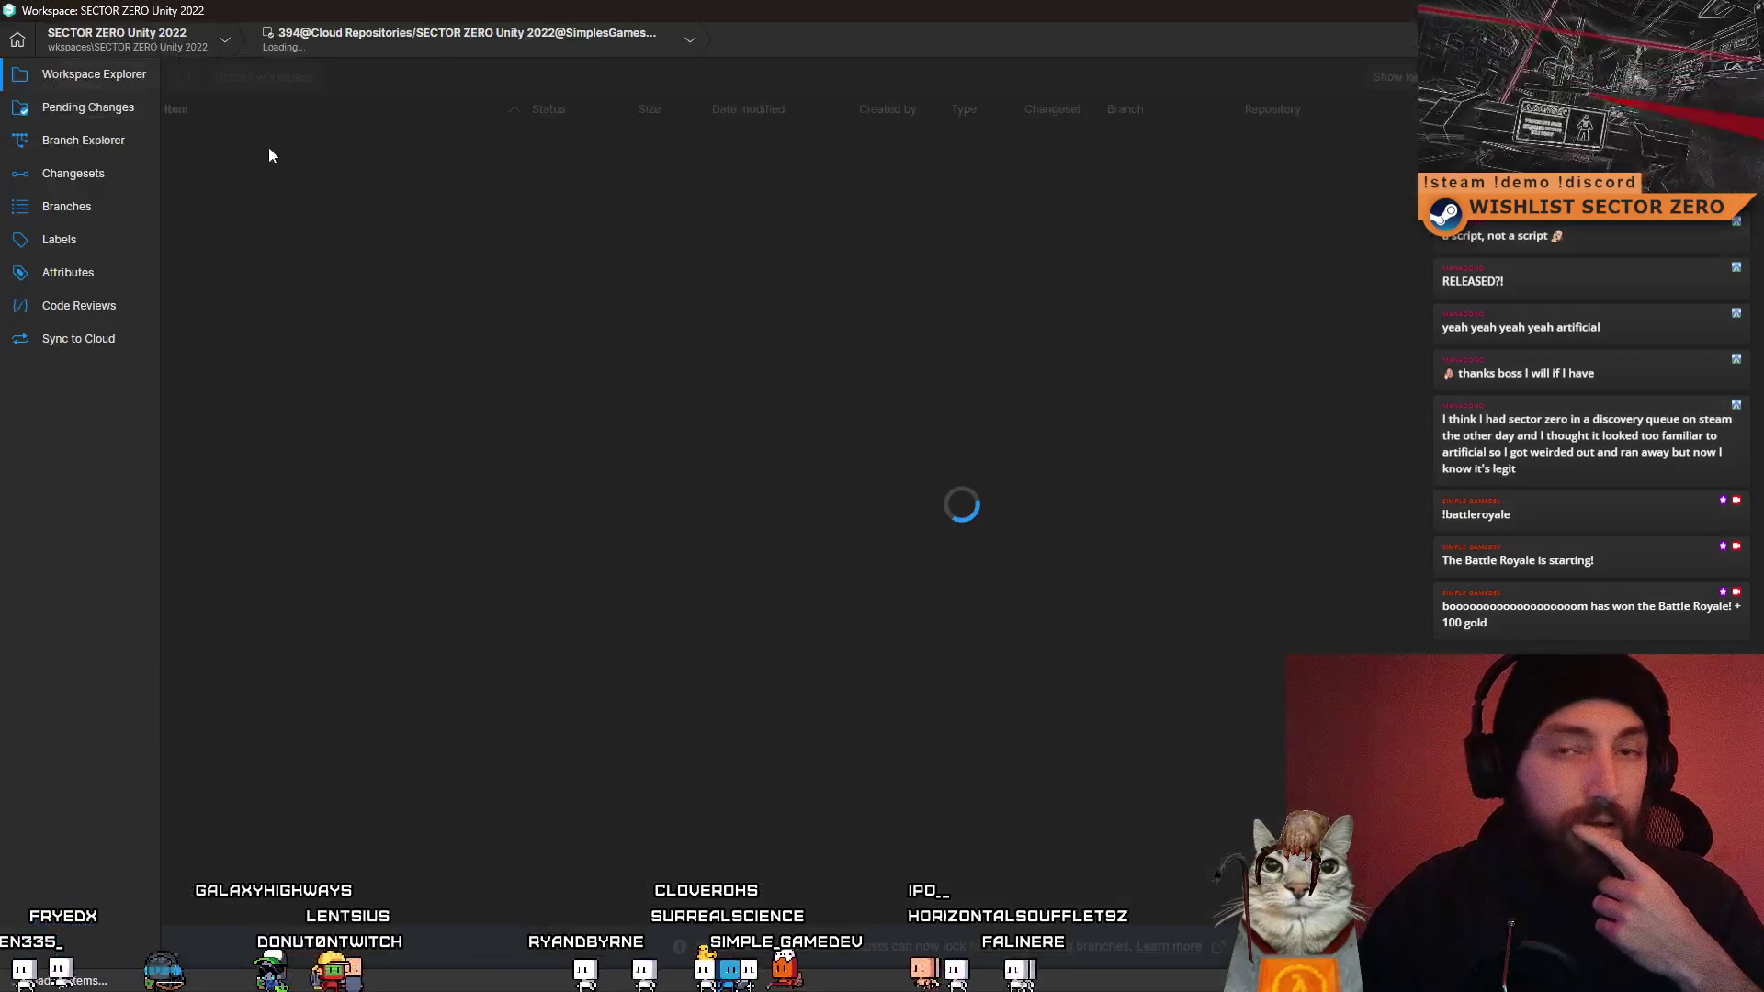
- Review the diffs of each pending change, ending on the WhatsTheHook script
click(92, 174)
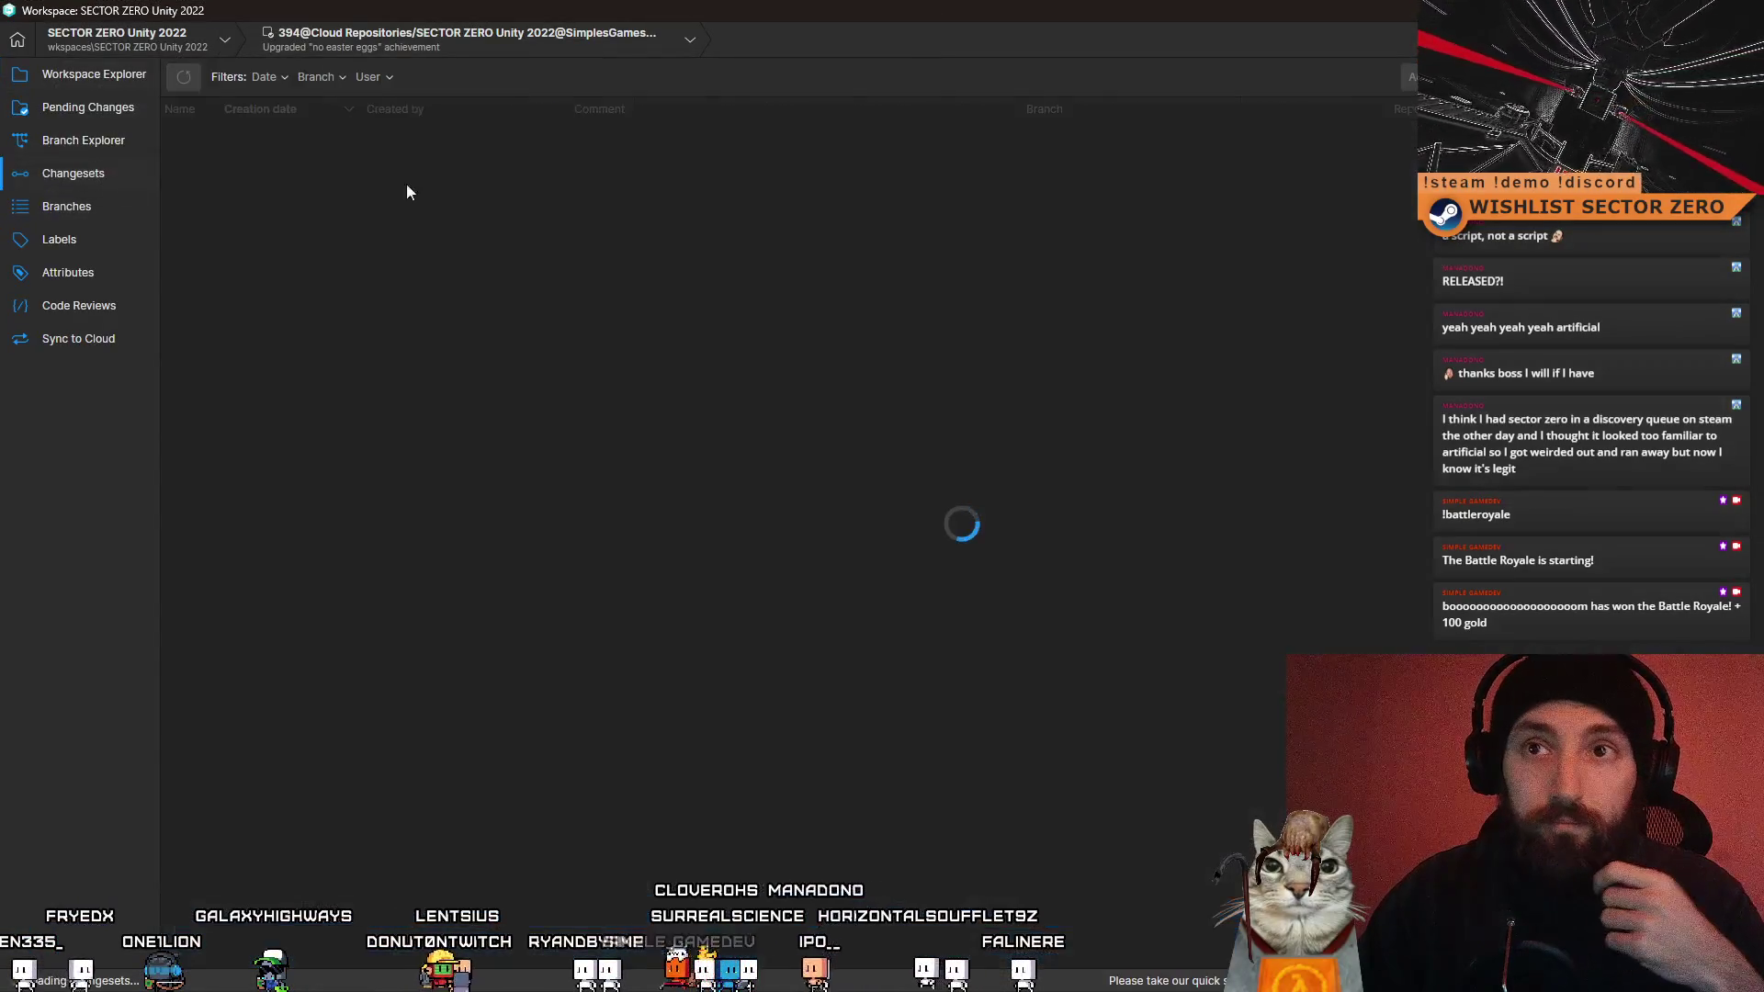
click(124, 109)
click(598, 229)
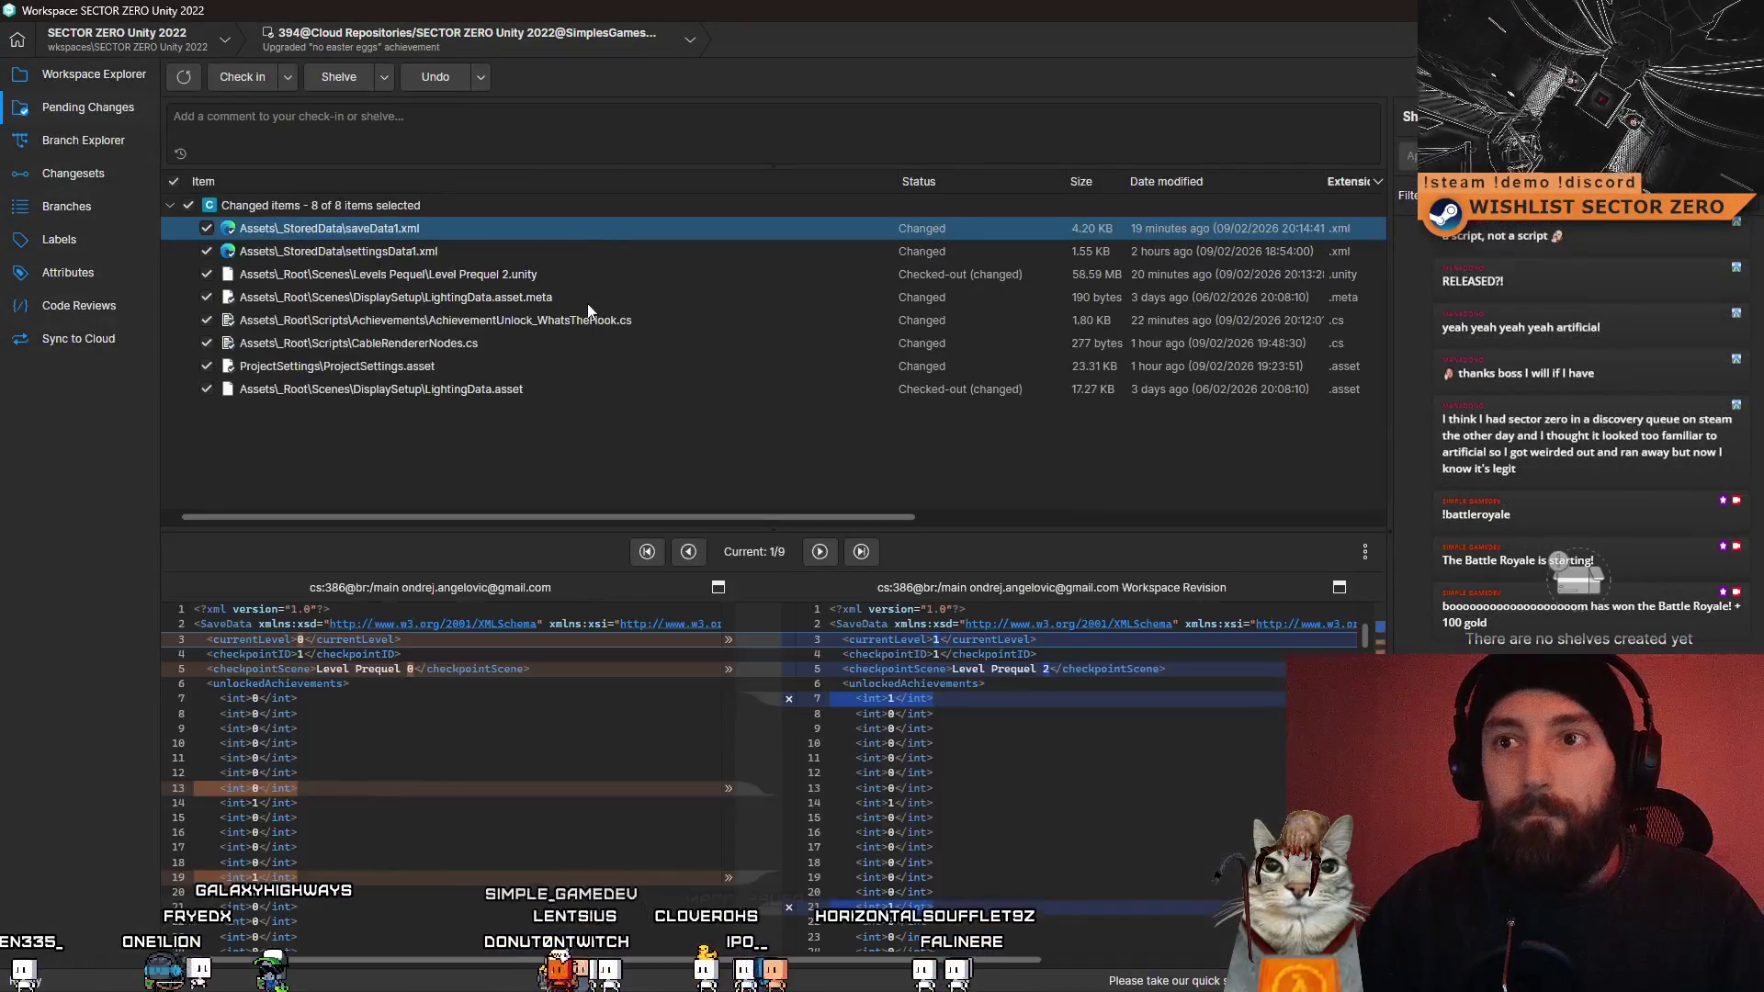
click(614, 276)
click(639, 251)
click(620, 276)
click(573, 321)
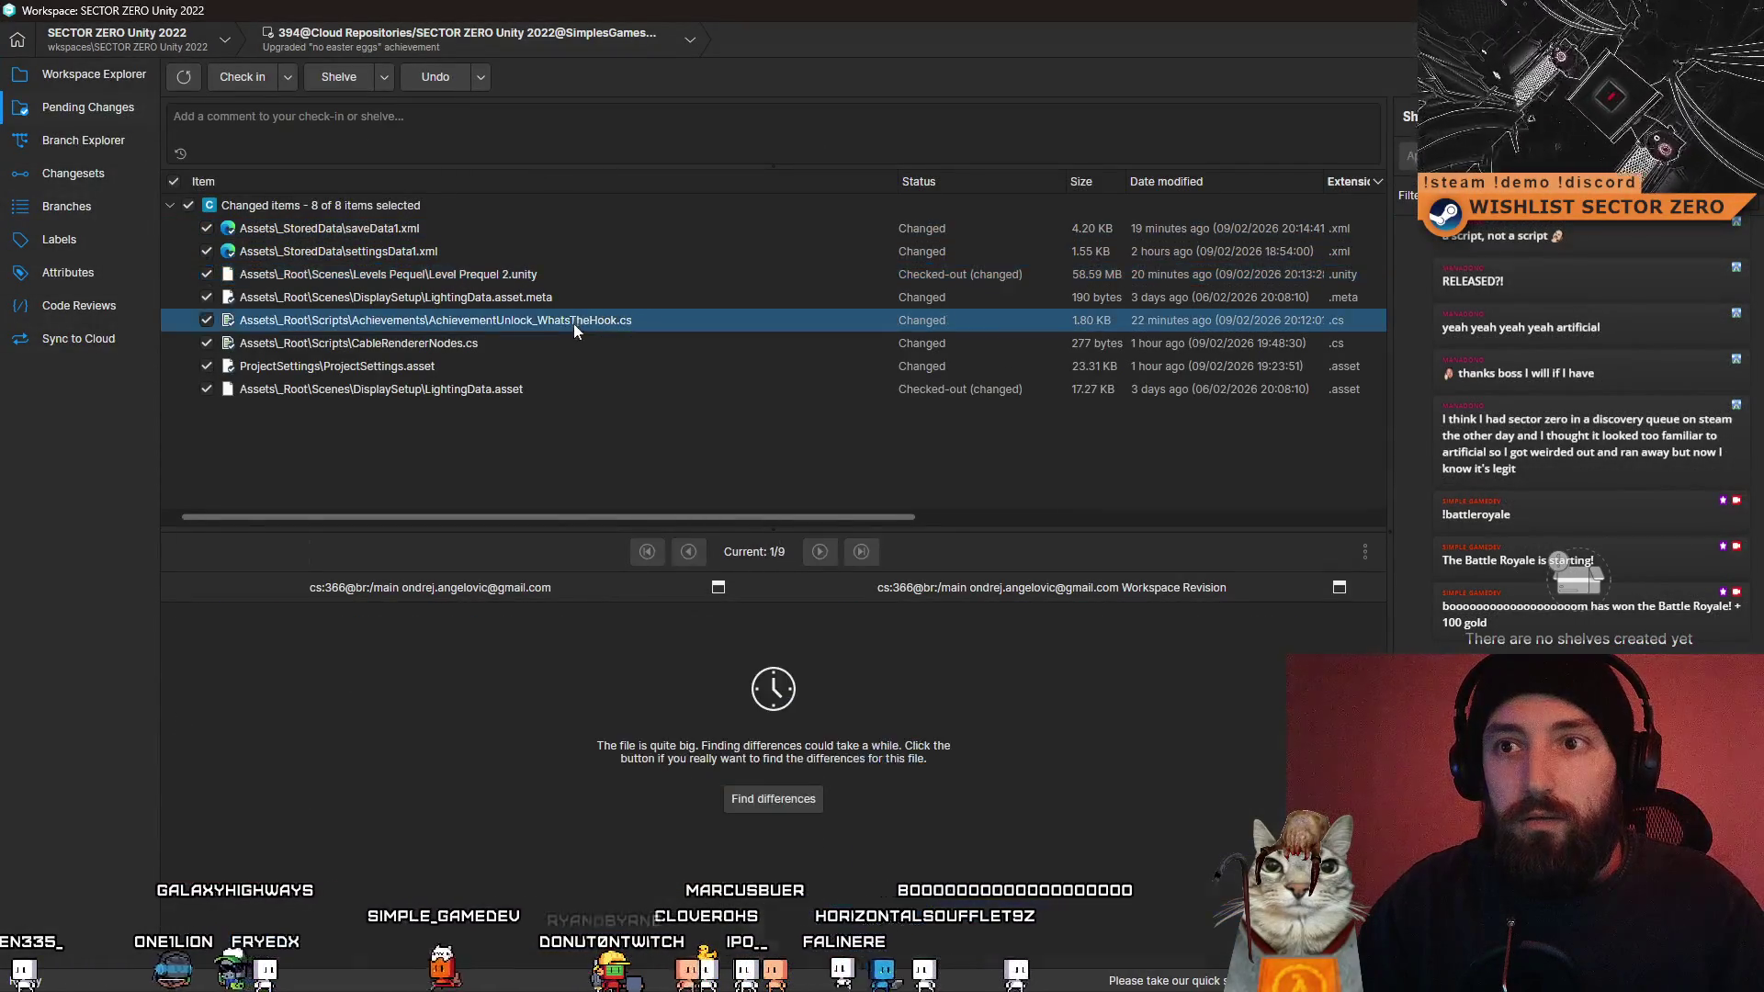
click(565, 342)
click(521, 390)
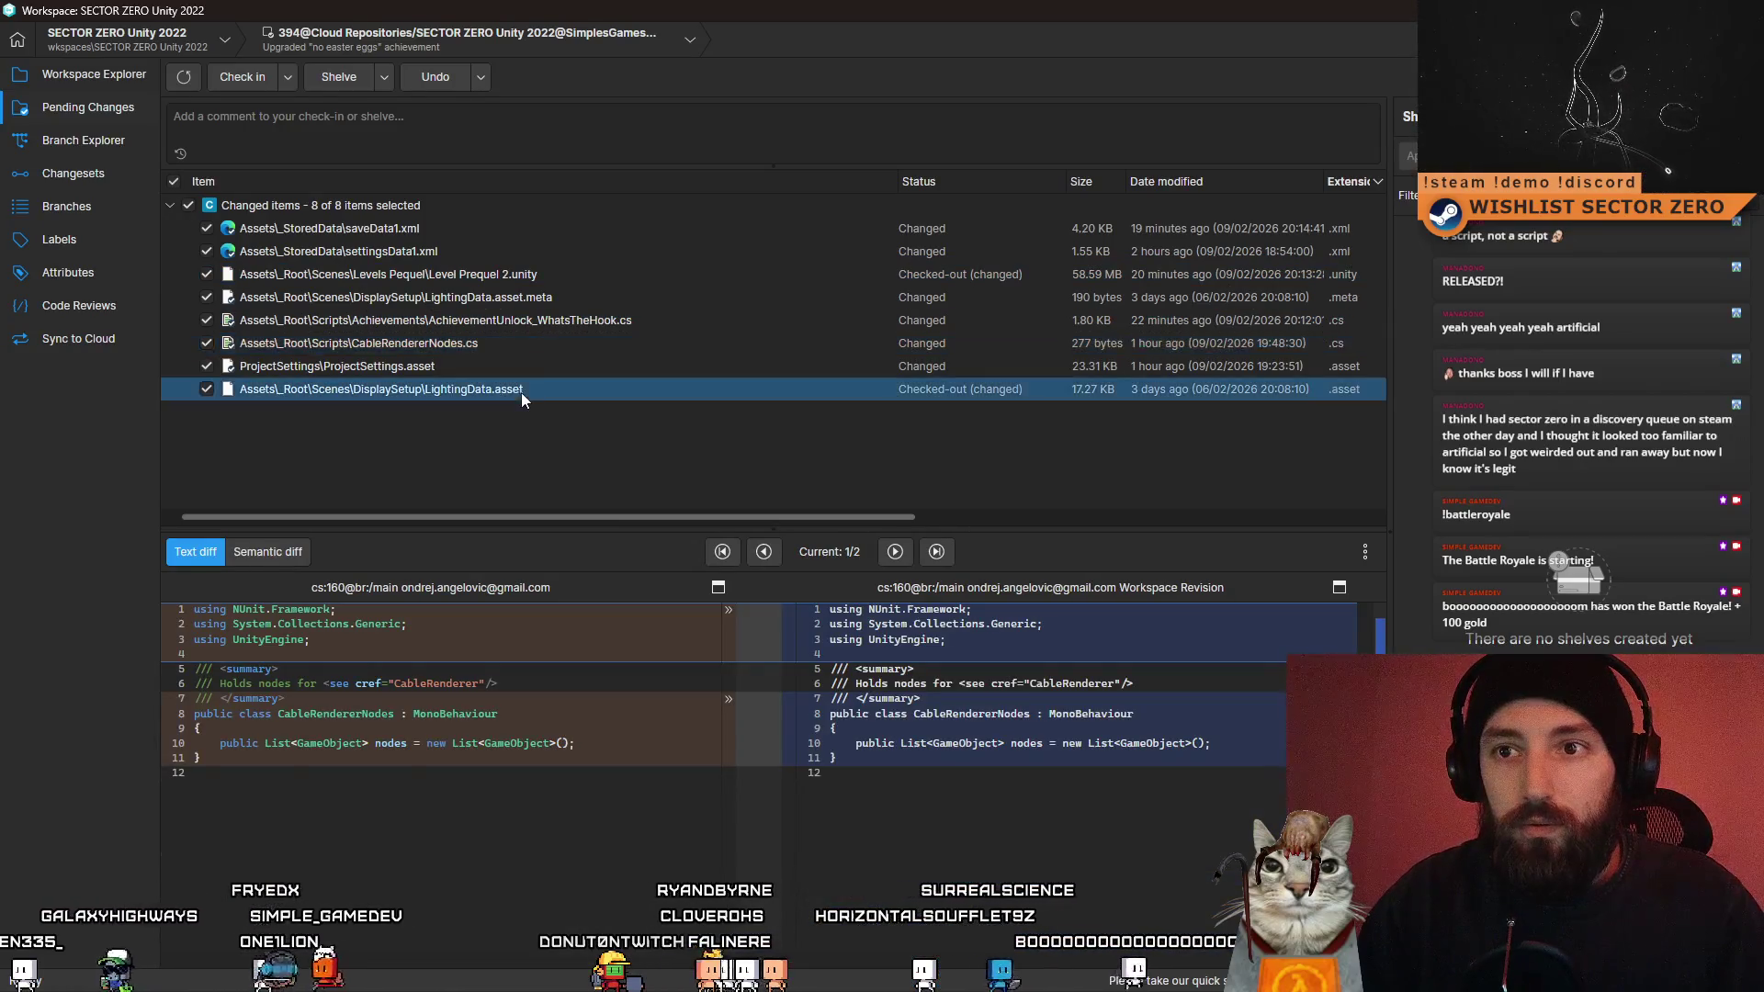
click(520, 366)
click(549, 321)
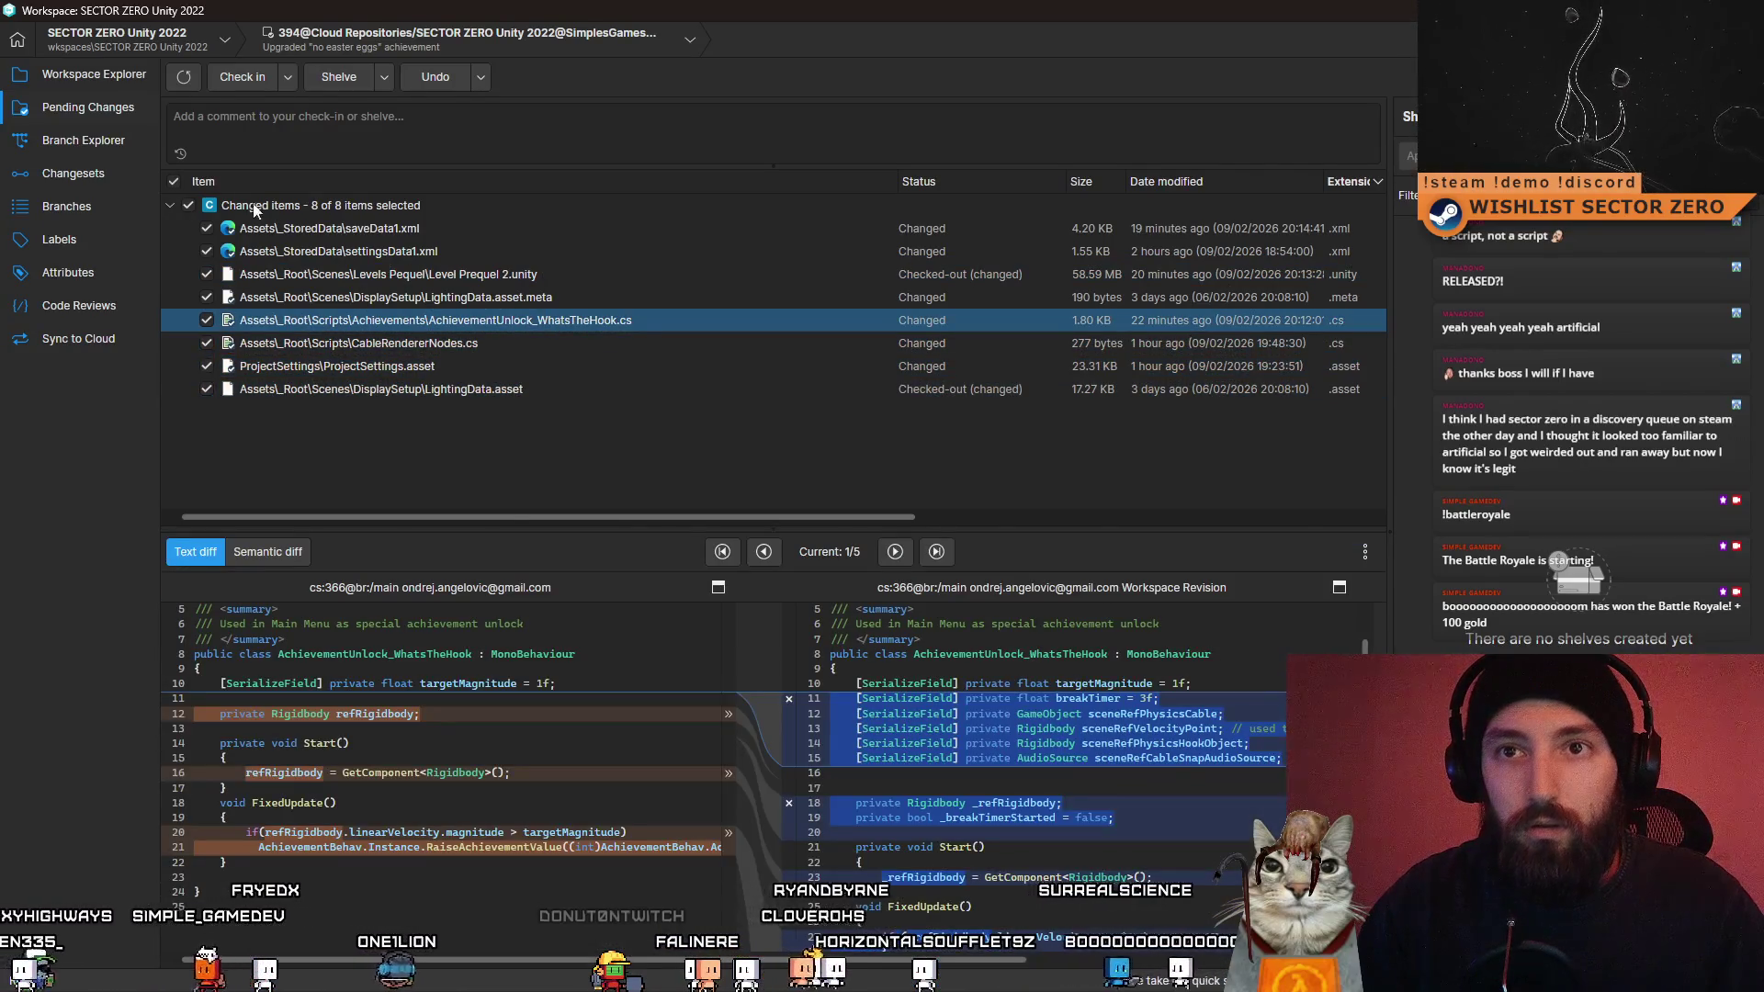
- Check in only AchievementUnlock_WhatsTheHook.cs and Level Prequel 2.unity with an achievement-improvements comment
click(172, 182)
click(206, 320)
click(384, 276)
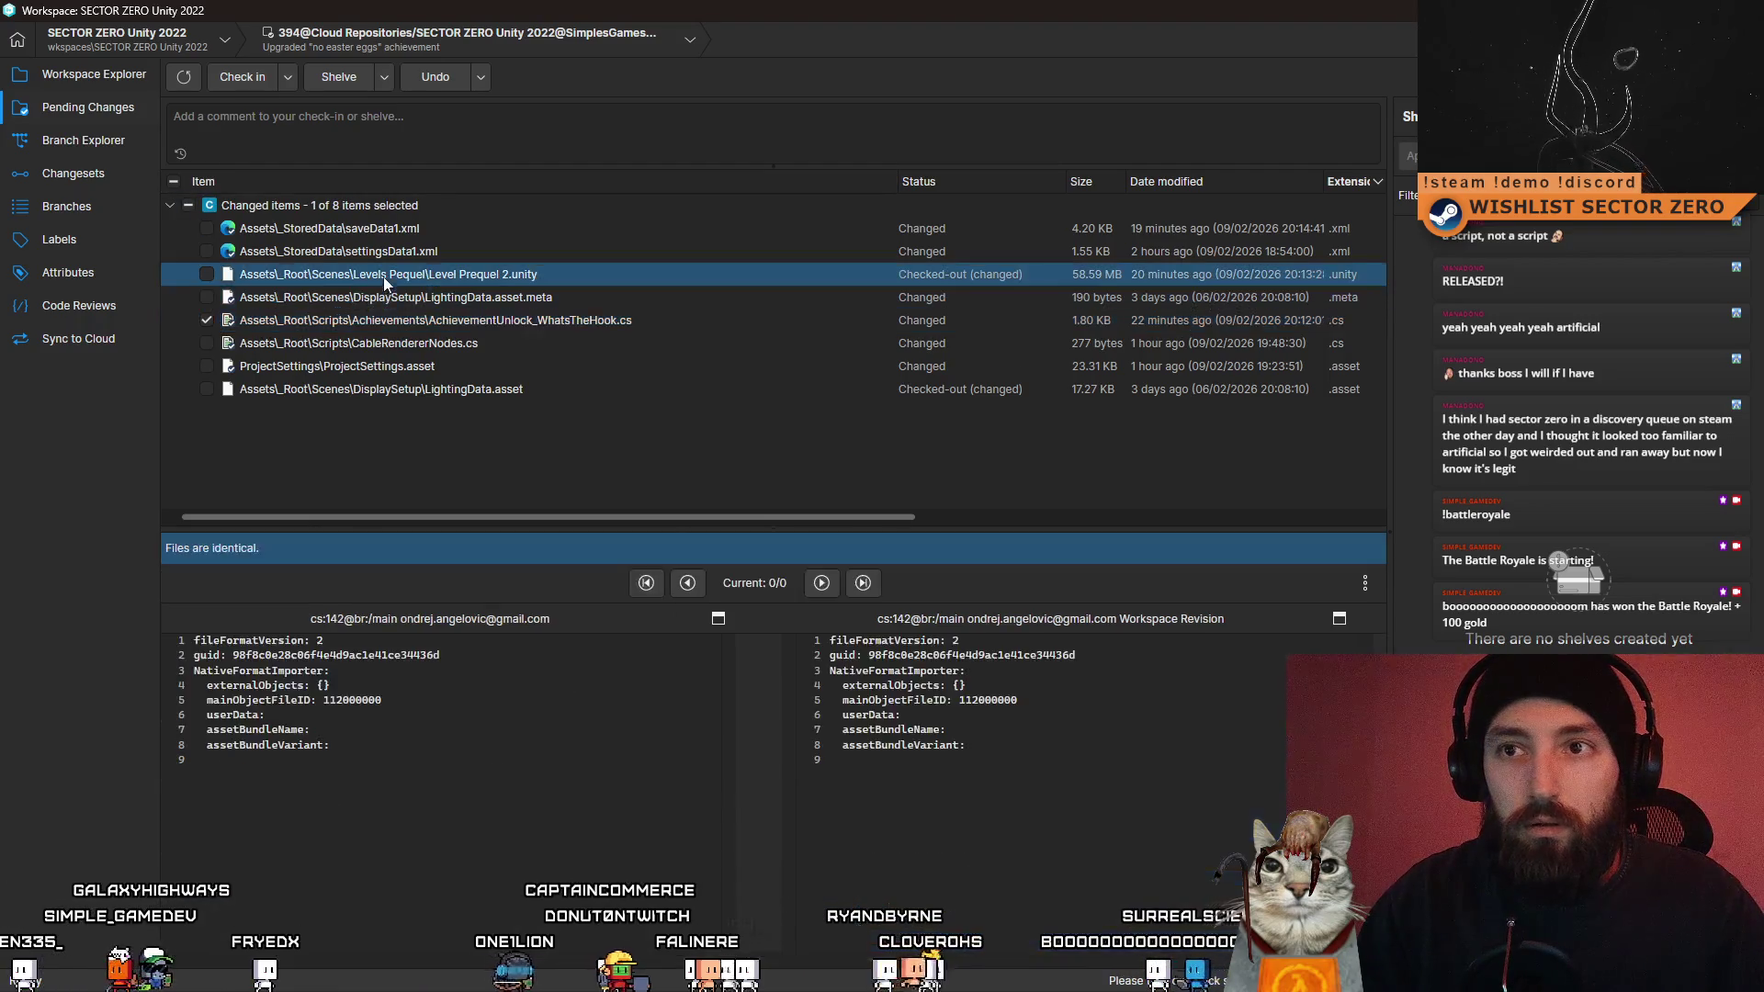
click(302, 130)
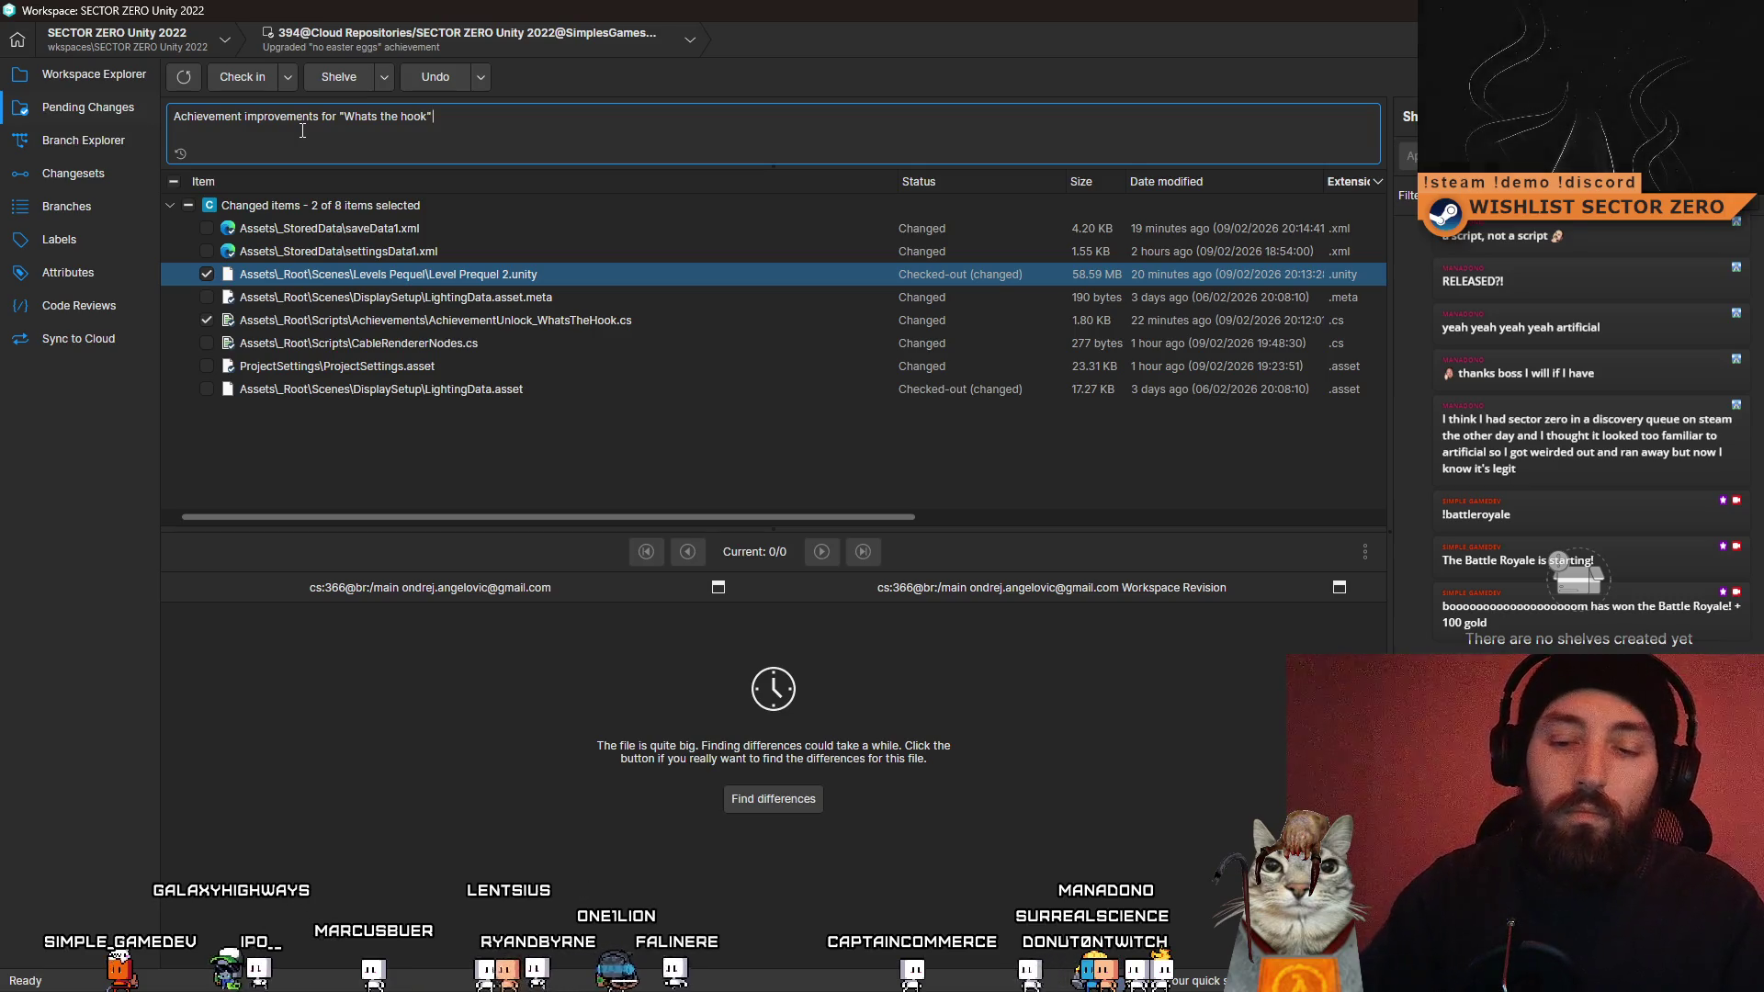
click(259, 77)
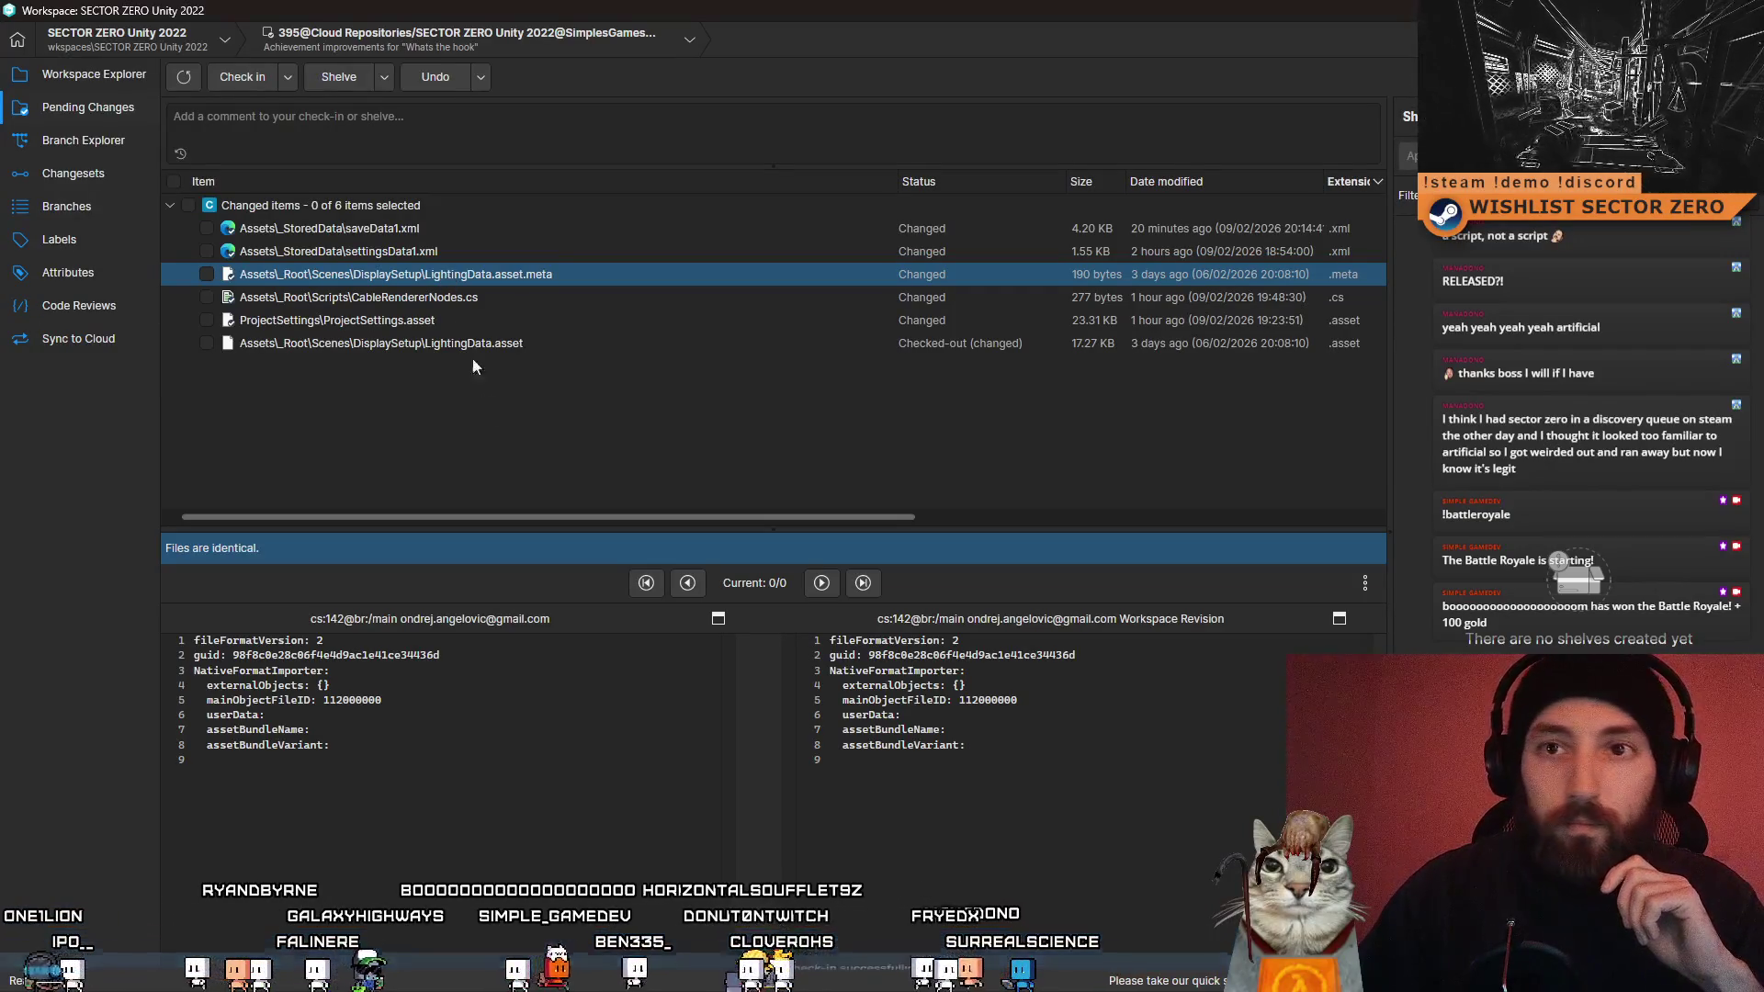
- Back in Unity, fly through Level Prequel 3 to the existing transformer area
key(alt+Tab)
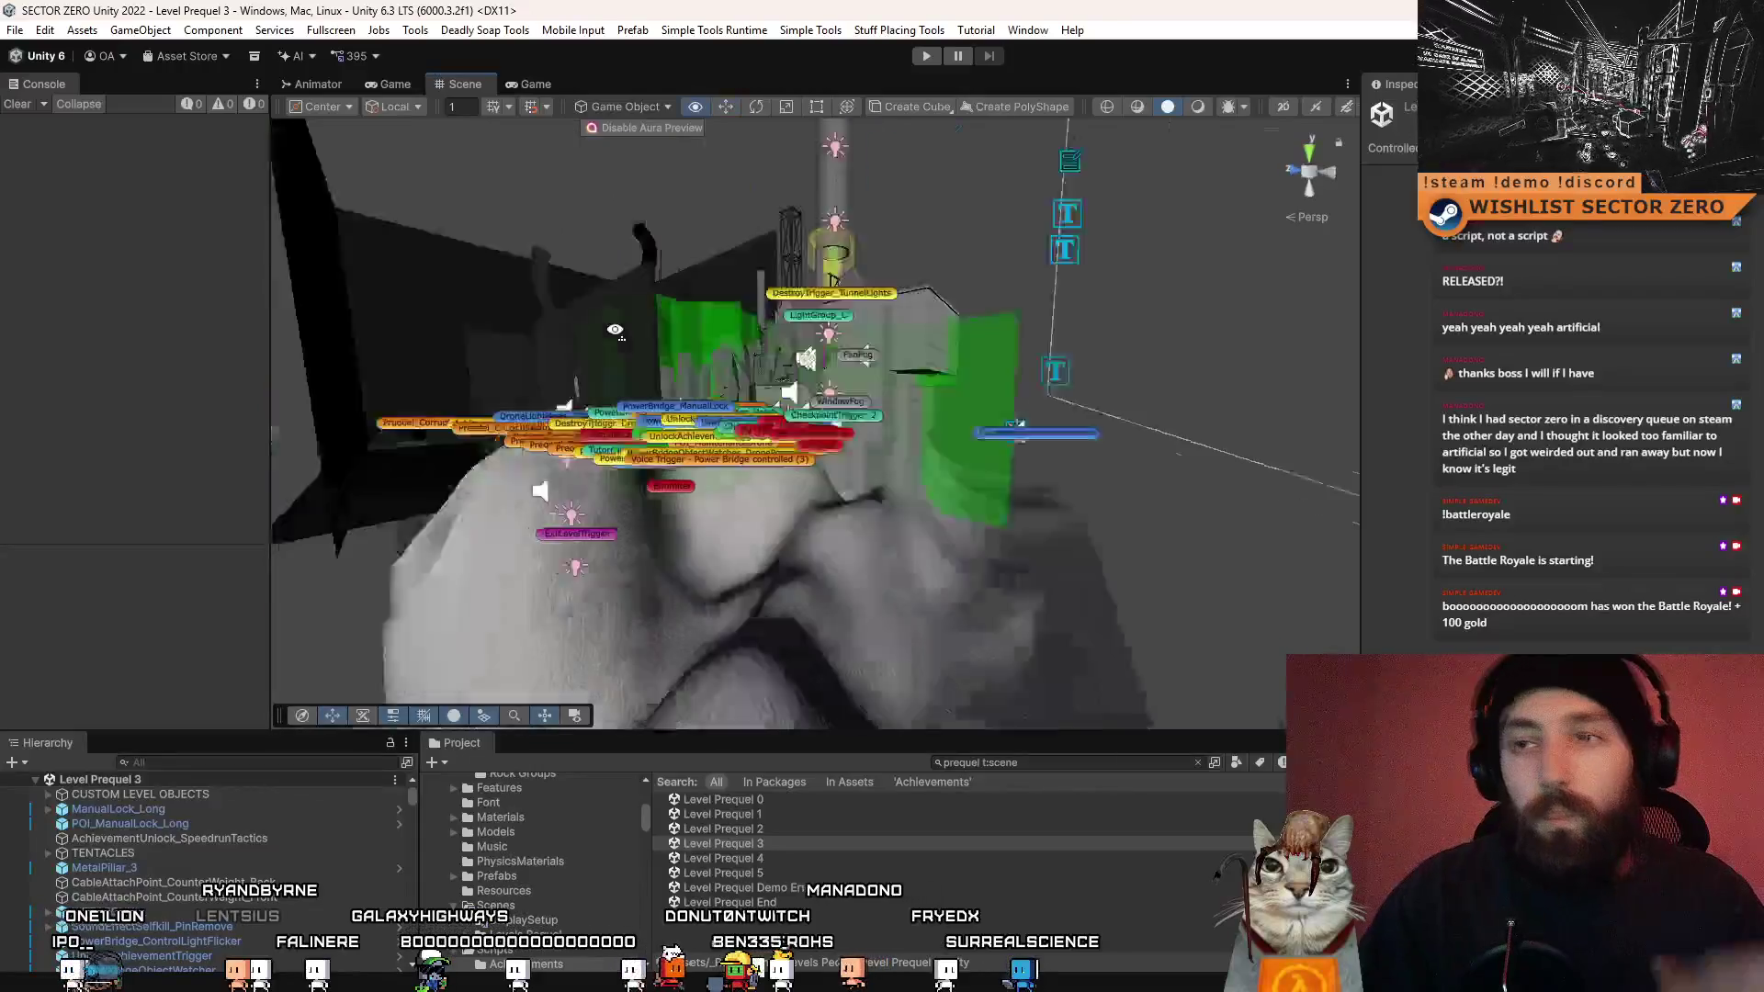
key(w)
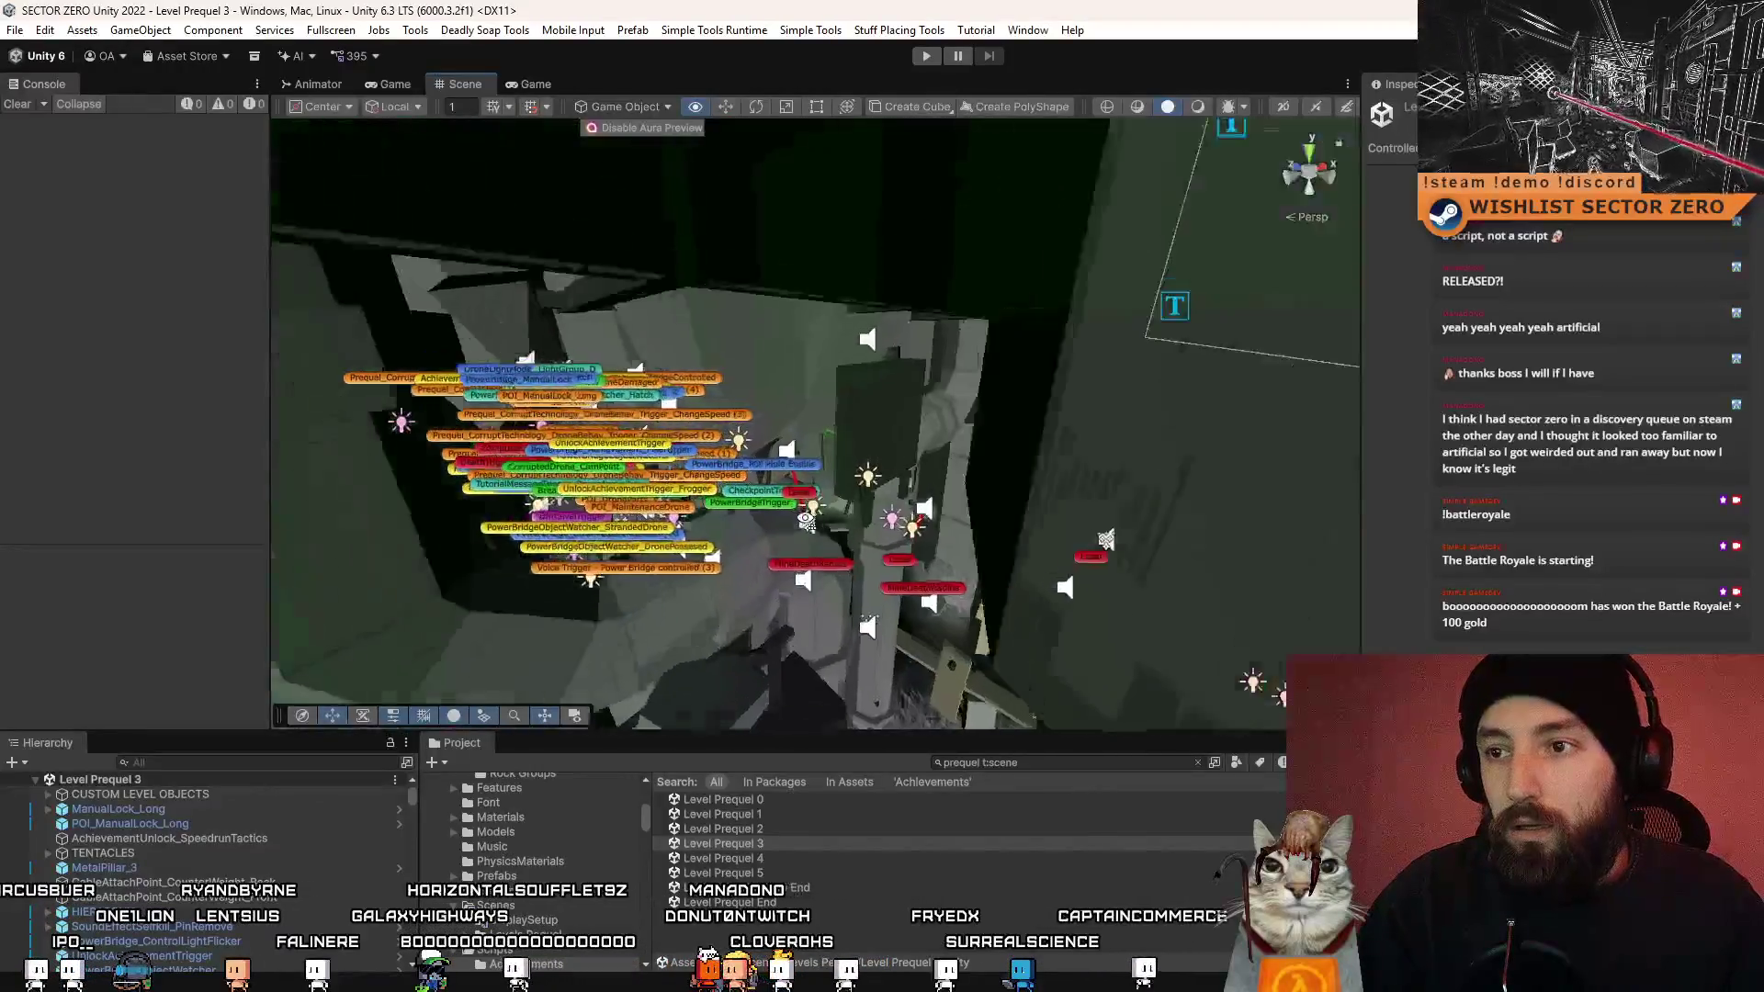
key(w)
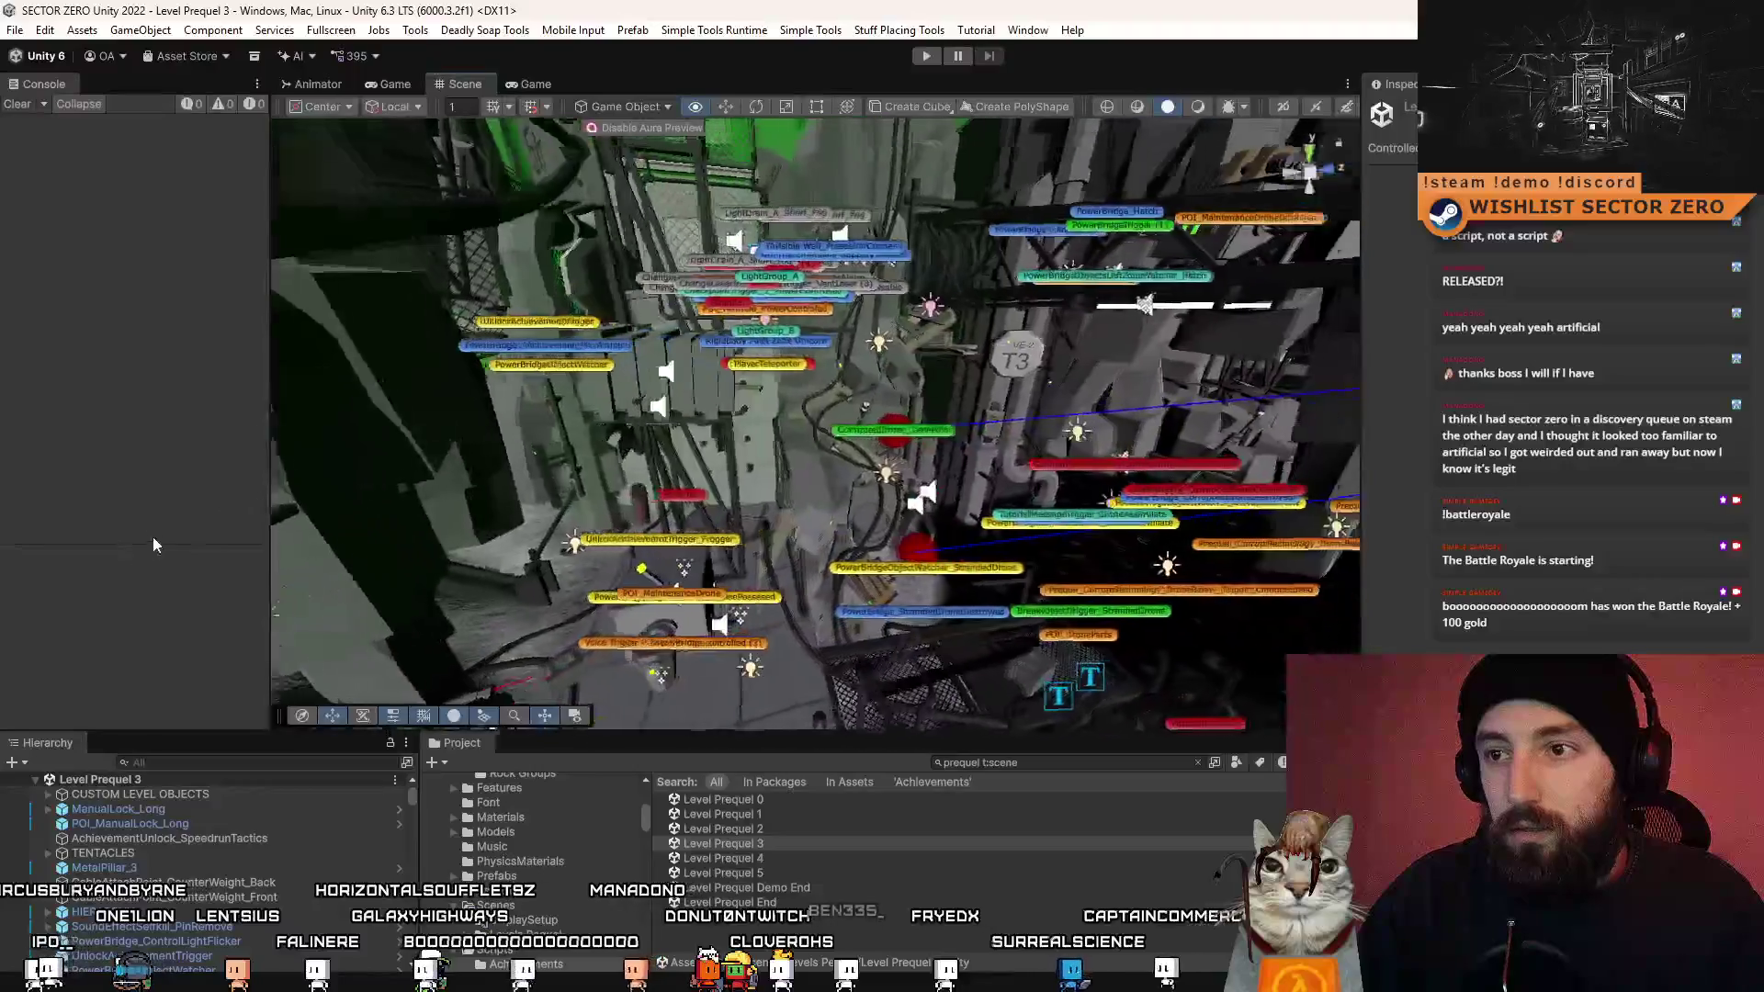
key(w)
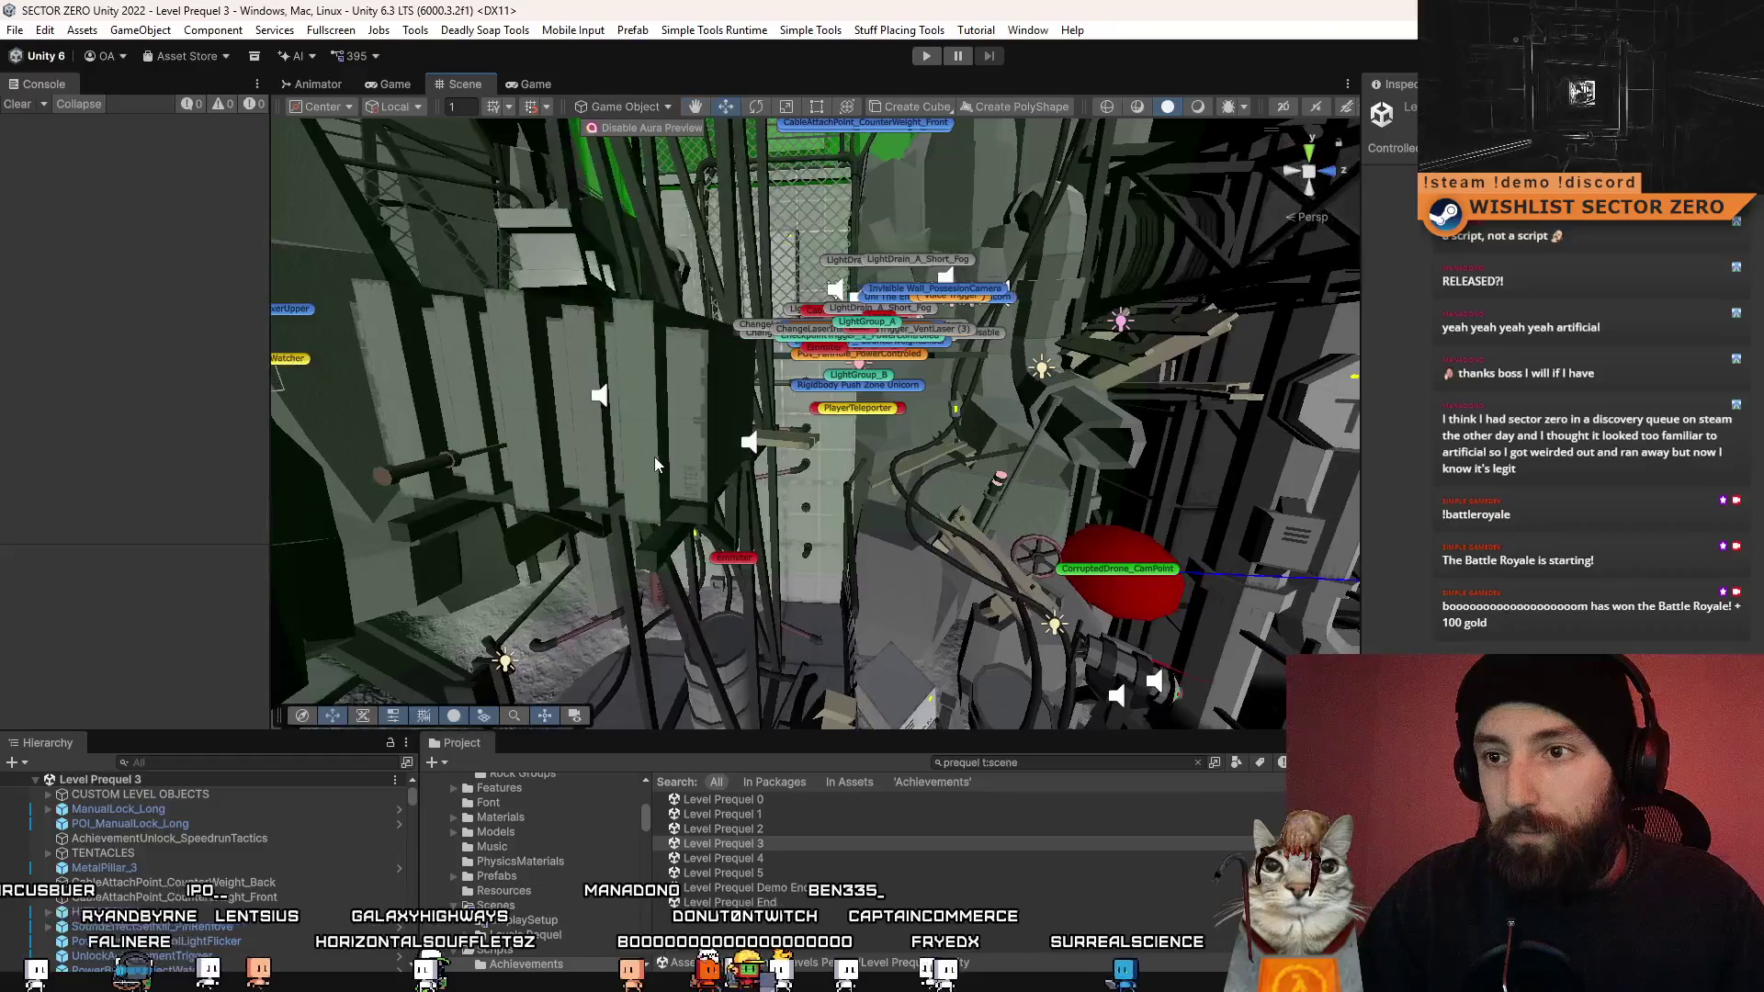
click(606, 395)
key(w)
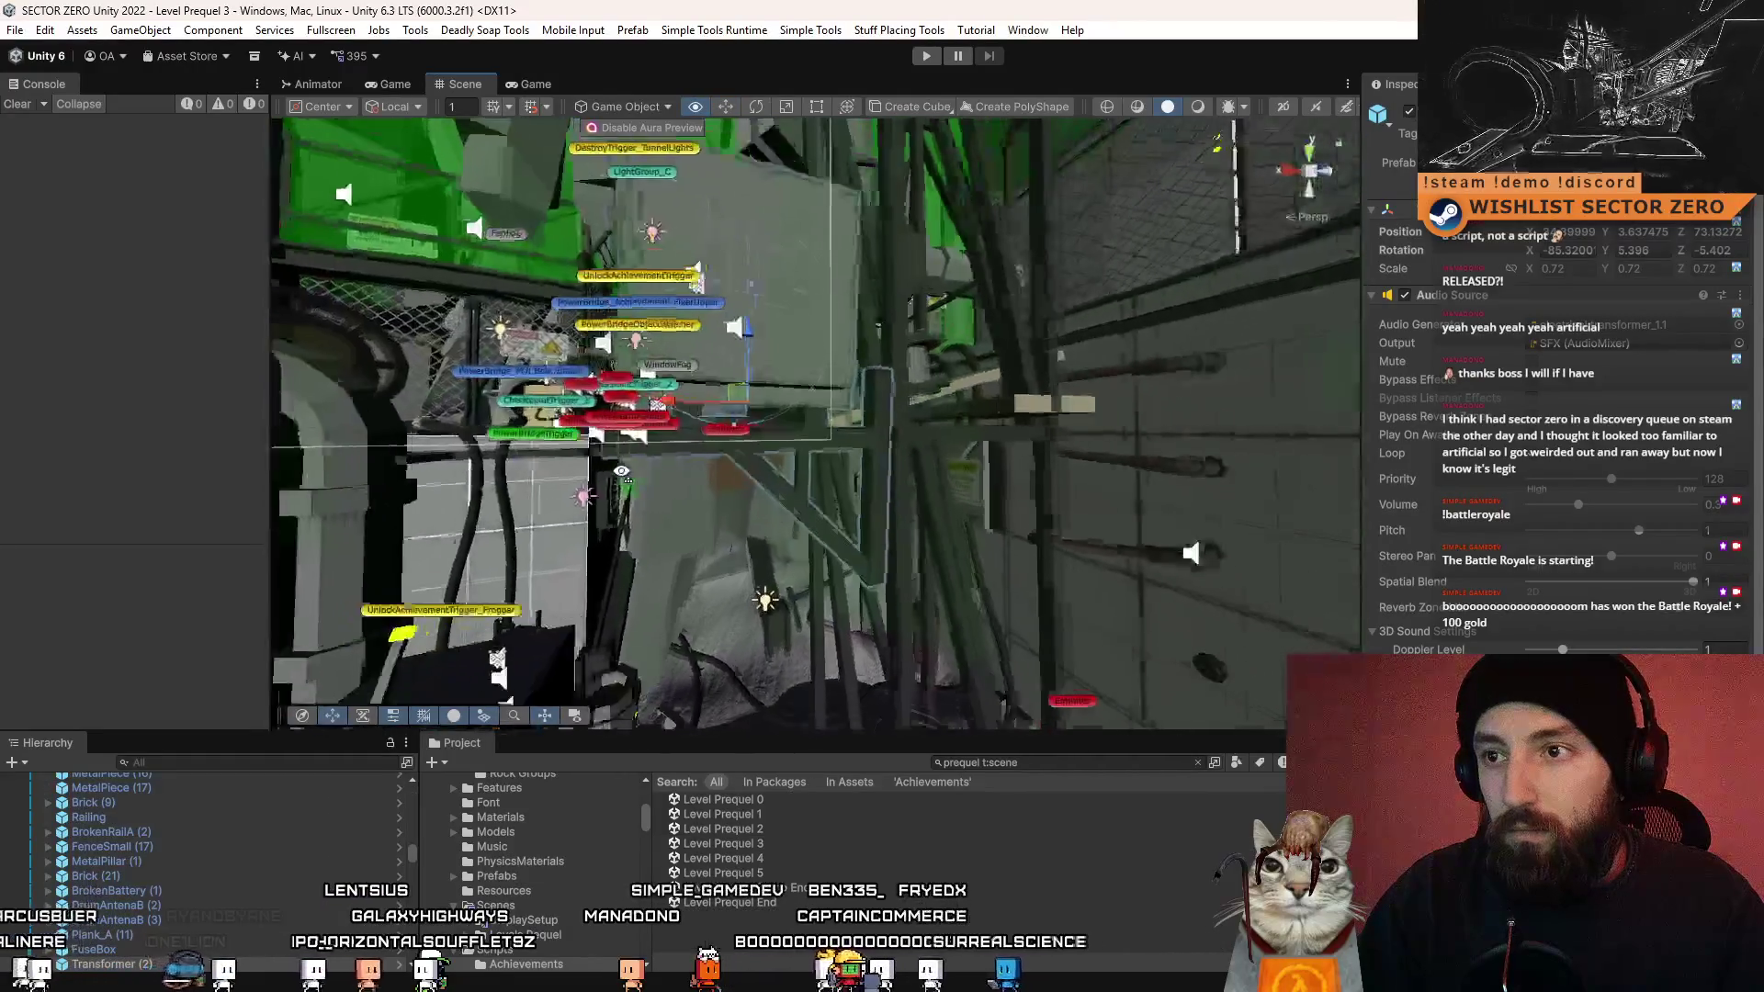
key(w)
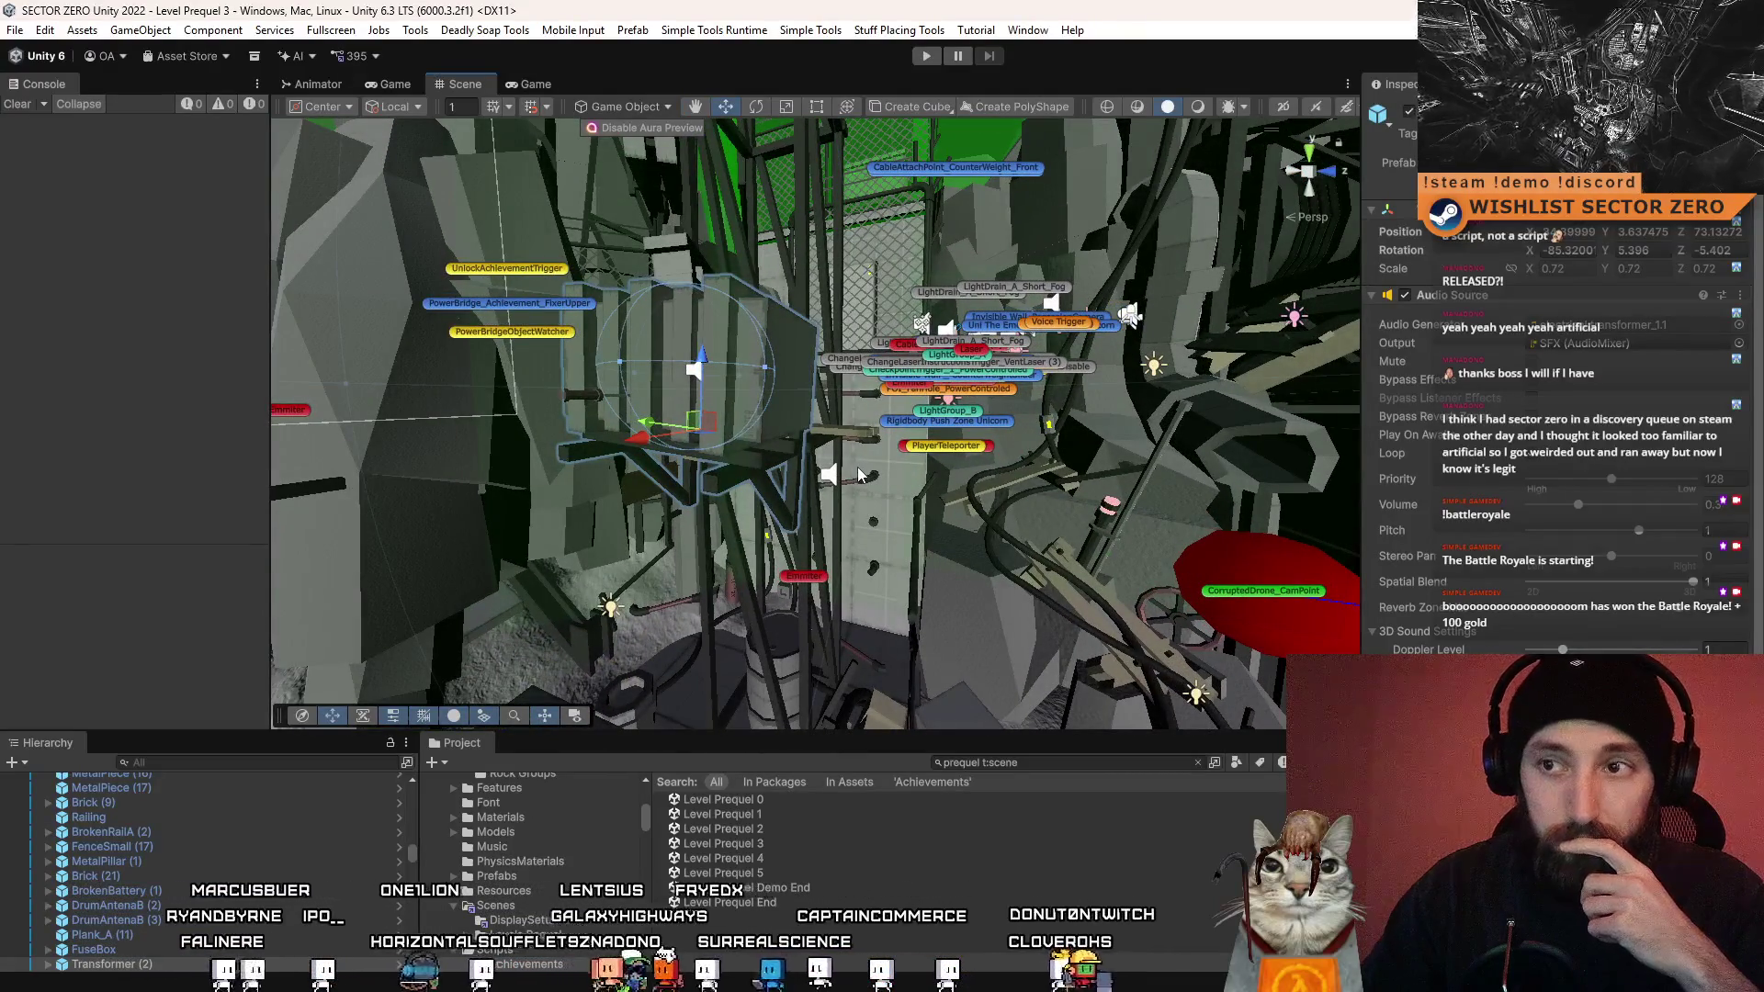
mouse_move(864, 477)
mouse_down()
mouse_move(776, 459)
mouse_move(901, 469)
mouse_up()
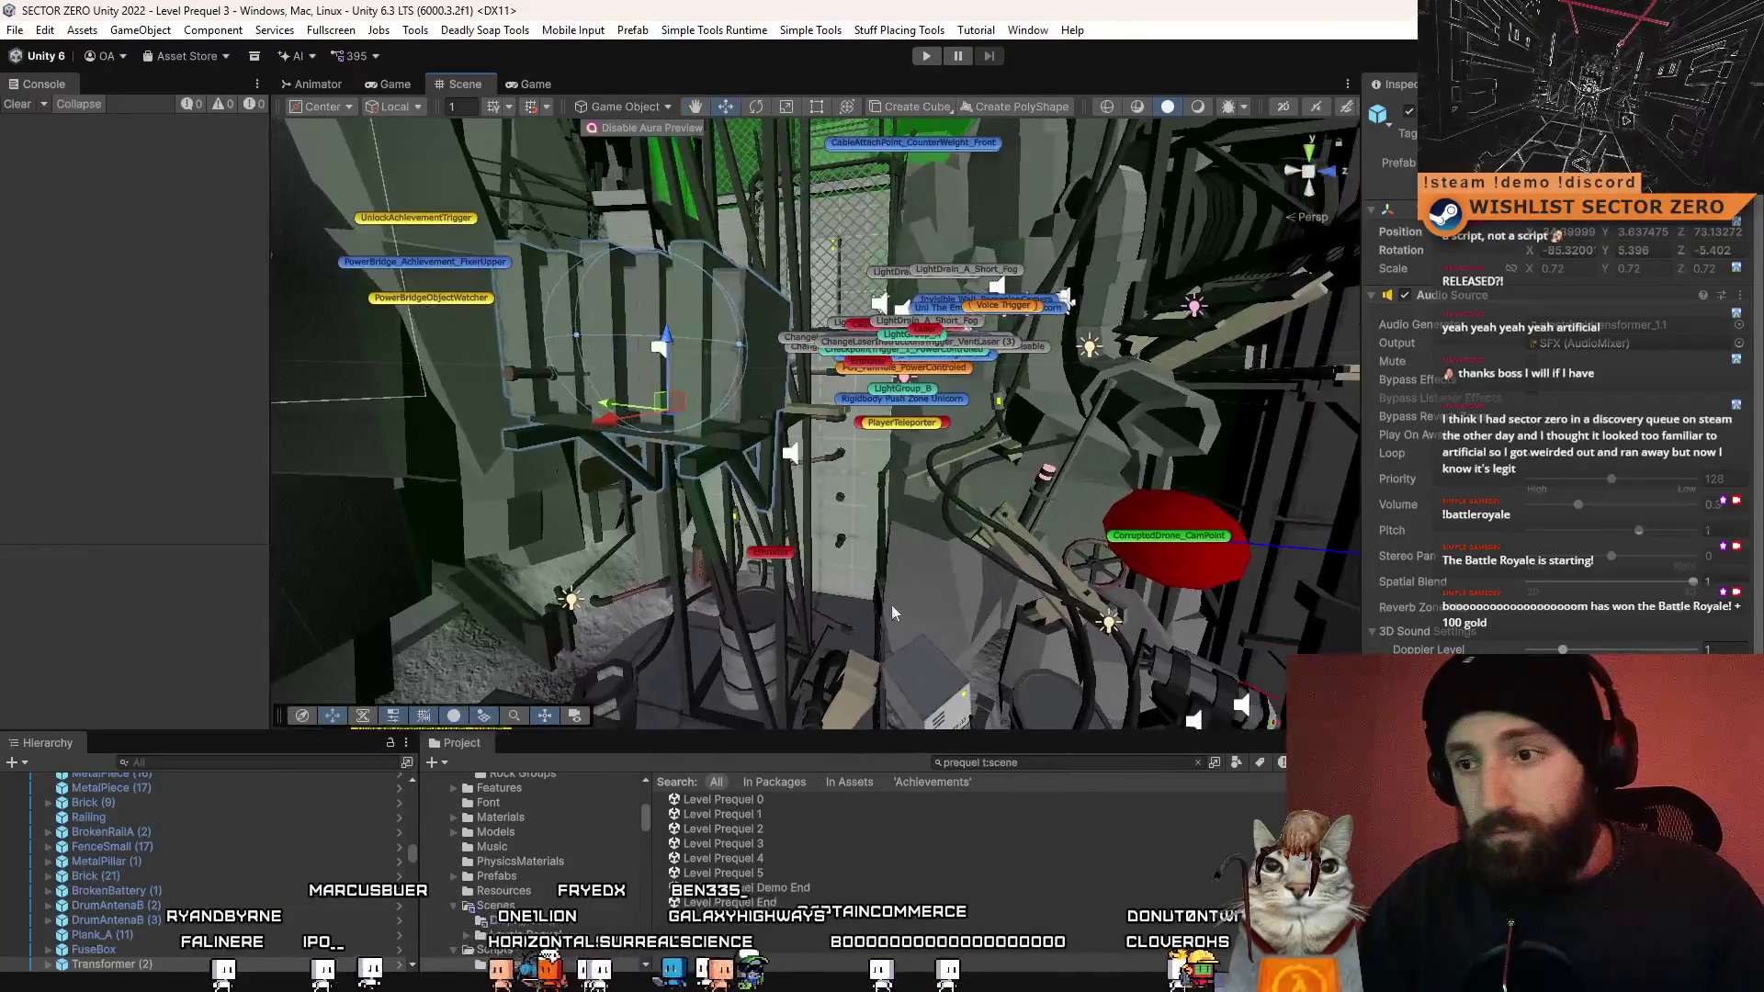
scroll(59, 928, down, 2)
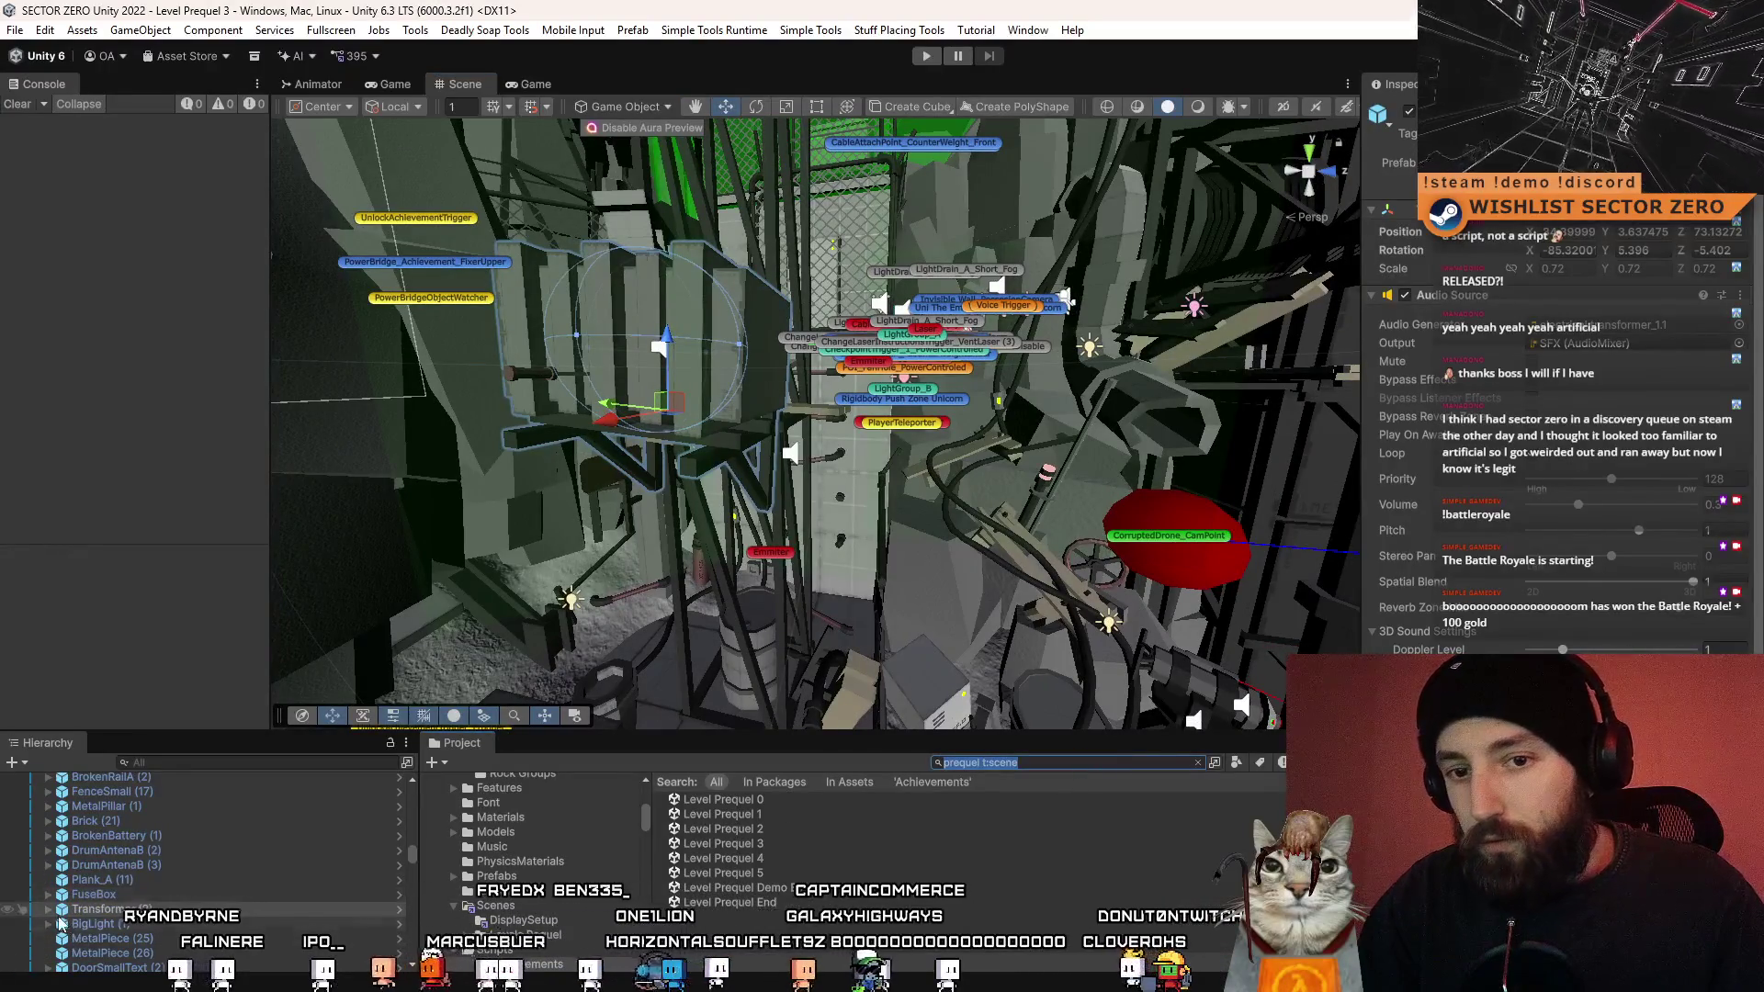
- Frame Transformer (2)'s model, then drag a Transformer_Duo prefab from a 'transform' search into the level
click(53, 910)
double_click(119, 924)
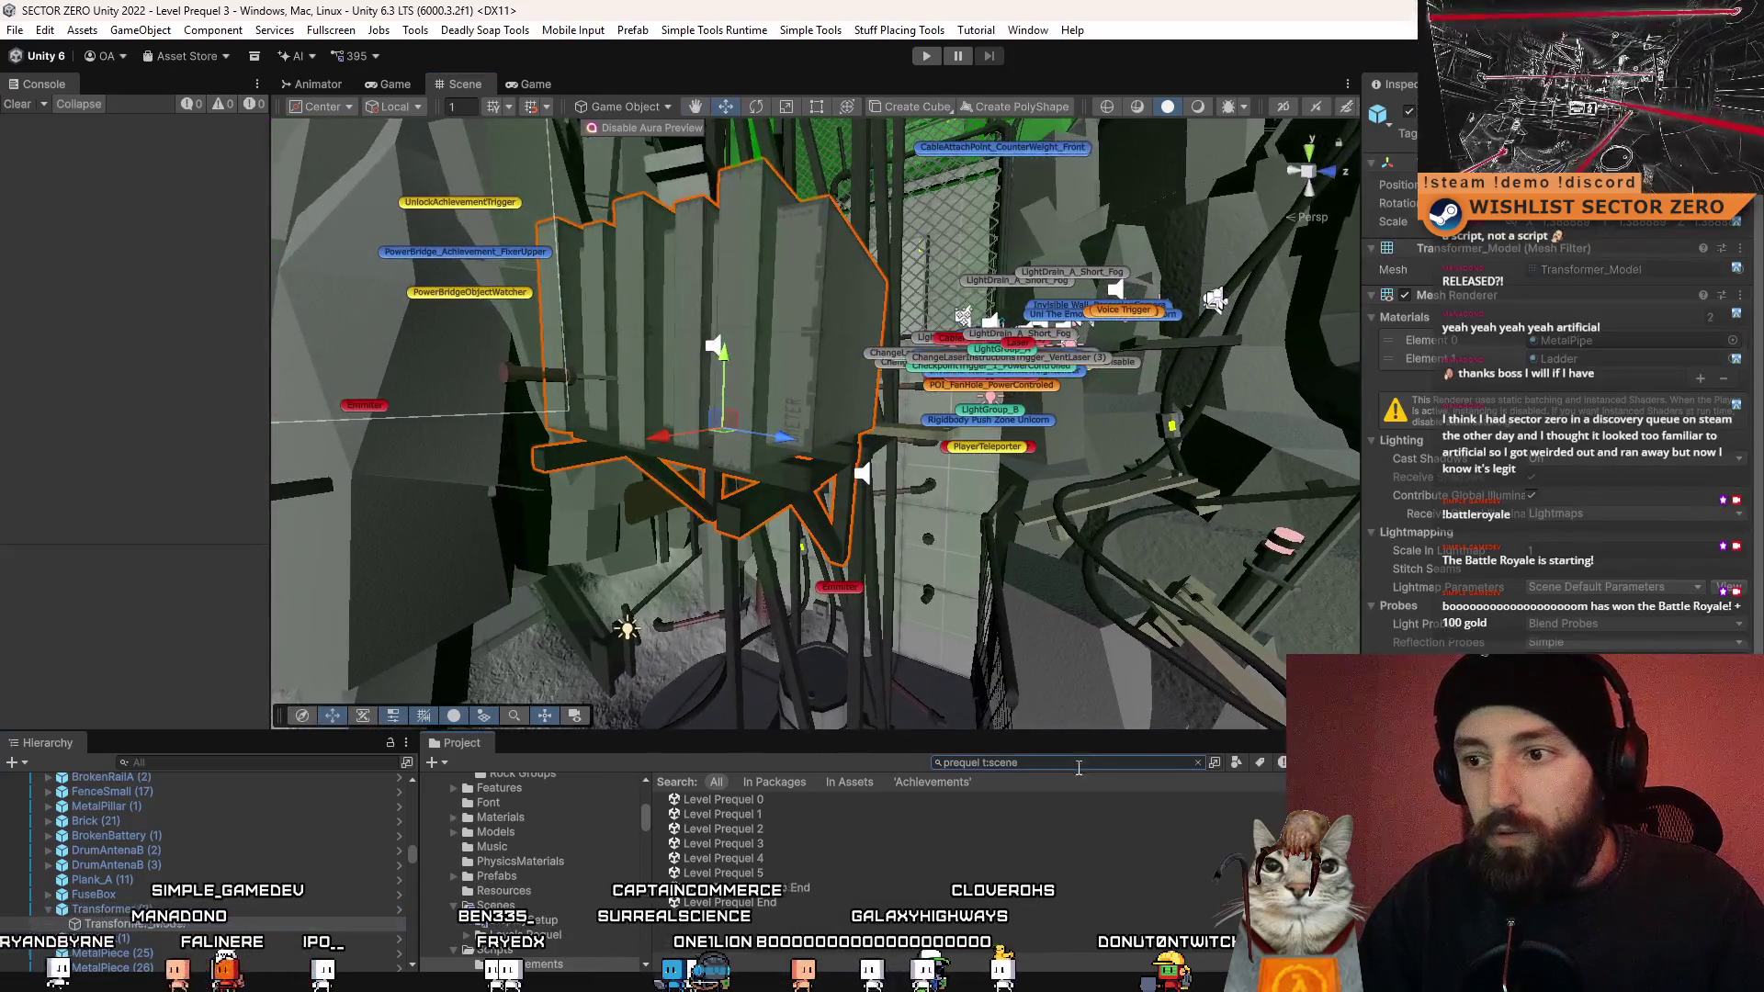
click(1083, 762)
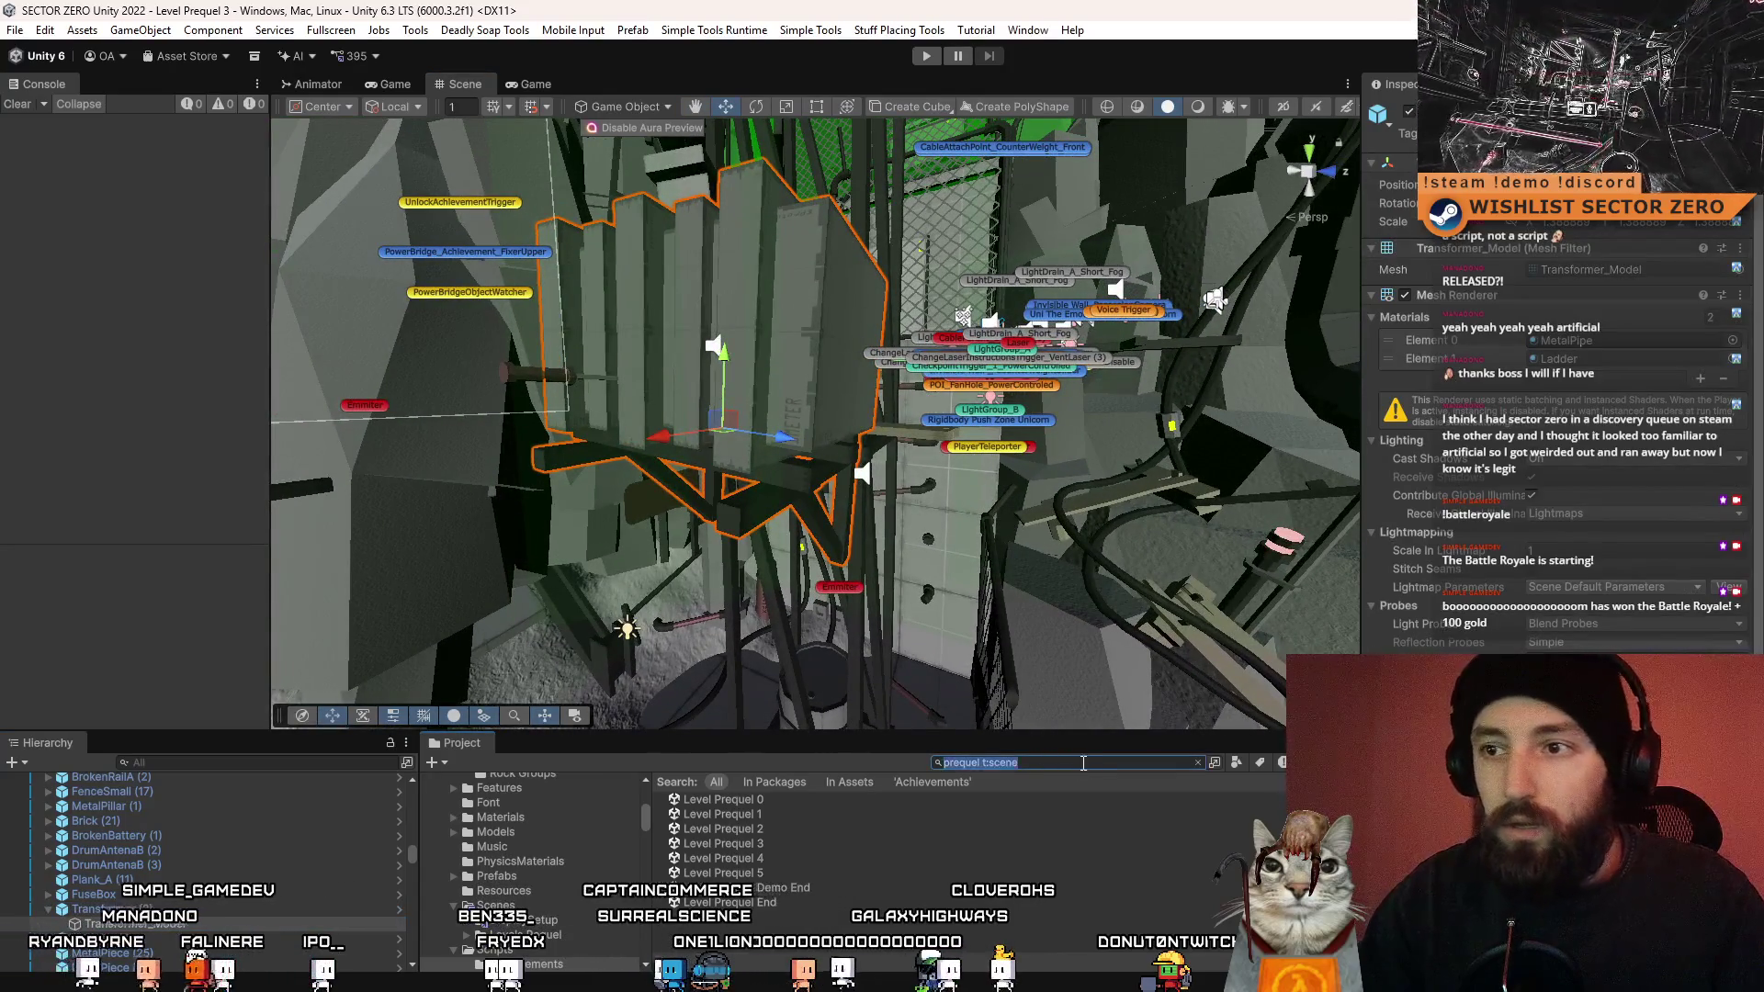
text(transformer)
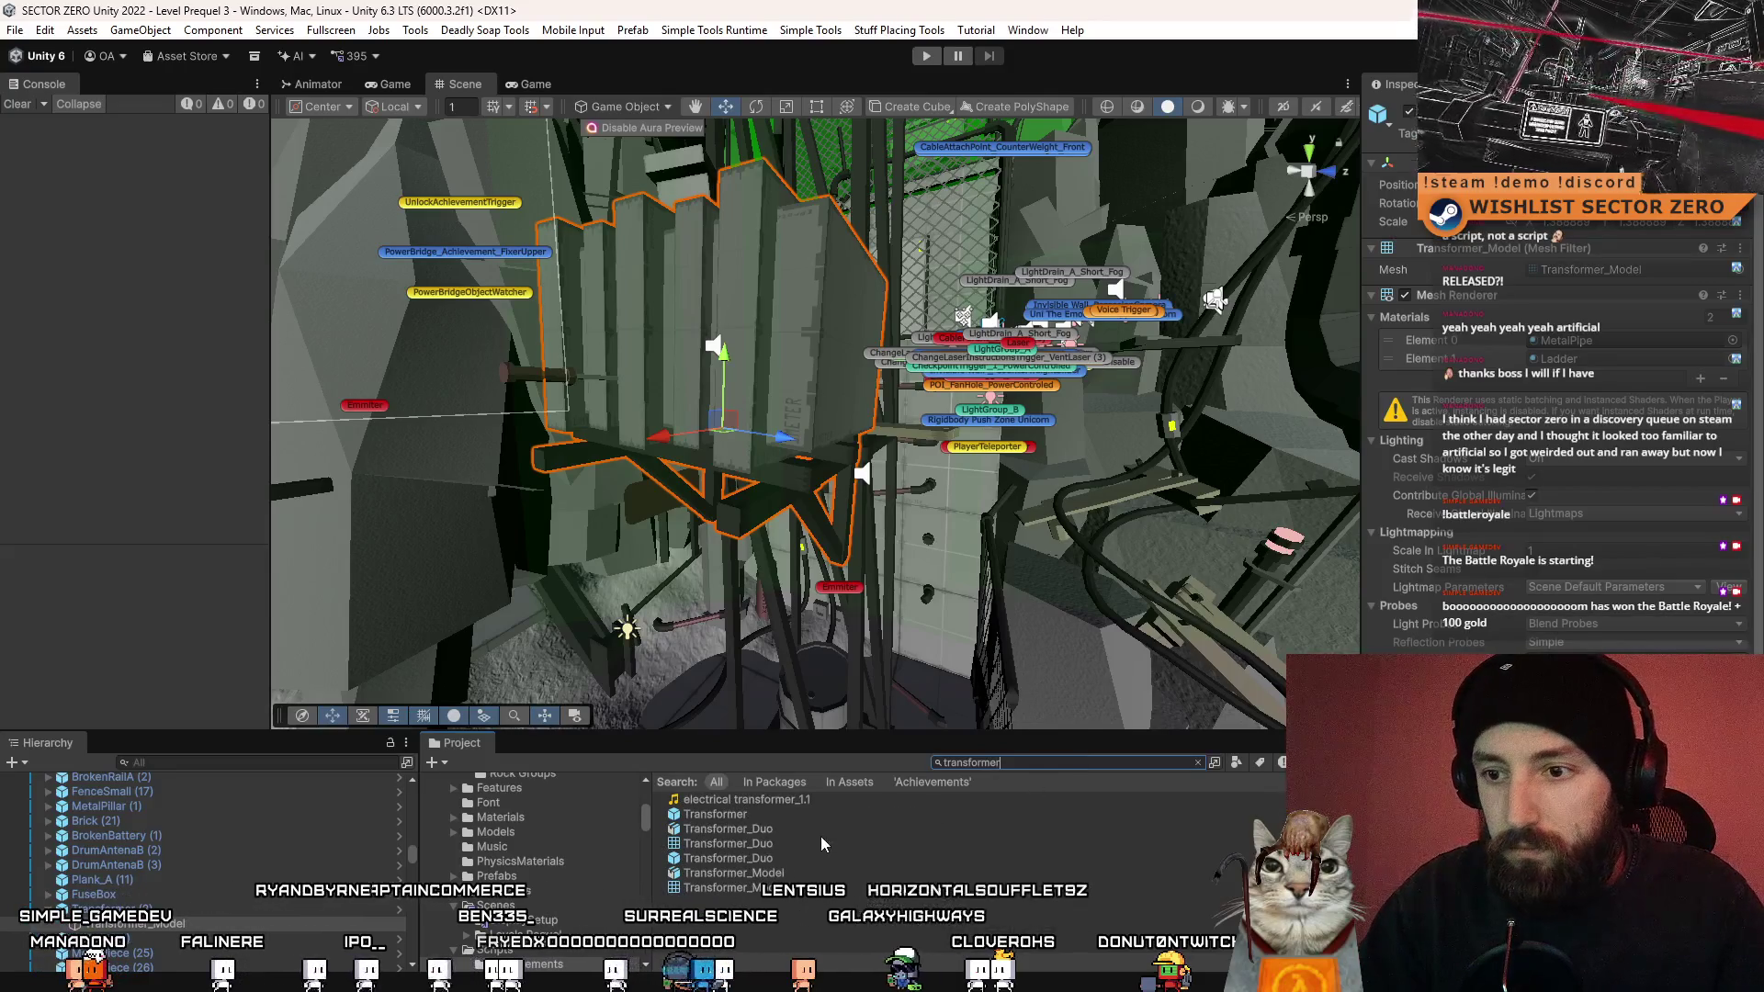
click(847, 829)
click(792, 860)
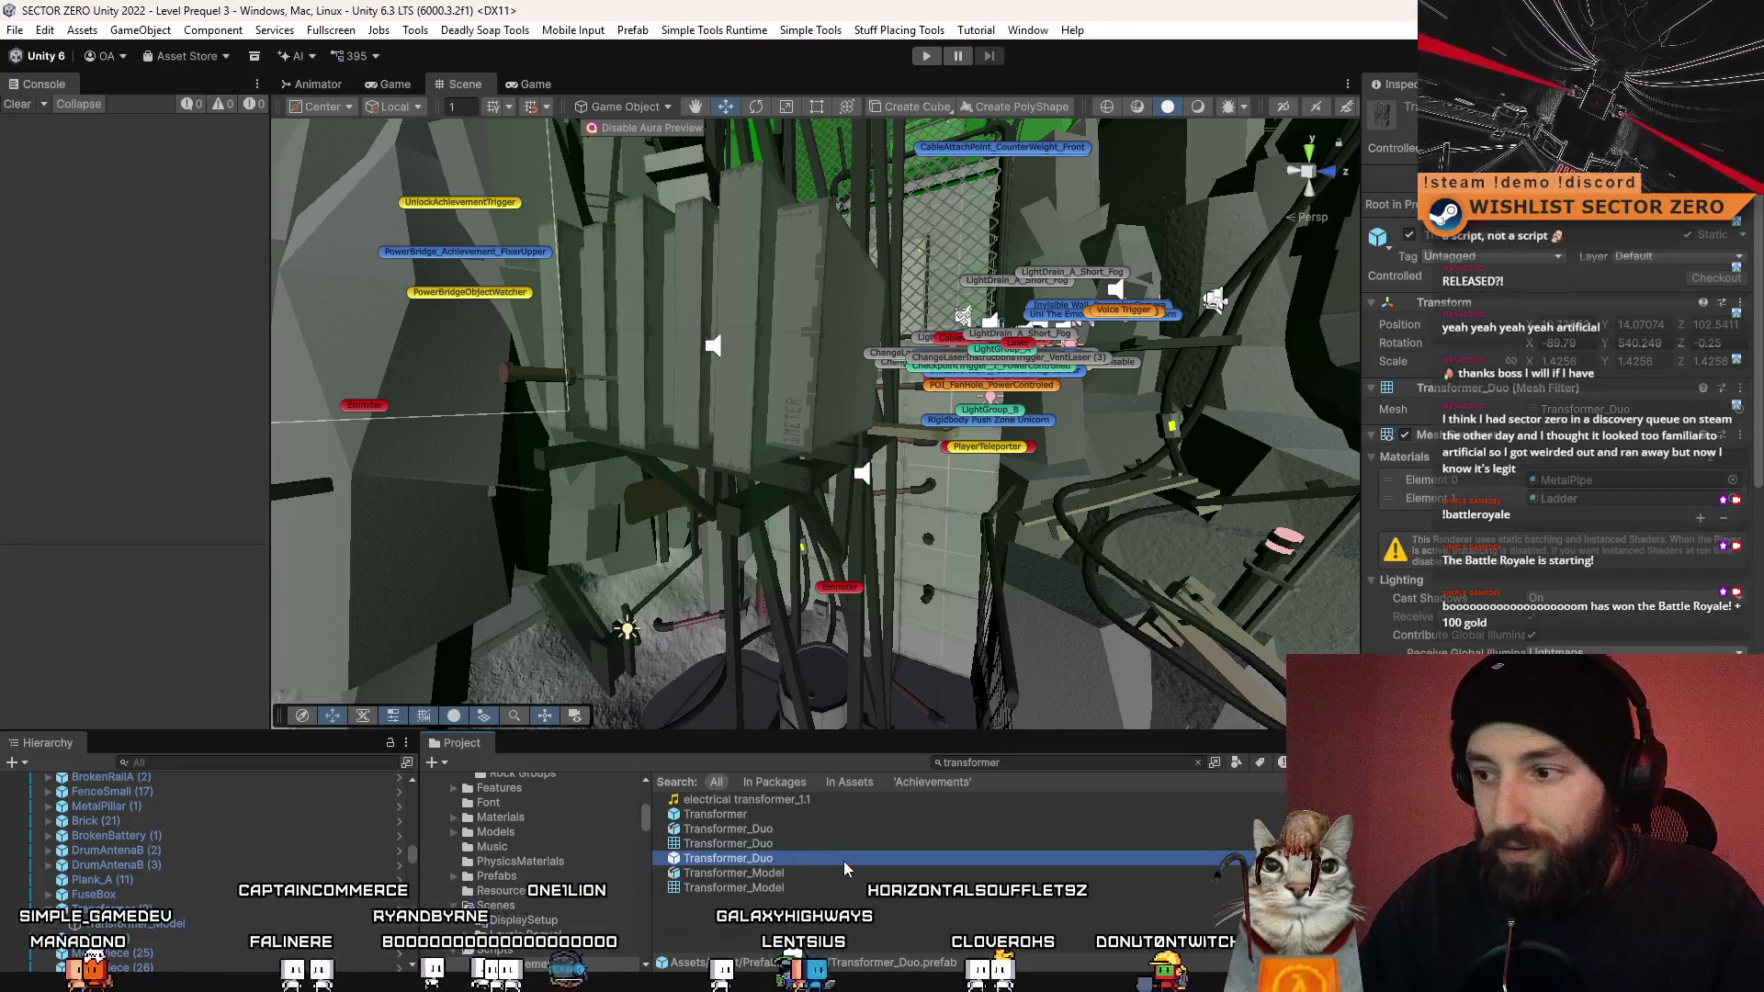
mouse_move(844, 862)
mouse_down()
mouse_move(854, 670)
mouse_move(866, 687)
mouse_up()
key(f)
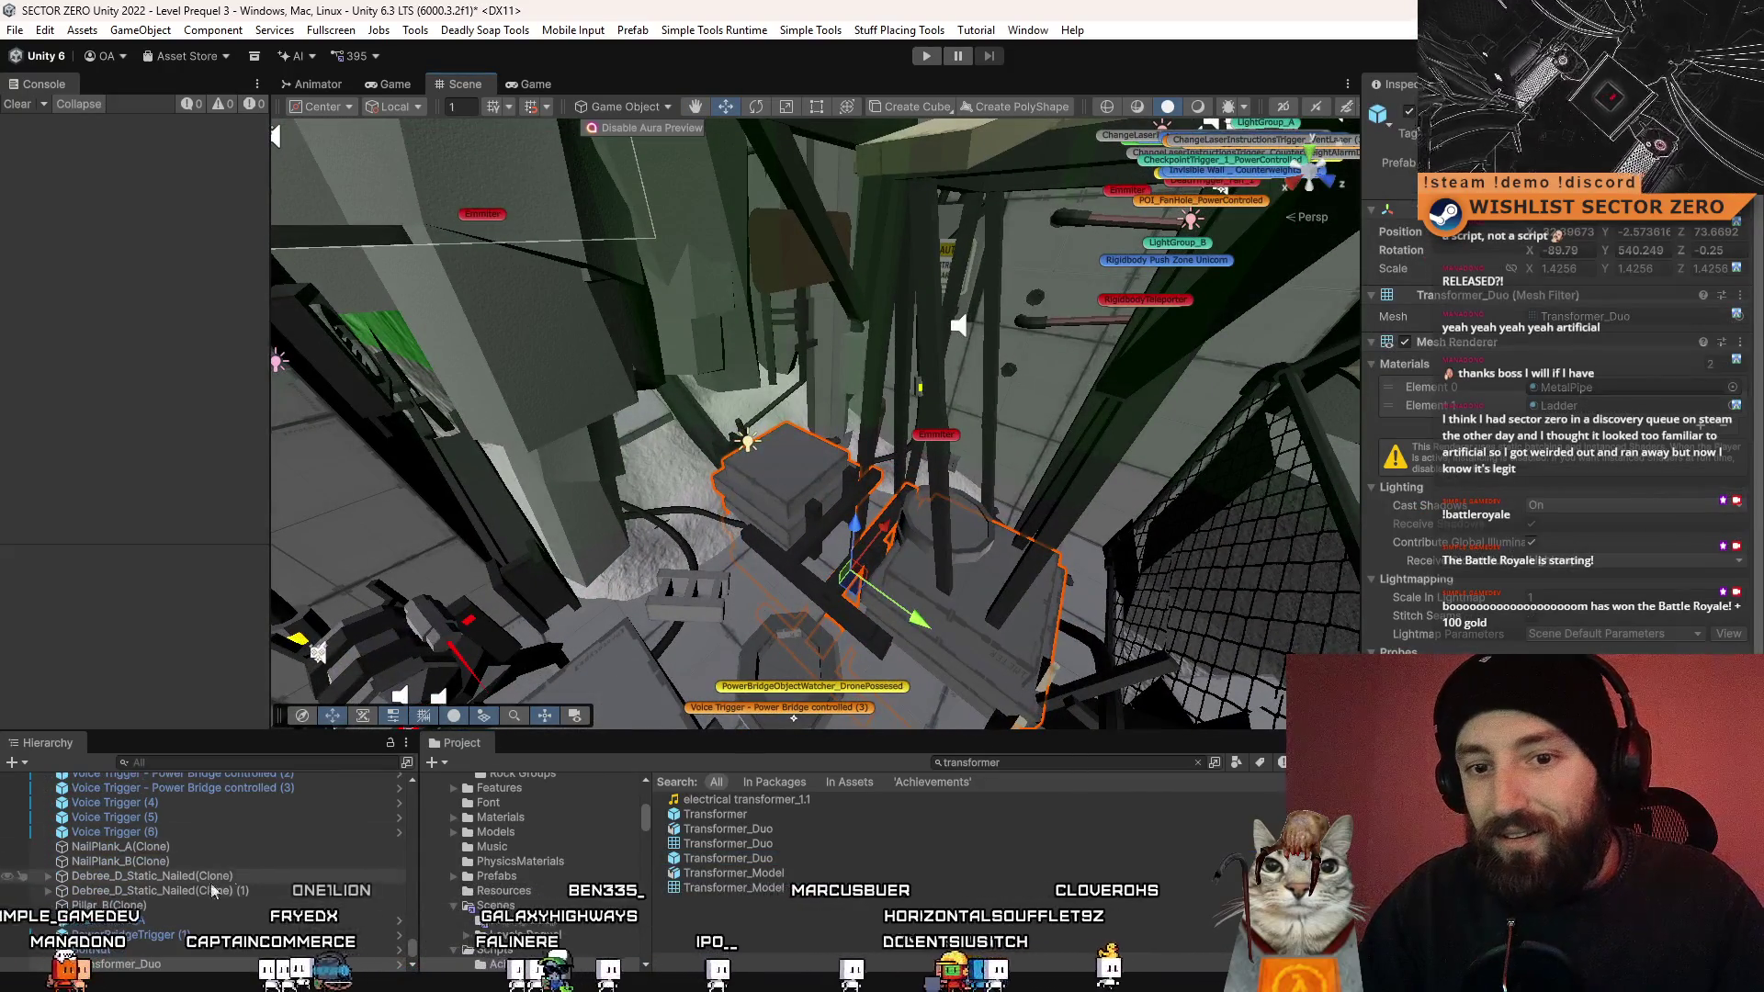
mouse_move(818, 536)
mouse_down()
mouse_move(885, 504)
mouse_move(849, 448)
mouse_move(921, 427)
mouse_move(778, 386)
mouse_move(1022, 373)
mouse_move(1082, 401)
mouse_move(721, 377)
mouse_move(1028, 380)
mouse_move(749, 405)
mouse_move(1499, 386)
mouse_move(1062, 425)
mouse_up()
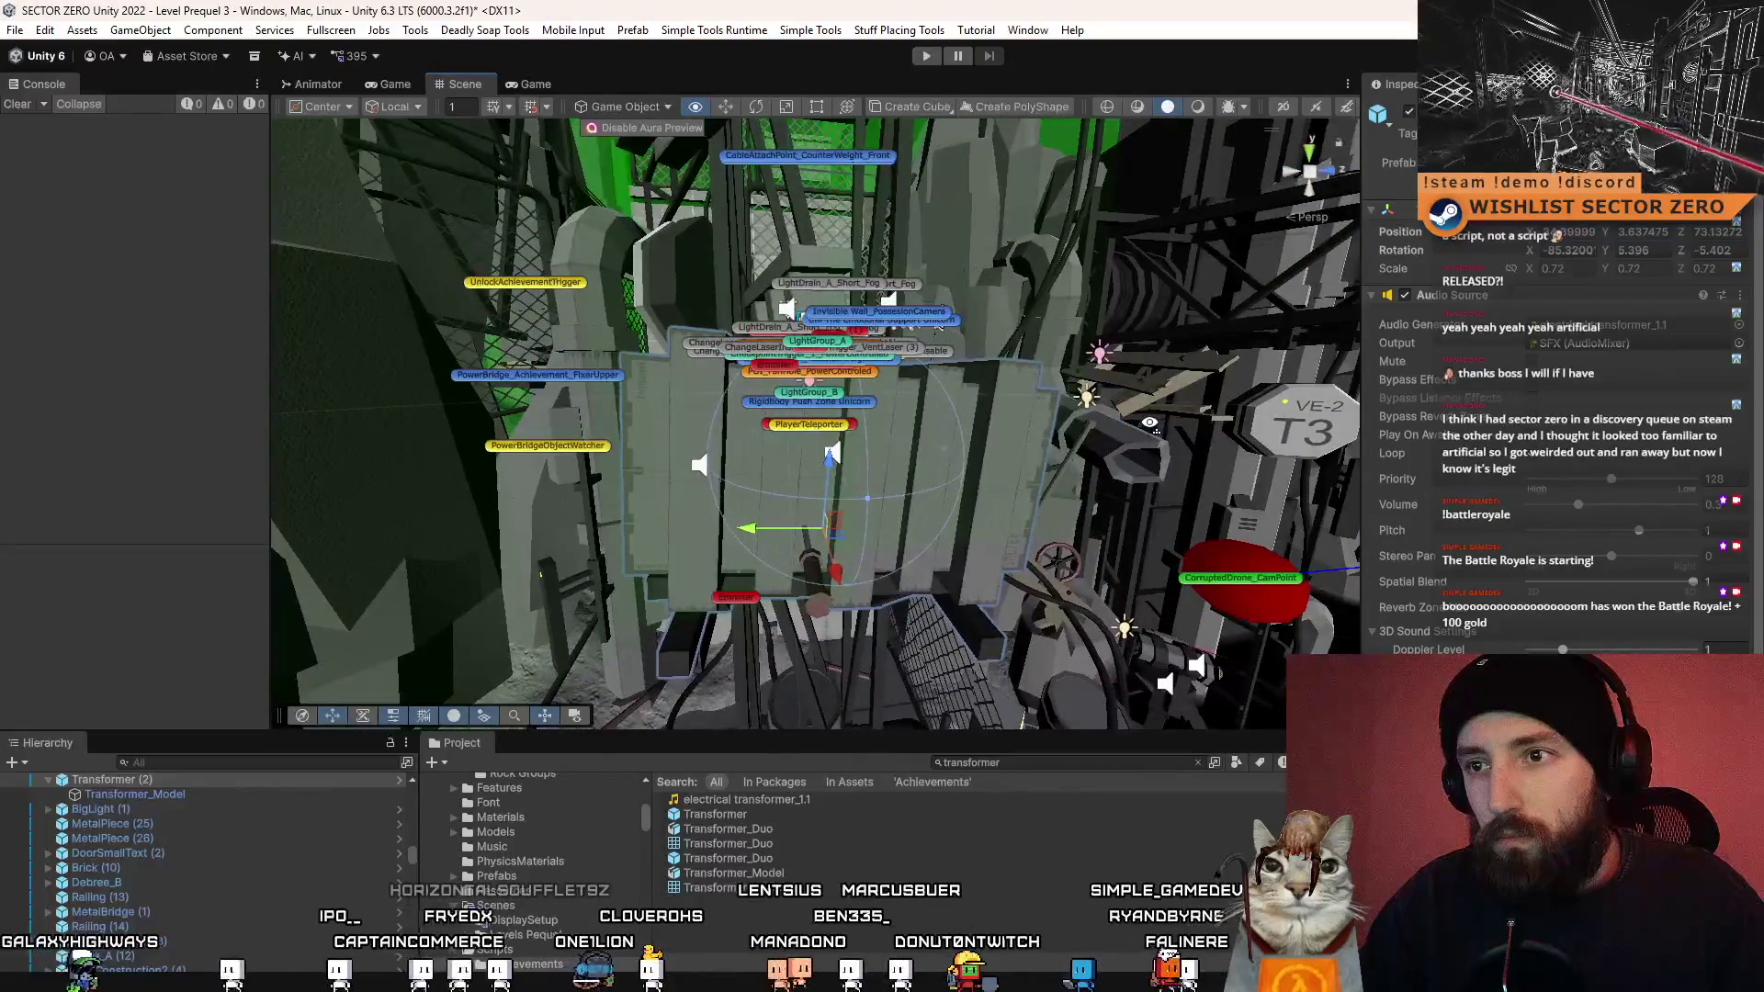
- Fly around the transformer area, then inspect the Transformer_Duo mesh asset (504 indices, 2 submeshes)
key(w)
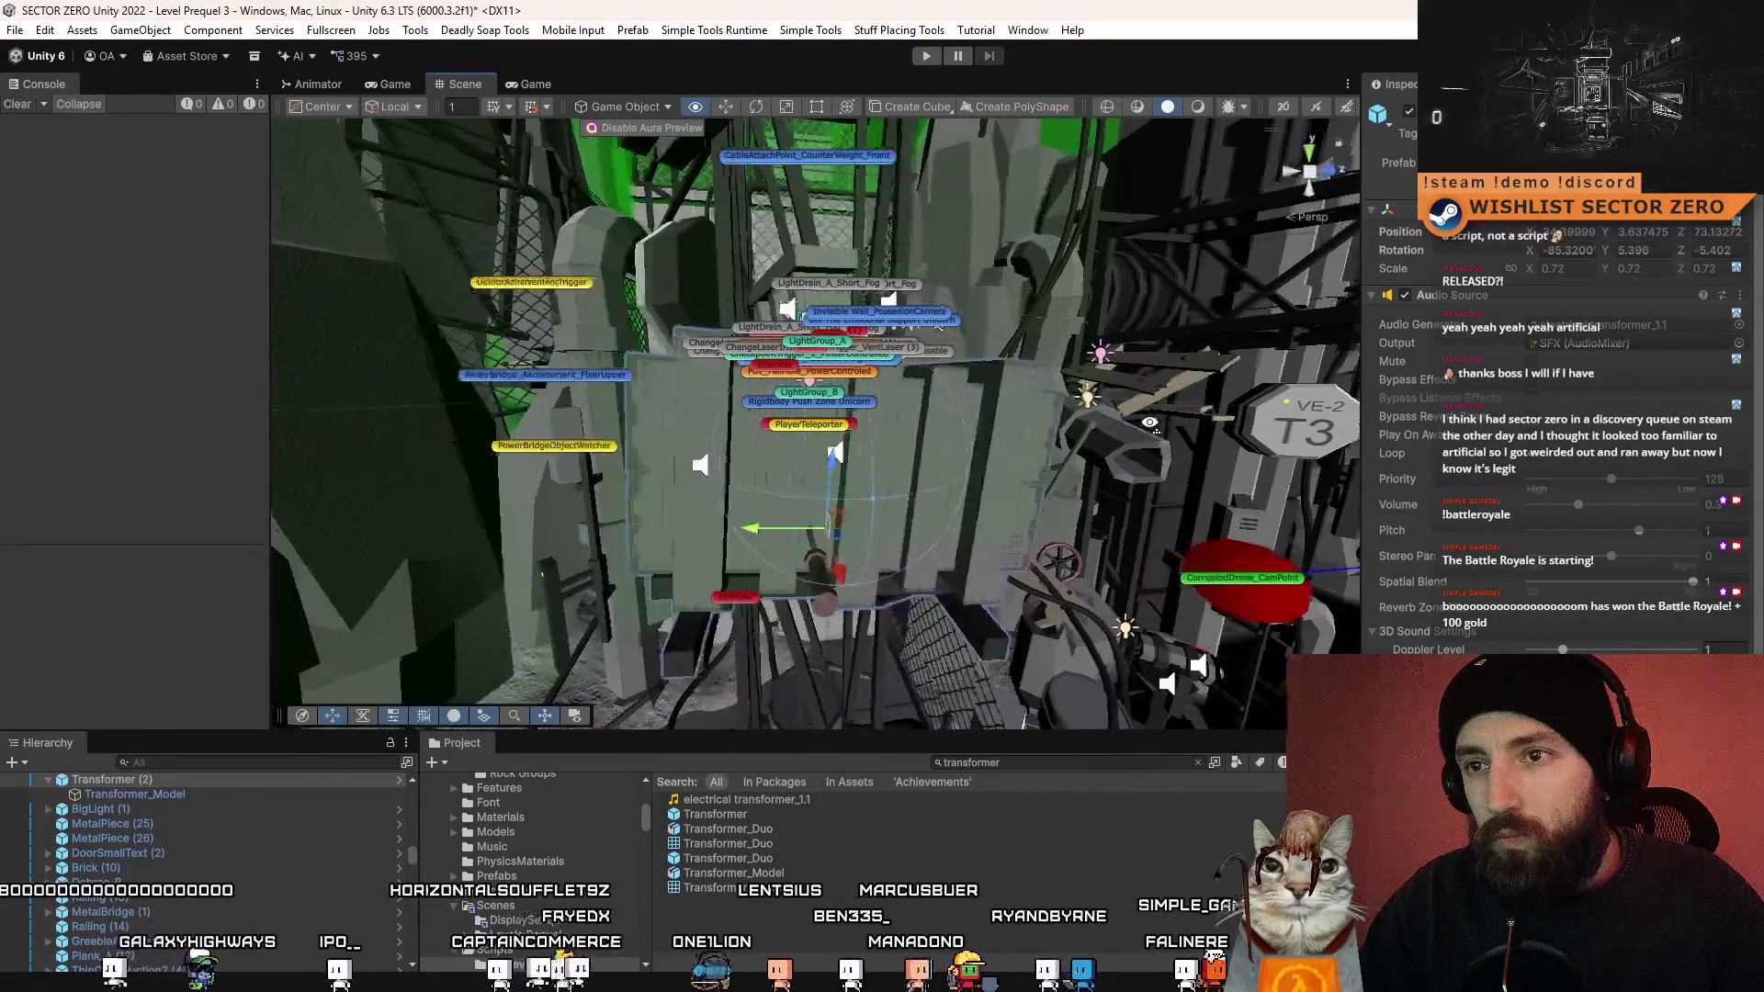
key(a)
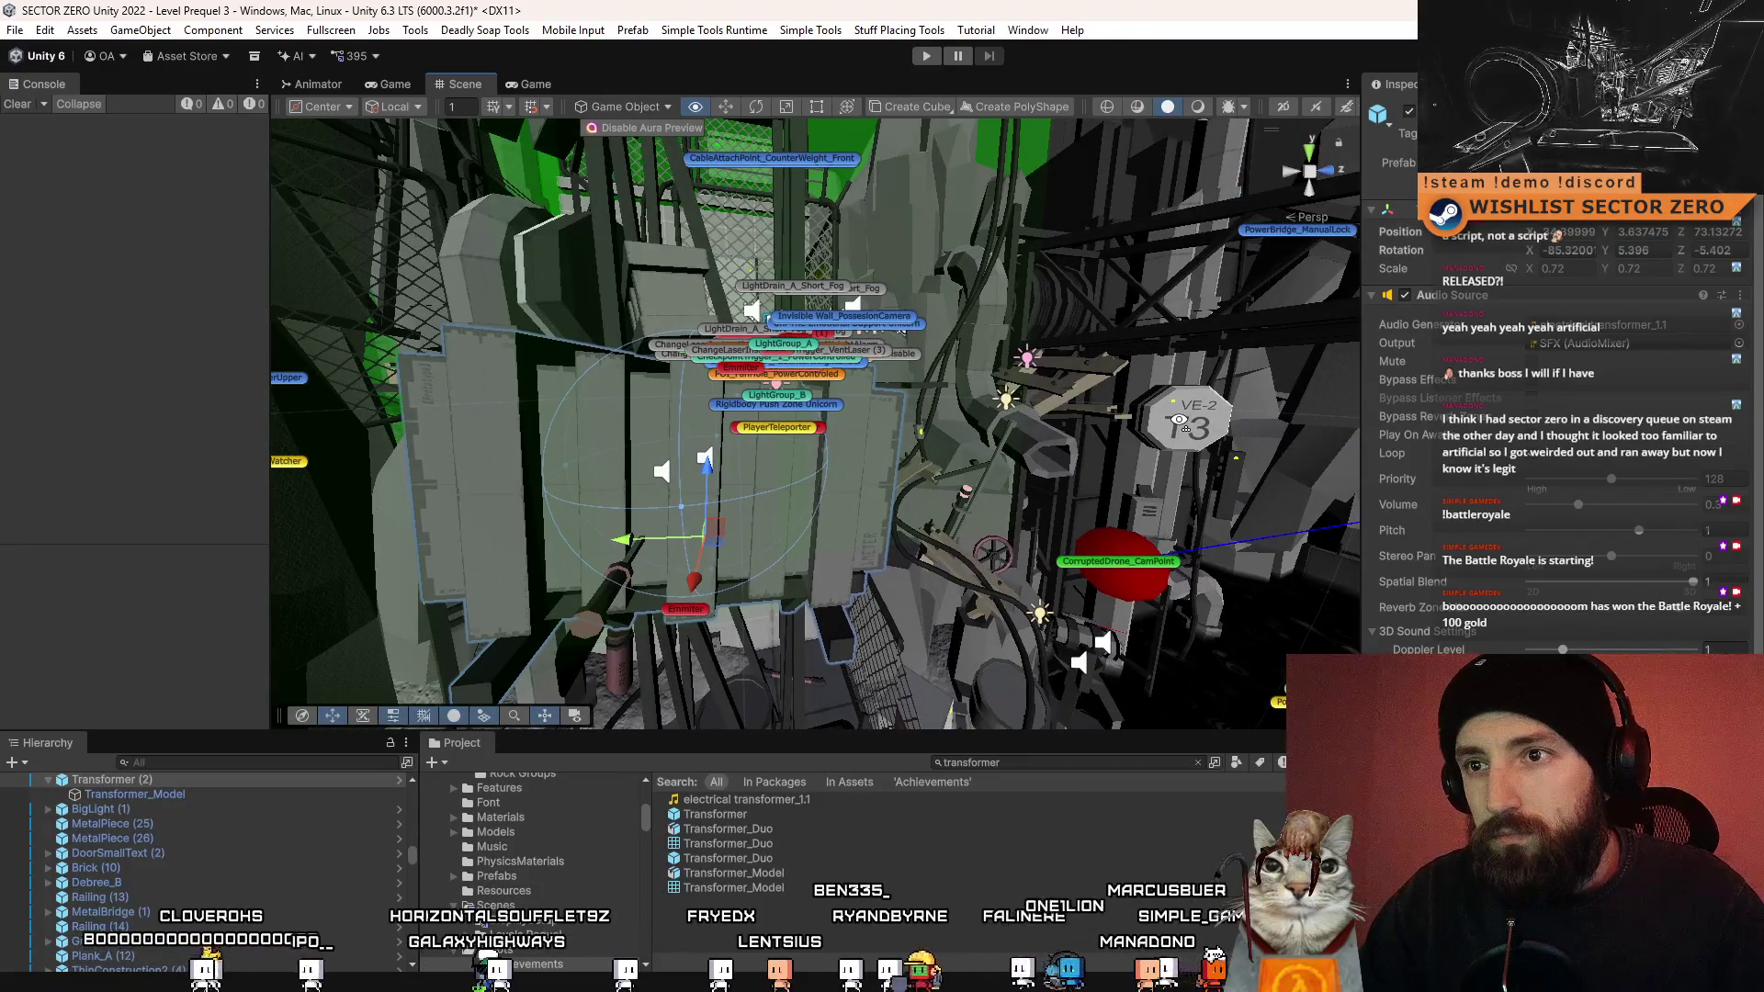
key(d)
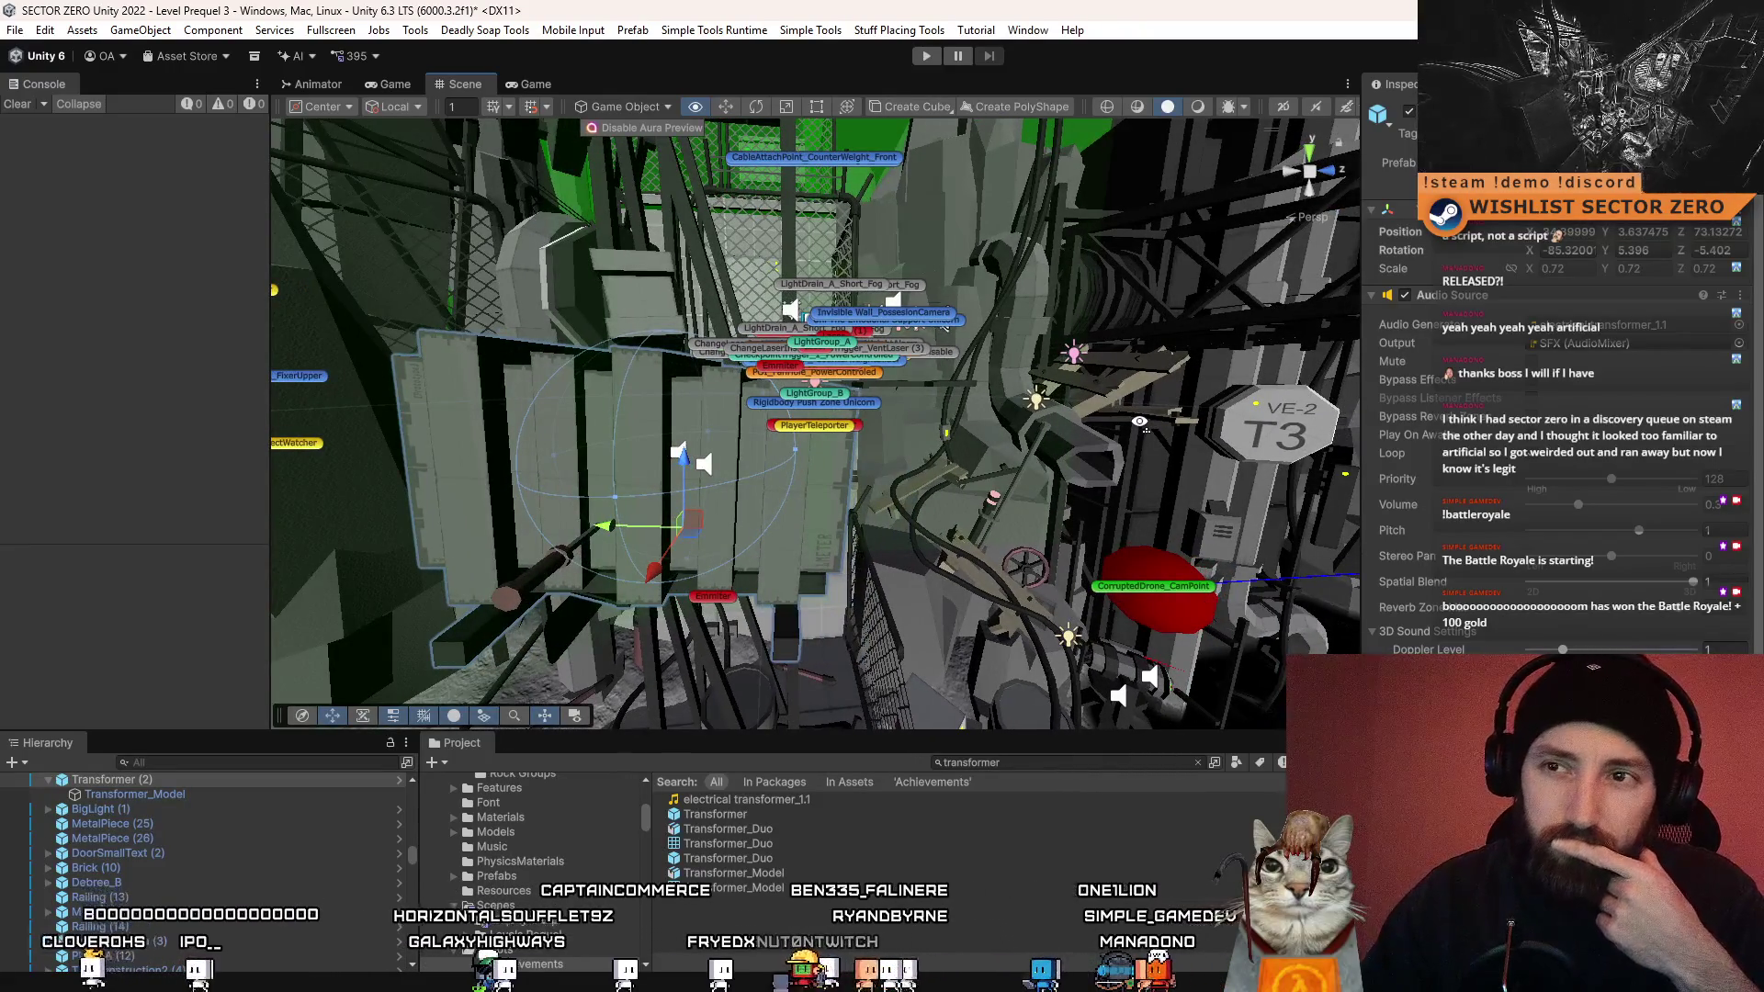
key(w)
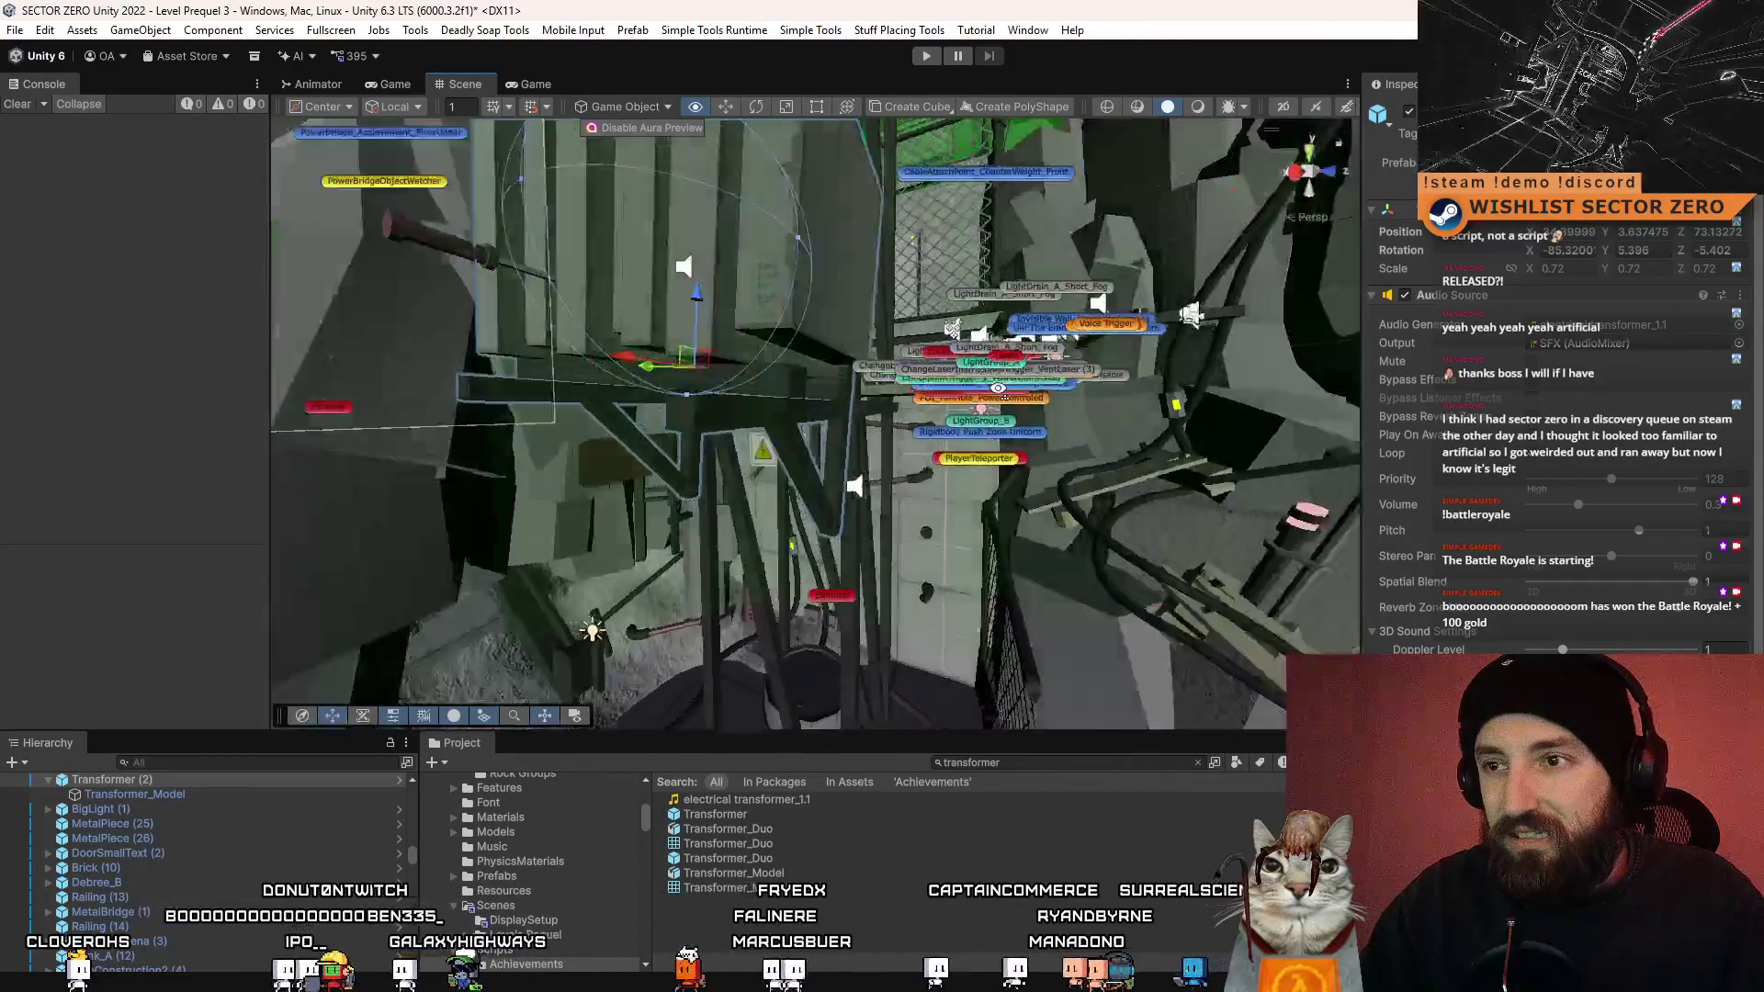
key(w)
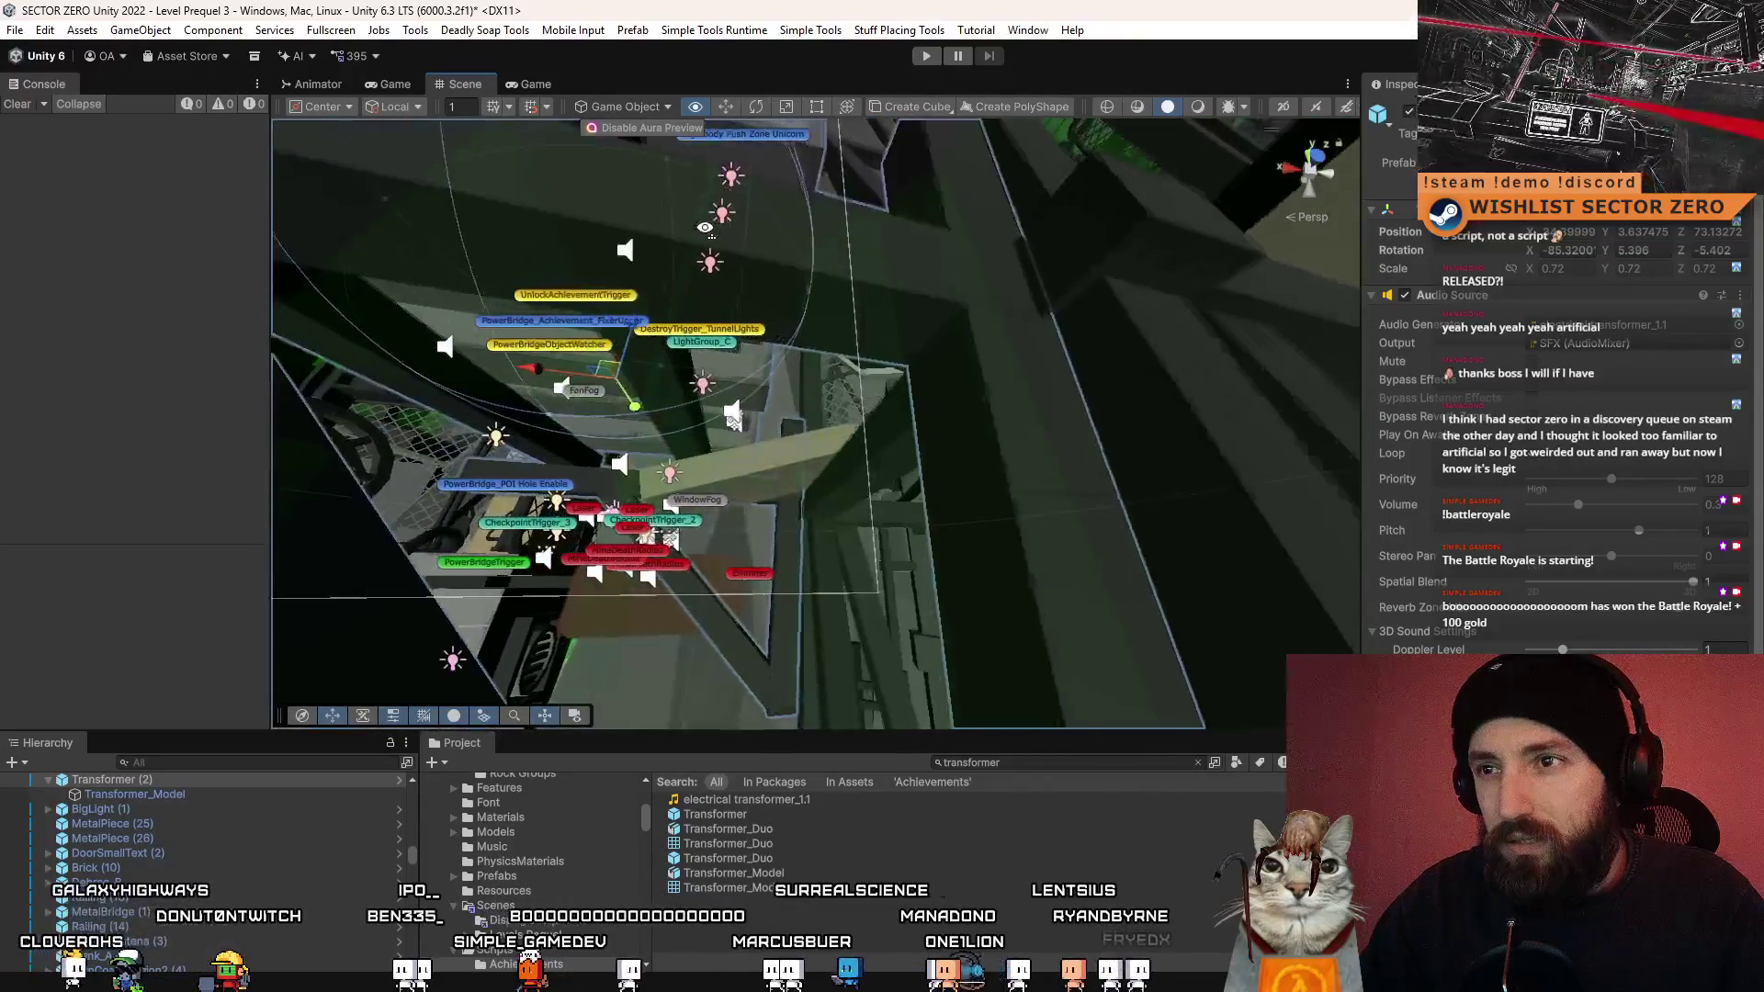
key(w)
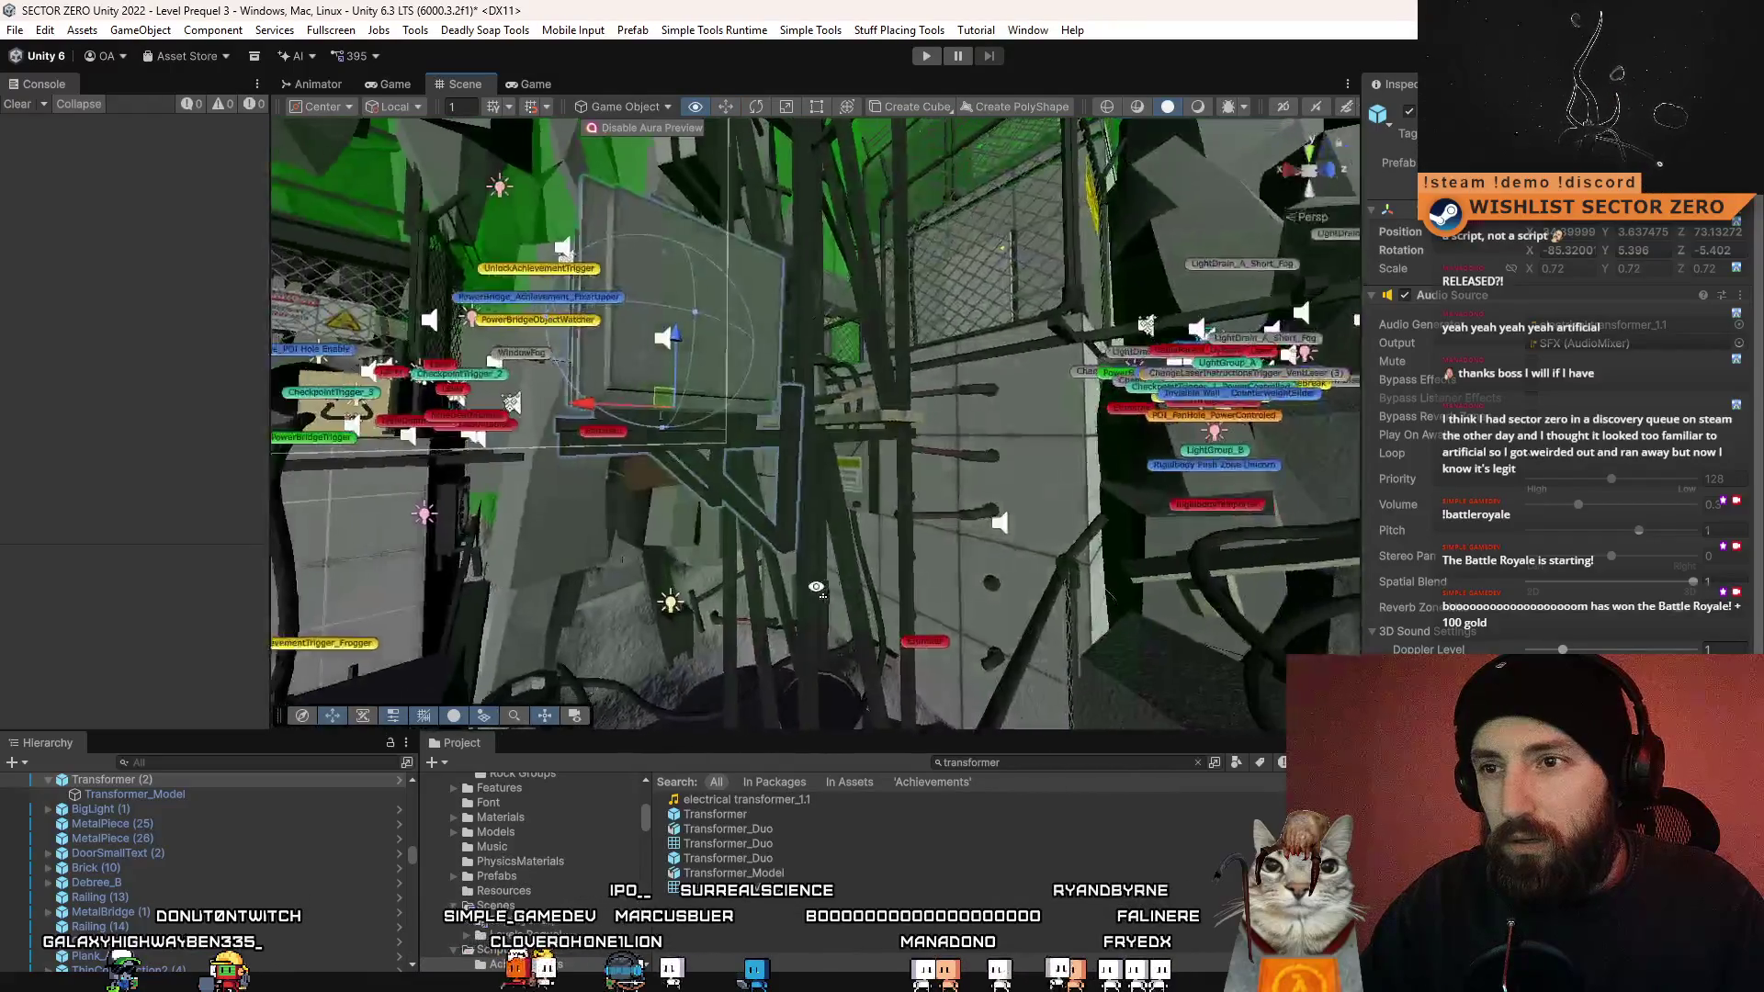
key(w)
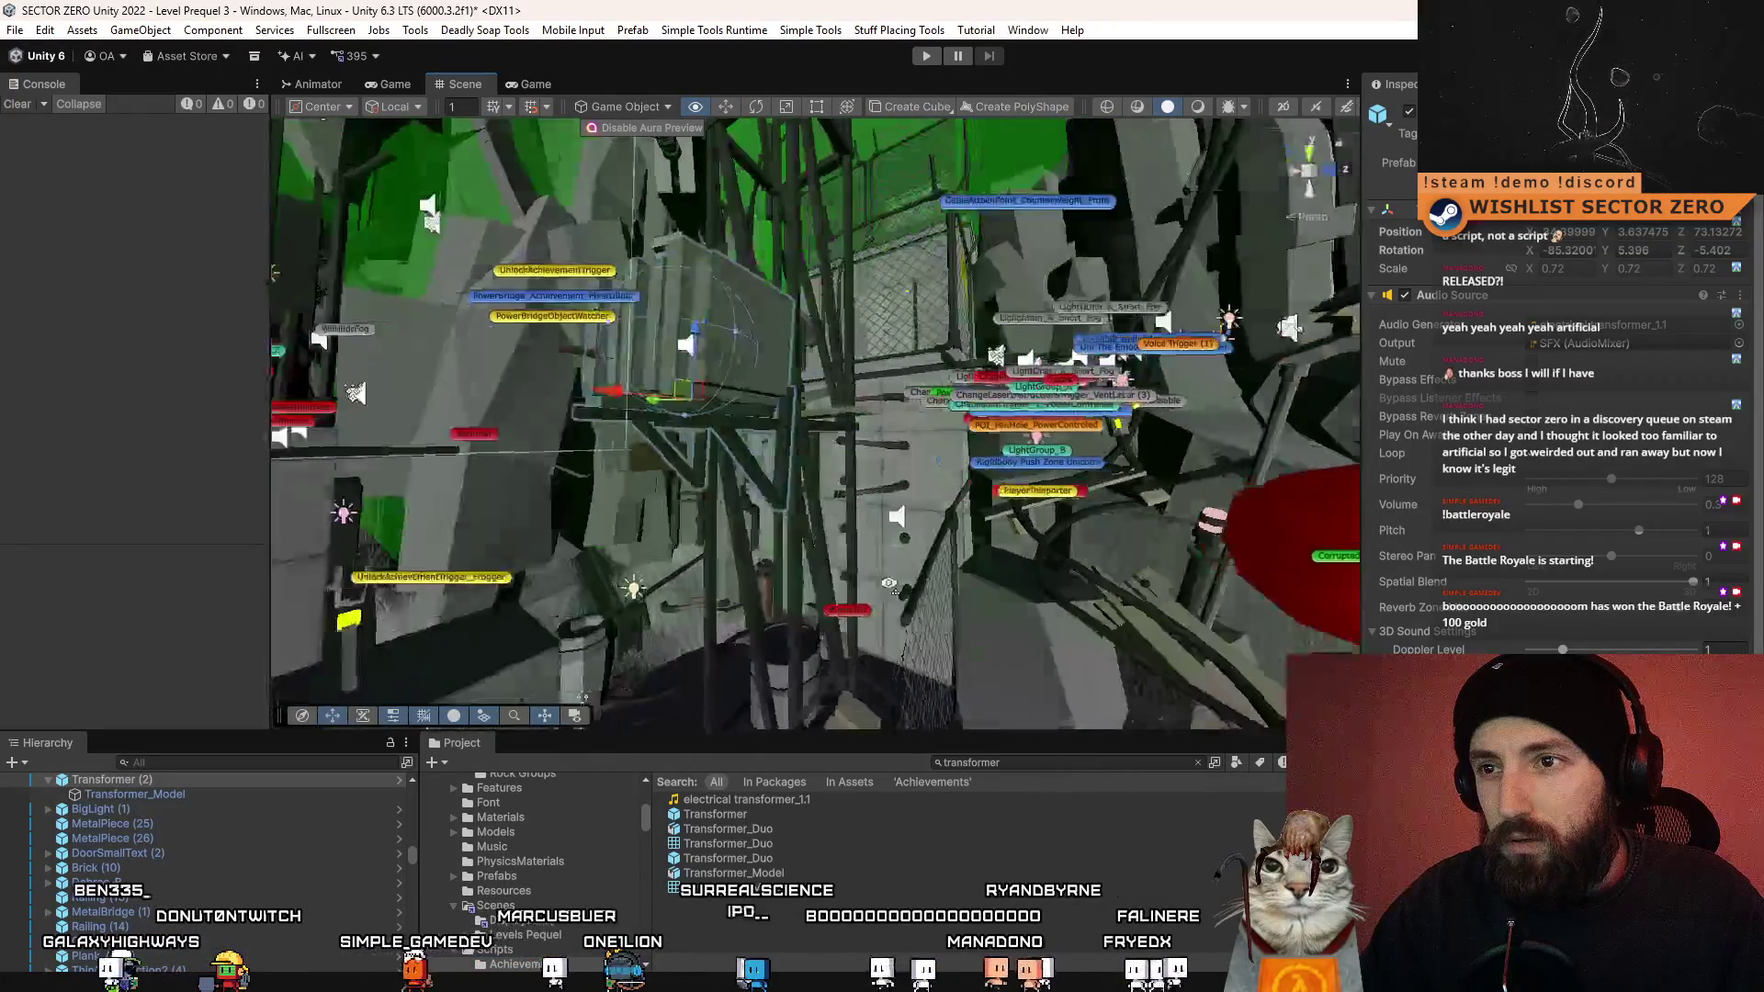
key(w)
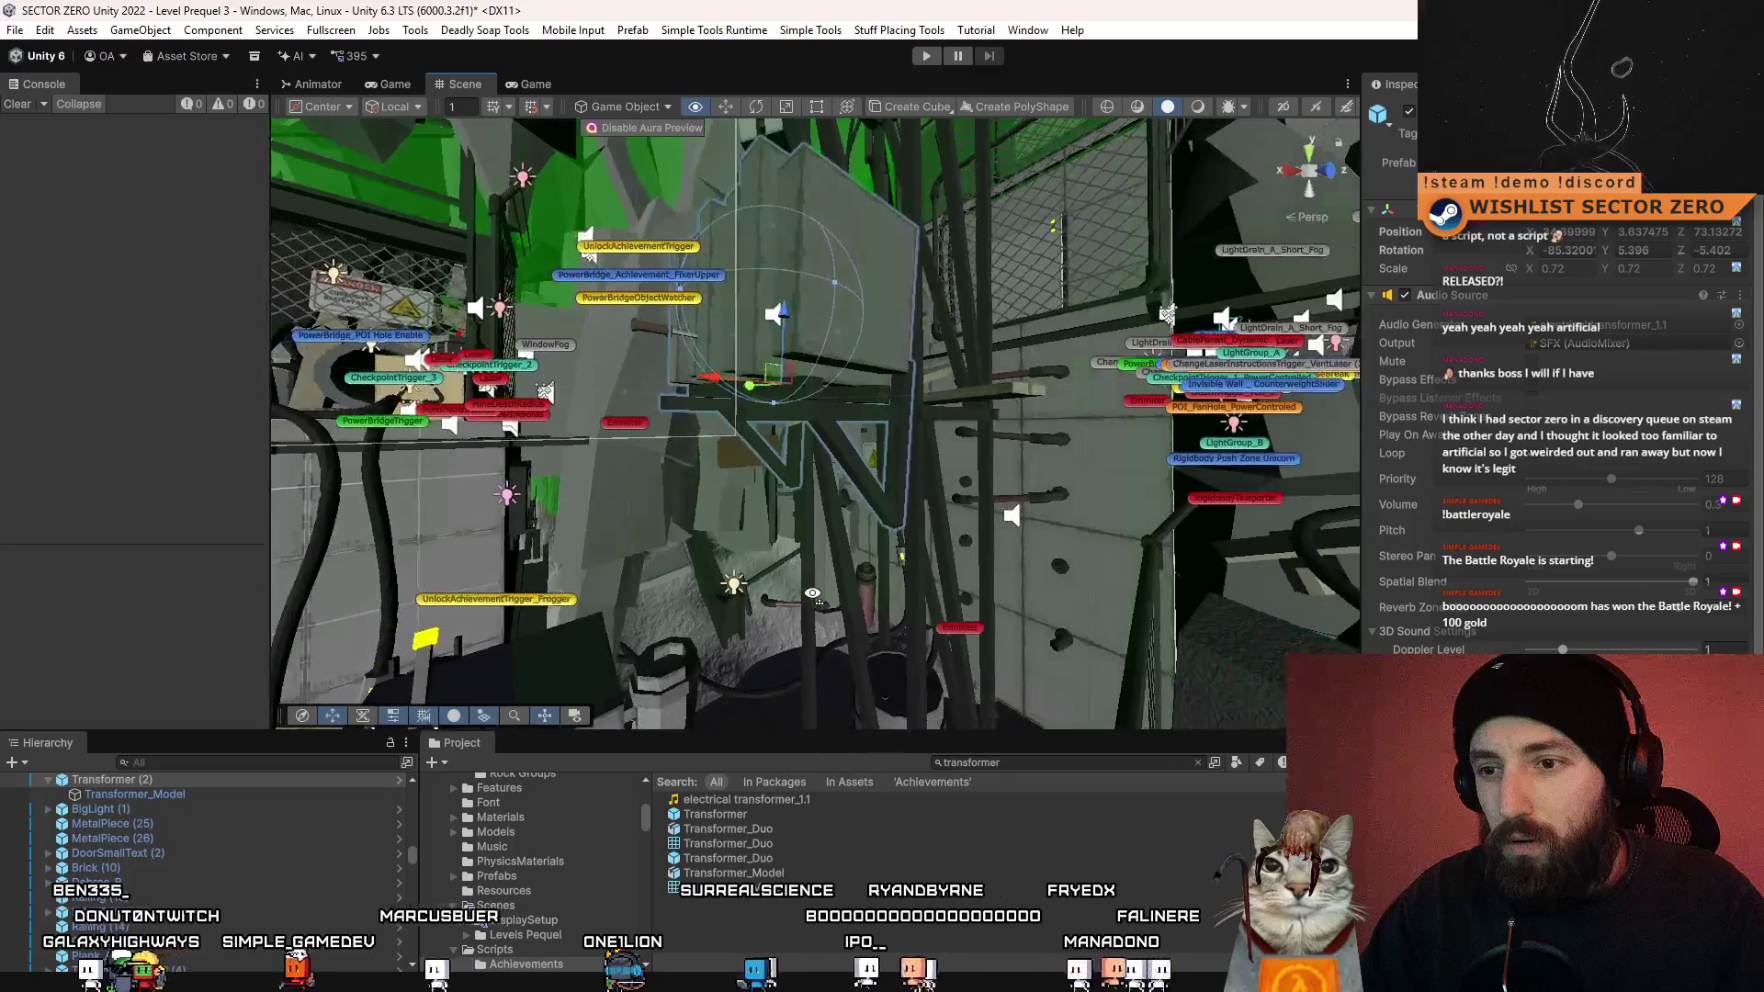
click(793, 873)
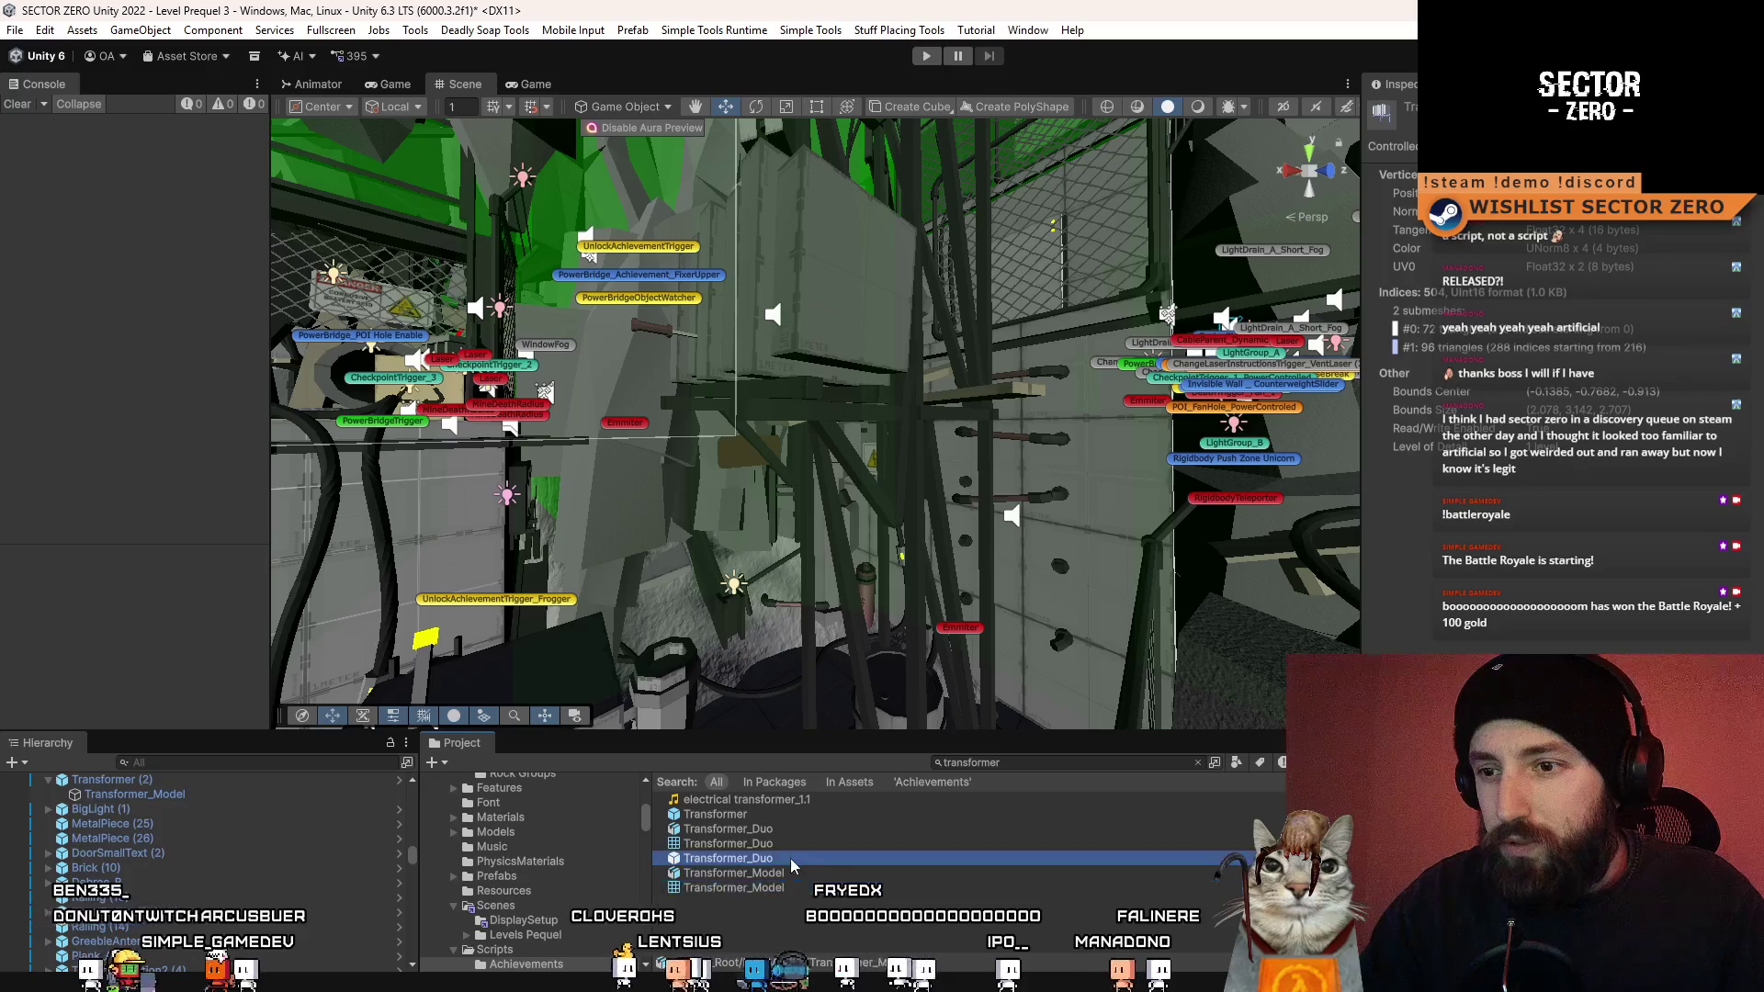
- Place a Transformer prefab instance in the level and raise it to Y about 8.06
click(716, 814)
key(w)
key(w)
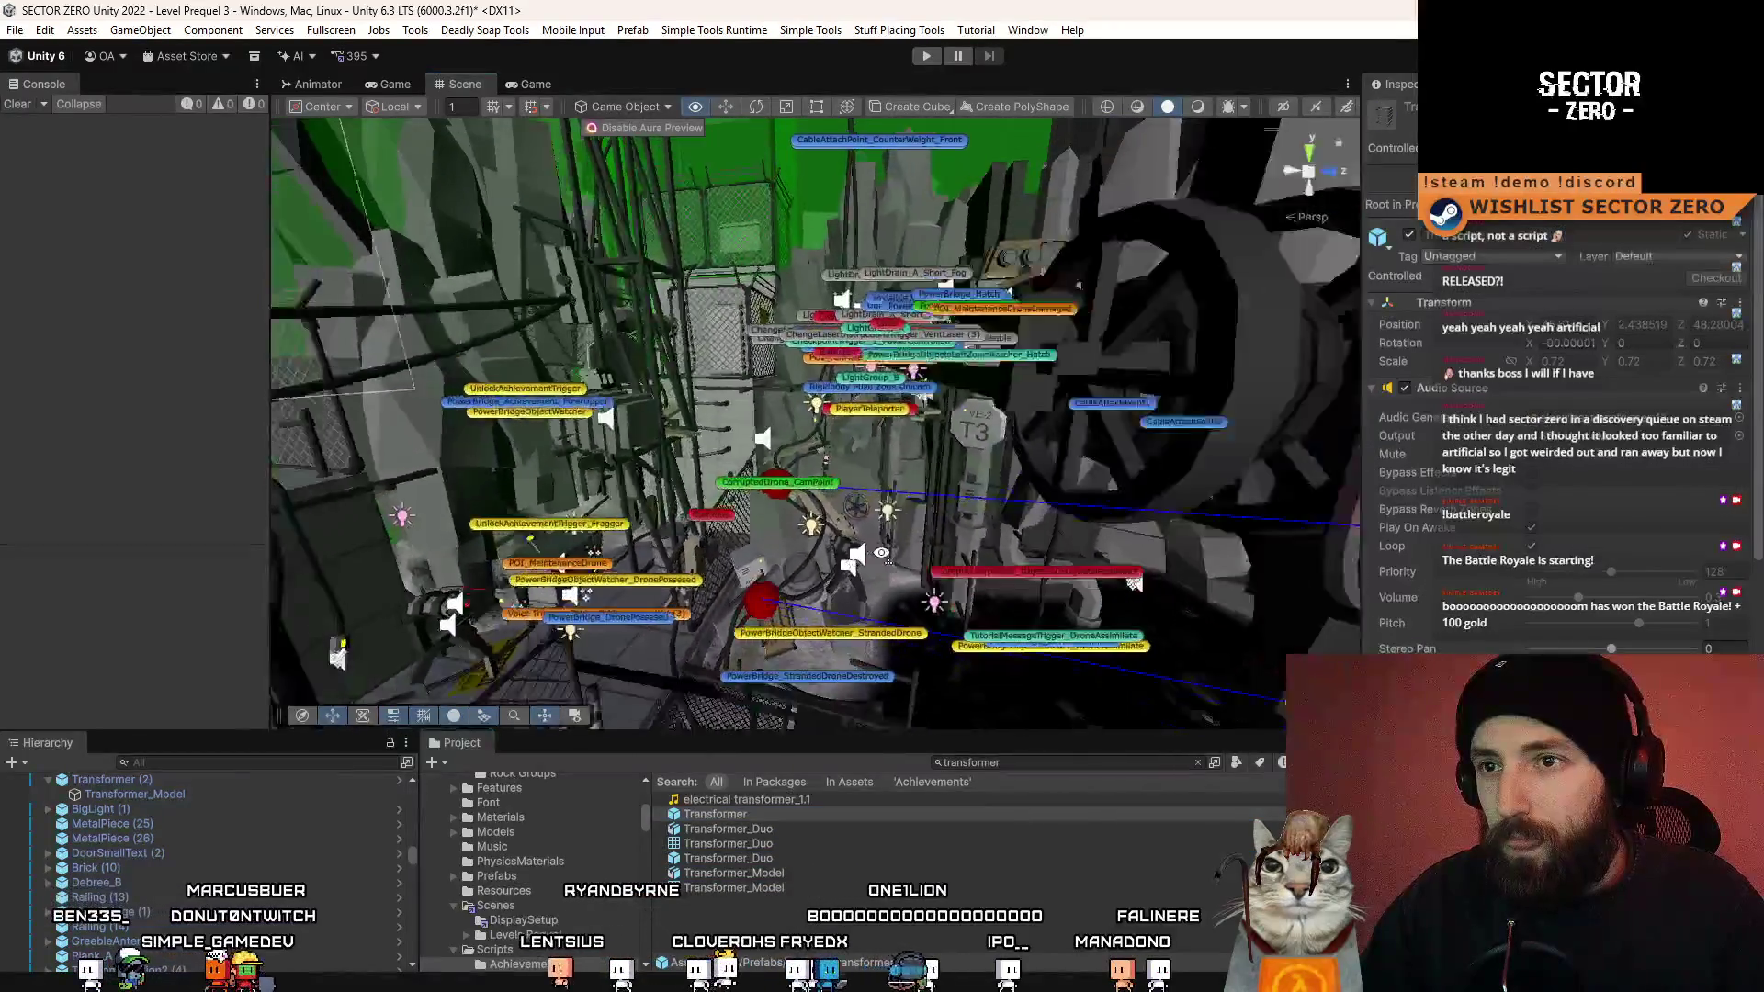
key(w)
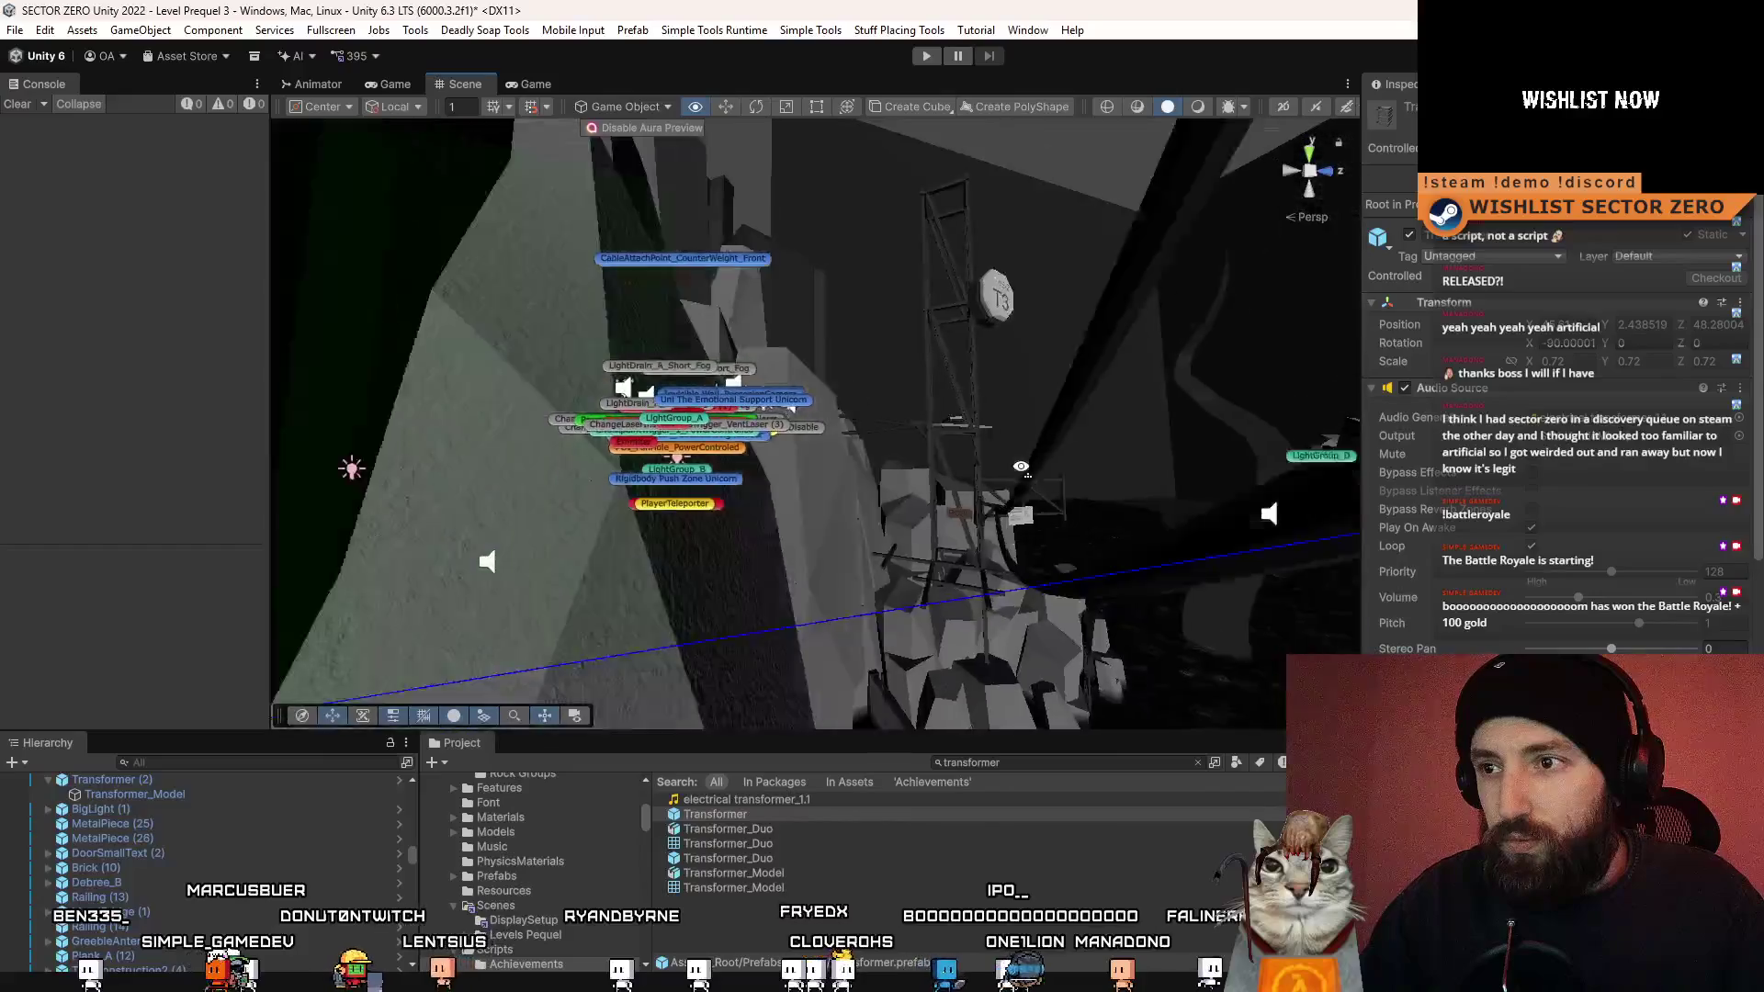
key(w)
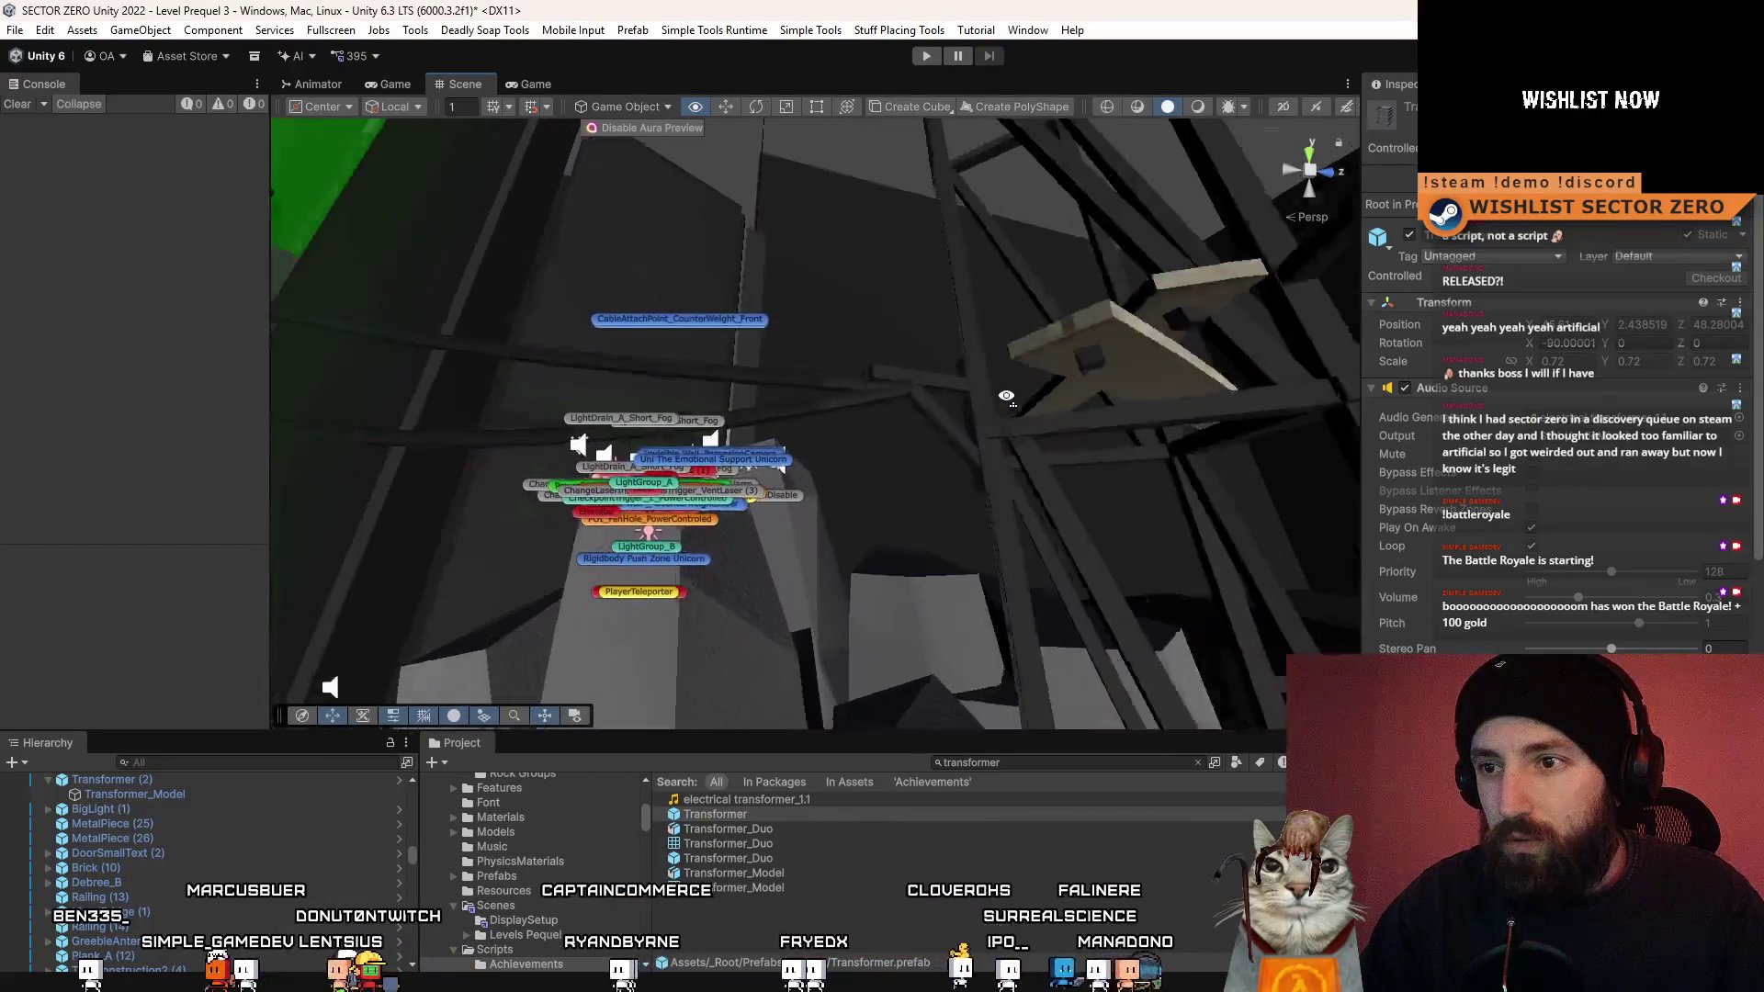
key(w)
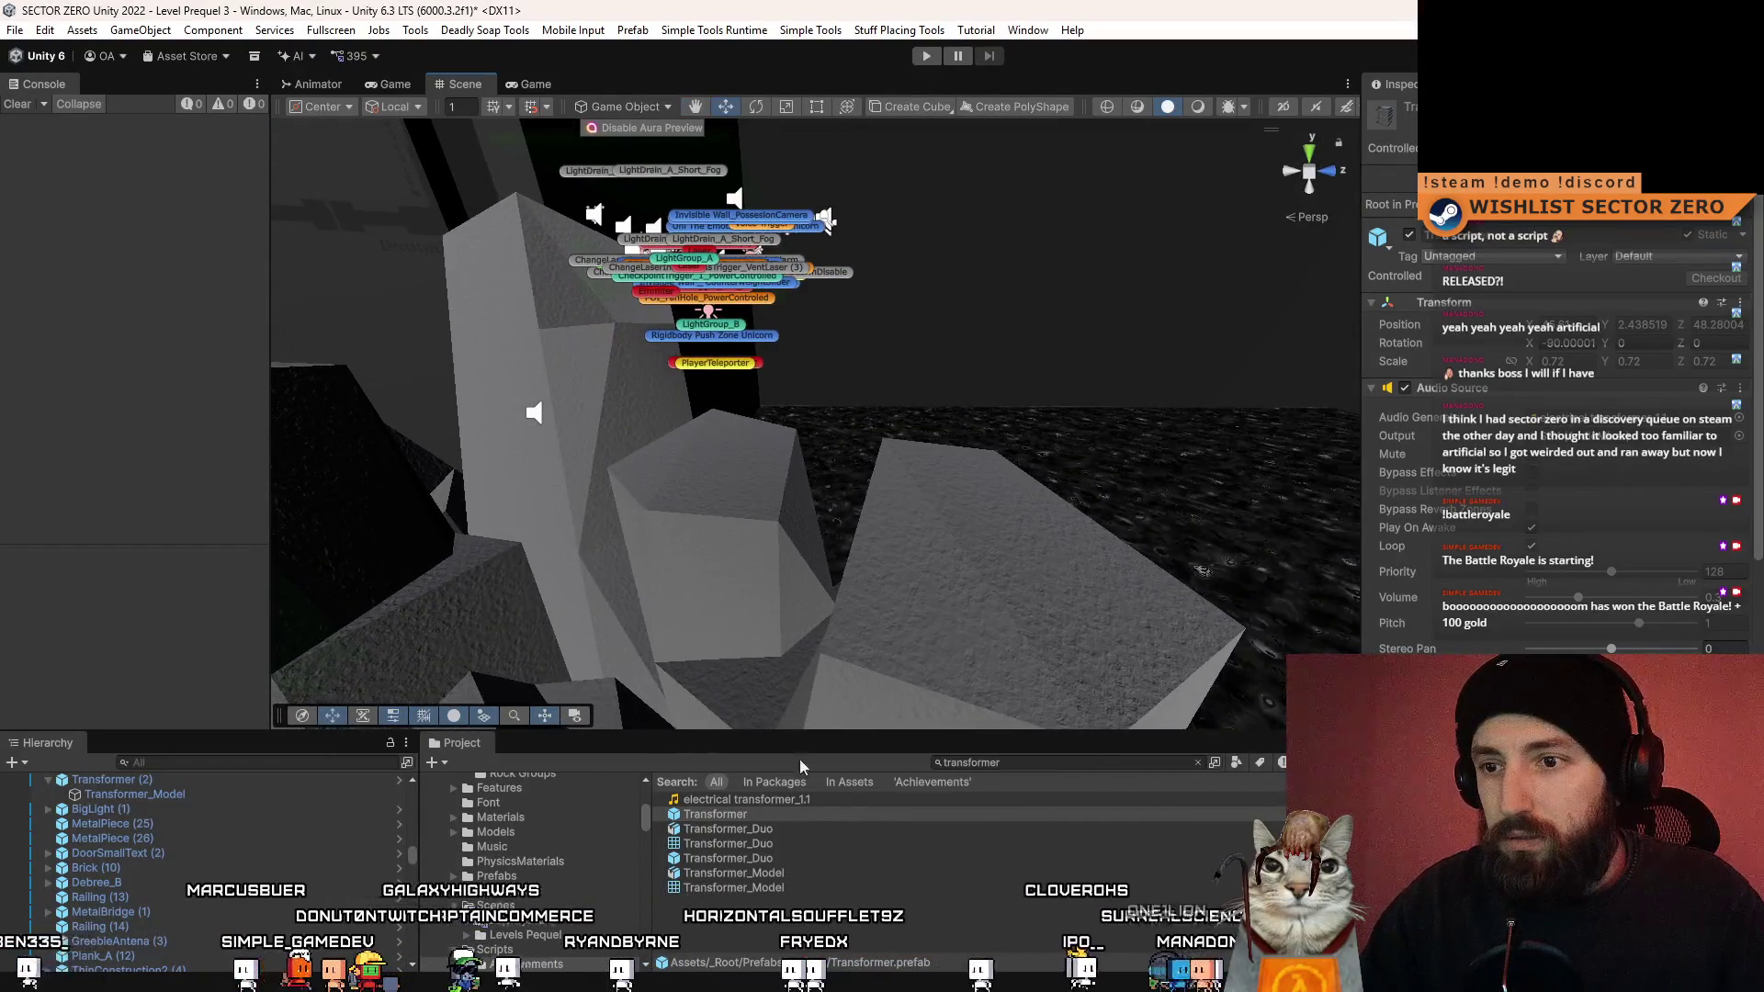
drag(737, 813, 960, 546)
key(f)
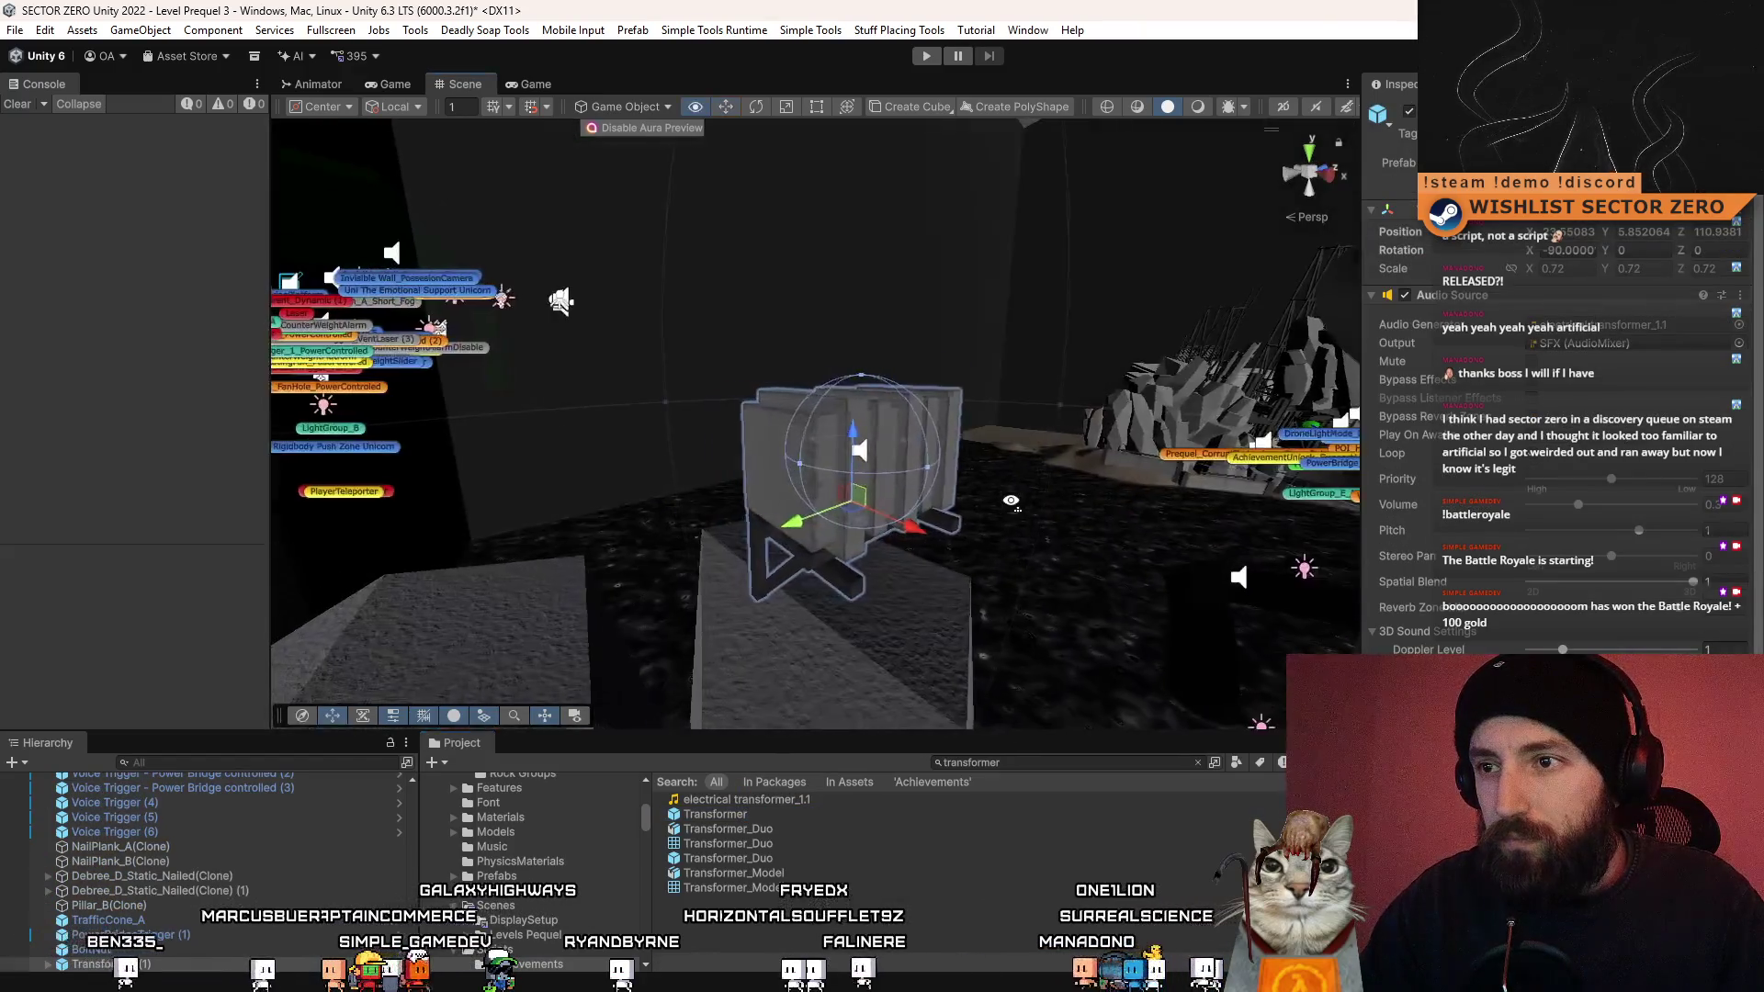
drag(869, 447, 871, 284)
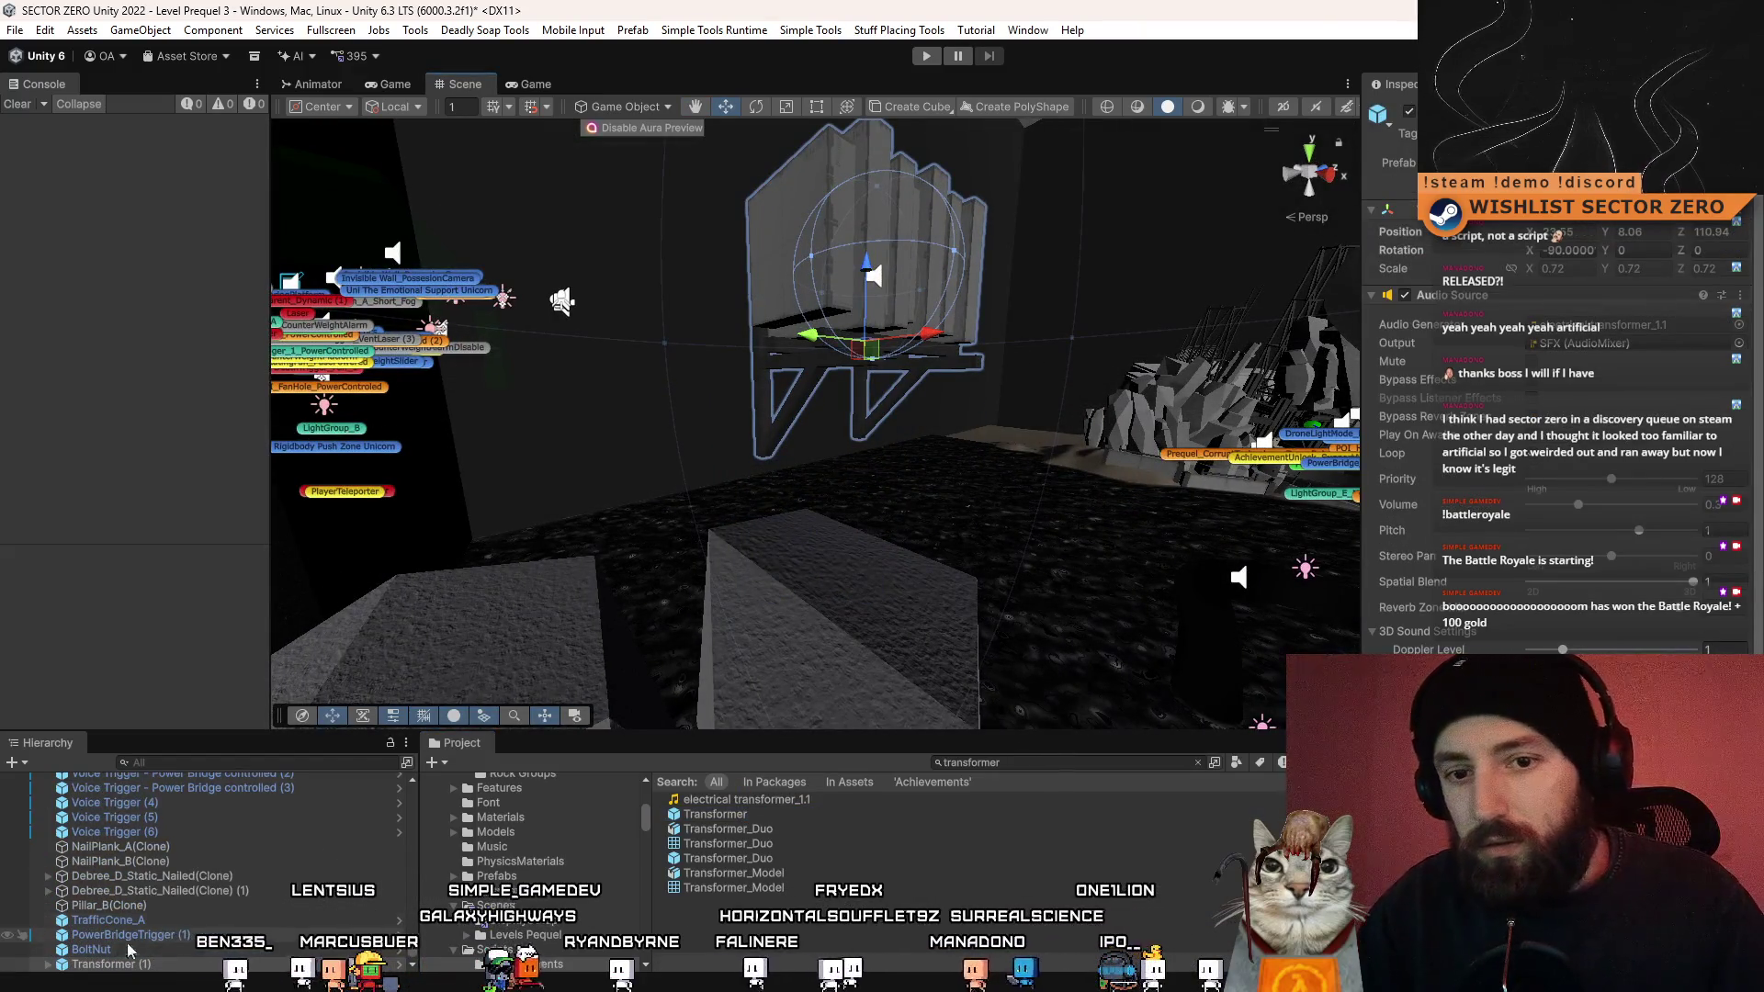
- Select its Transformer_Model child, try moving it out, and cancel the prefab restructure warning
click(50, 964)
click(166, 965)
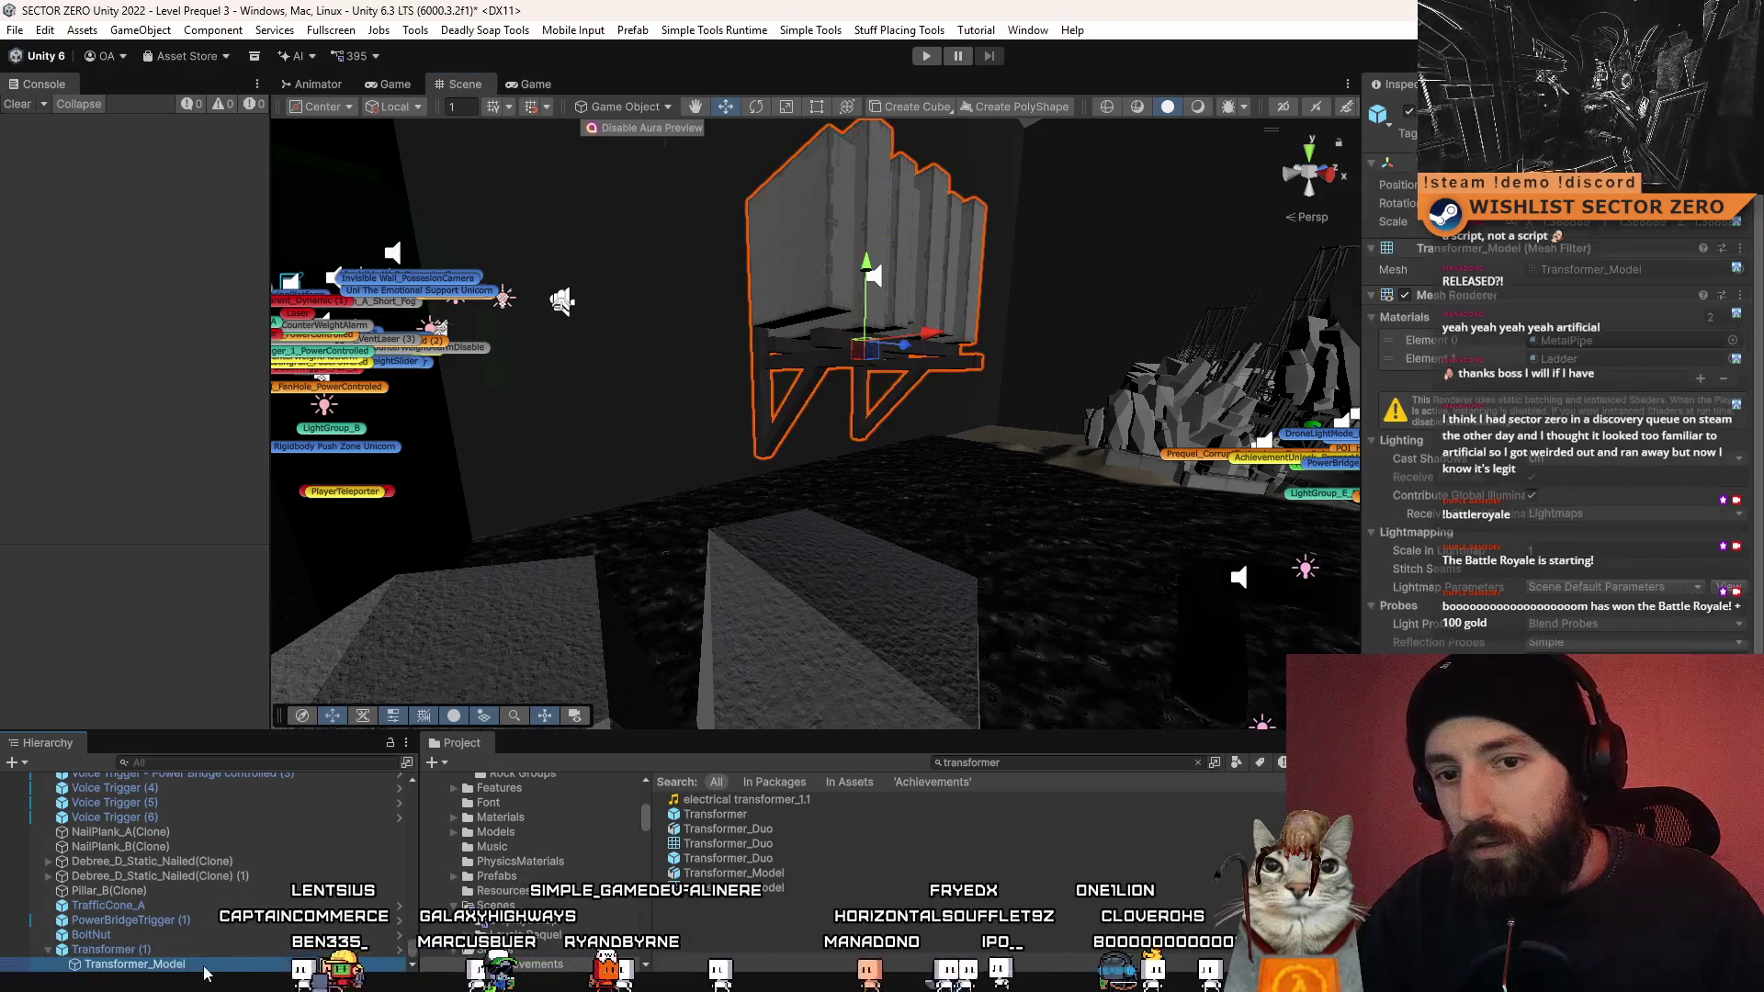
drag(209, 945, 209, 946)
click(1000, 552)
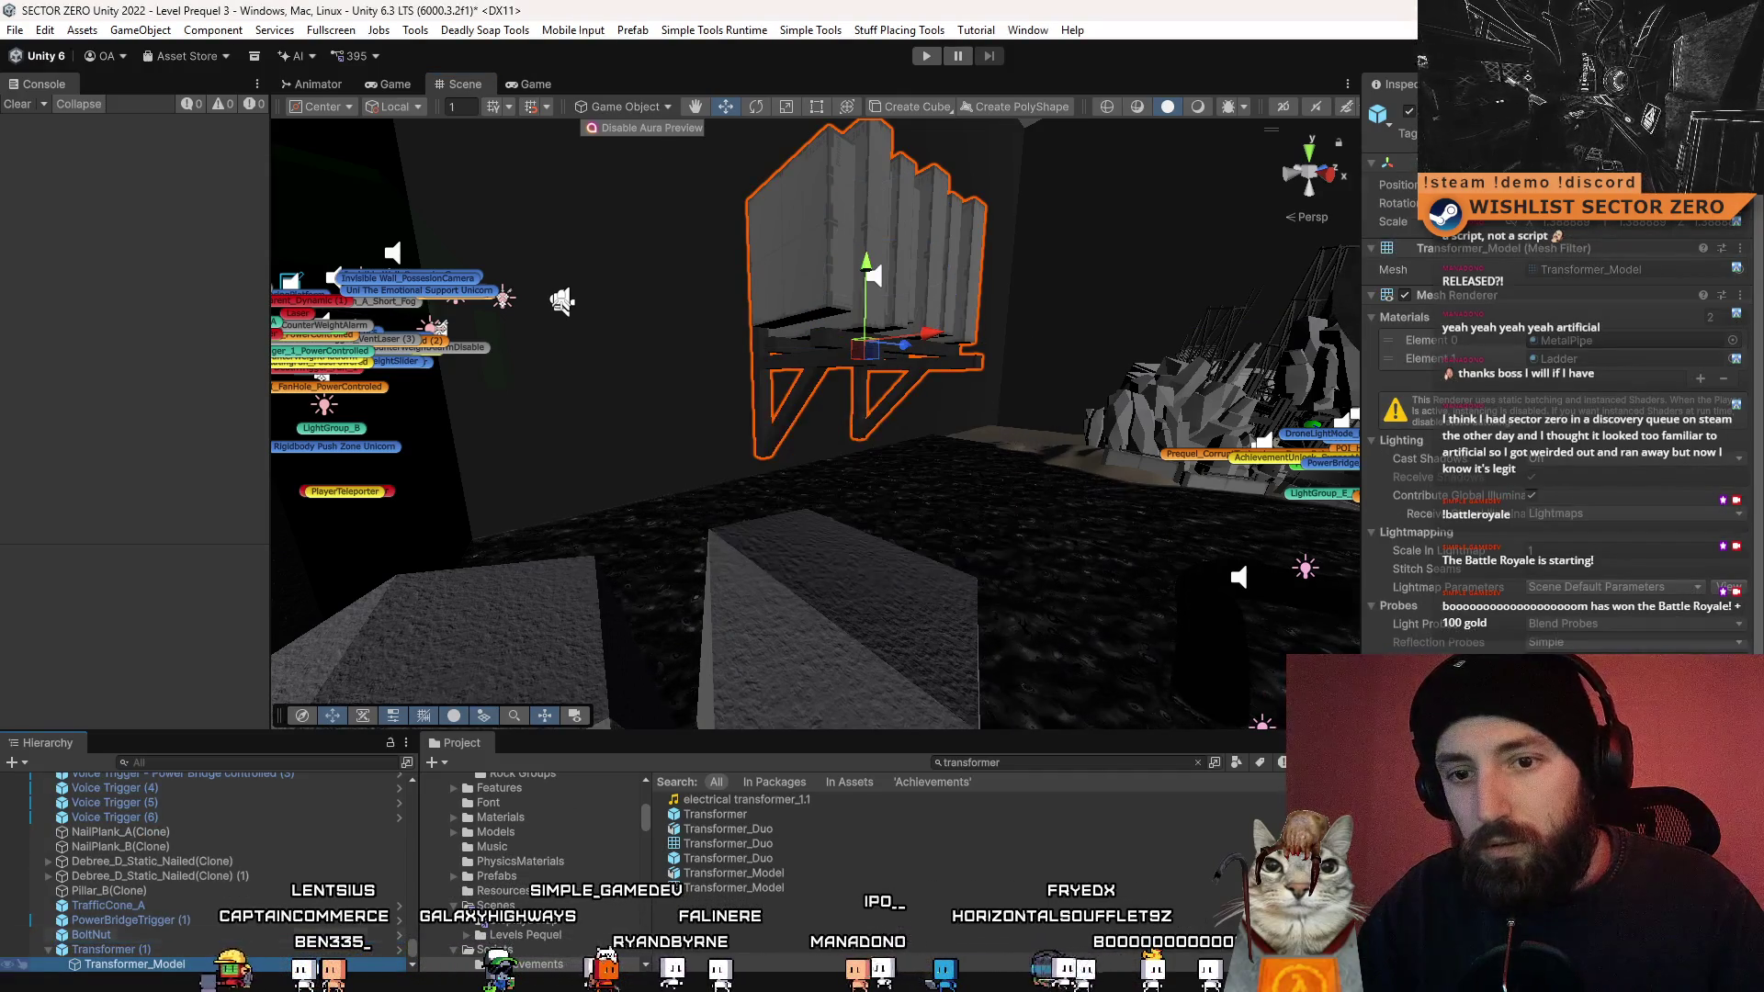
- Unpack the placed Transformer (1) prefab instance
right_click(212, 949)
mouse_move(368, 434)
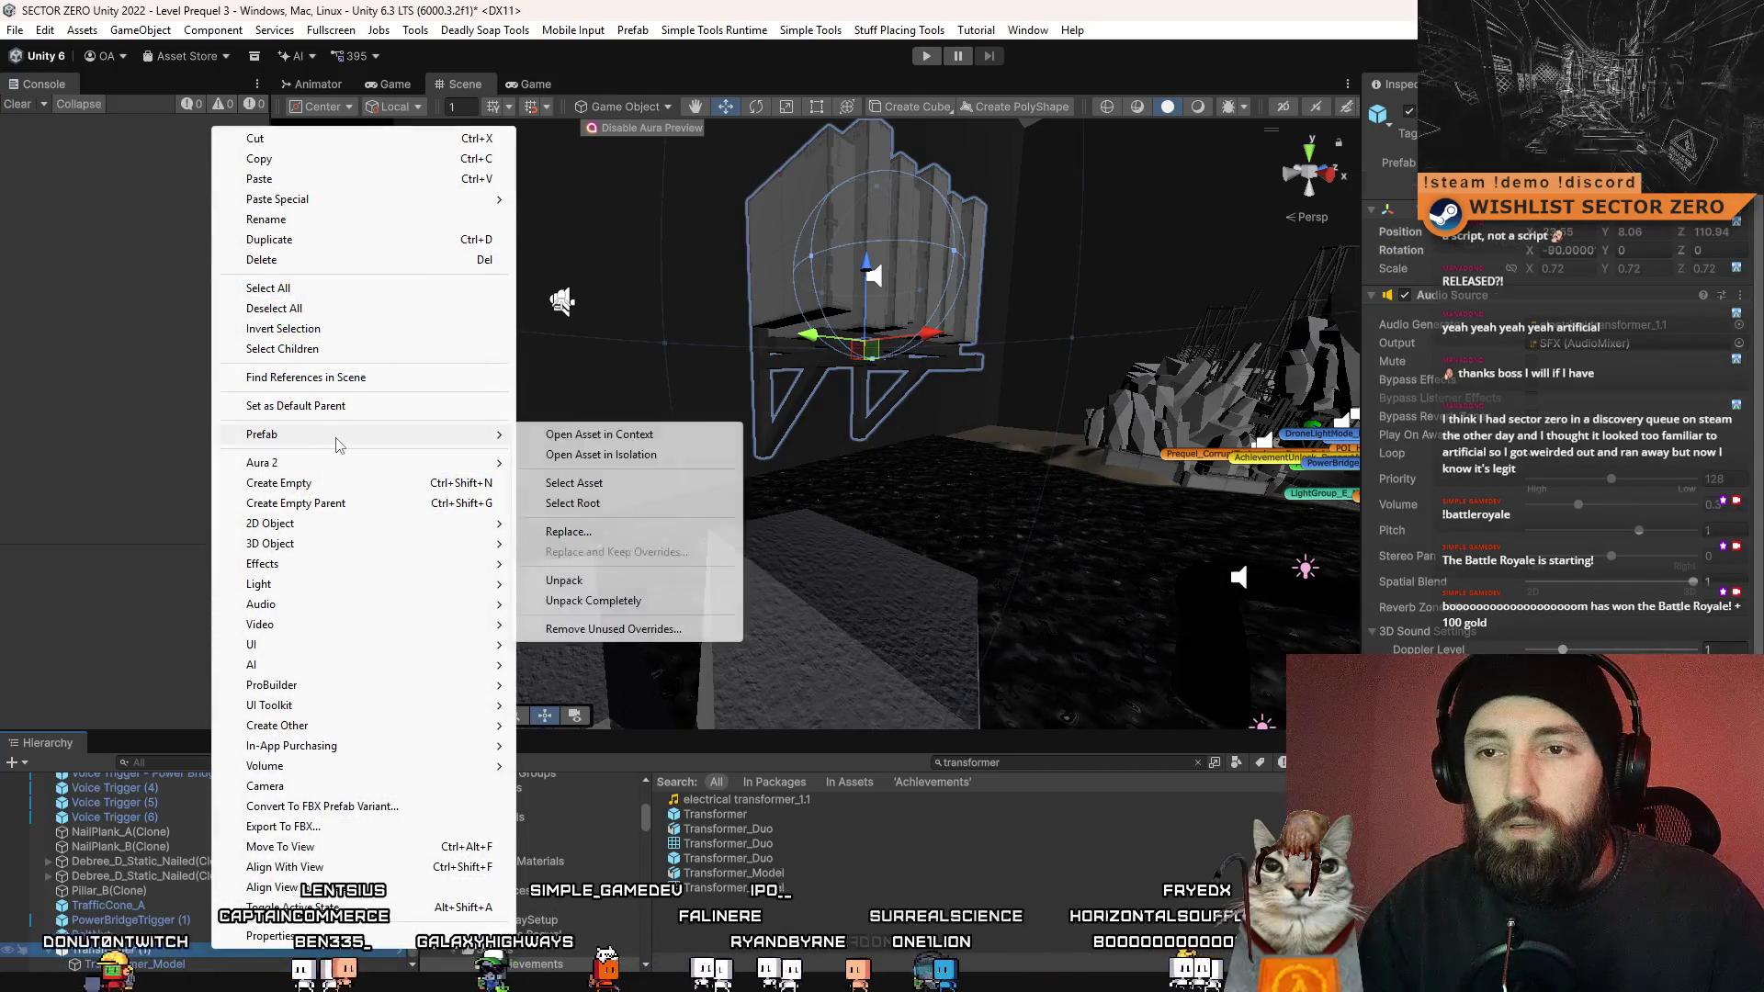
click(564, 581)
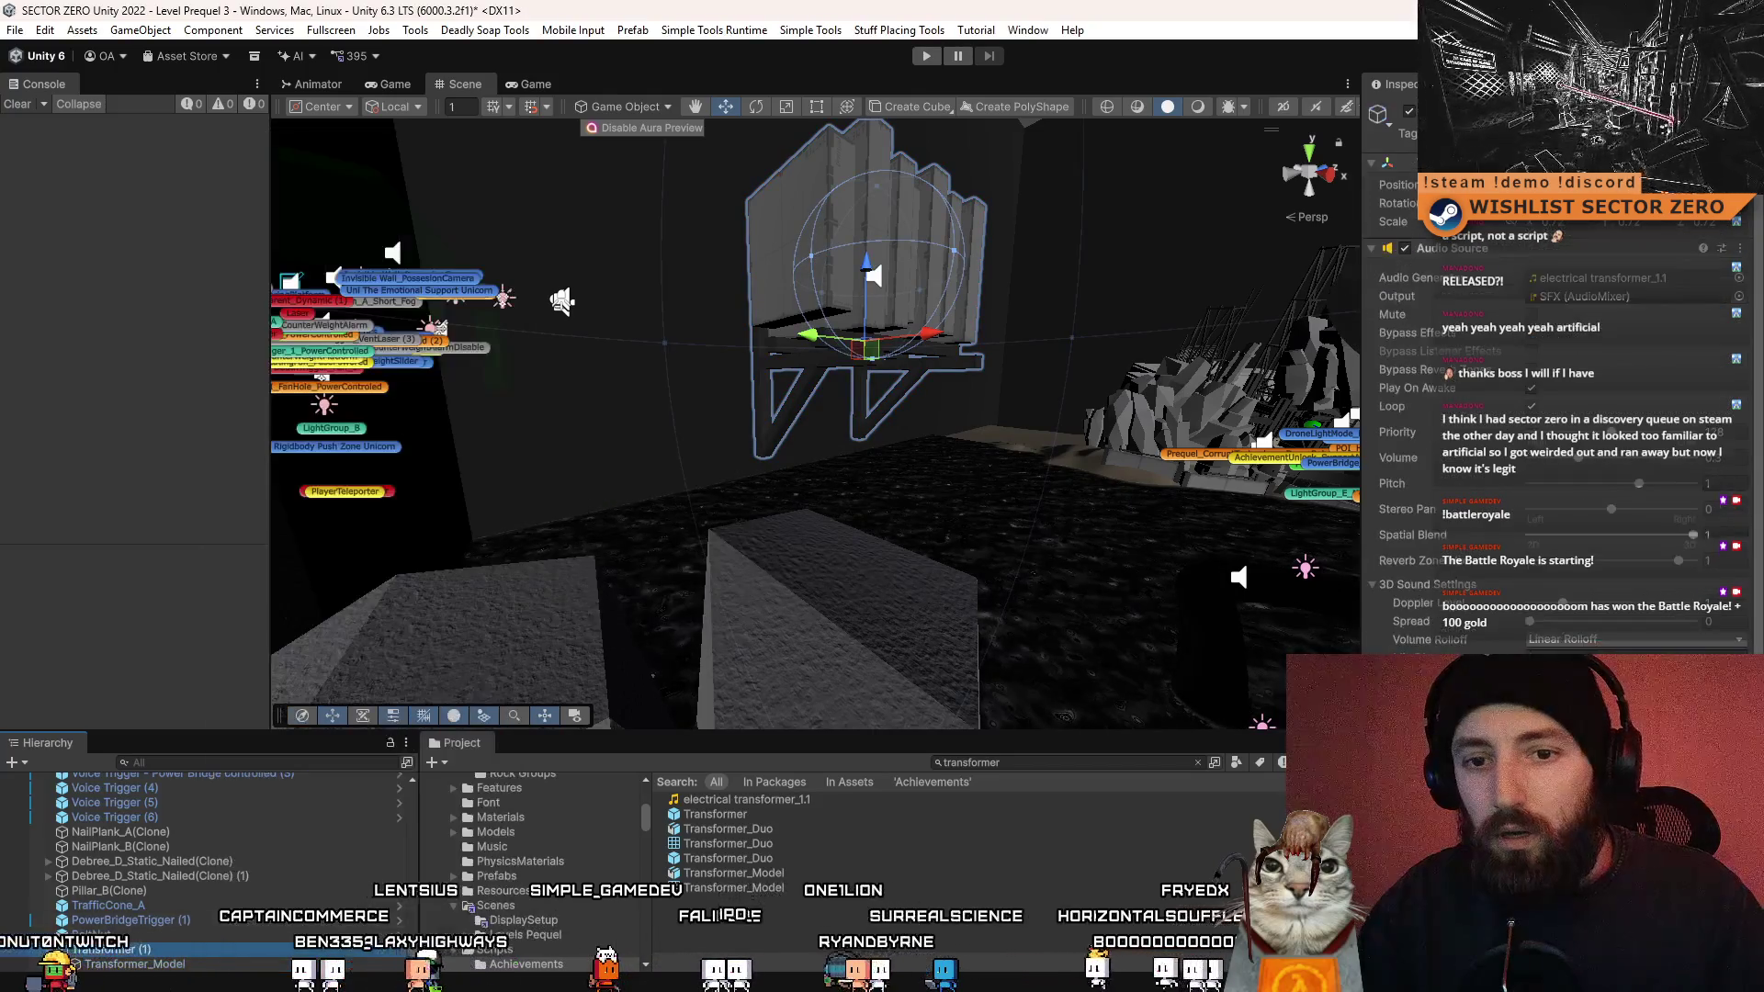
- Move Transformer_Model out as a standalone object, delete the empty Transformer (1) parent, and frame it
drag(204, 972, 193, 947)
click(183, 970)
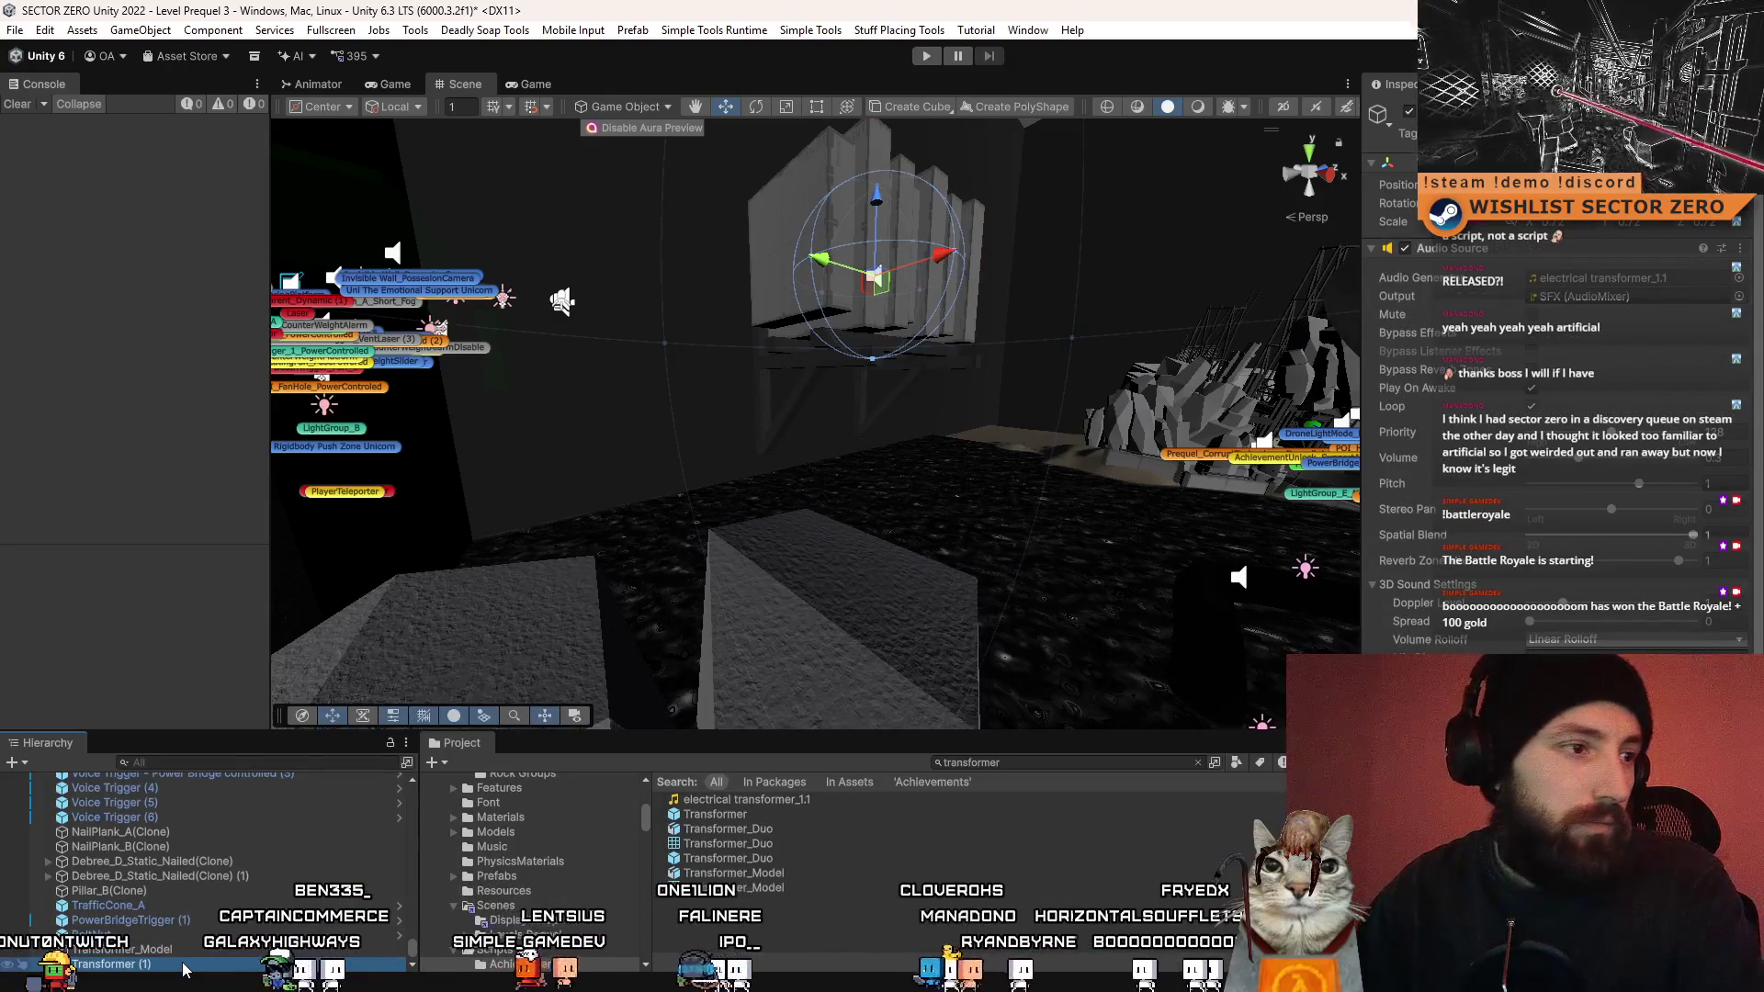
key(Delete)
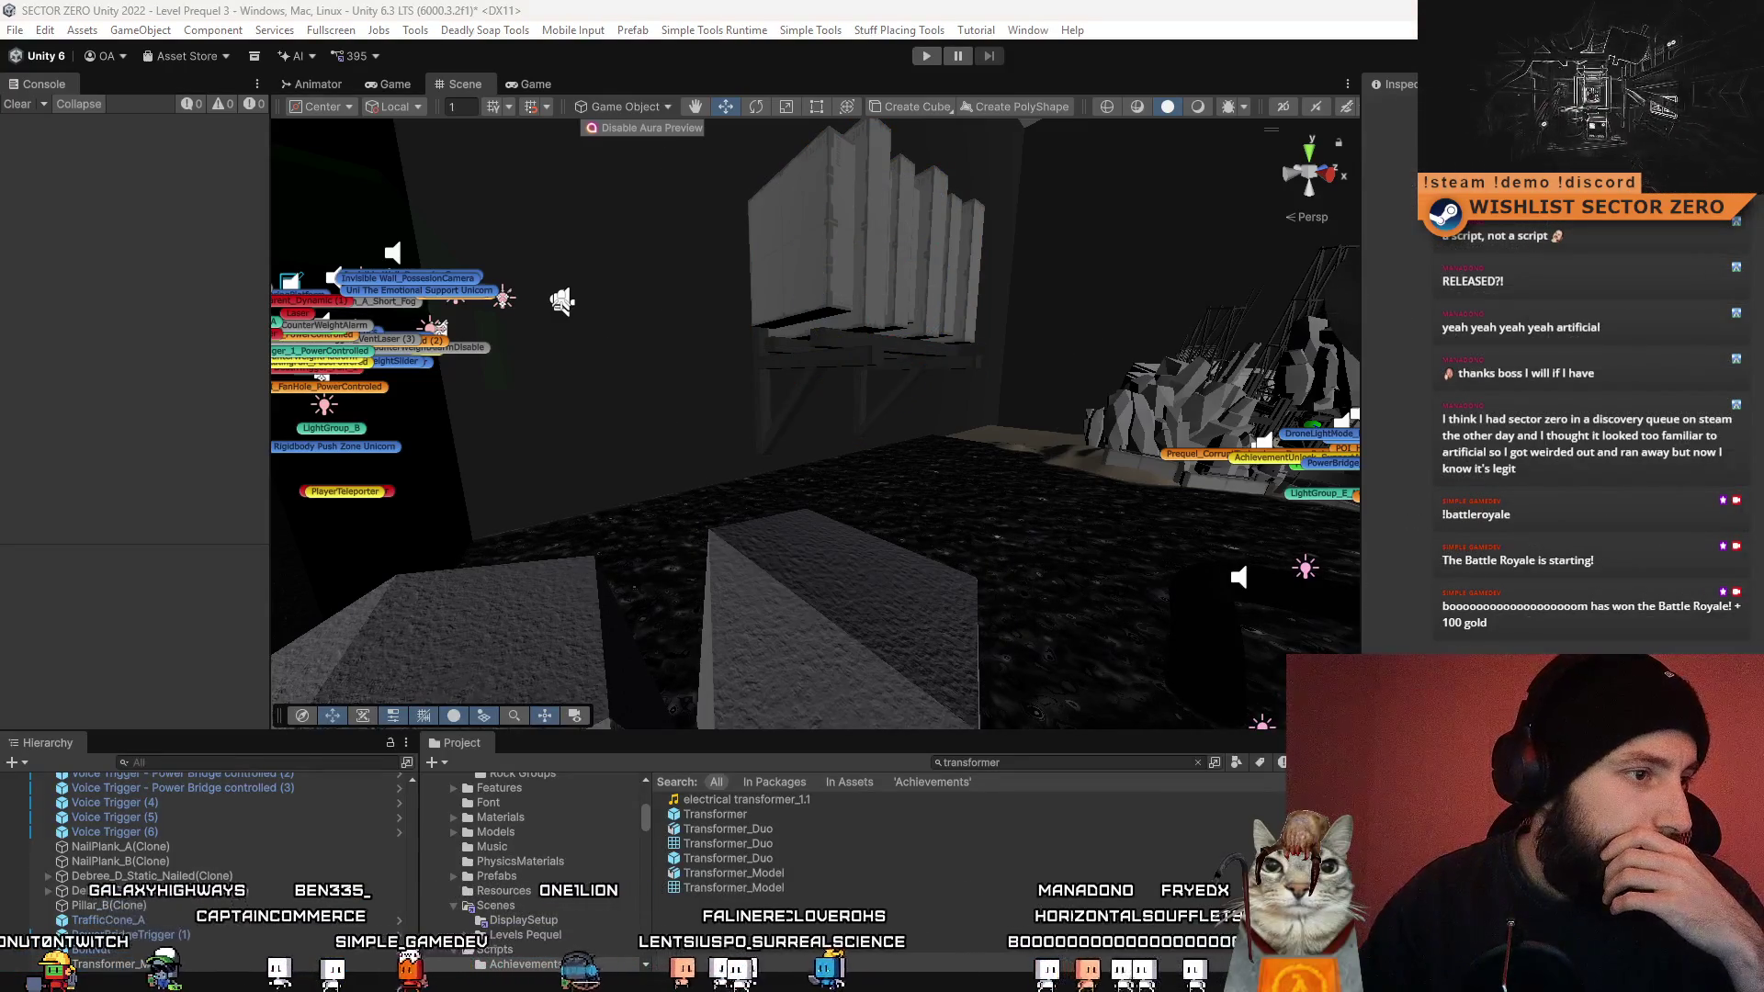
click(936, 355)
key(f)
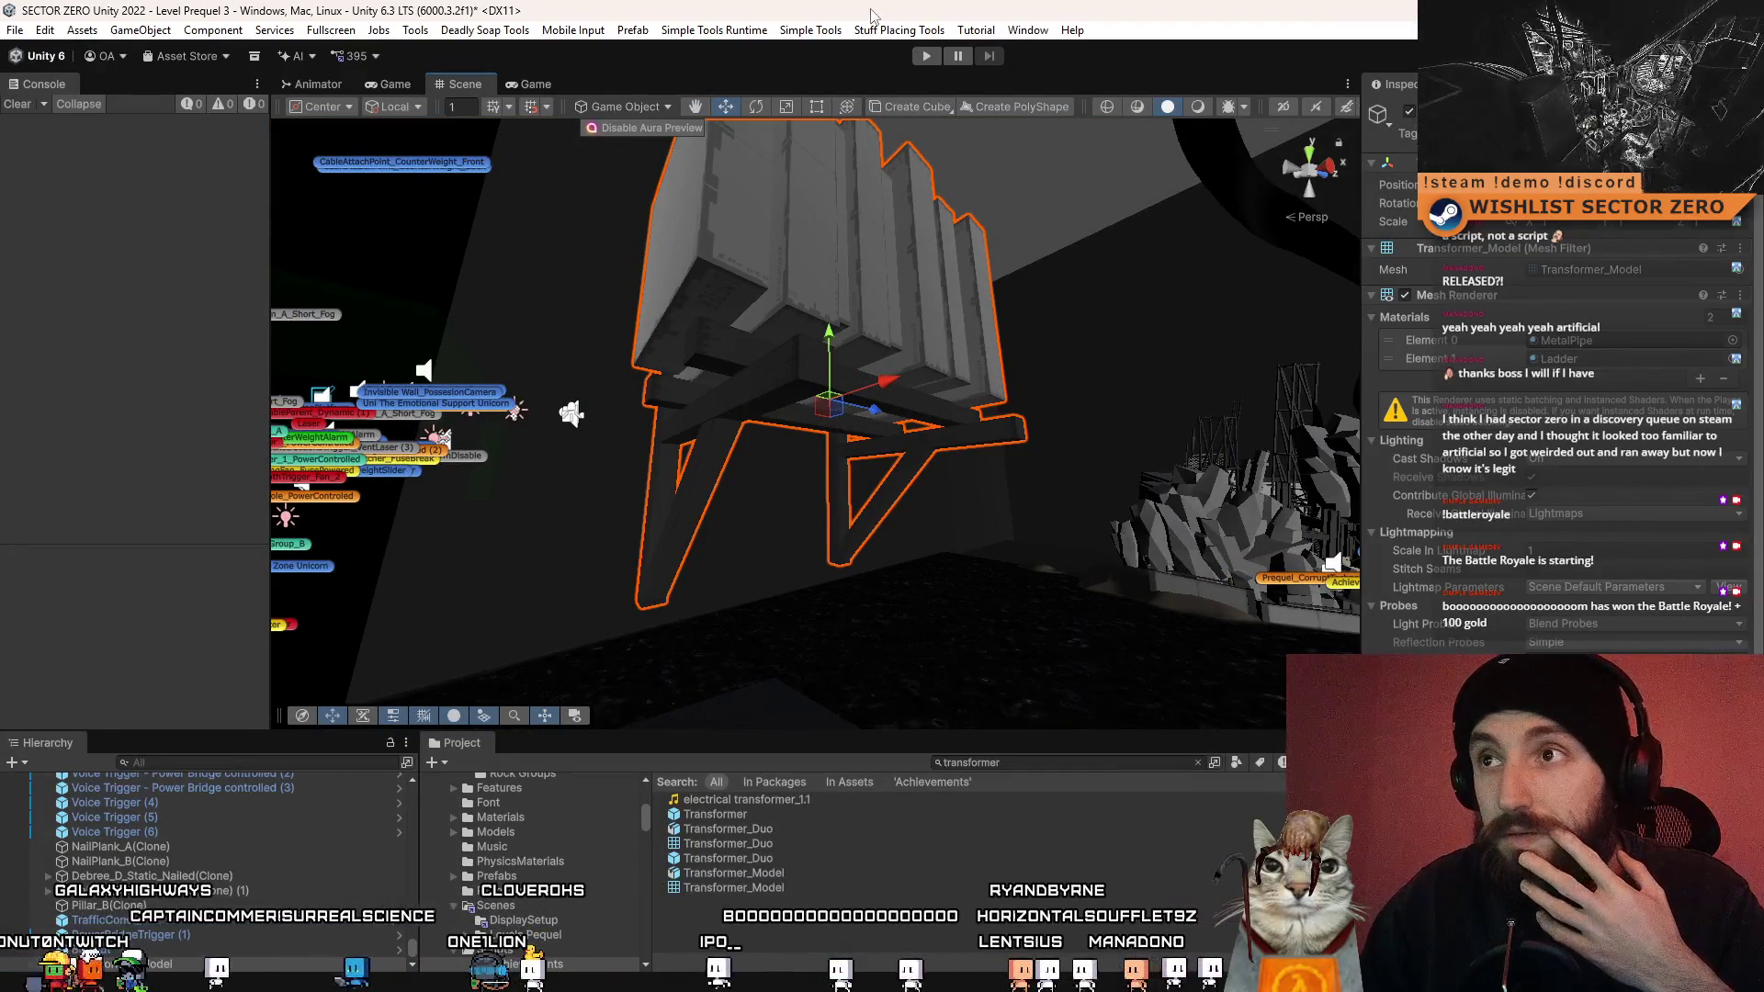
- Browse the Window and Tools menus, then widen the console area
click(1026, 30)
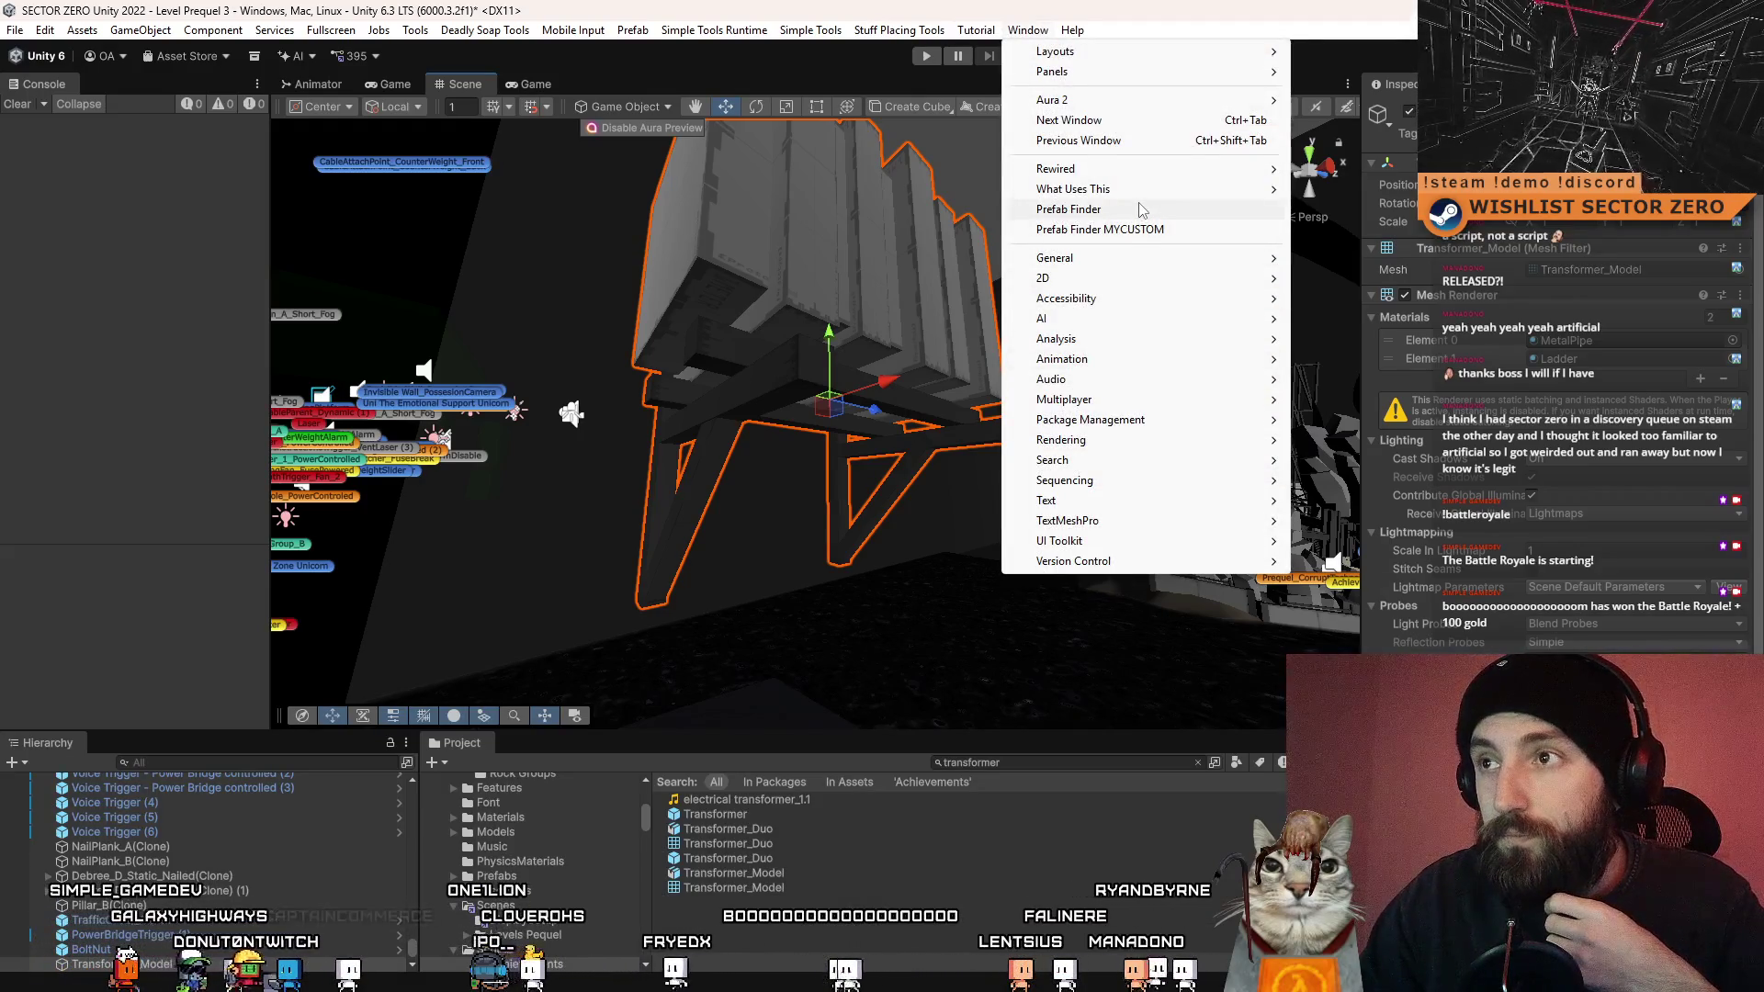
mouse_move(1132, 521)
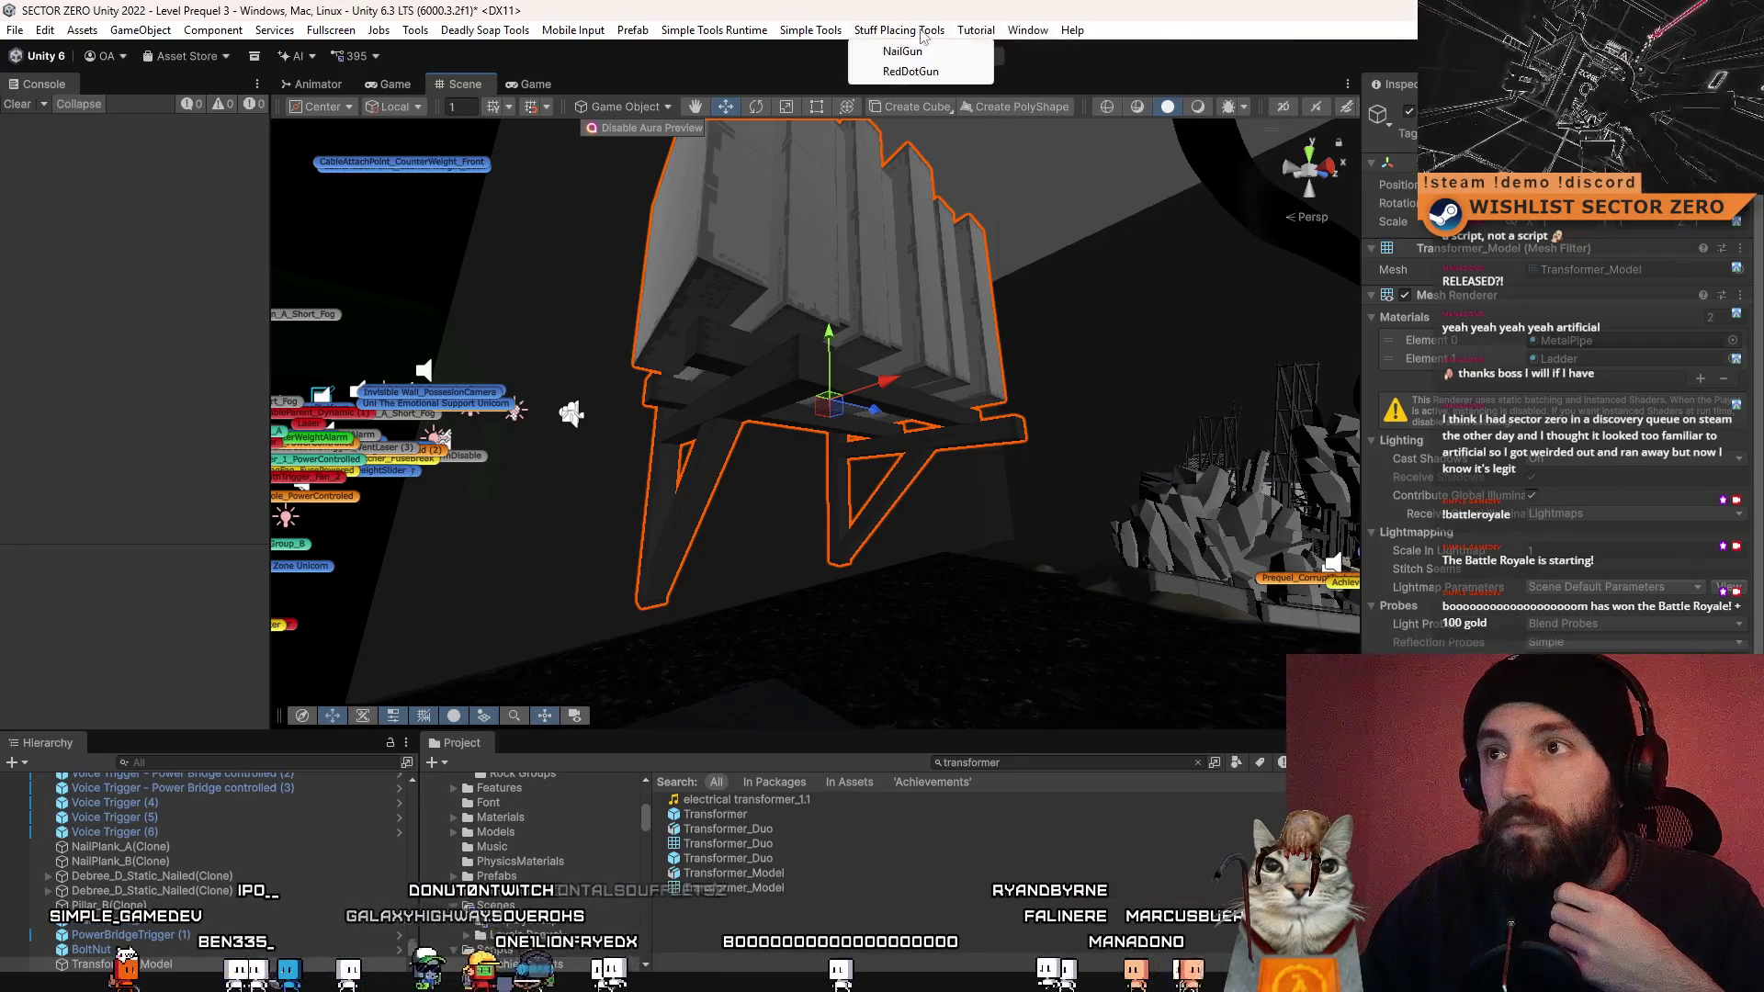
mouse_move(634, 35)
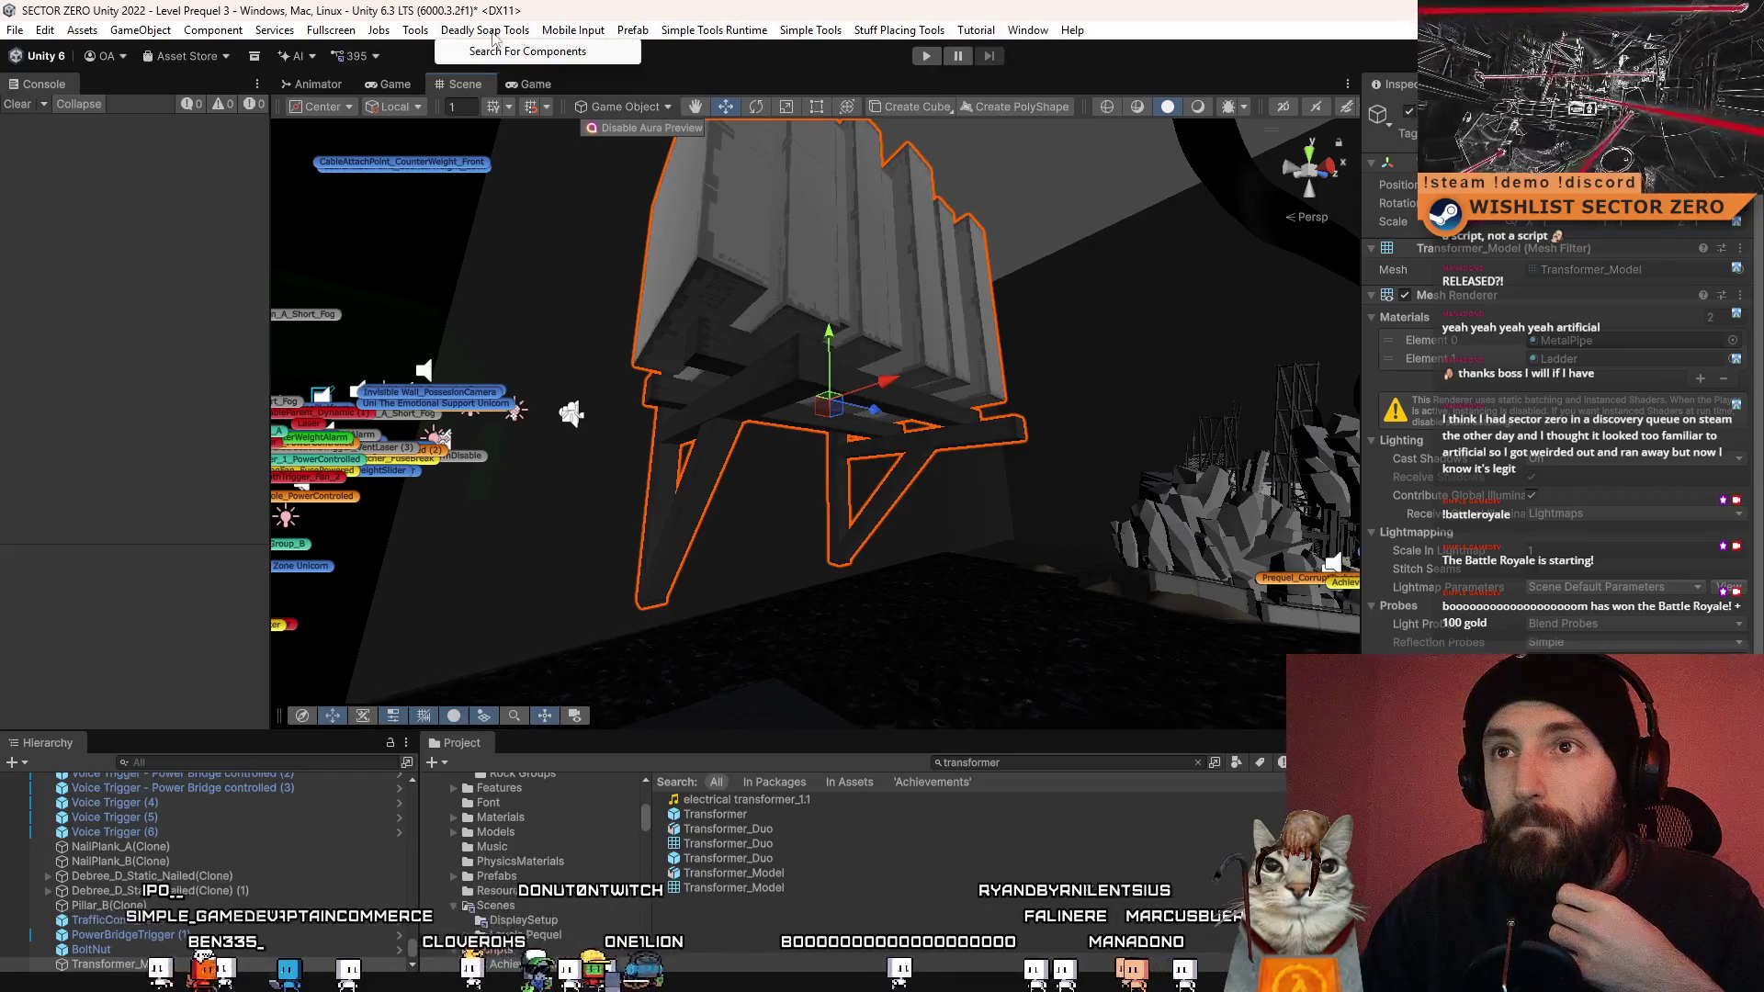
mouse_move(415, 37)
mouse_move(452, 83)
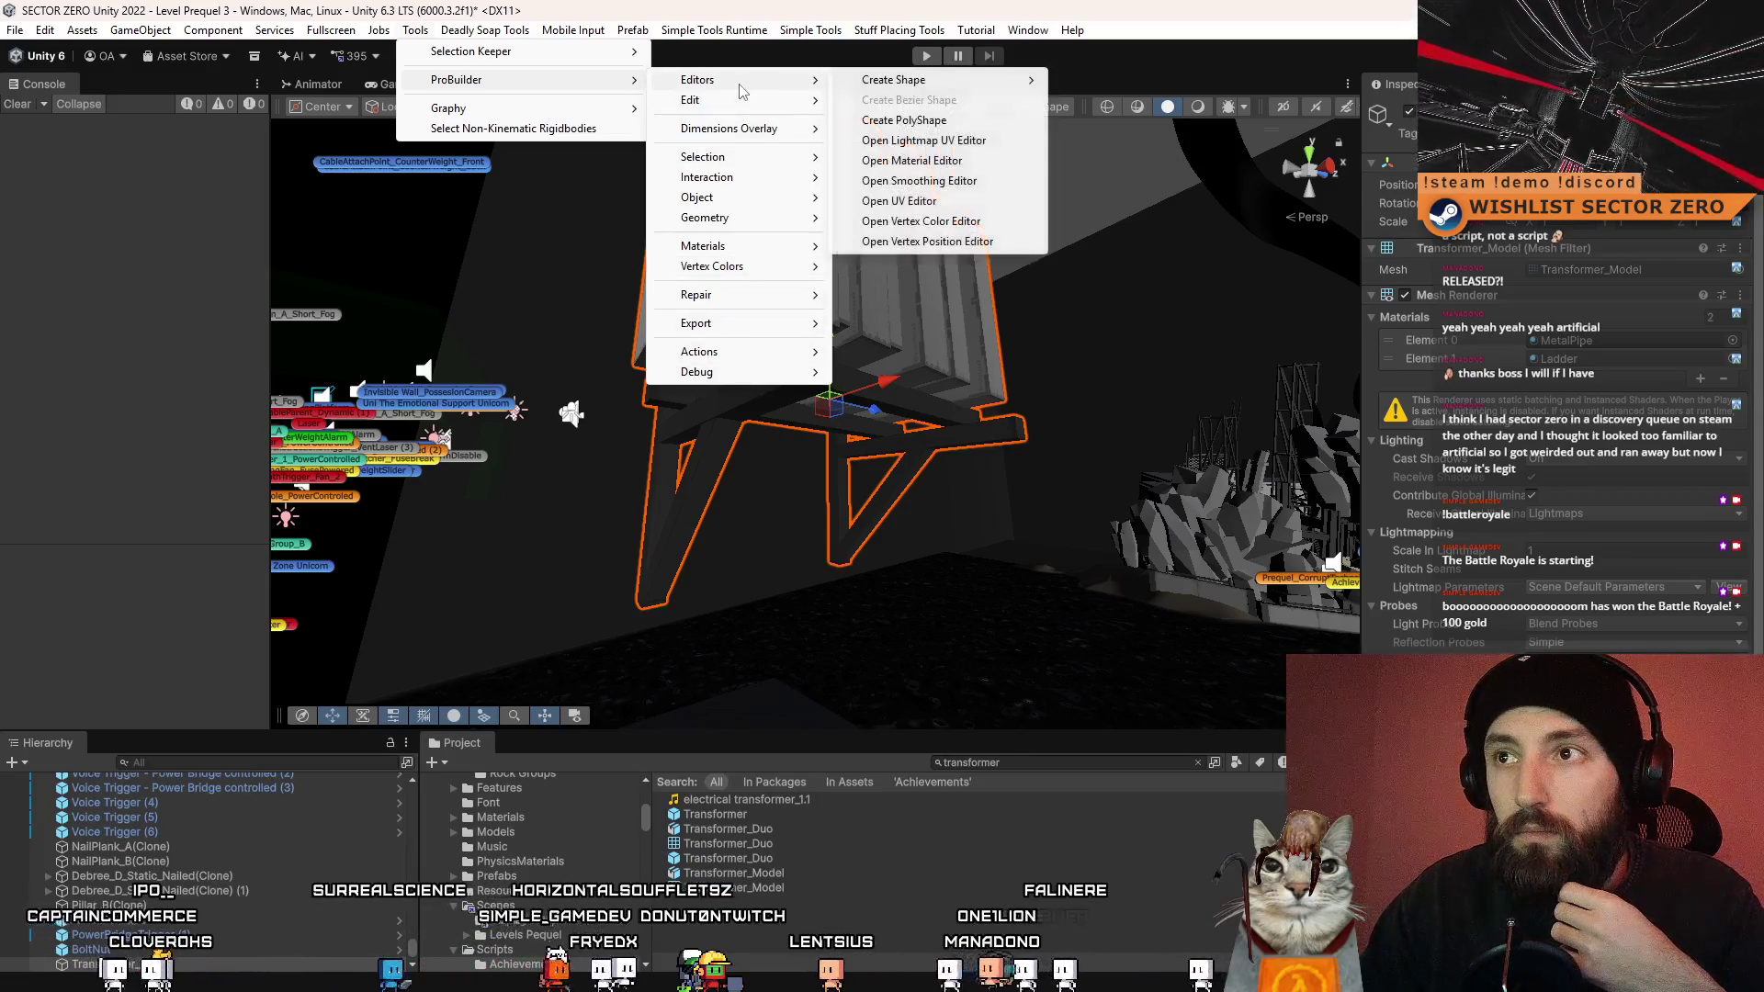
mouse_move(745, 106)
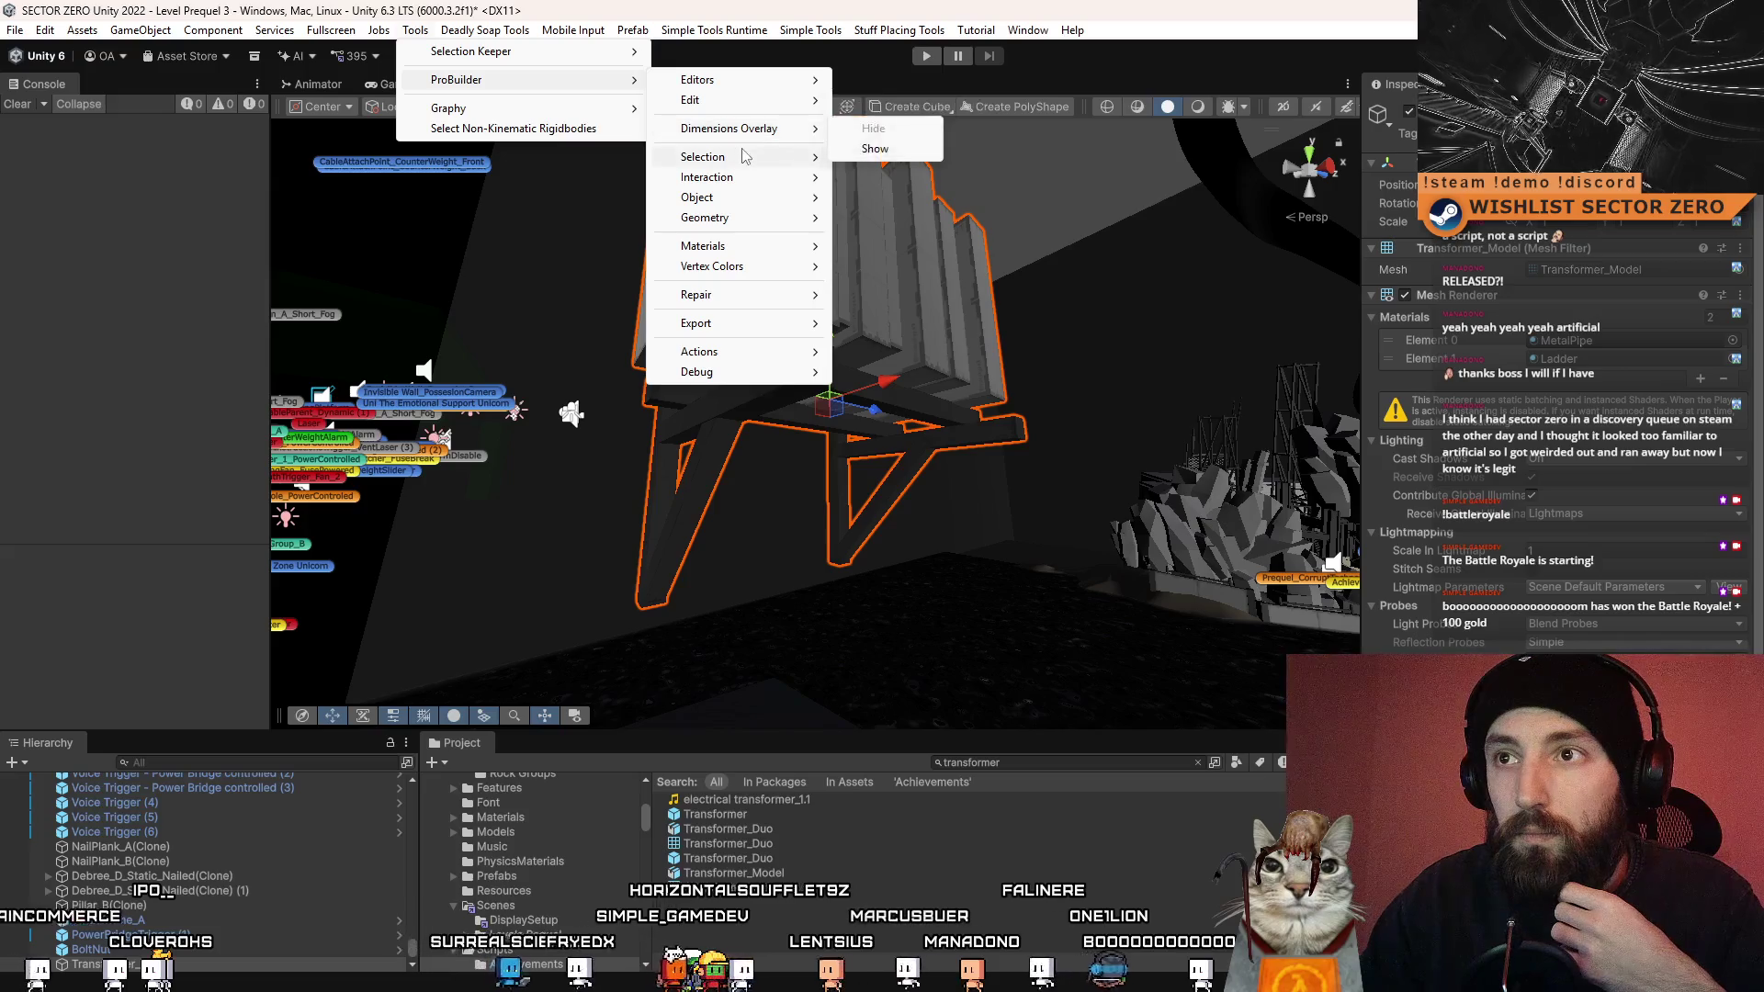
mouse_move(746, 157)
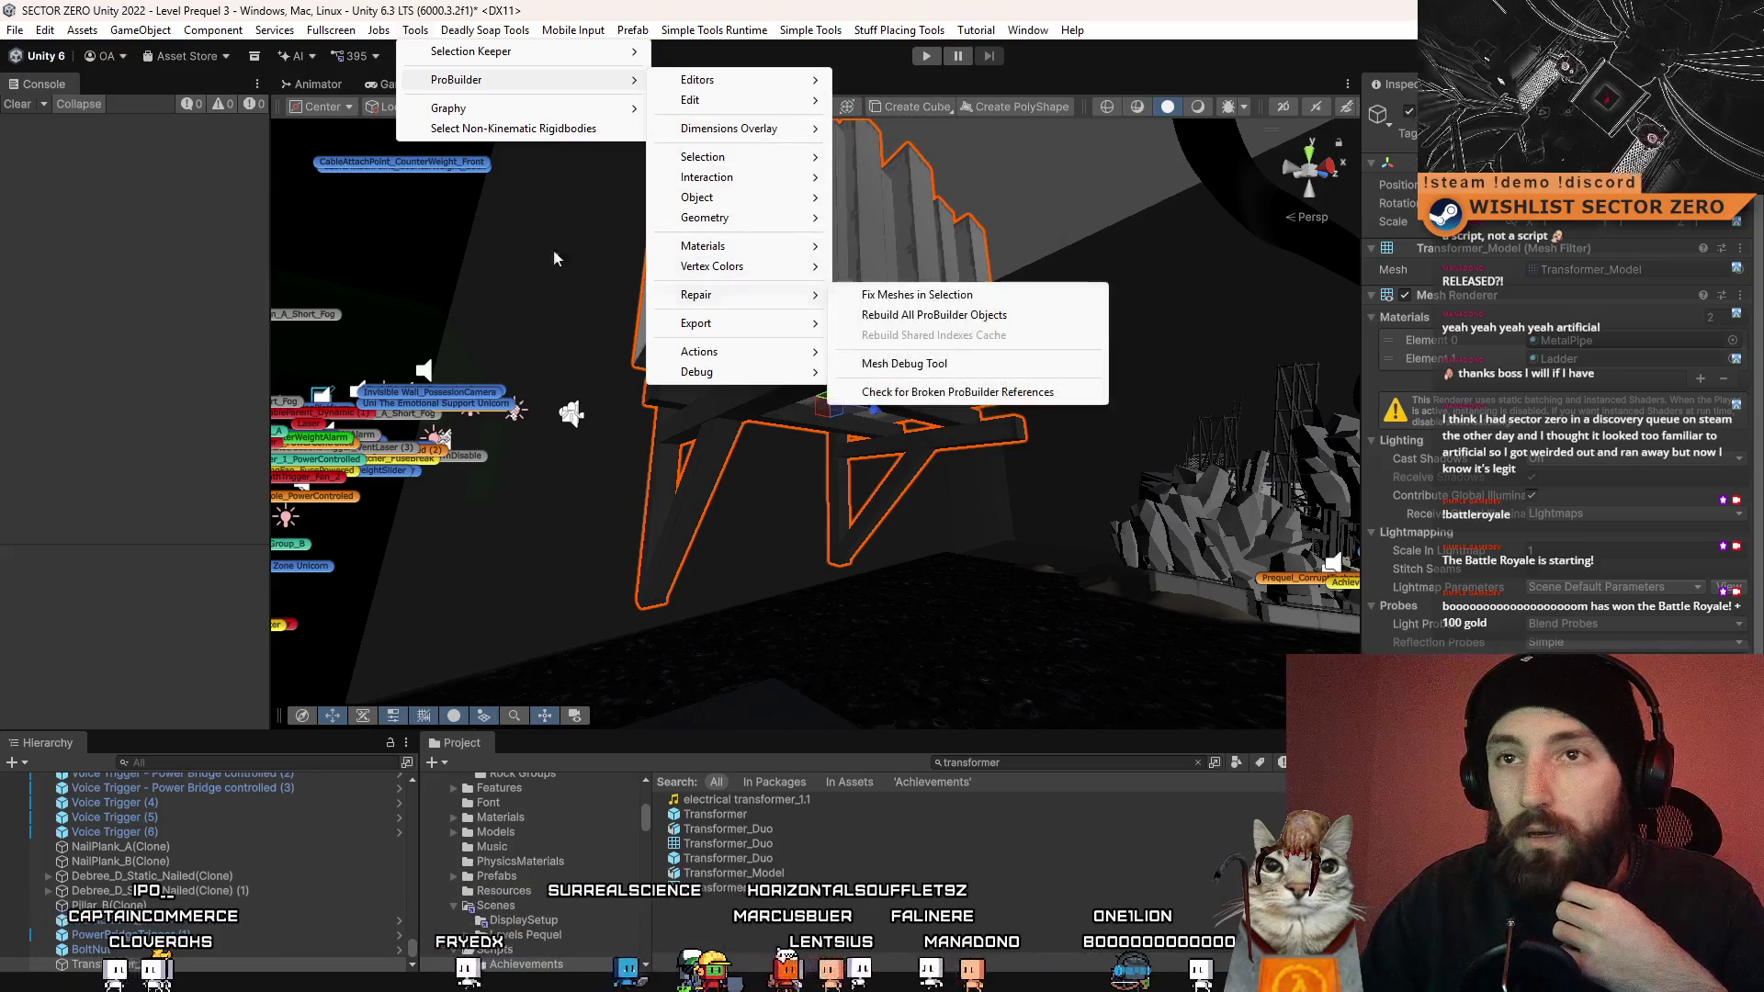
click(265, 180)
drag(270, 189, 471, 207)
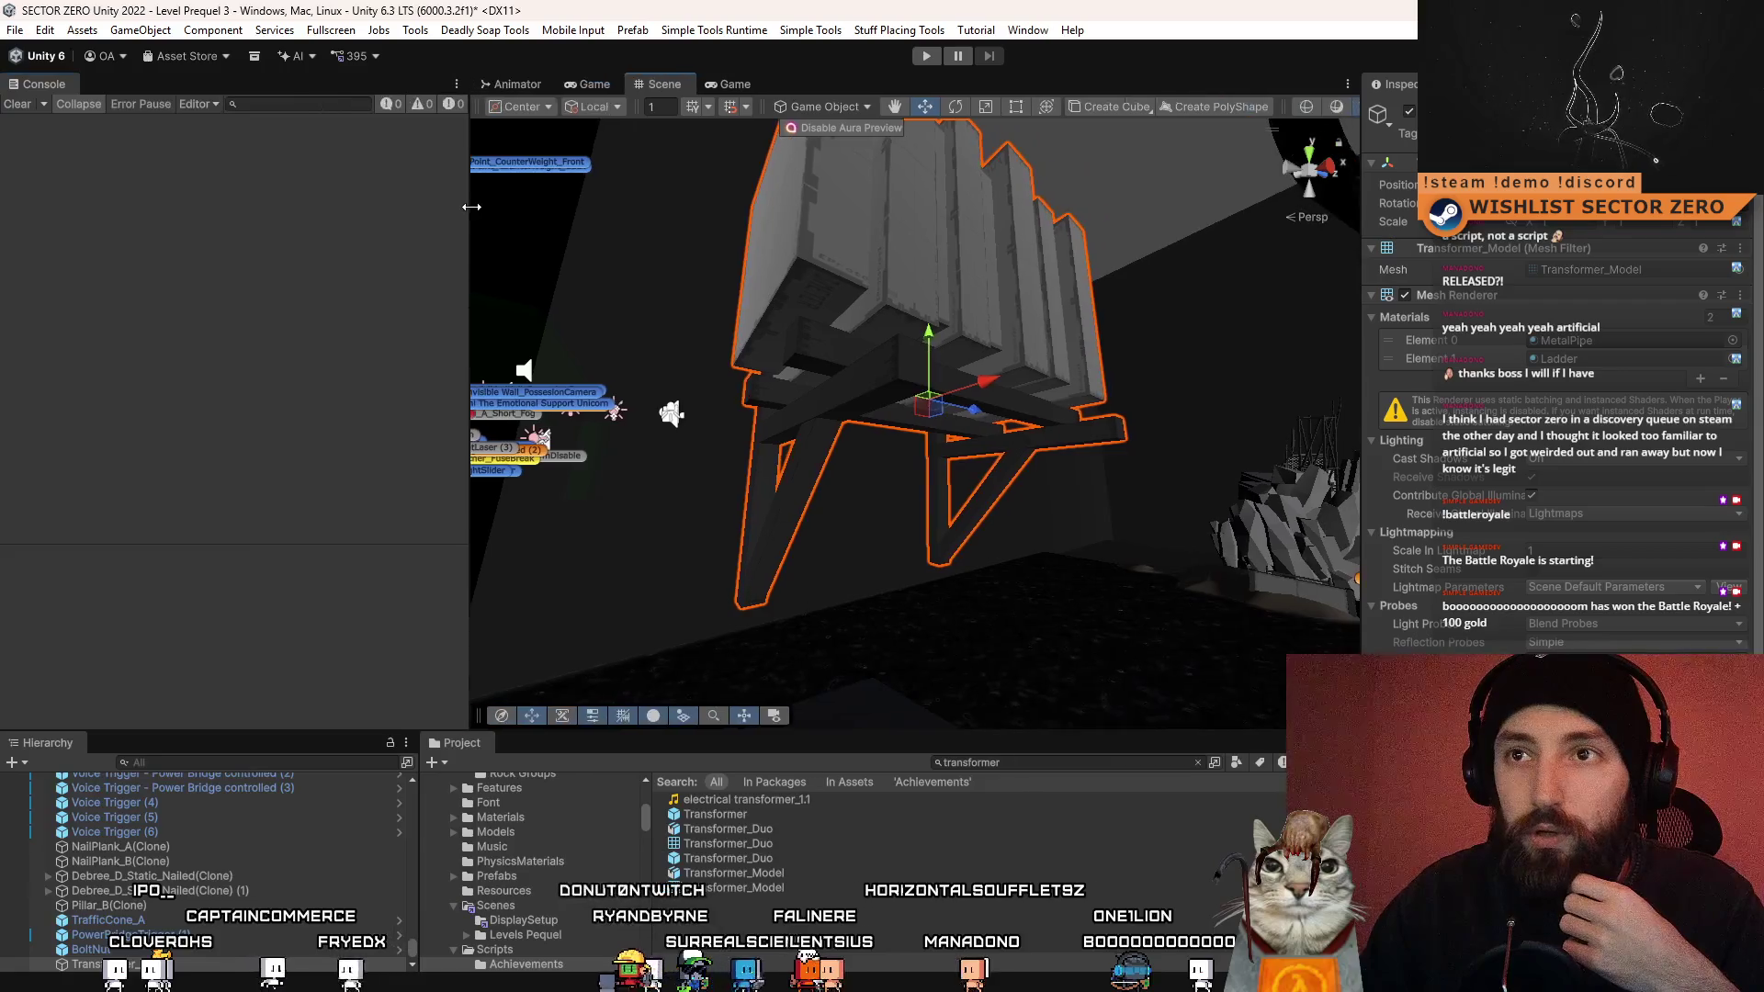
- Browse the Window menu again, then navigate Tools > ProBuilder > Object toward Pro Builderize
click(1015, 30)
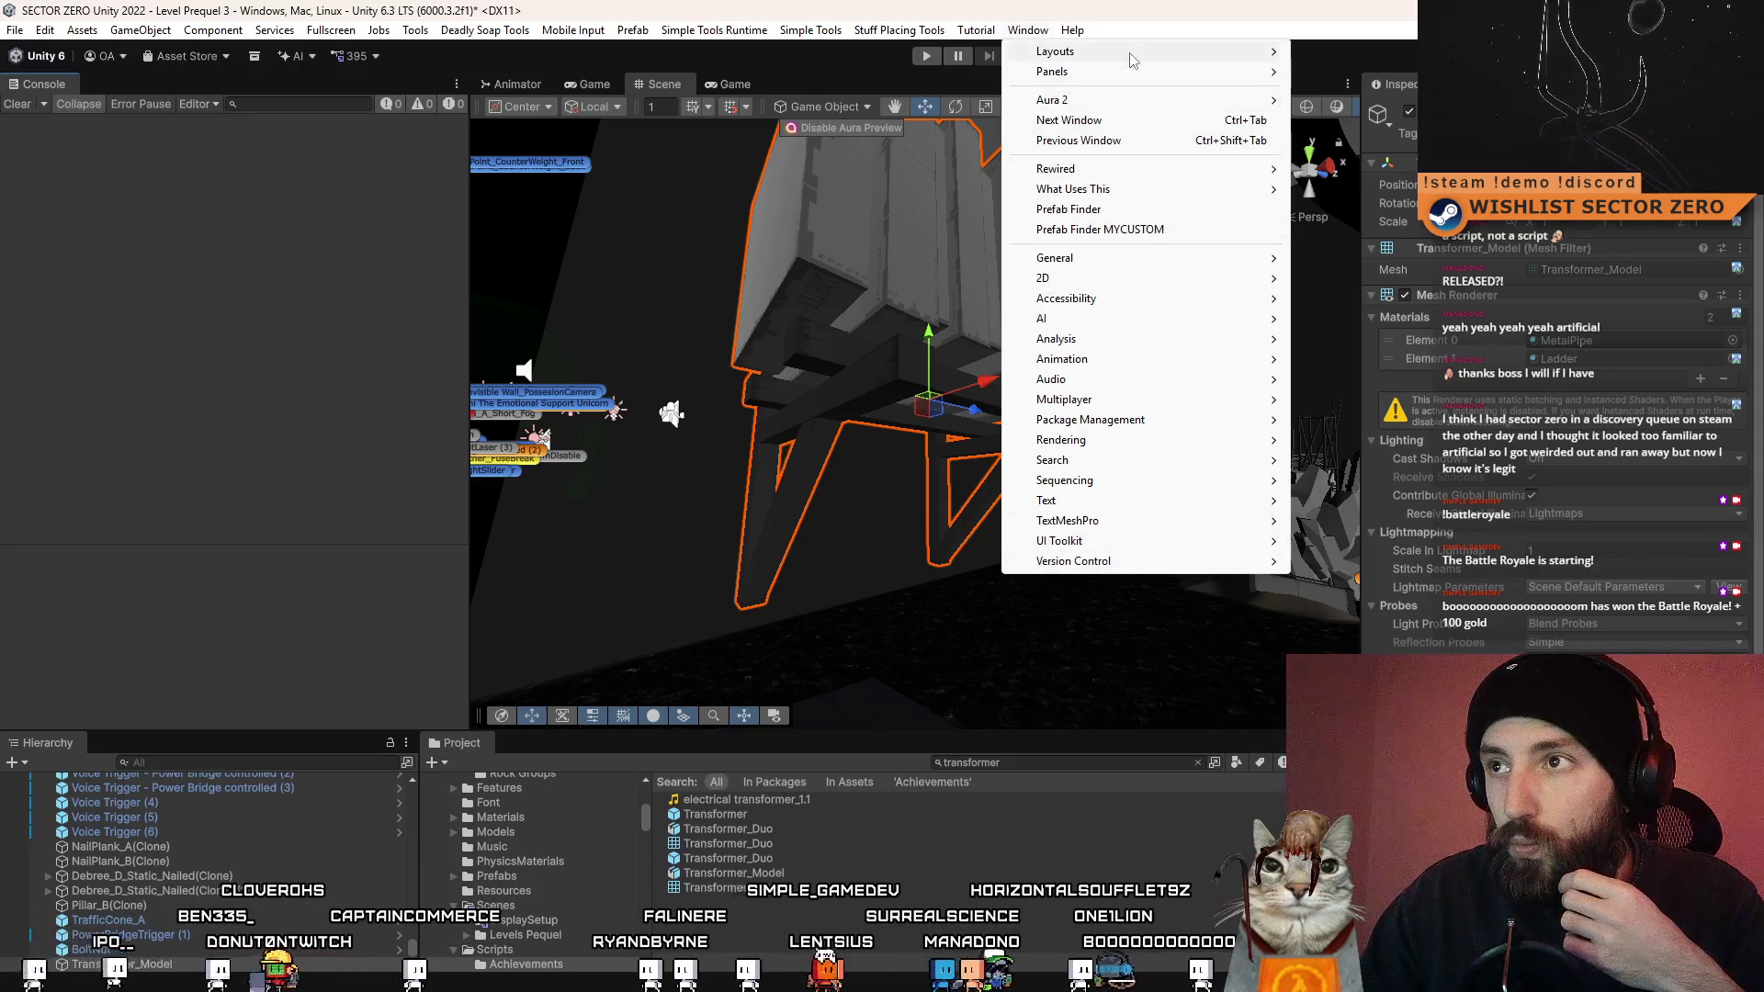
mouse_move(1154, 267)
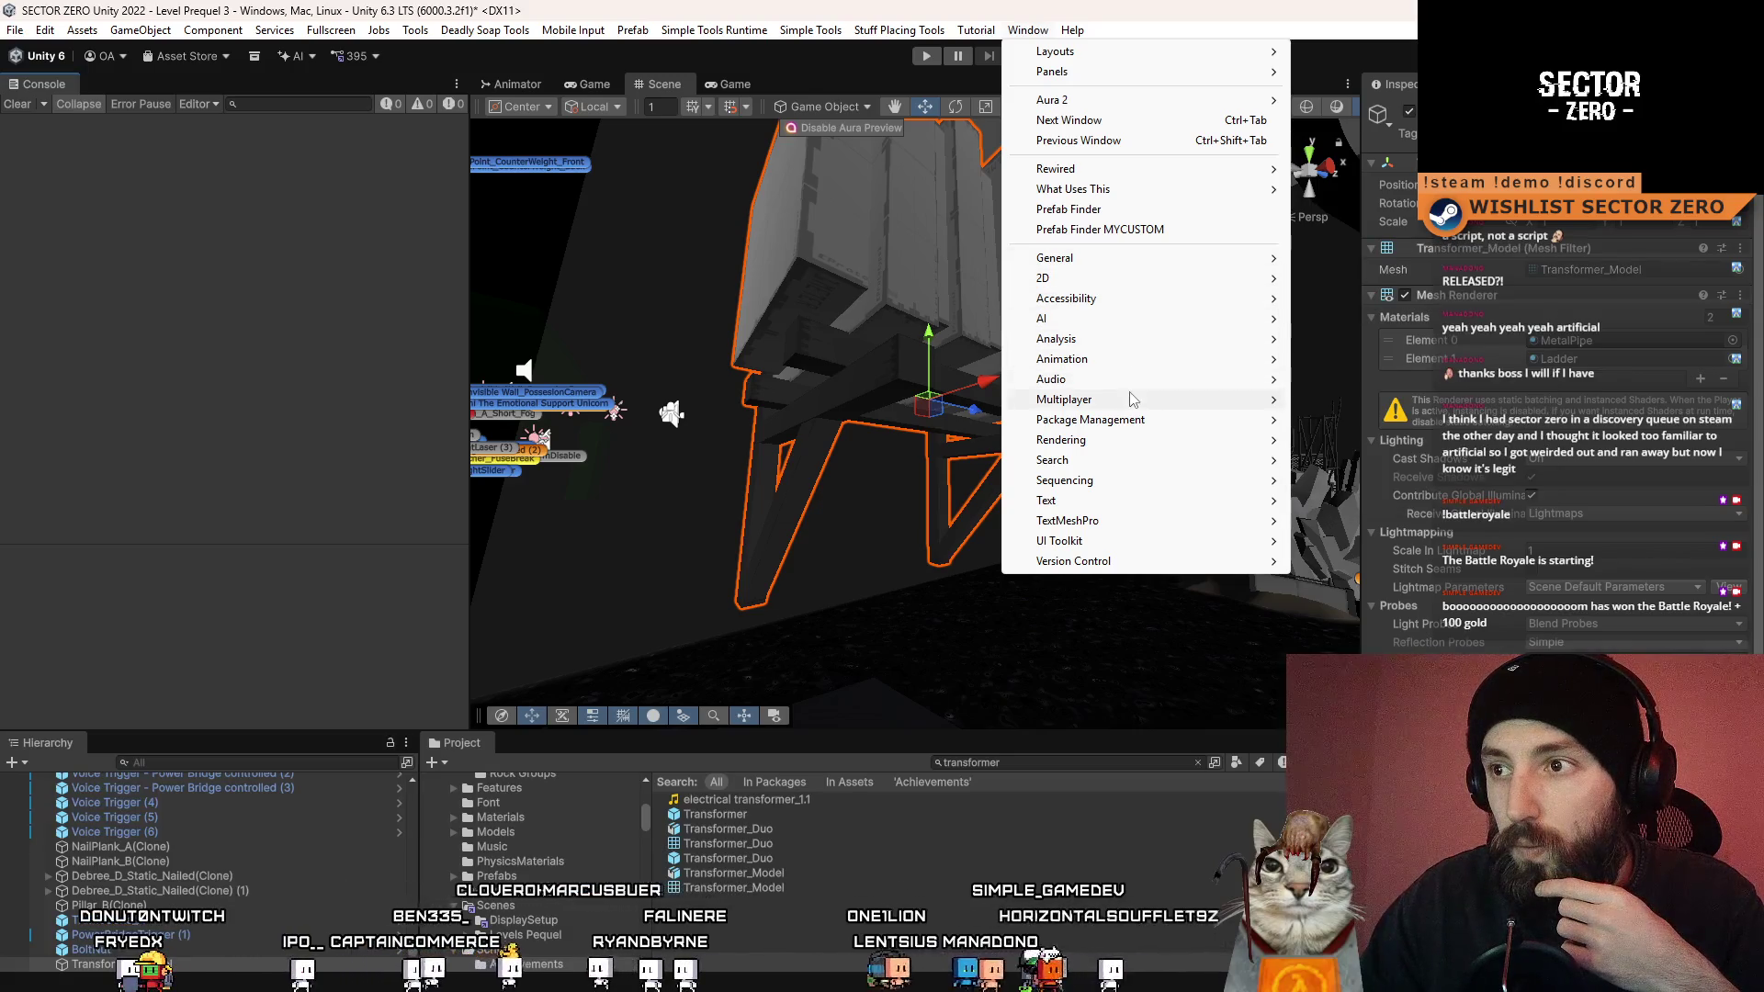
mouse_move(1132, 421)
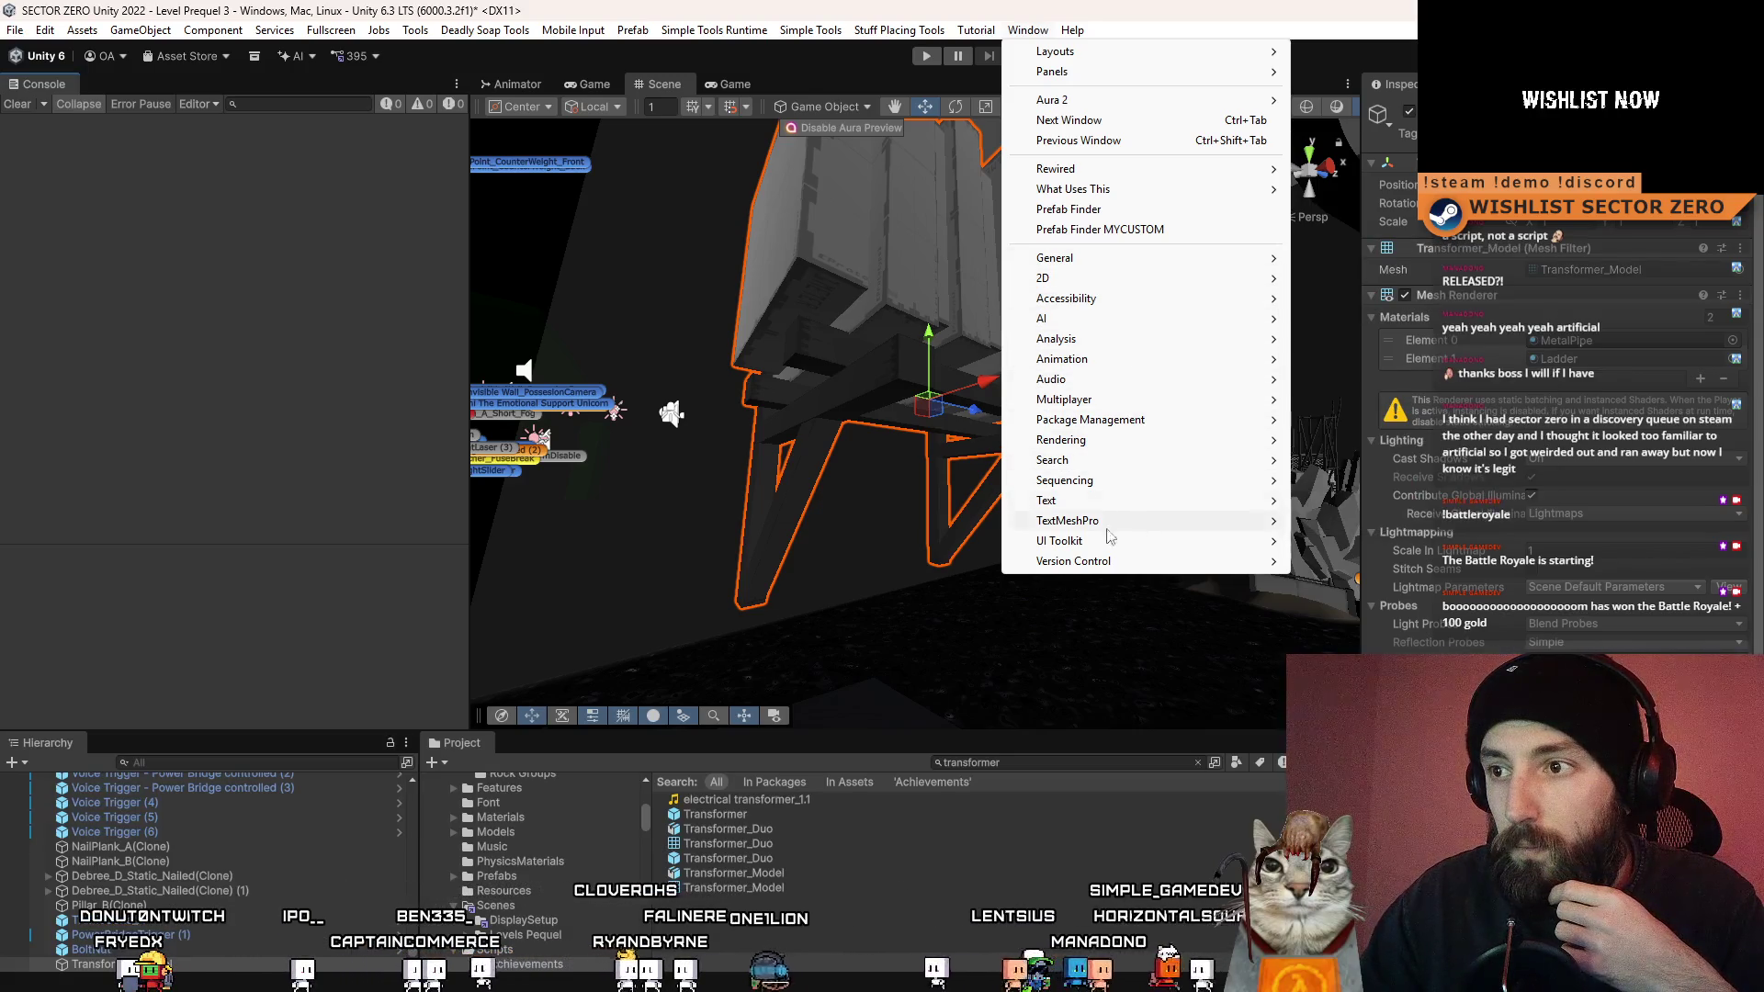
mouse_move(1133, 563)
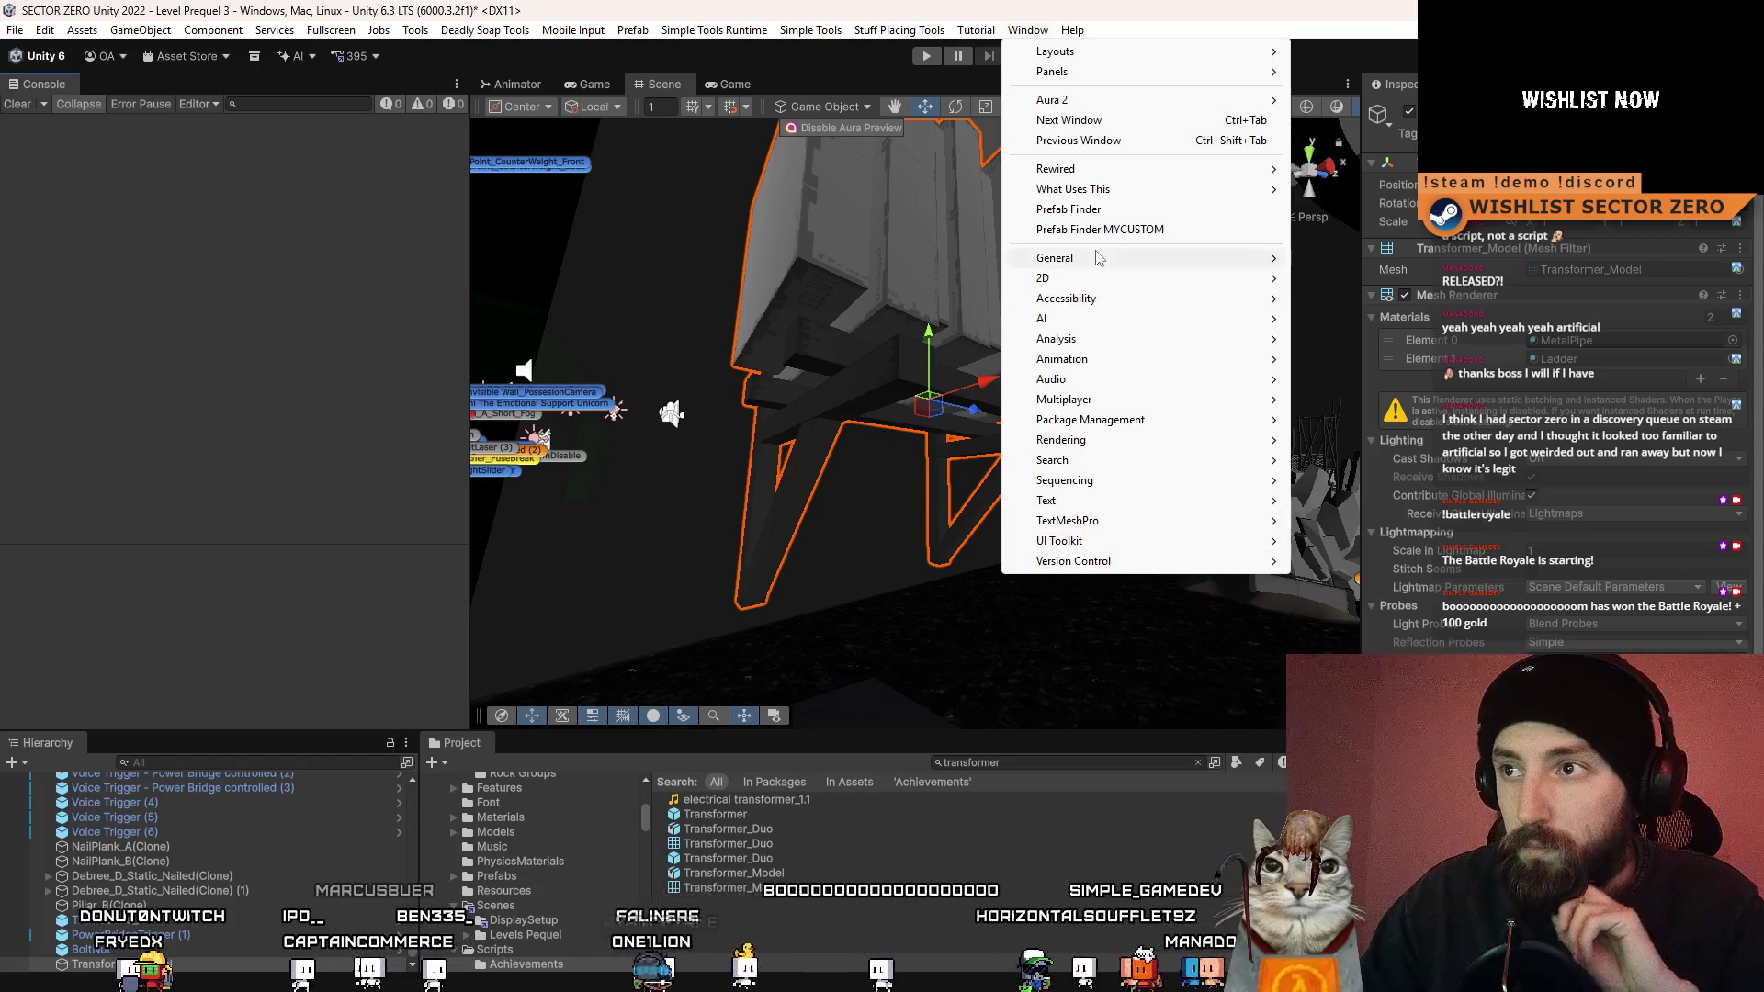
mouse_move(1100, 258)
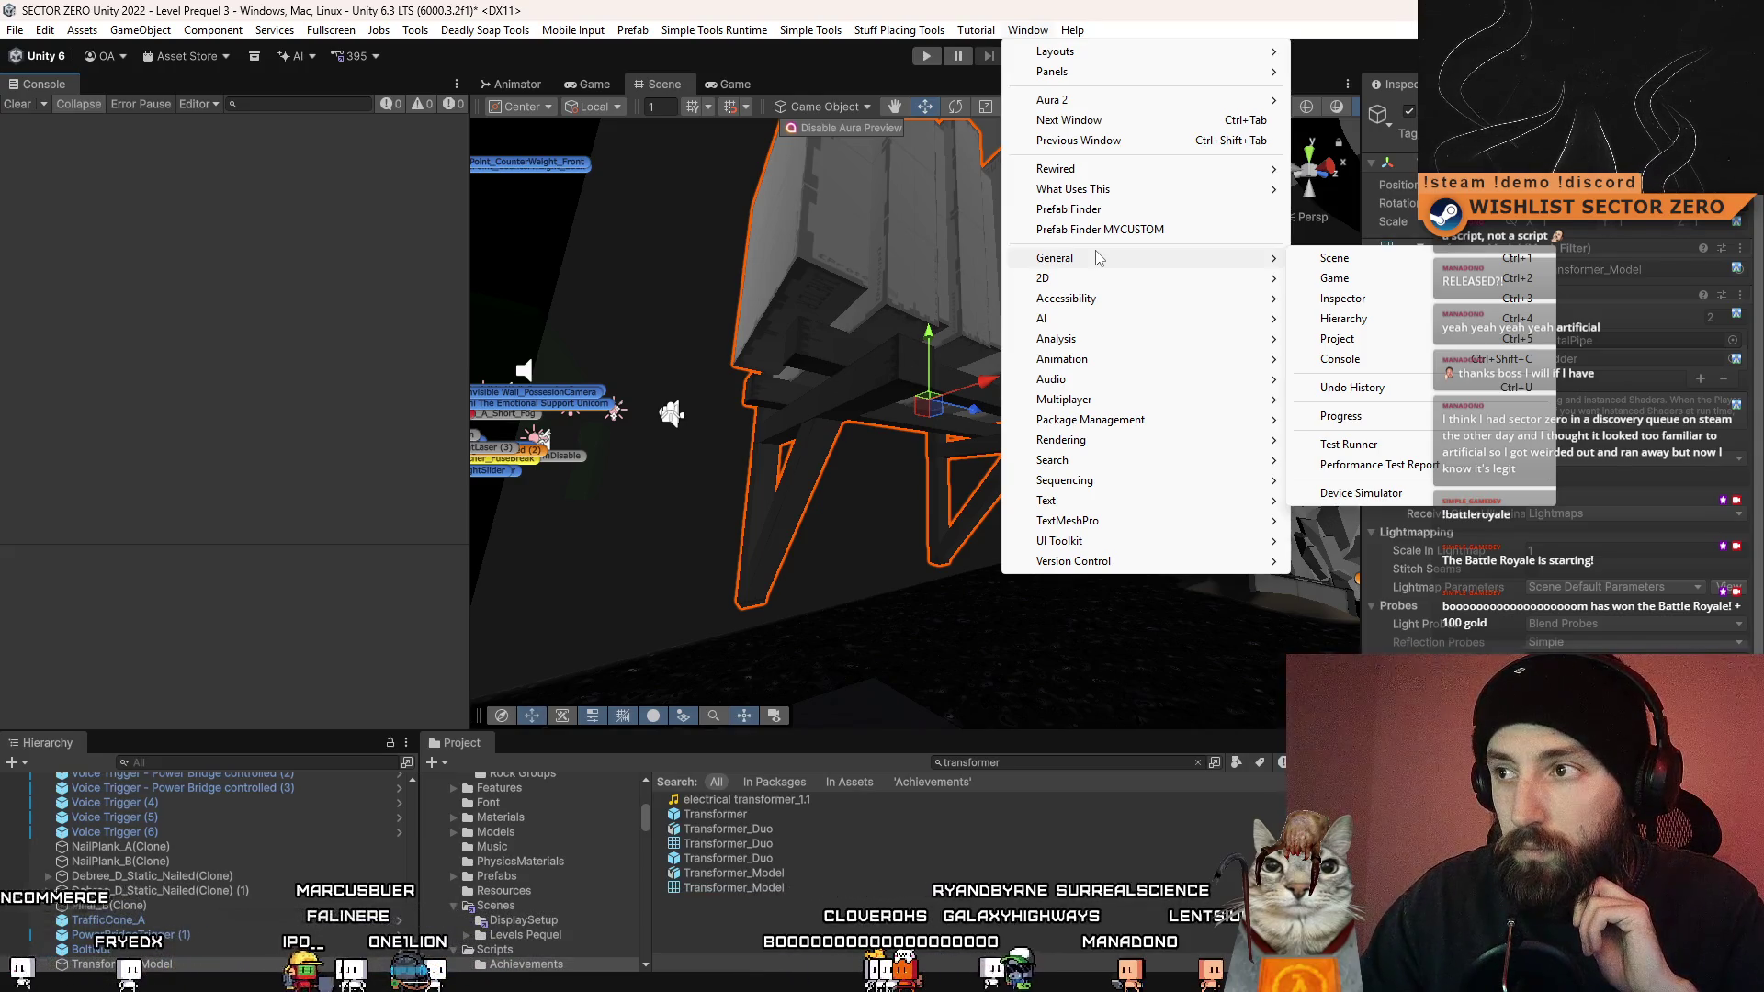
mouse_move(469, 34)
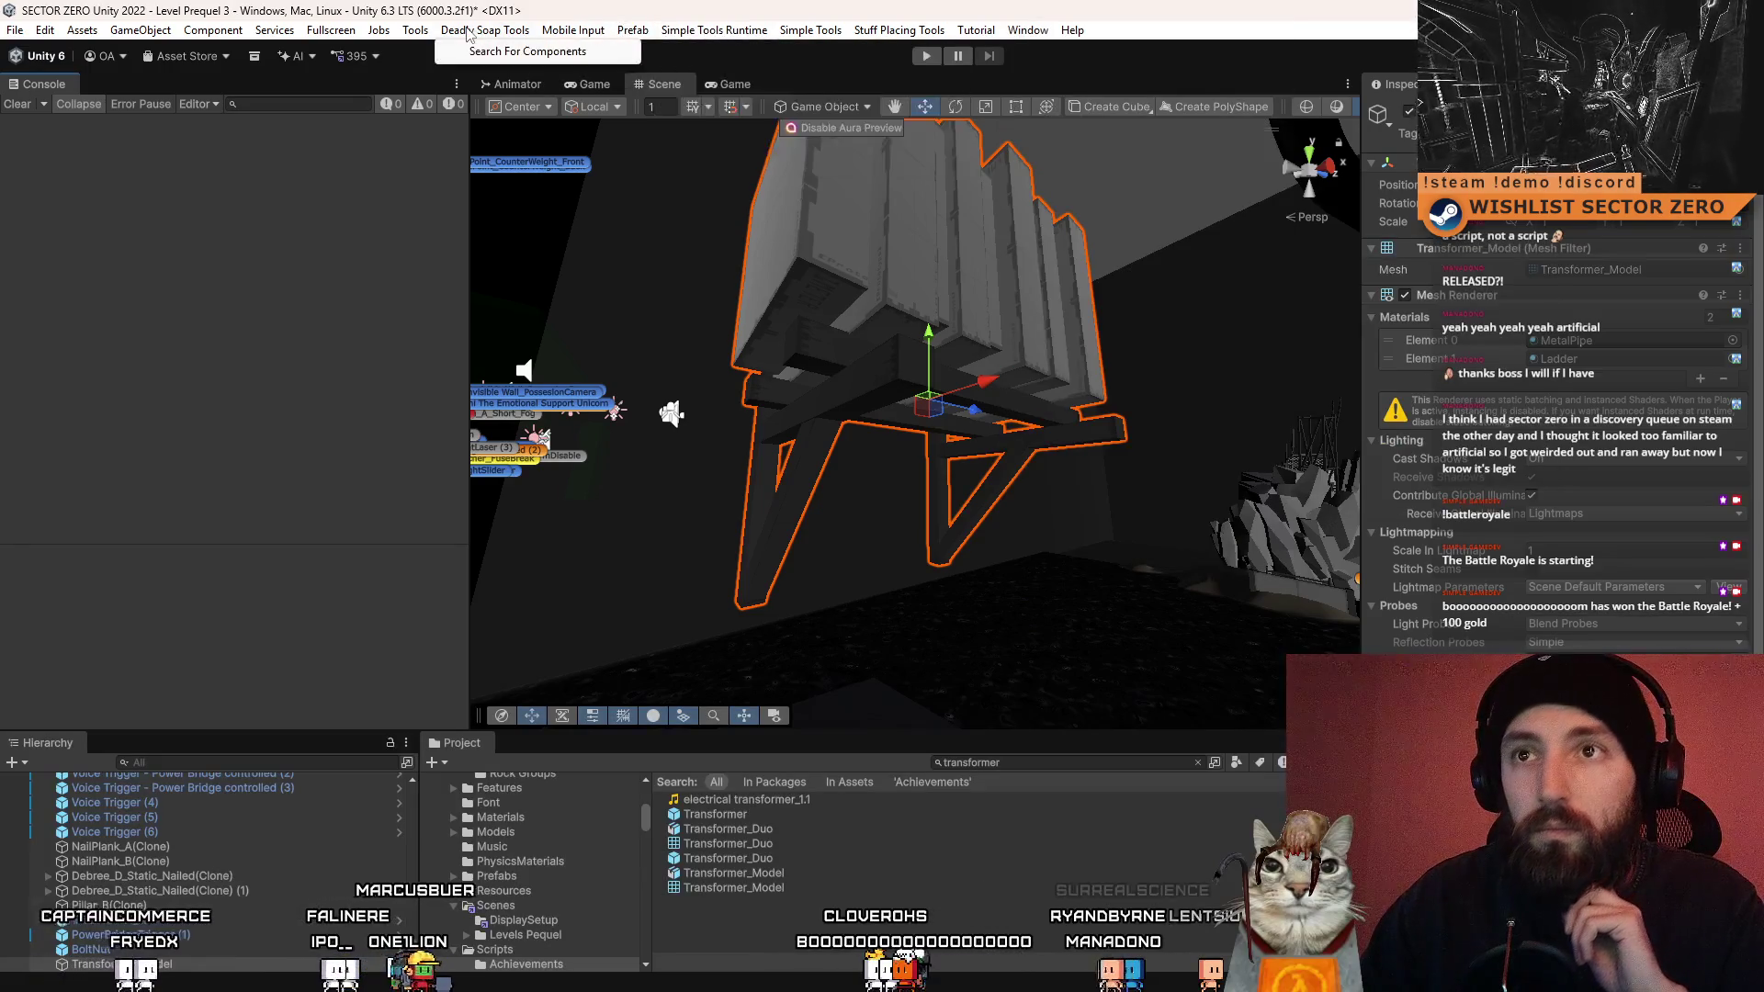
mouse_move(533, 80)
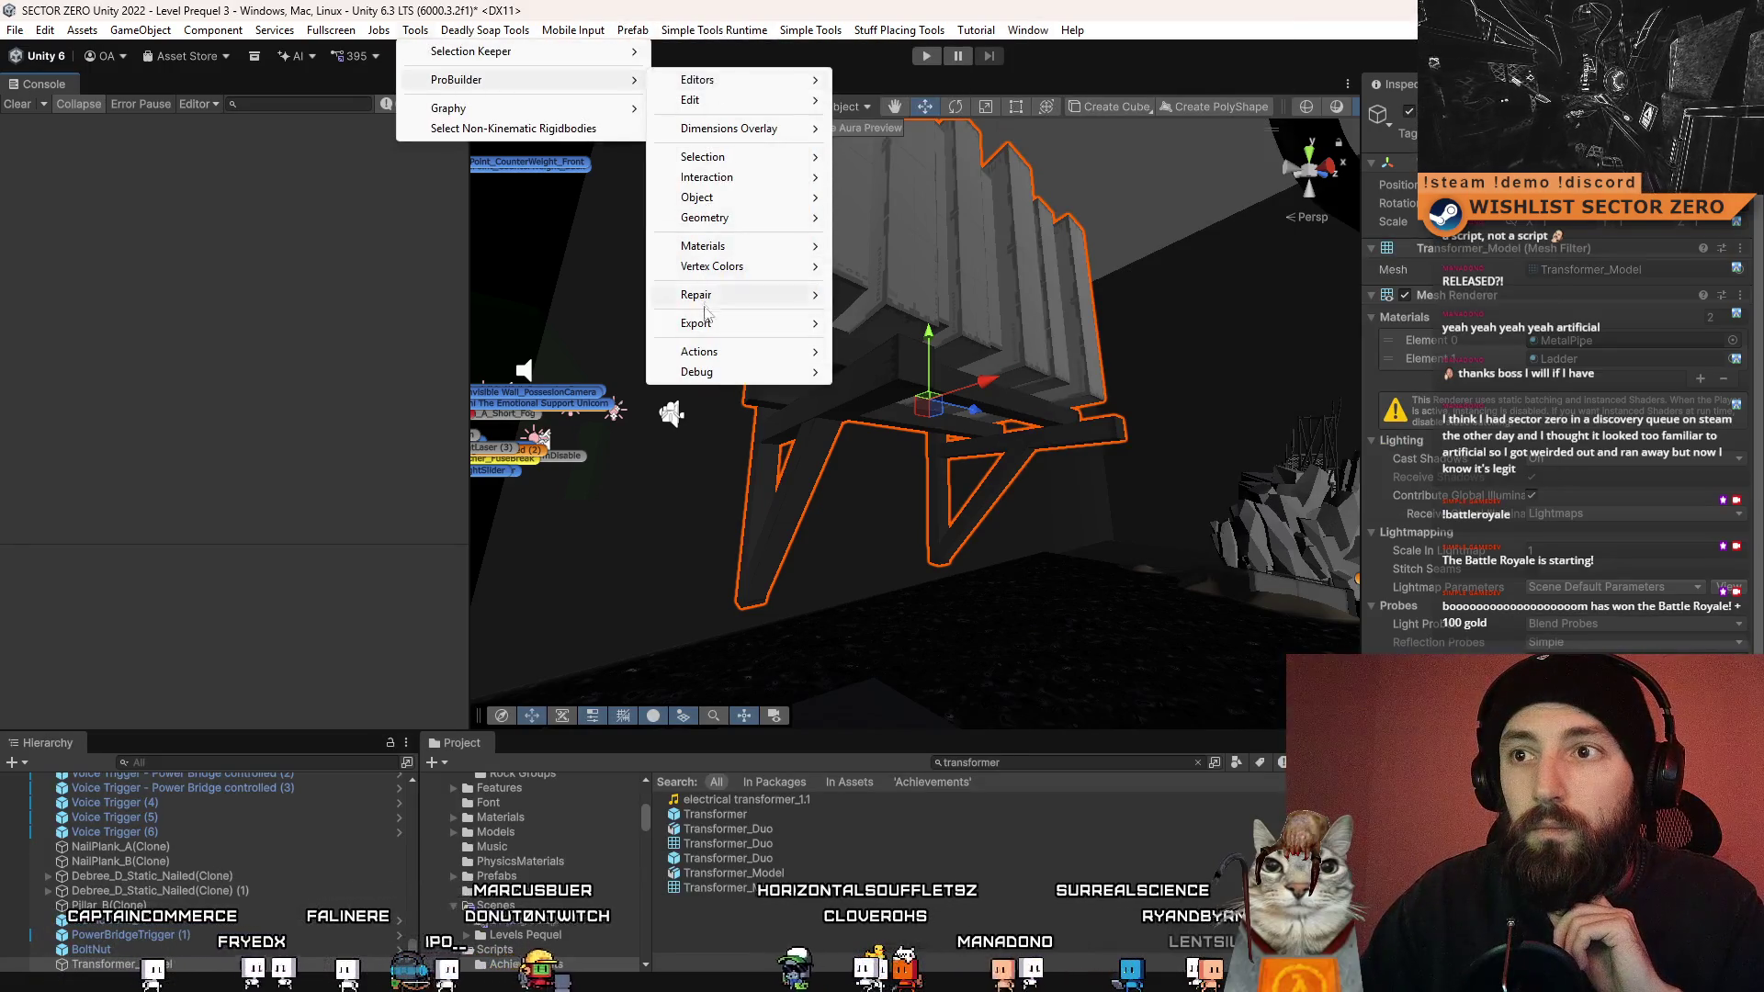
mouse_move(717, 355)
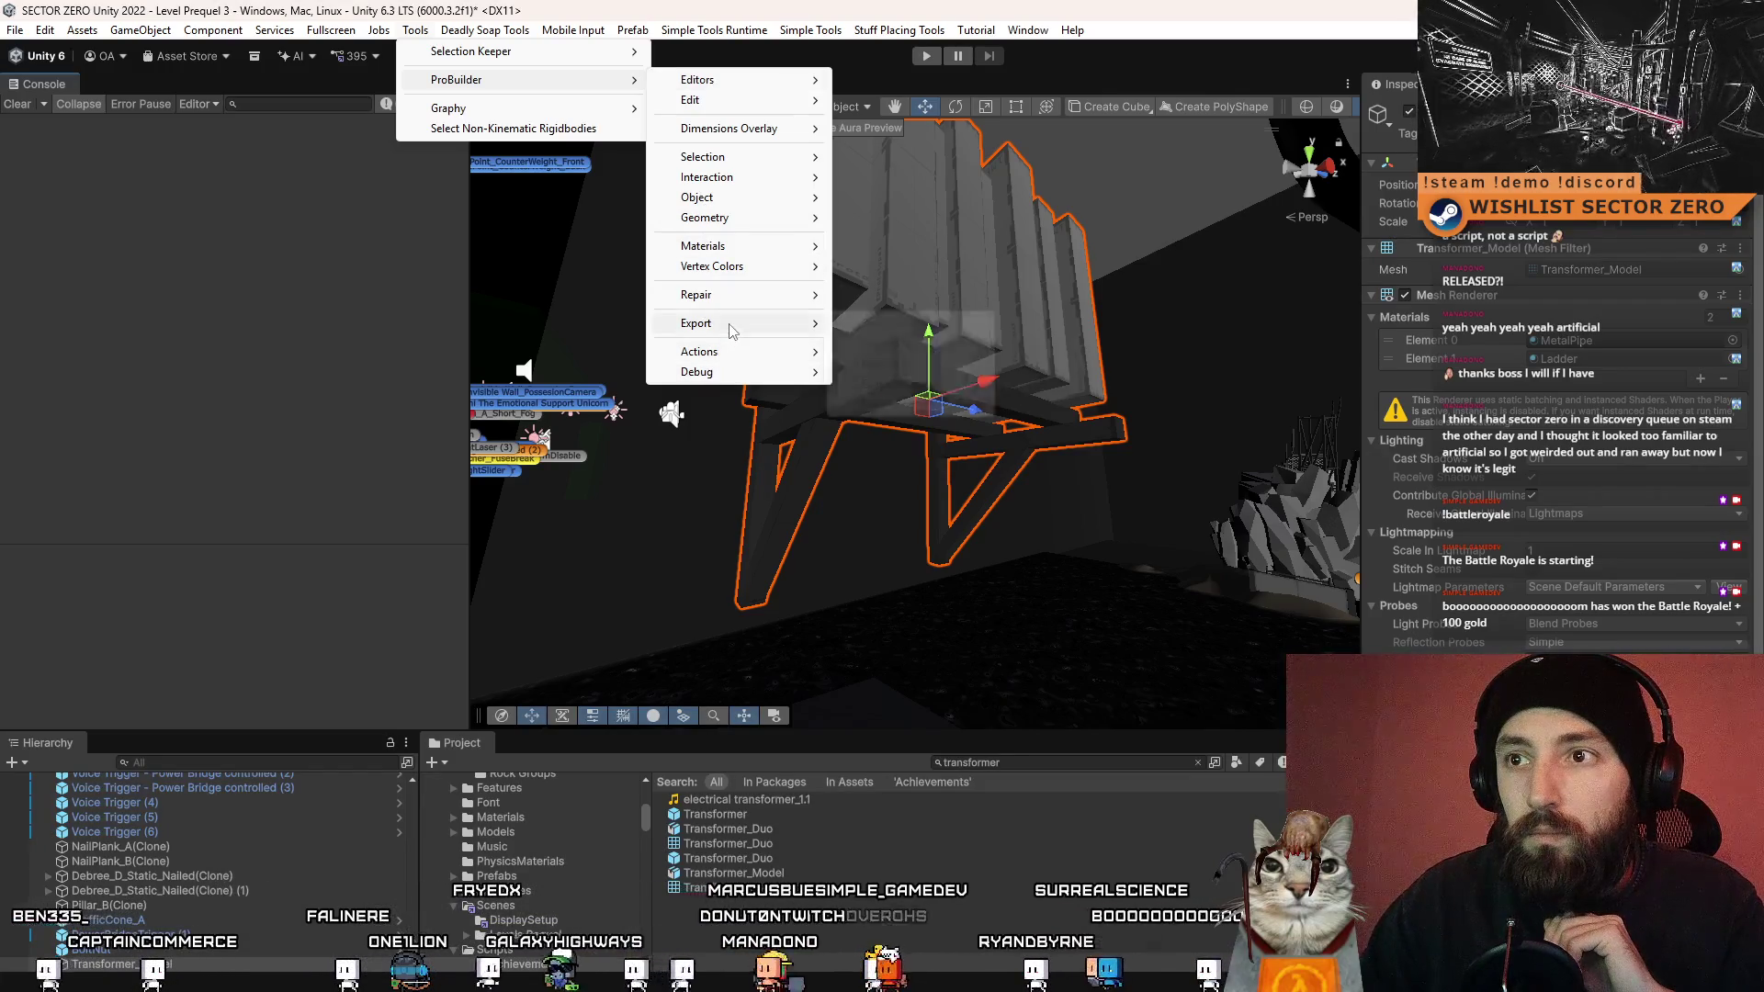
mouse_move(730, 296)
mouse_move(736, 250)
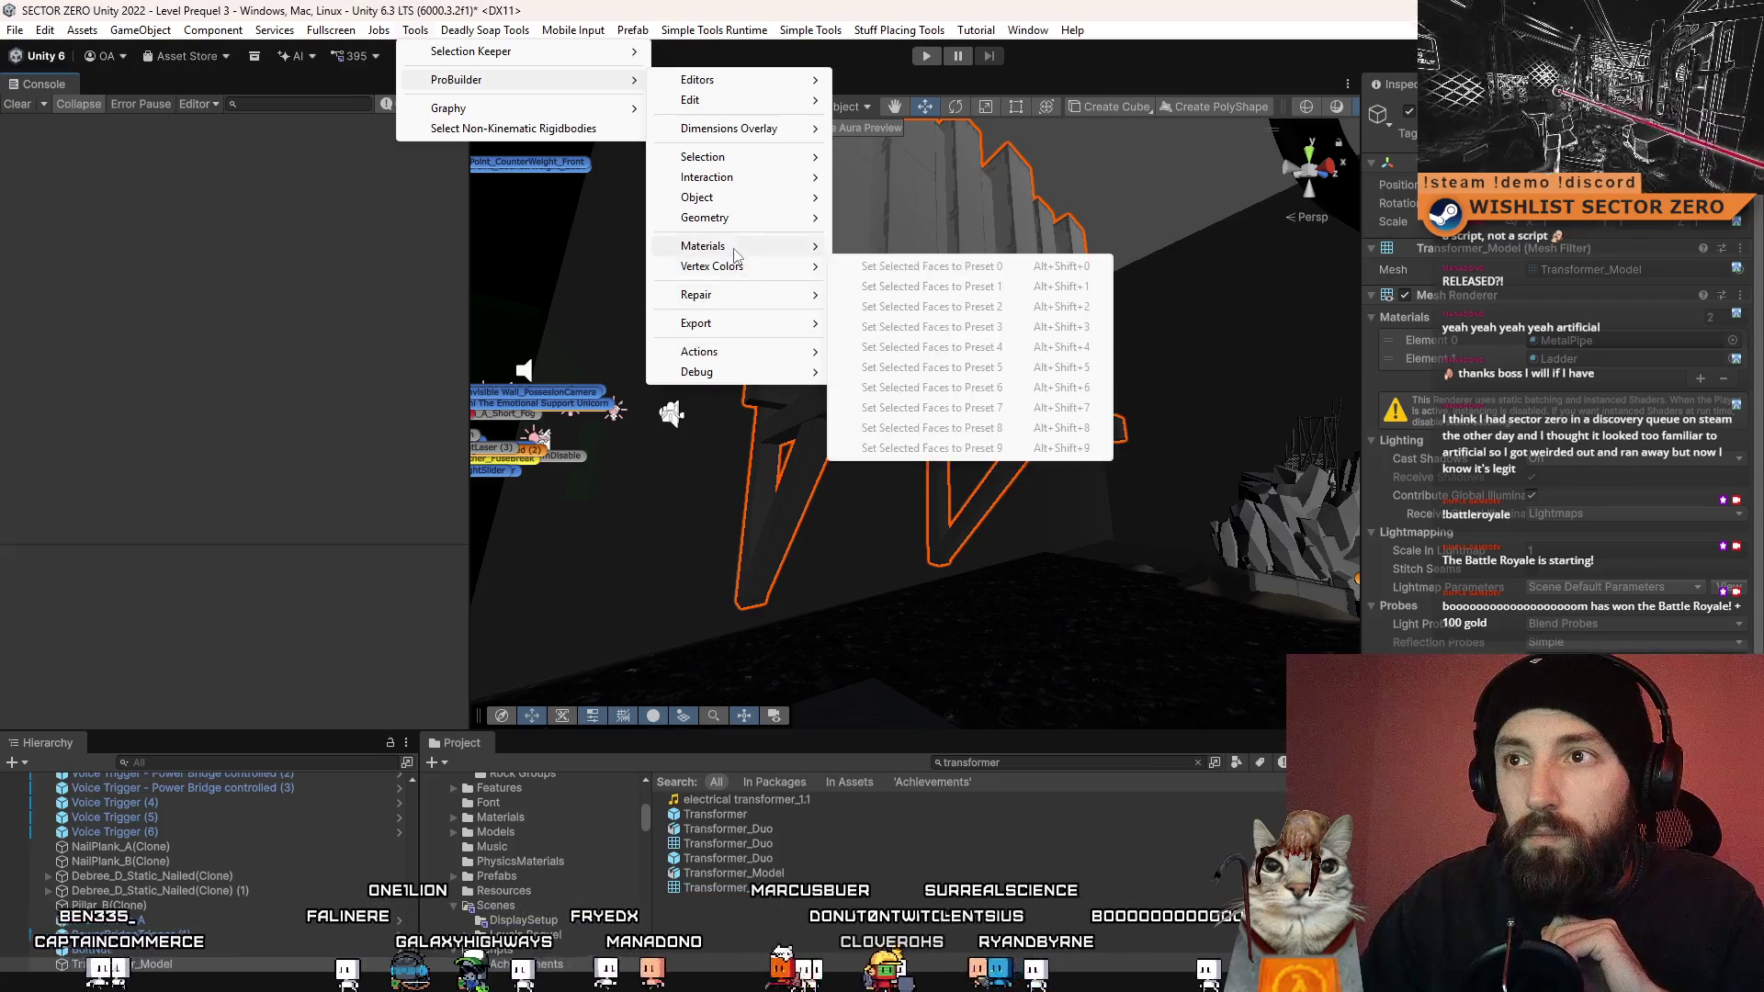
mouse_move(749, 85)
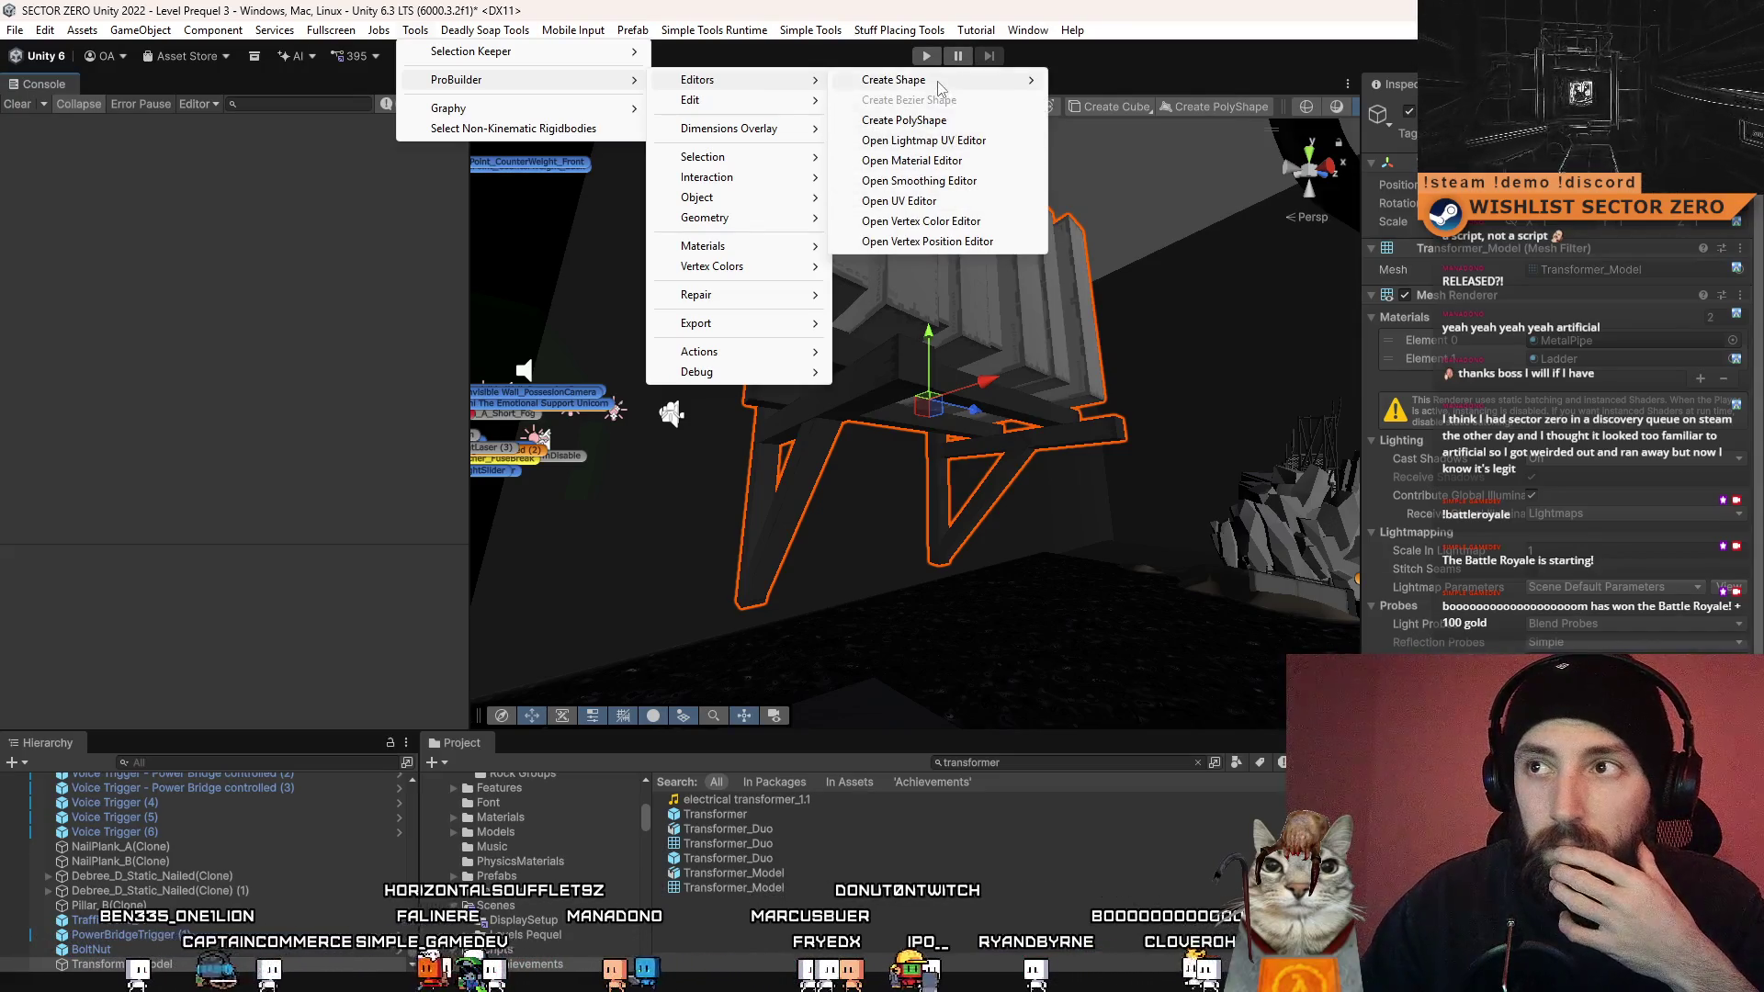
mouse_move(941, 88)
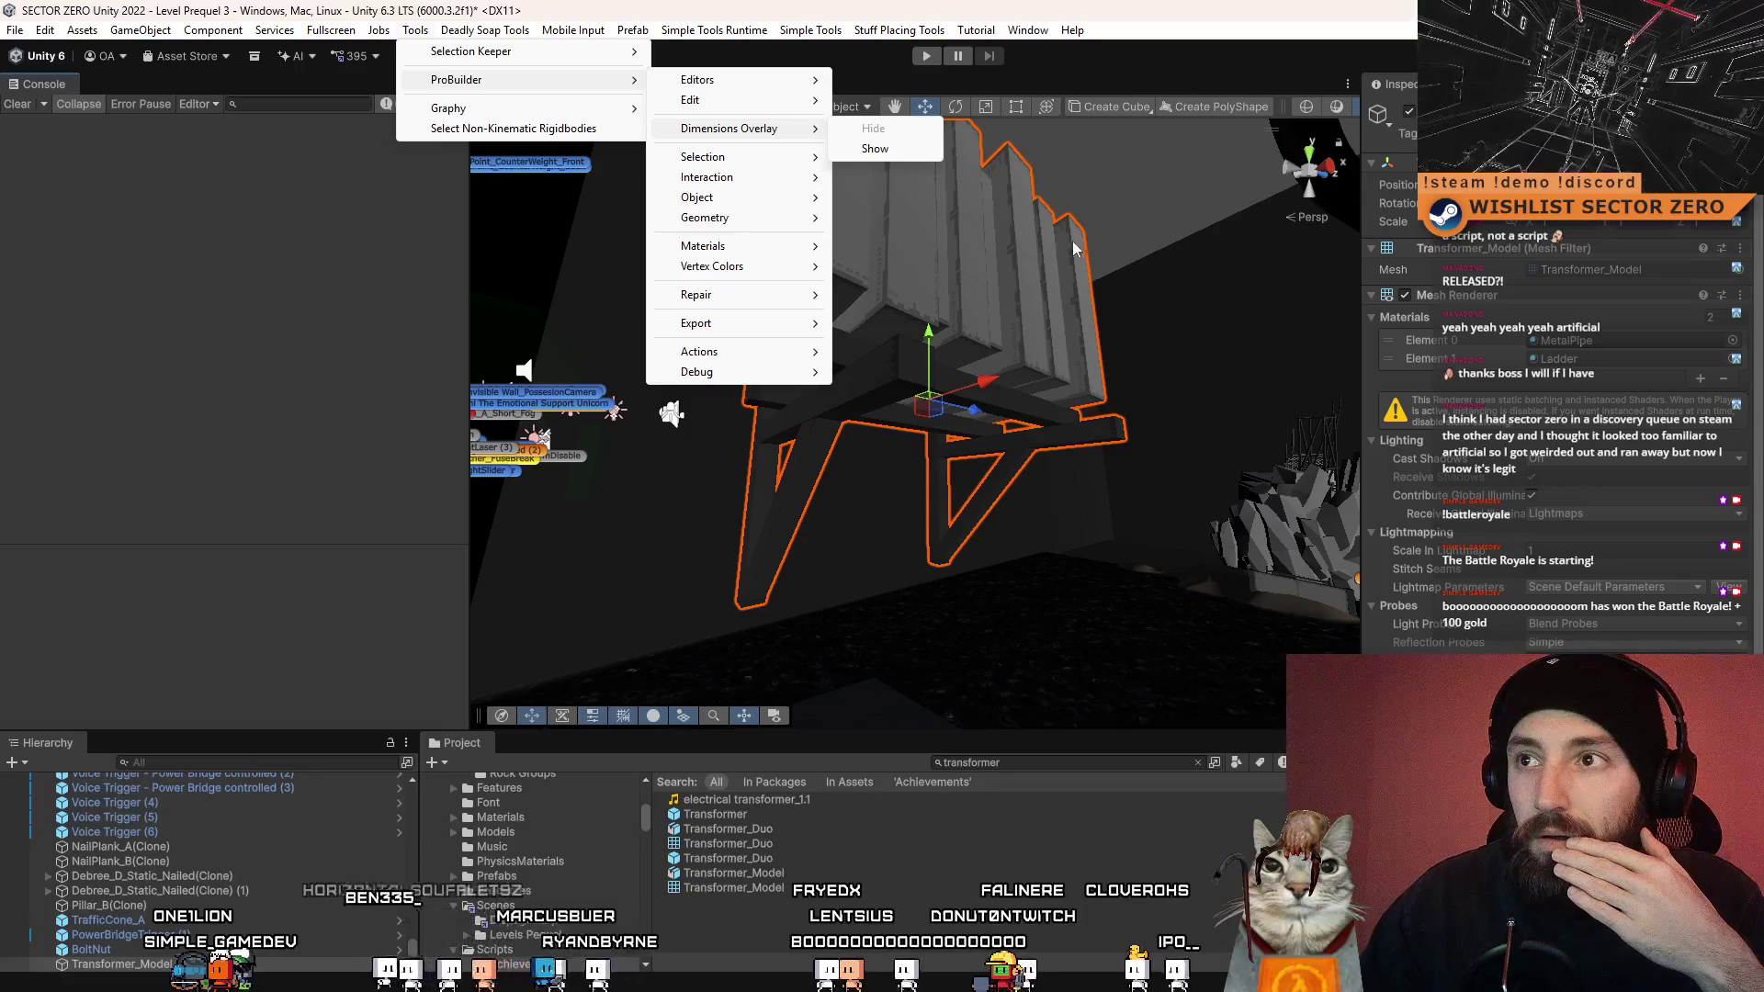
- Open the ProBuilderize options for Transformer_Model, orbit around it, and open the tool-context dropdown
mouse_move(756, 202)
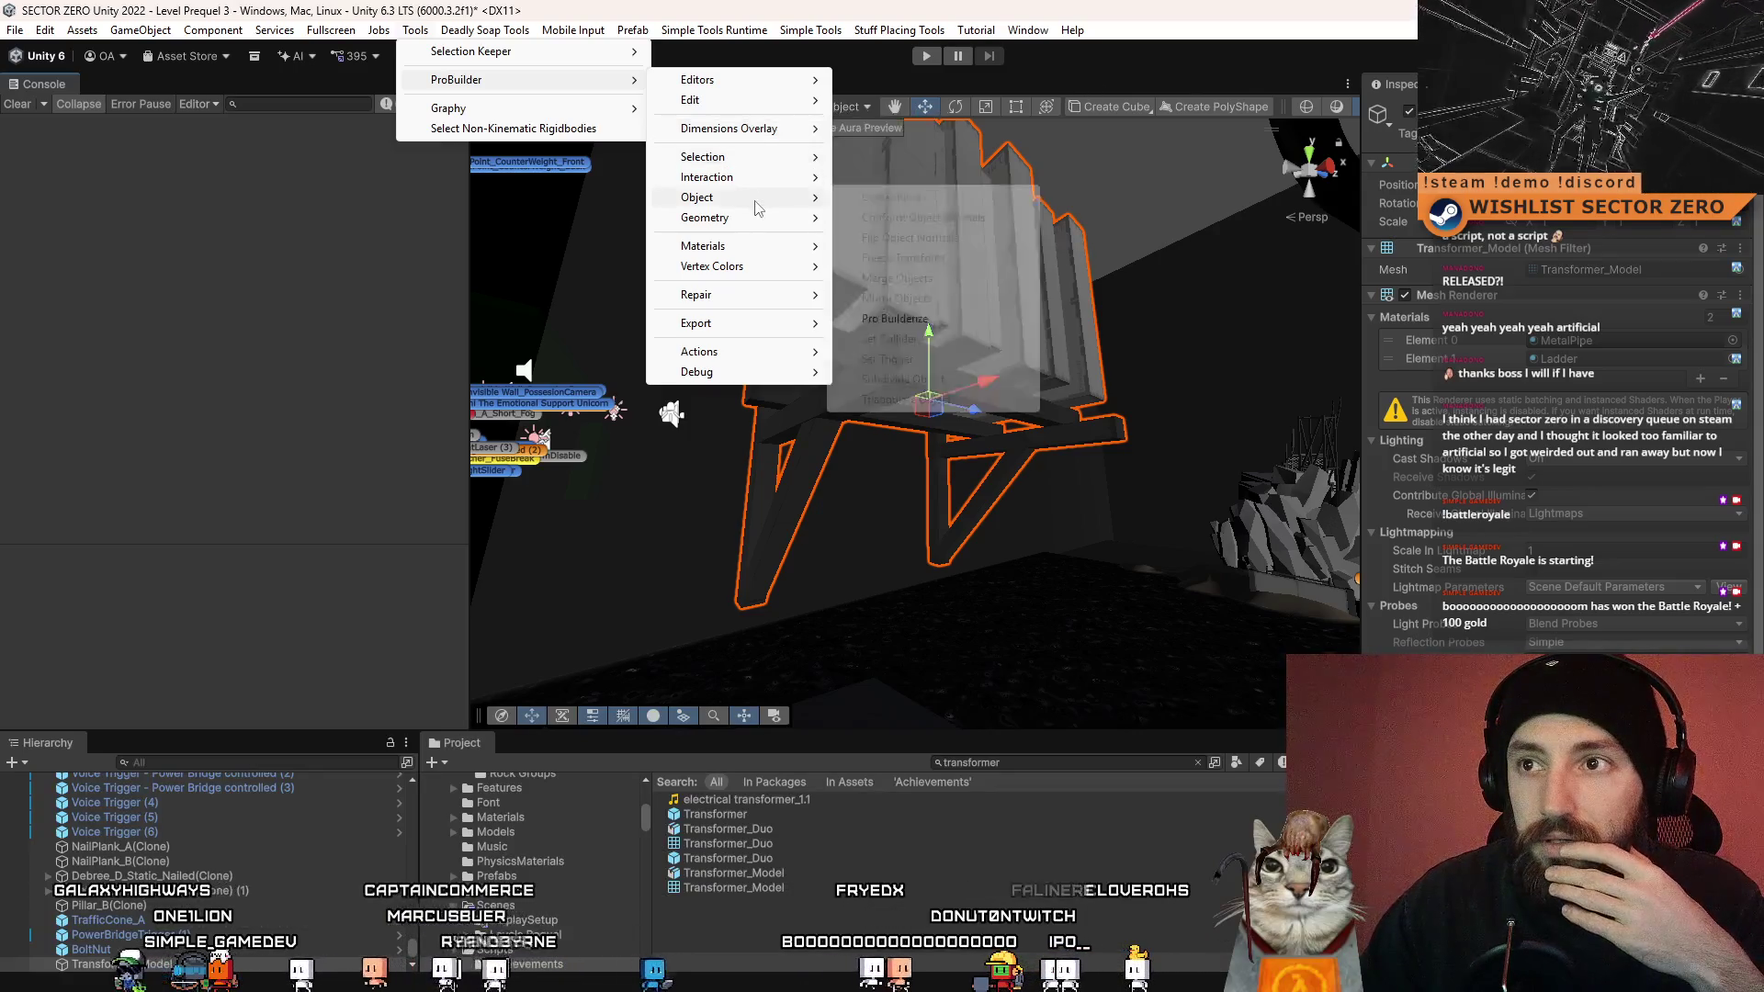
click(896, 319)
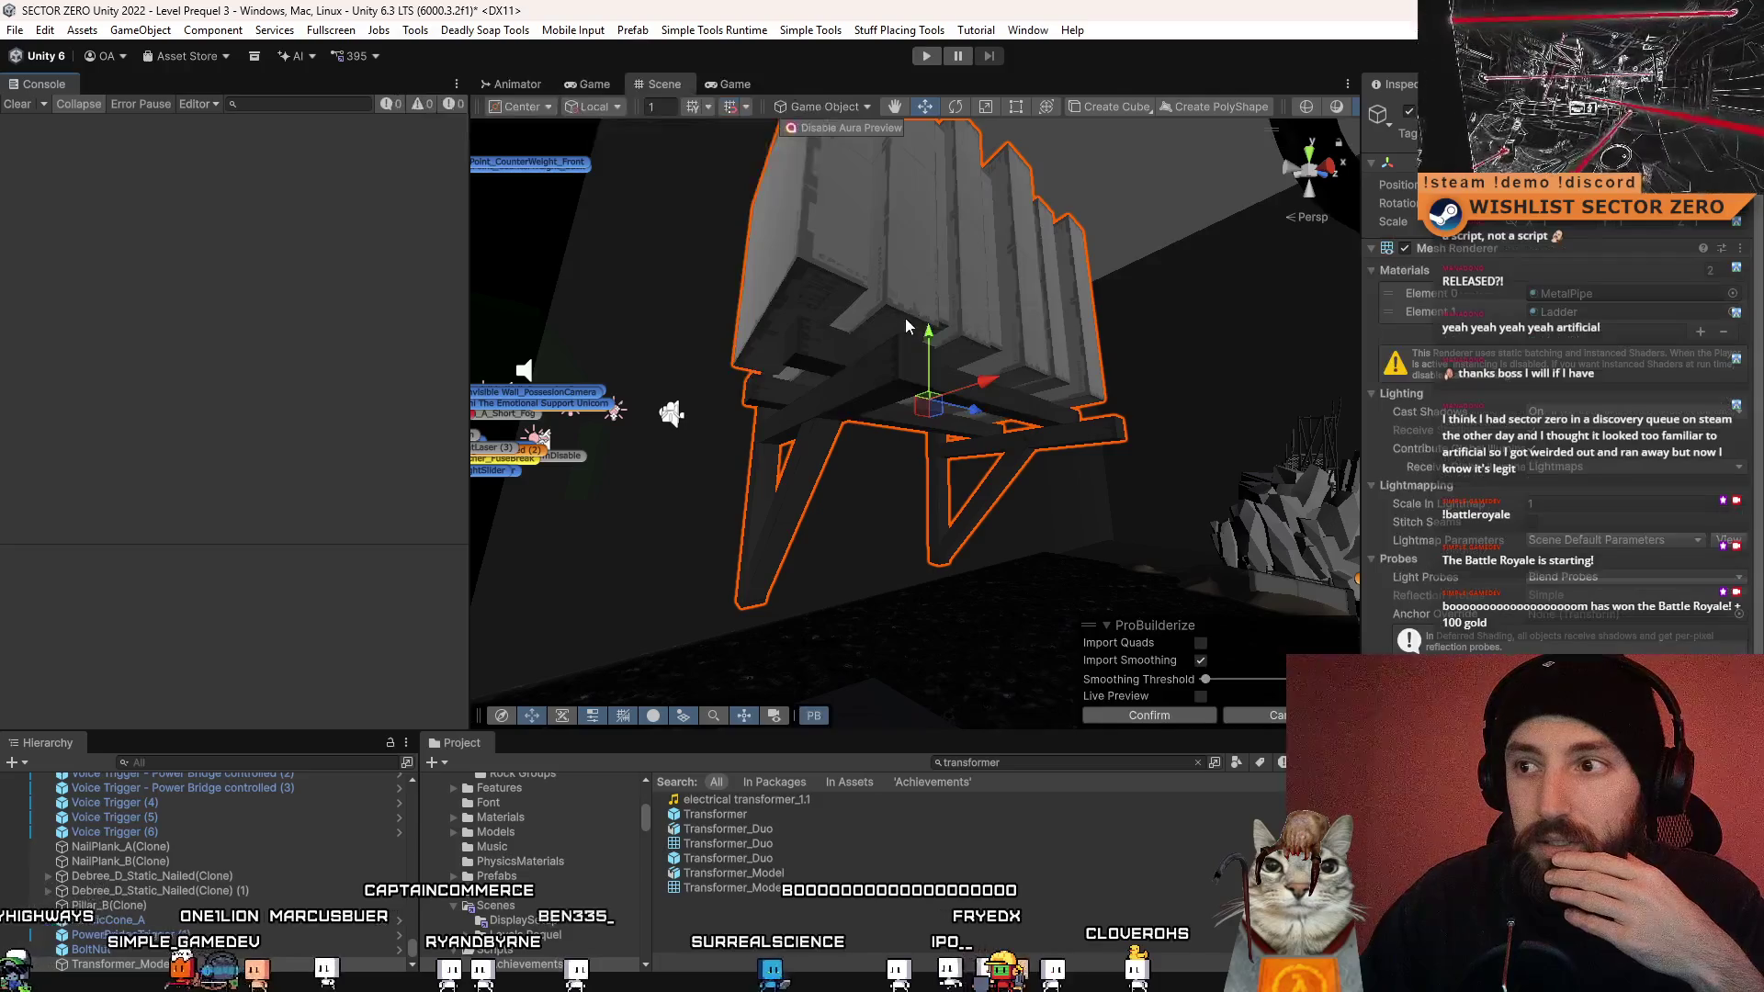
mouse_move(919, 386)
mouse_down()
mouse_move(958, 420)
mouse_move(870, 354)
mouse_move(808, 552)
mouse_up()
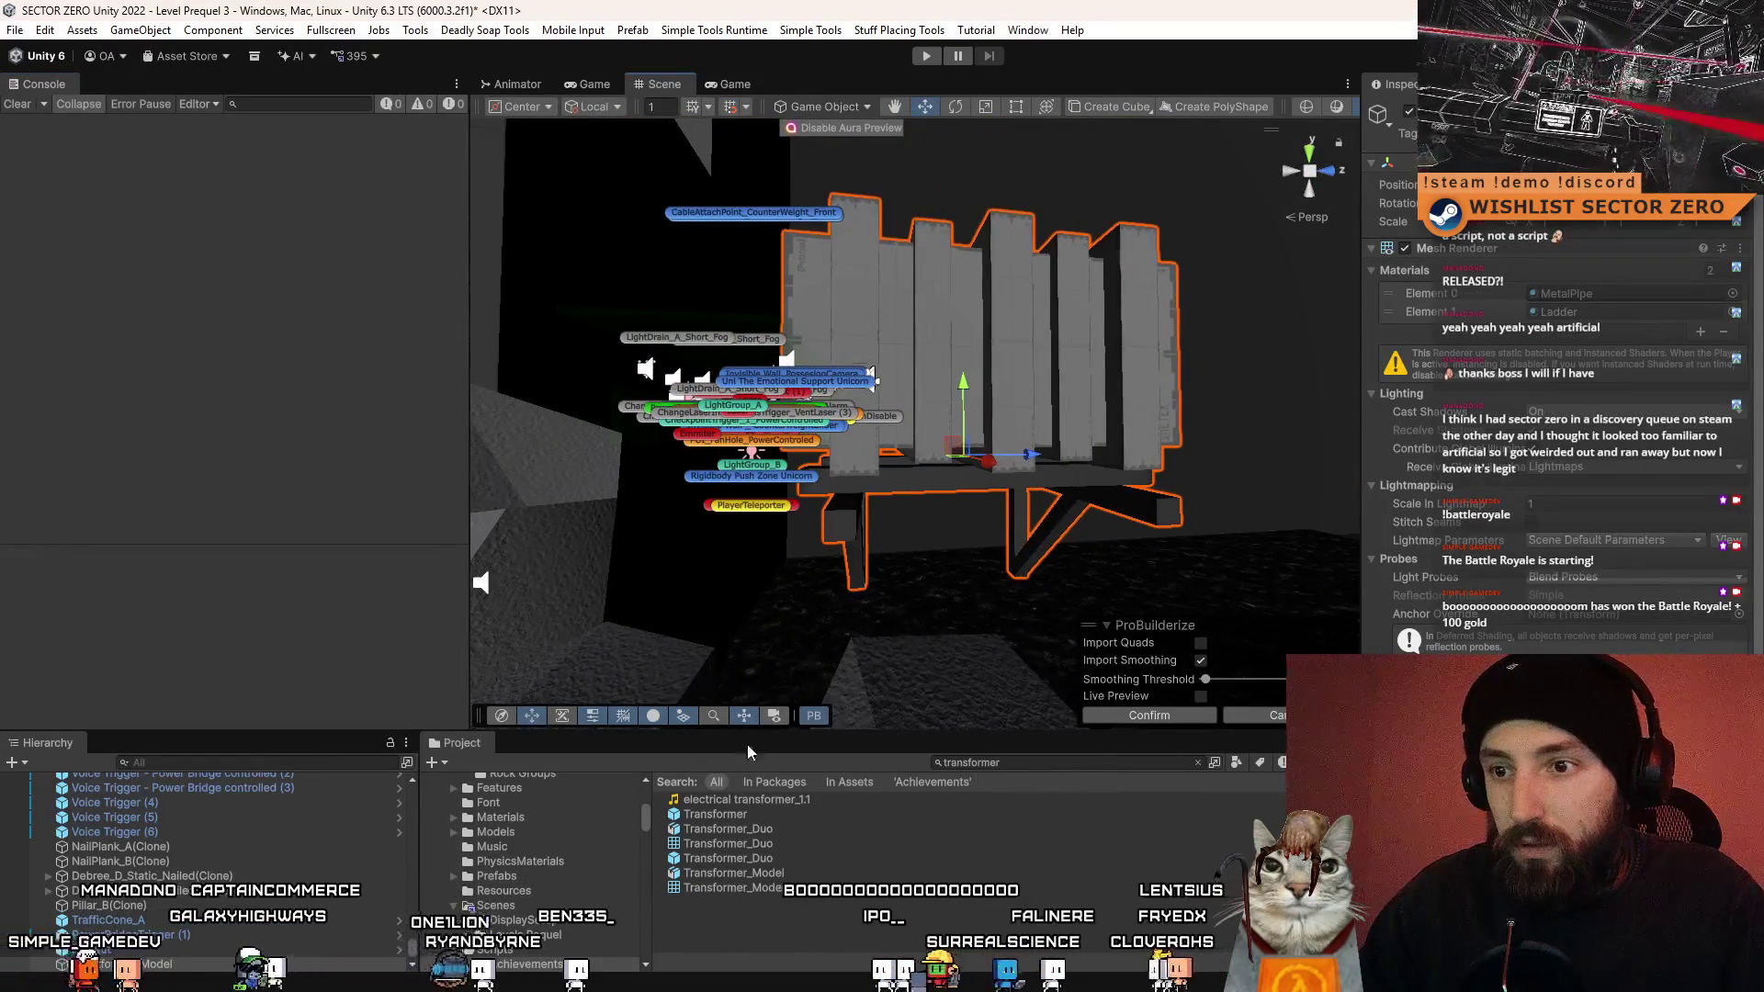
drag(748, 748, 542, 374)
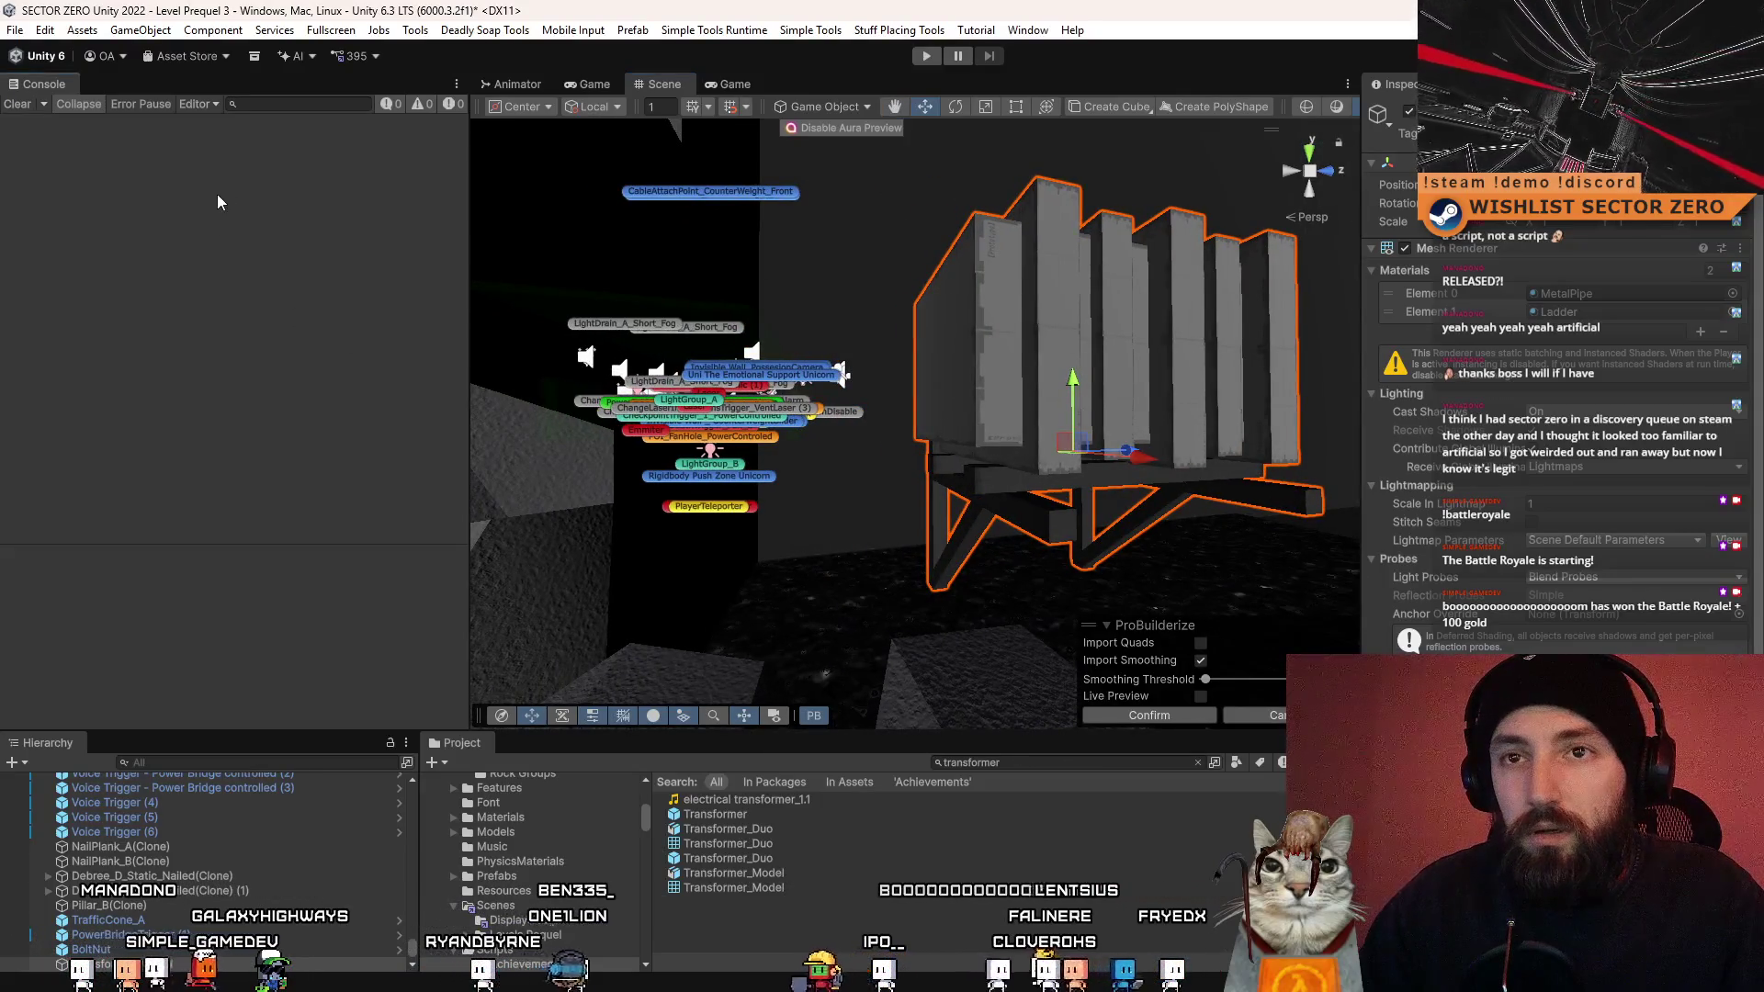
mouse_move(919, 404)
mouse_down()
mouse_move(1005, 409)
mouse_move(341, 847)
mouse_up()
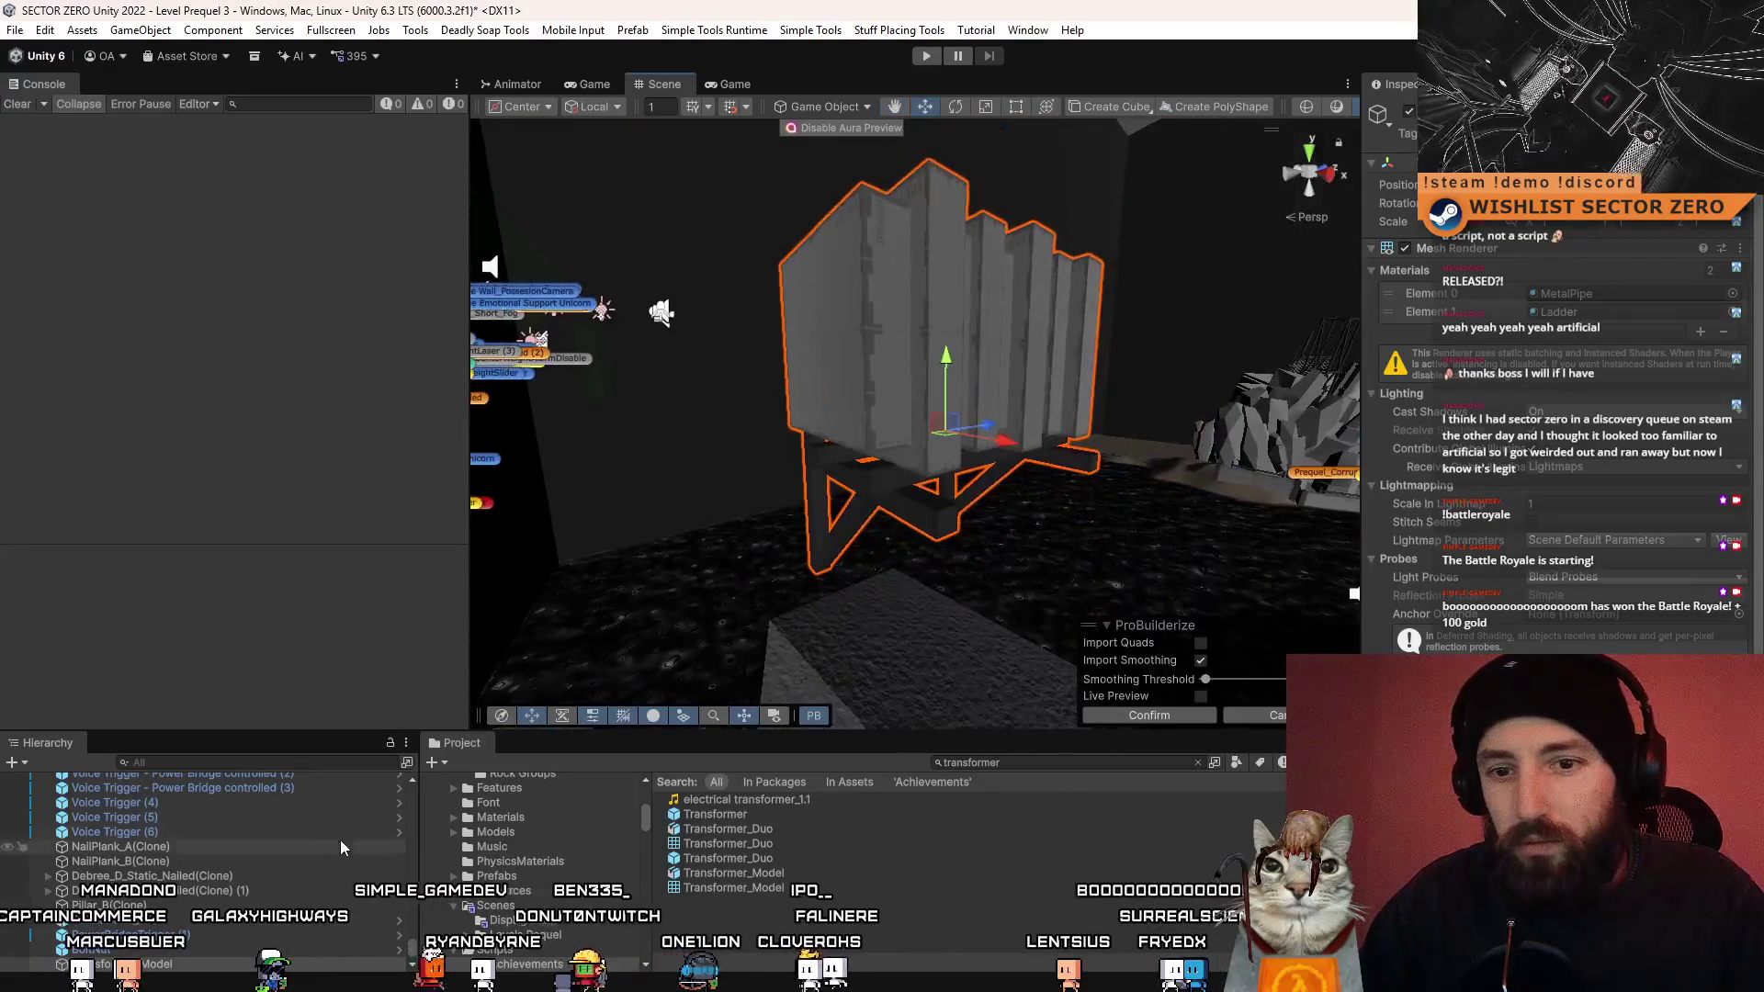
scroll(1516, 597, down, 5)
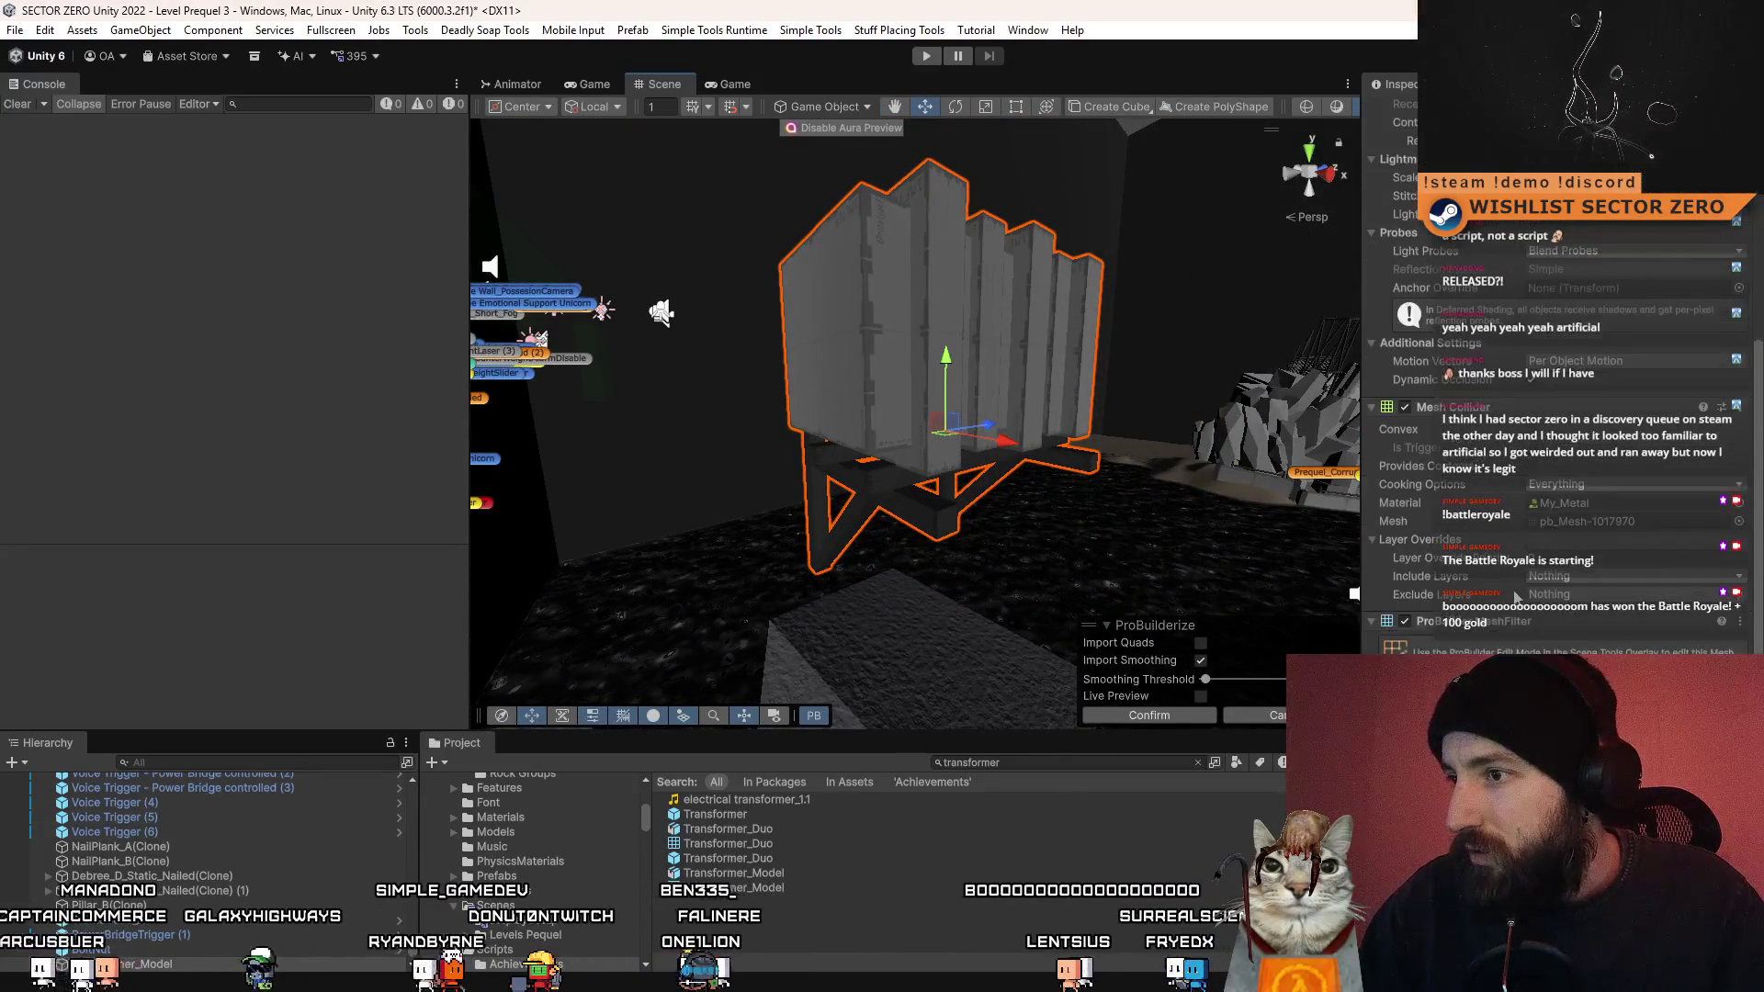
drag(864, 414, 896, 423)
scroll(896, 422, up, 3)
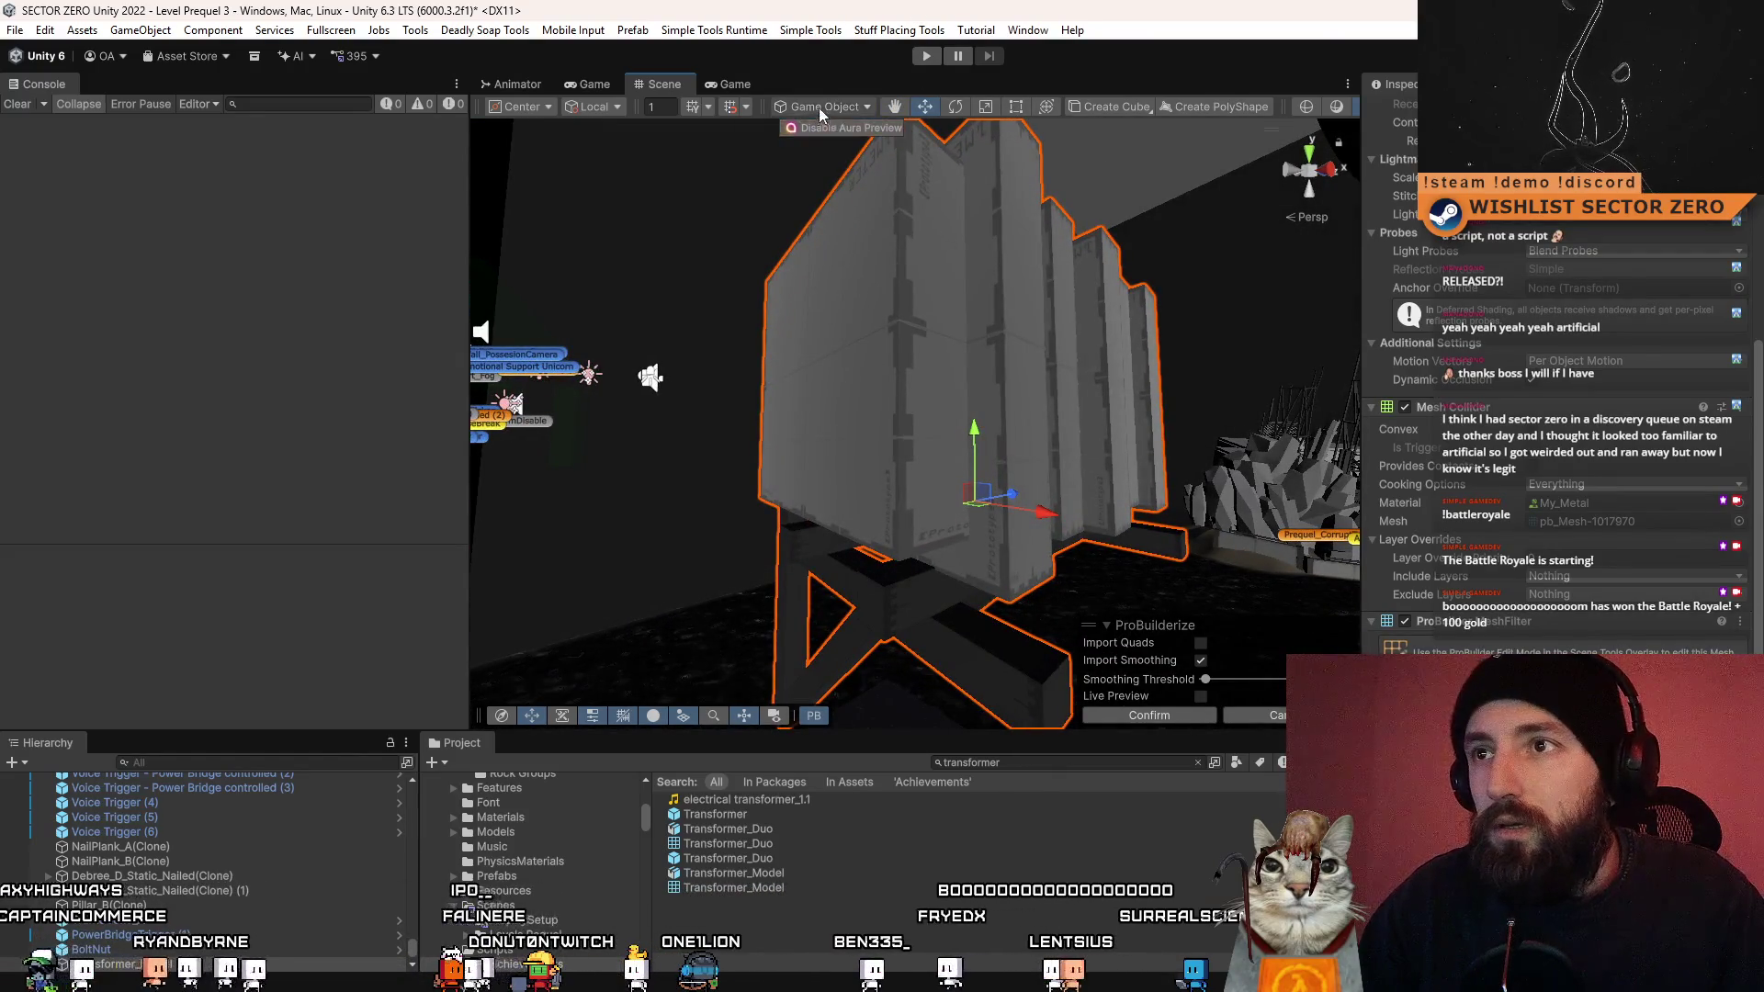
click(864, 106)
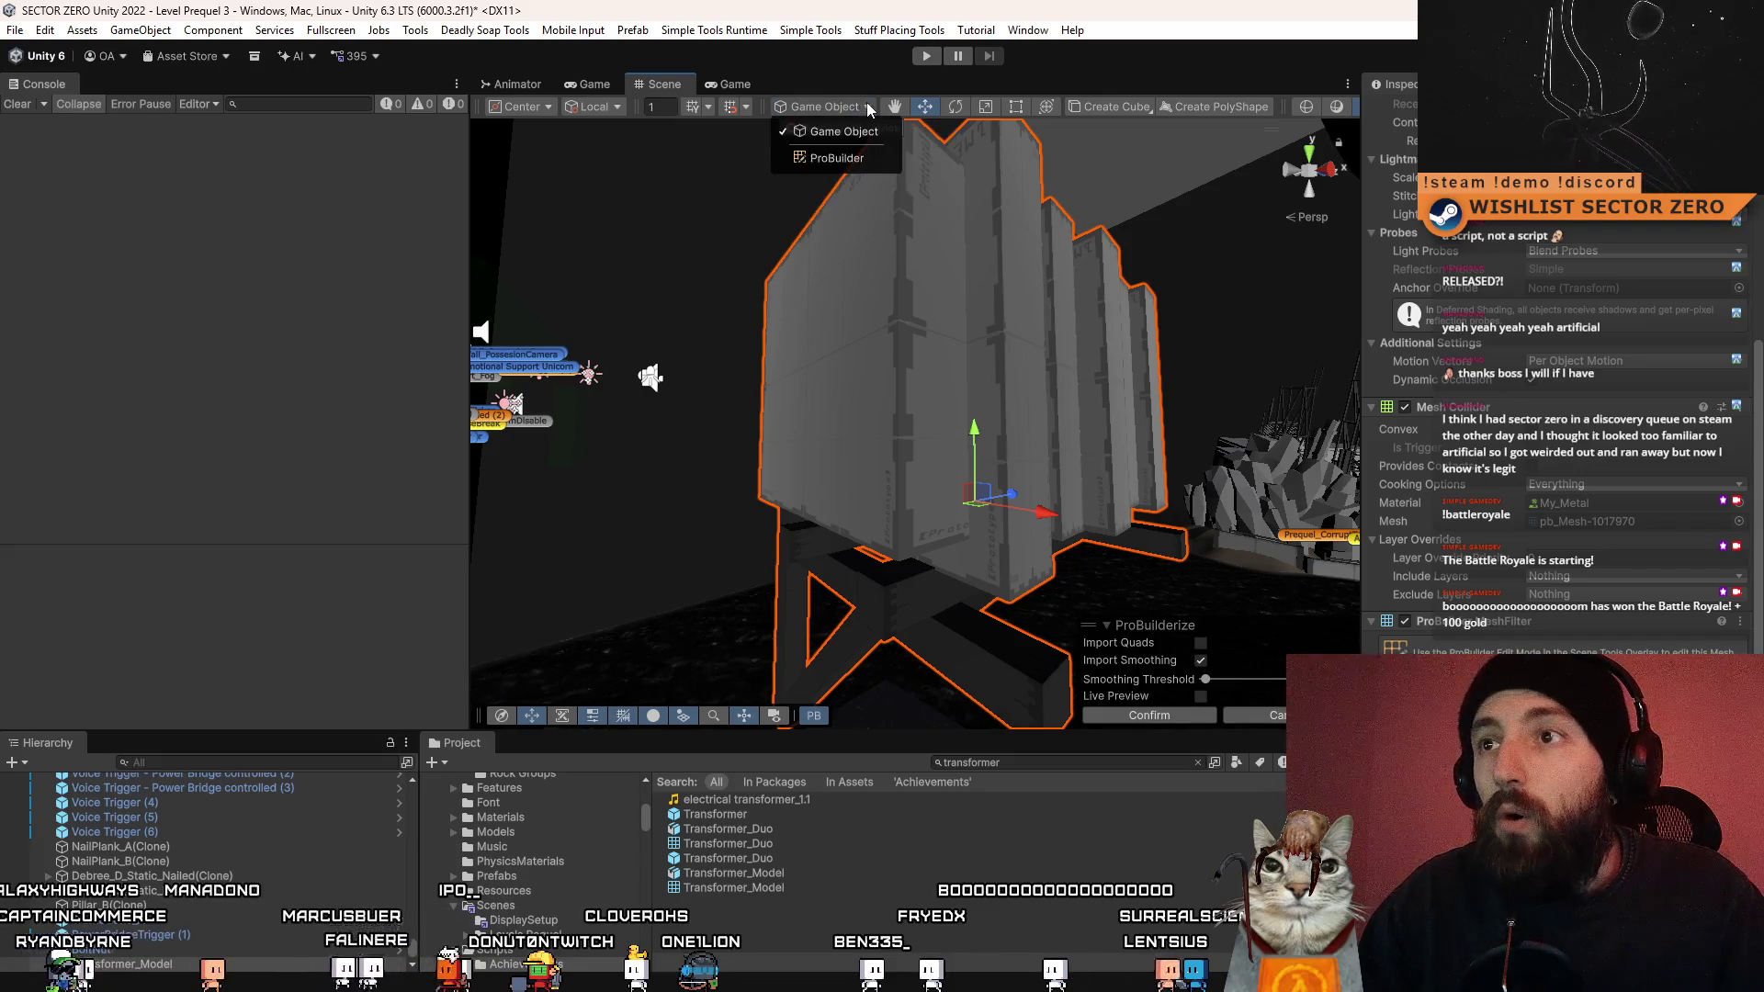
- Switch to ProBuilder editing and select several panel faces on the transformer base
click(816, 157)
mouse_move(919, 367)
mouse_down()
mouse_move(882, 367)
mouse_move(935, 355)
mouse_move(788, 329)
mouse_move(965, 334)
mouse_move(824, 362)
mouse_up()
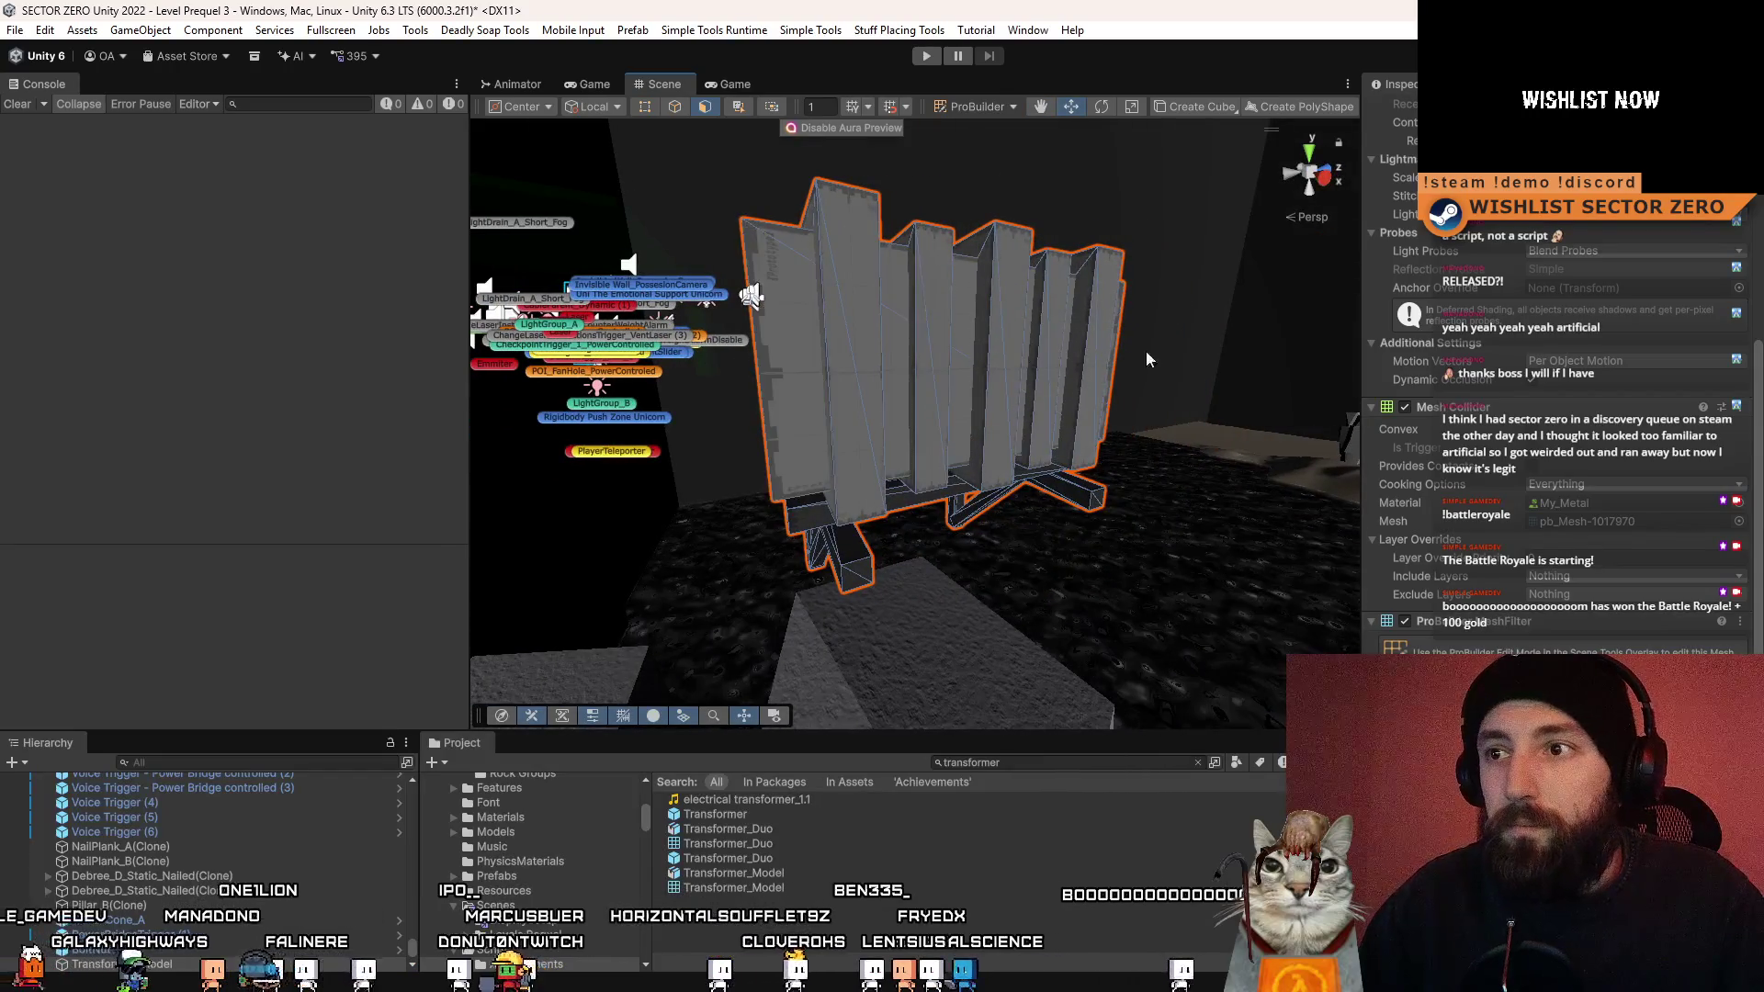
drag(1114, 352, 839, 374)
click(896, 366)
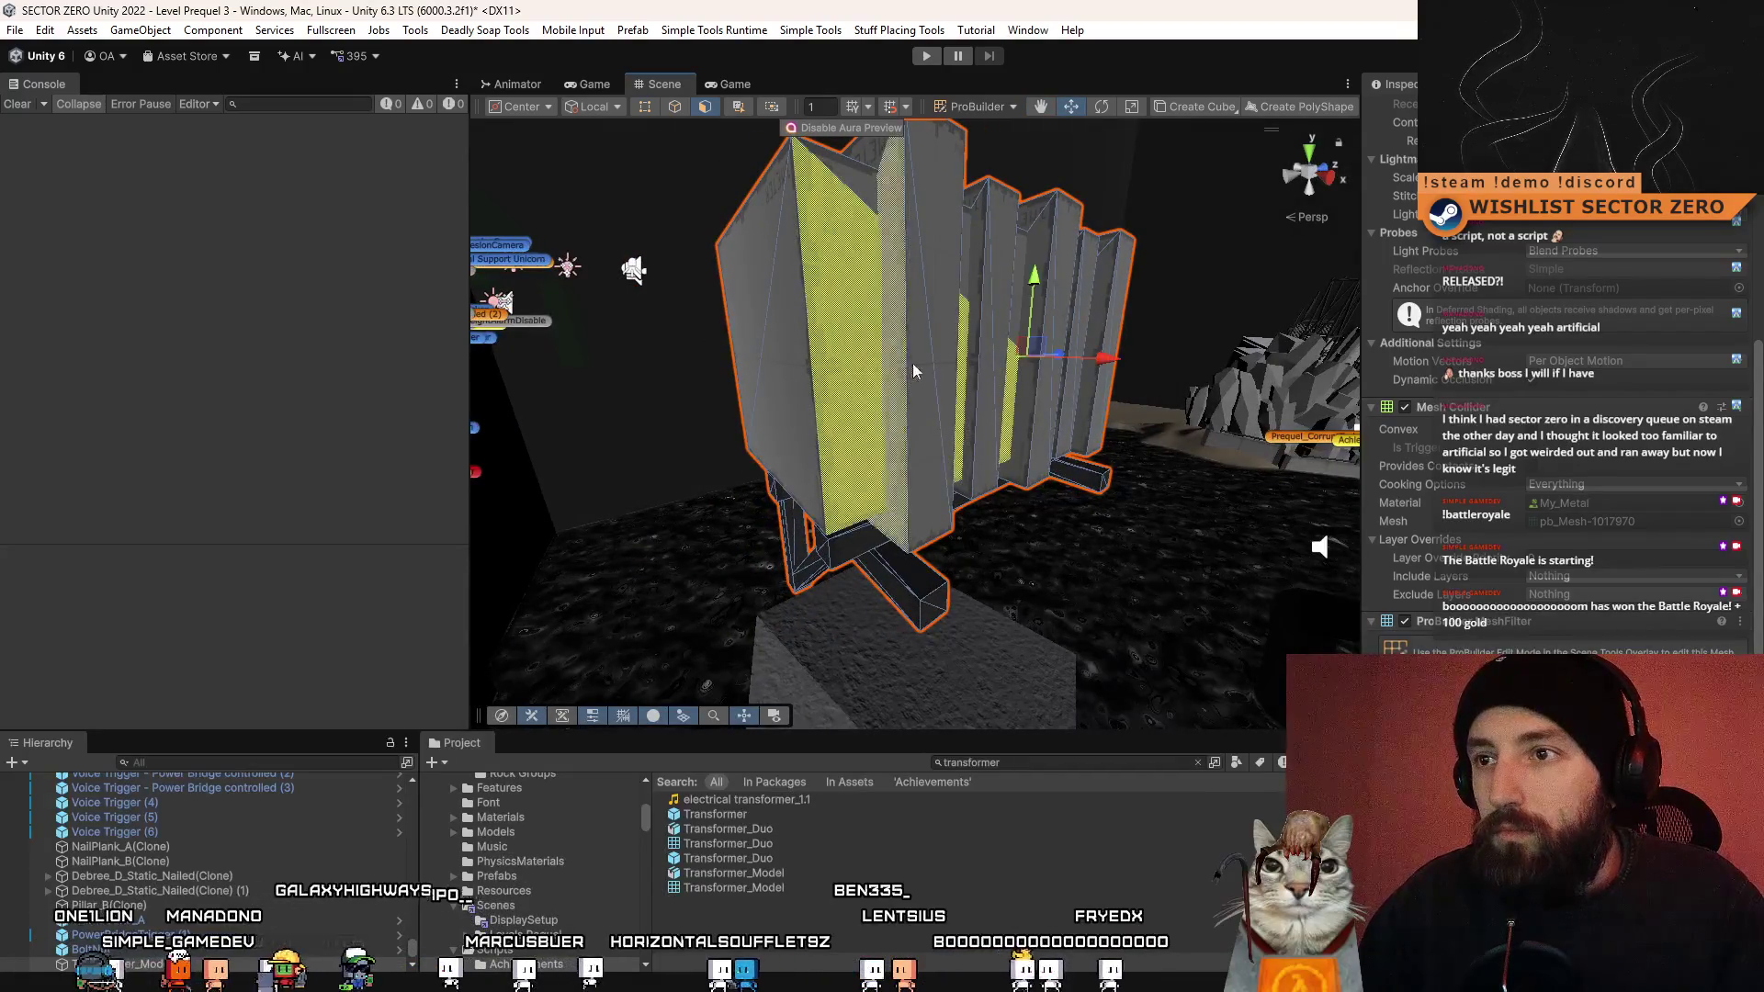
shift+click(973, 390)
key(f)
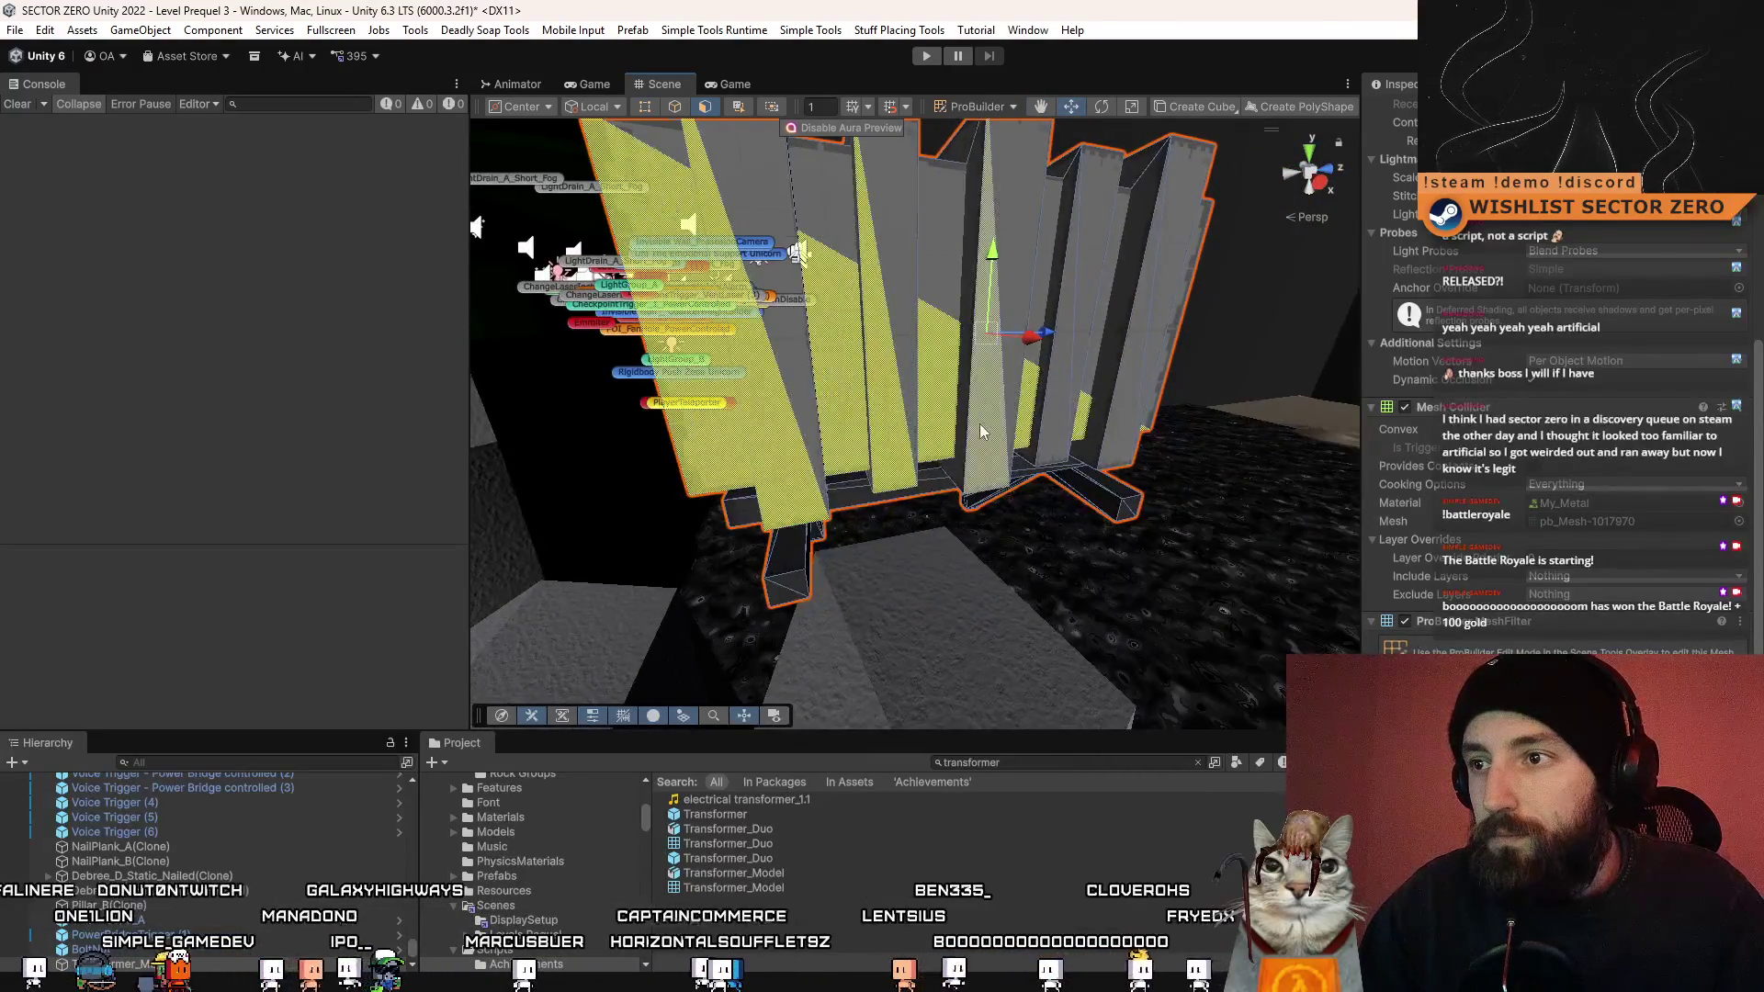
shift+click(980, 423)
mouse_move(1123, 418)
mouse_down()
mouse_move(882, 406)
mouse_move(912, 421)
mouse_move(1110, 379)
mouse_move(921, 567)
mouse_up()
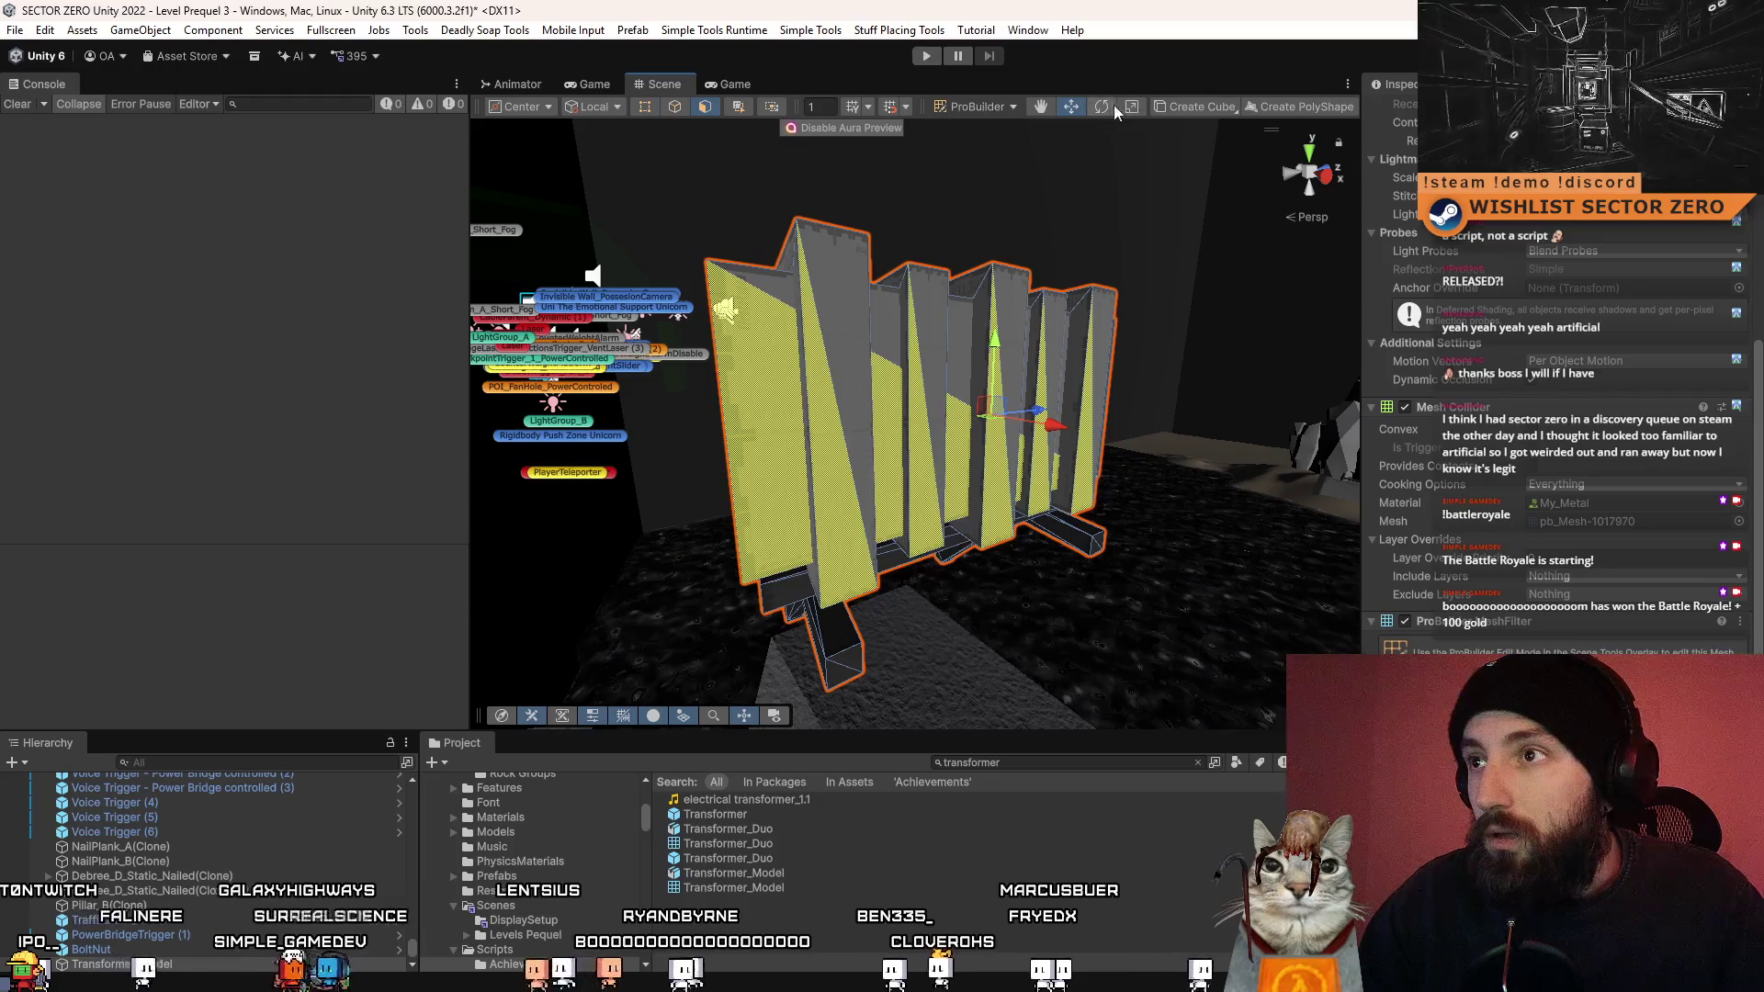
- Grow the face selection twice until it covers the whole stair mesh
right_click(816, 438)
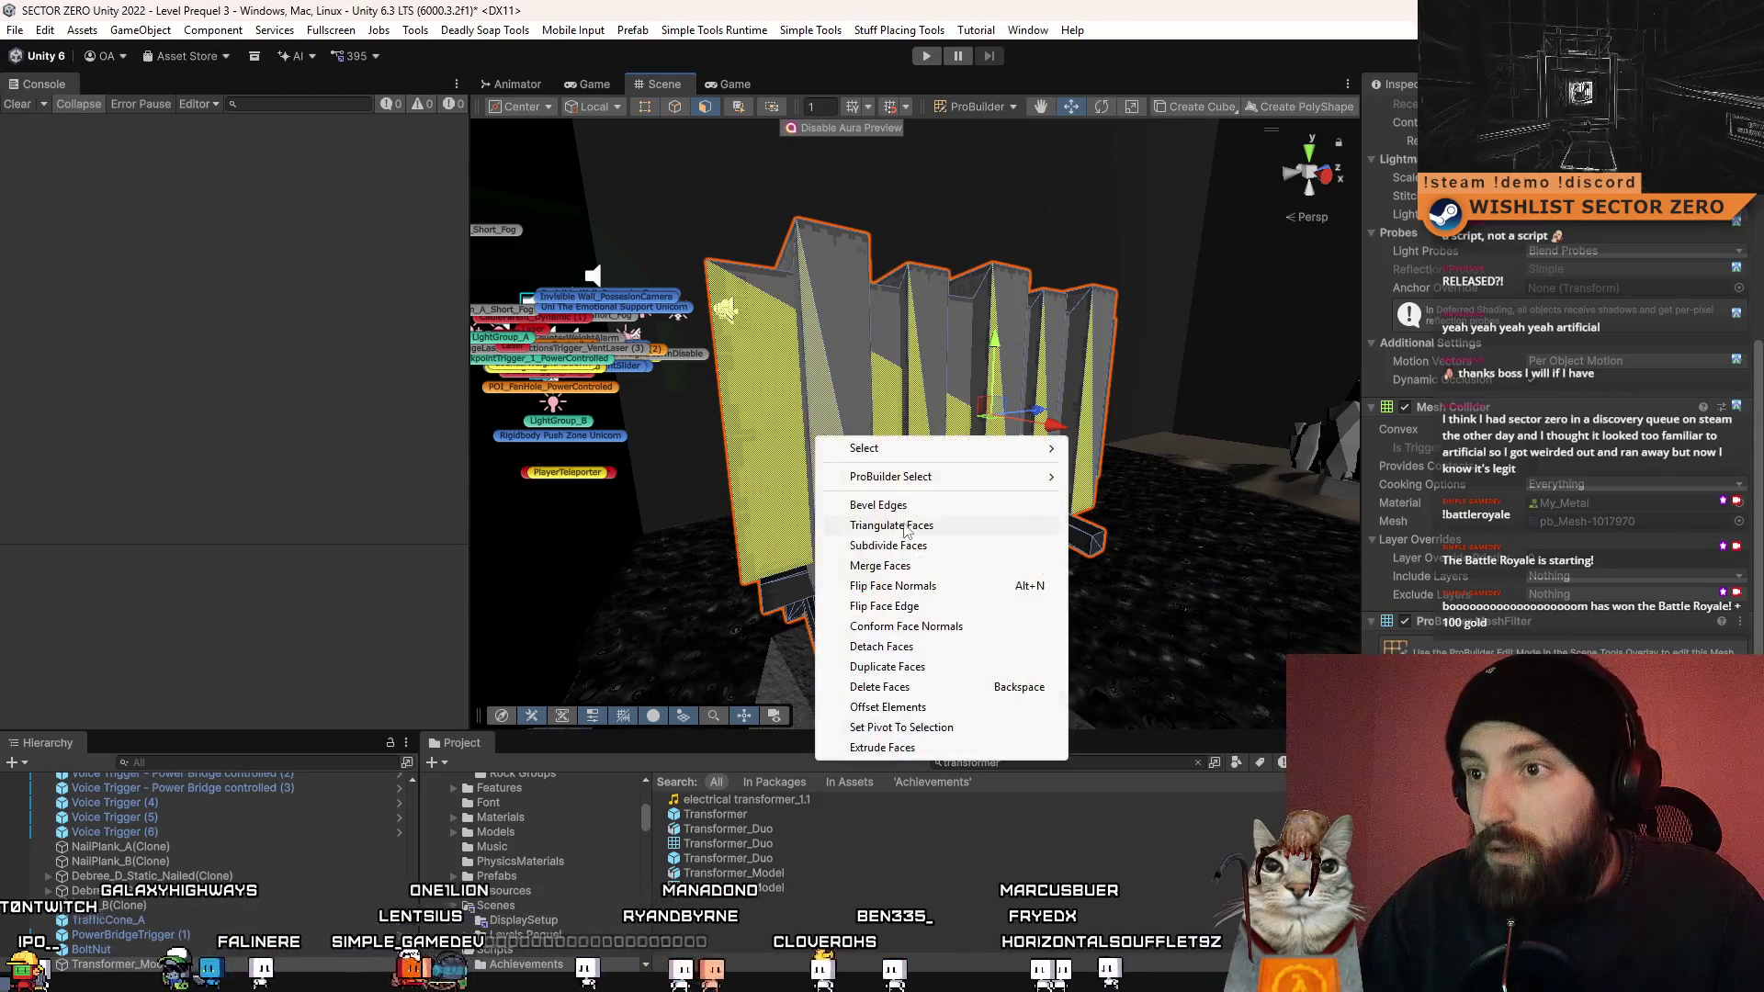
mouse_move(930, 478)
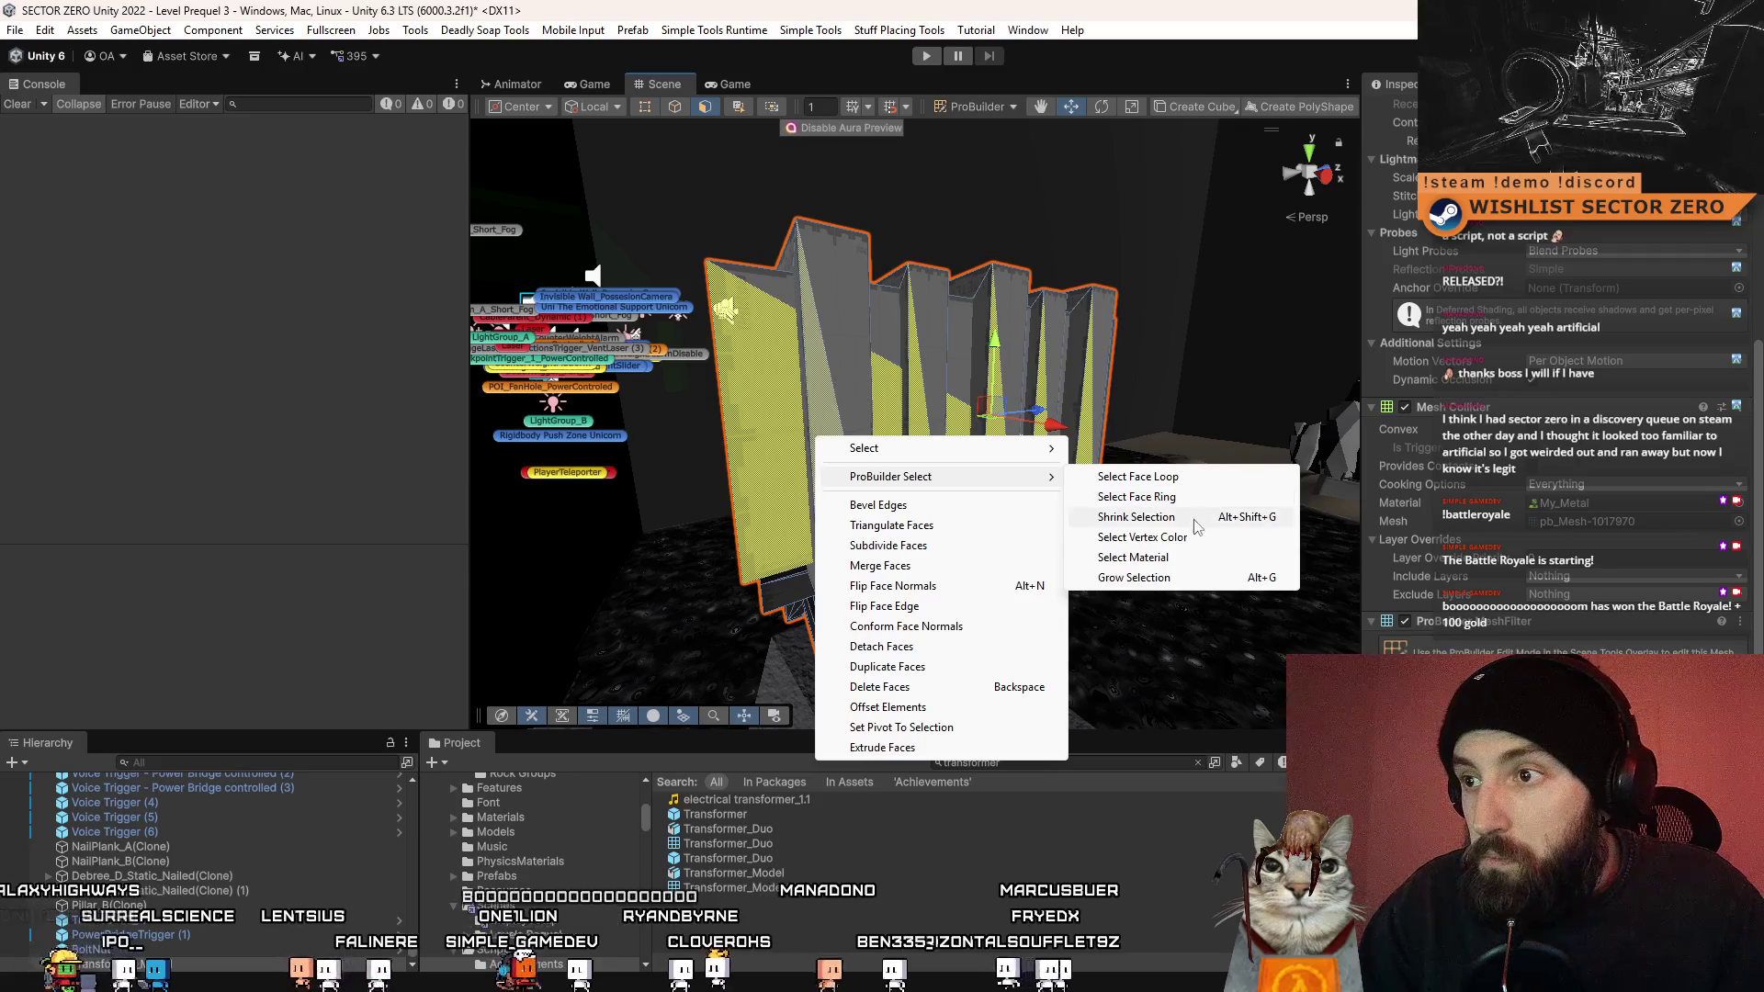
click(1134, 578)
drag(1134, 578, 654, 475)
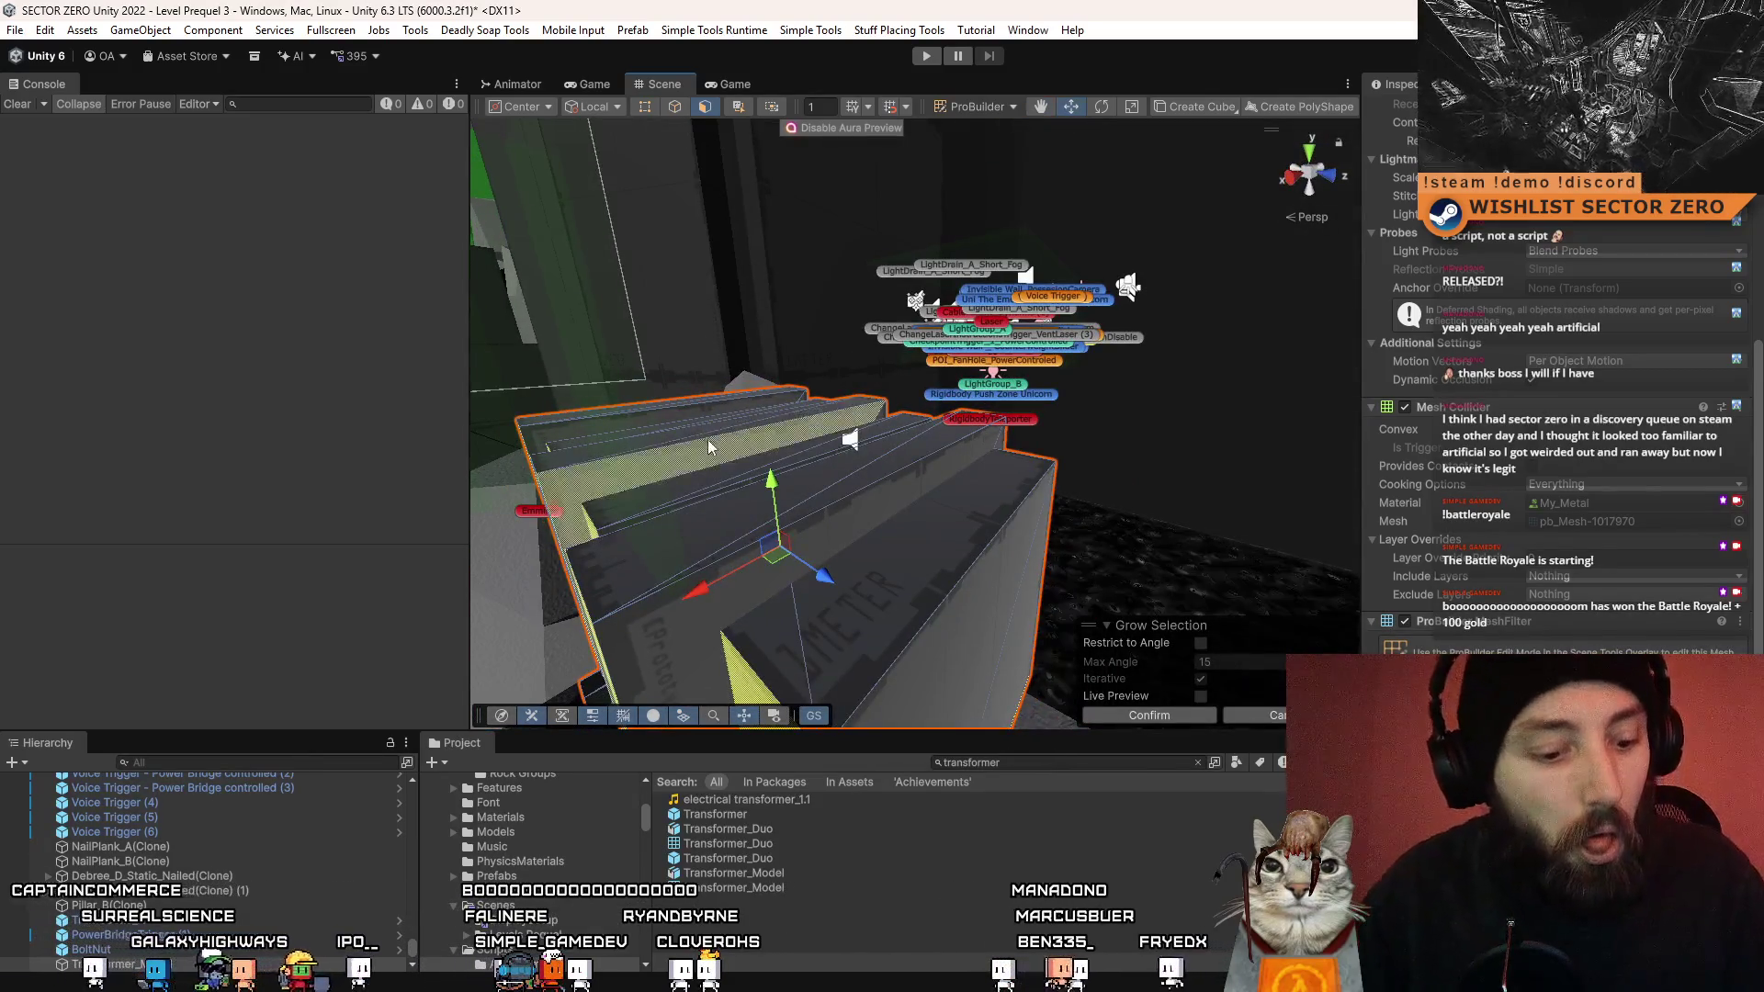
key(alt+g)
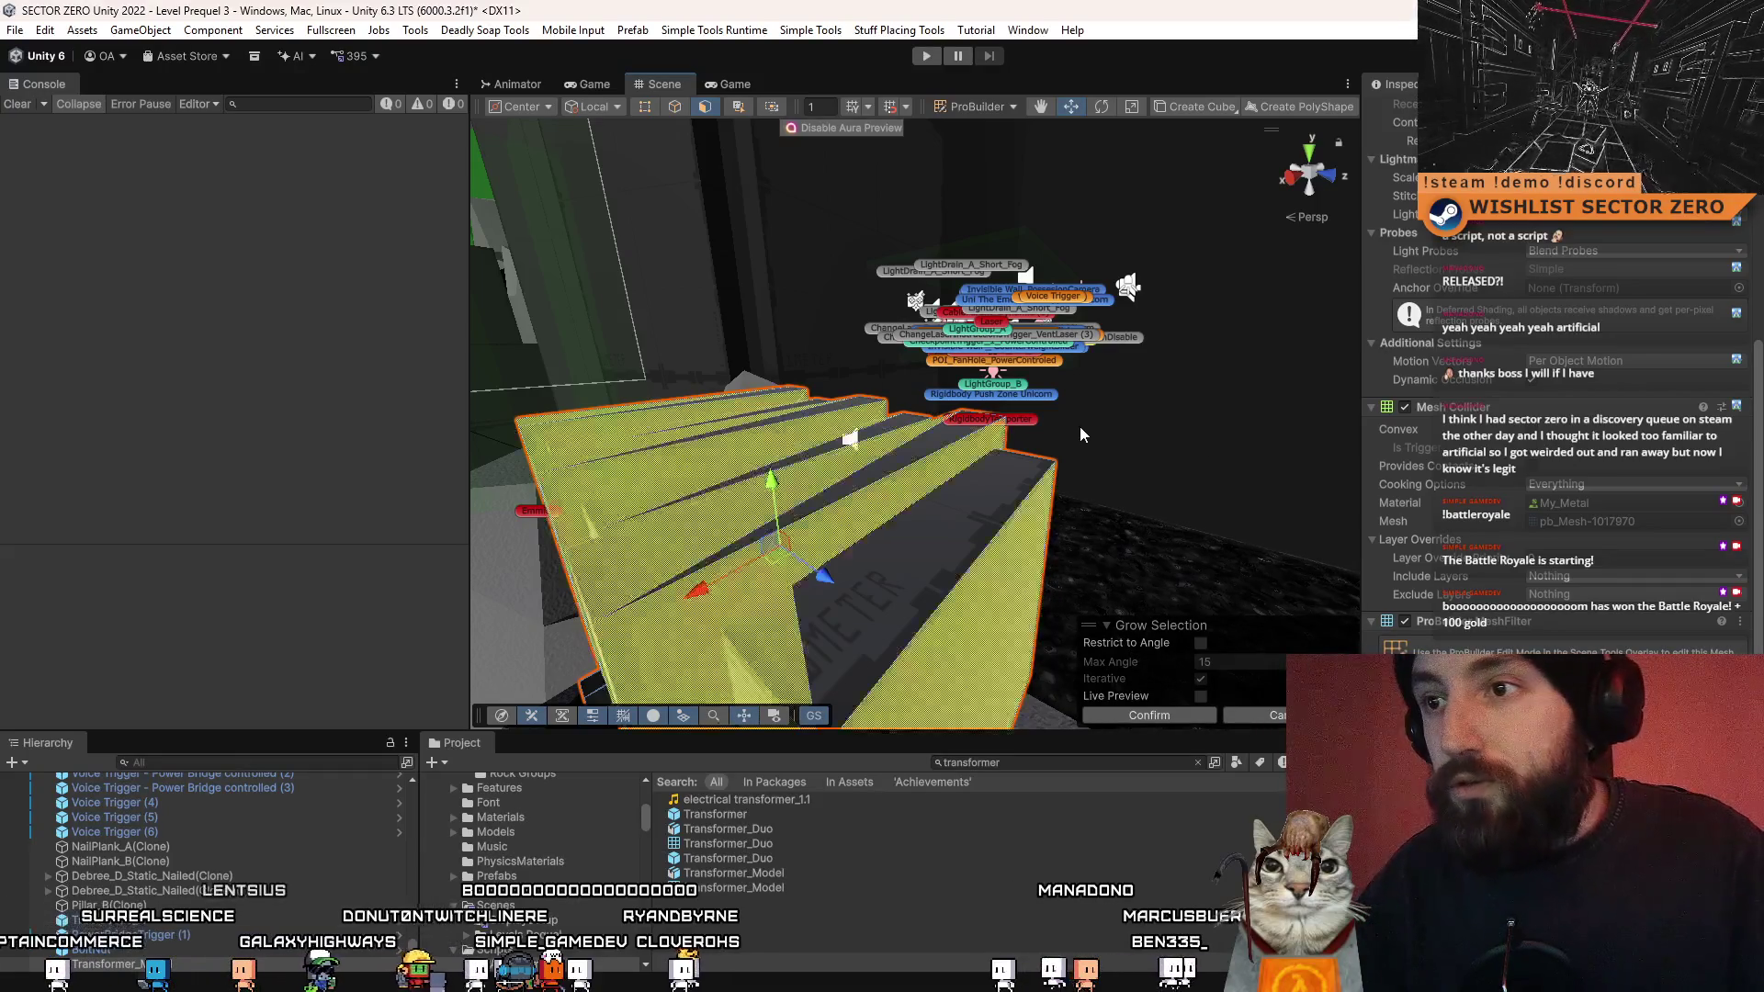
key(alt+g)
drag(1106, 416, 1199, 467)
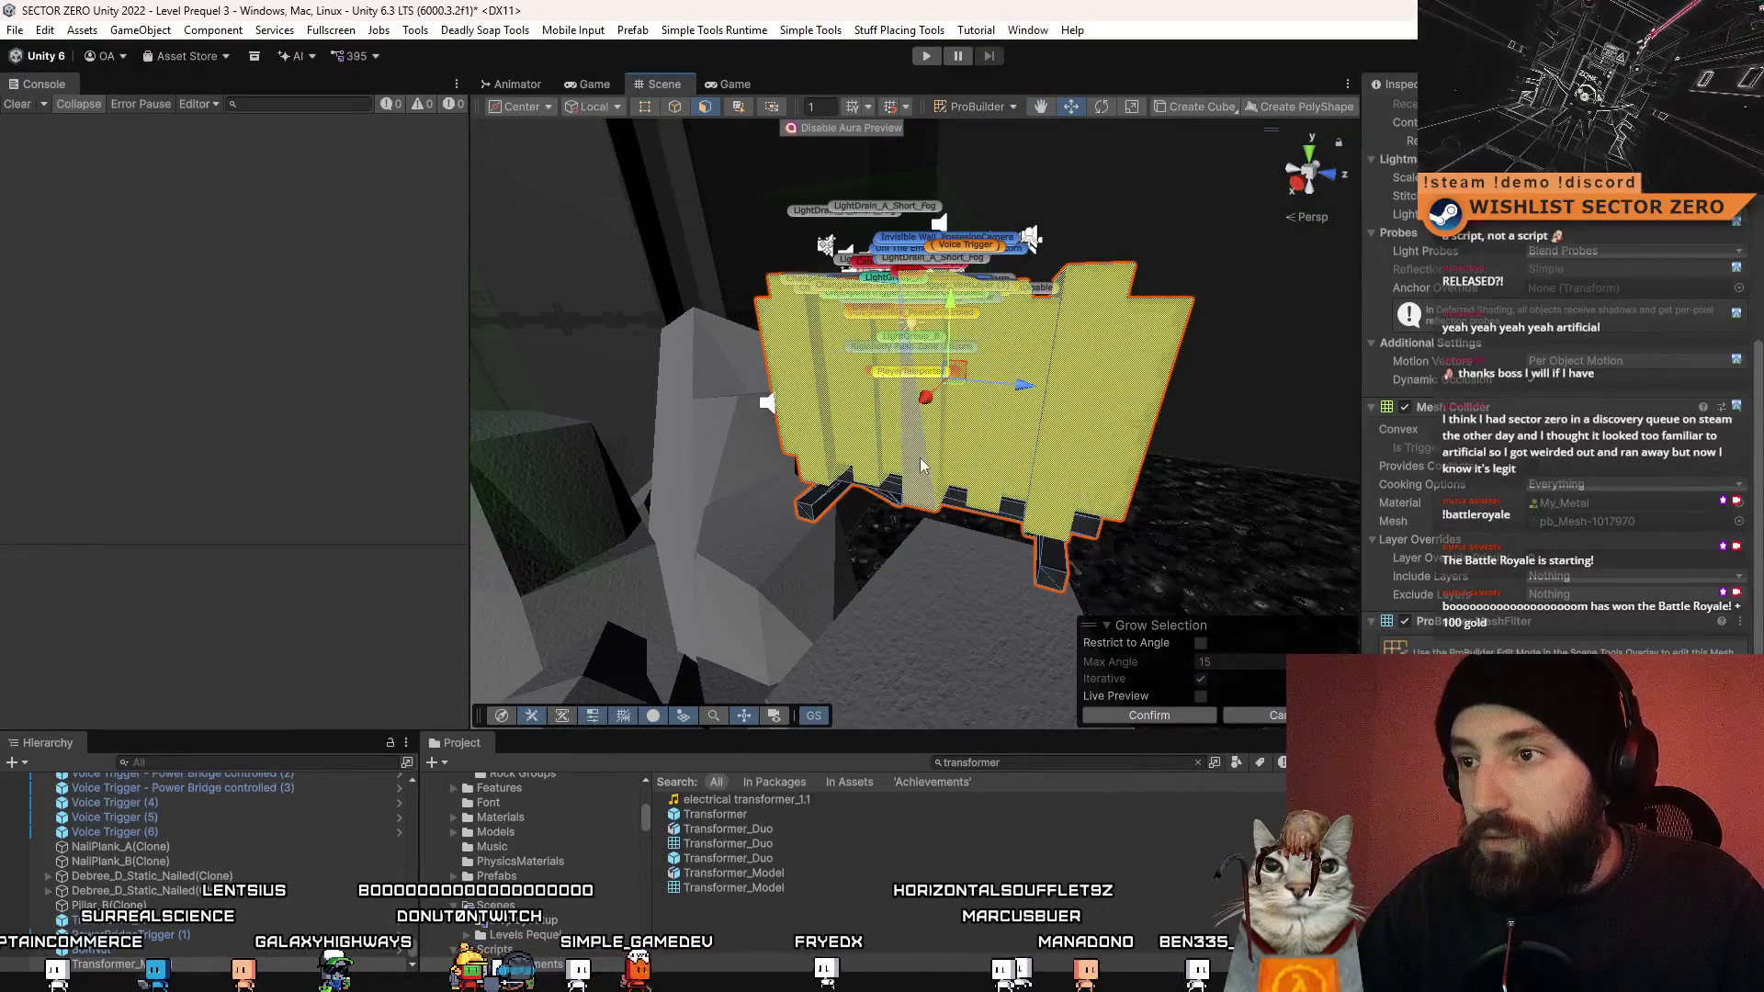
- Delete the selected stair faces and switch back to GameObject mode
right_click(921, 460)
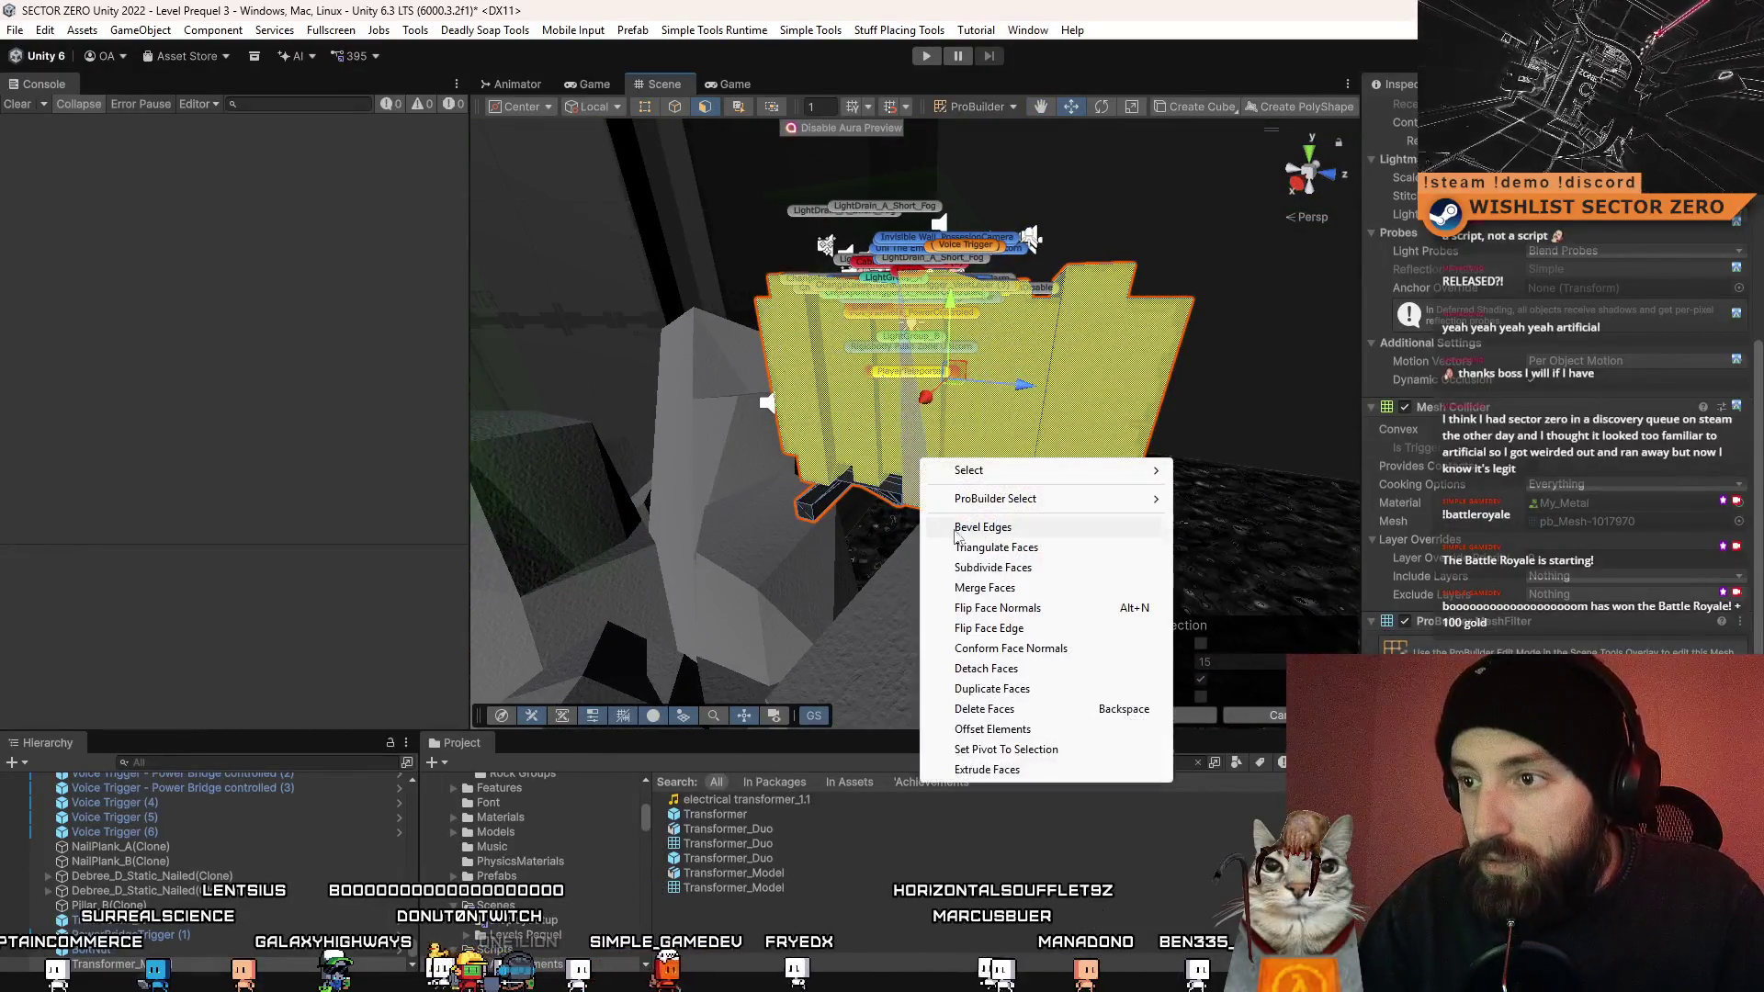
click(1039, 711)
drag(1033, 660, 1045, 512)
click(120, 861)
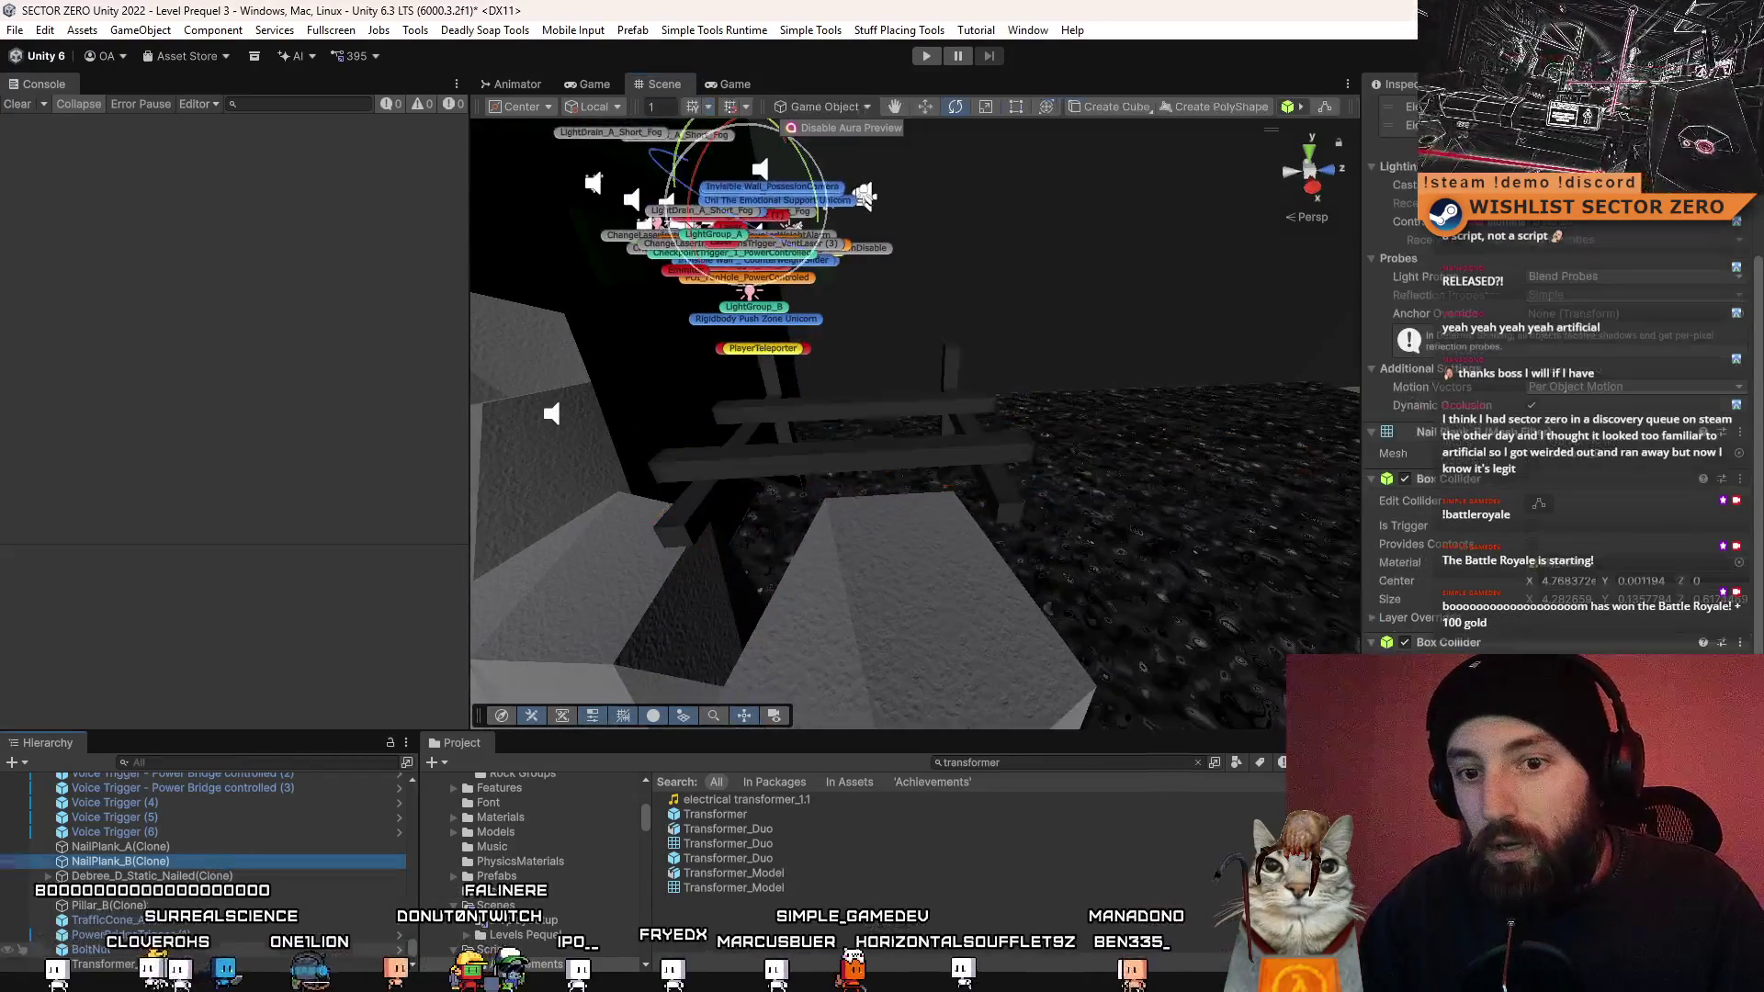
- Frame Transformer_Base from the Hierarchy, undo two stray changes, and fit the bench with F
double_click(172, 967)
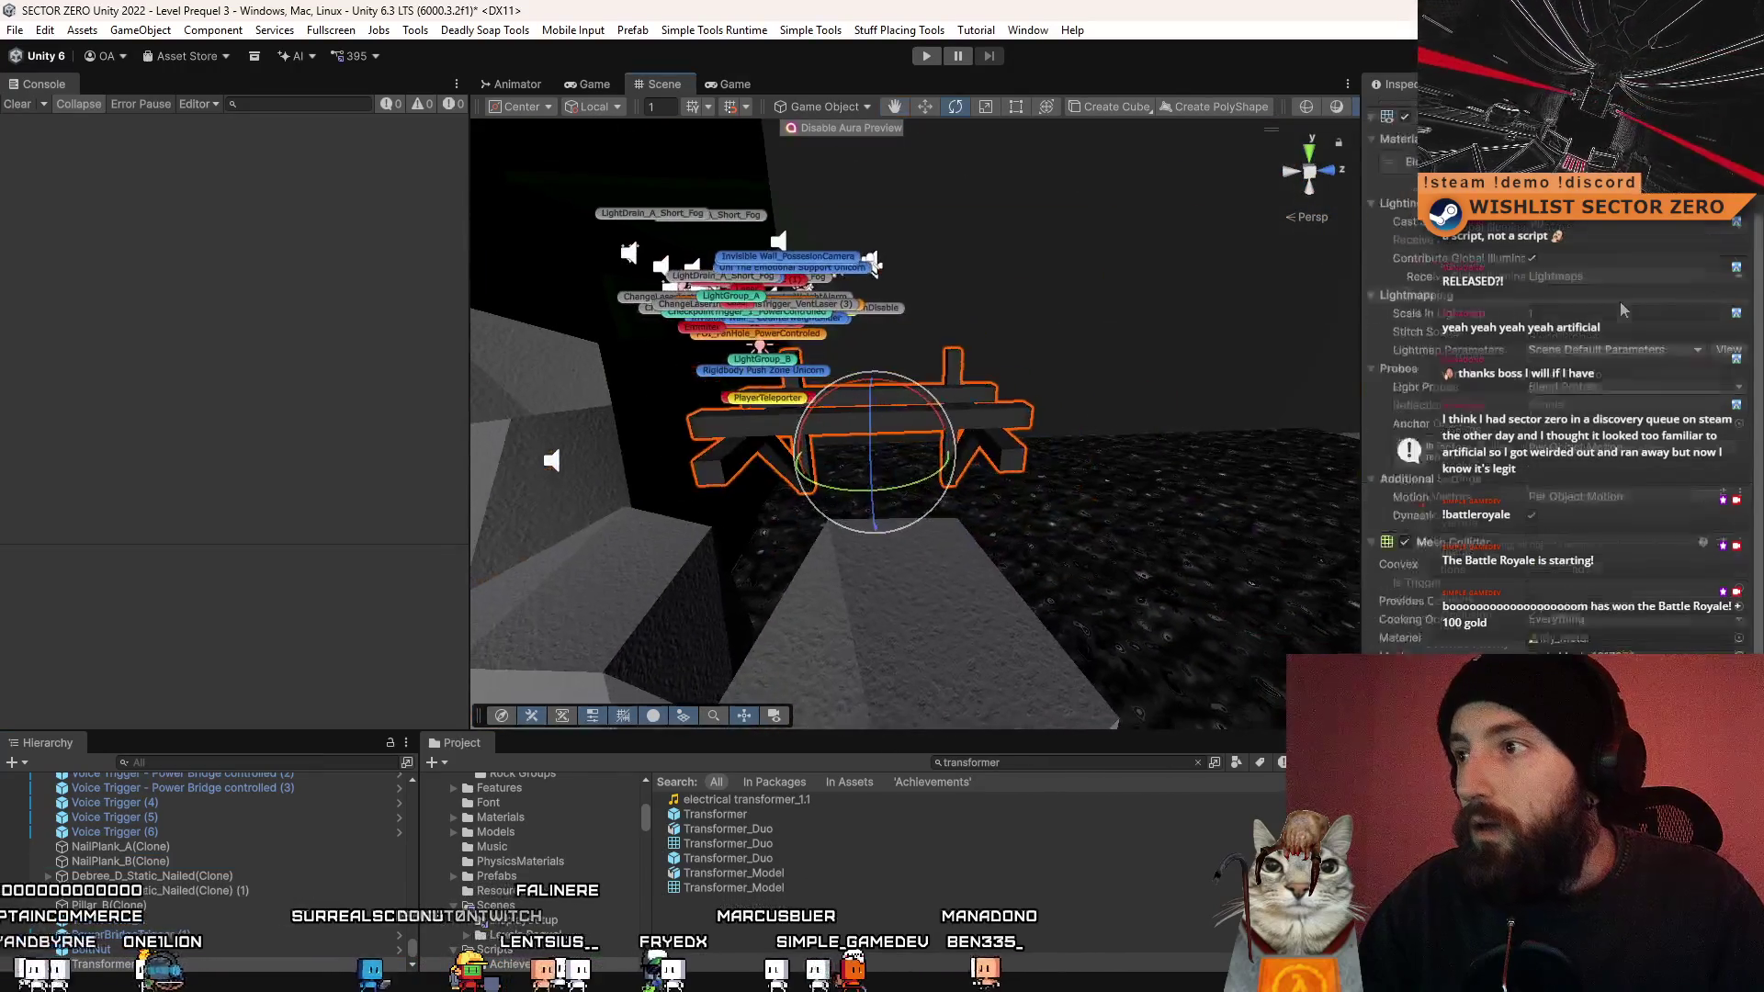
scroll(1622, 311, up, 3)
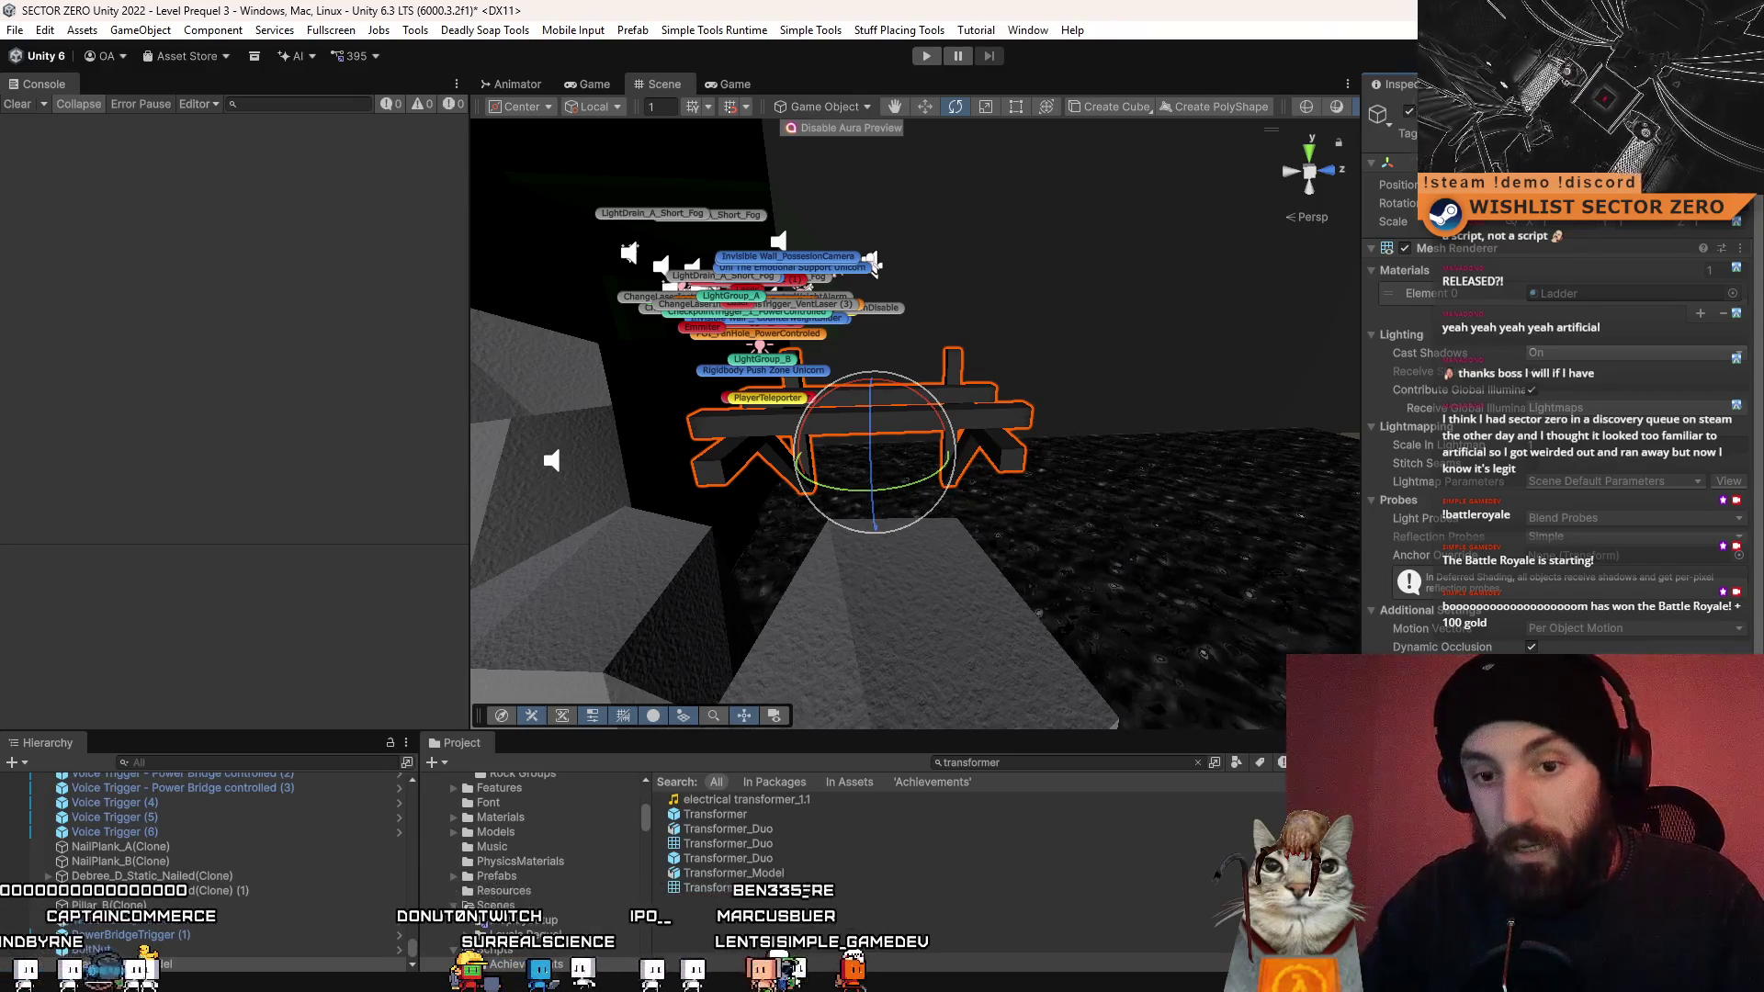
mouse_move(1149, 661)
mouse_down()
mouse_move(1151, 445)
mouse_move(1057, 476)
mouse_up()
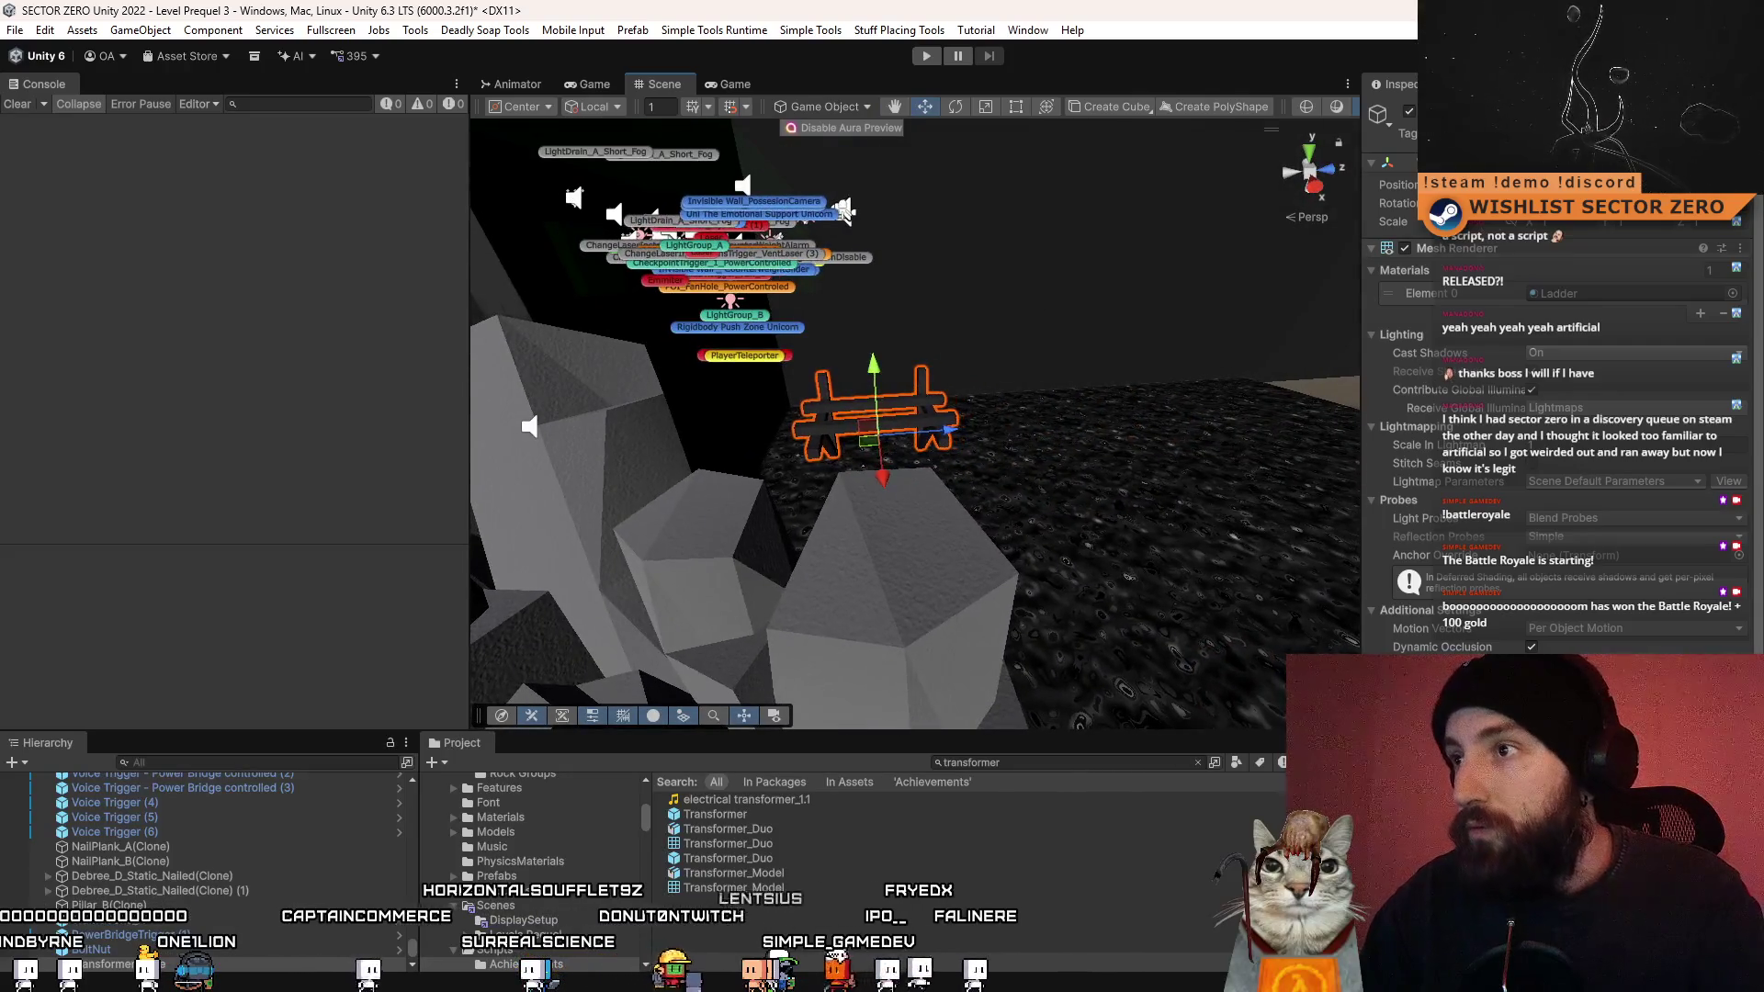
key(ctrl+z)
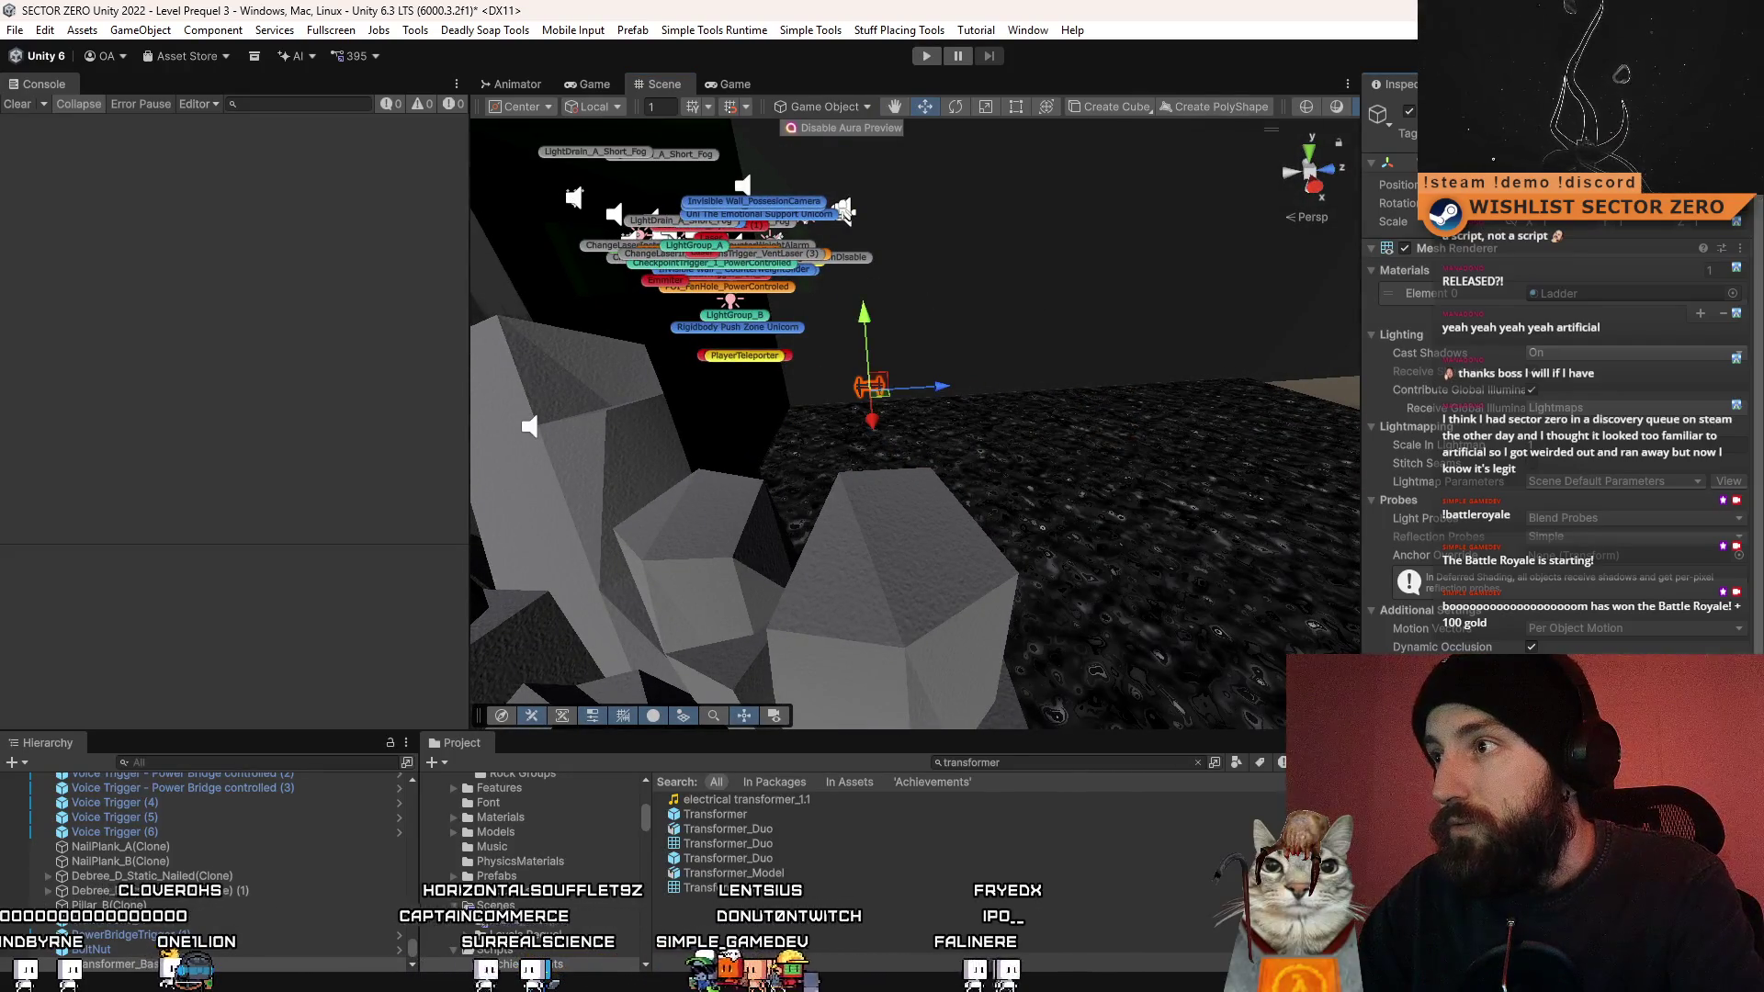
key(ctrl+z)
key(f)
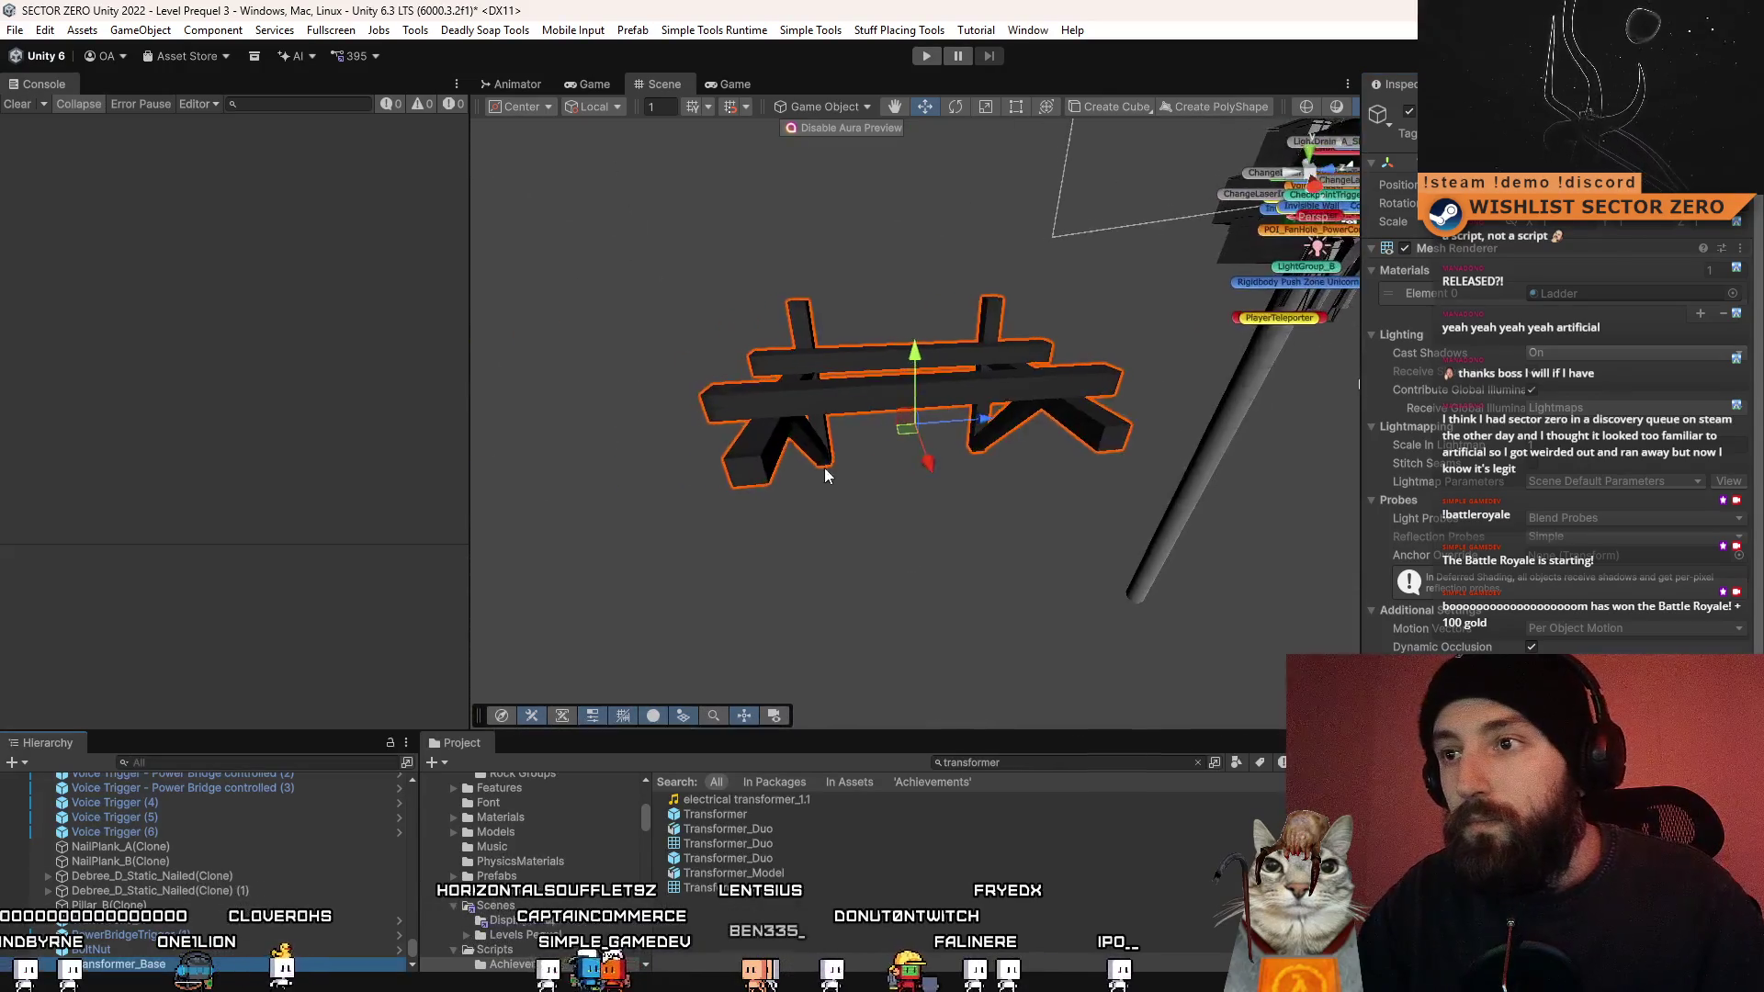
scroll(1636, 555, down, 2)
scroll(1635, 555, down, 2)
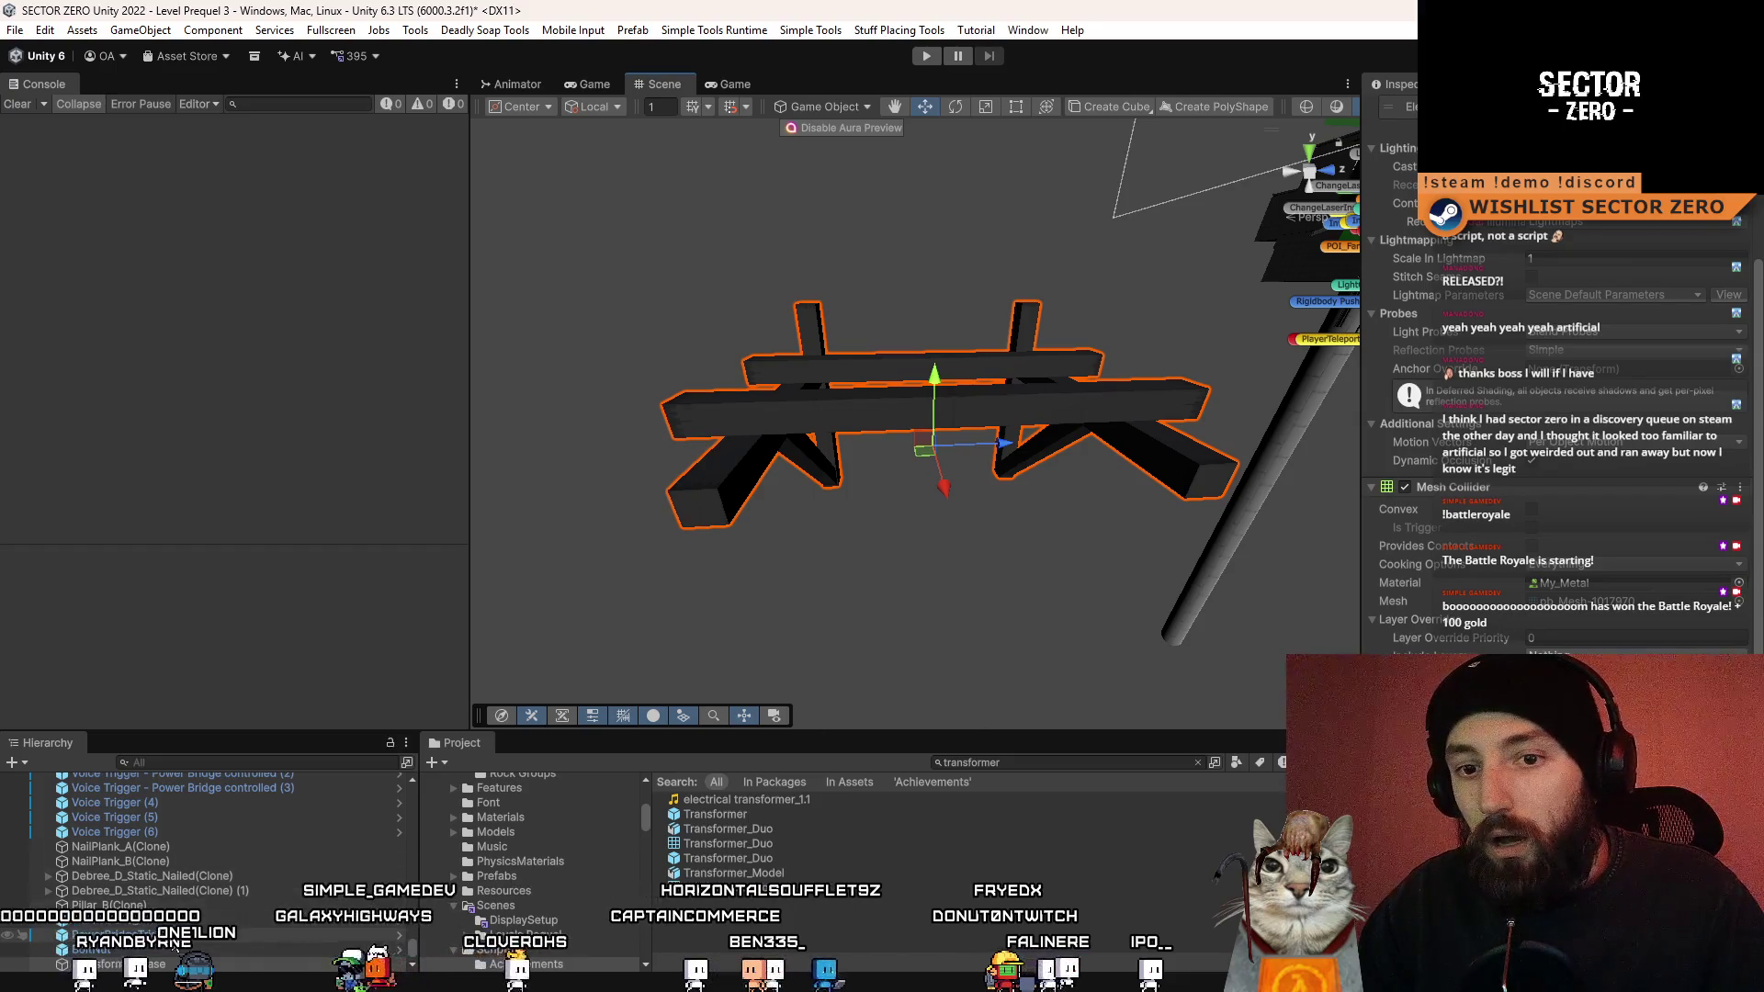
- Open Export To FBX options for Transformer_Base from its Hierarchy context menu
right_click(162, 964)
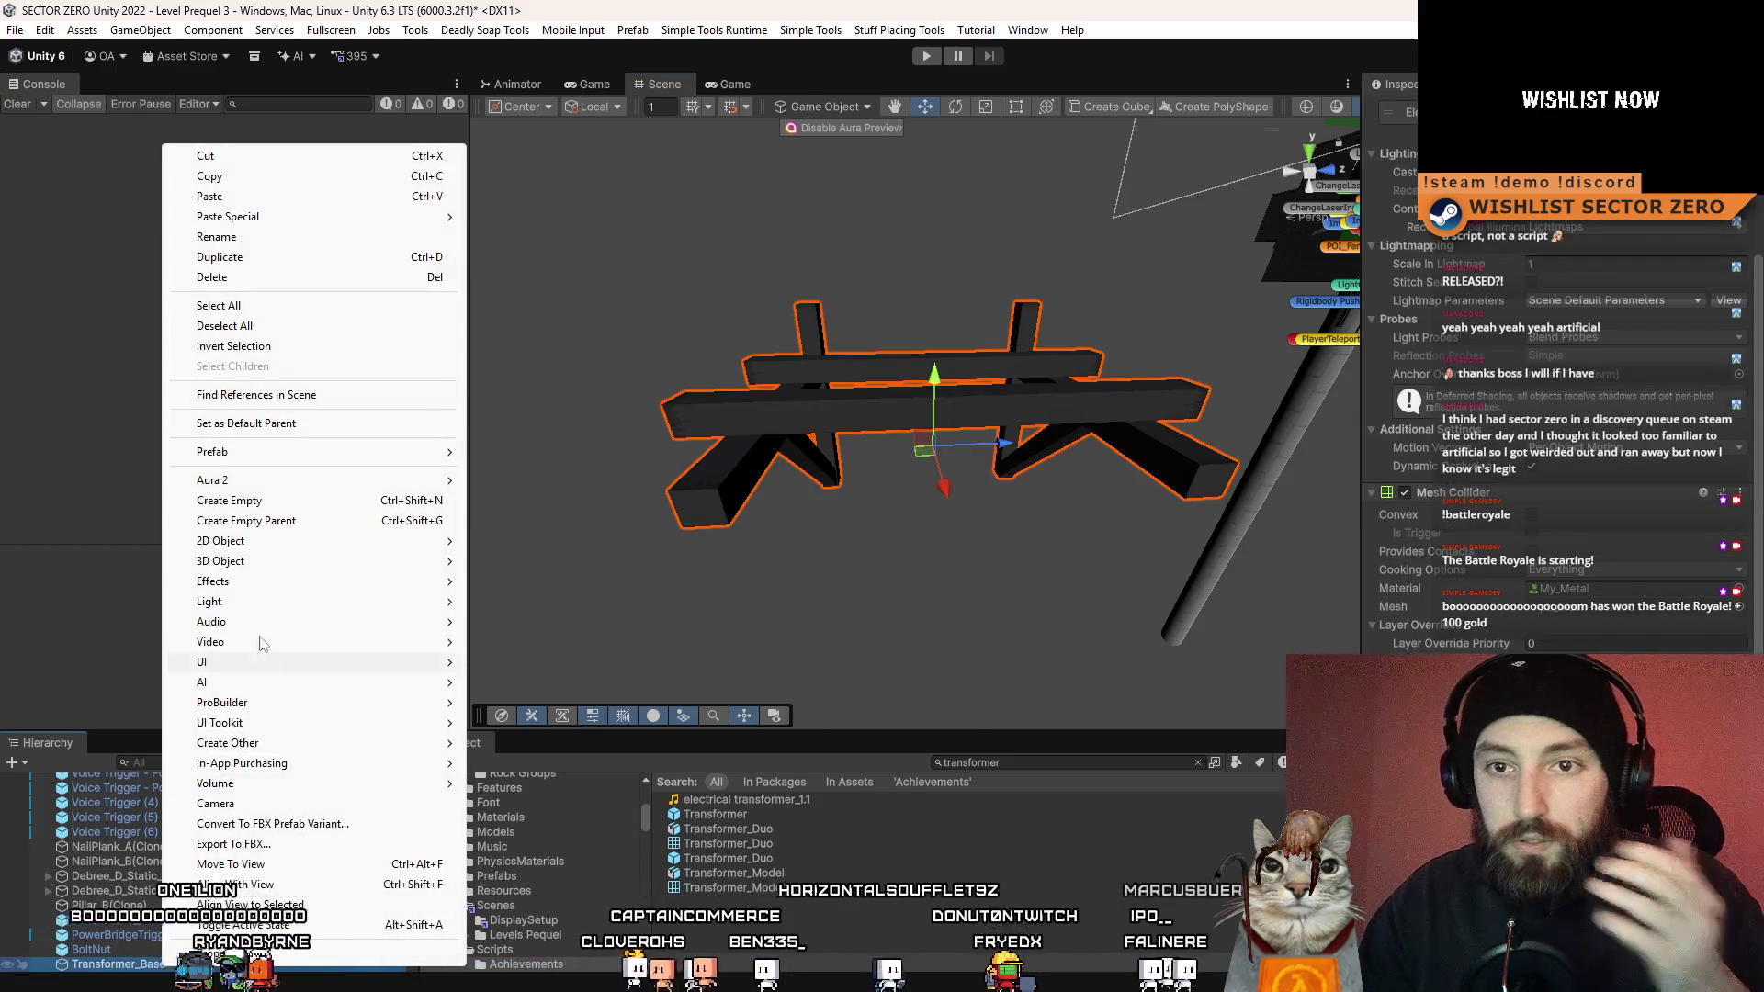
mouse_move(276, 451)
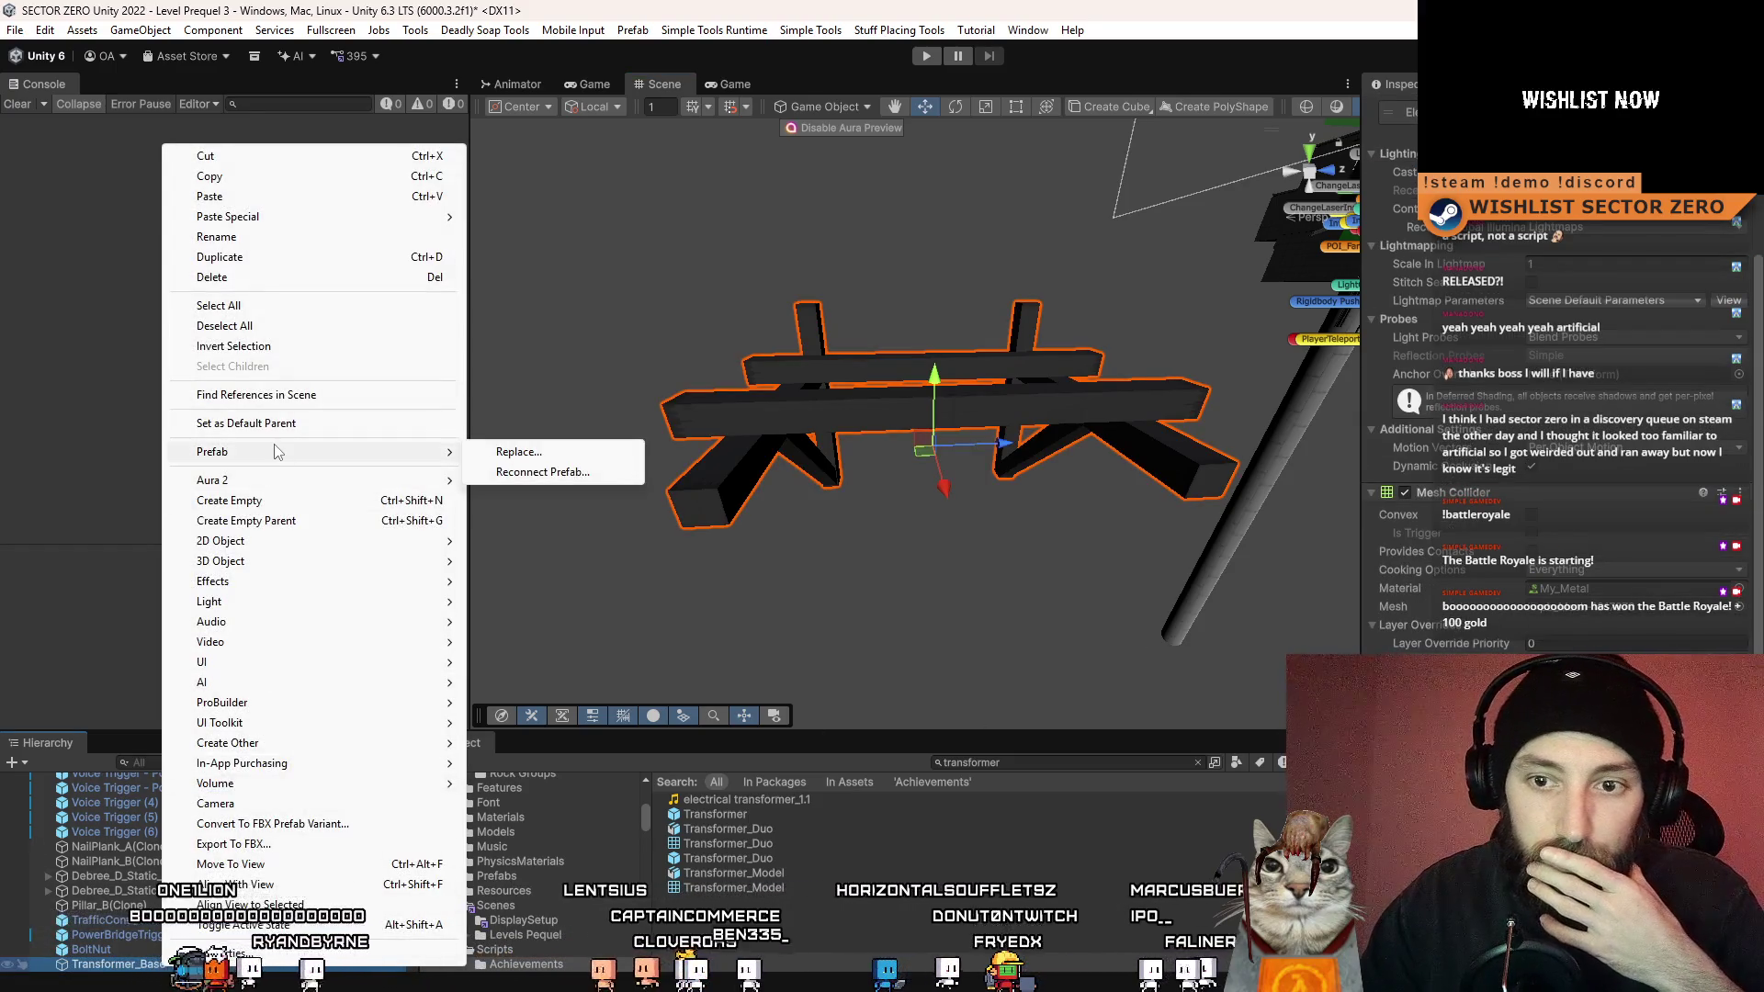
click(332, 846)
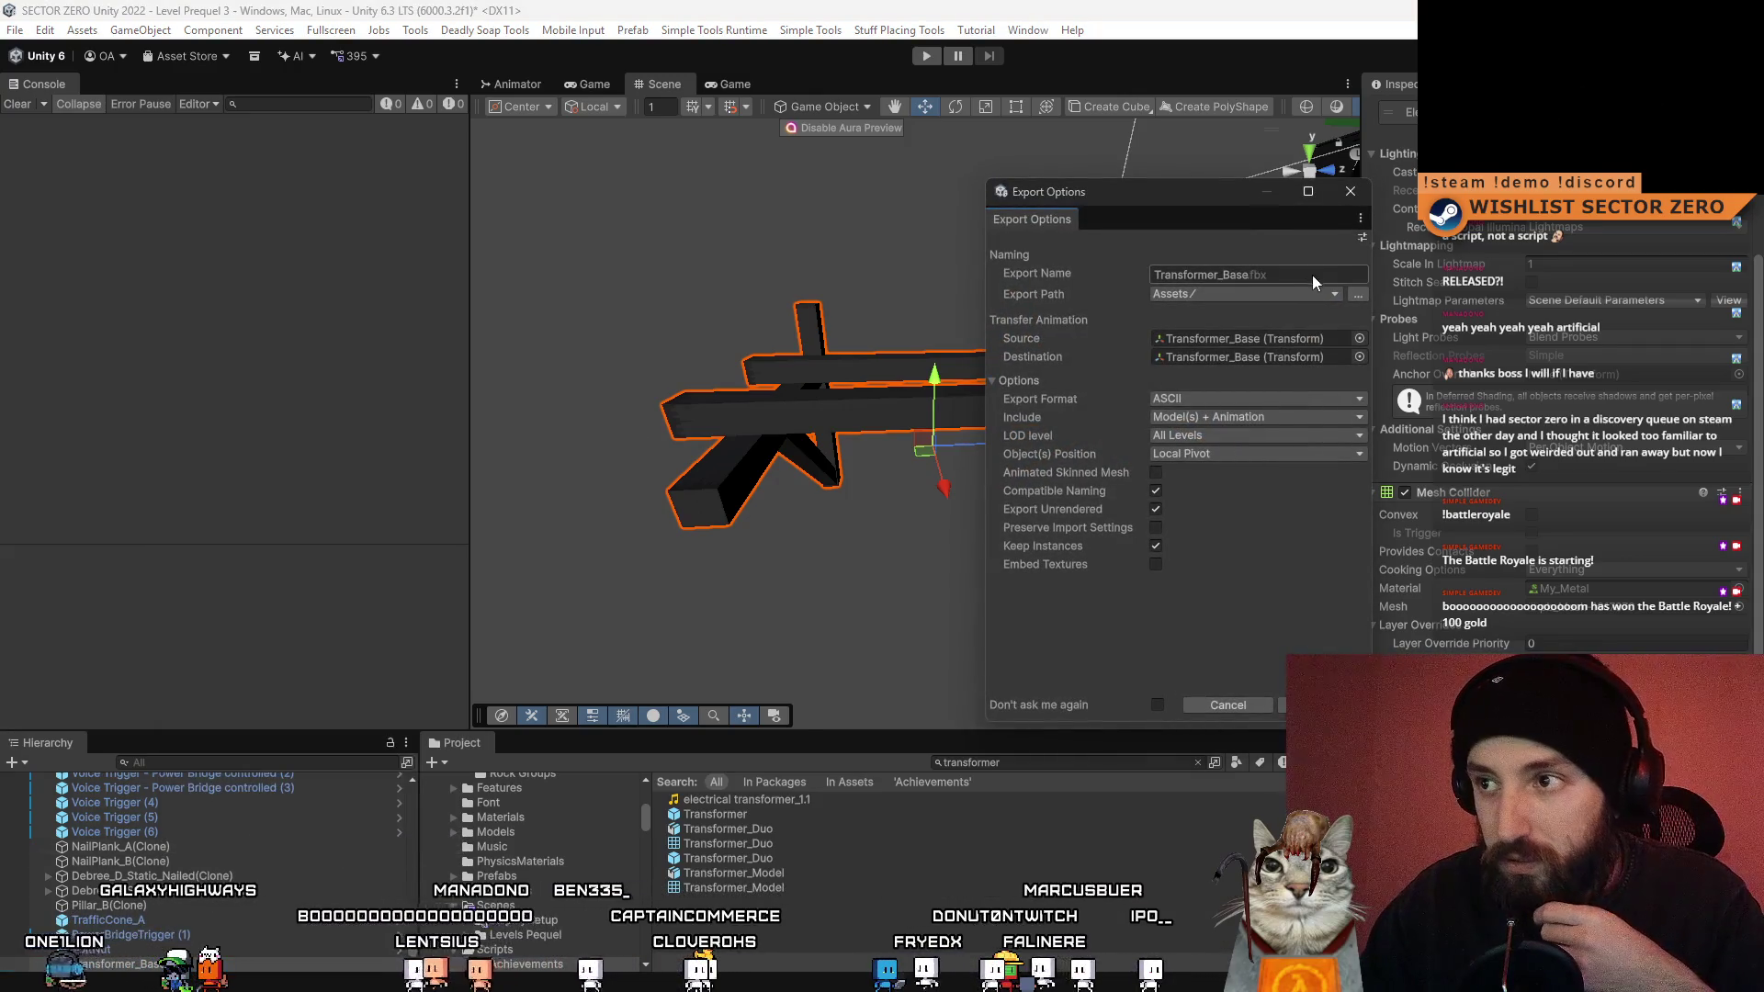
click(1325, 298)
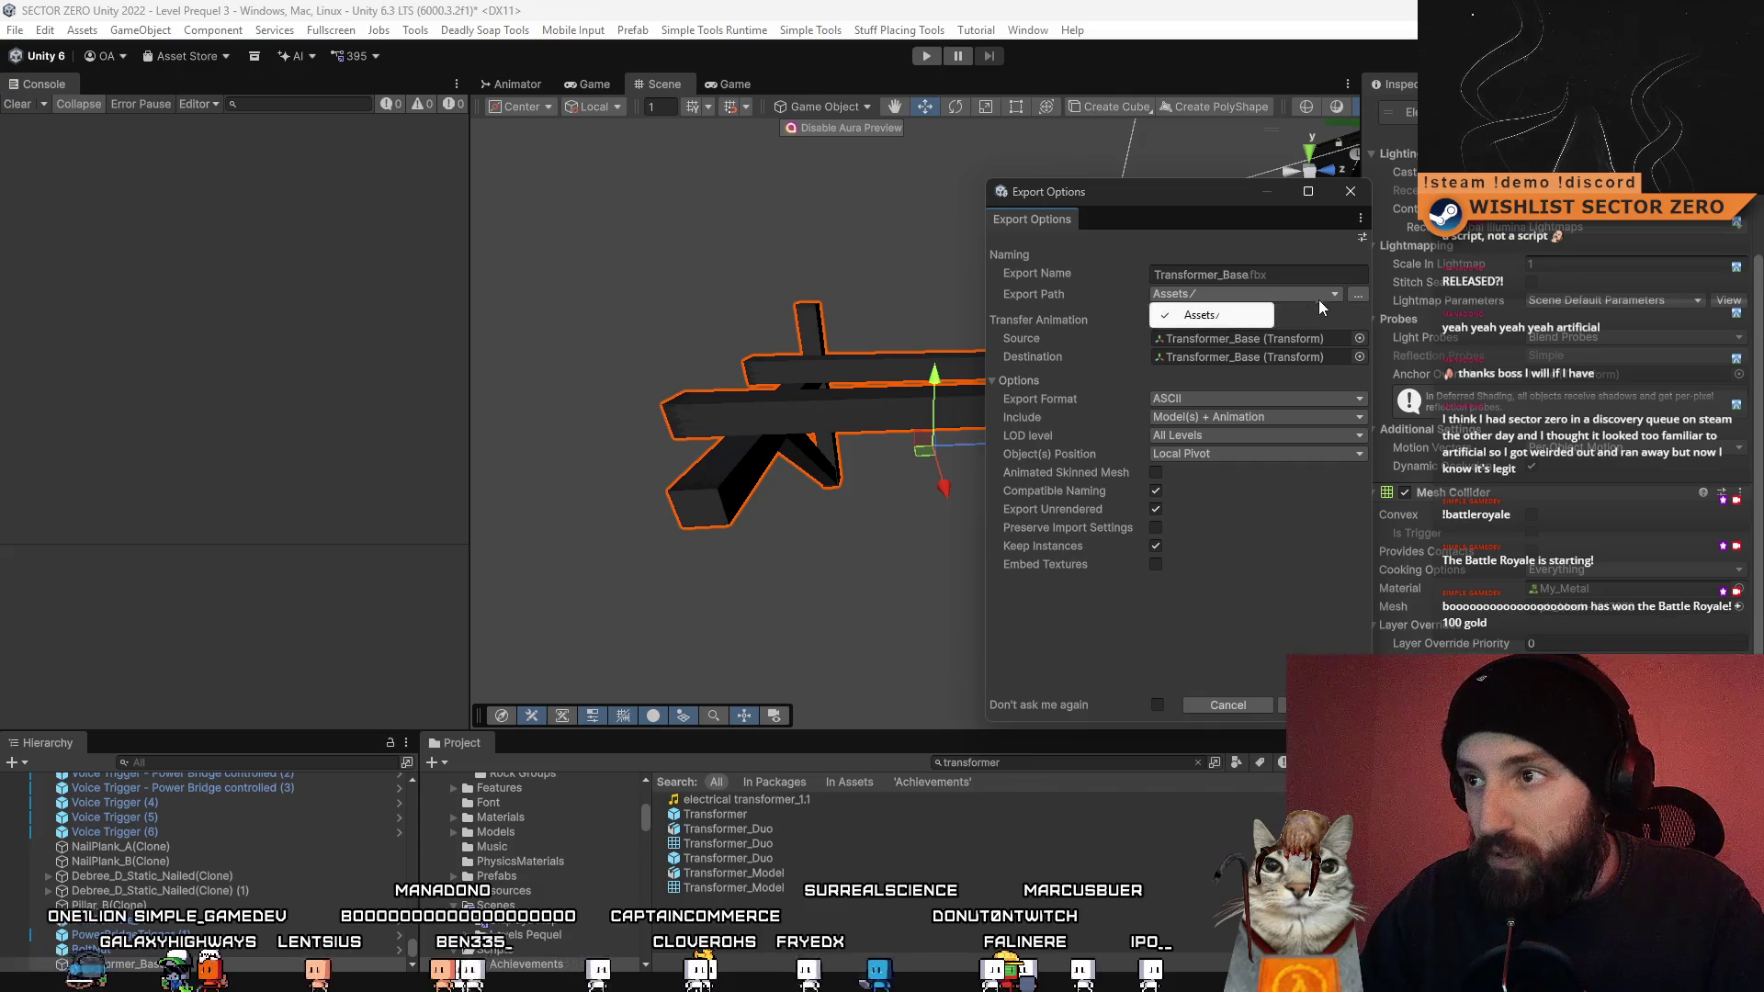
click(1318, 305)
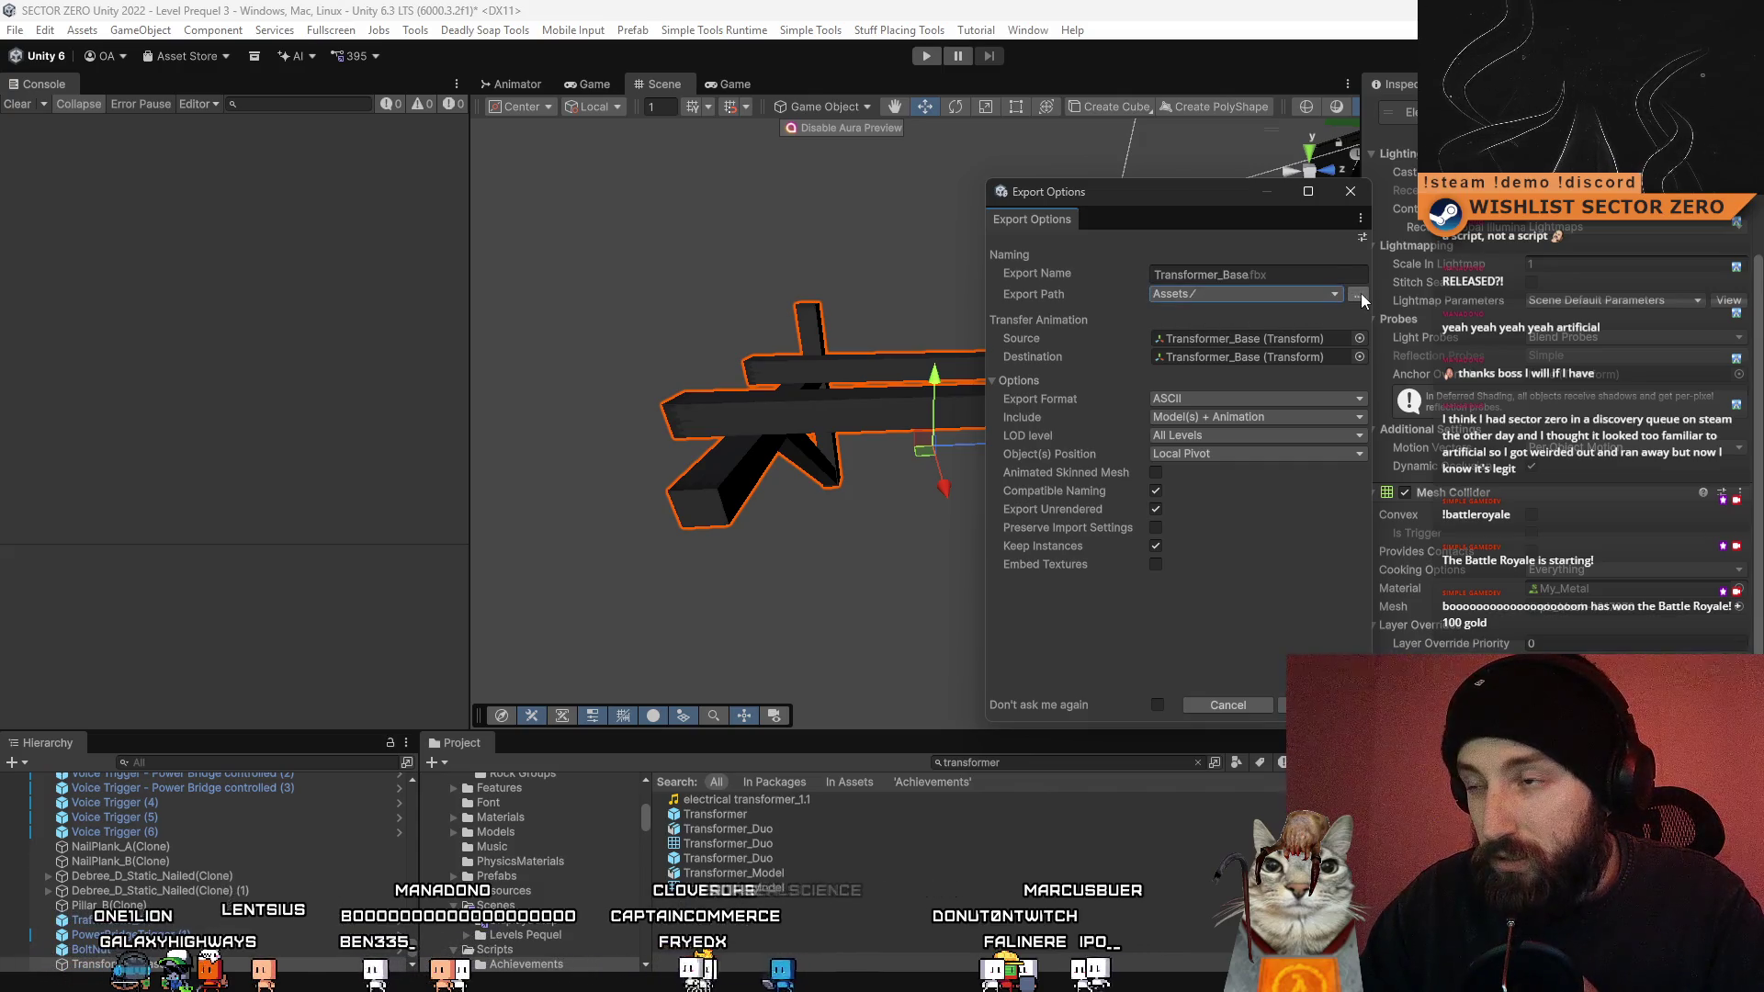
- Set the FBX export path to the _Root/FBX/Models folder
click(1359, 295)
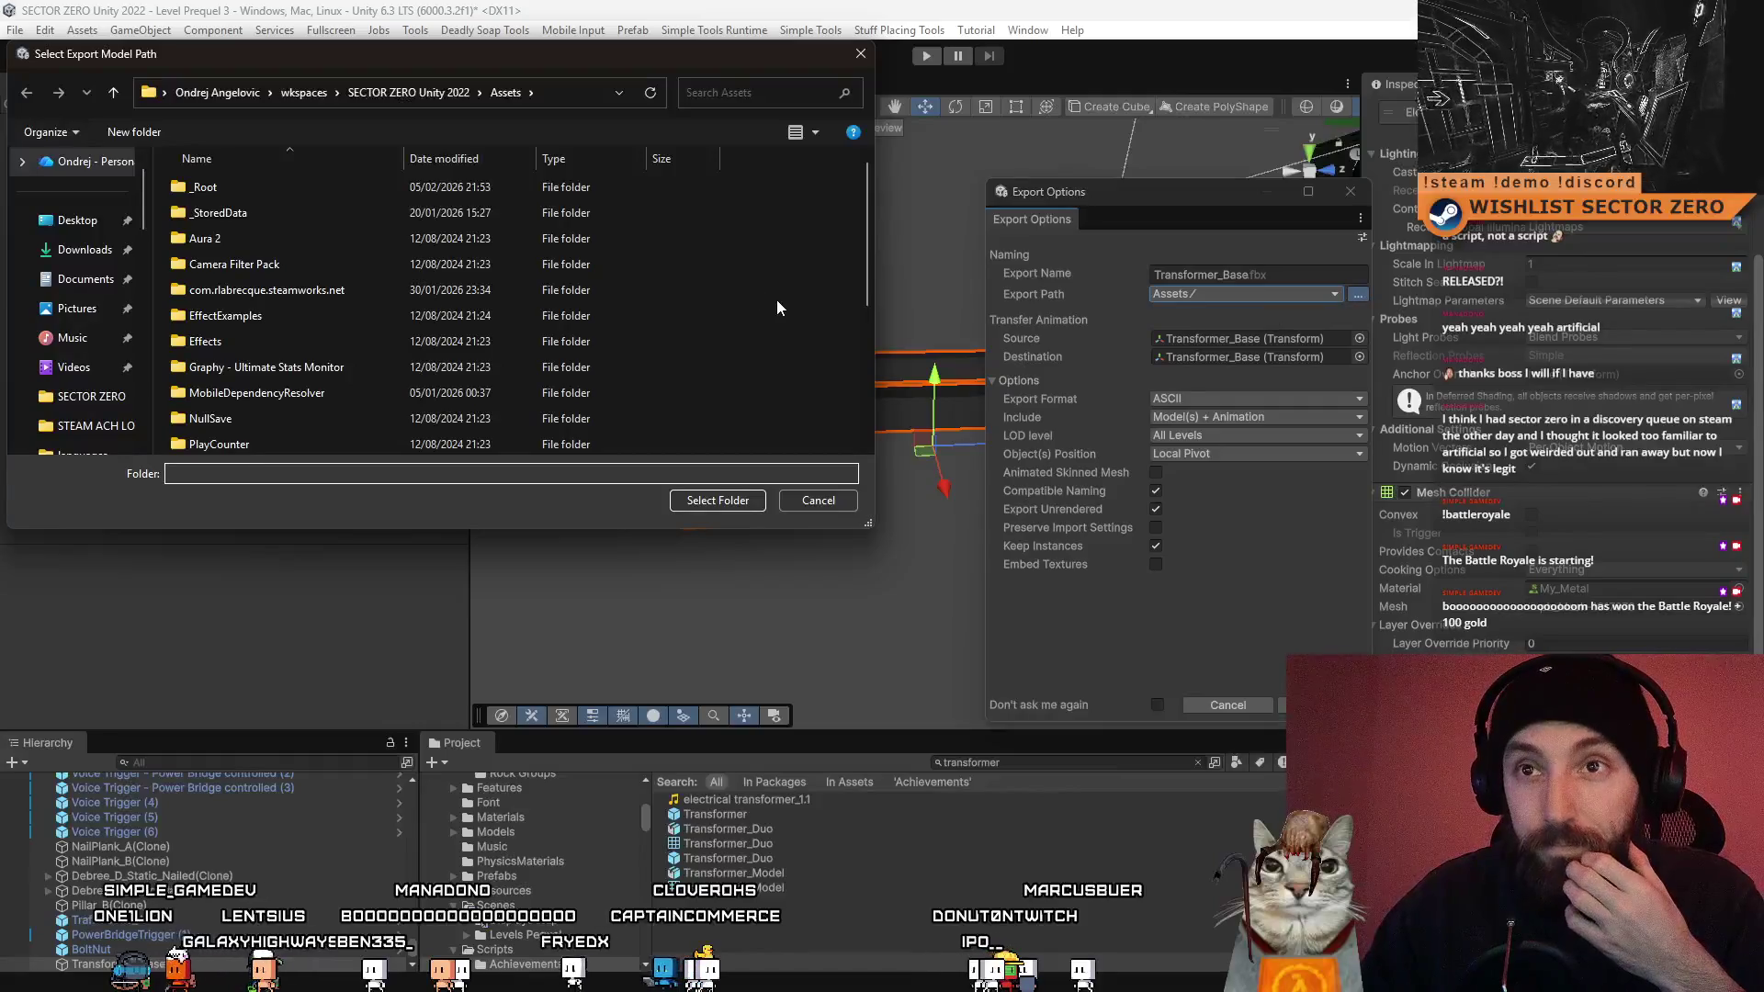
scroll(310, 354, down, 1)
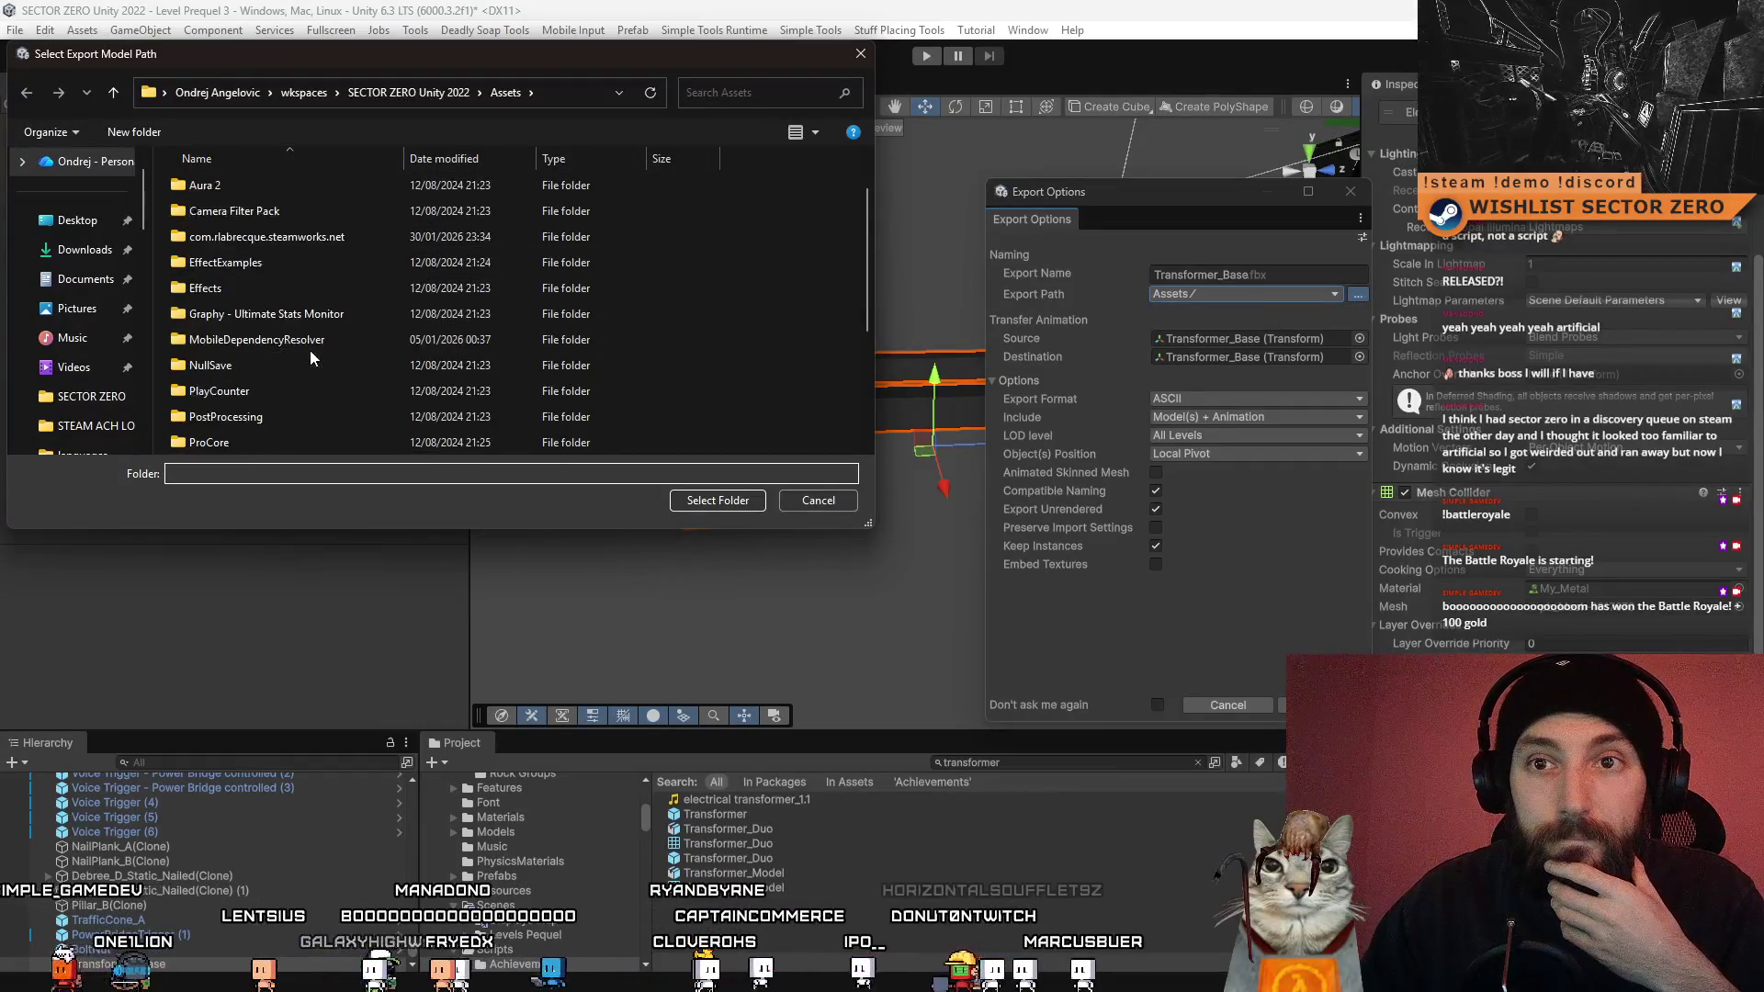
scroll(307, 410, down, 1)
scroll(289, 416, up, 2)
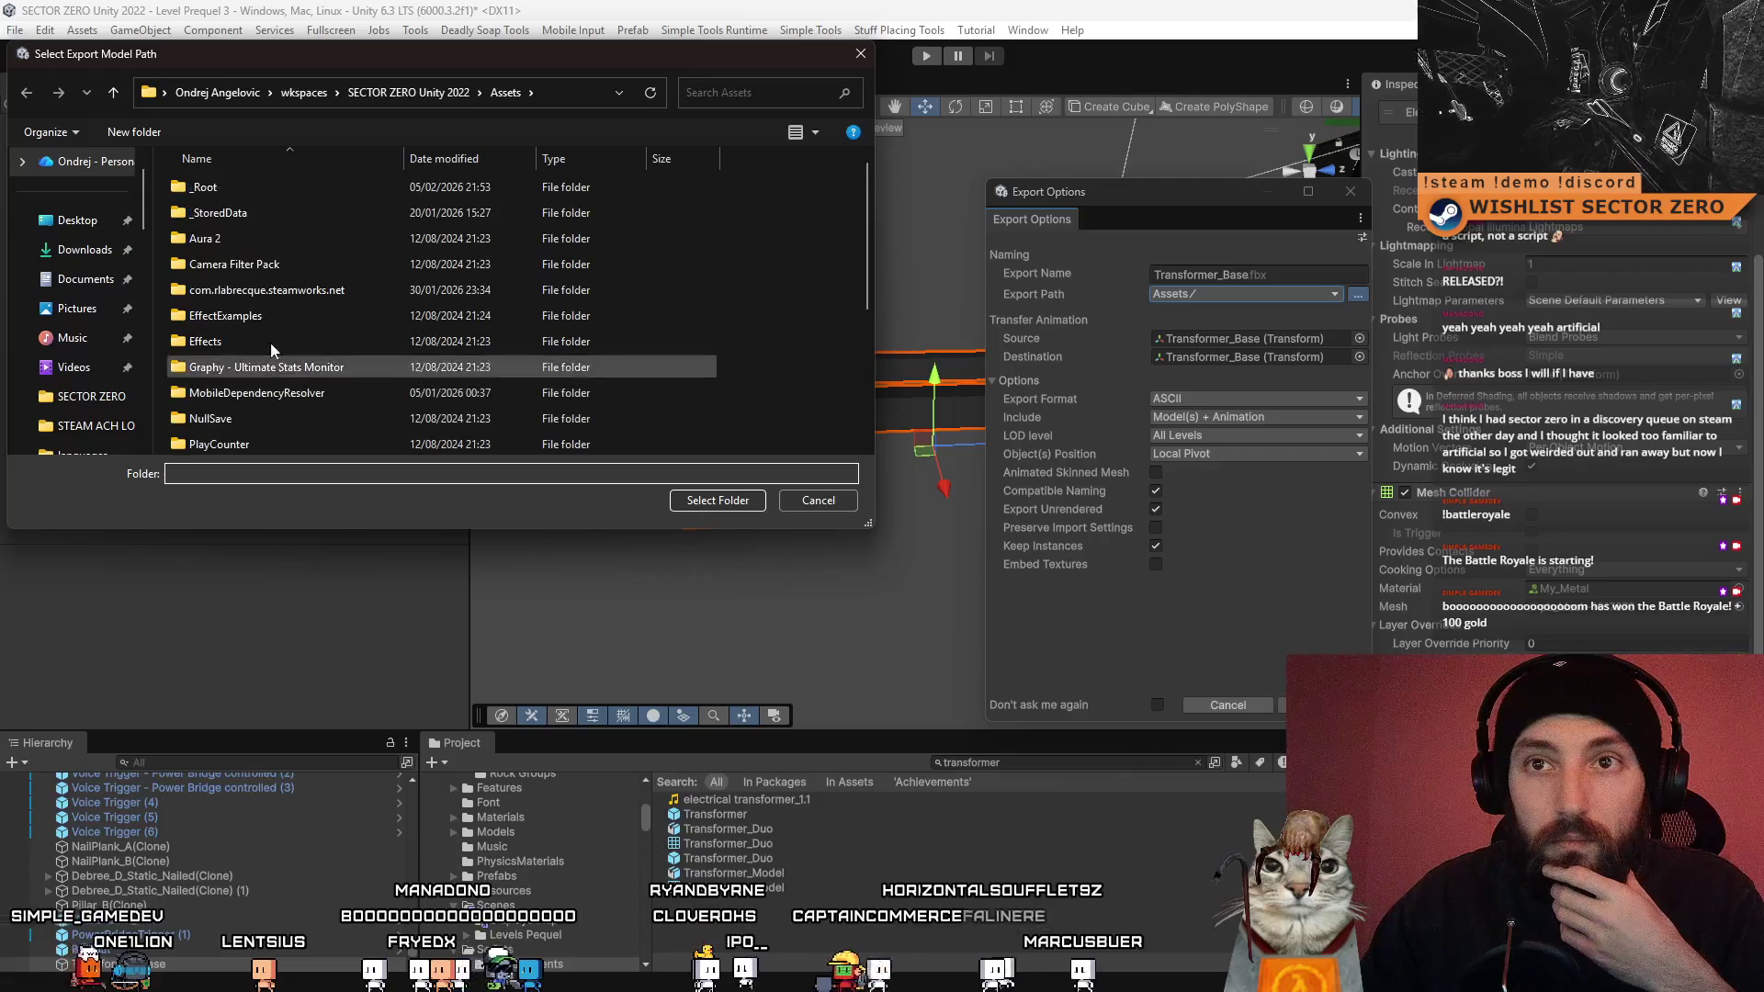
double_click(245, 183)
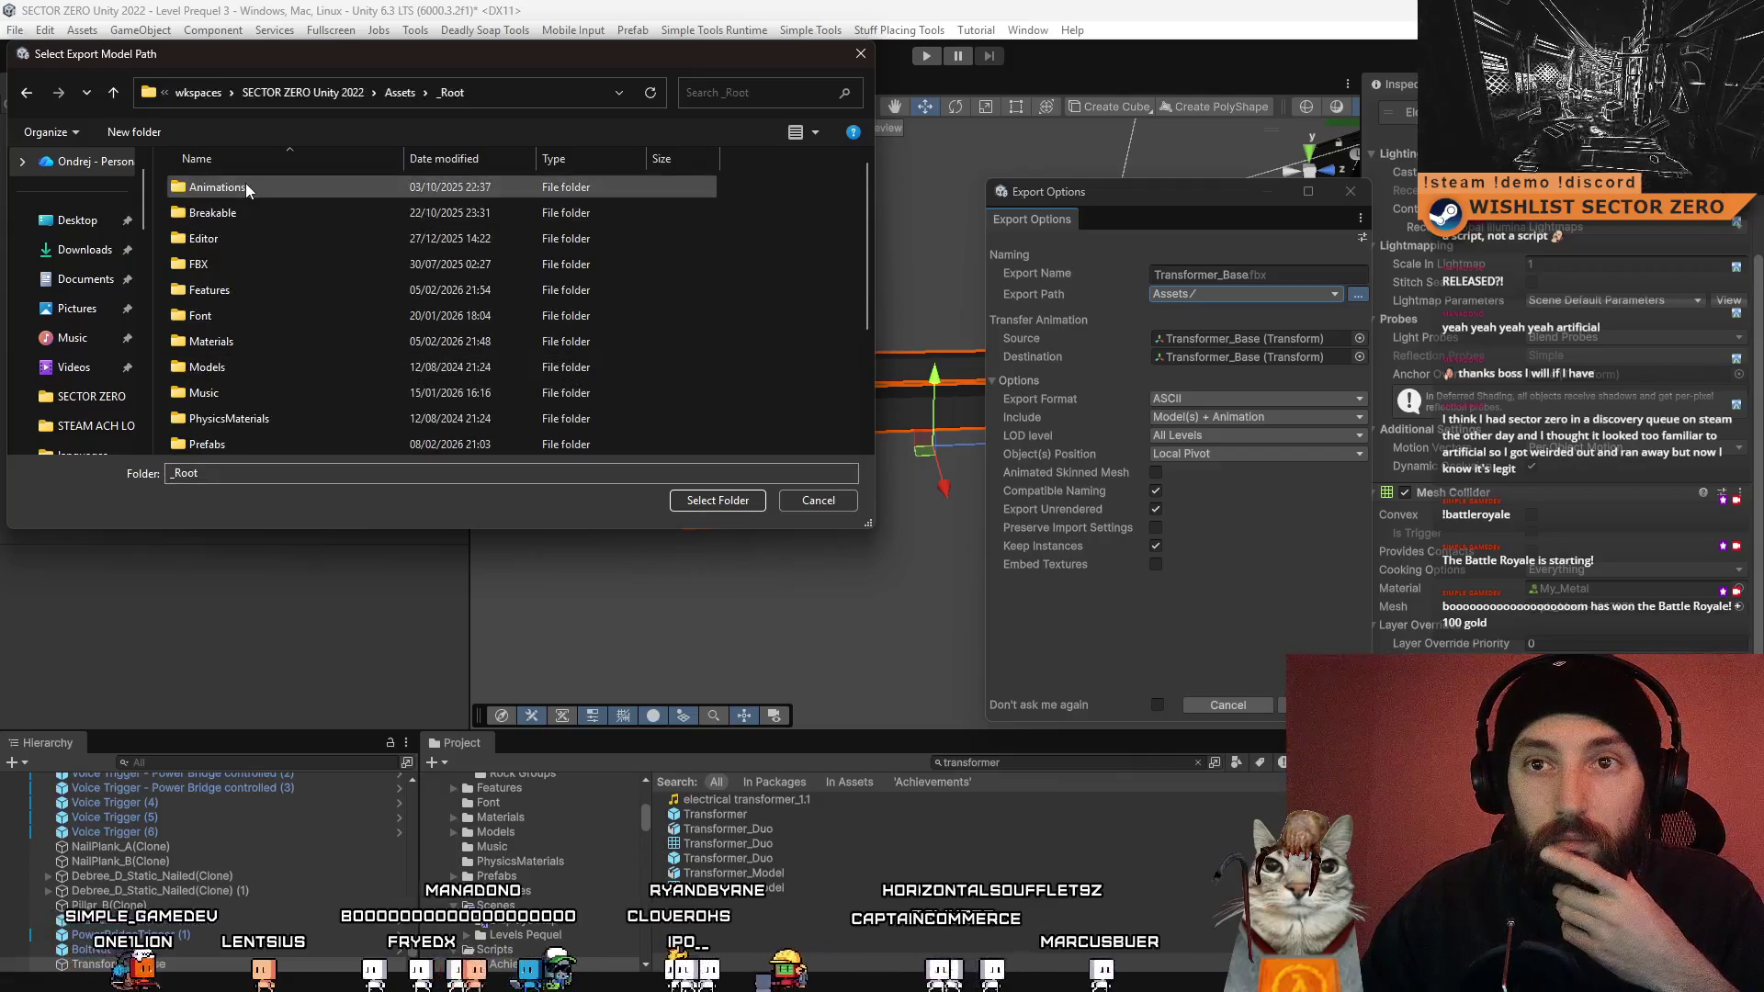
double_click(294, 271)
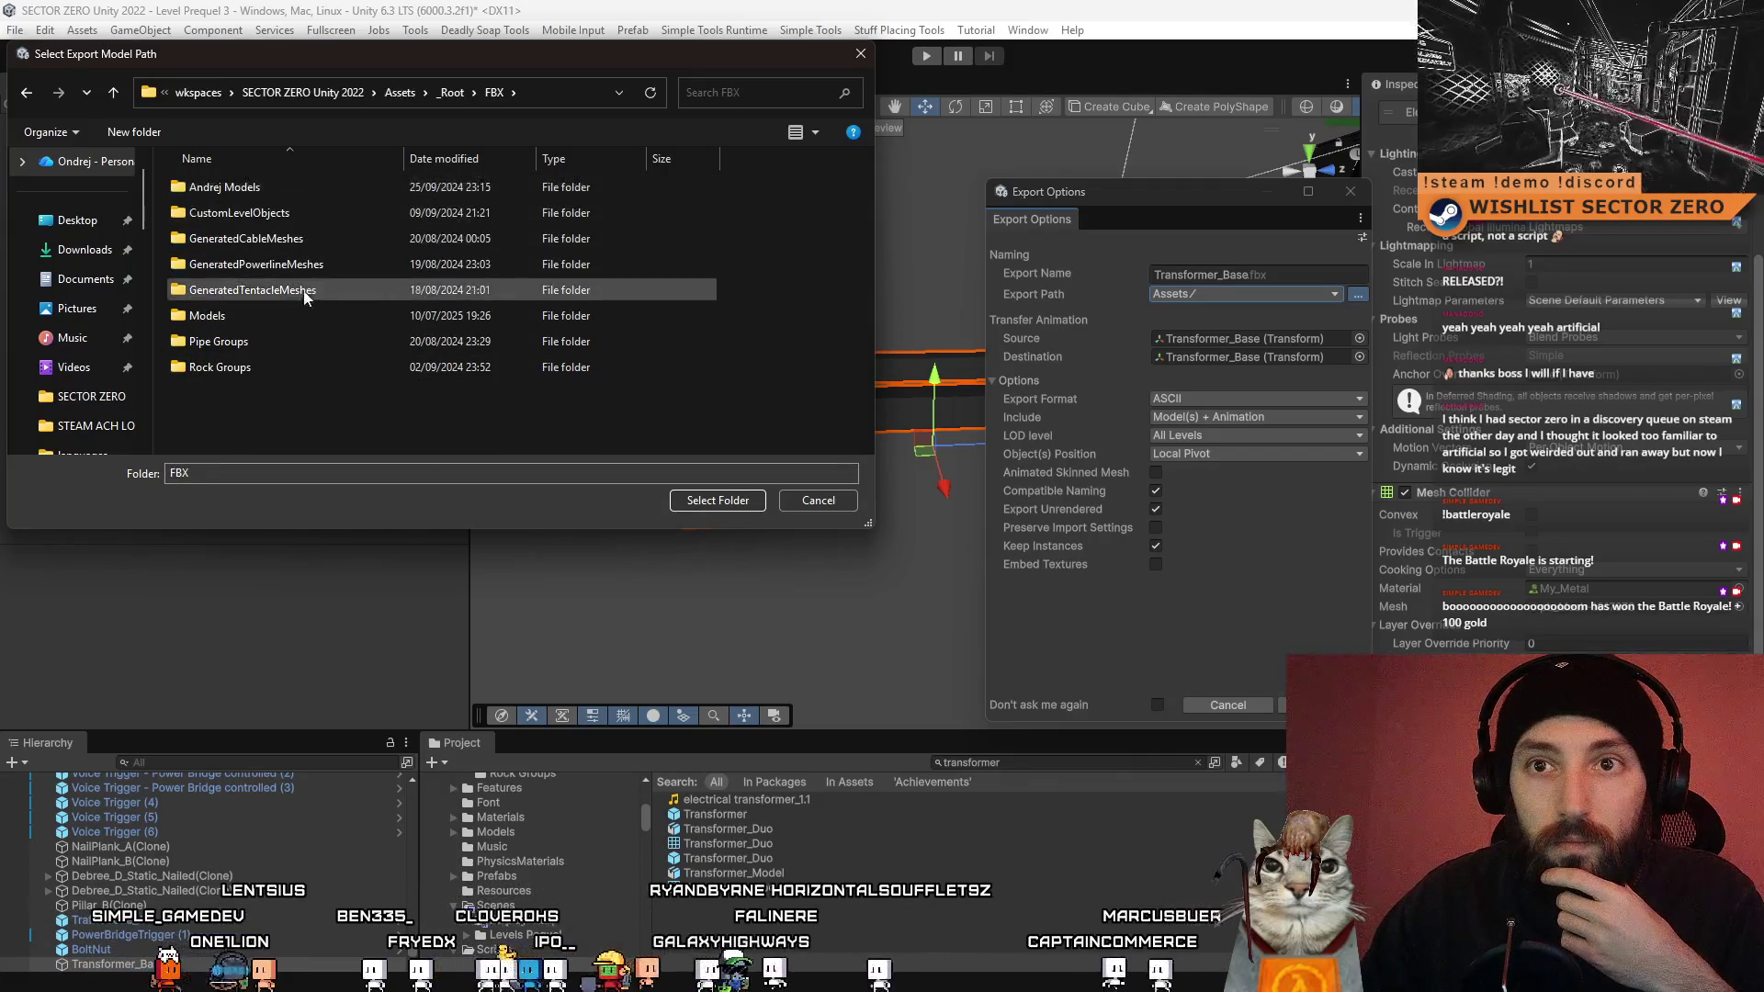
double_click(302, 317)
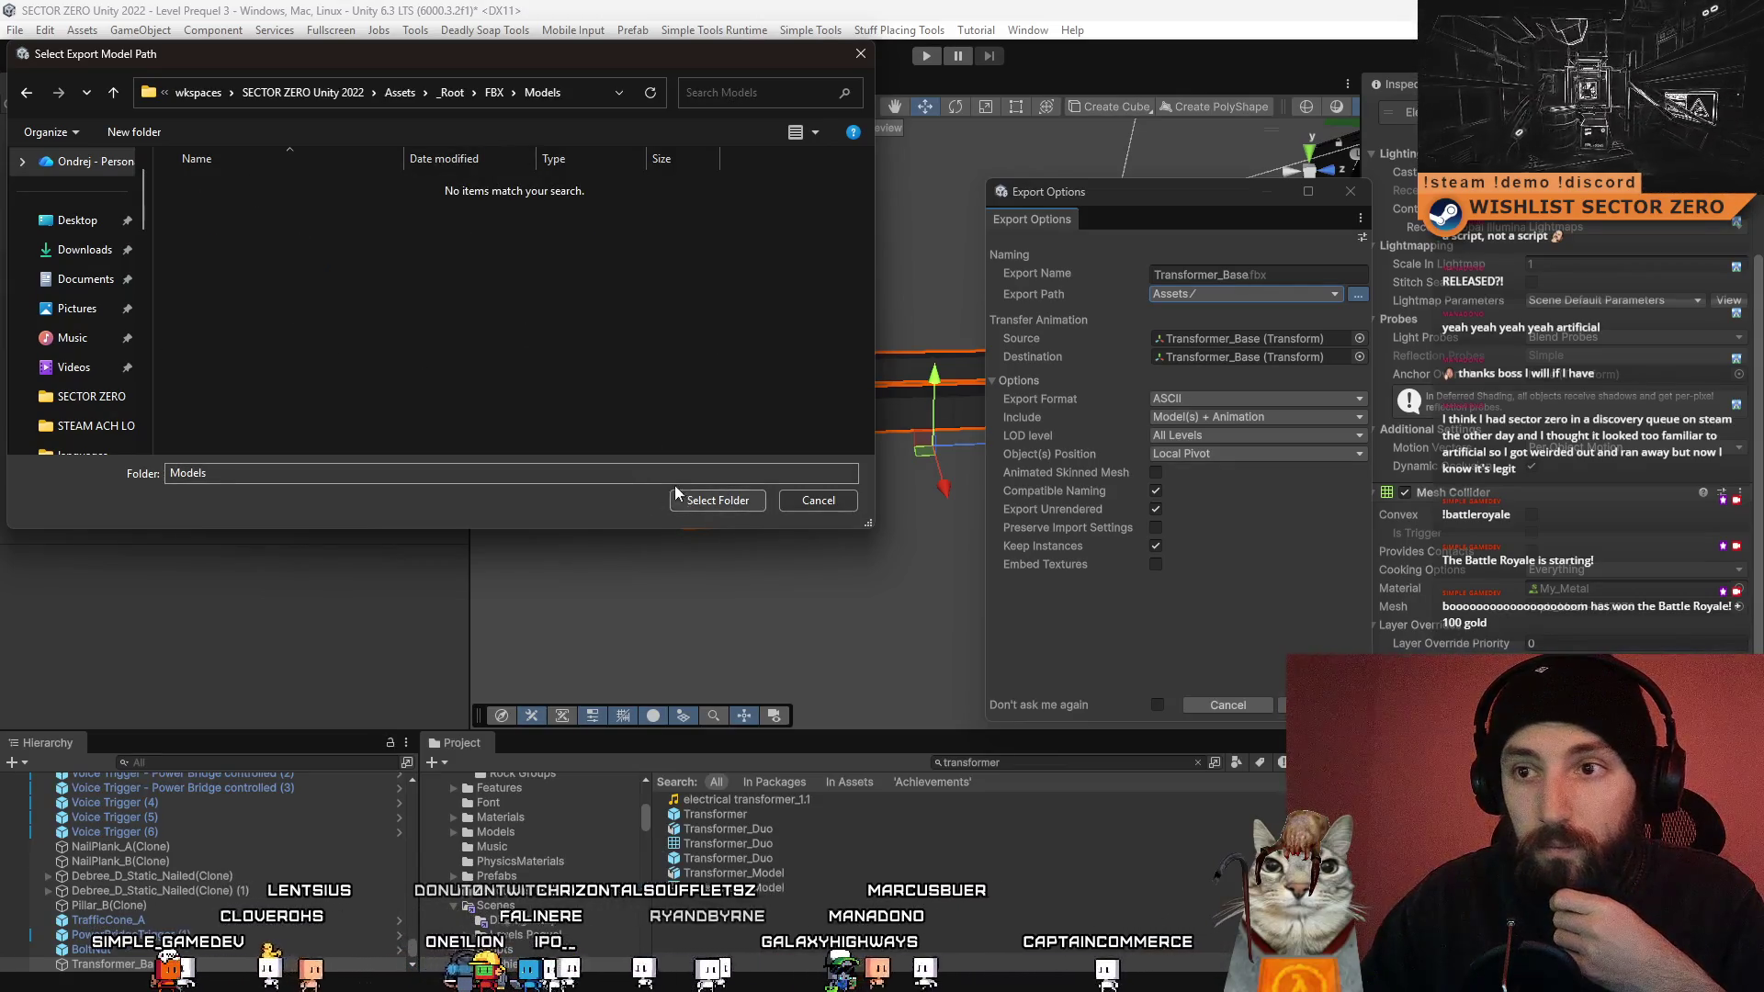
click(725, 501)
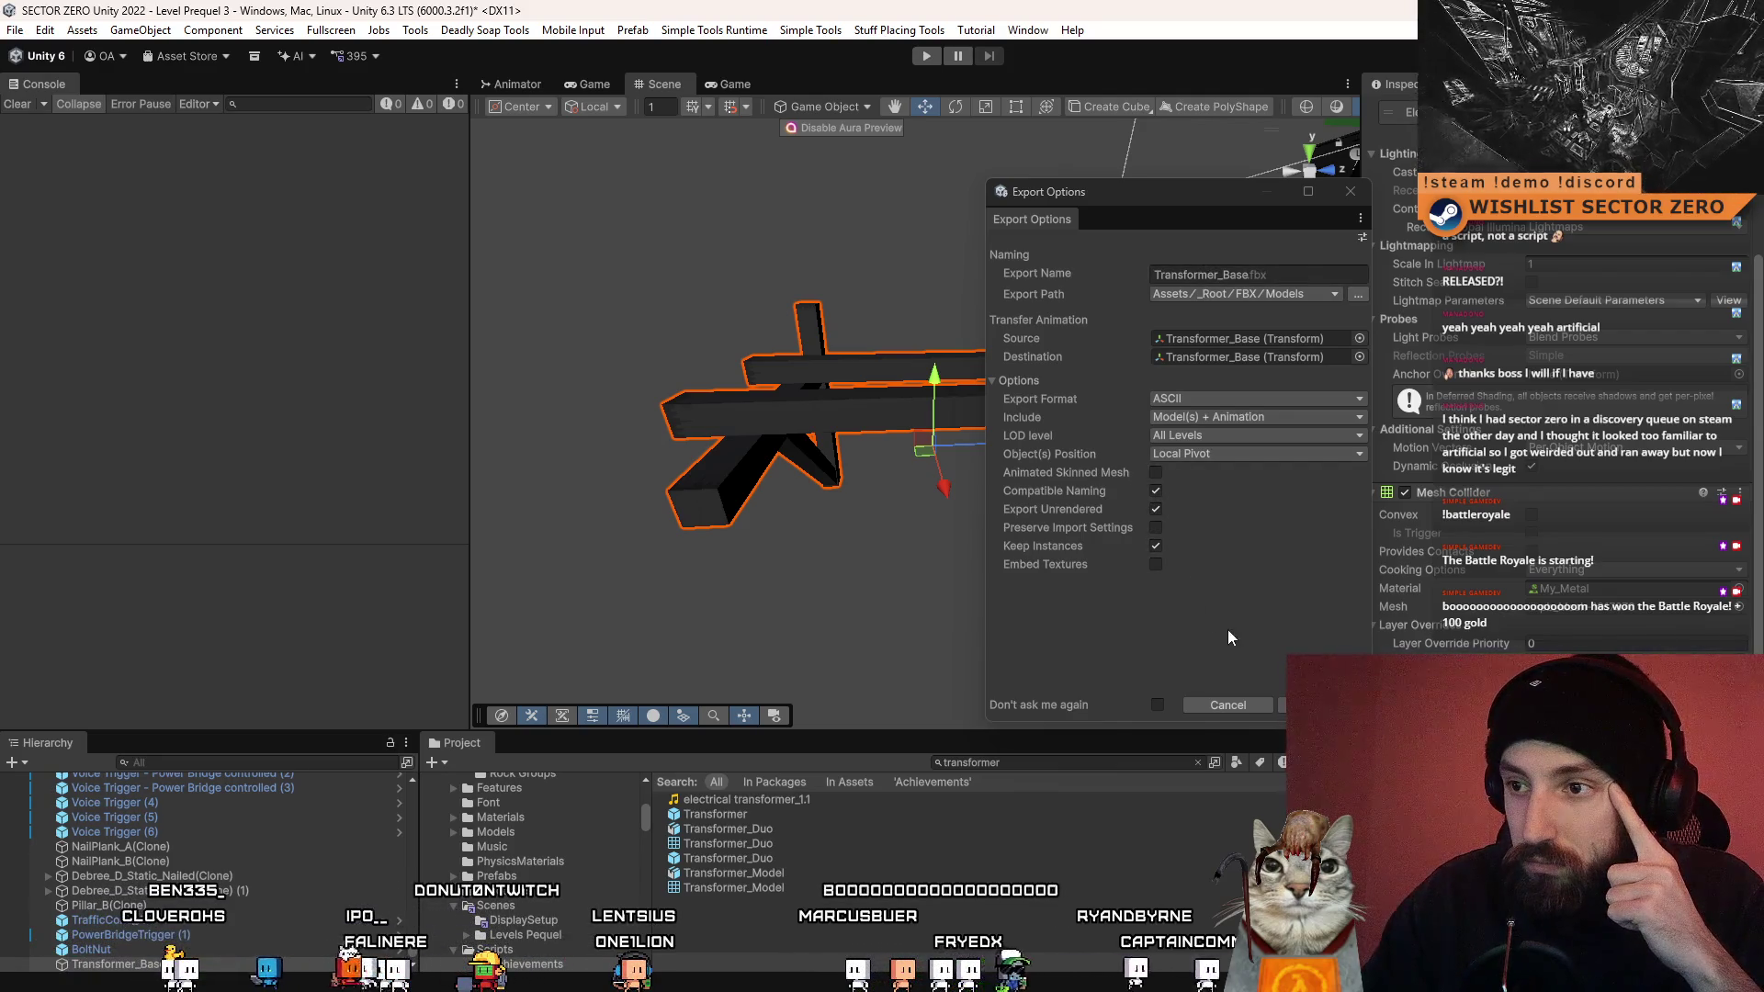
- Export Transformer_Base.fbx and drag the new asset into the Scene view
click(1323, 705)
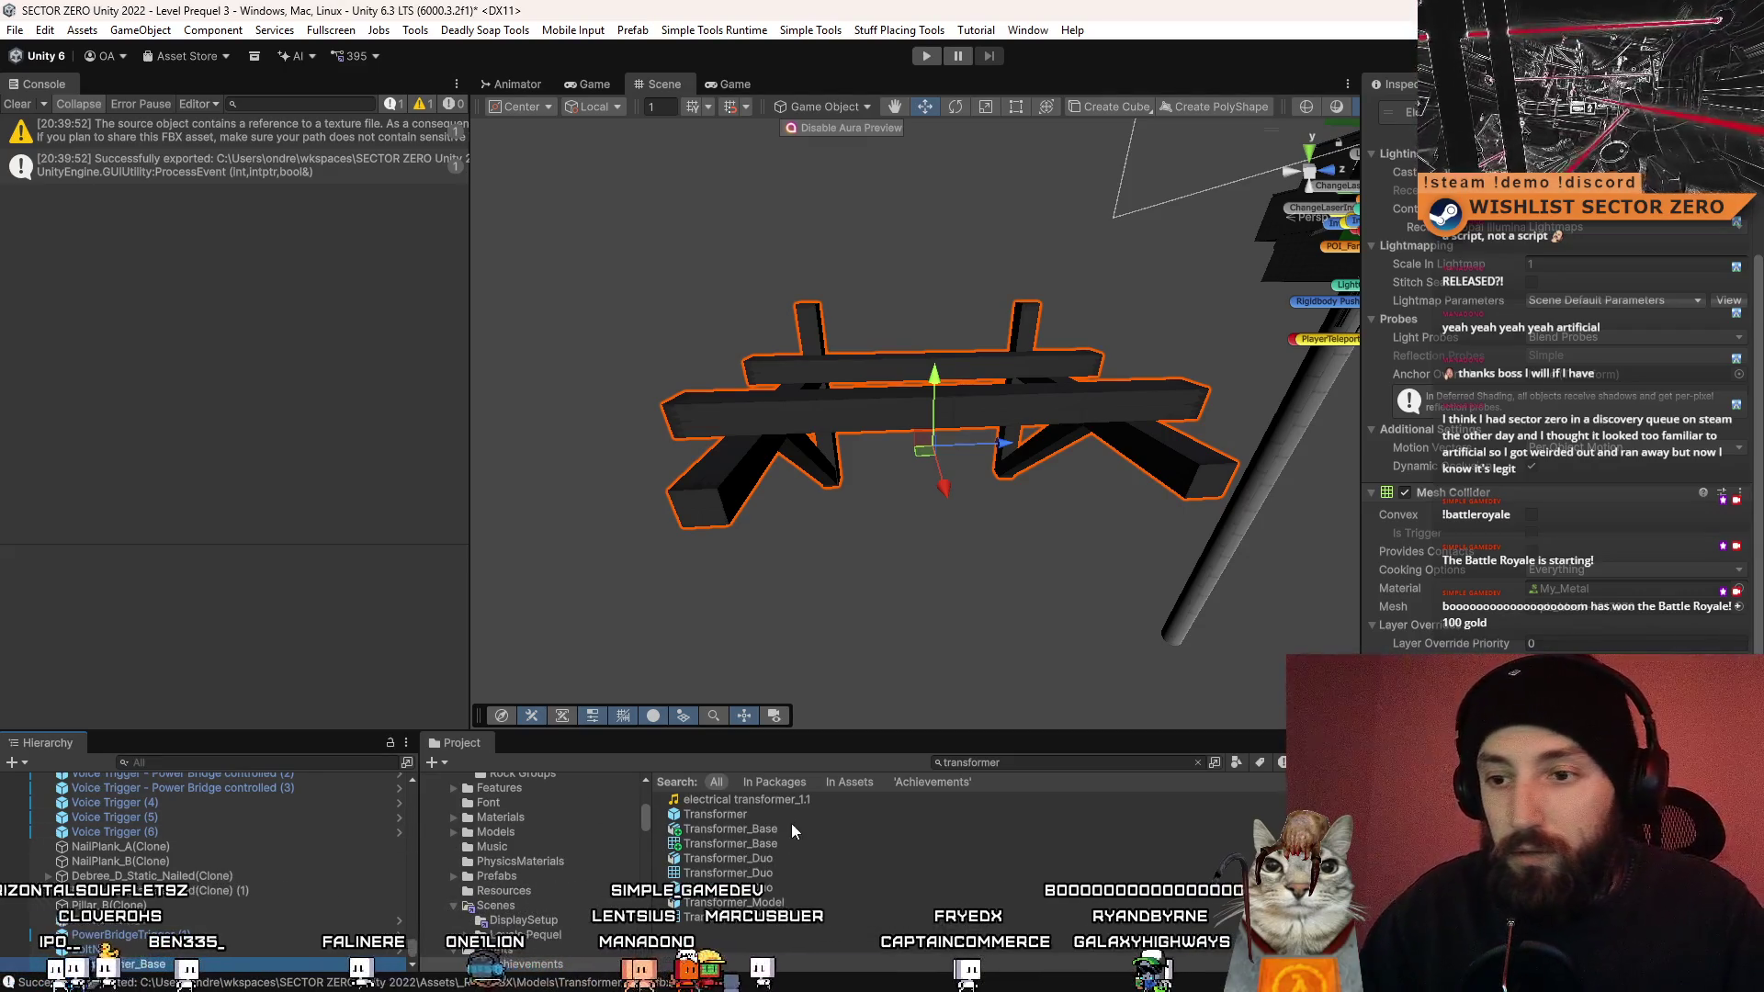
mouse_move(765, 827)
mouse_down()
mouse_move(897, 404)
mouse_move(1673, 369)
mouse_move(1011, 386)
mouse_move(827, 368)
mouse_move(1121, 350)
mouse_up()
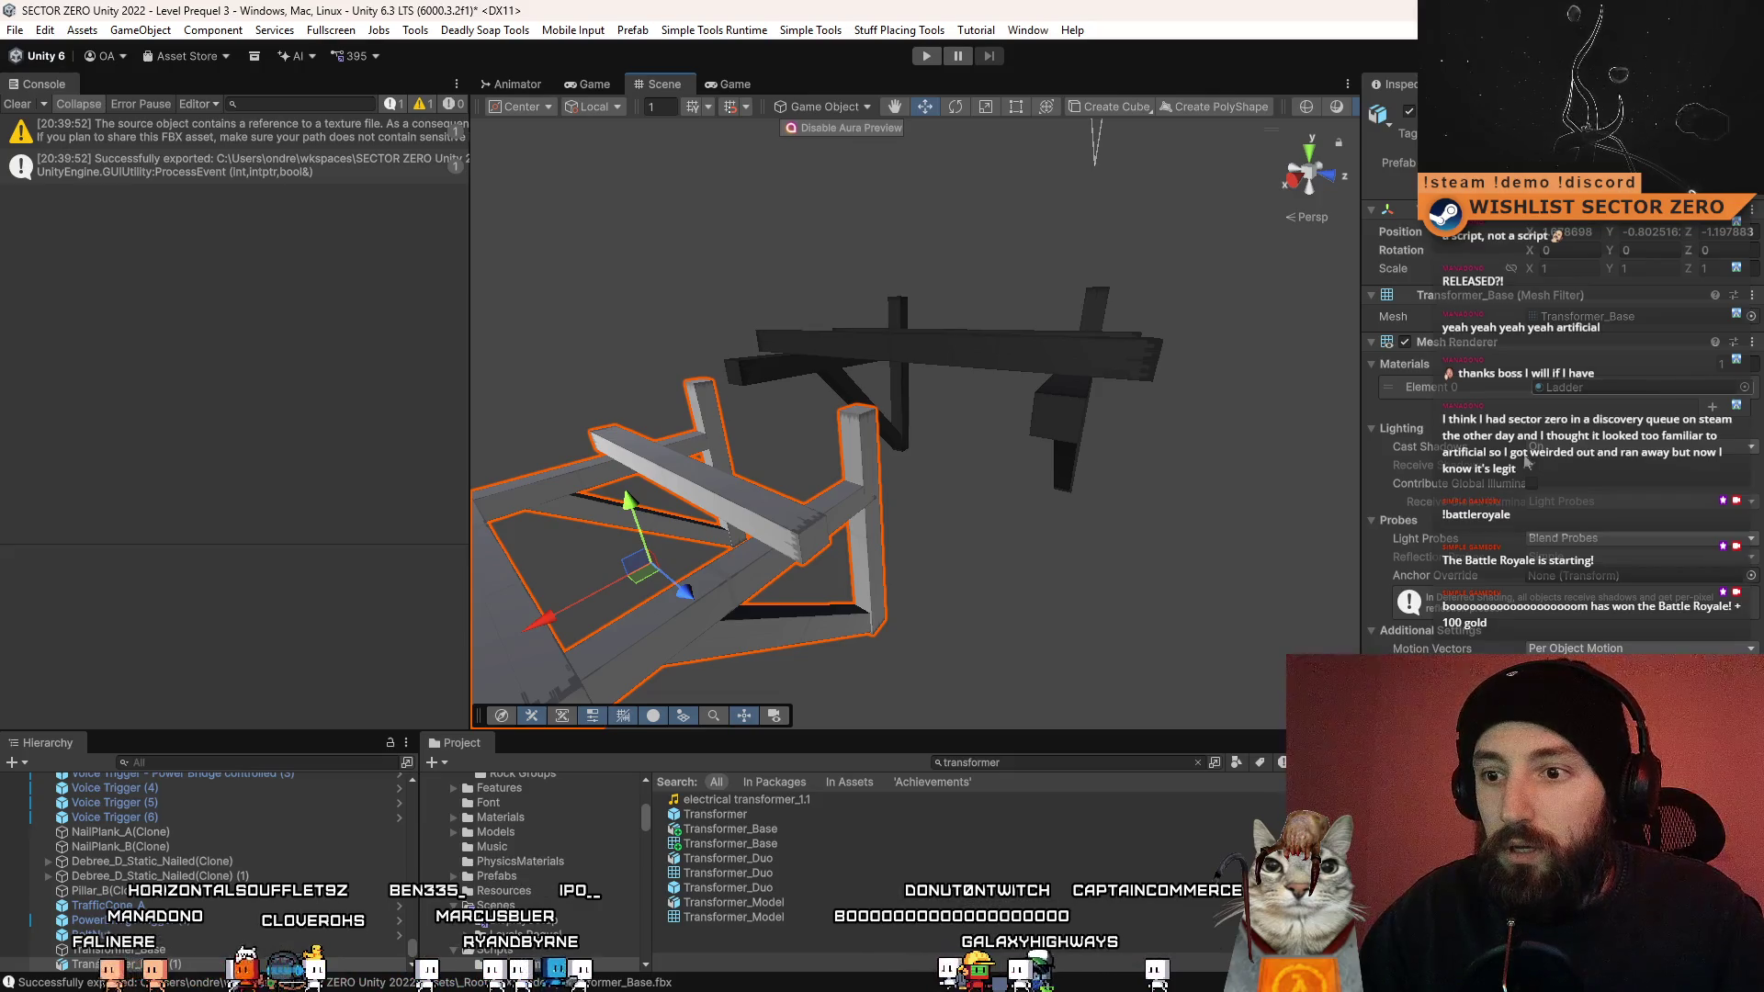
- Select the exported Transformer_Base asset and show its Materials import settings
click(781, 832)
click(1705, 190)
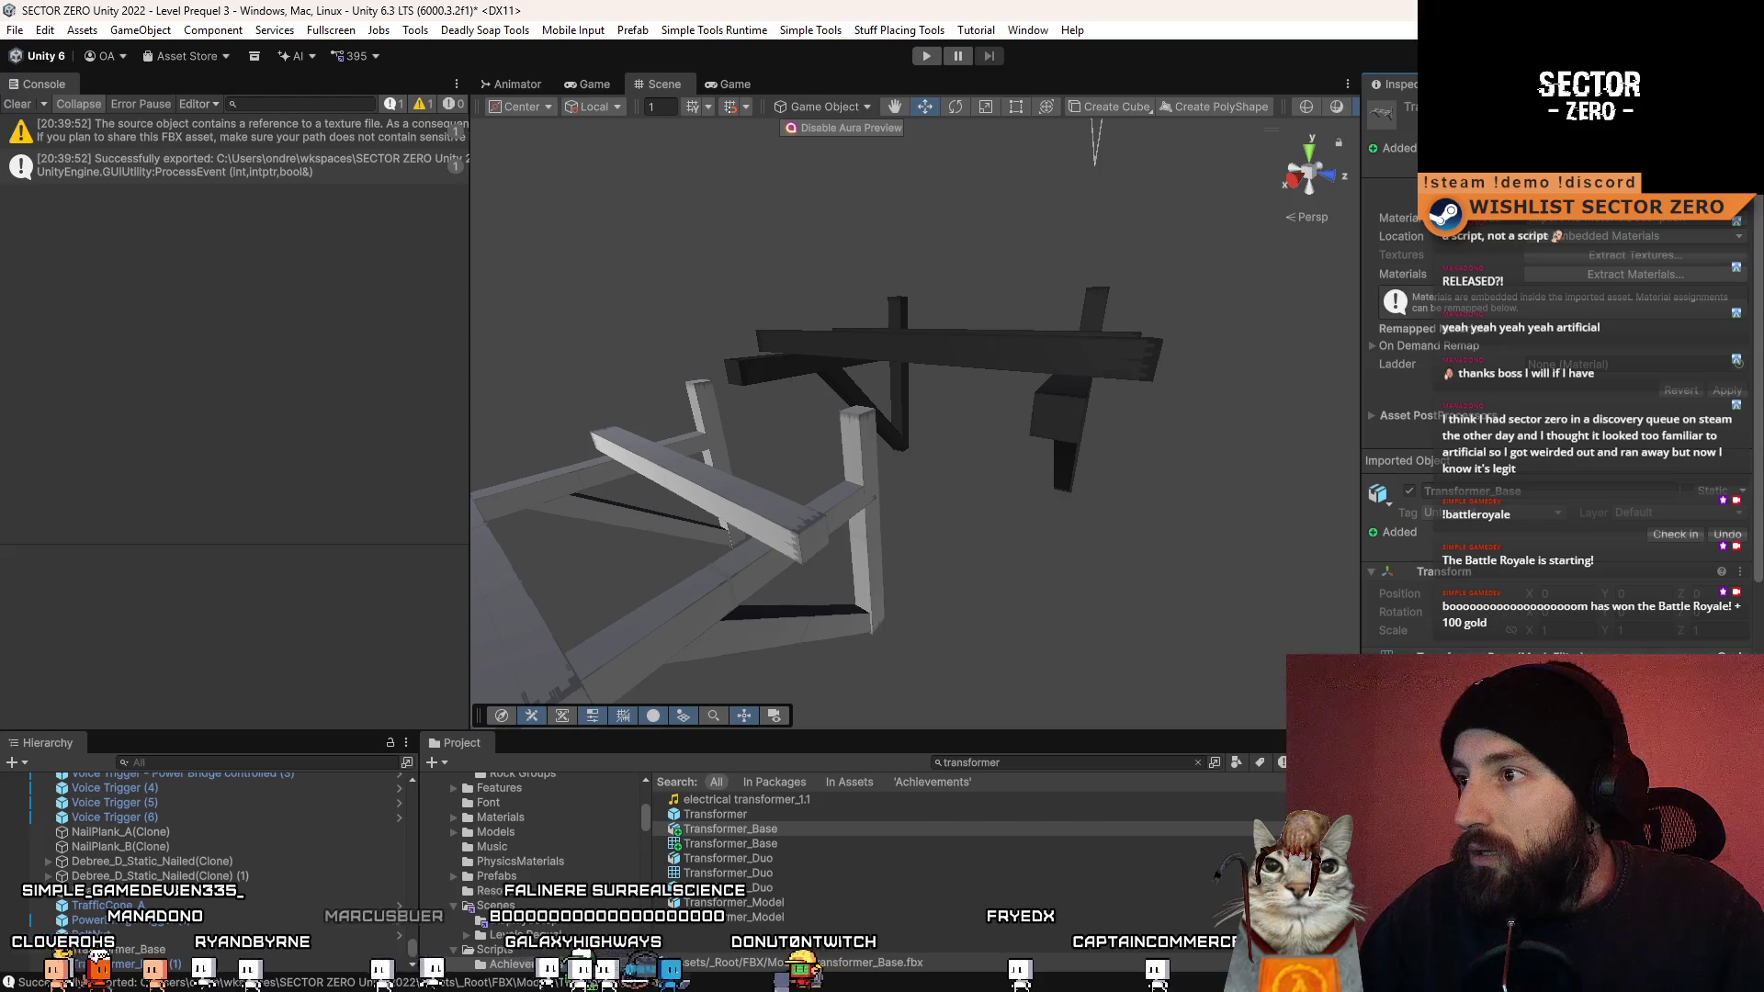
click(1413, 190)
click(1705, 190)
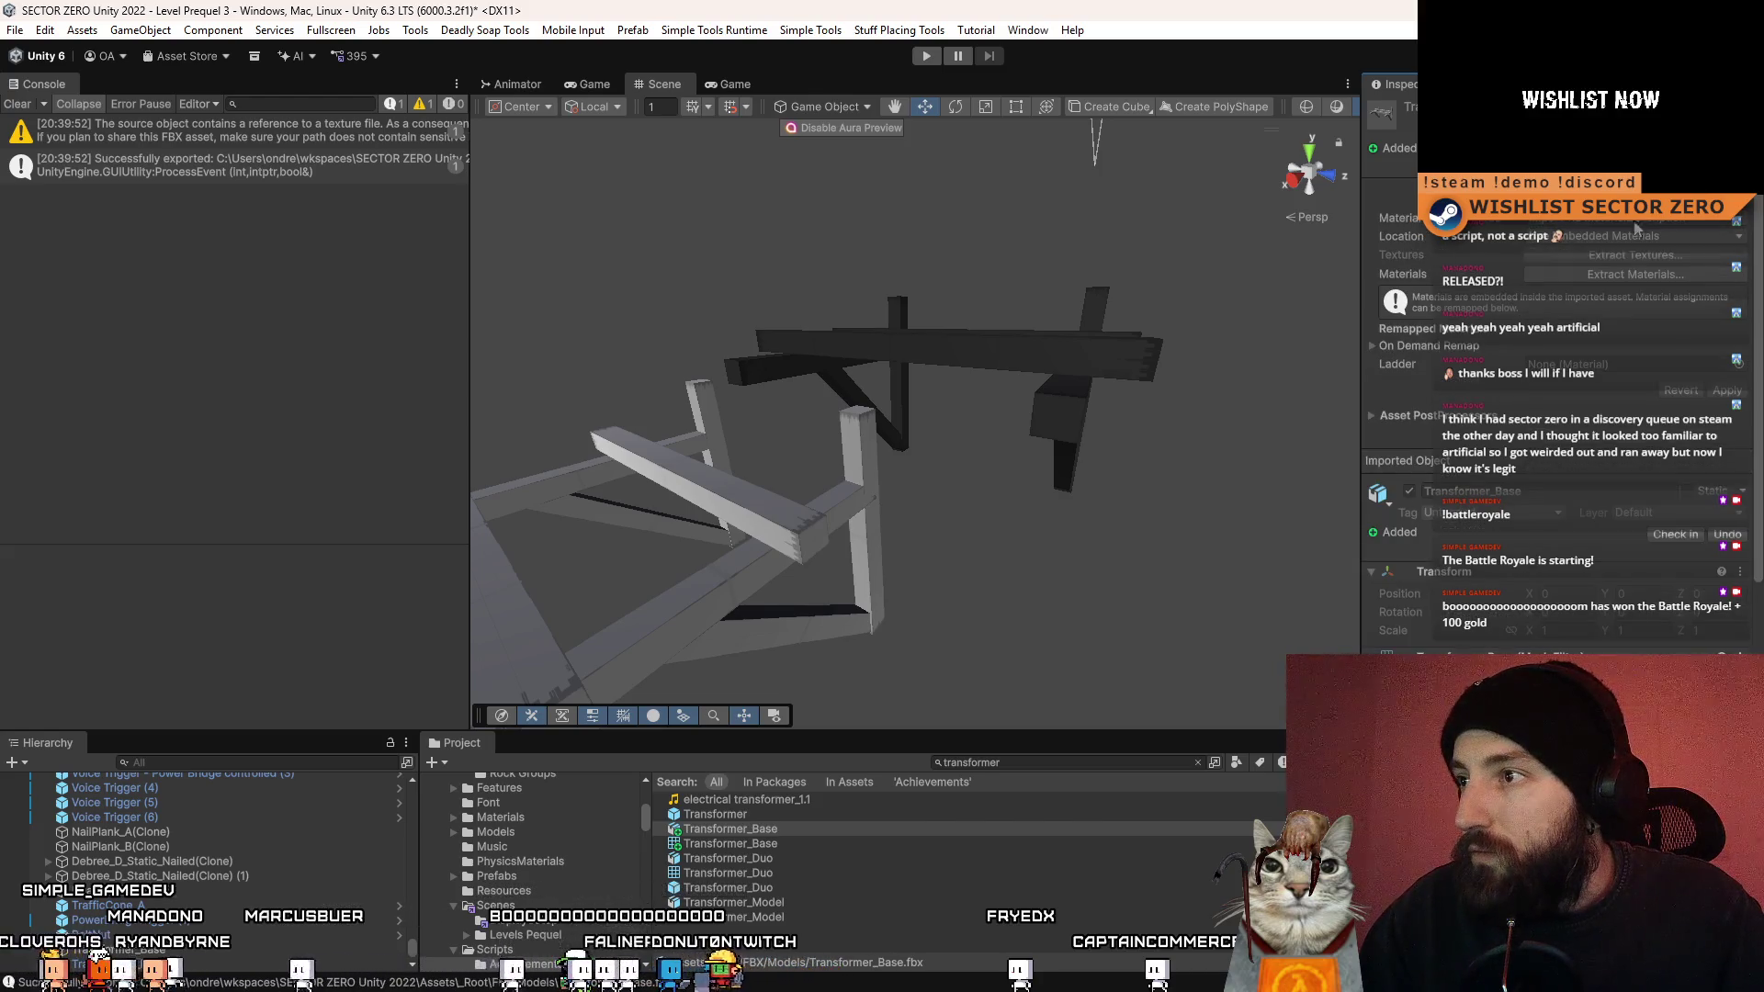
- Remap the Ladder slot to the Ladder material and apply the import settings
click(1736, 361)
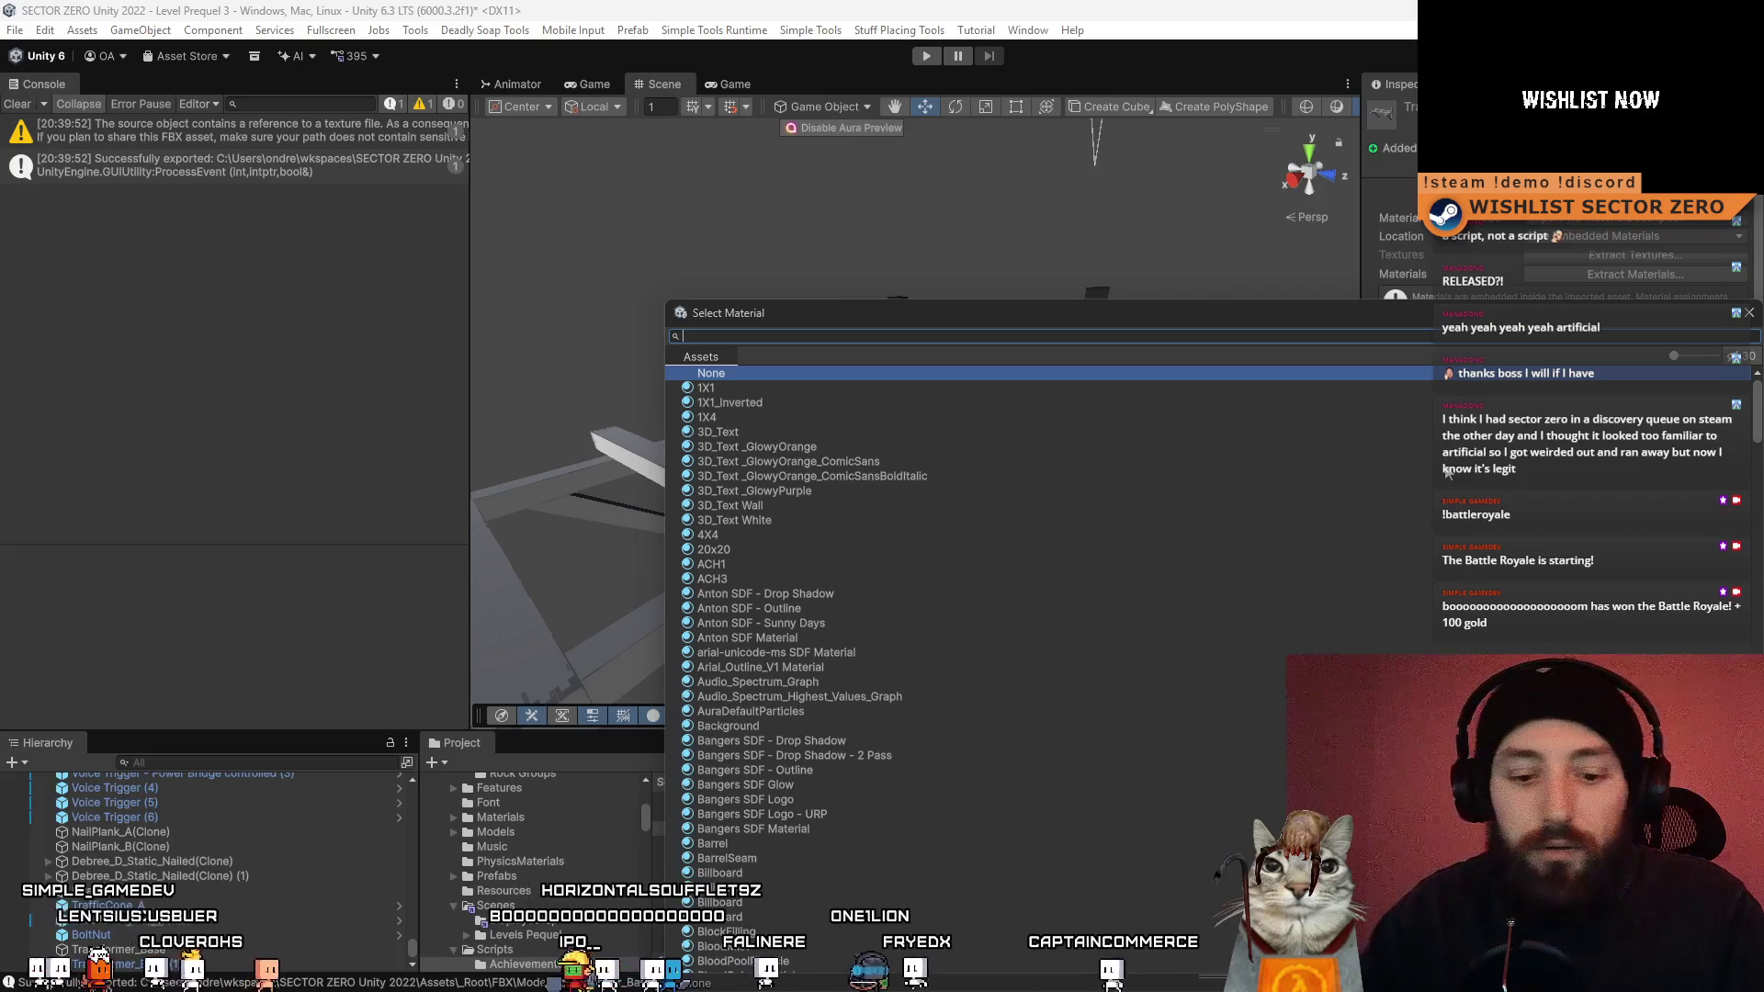
text(ladder)
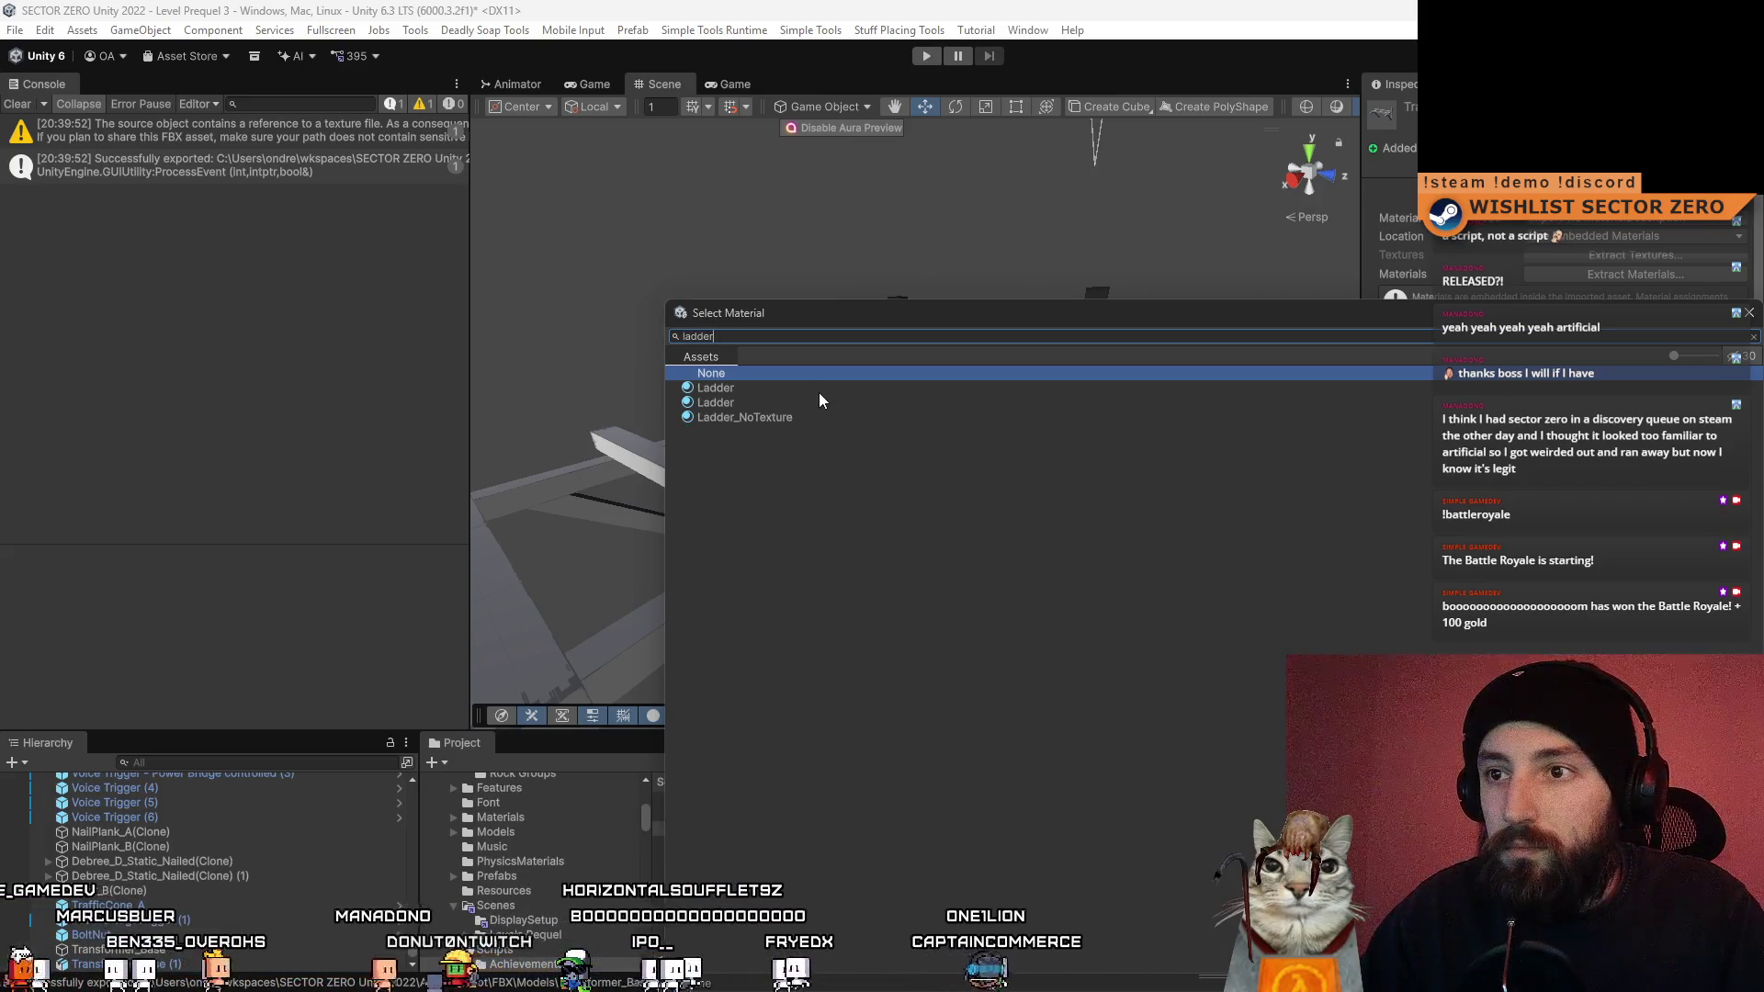
click(797, 390)
click(775, 402)
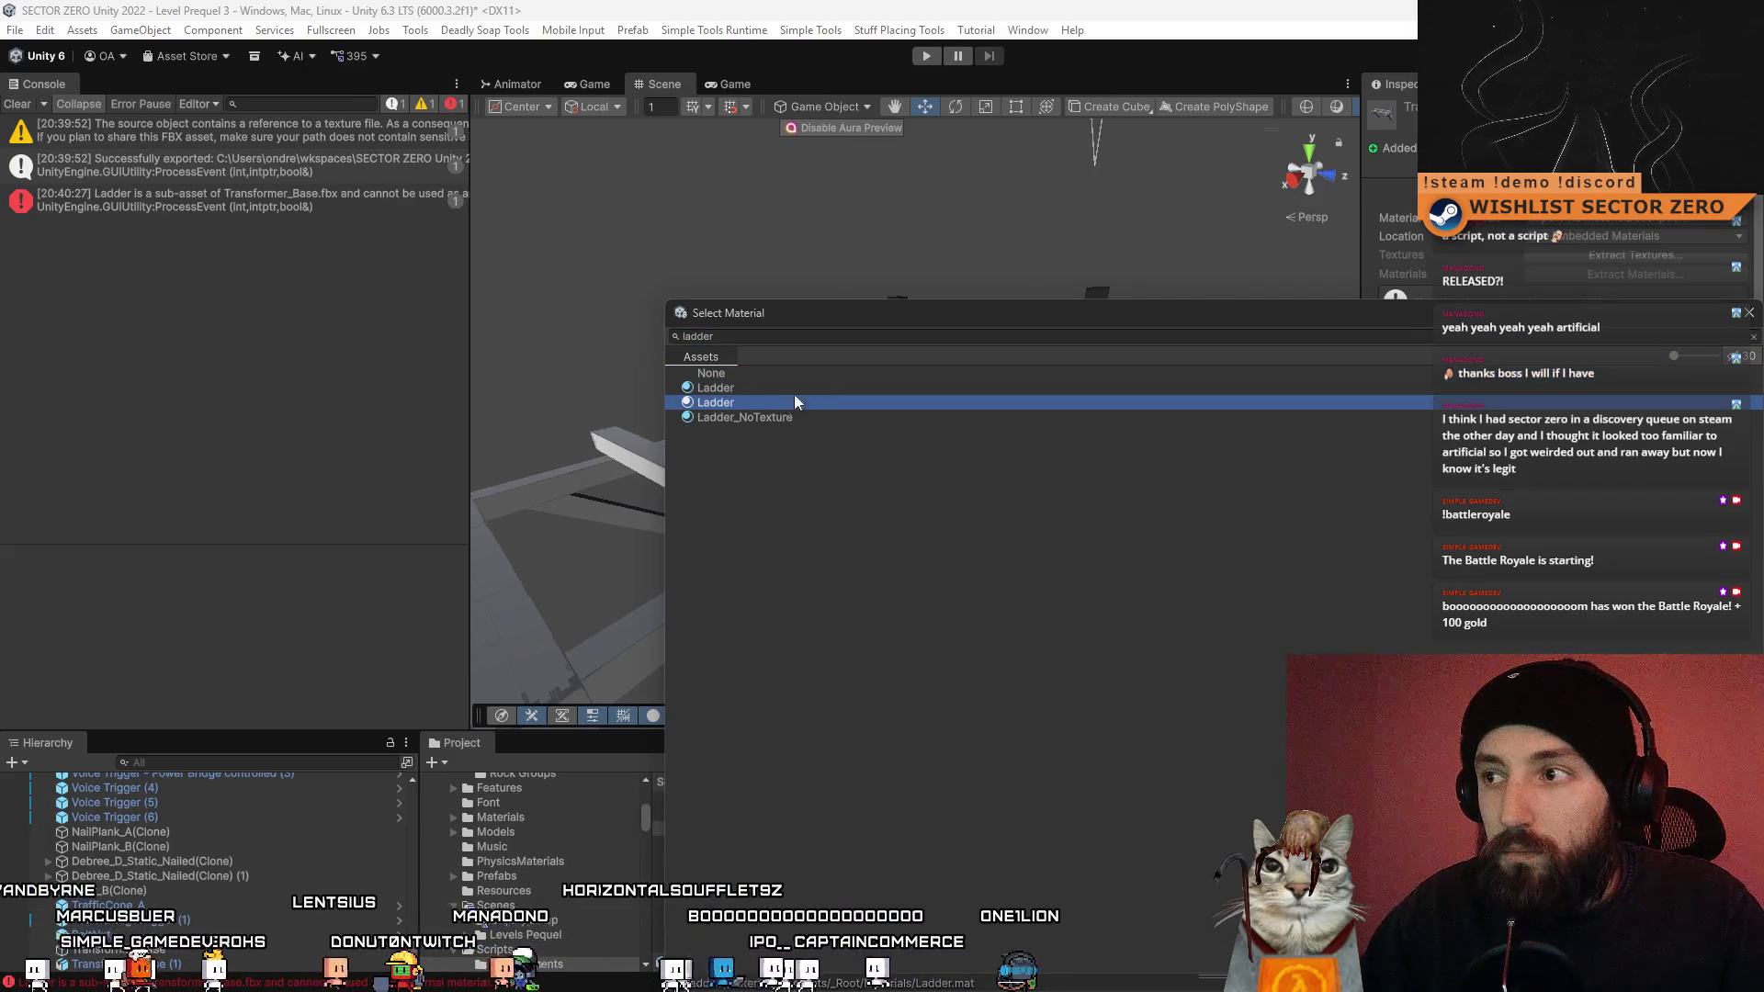
click(796, 393)
click(774, 404)
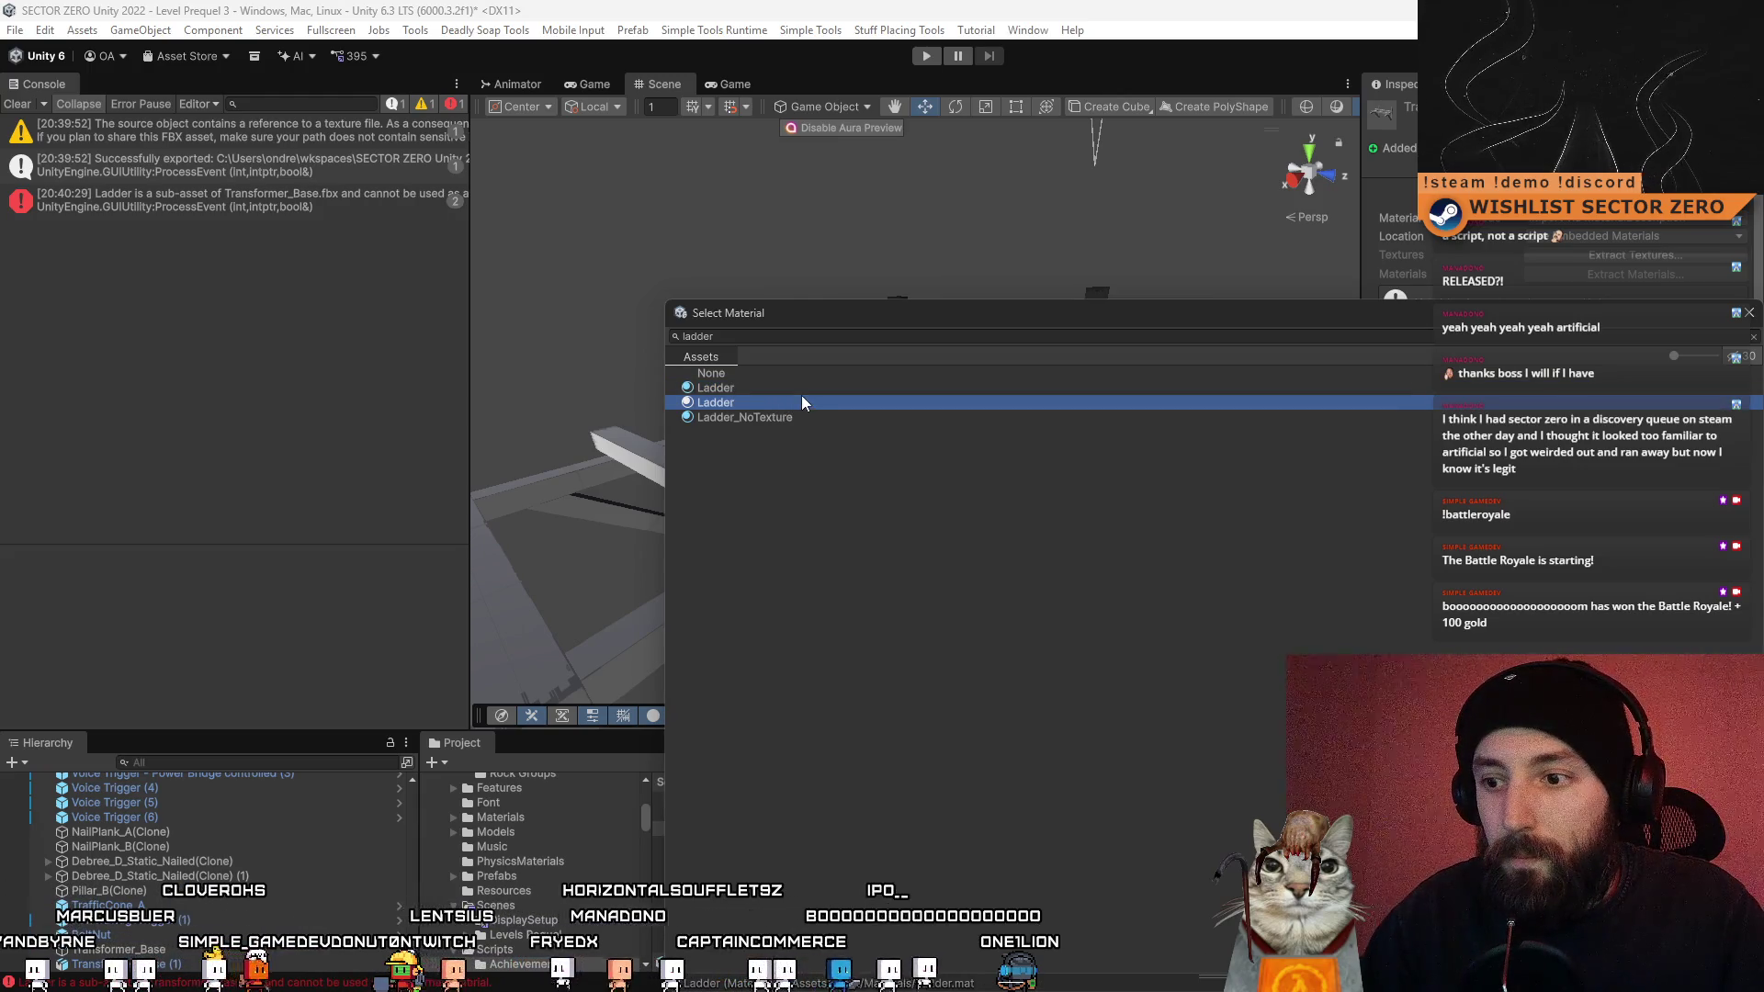
click(814, 390)
click(786, 401)
double_click(777, 405)
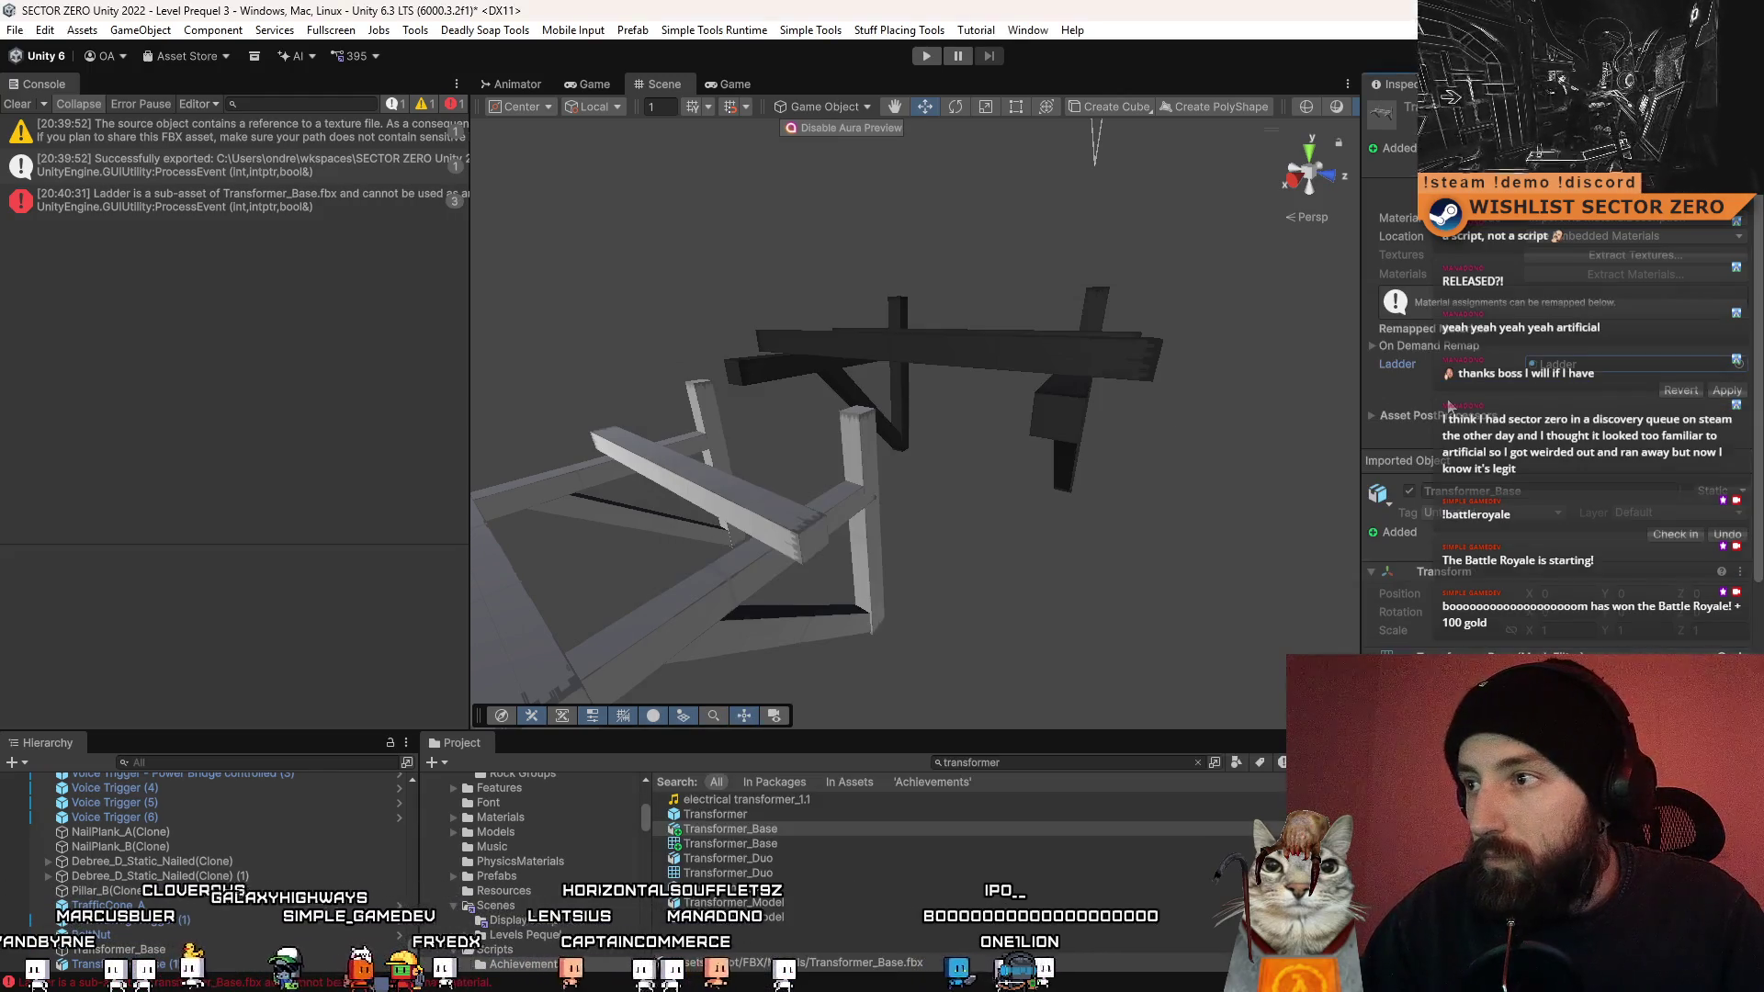
click(1741, 397)
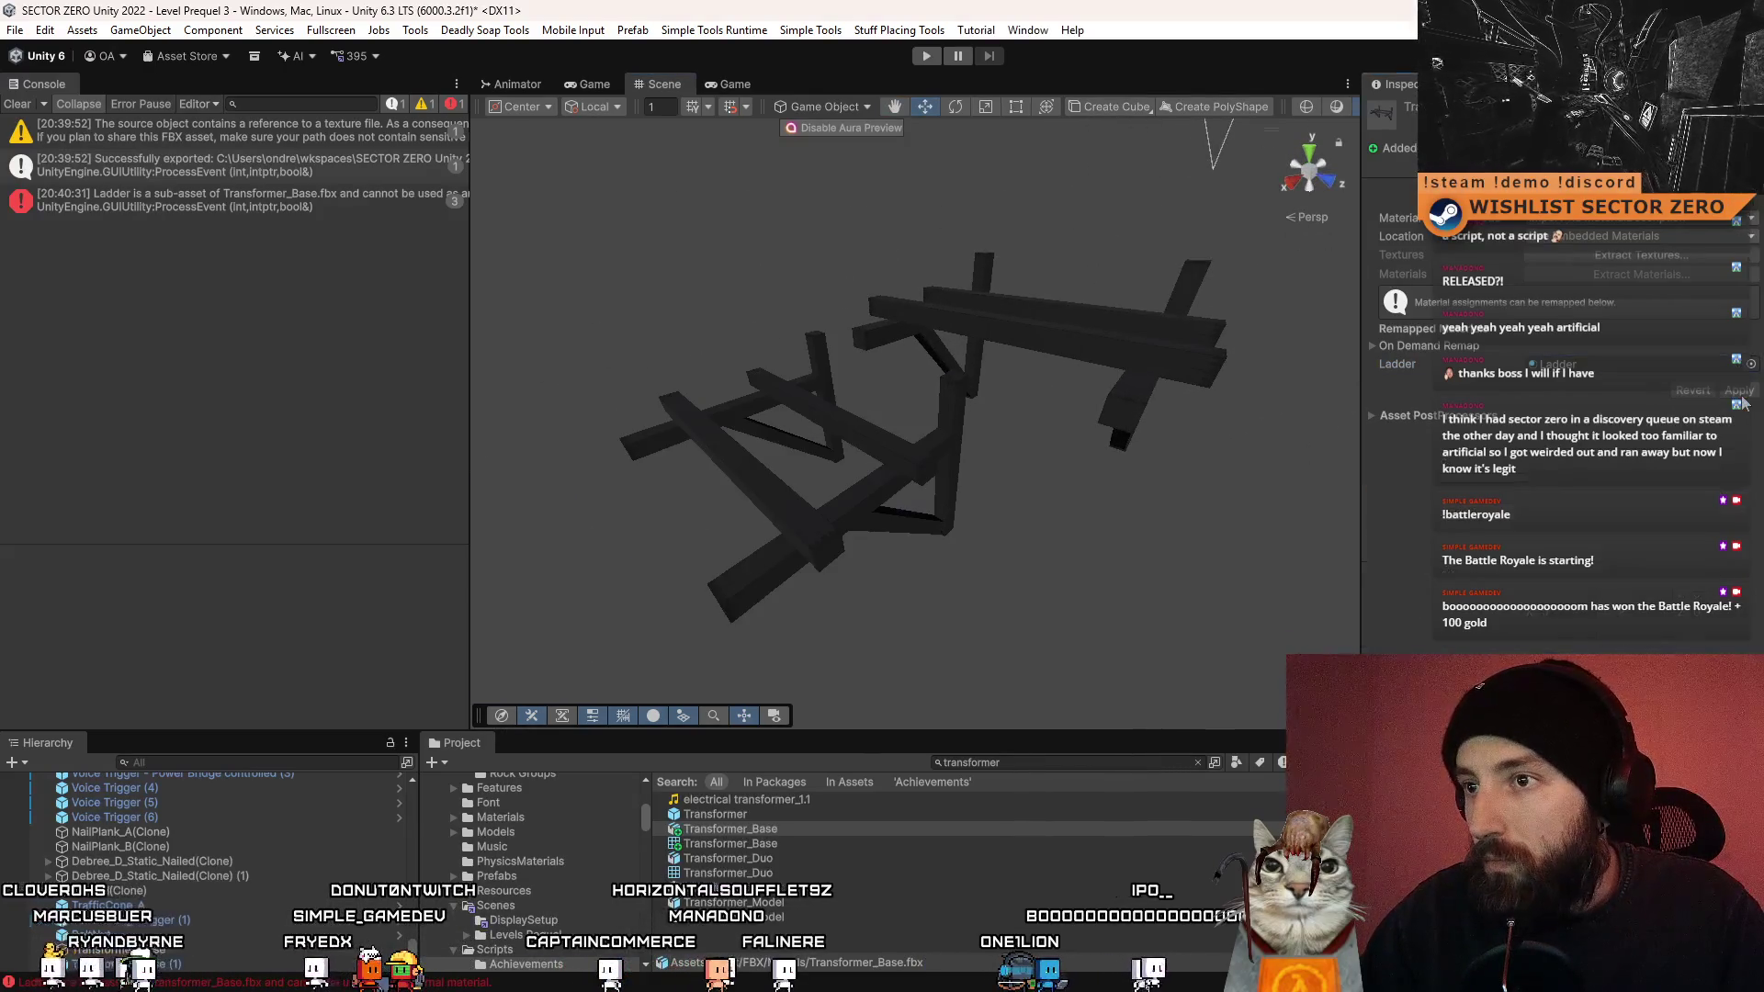
- Recheck the Ladder slot's material list, then select the base's upper beam
click(736, 830)
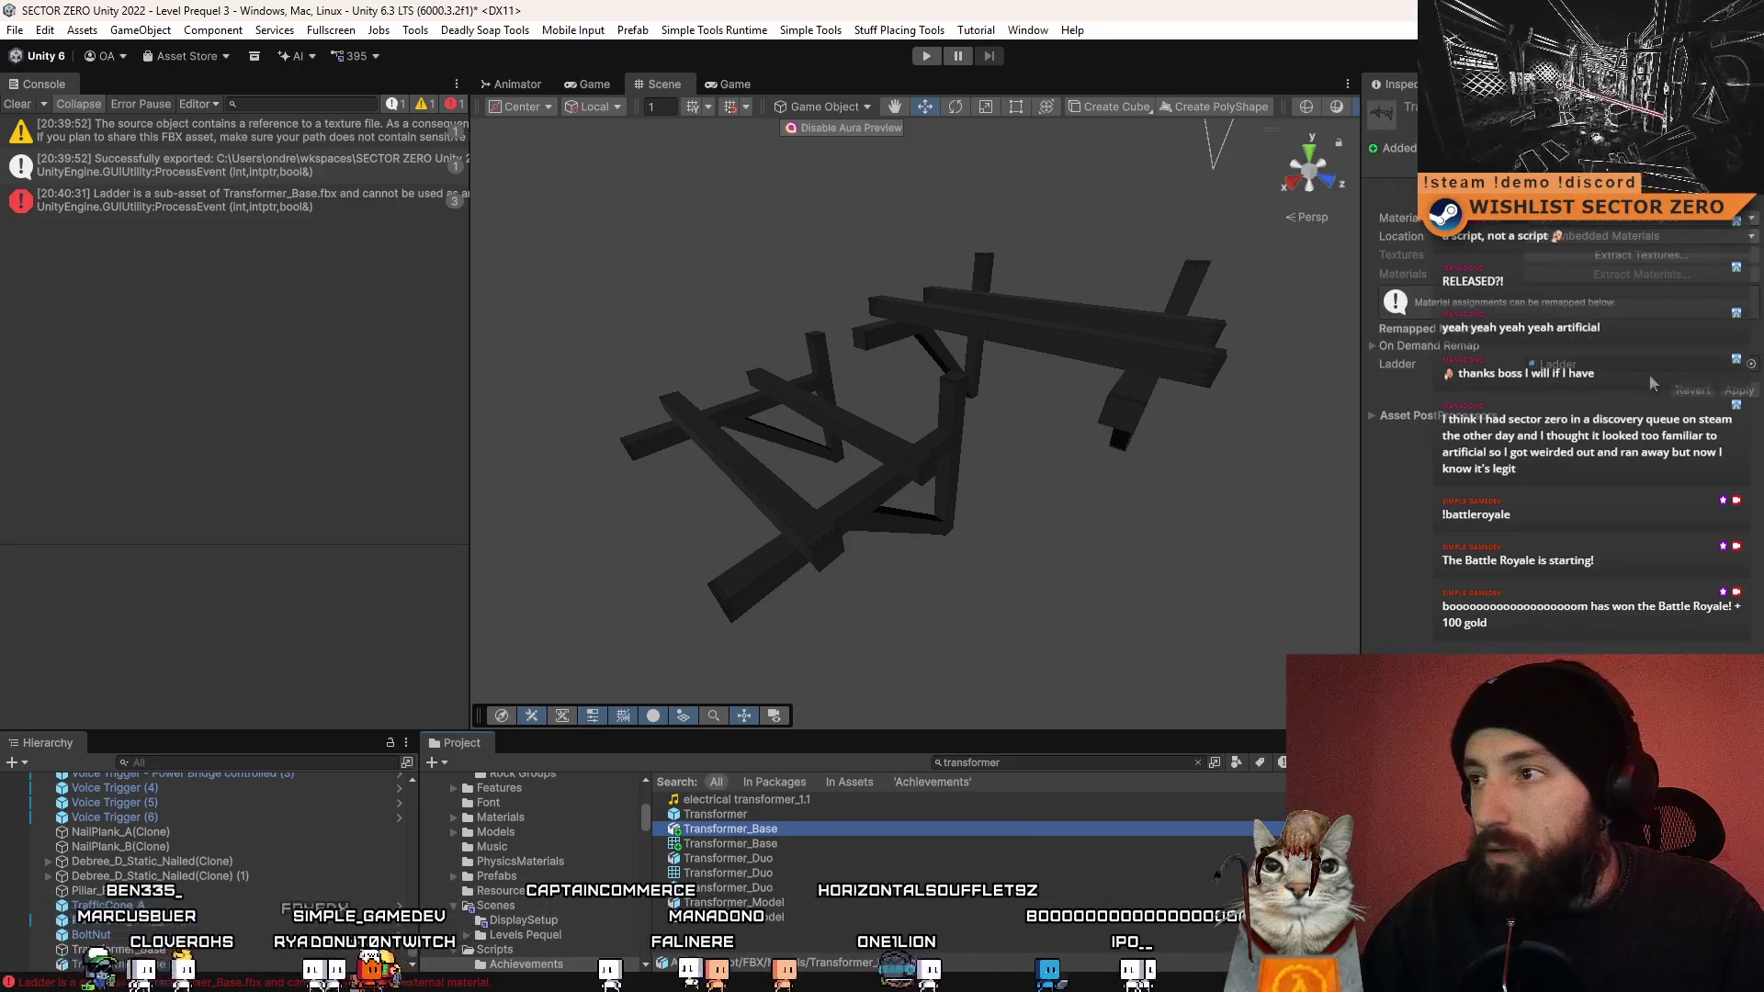
click(1750, 365)
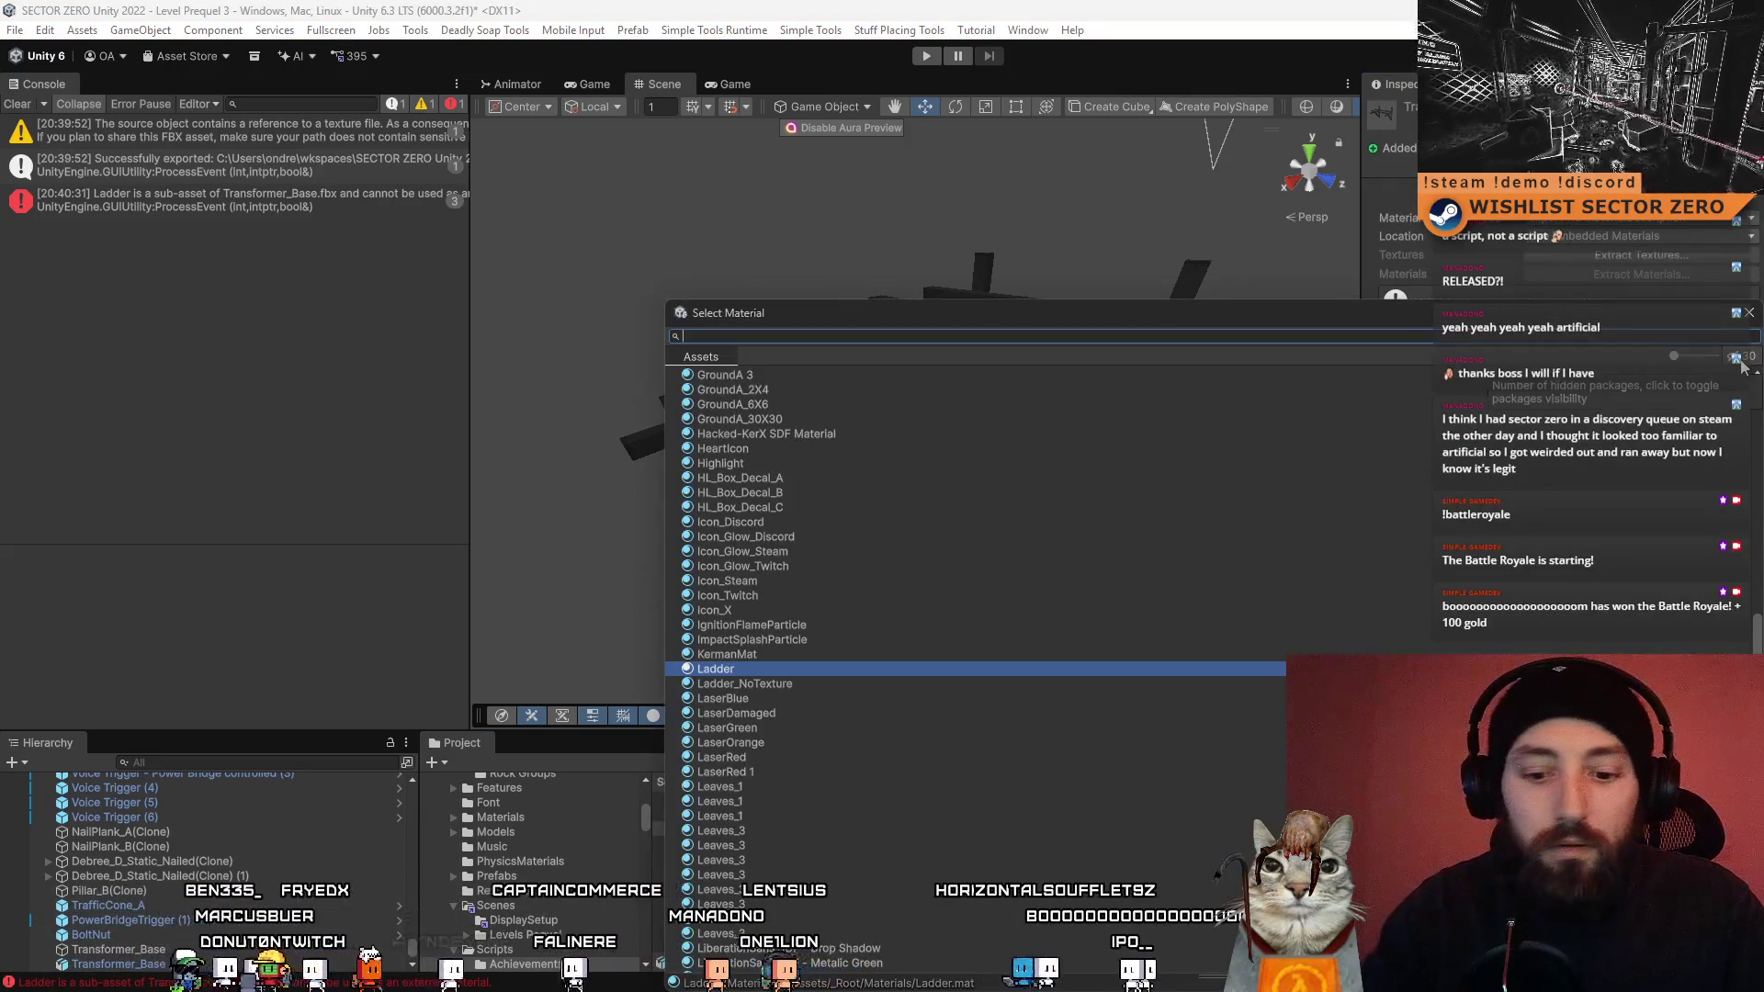
text(ladd)
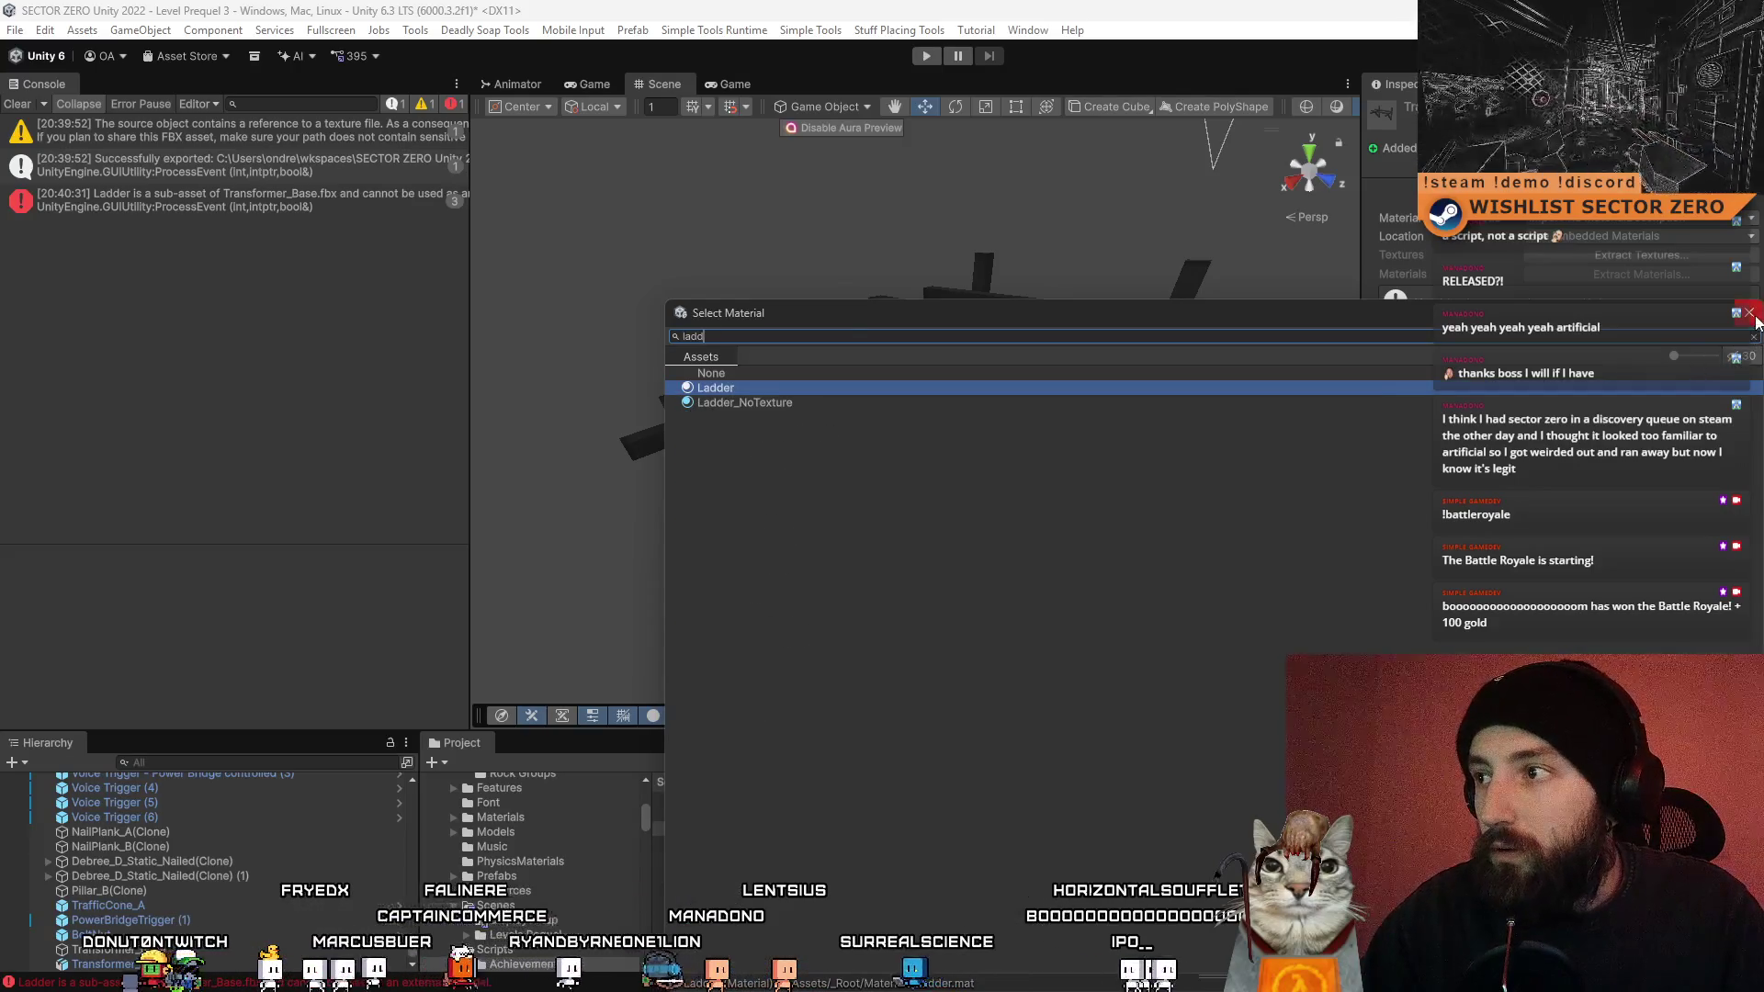
click(1750, 313)
mouse_move(989, 439)
mouse_down()
mouse_move(1027, 343)
mouse_move(1038, 418)
mouse_up()
click(1028, 344)
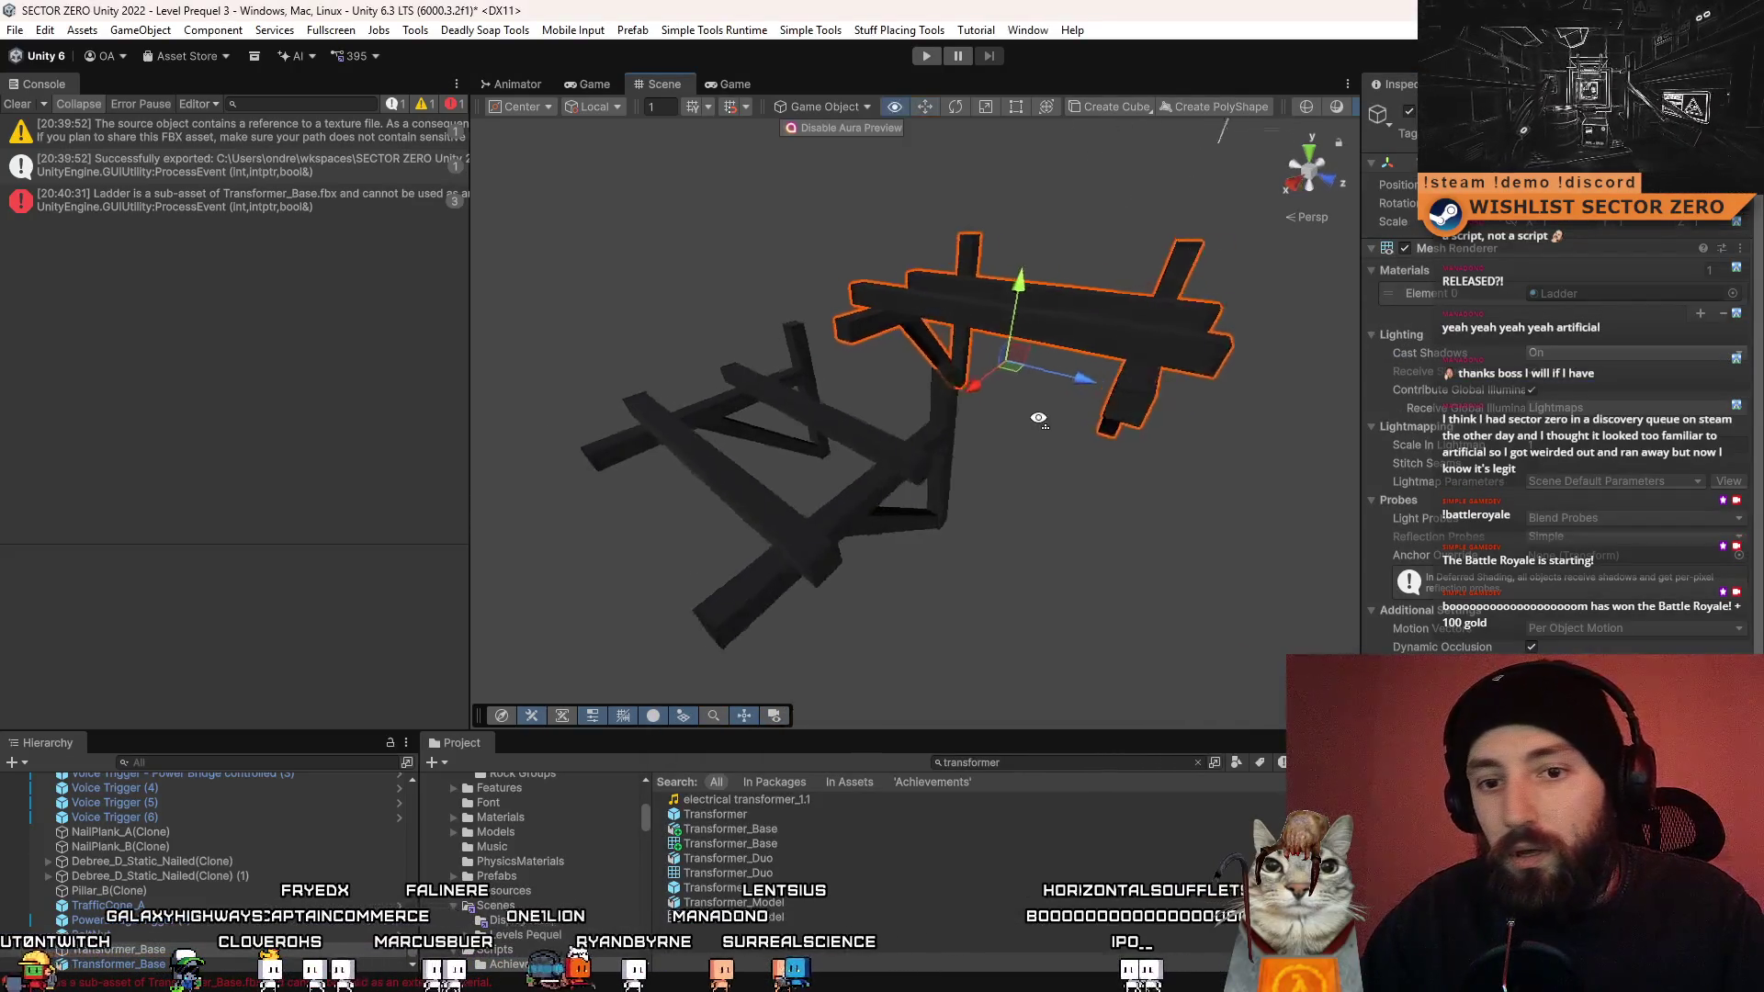
- Inspect the ladder and beam parts, and undo the beam's offset so it overlaps the ladder
click(770, 527)
mouse_move(770, 527)
mouse_down()
mouse_move(918, 380)
mouse_move(922, 446)
mouse_up()
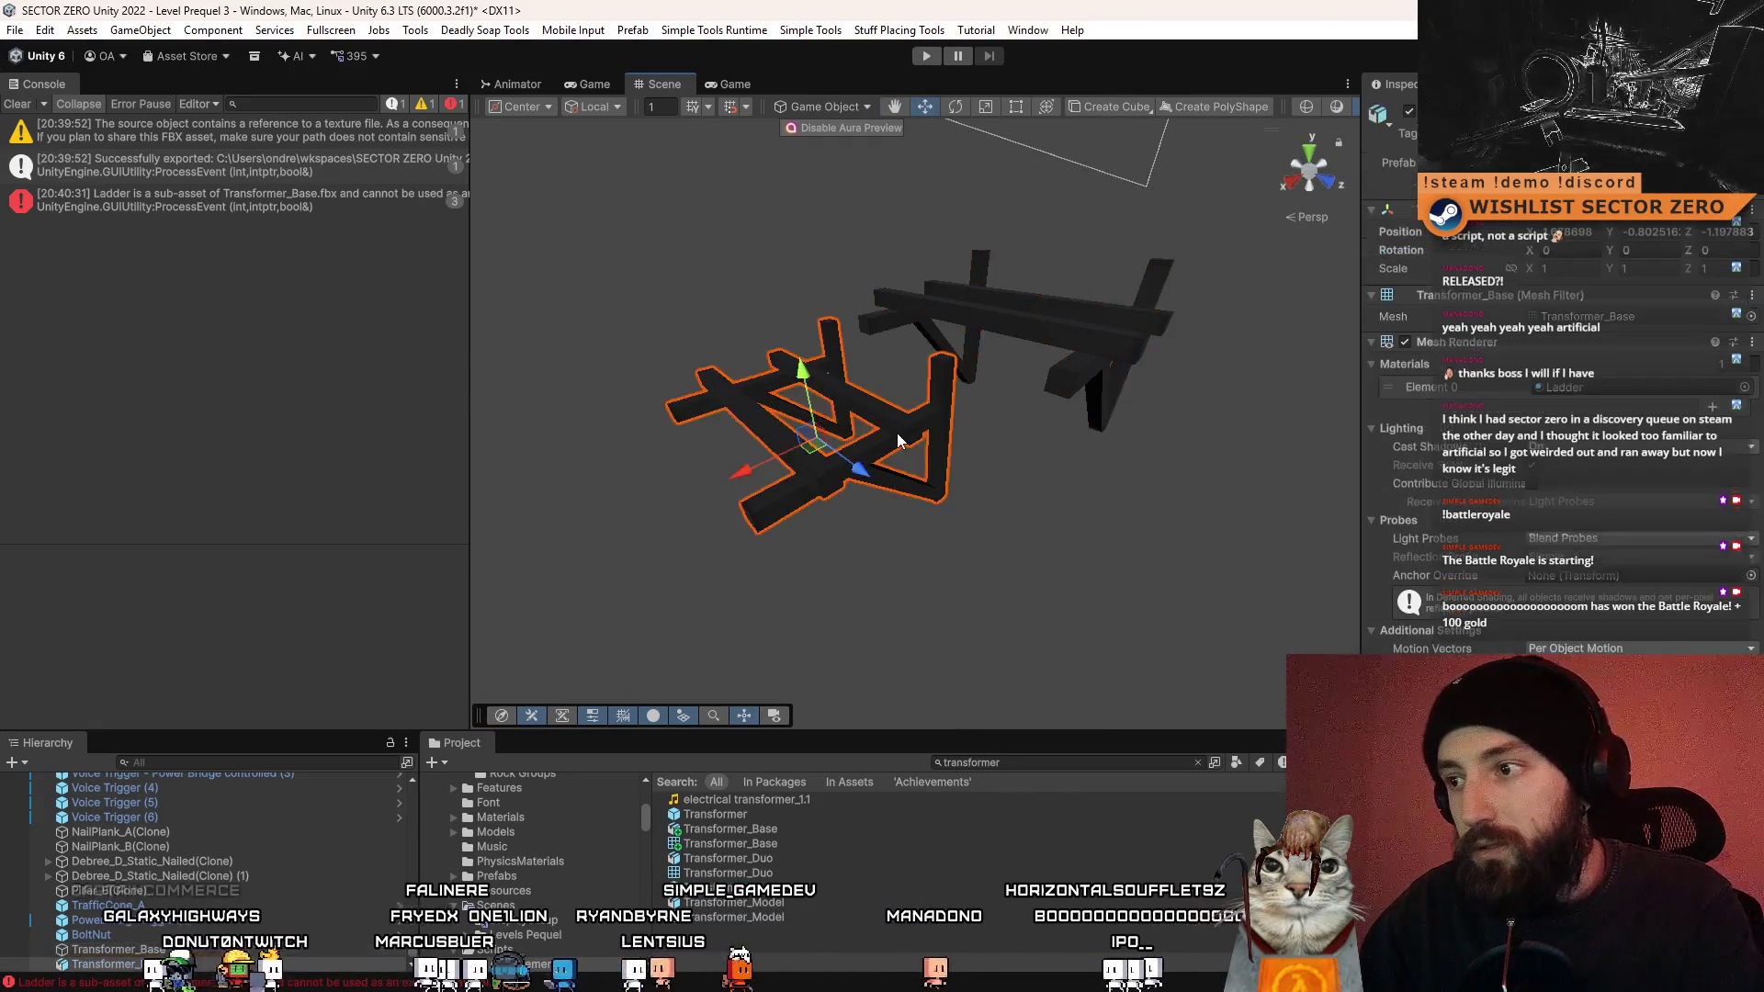
click(1077, 339)
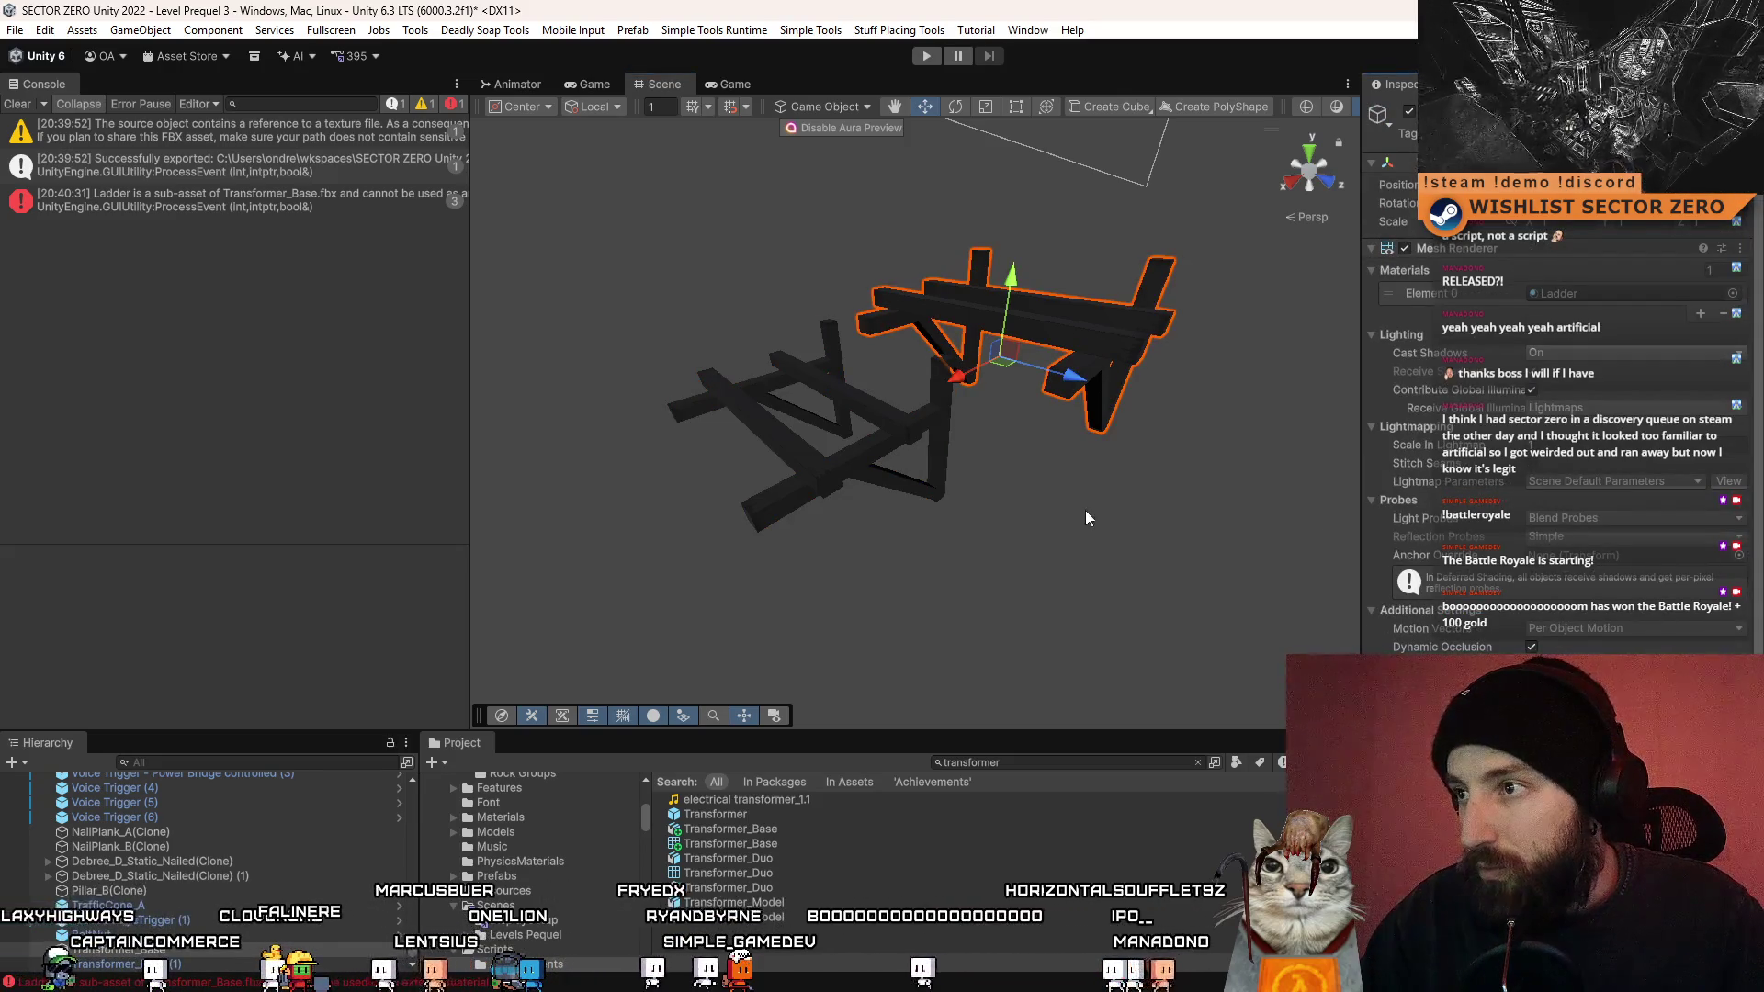
click(903, 439)
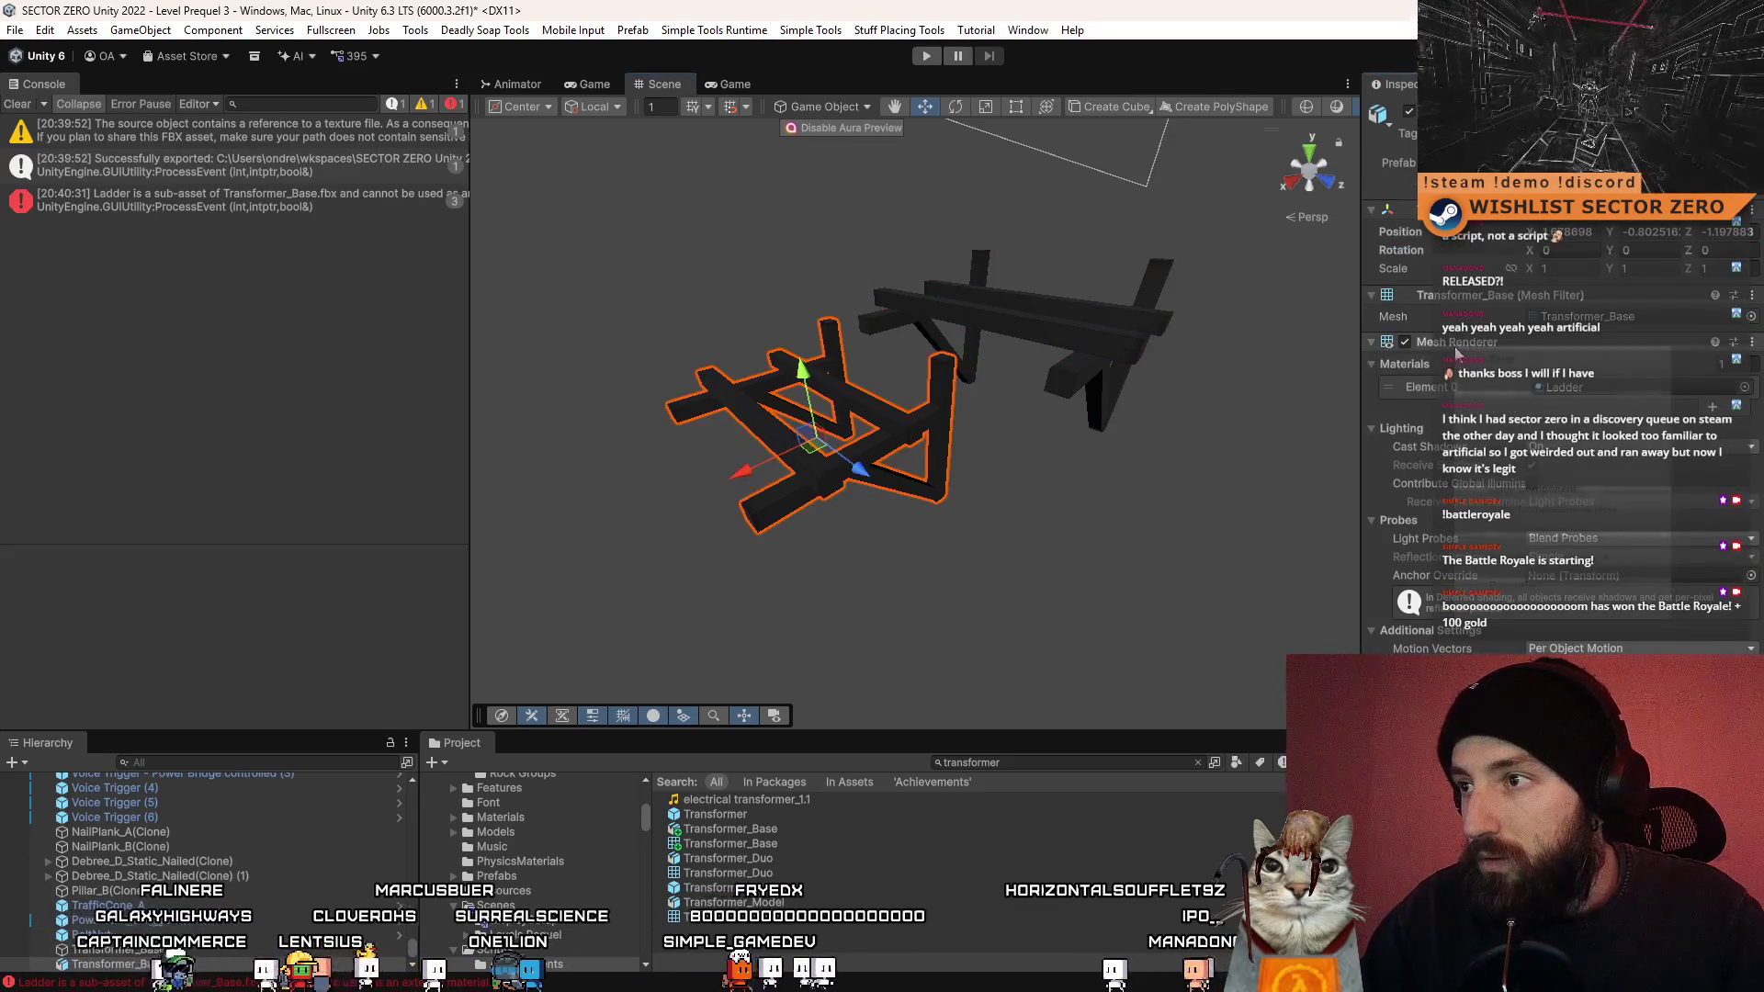
mouse_move(1128, 438)
mouse_down()
mouse_move(1139, 360)
mouse_move(1110, 357)
mouse_up()
click(1110, 358)
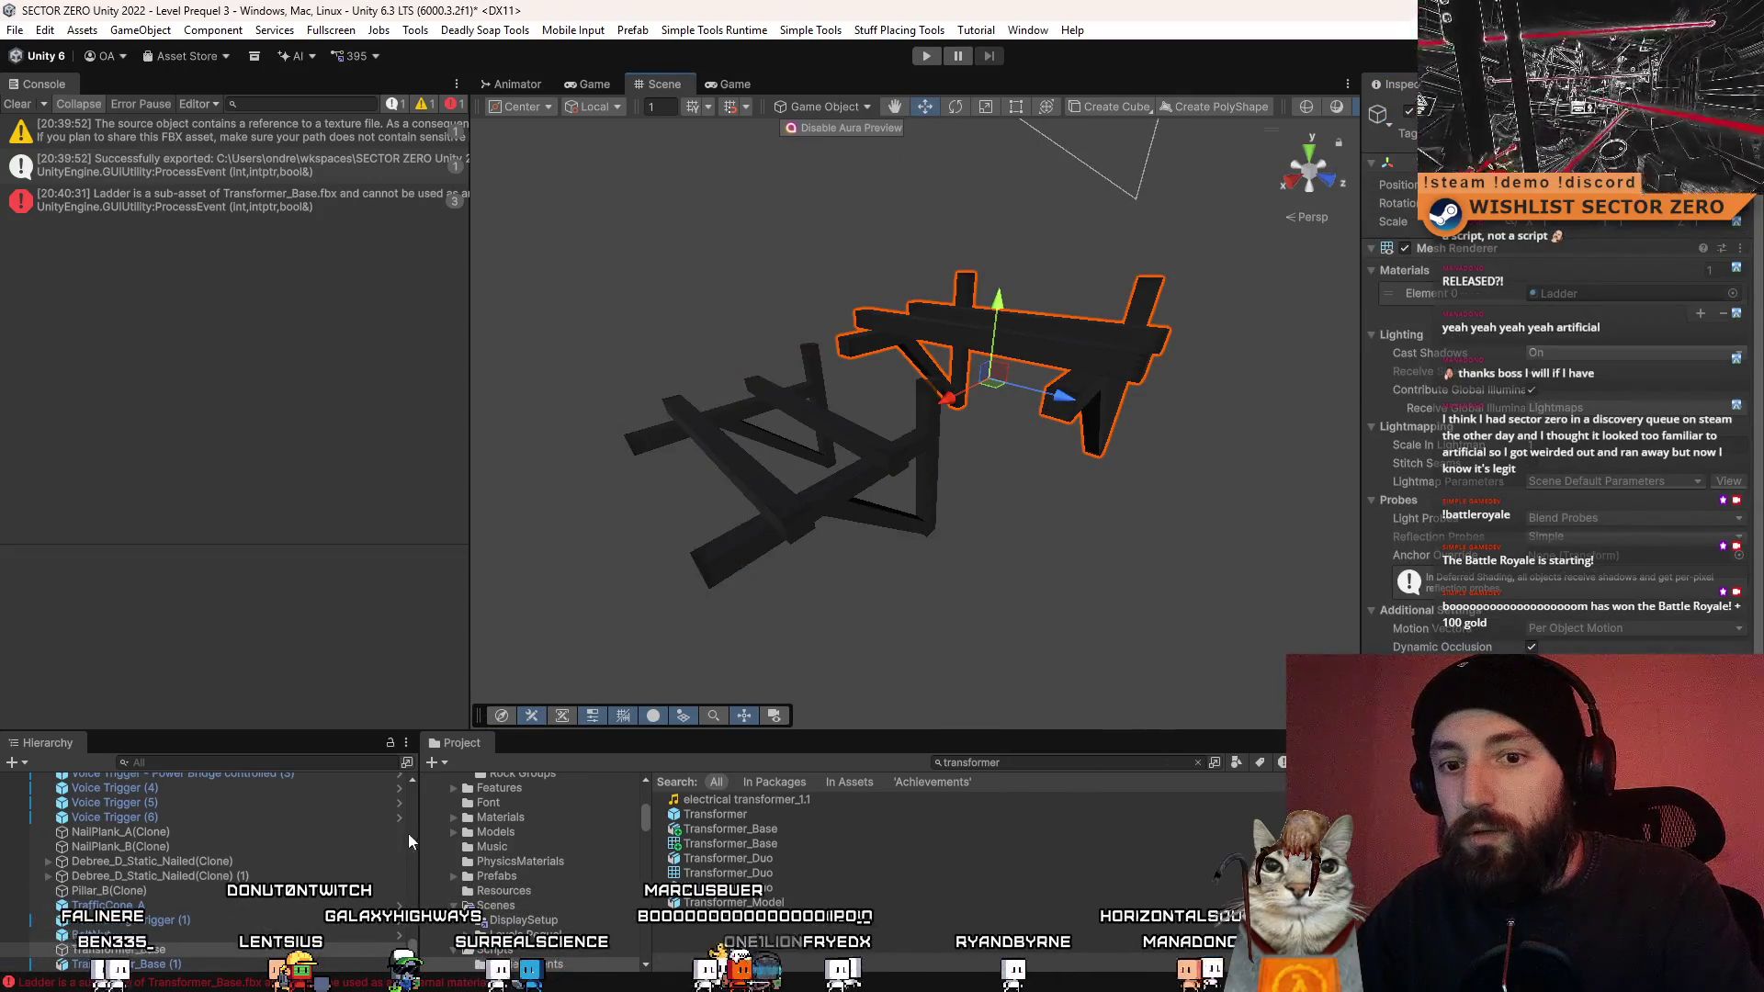
click(887, 462)
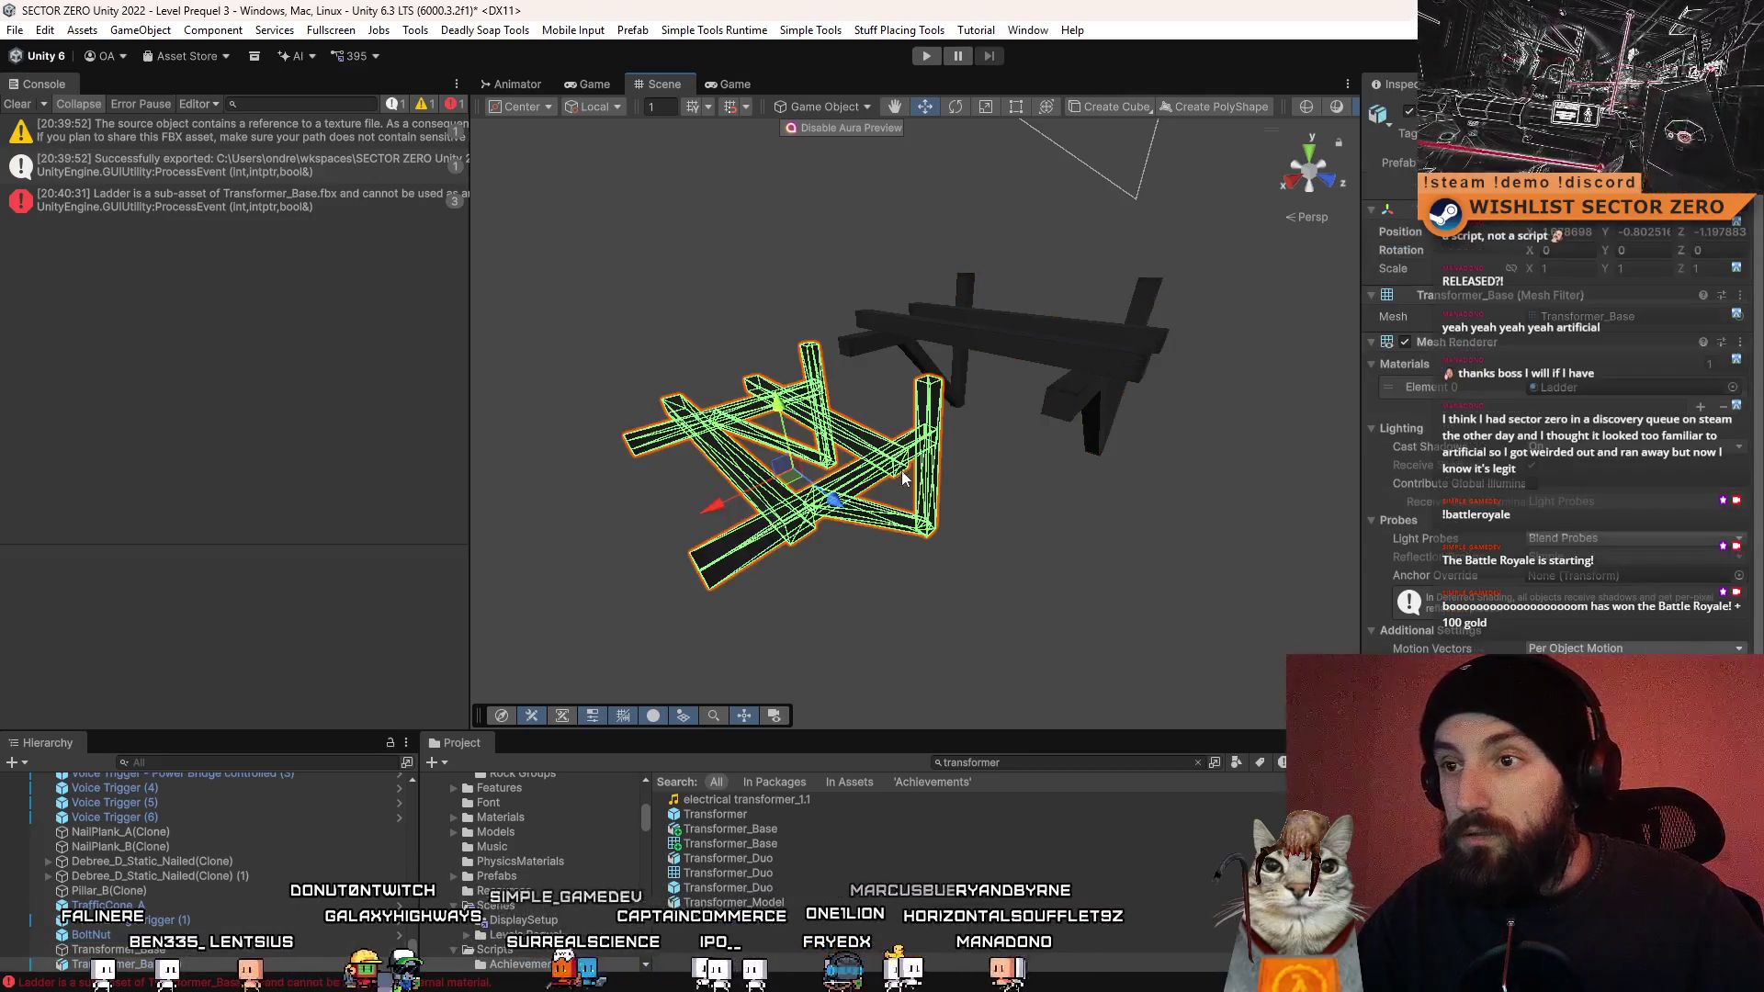
click(1016, 368)
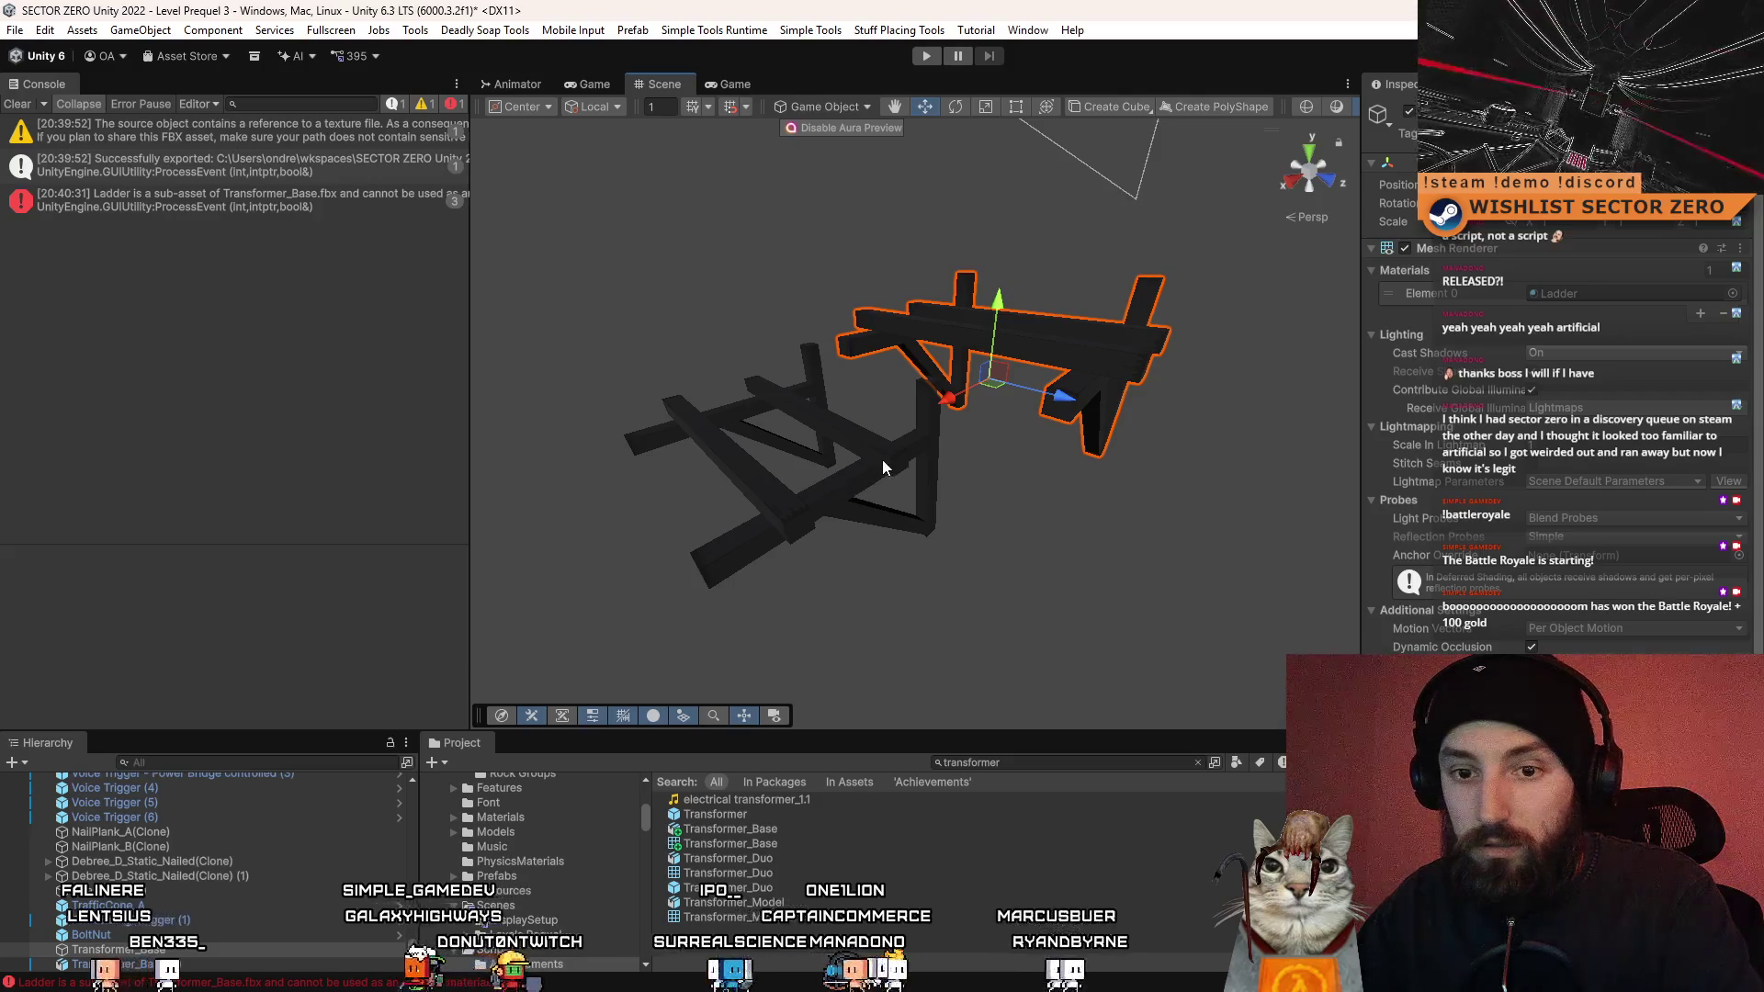
key(ctrl+z)
click(220, 965)
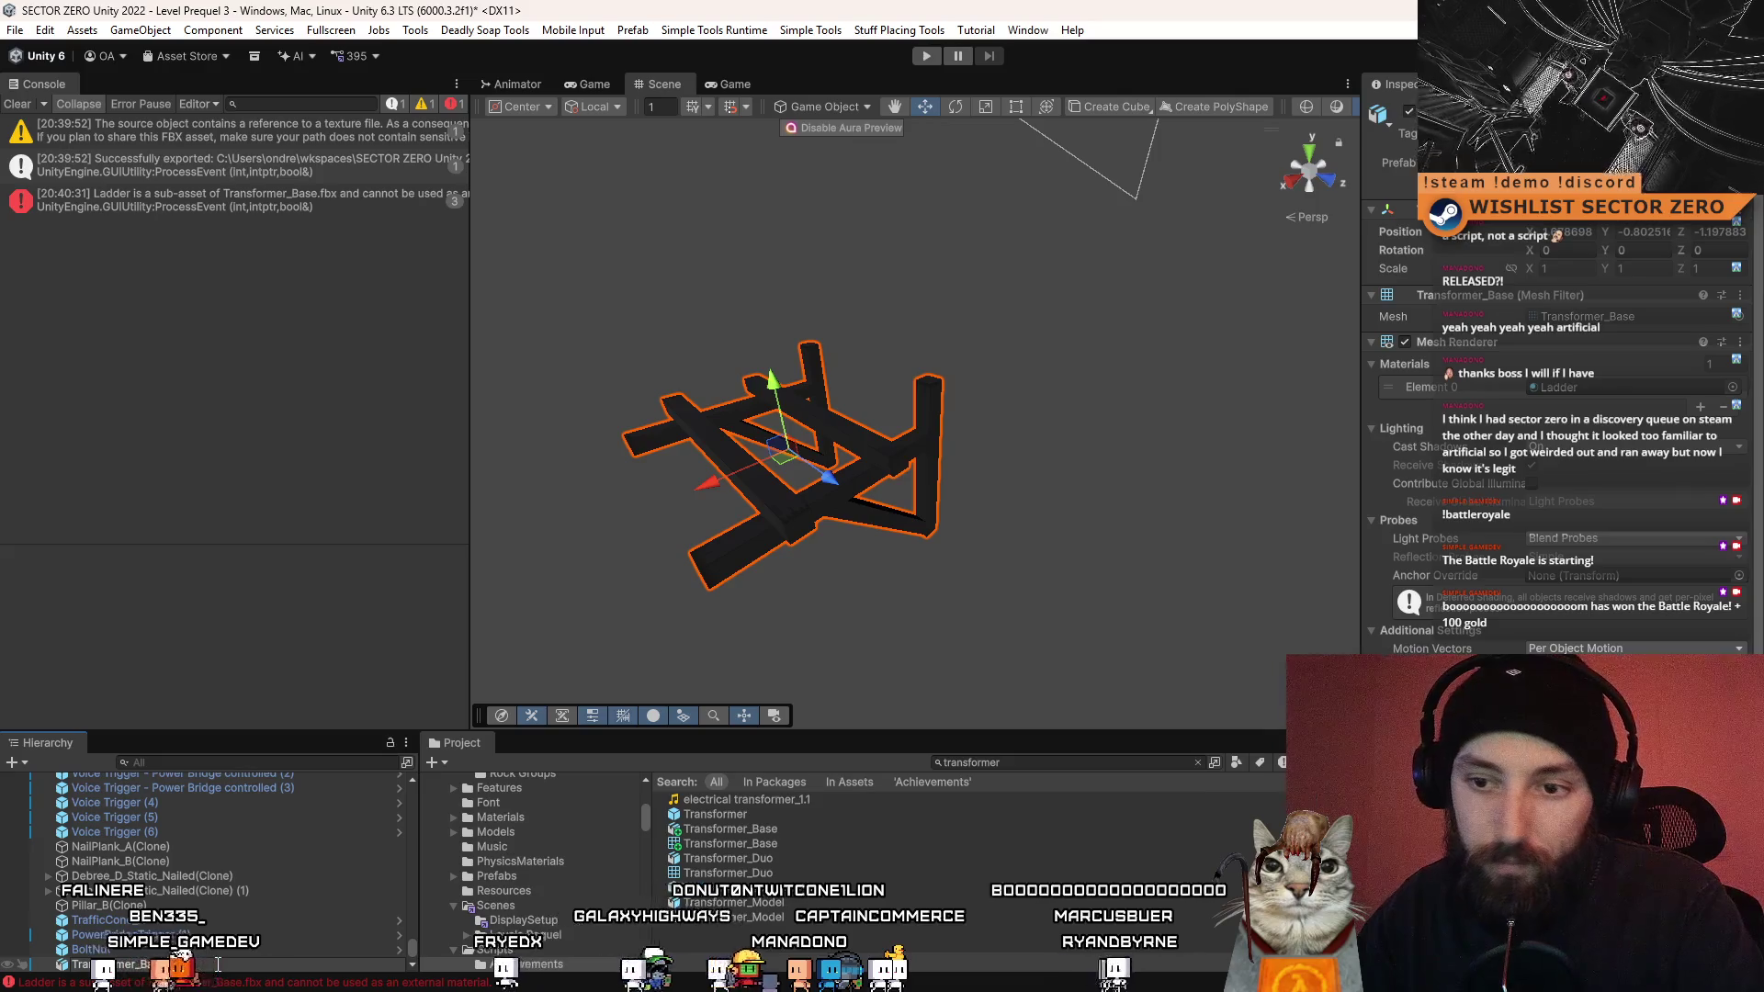
- Select the Transformer_Base prefab in Assets/_Root/Prefabs, then frame the base from the Hierarchy
scroll(542, 889, down, 3)
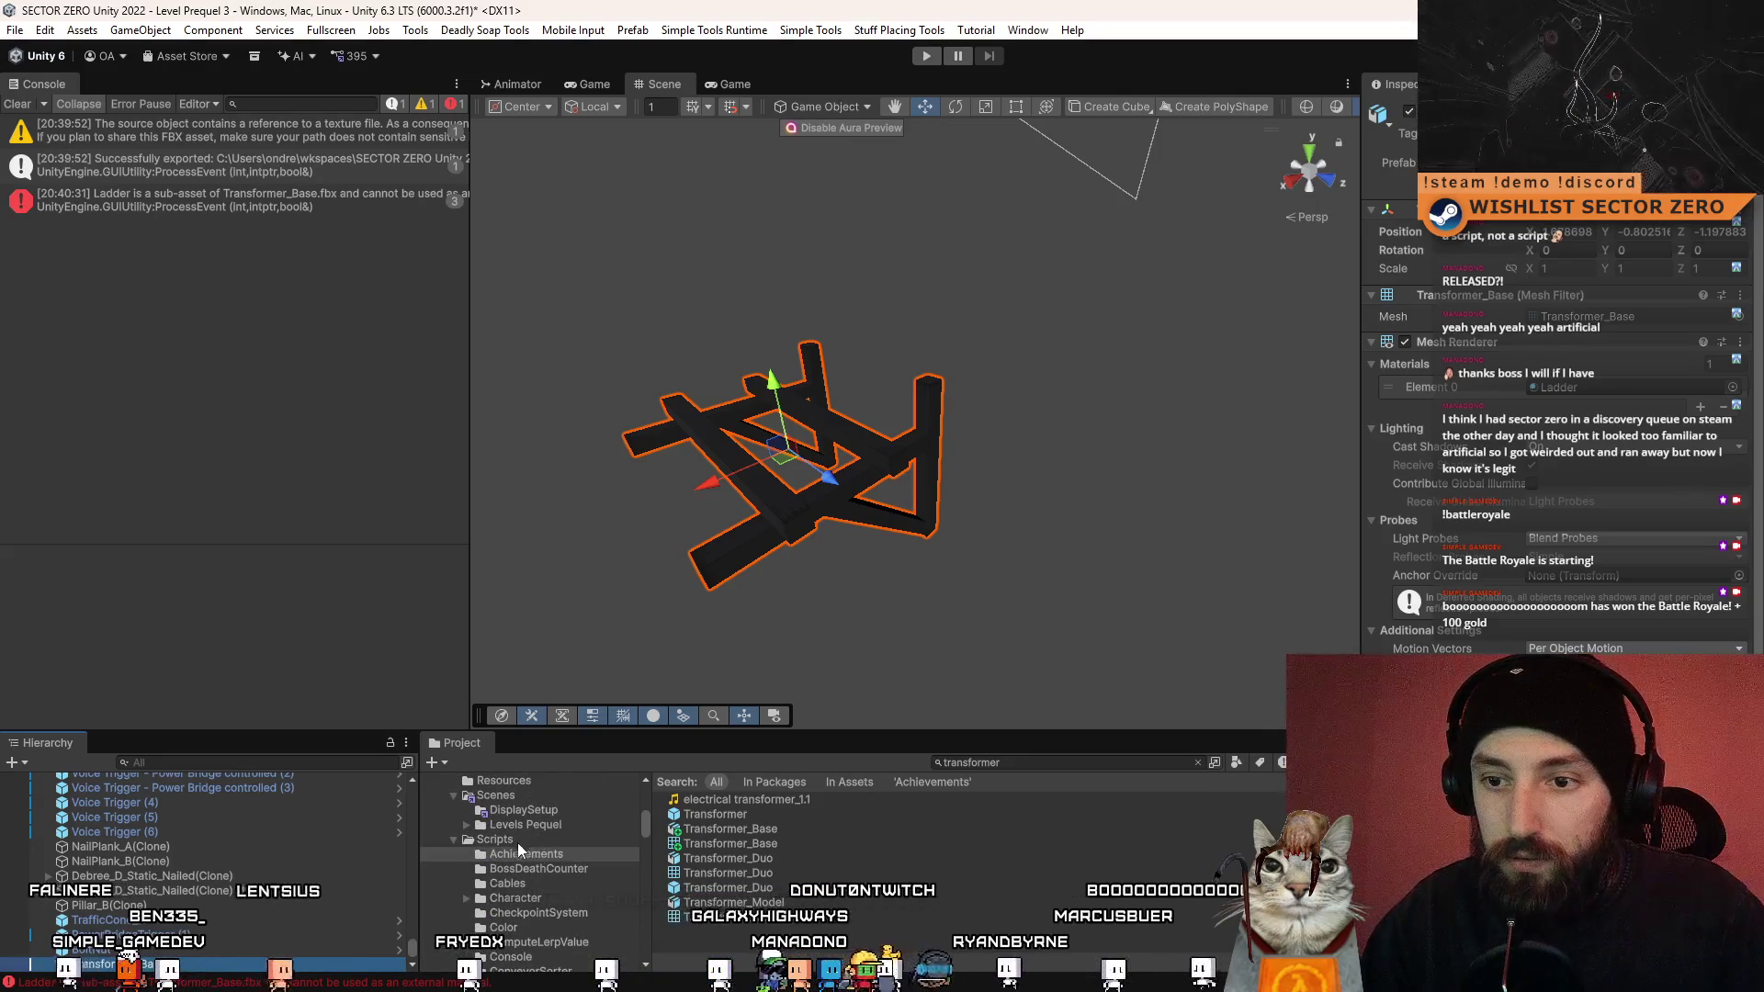
scroll(516, 842, up, 3)
click(496, 876)
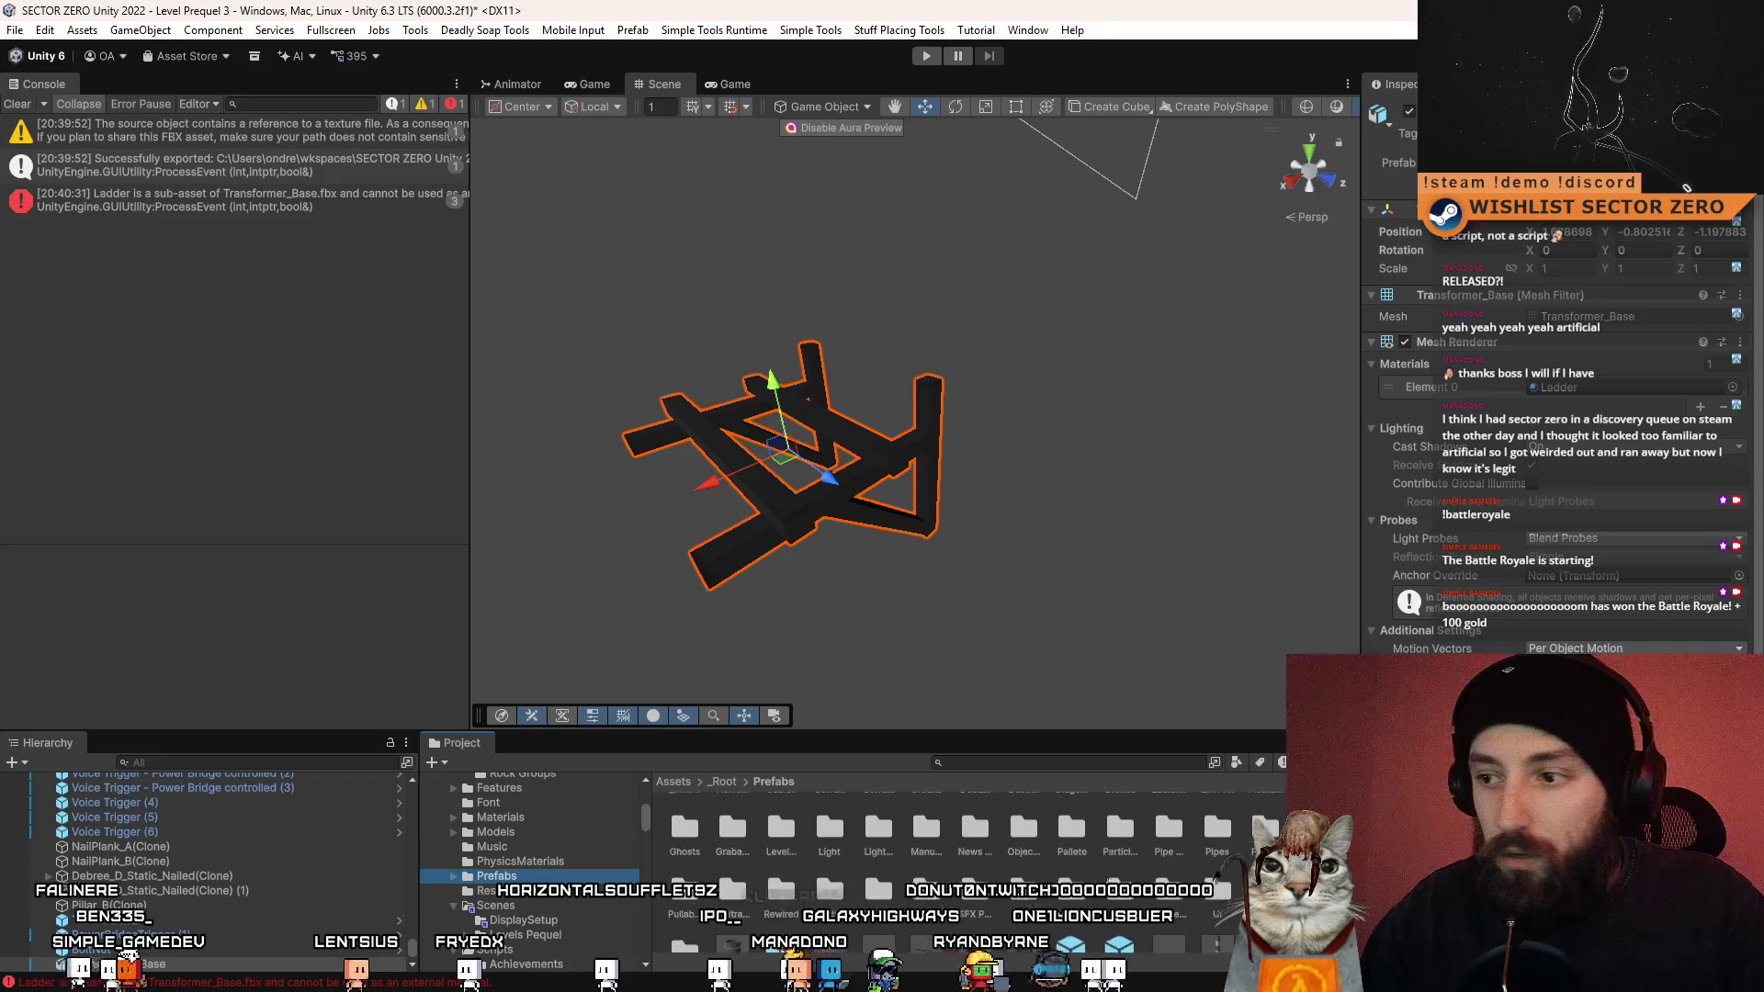
scroll(956, 864, down, 10)
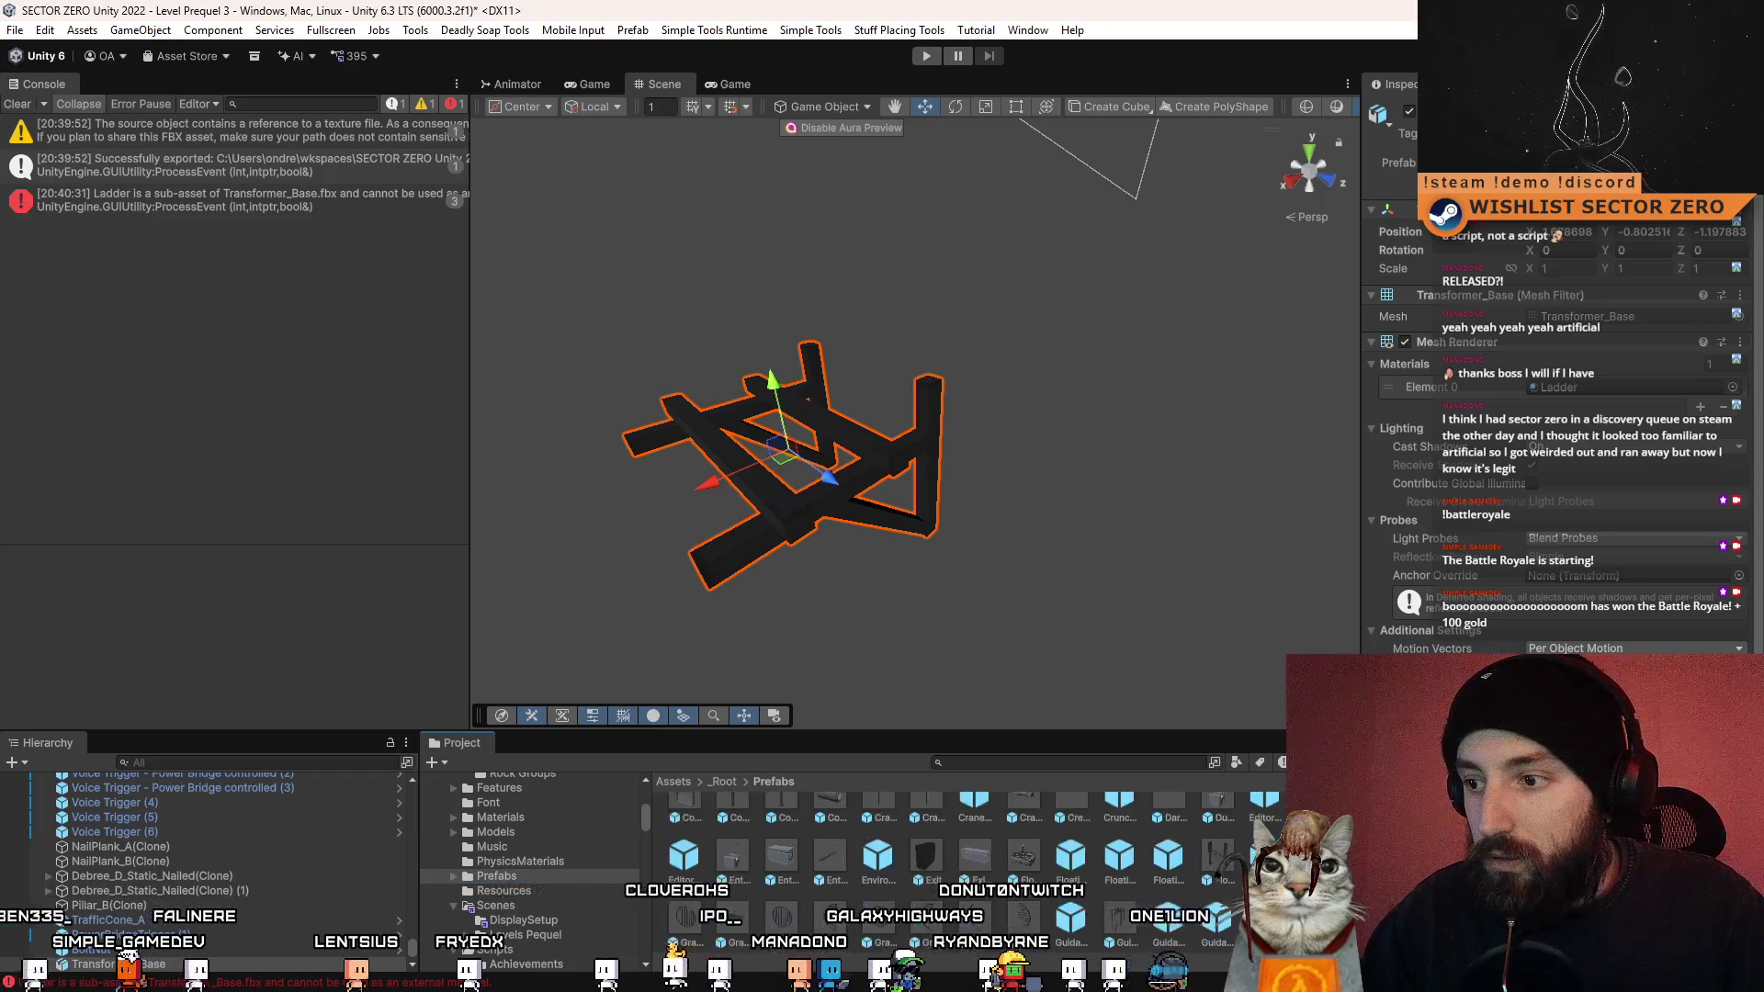
click(140, 953)
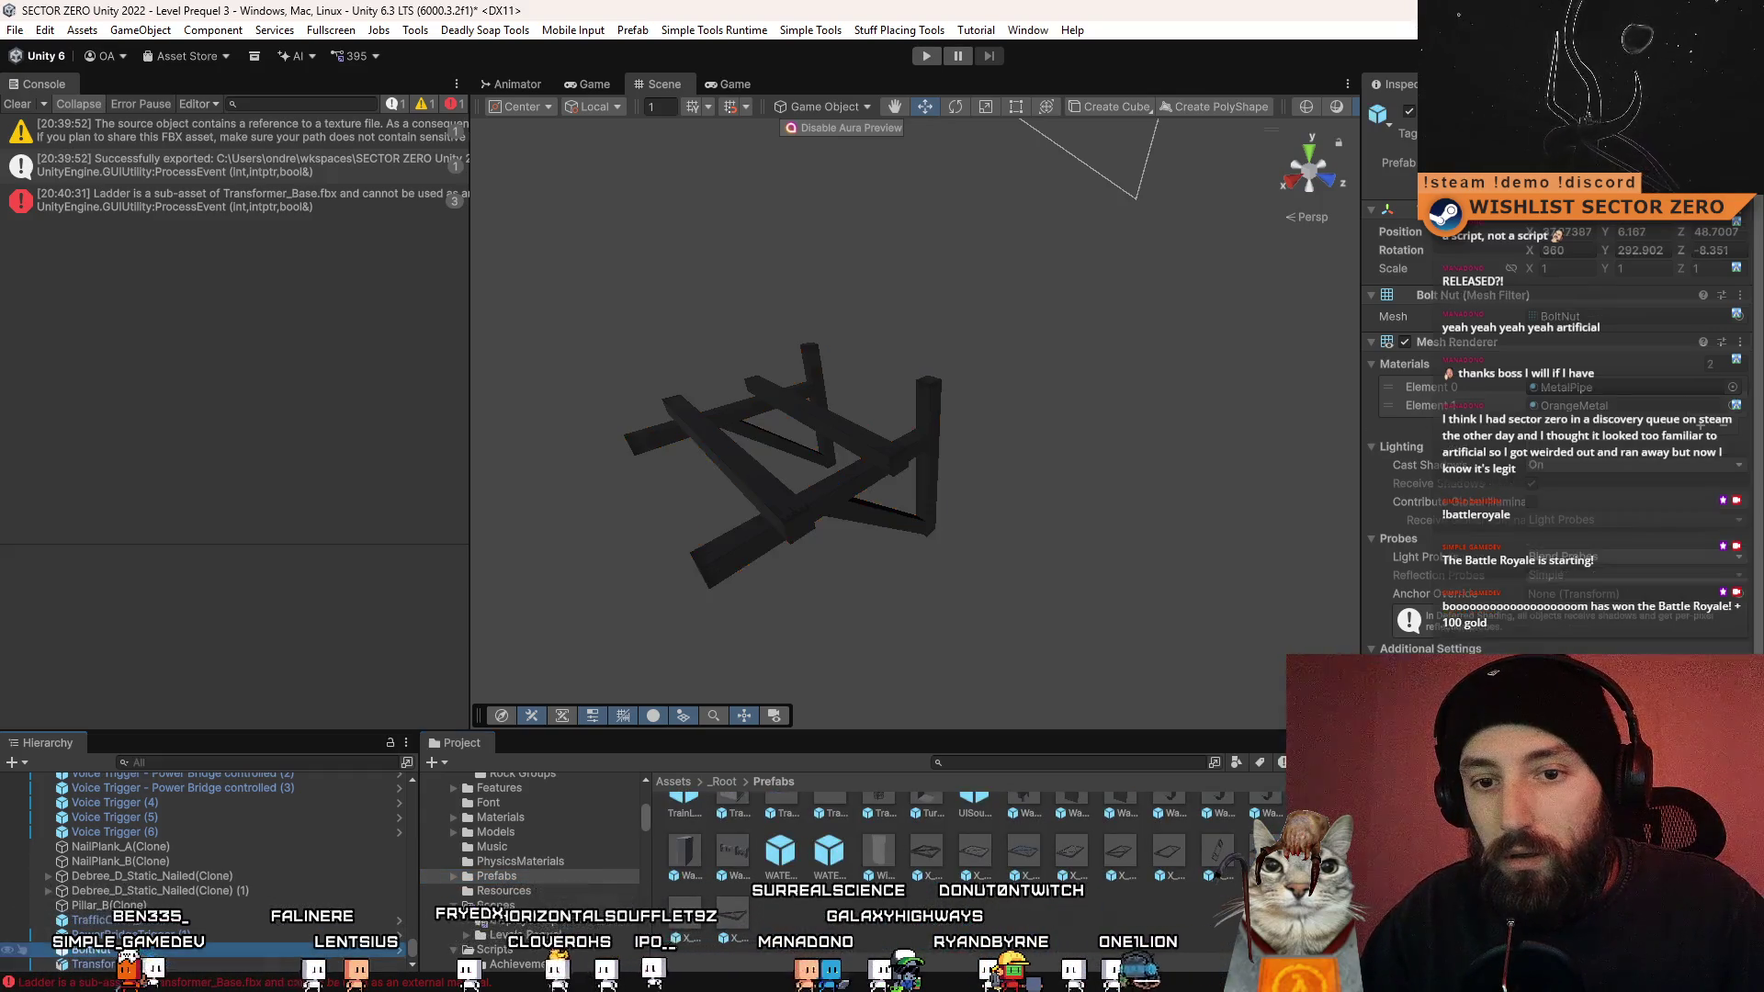
scroll(533, 864, down, 1)
click(733, 805)
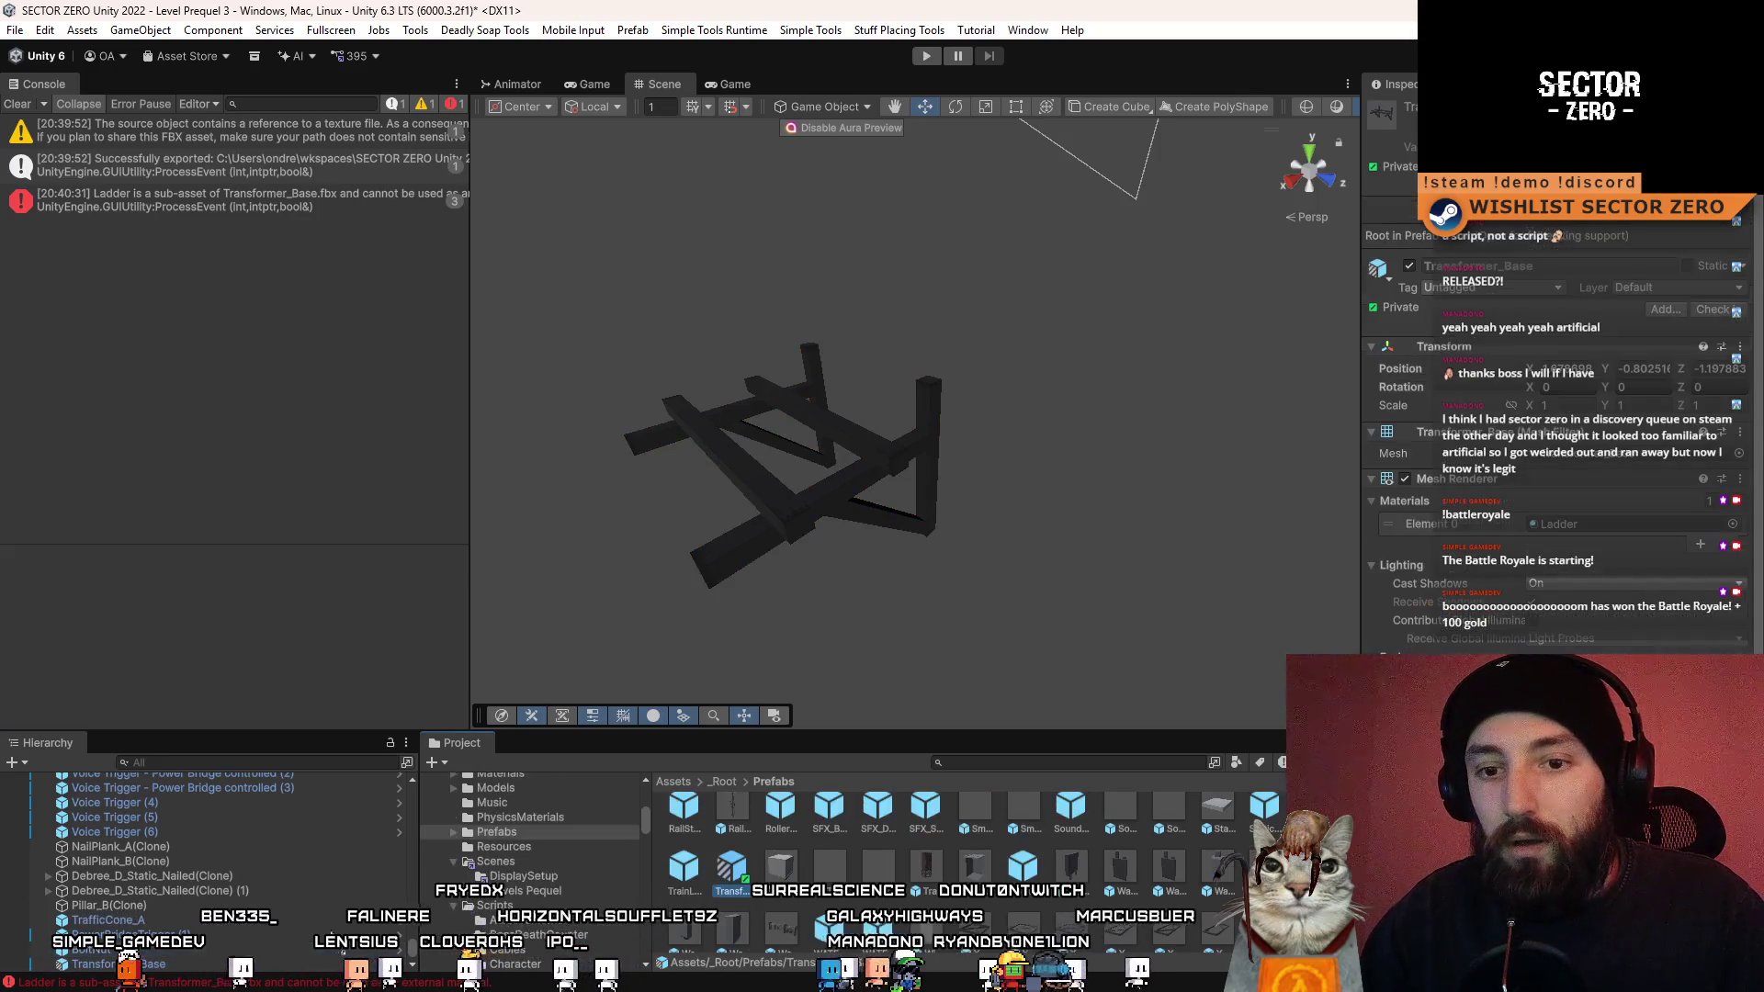
click(154, 964)
scroll(971, 465, down, 6)
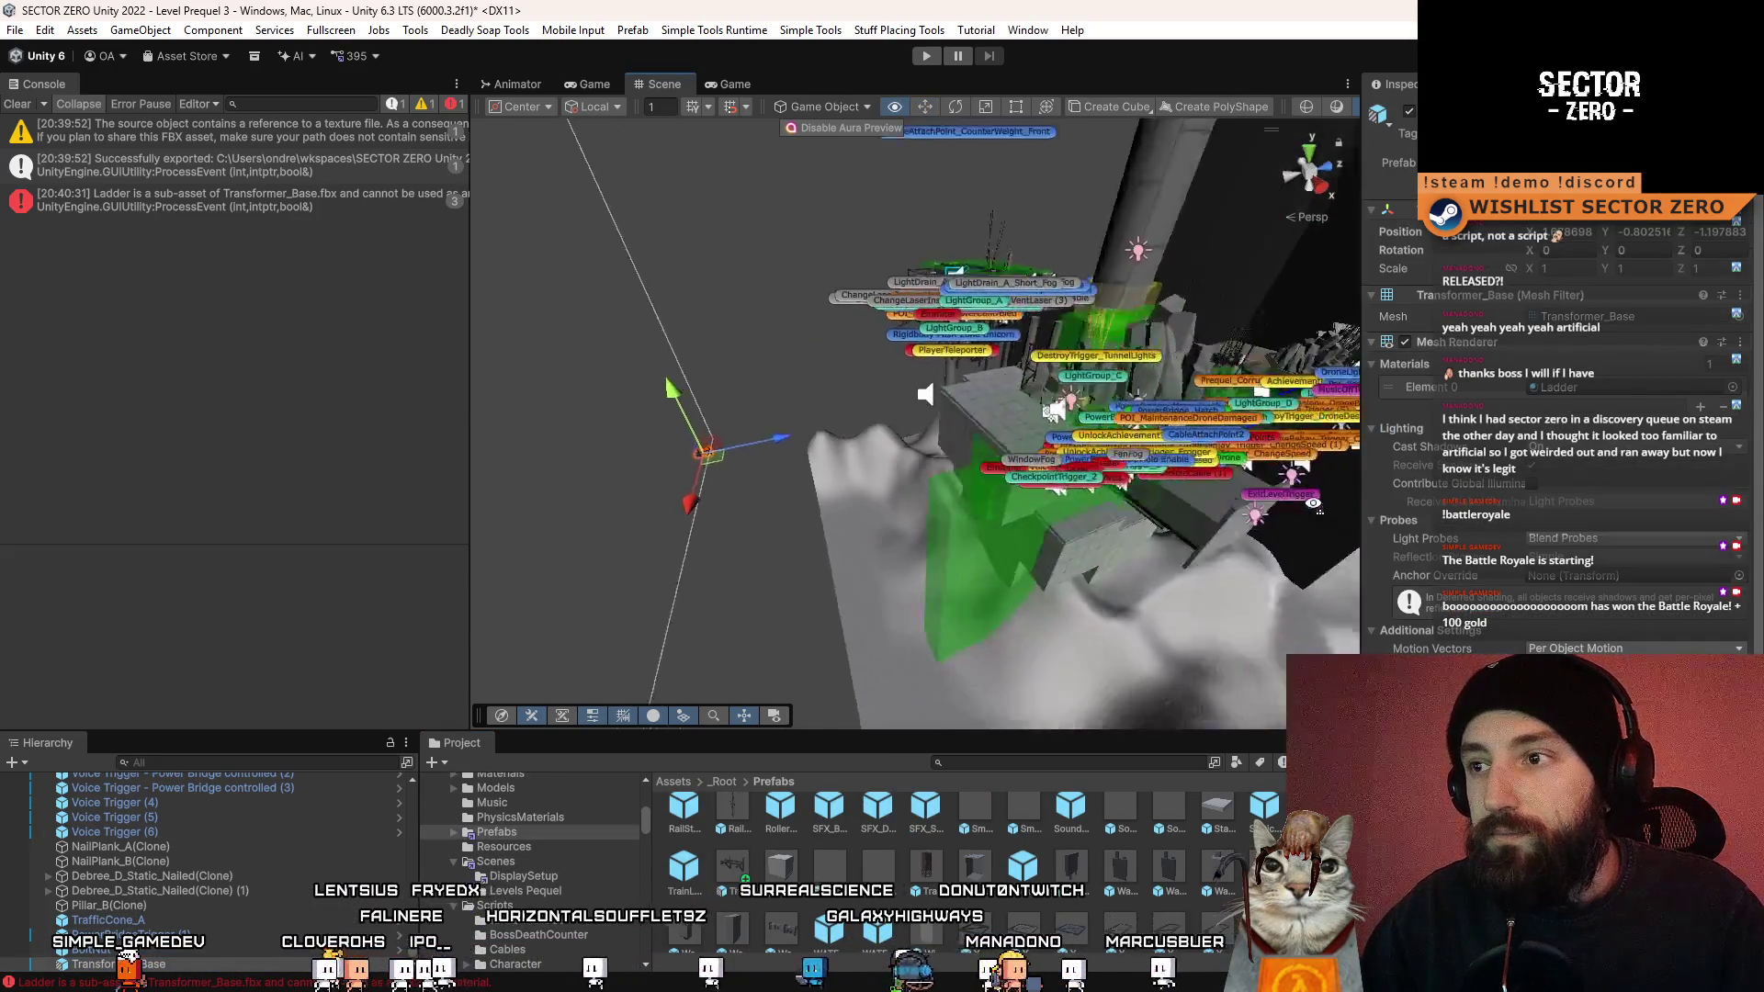
- Fly into the level and move Transformer_Base into its spot with the Move tool
mouse_move(1314, 504)
mouse_down()
mouse_move(907, 508)
mouse_move(1066, 558)
mouse_move(834, 336)
mouse_move(856, 409)
mouse_move(837, 443)
mouse_move(964, 423)
mouse_move(837, 457)
mouse_move(850, 473)
mouse_move(915, 425)
mouse_move(886, 549)
mouse_move(721, 545)
mouse_up()
key(e)
key(w)
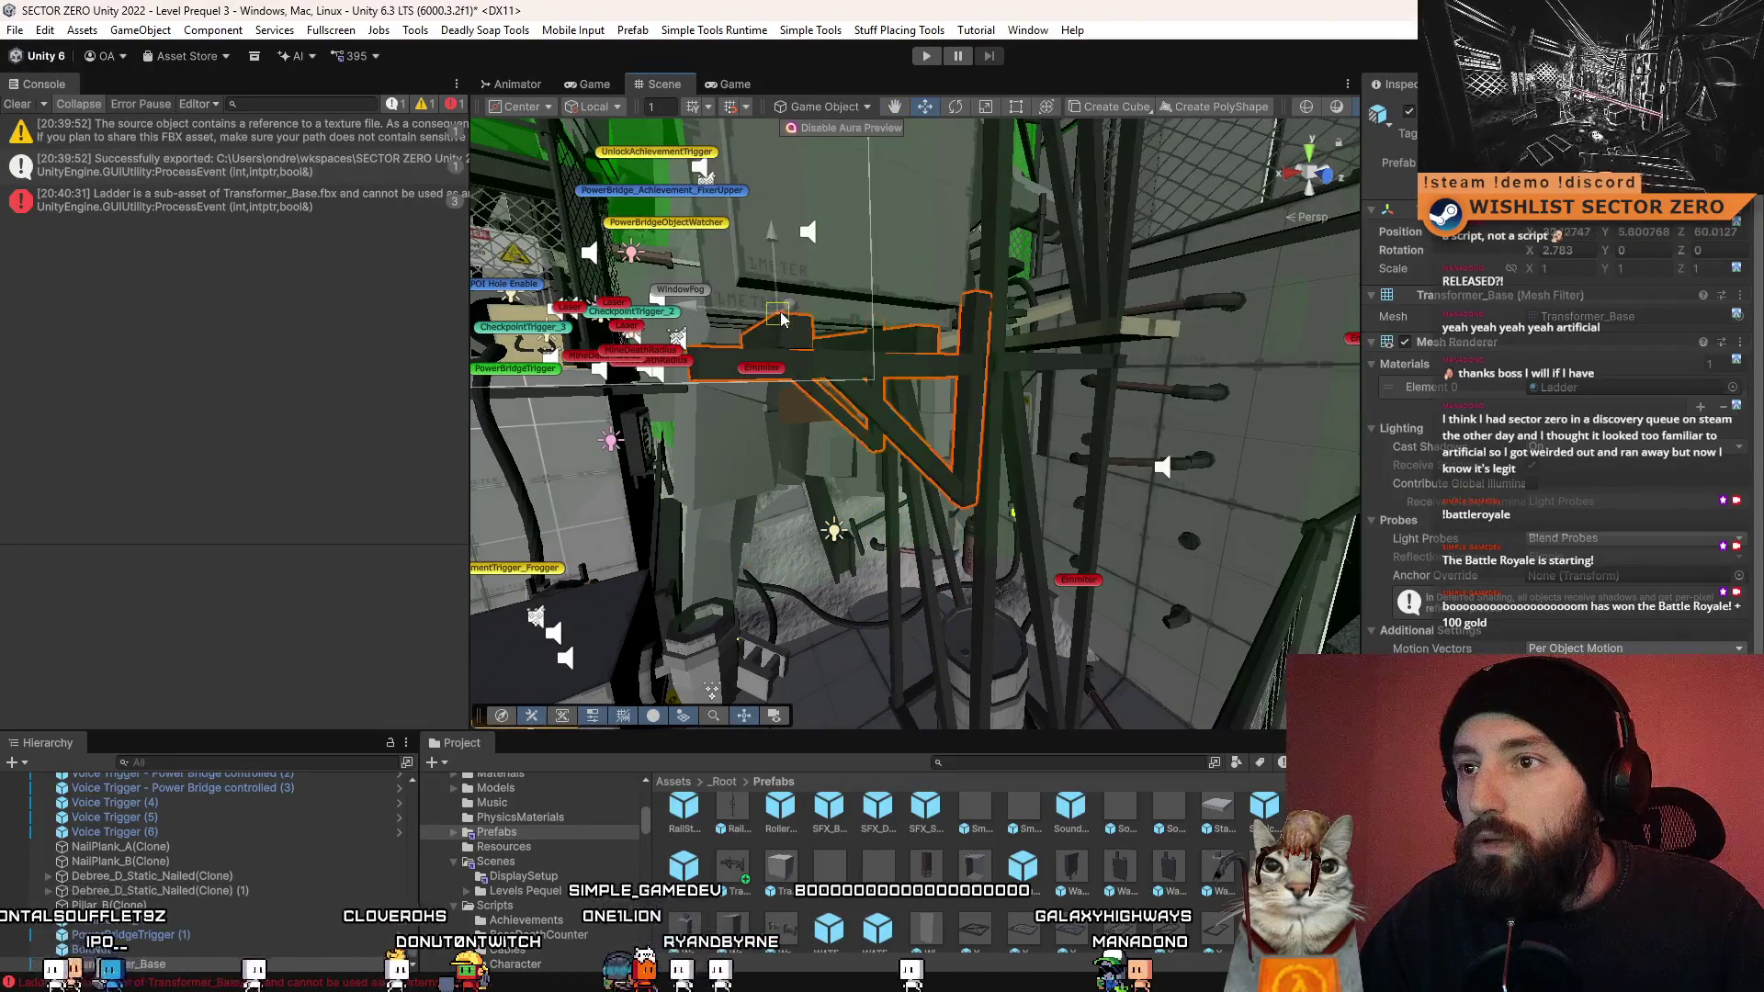
mouse_move(781, 319)
mouse_down()
mouse_move(780, 276)
mouse_move(827, 368)
mouse_move(938, 482)
mouse_move(714, 241)
mouse_move(1111, 426)
mouse_move(1048, 308)
mouse_move(1047, 460)
mouse_move(1107, 497)
mouse_move(1176, 491)
mouse_move(823, 324)
mouse_move(963, 308)
mouse_move(1075, 391)
mouse_up()
- Select the audio-source panel, undo its accidental shift, and frame it
click(921, 301)
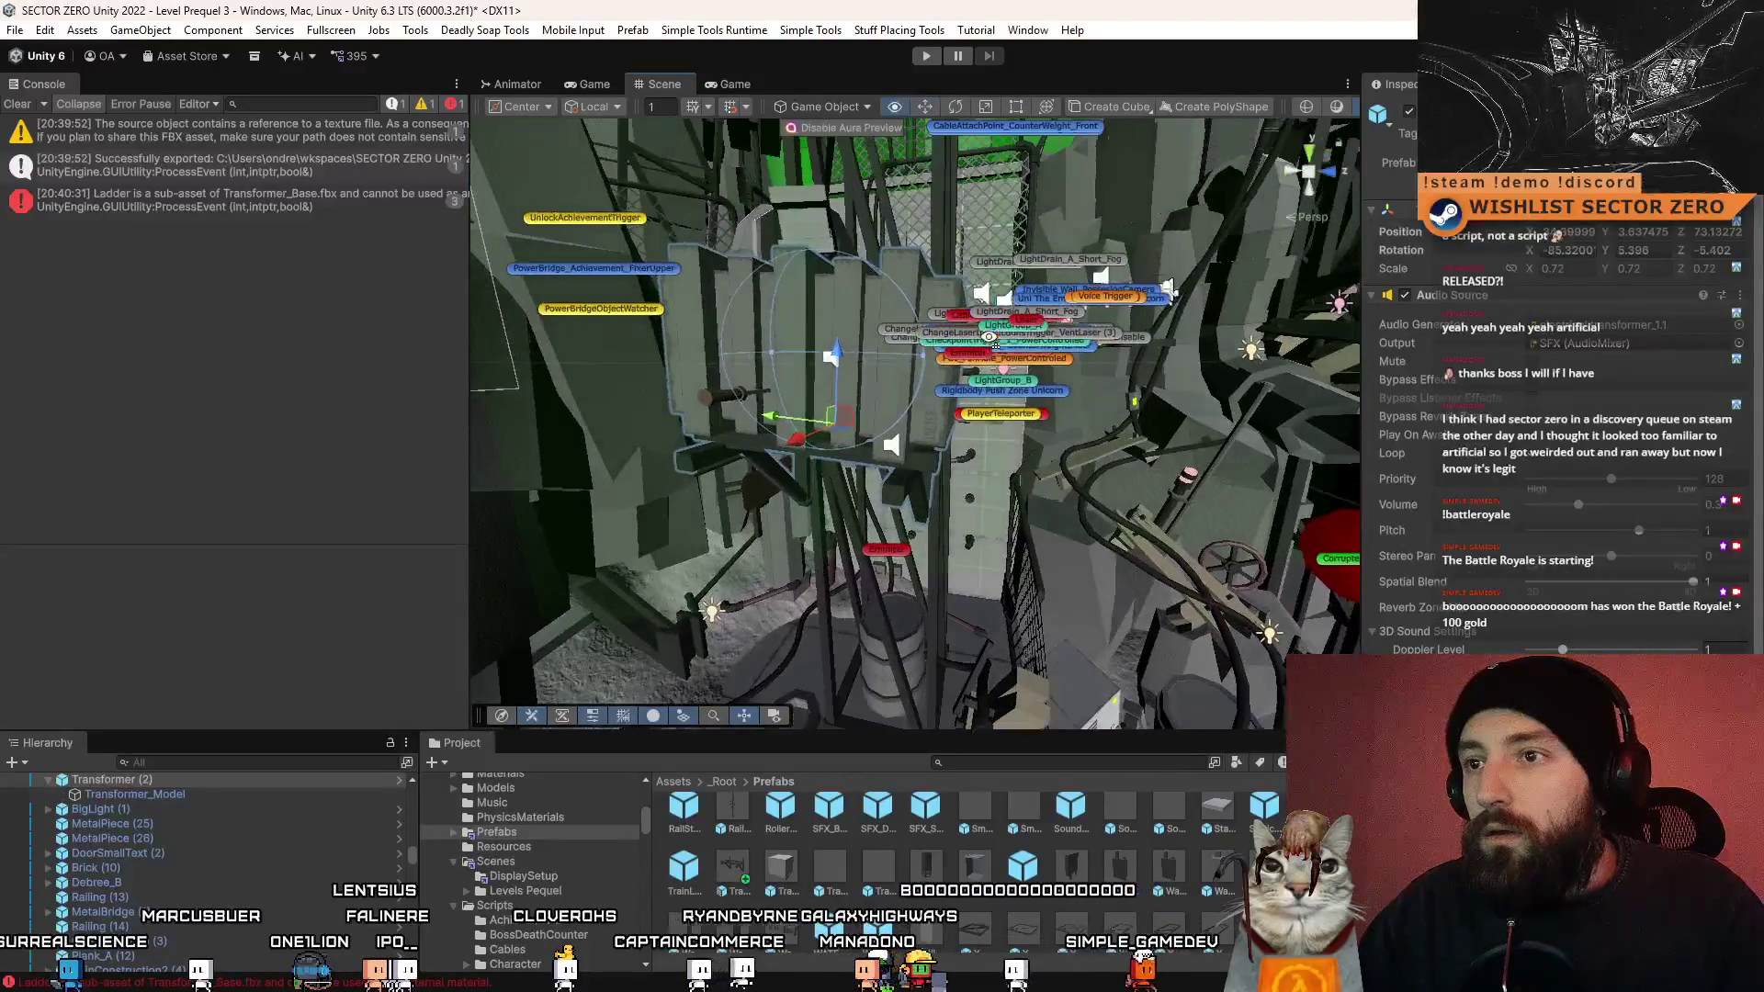
drag(790, 417, 1149, 482)
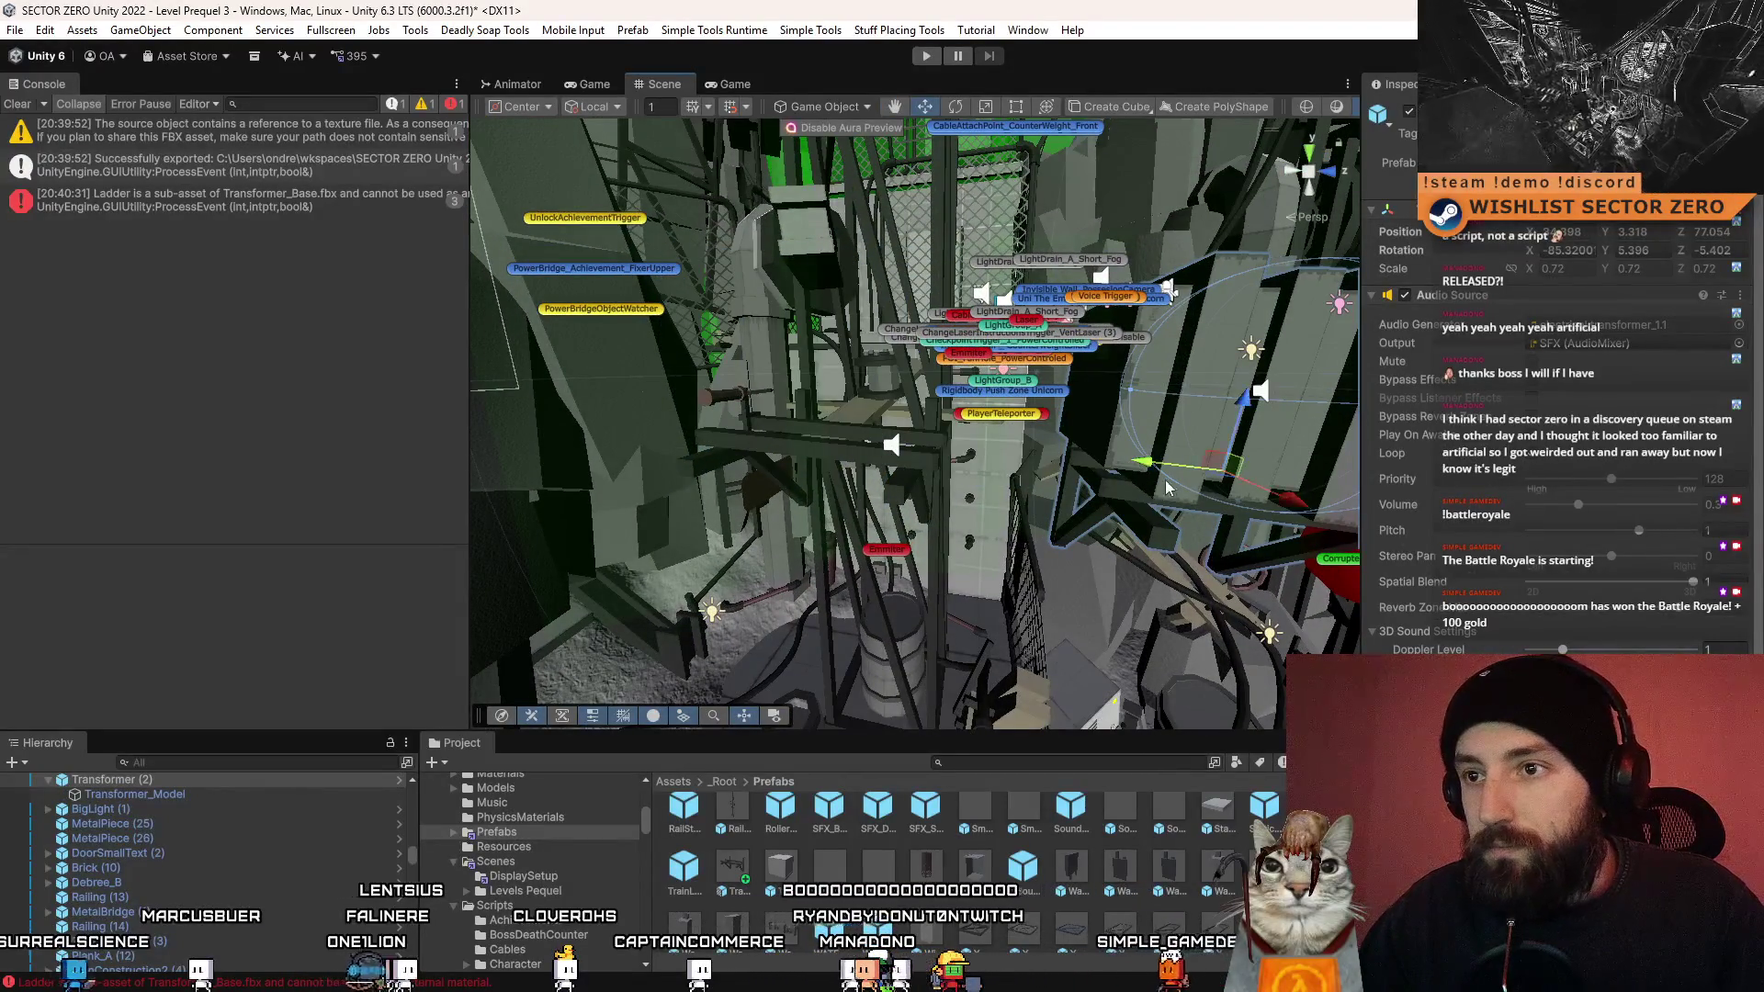
key(ctrl+z)
key(f)
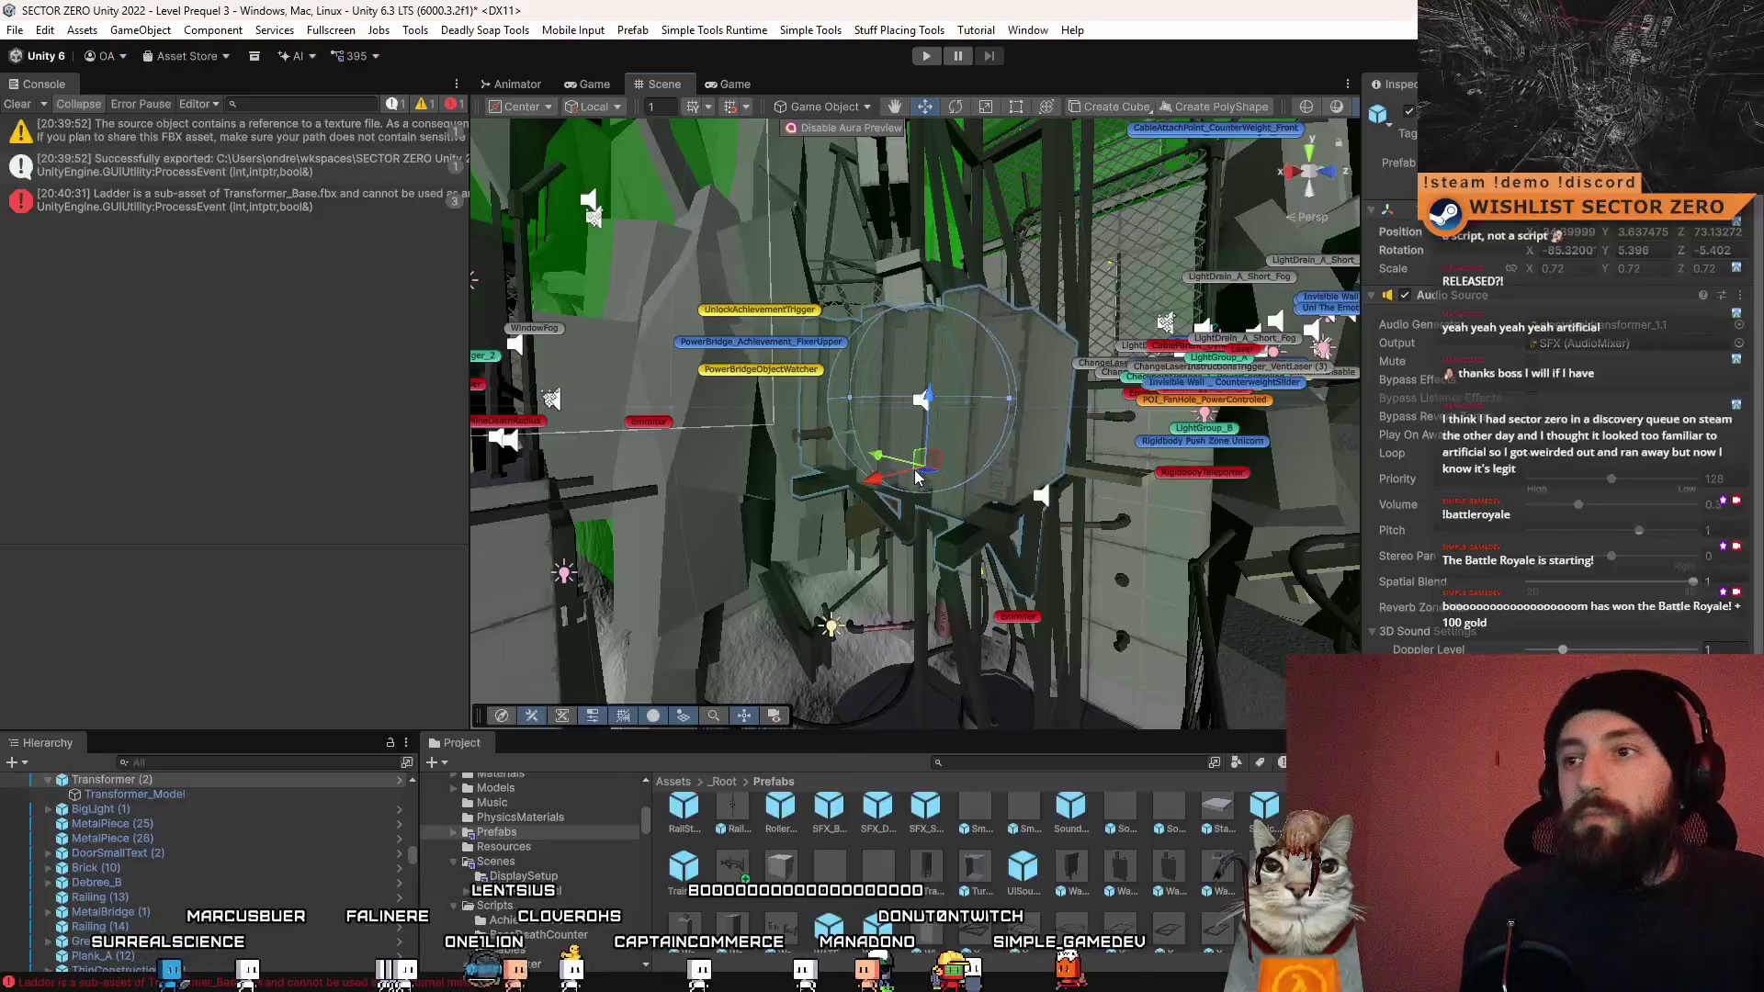
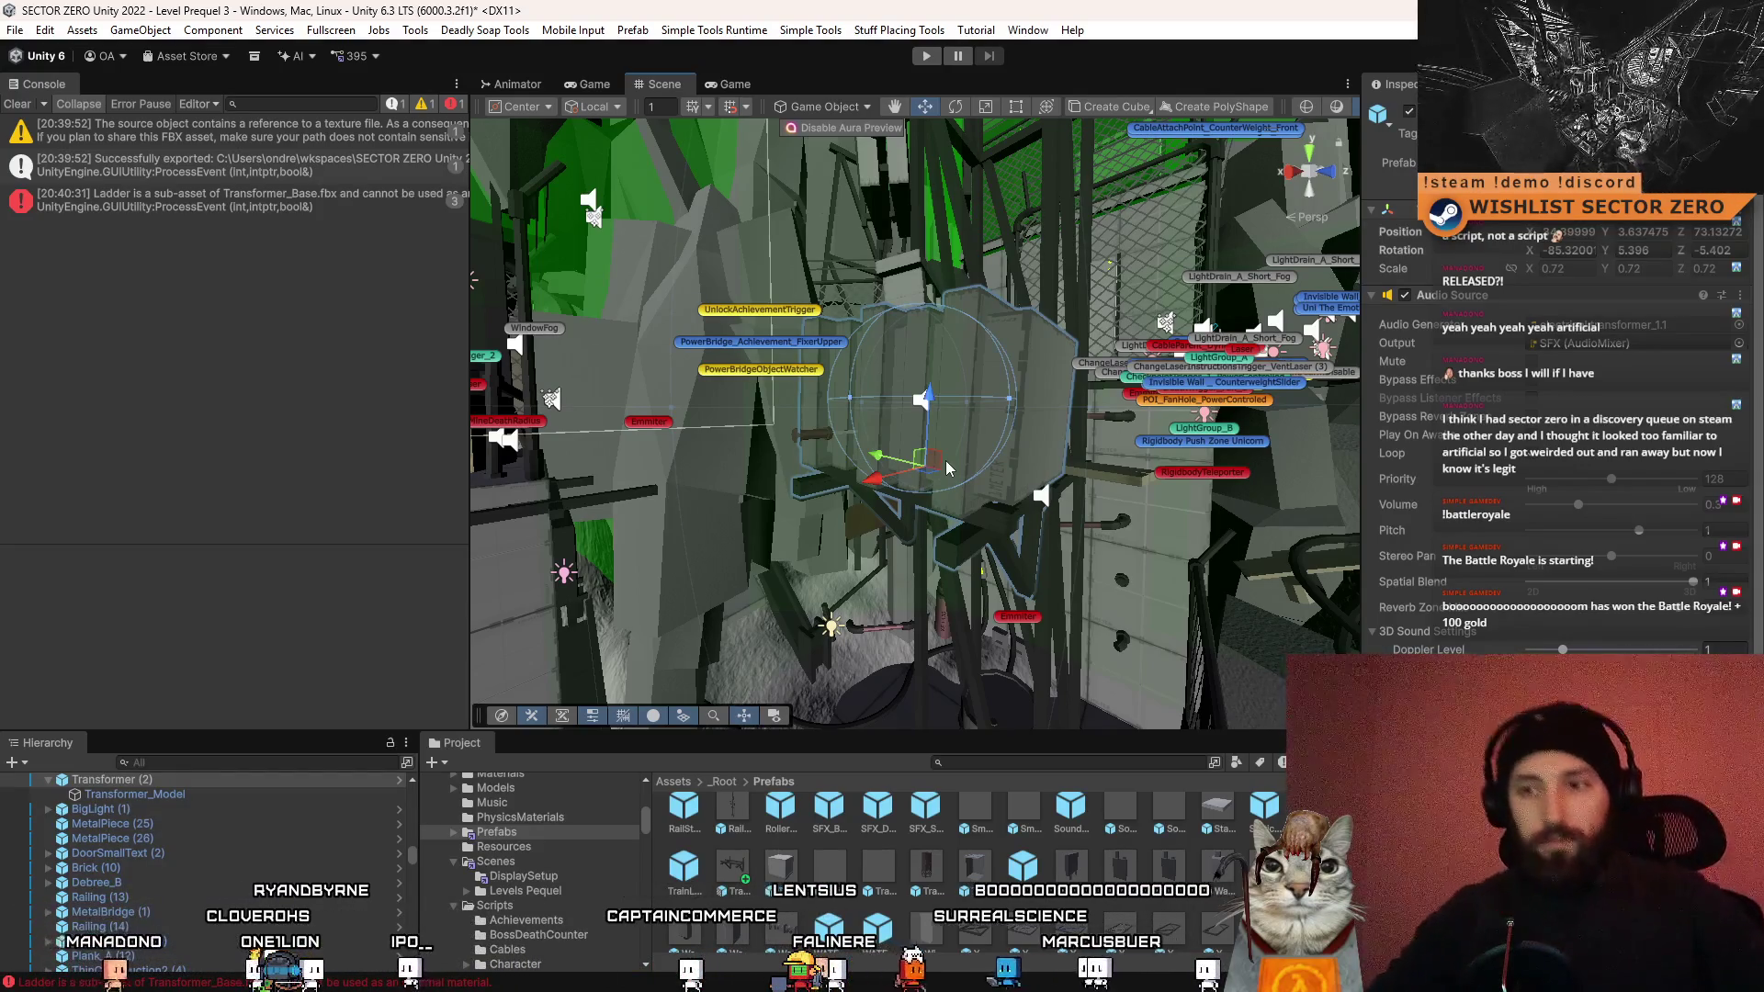
- Duplicate the Transformer and frame the copy in the Scene view
mouse_move(880, 250)
mouse_down()
mouse_move(1244, 707)
mouse_move(755, 507)
mouse_move(918, 432)
mouse_move(876, 422)
mouse_up()
key(ctrl+d)
key(f)
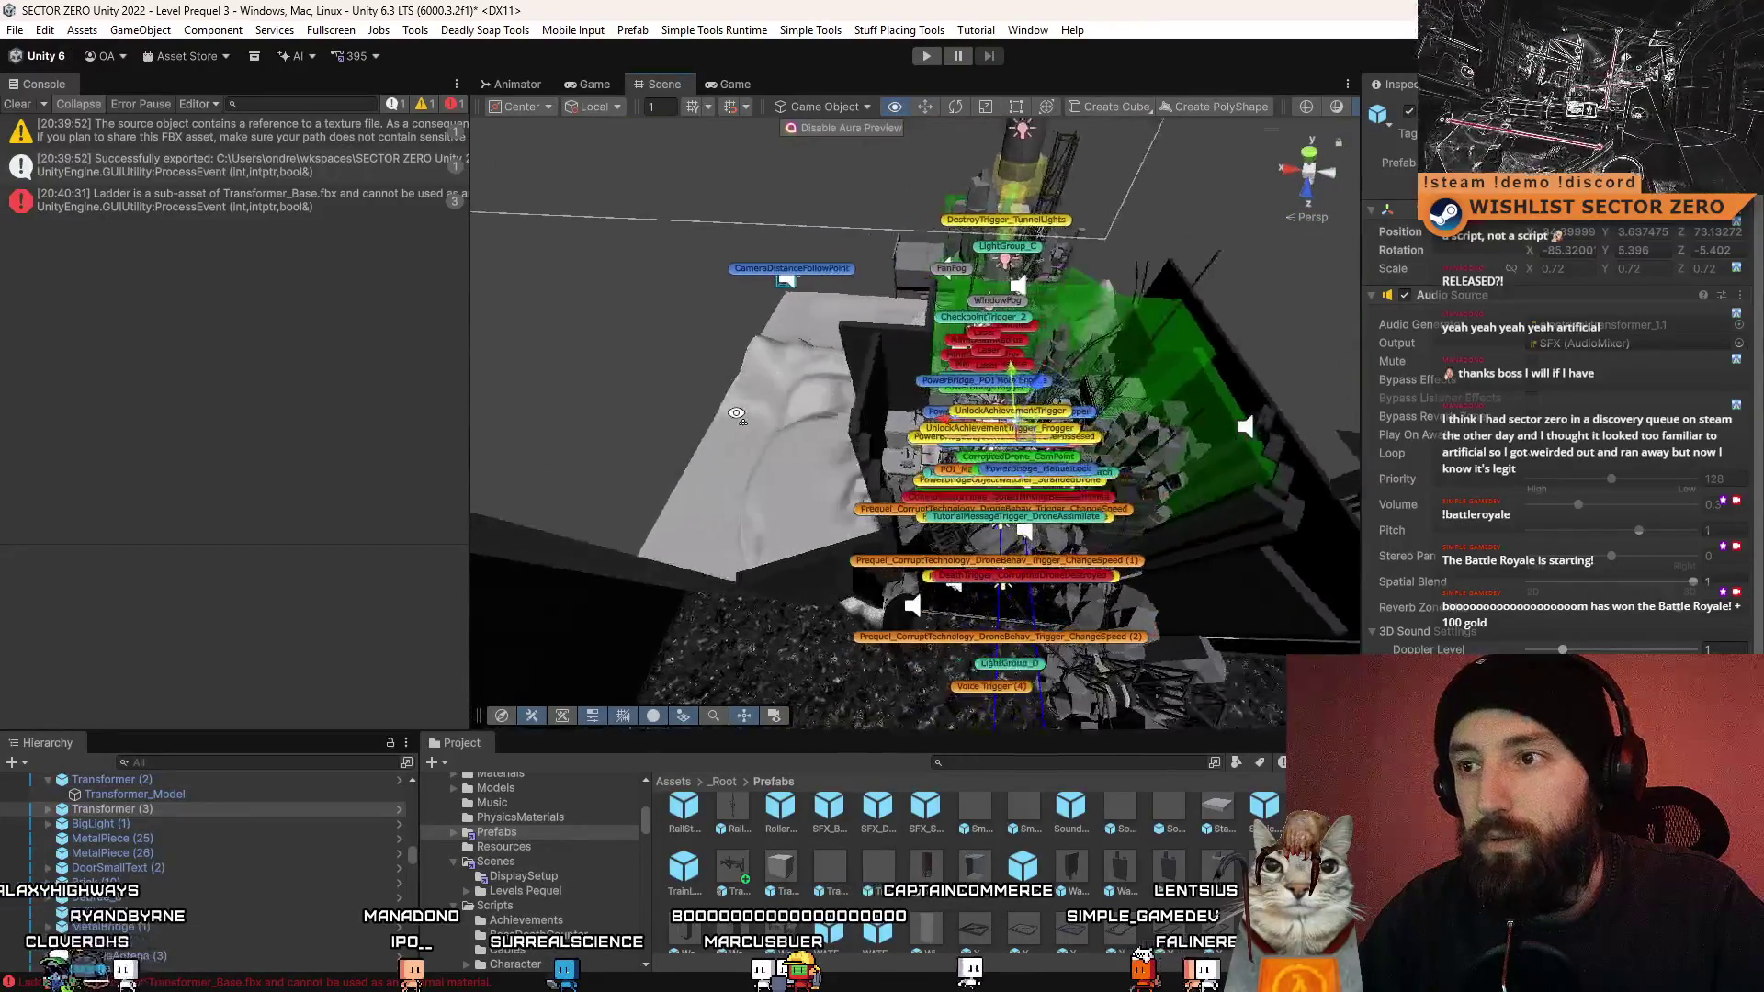
mouse_move(846, 439)
mouse_down()
mouse_move(953, 401)
mouse_move(910, 395)
mouse_up()
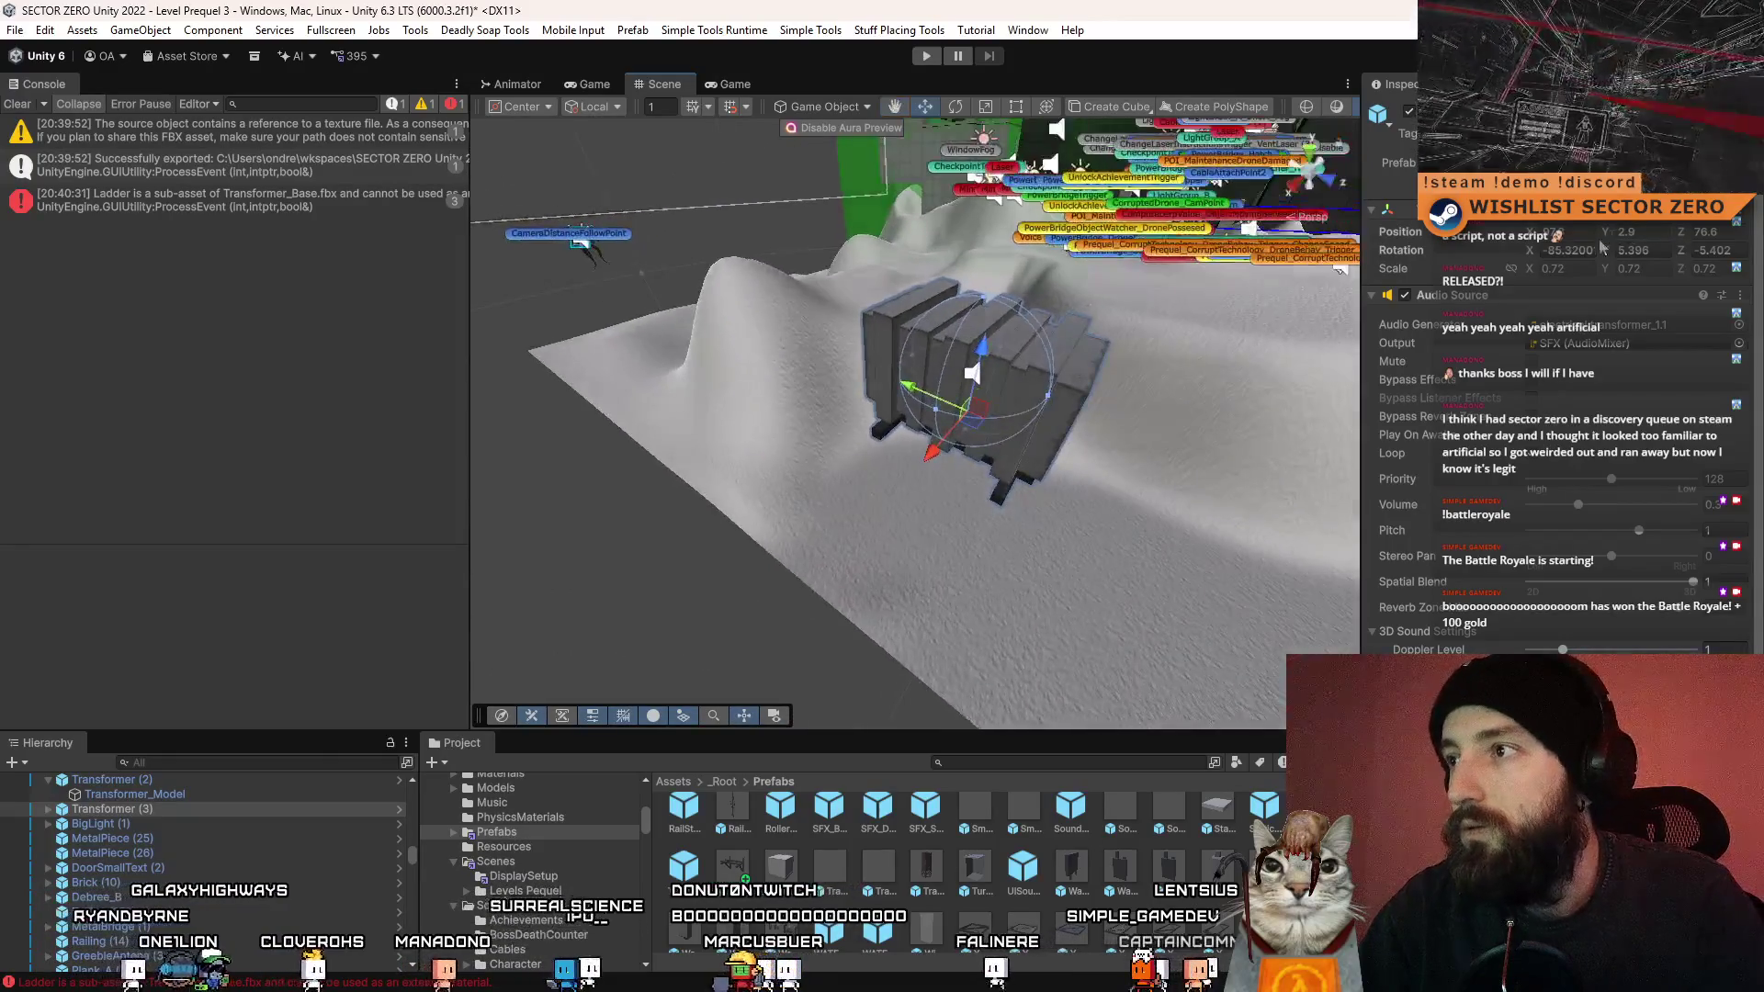
- Set the copy's rotation to X -90, Y 0, Z 0 so it stands upright
text(-90)
key(Tab)
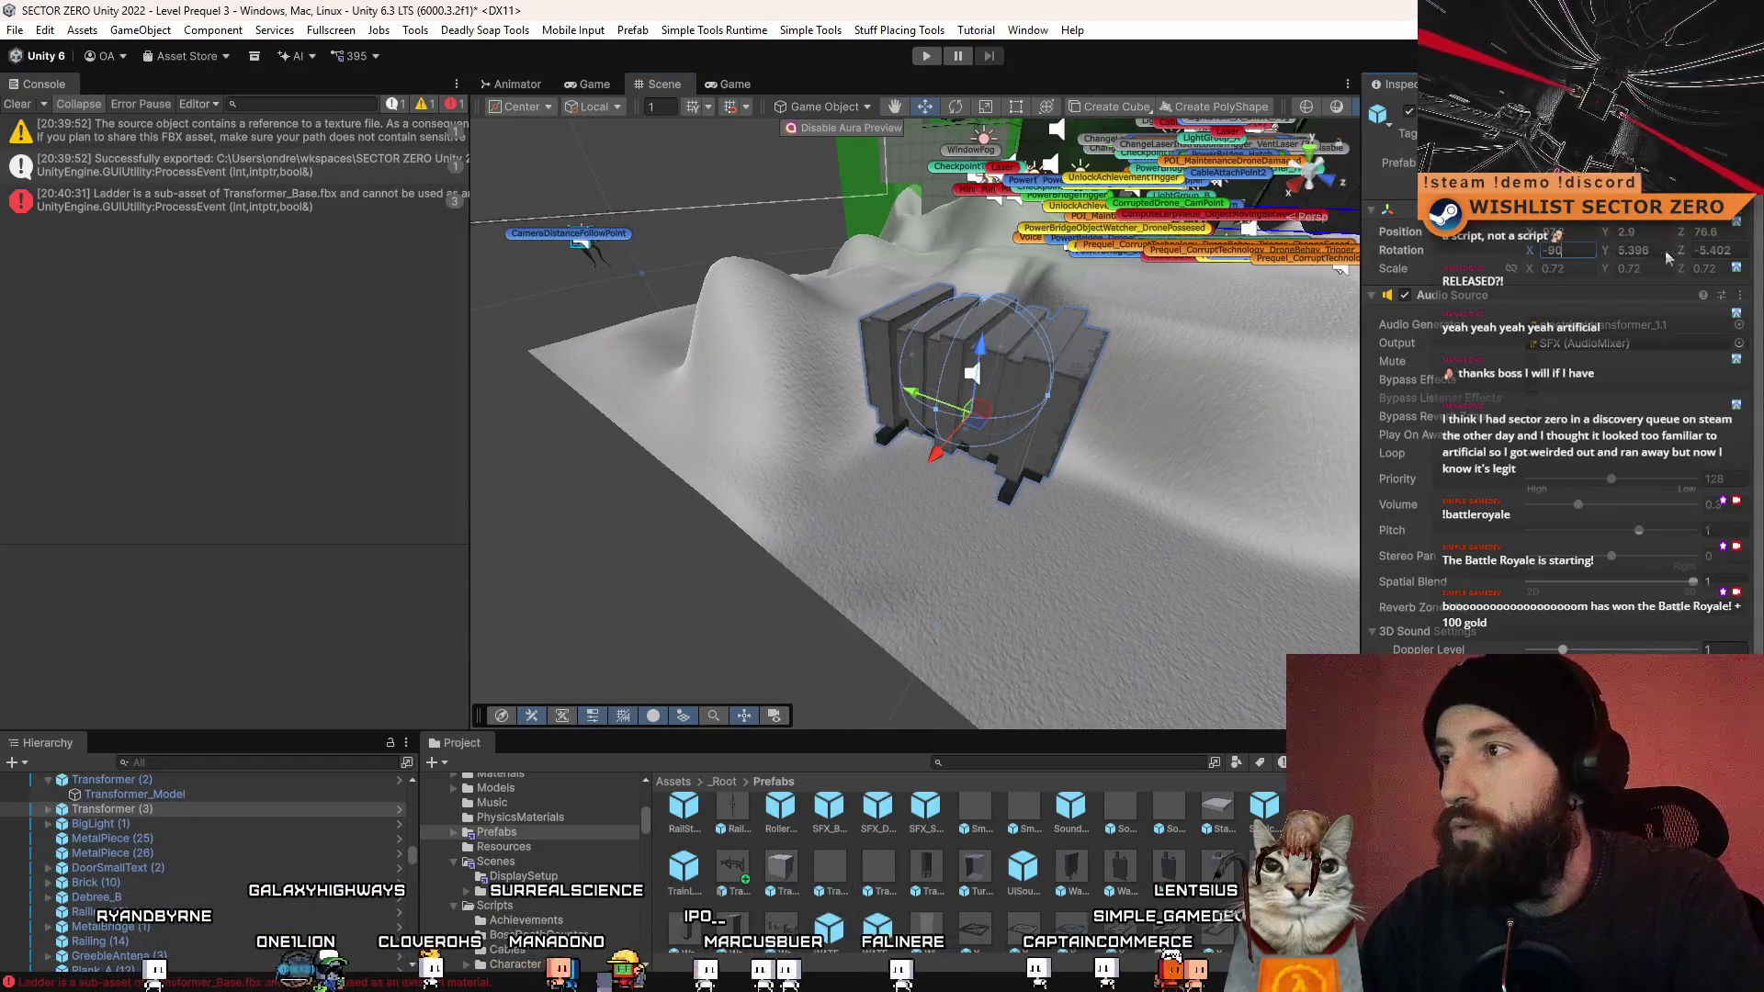
text(0)
key(Tab)
text(0)
key(Return)
drag(882, 413, 922, 430)
- Create a new cube at Transformer_Model via GameObject > 3D Object > Cube
click(923, 430)
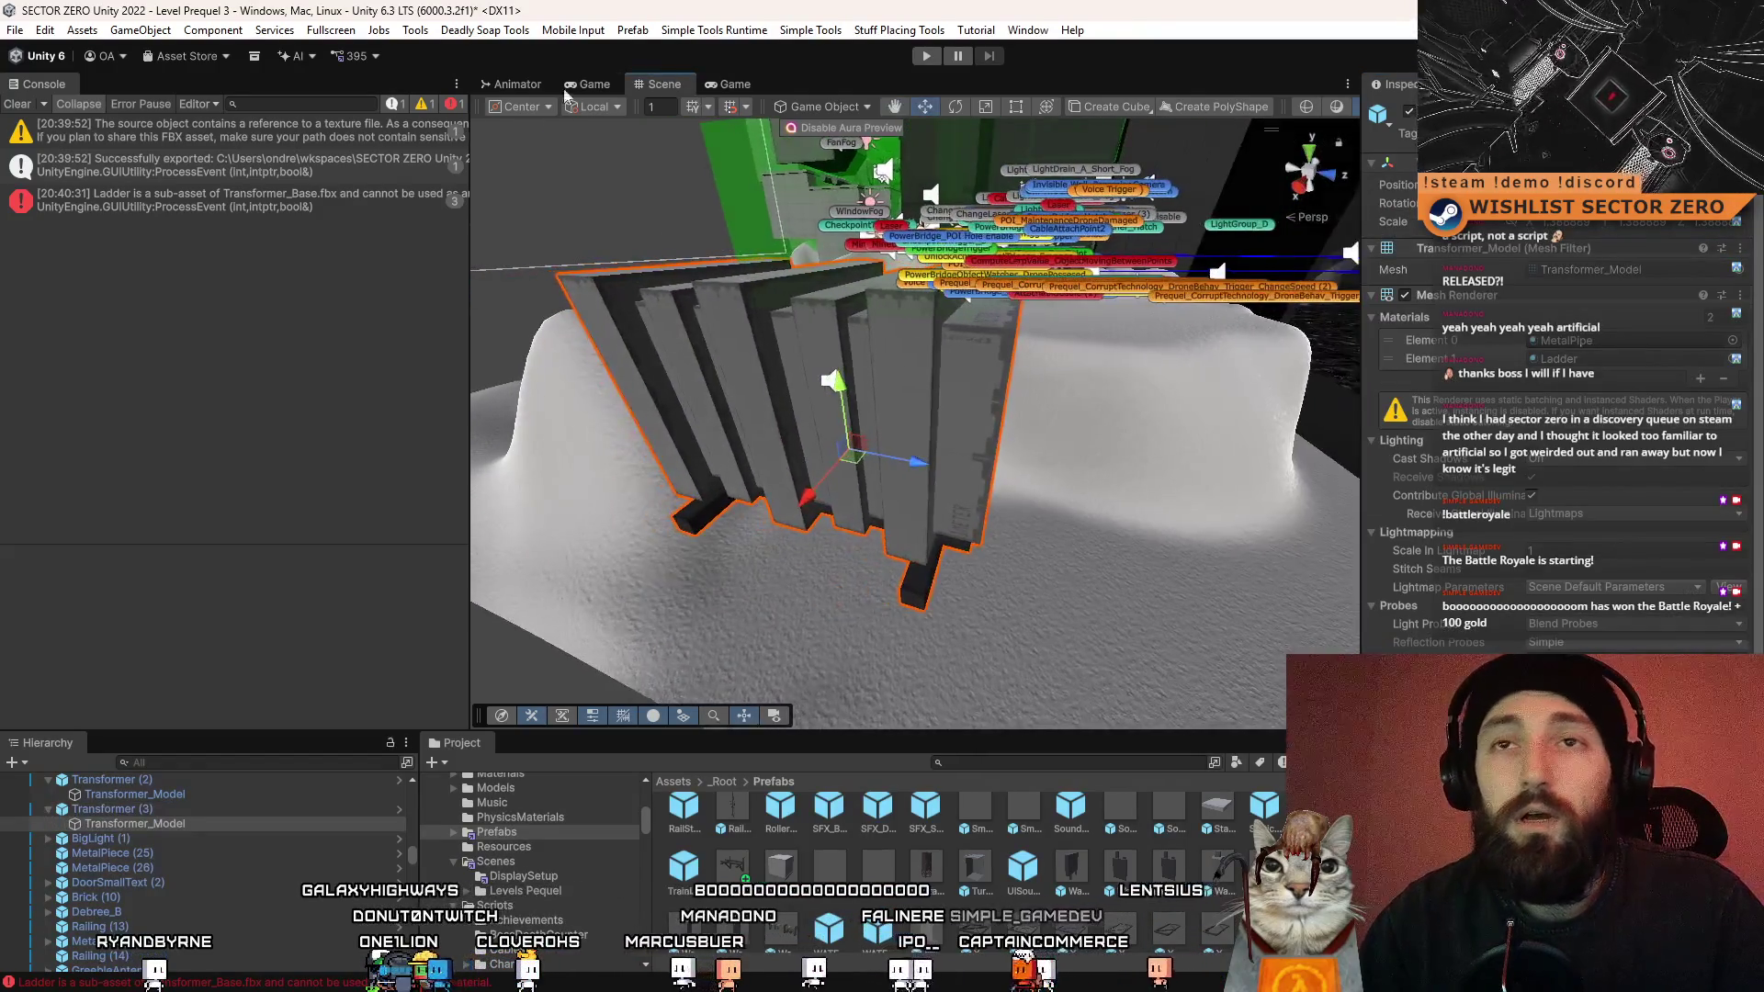
click(141, 30)
mouse_move(165, 152)
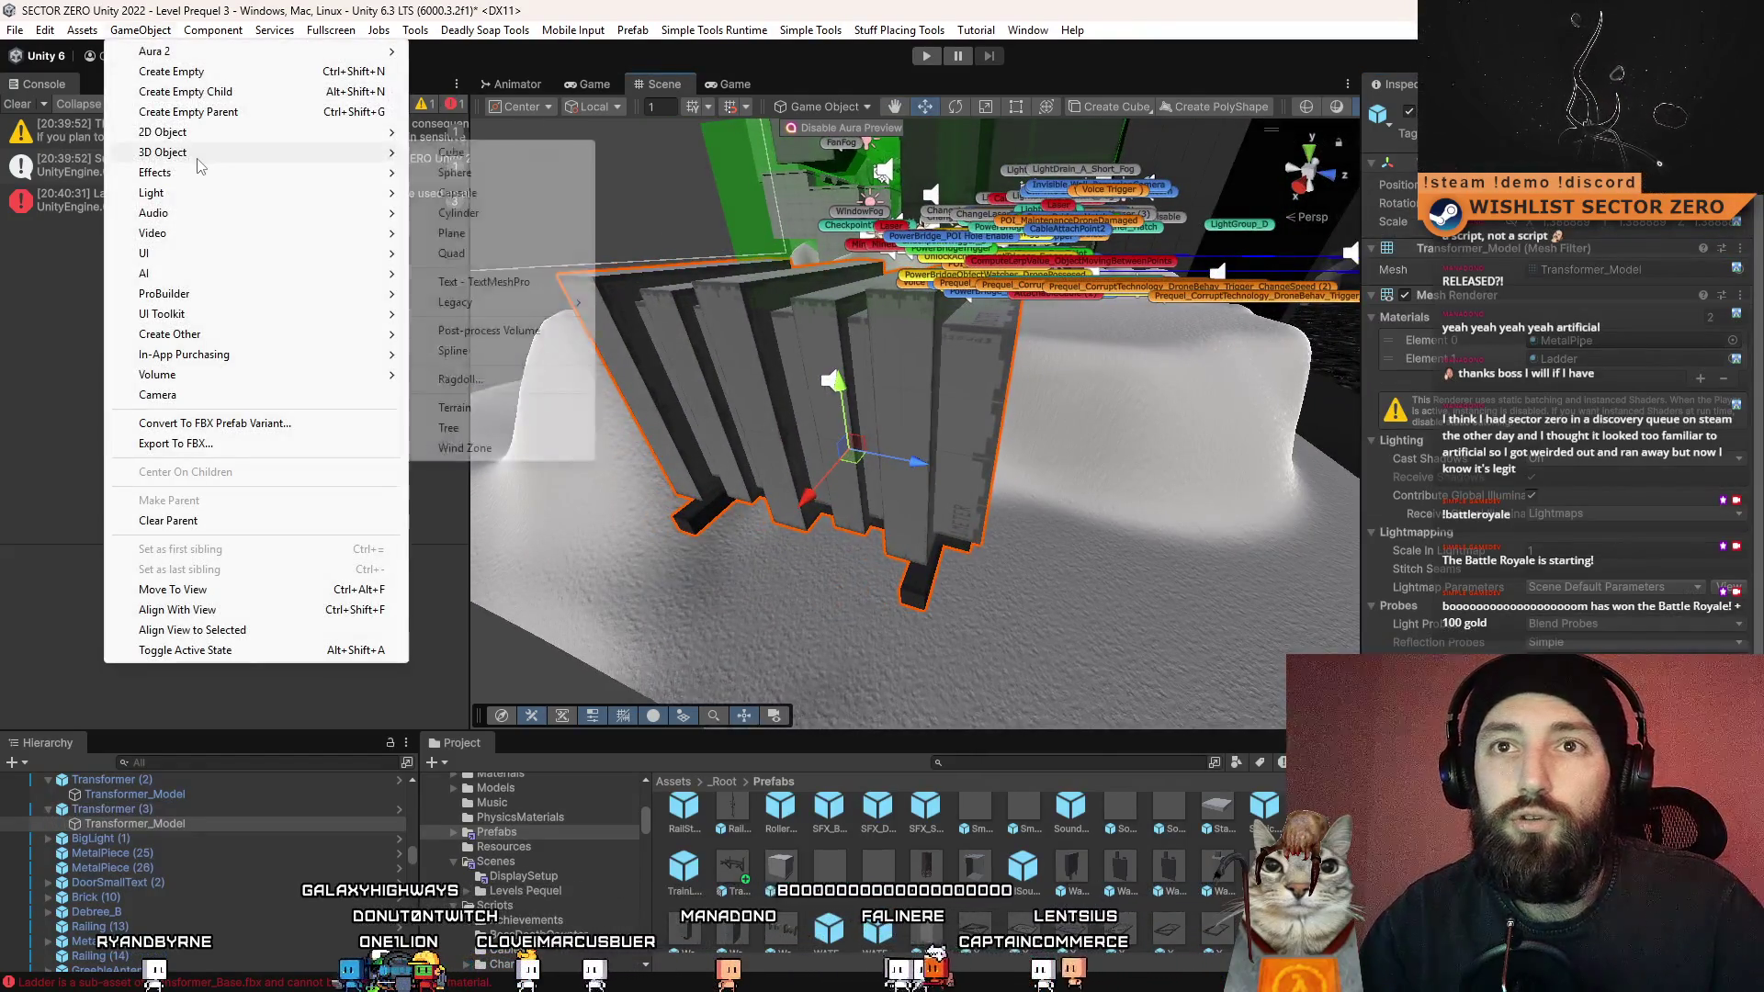
click(459, 152)
- Stretch the cube taller and keep it in front of the panels
mouse_move(1033, 418)
mouse_down()
mouse_move(1020, 428)
mouse_move(1043, 435)
mouse_up()
key(f)
key(r)
mouse_move(841, 405)
mouse_down()
mouse_move(882, 496)
mouse_move(937, 441)
mouse_move(1148, 578)
mouse_up()
key(w)
key(ctrl+z)
key(f)
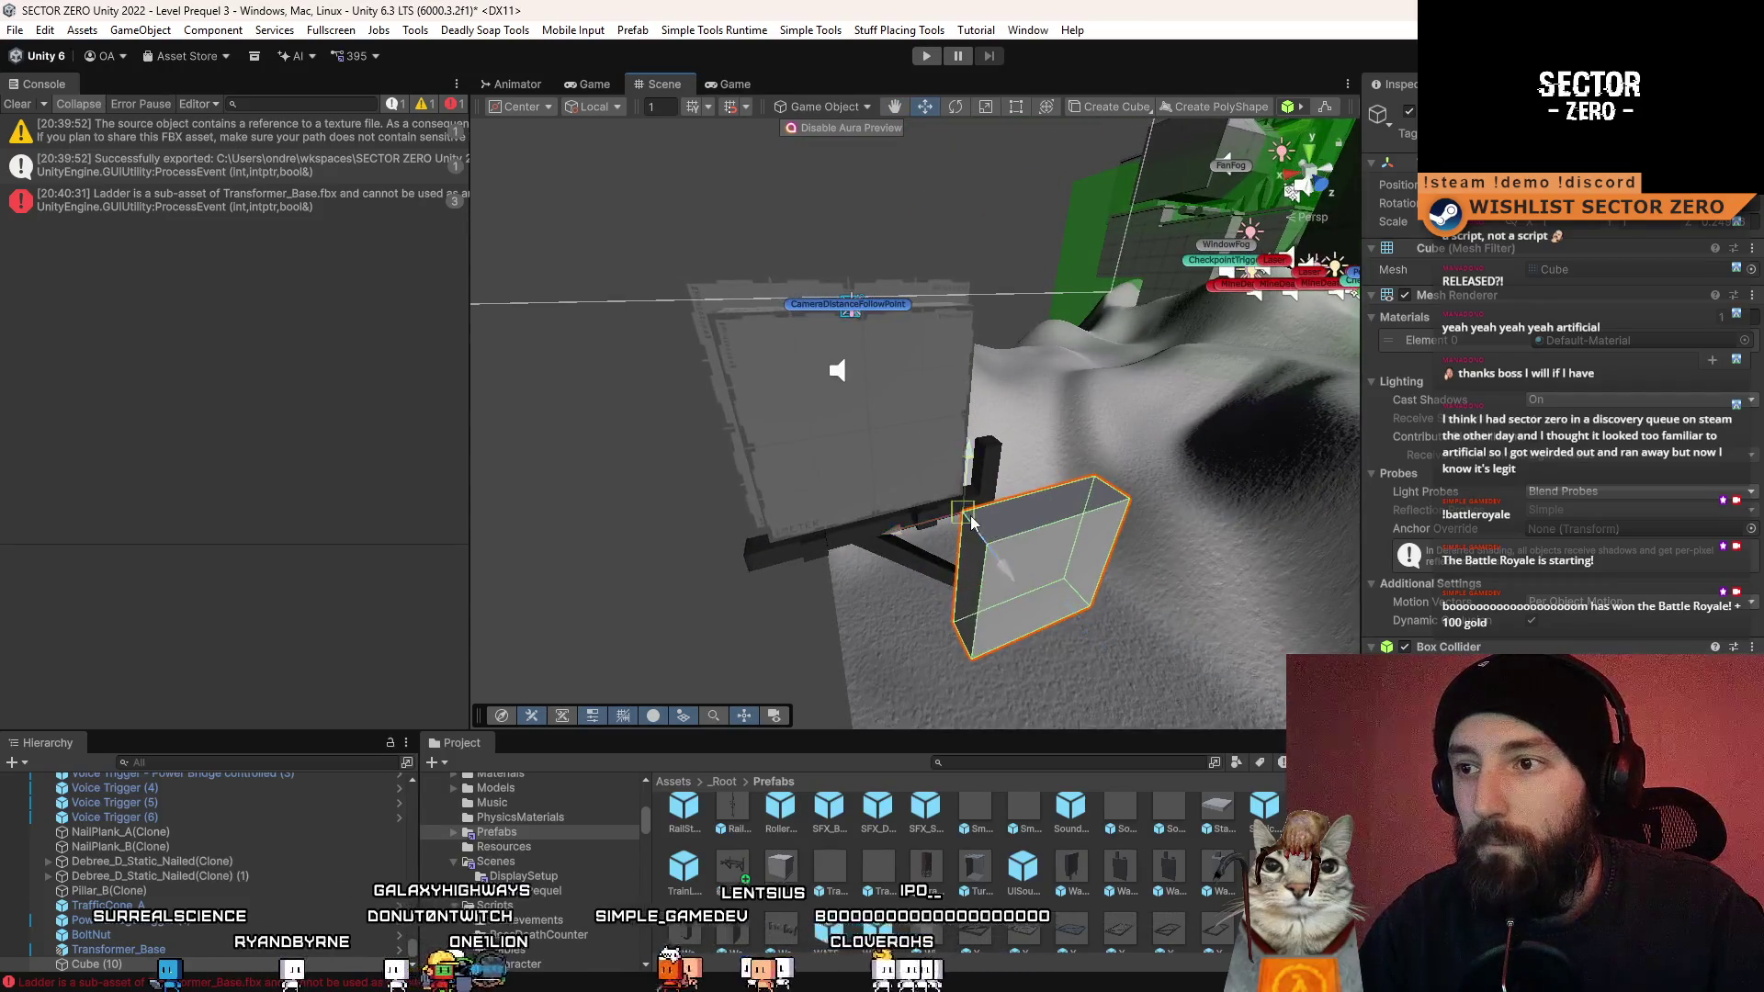
key(r)
mouse_move(721, 322)
mouse_down()
mouse_move(839, 398)
mouse_move(860, 388)
mouse_up()
key(w)
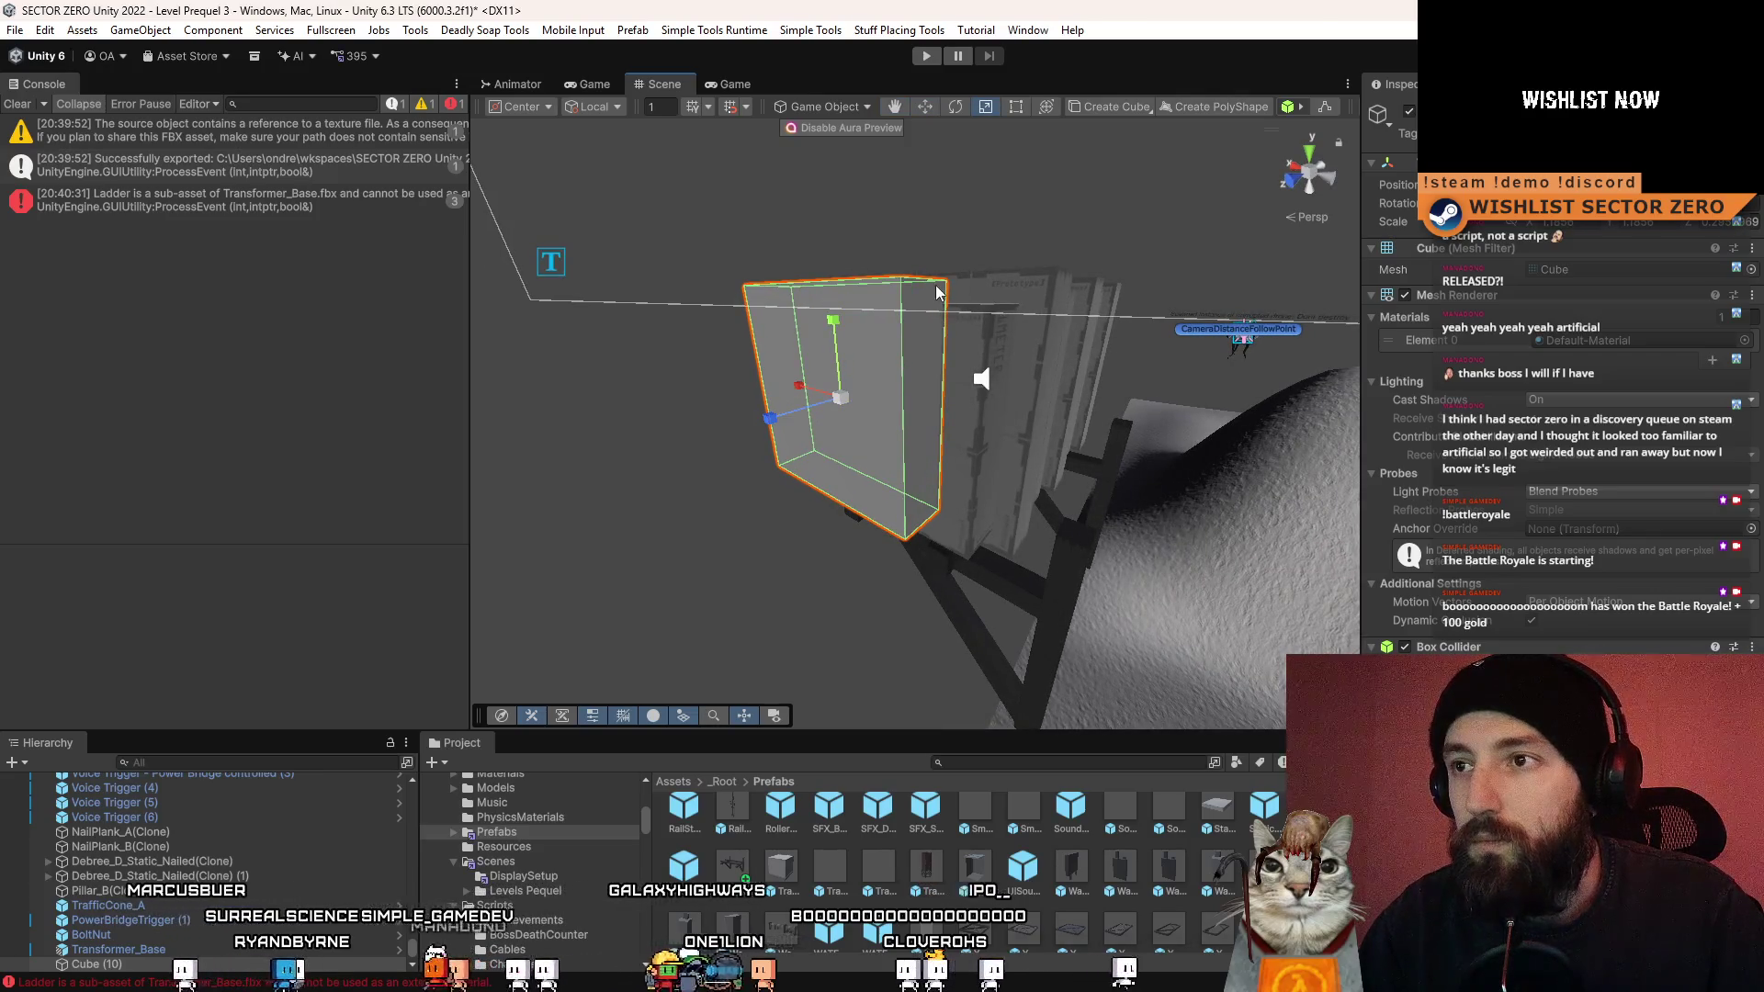
mouse_move(1016, 355)
mouse_down()
mouse_move(1043, 488)
mouse_move(976, 239)
mouse_move(889, 351)
mouse_up()
- Reselect only Transformer (3) with pivot handles, then select the new Cube (10)
click(845, 350)
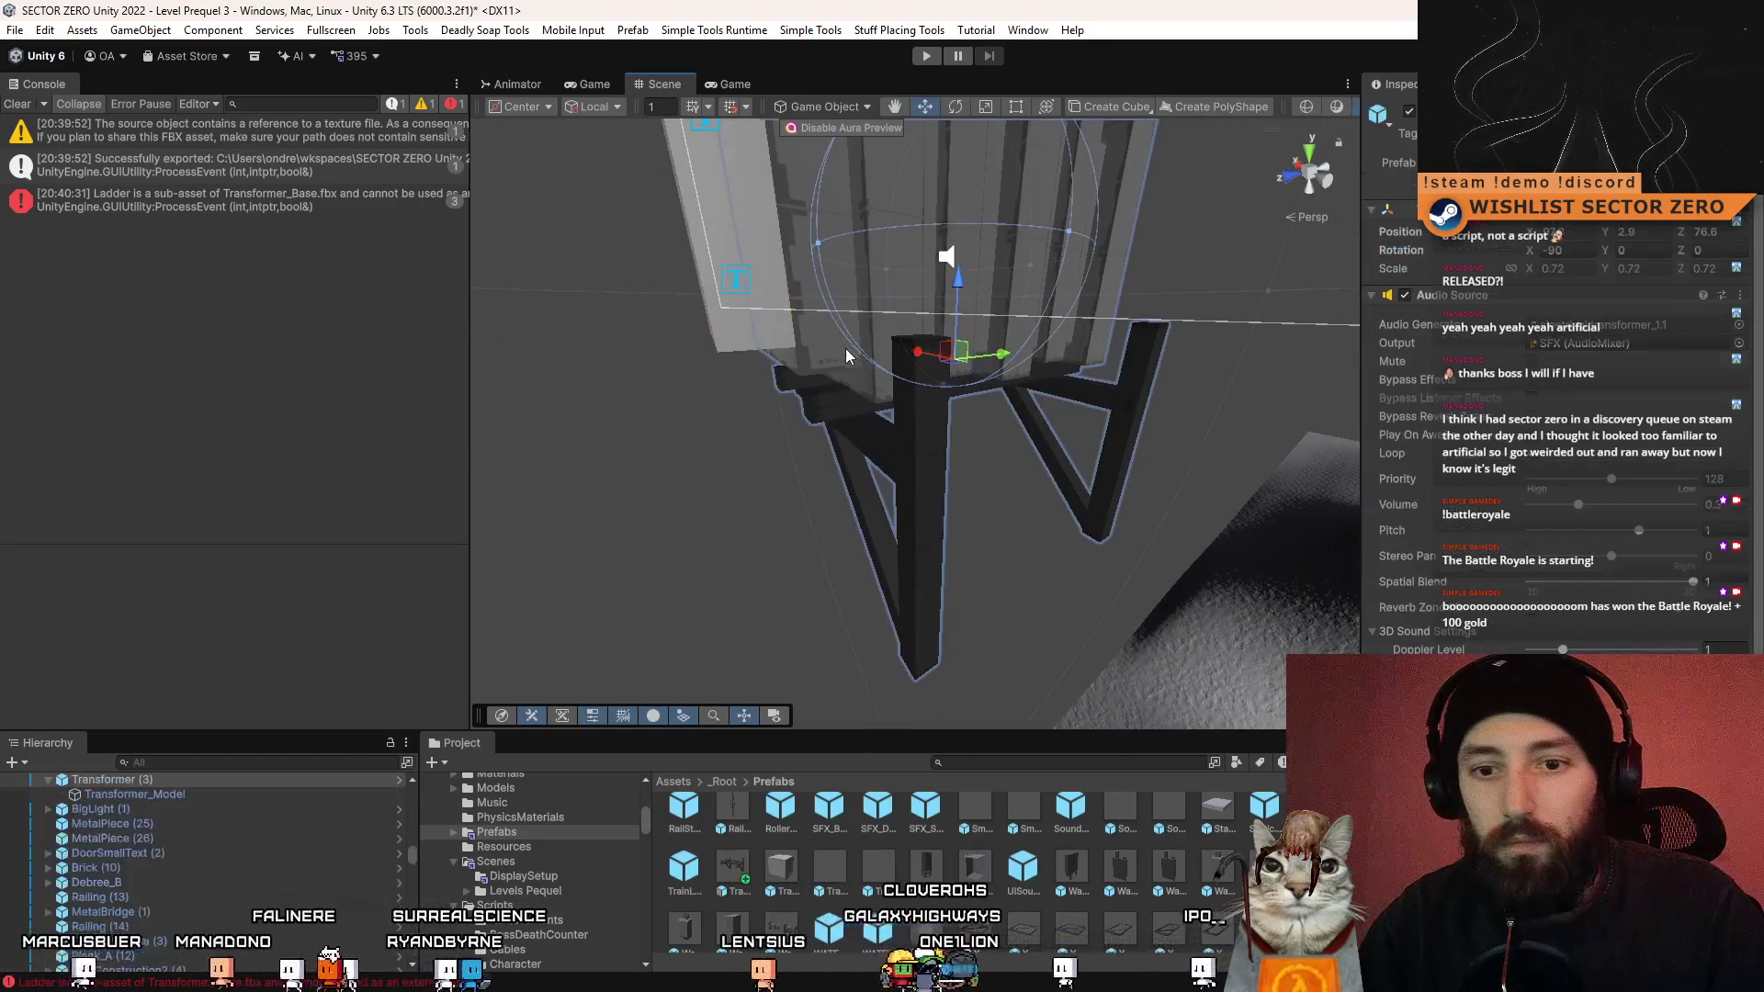
drag(410, 862, 392, 976)
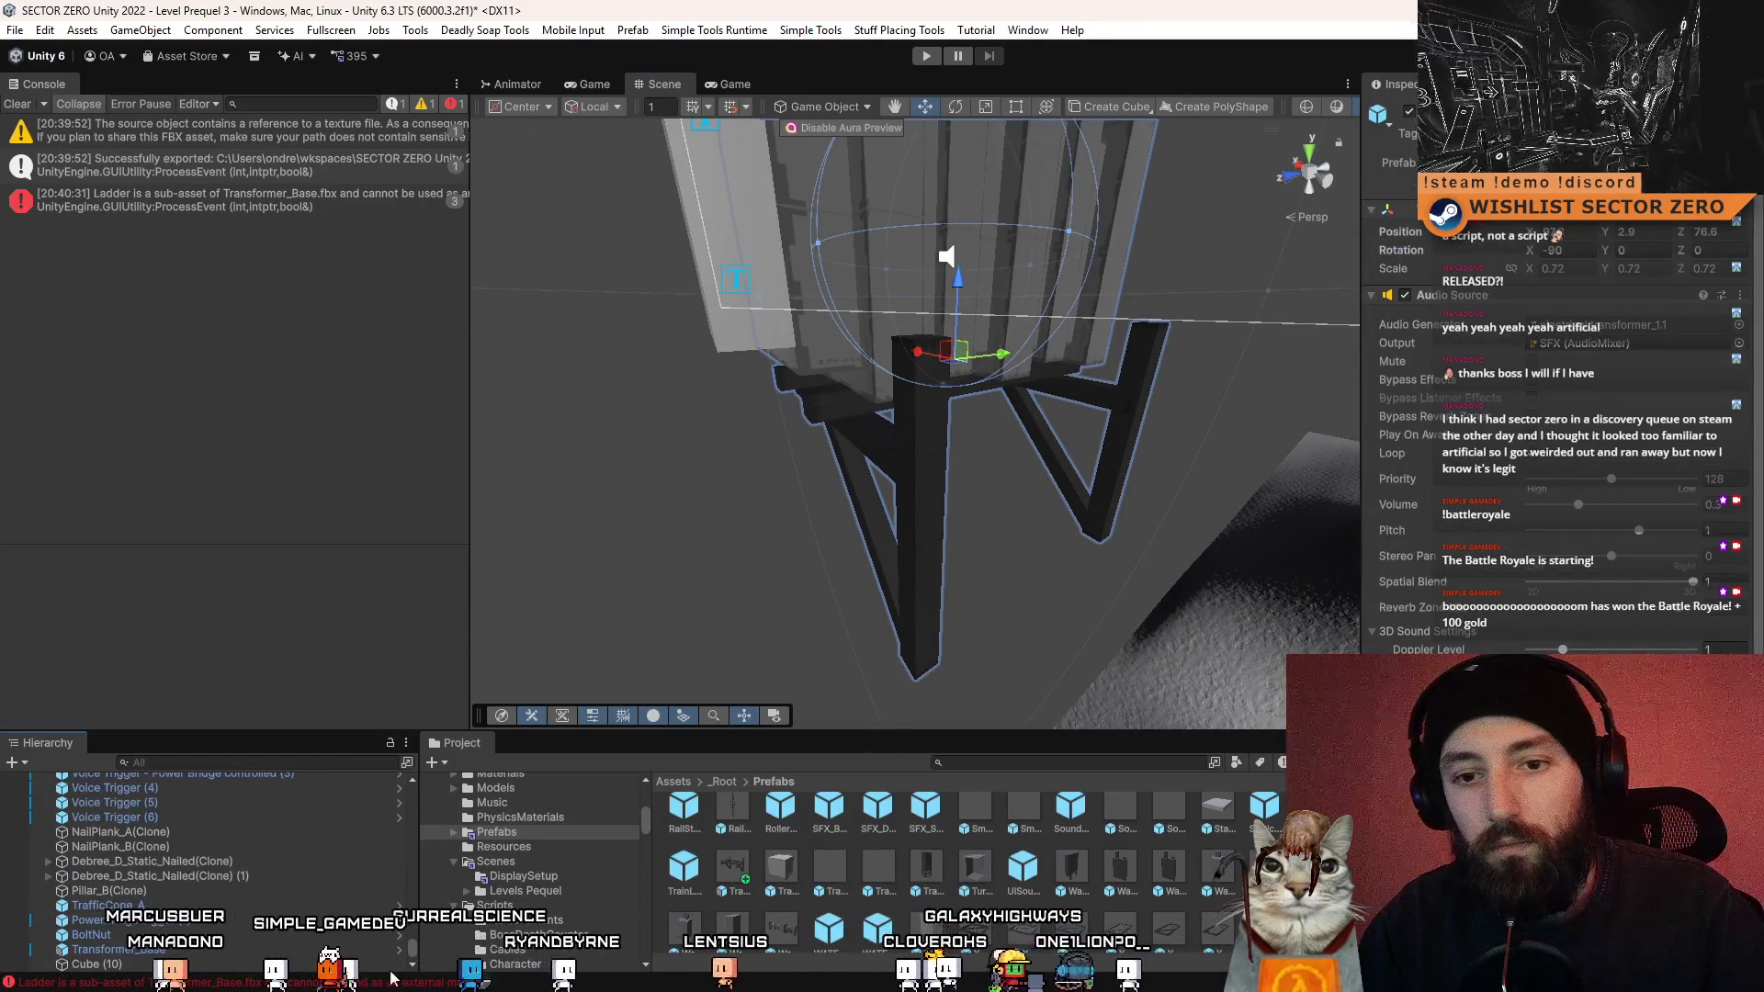
ctrl+click(142, 936)
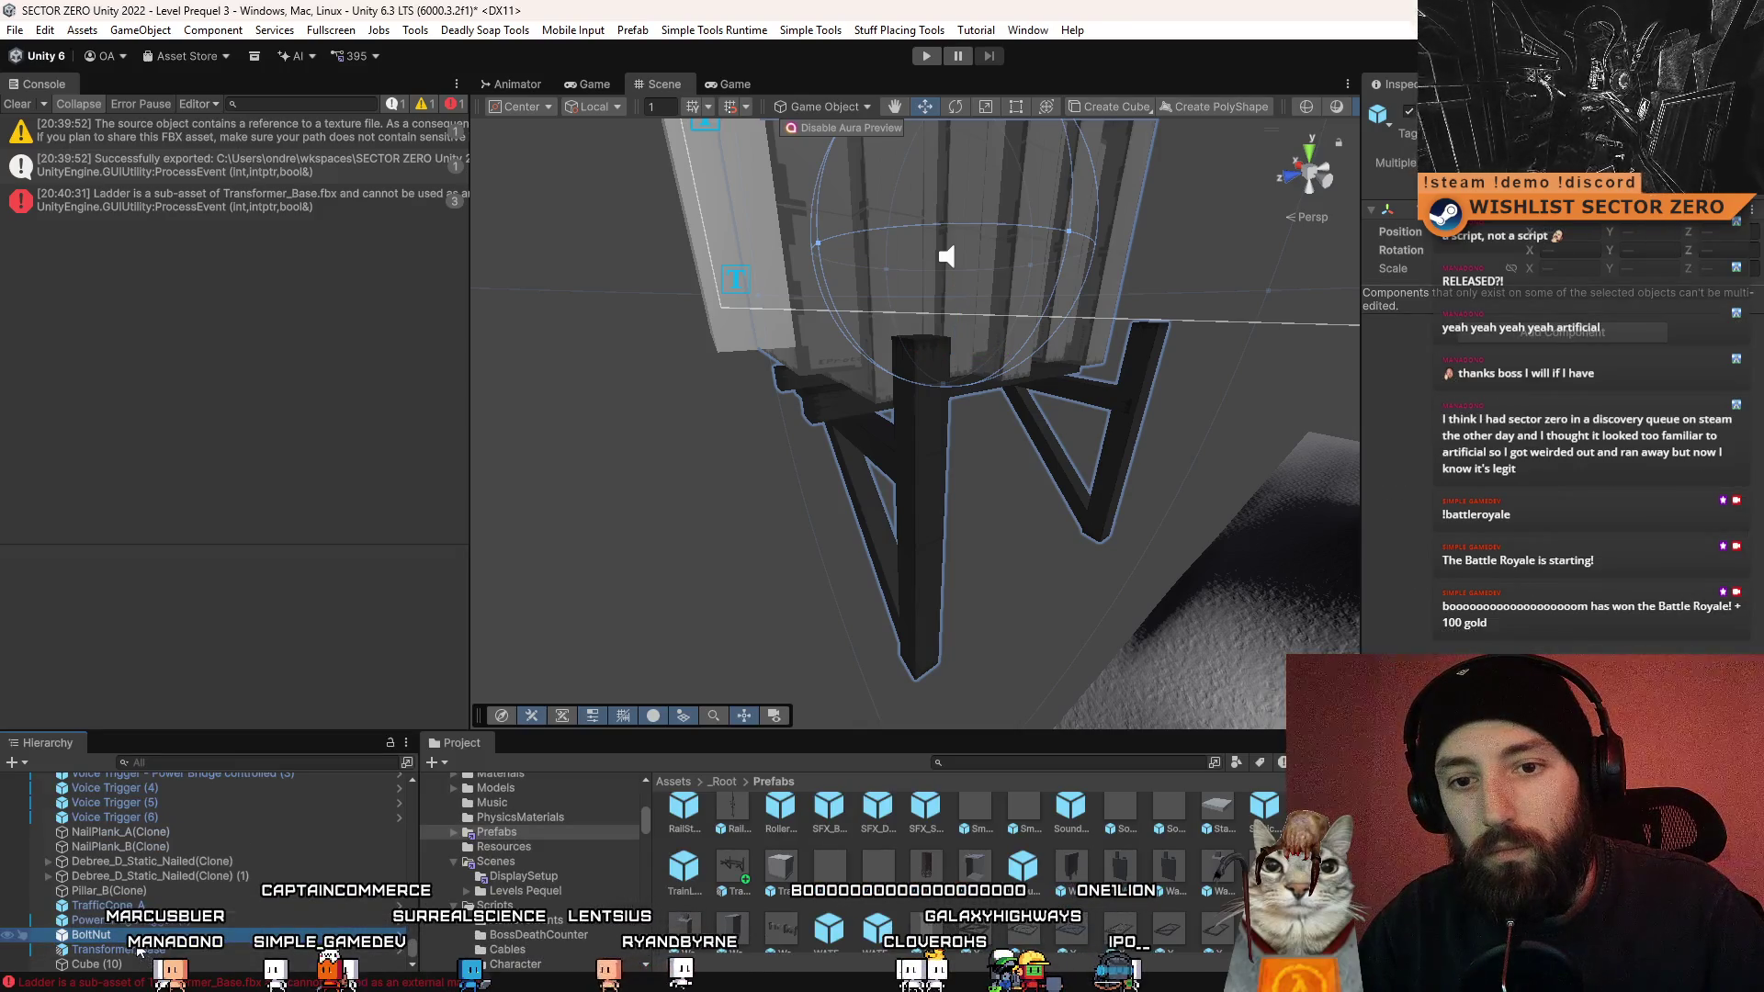
key(ctrl+z)
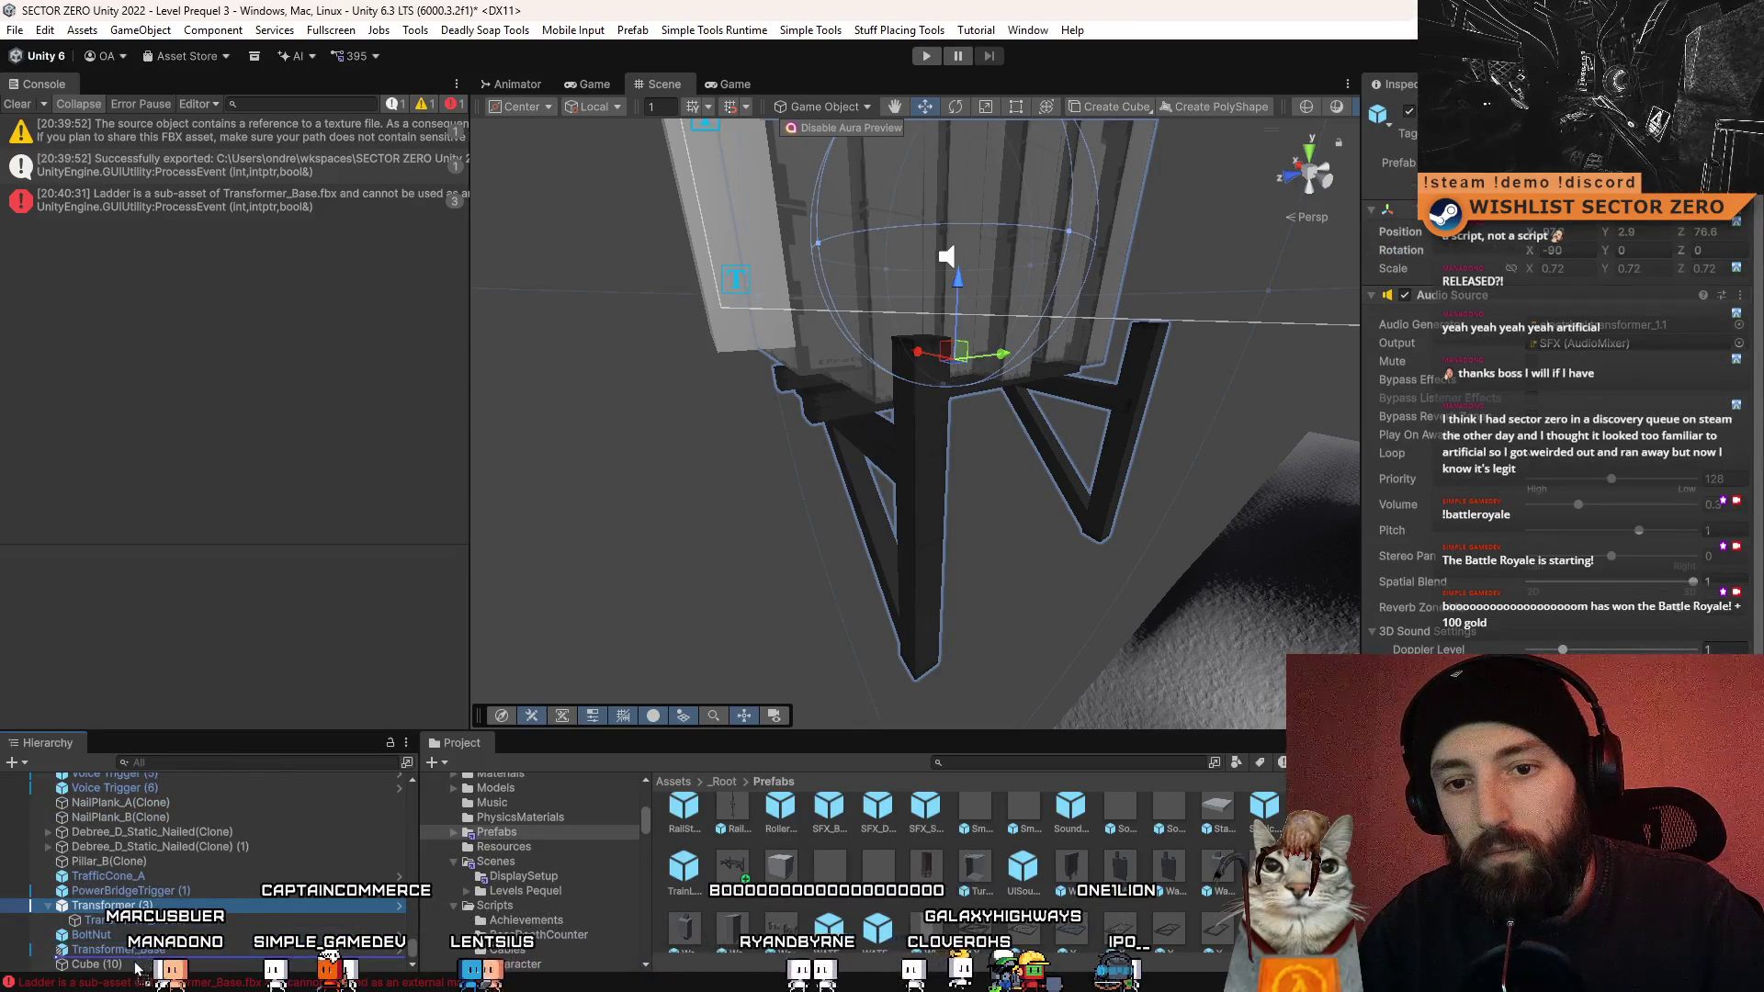
key(z)
mouse_move(1001, 414)
mouse_down()
mouse_move(1066, 440)
mouse_move(1110, 433)
mouse_up()
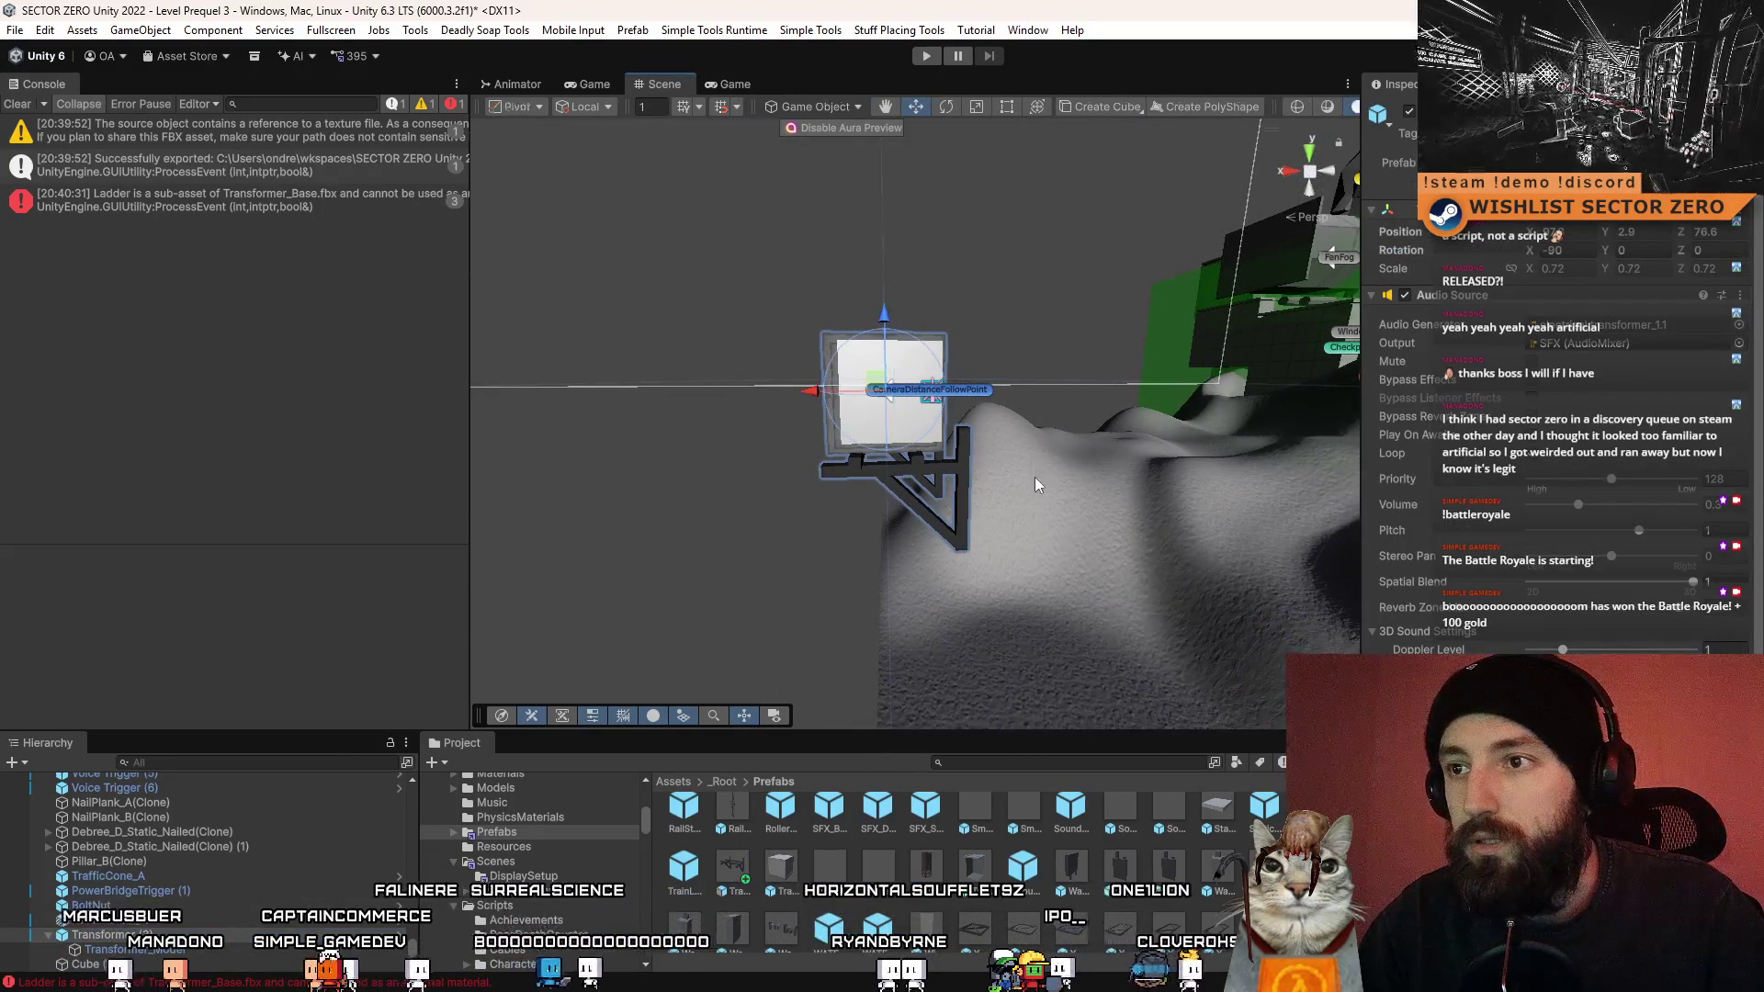
click(131, 963)
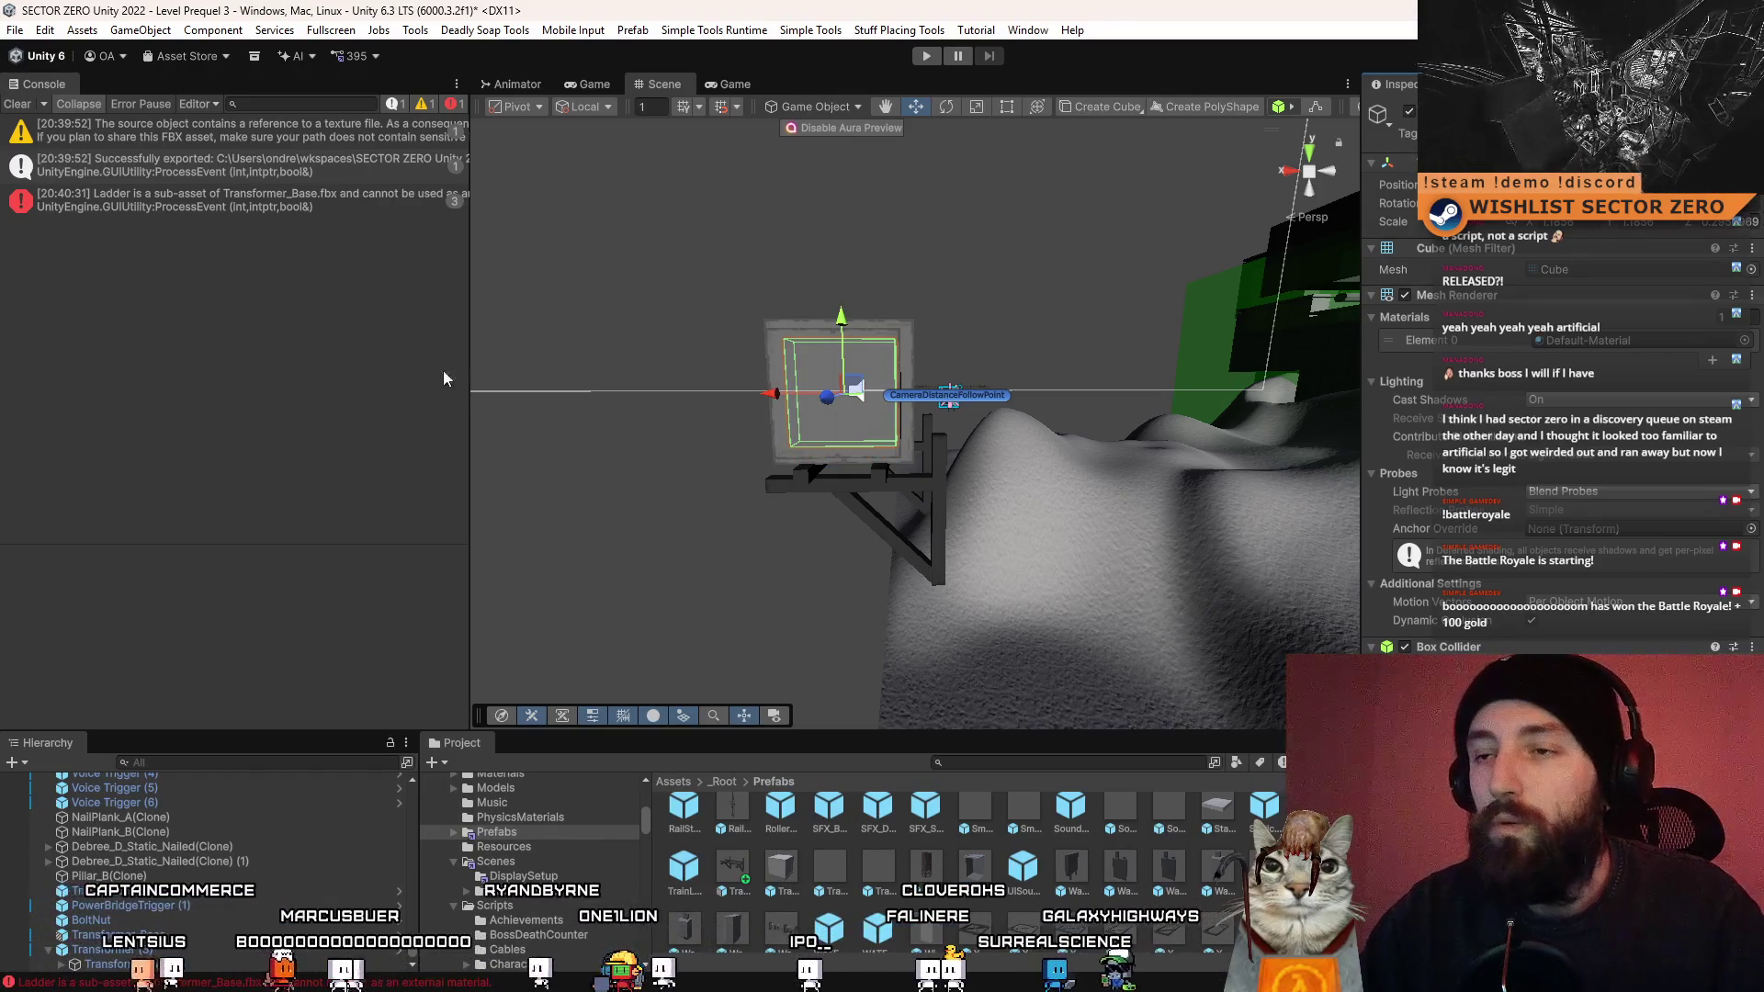
- Widen the cube sideways and scale it up evenly over the transformer panels
click(794, 367)
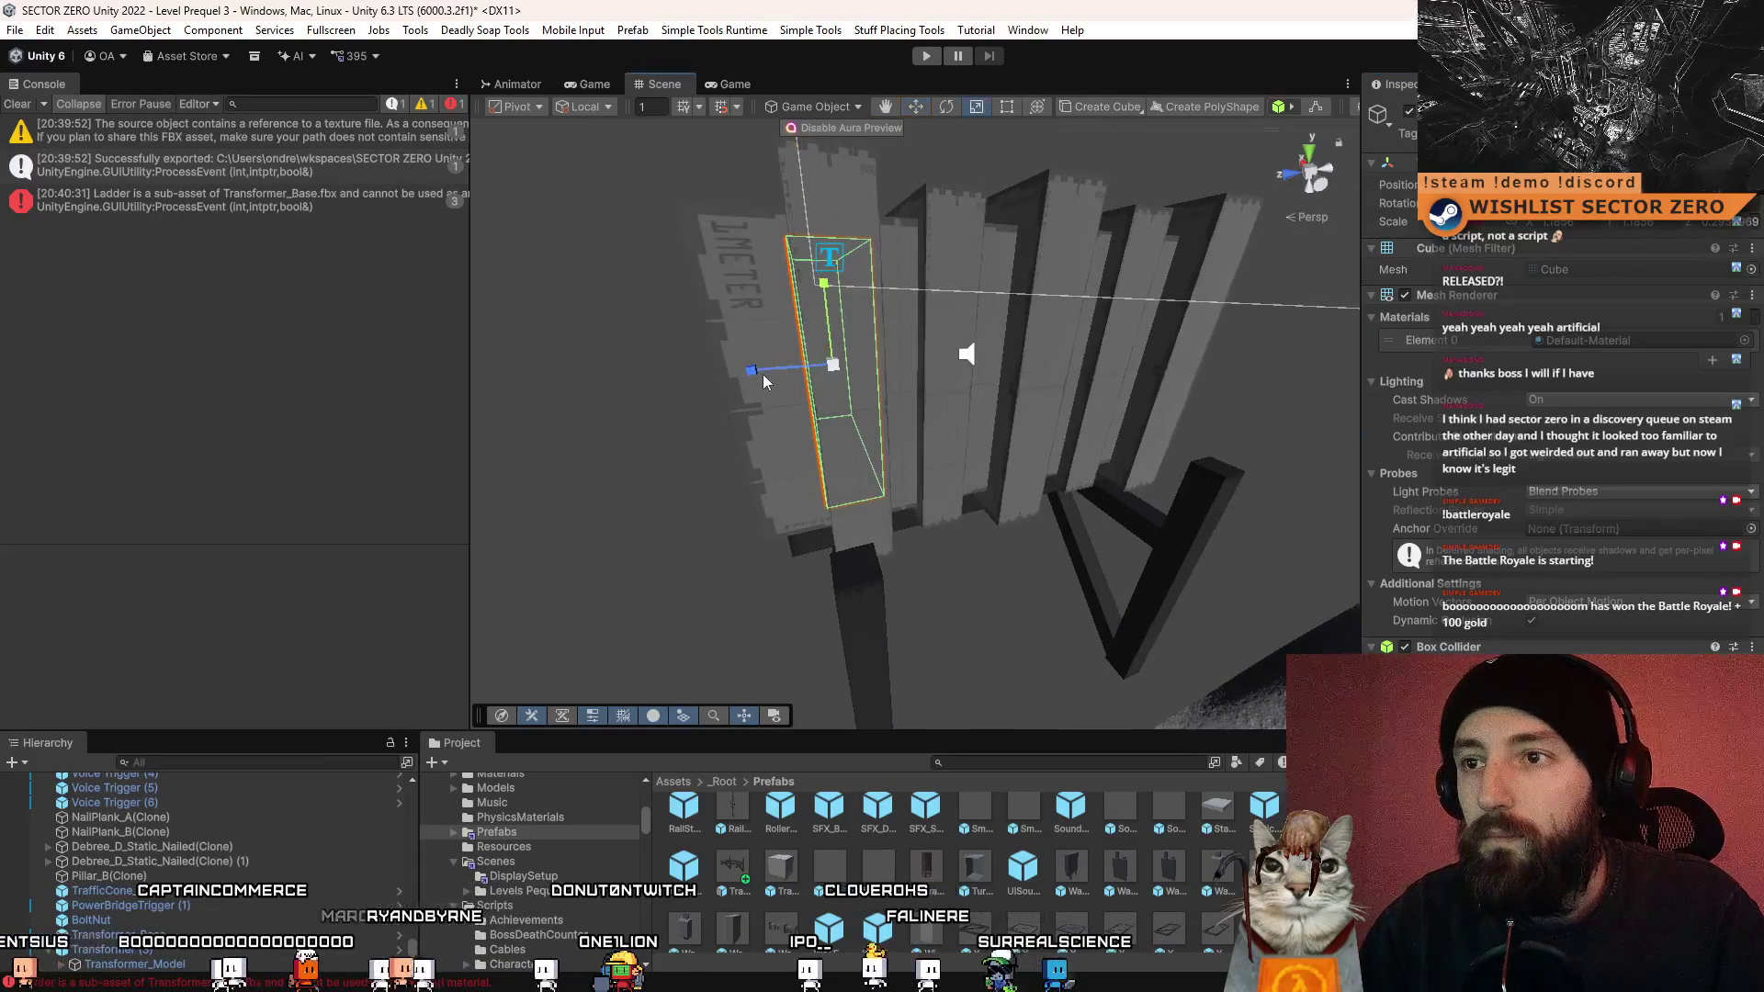
drag(763, 373, 561, 400)
key(f)
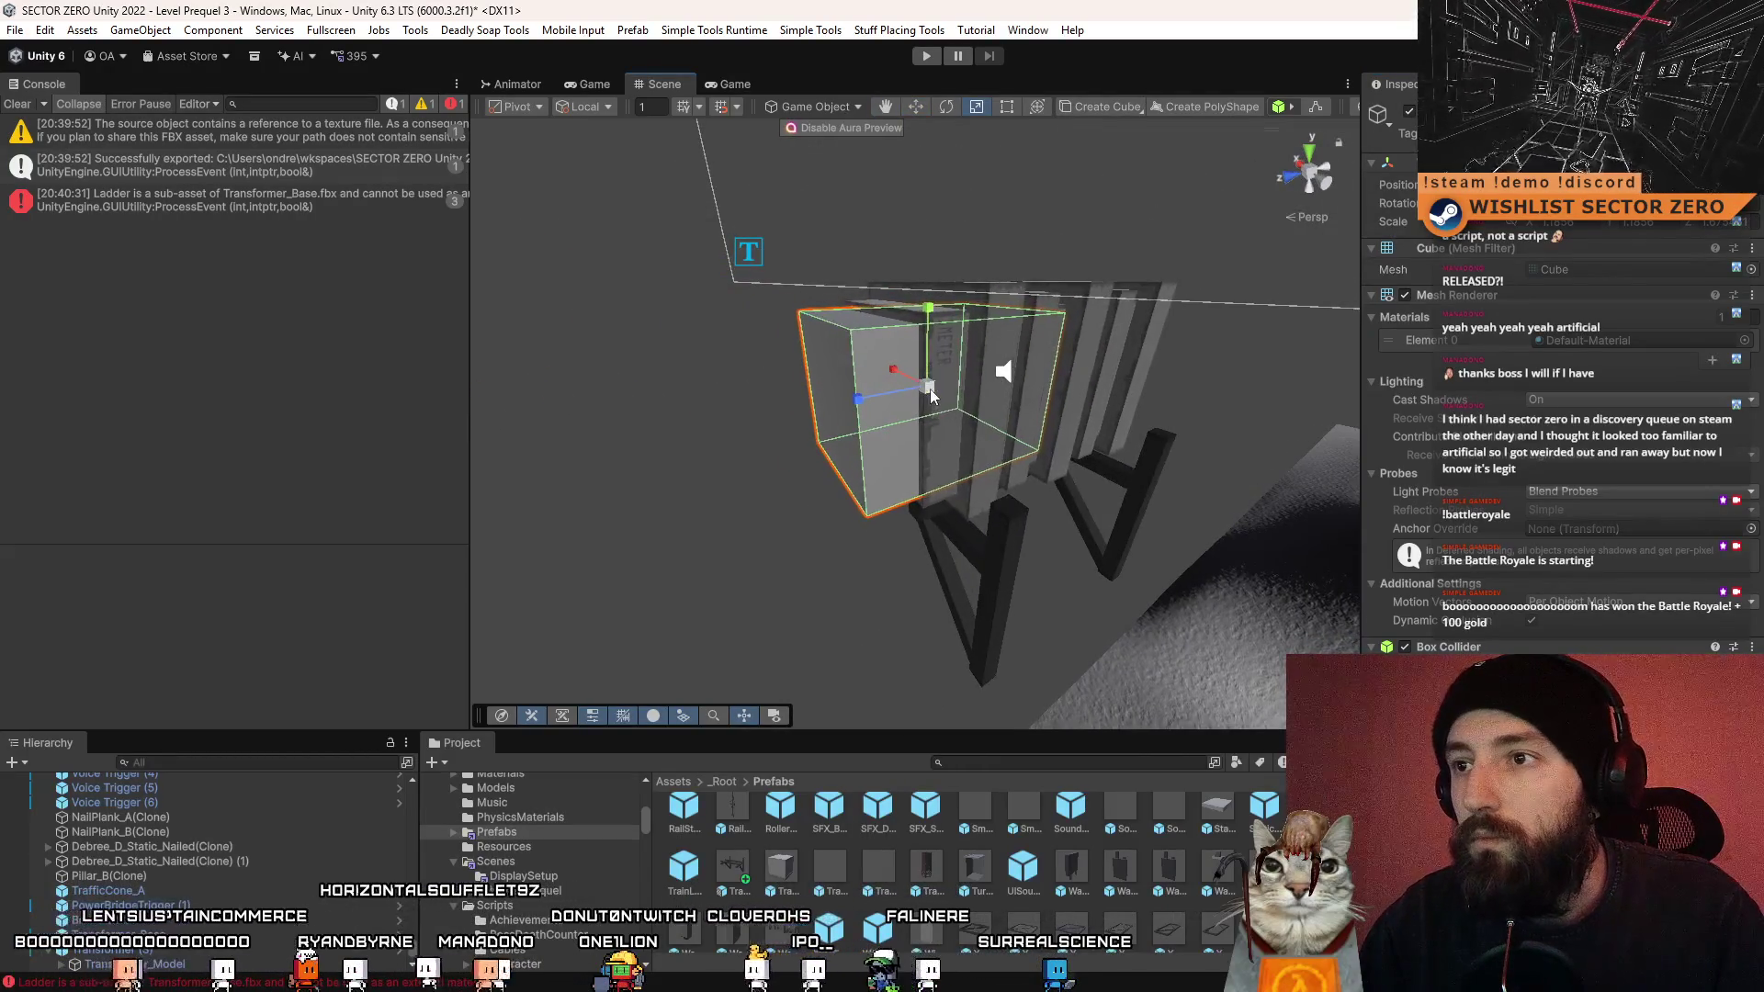
drag(931, 390, 863, 434)
mouse_move(763, 405)
mouse_down()
mouse_move(1010, 382)
mouse_move(852, 432)
mouse_up()
key(r)
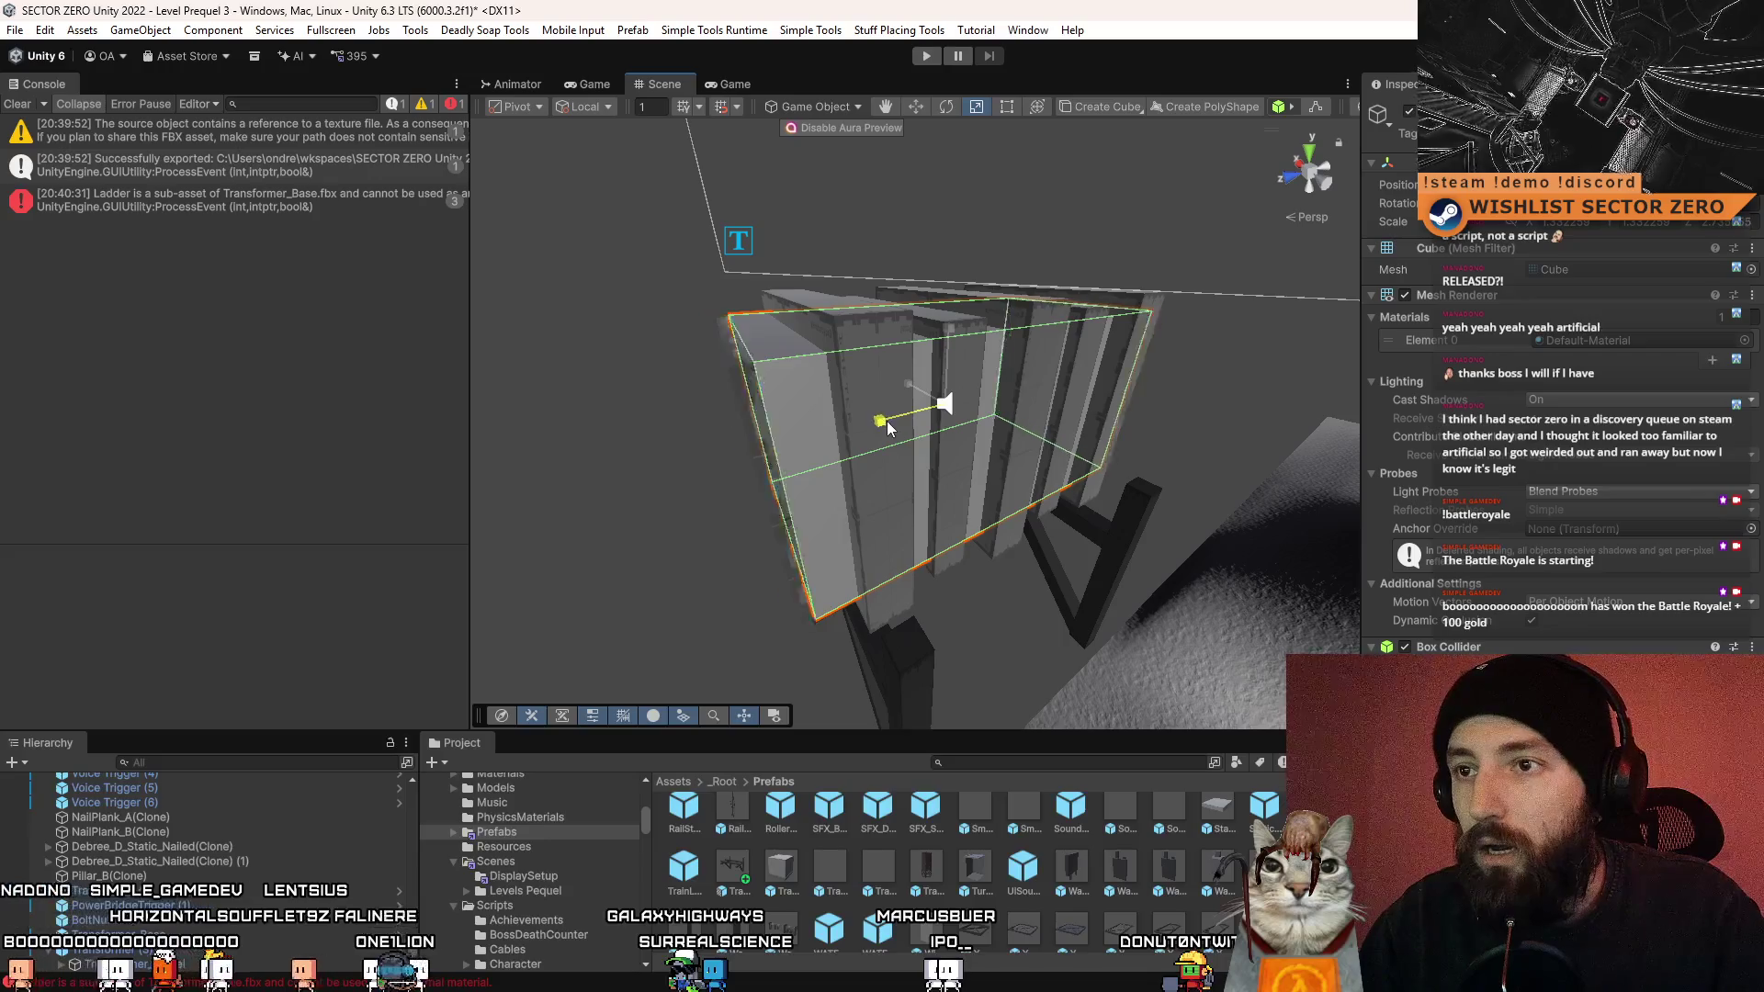
- Inspect the box from several angles, then bring up the transformer reference video
mouse_move(884, 421)
alt+mouse_down()
mouse_move(865, 432)
mouse_move(1364, 421)
mouse_move(1057, 479)
mouse_move(1339, 519)
mouse_move(1008, 488)
alt+mouse_up()
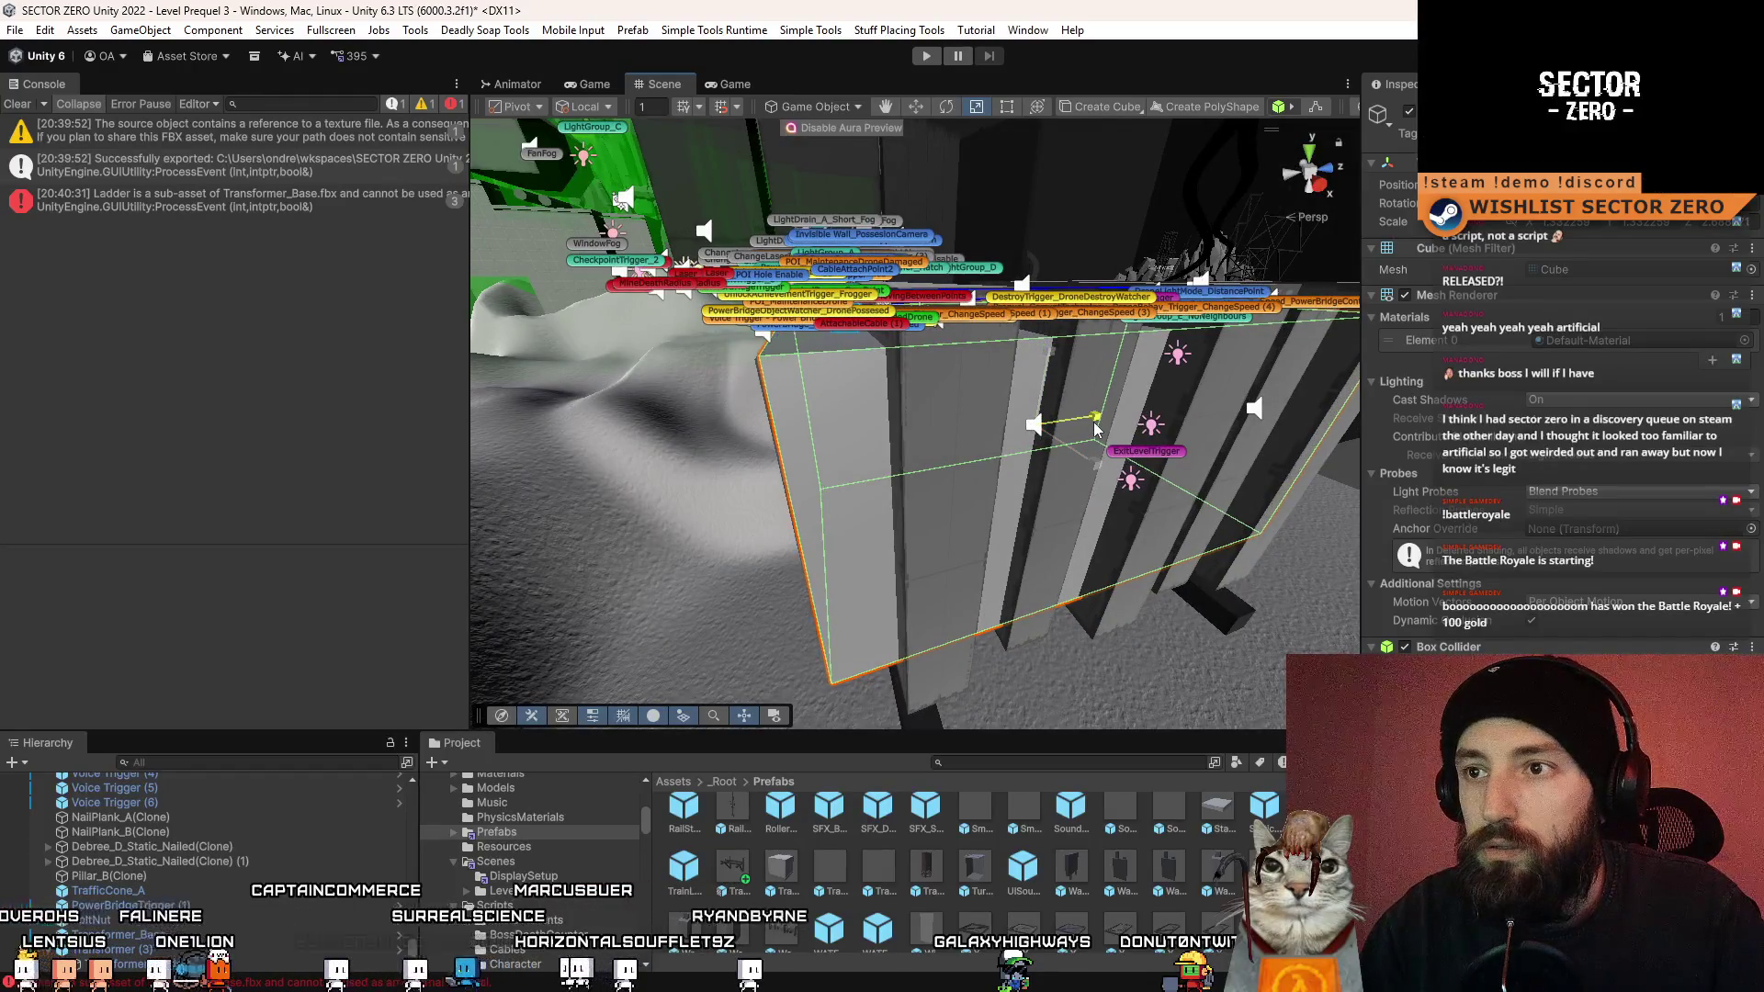
mouse_move(1094, 429)
alt+mouse_down()
mouse_move(1013, 433)
mouse_move(723, 322)
alt+mouse_up()
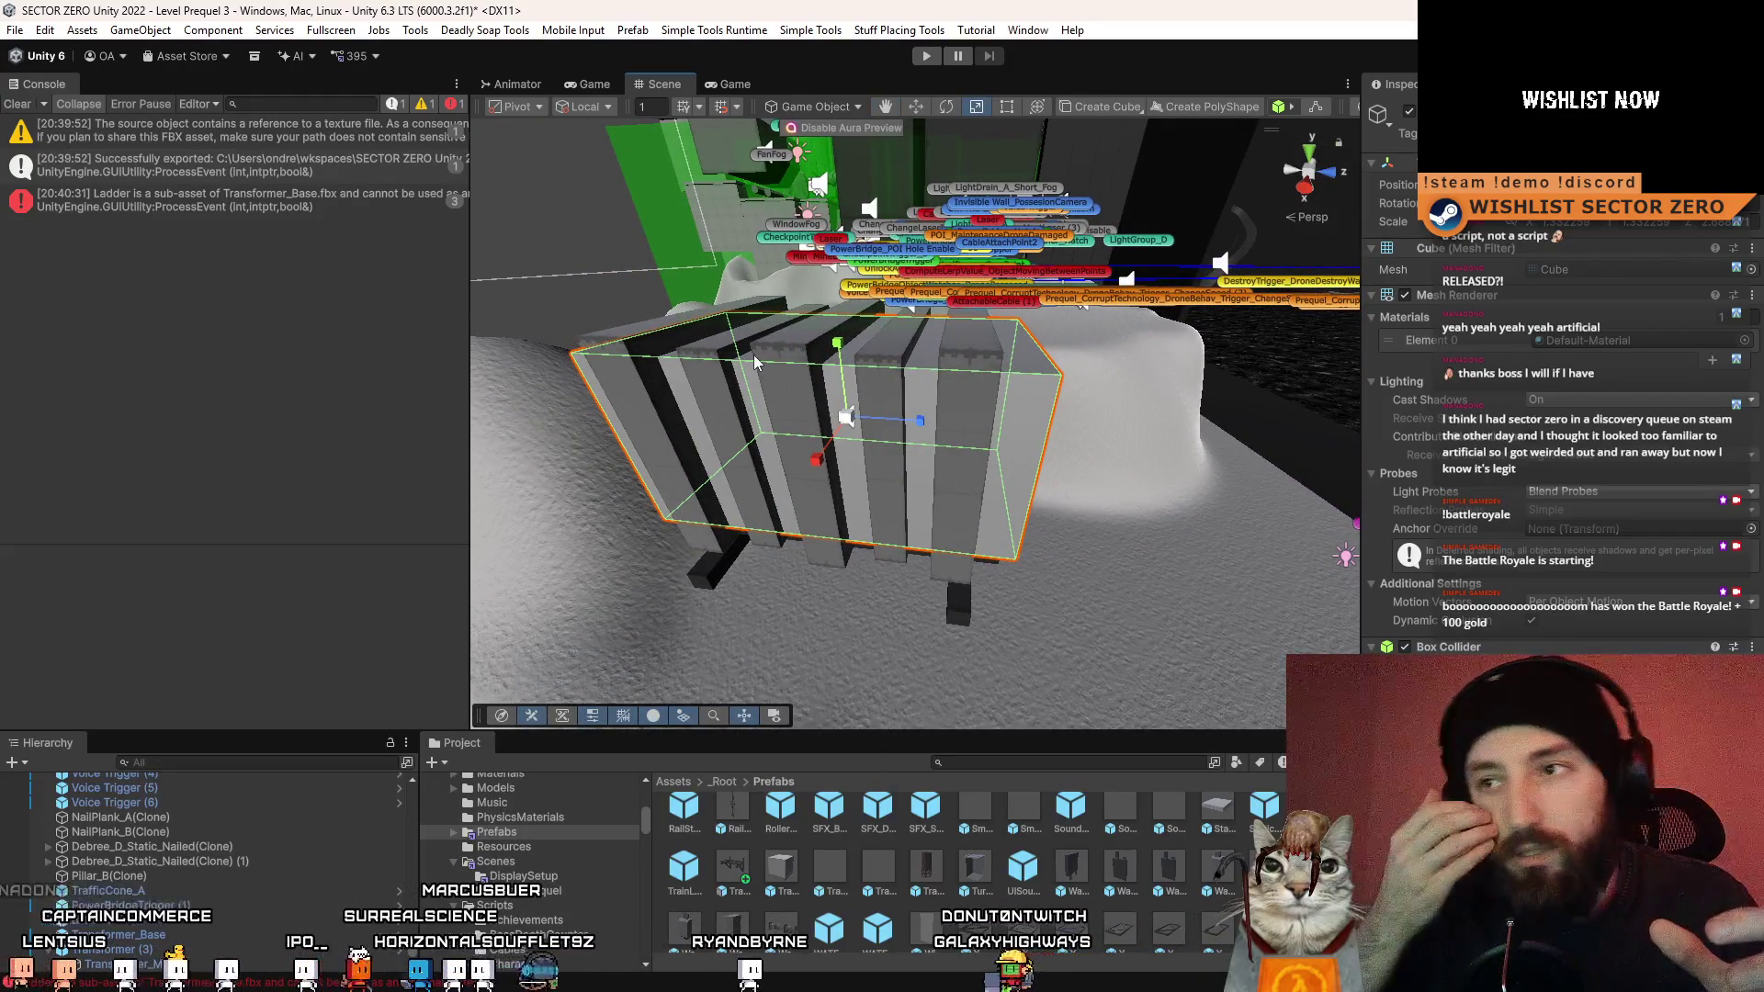
mouse_move(753, 355)
alt+mouse_down()
mouse_move(663, 338)
mouse_move(1001, 430)
mouse_move(1185, 440)
alt+mouse_up()
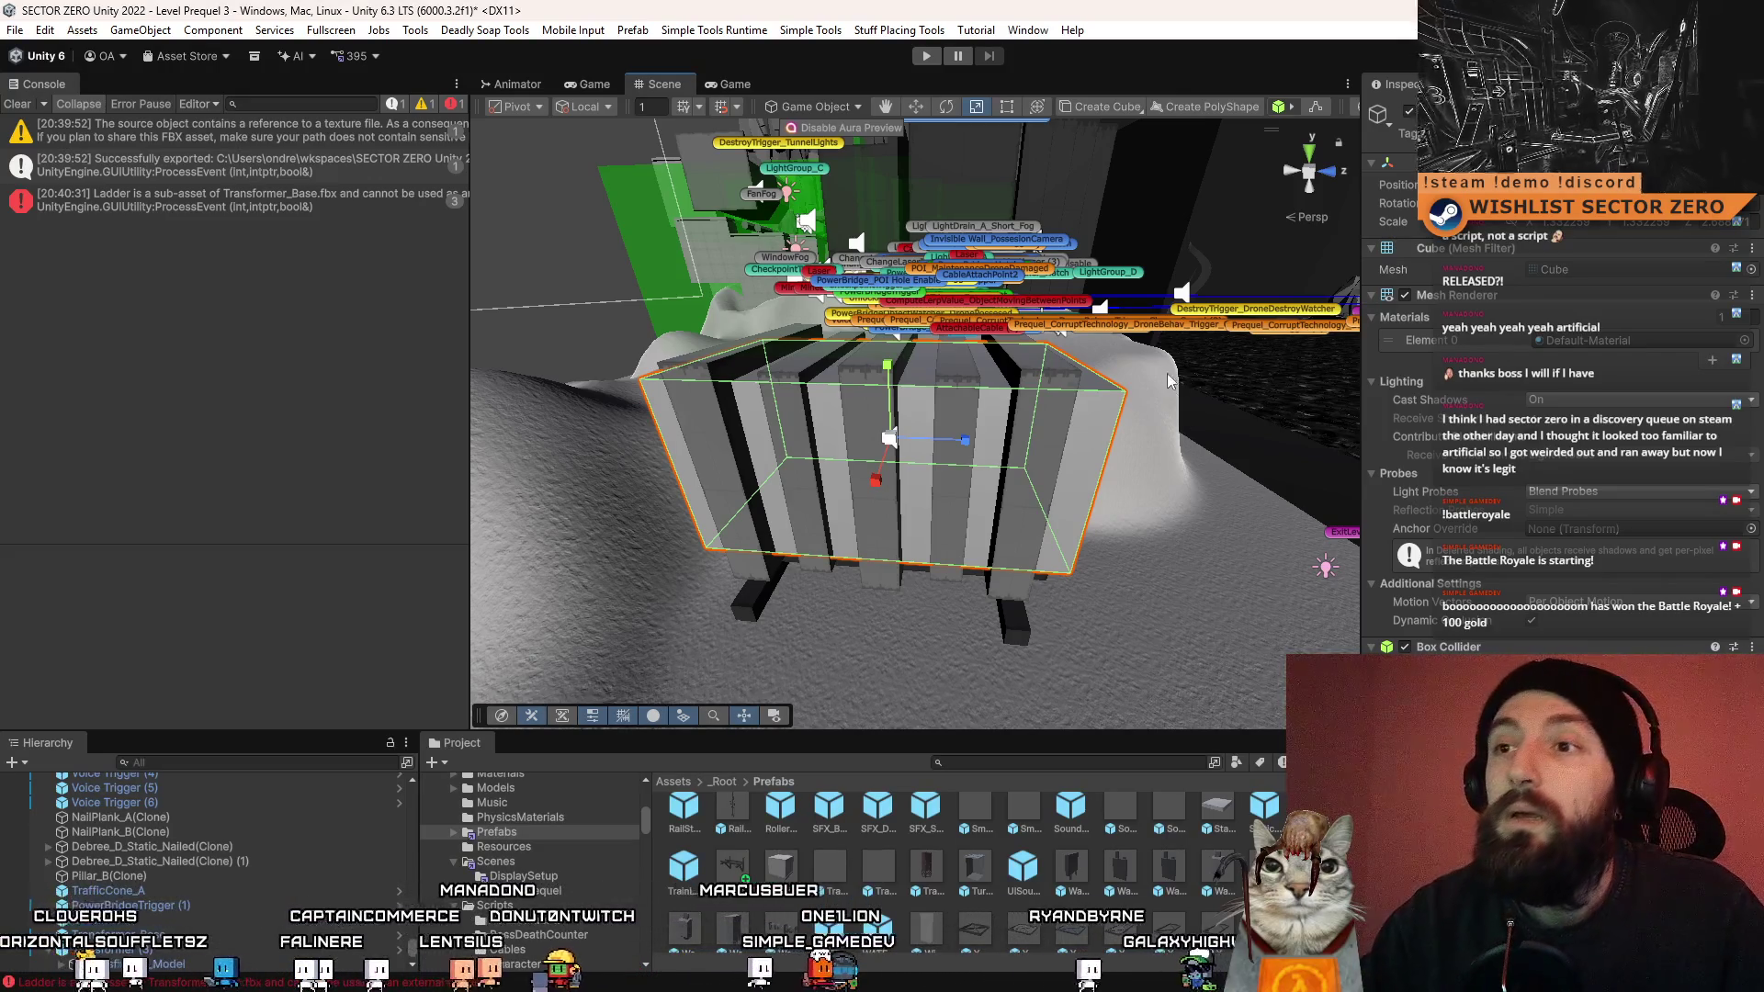
drag(1184, 438, 23, 221)
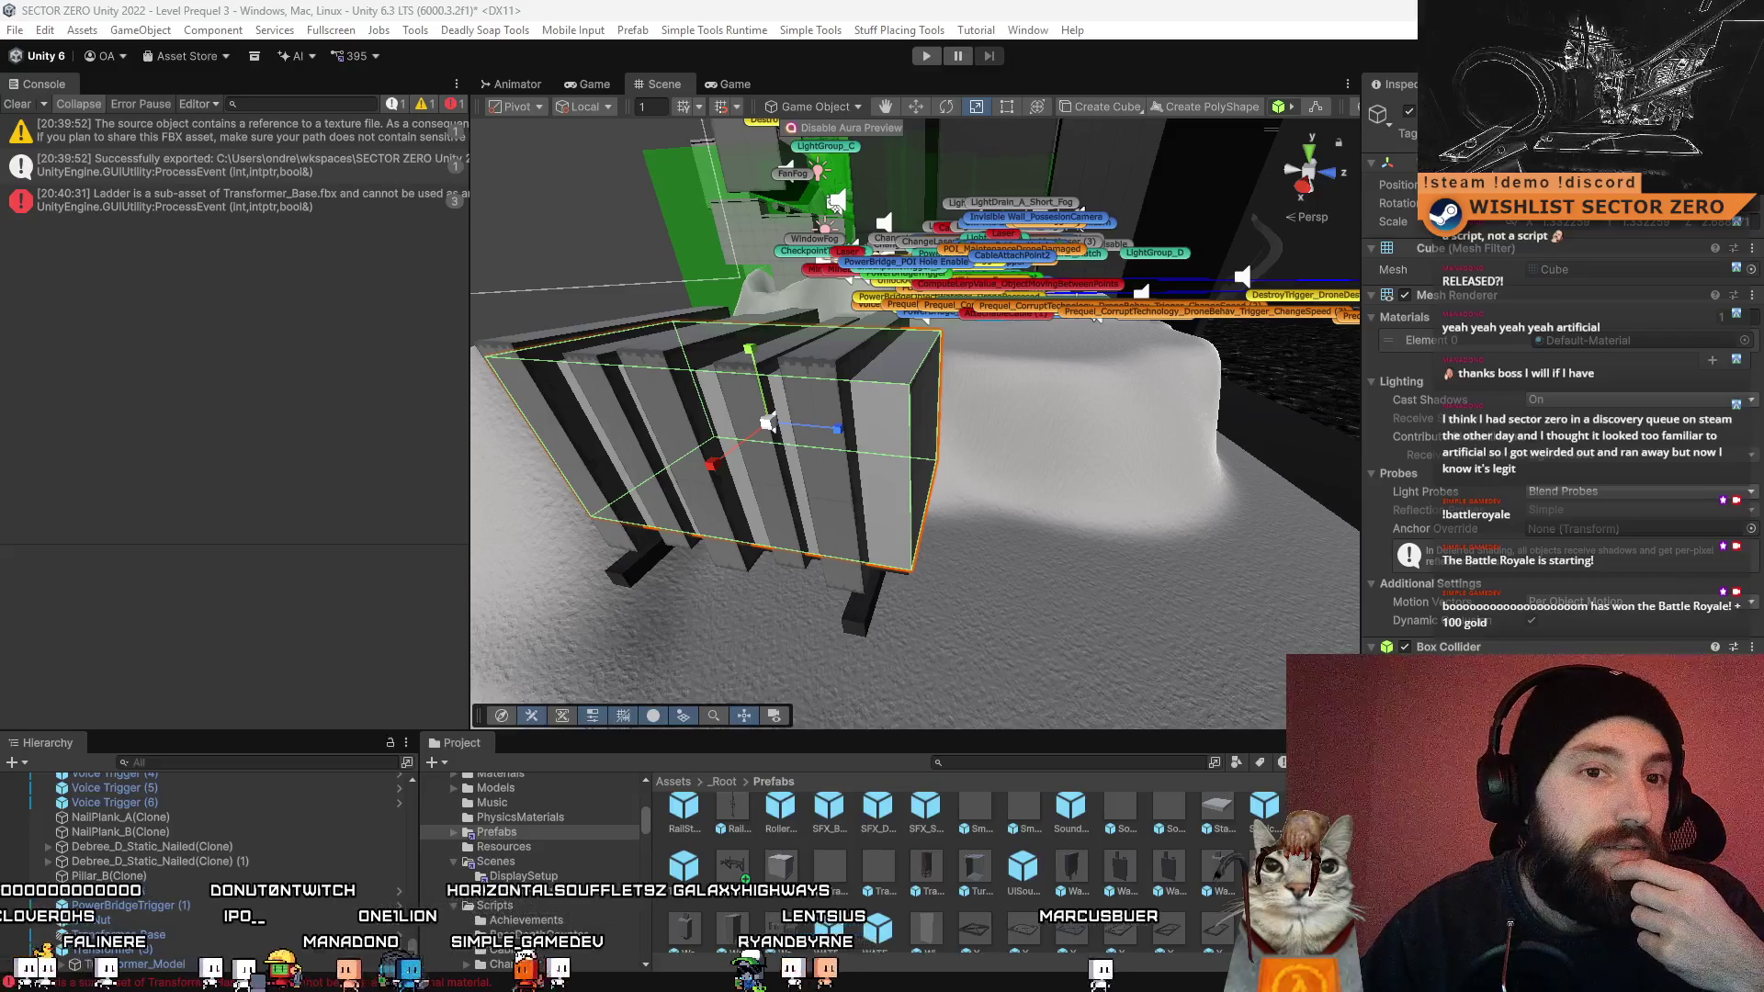
key(alt+Tab)
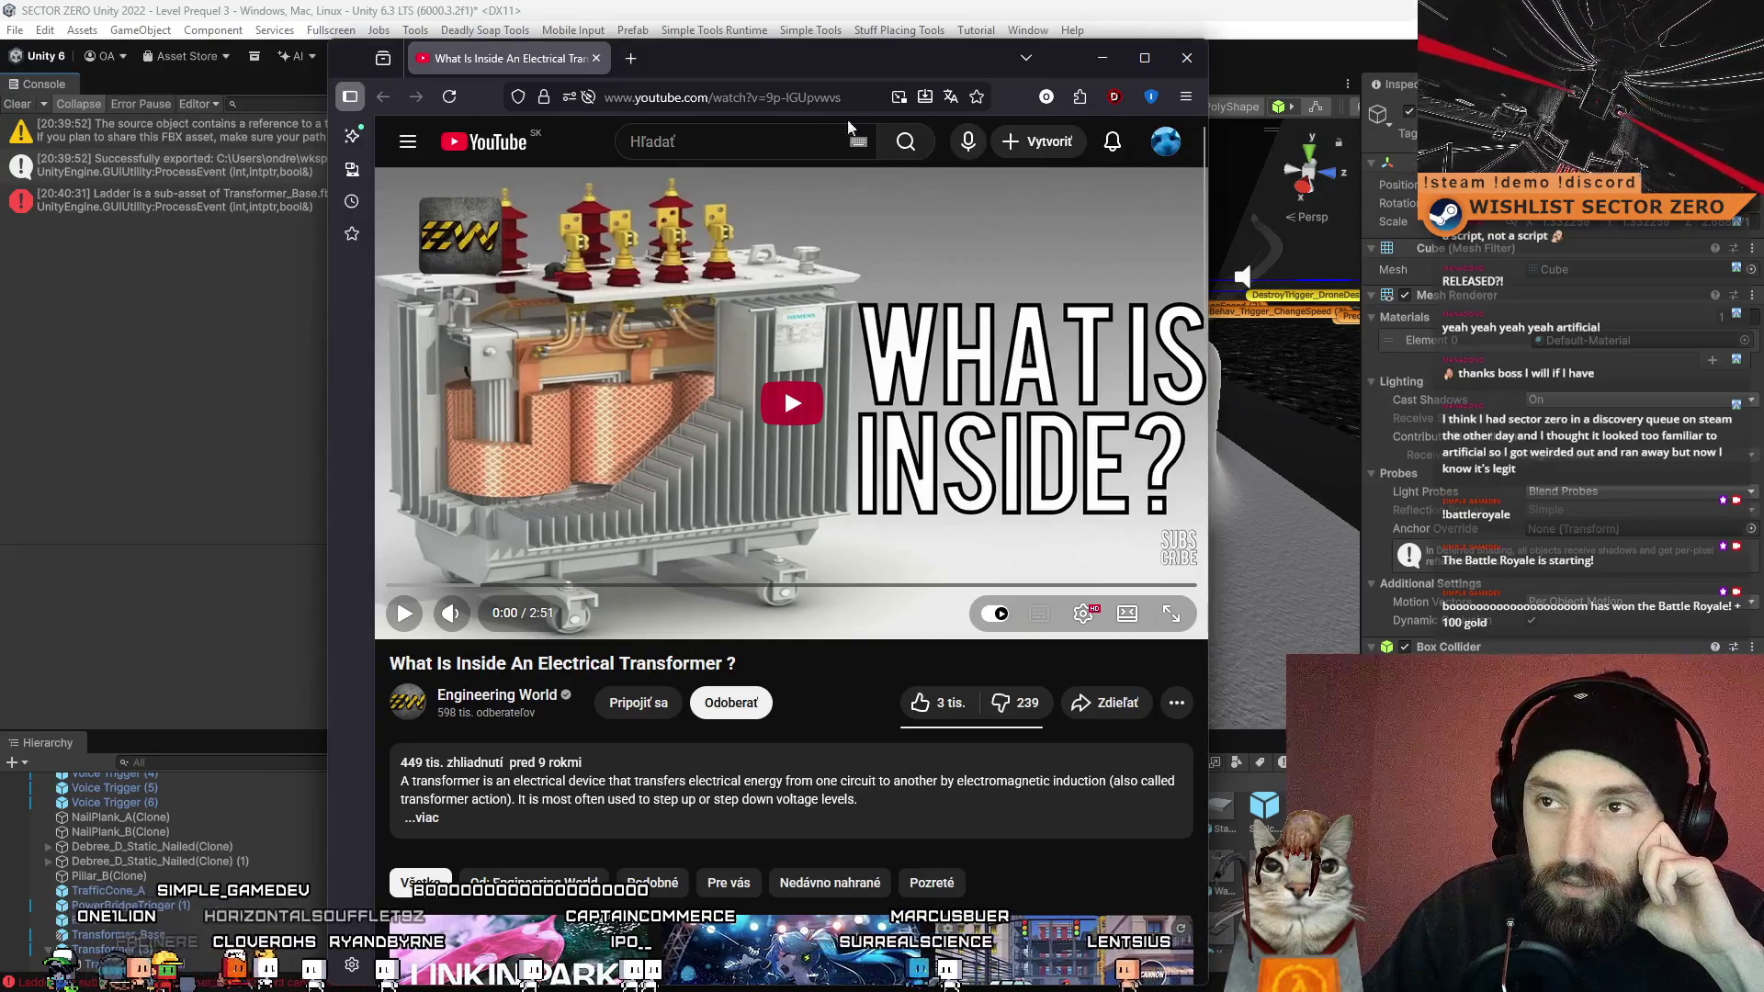
- Close the YouTube transformer reference window
click(1188, 59)
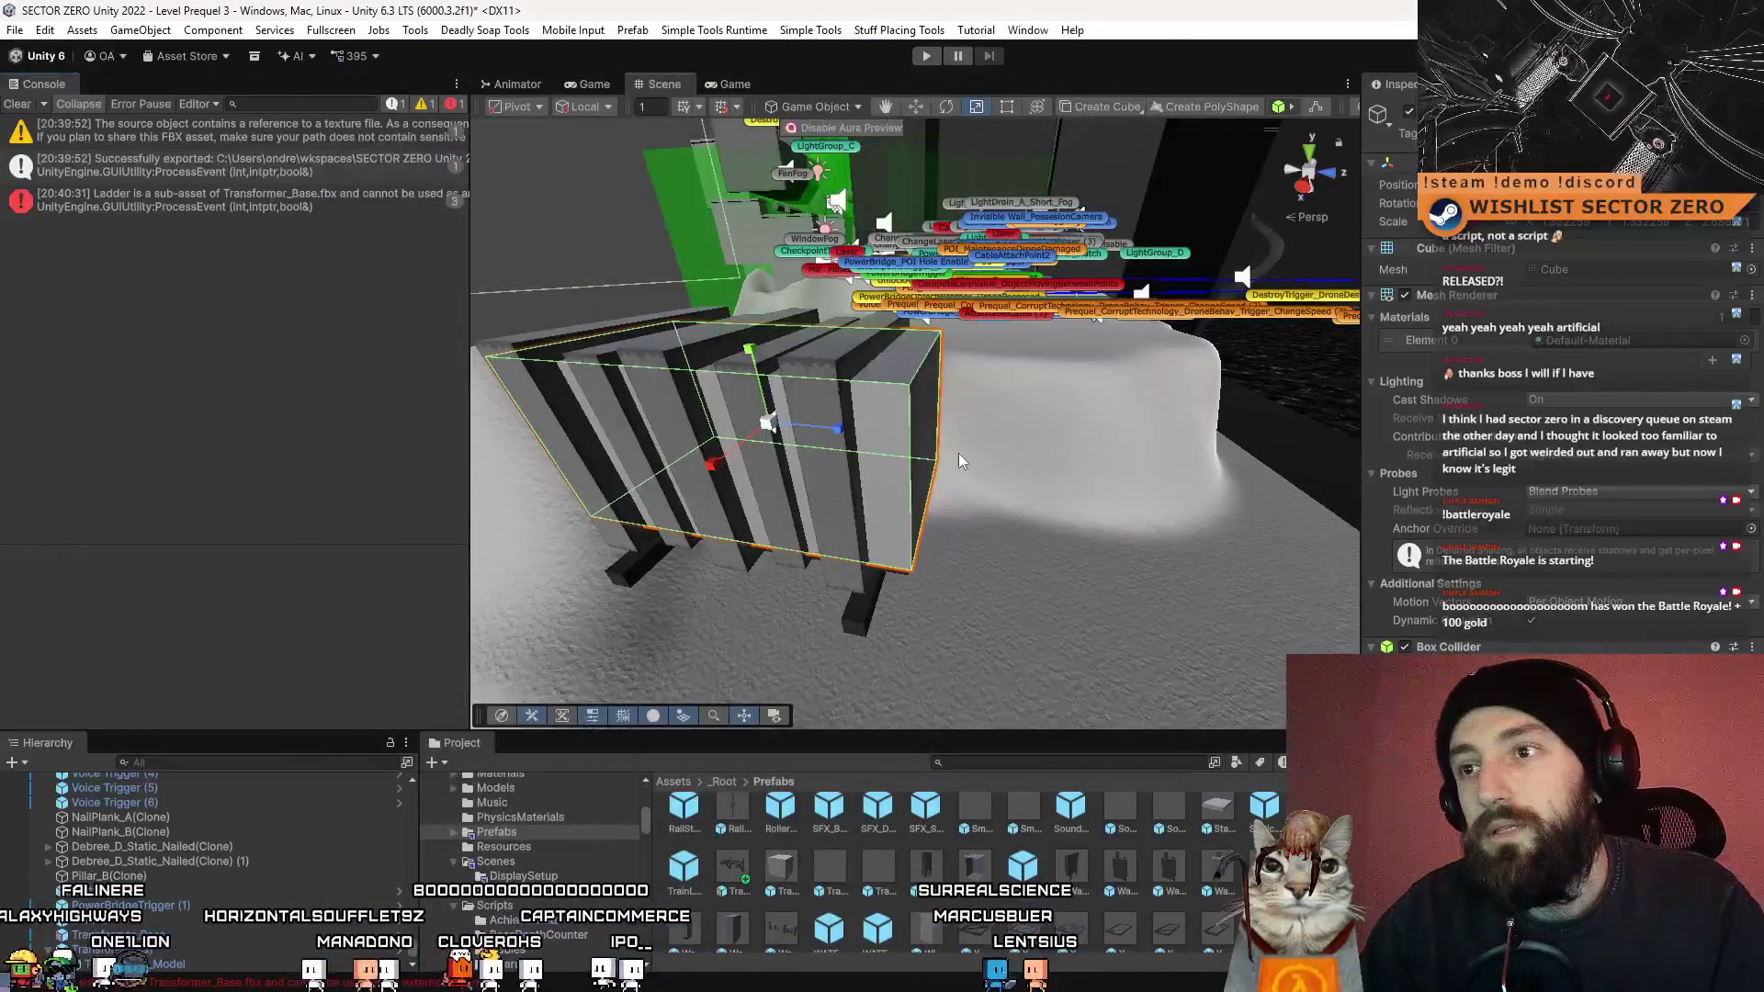
- Frame the crate and select one vertical plank of the transformer
drag(958, 454, 1056, 458)
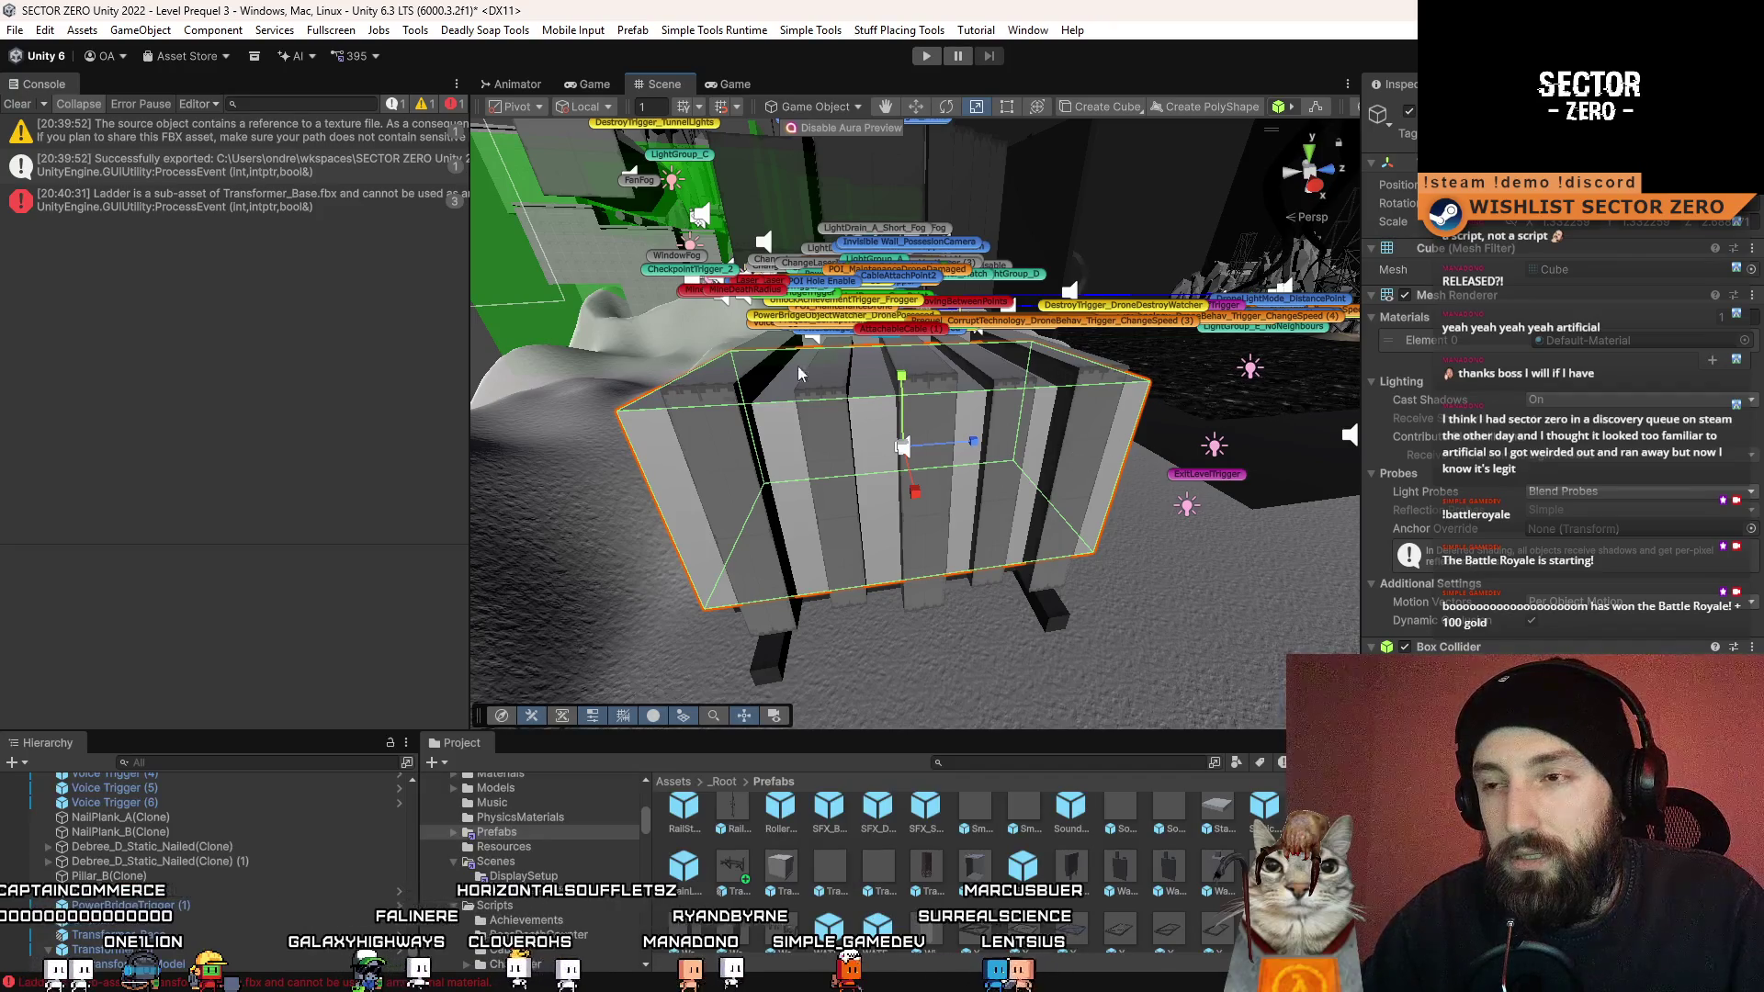
mouse_move(798, 366)
mouse_down()
mouse_move(887, 411)
mouse_move(579, 432)
mouse_move(1233, 470)
mouse_up()
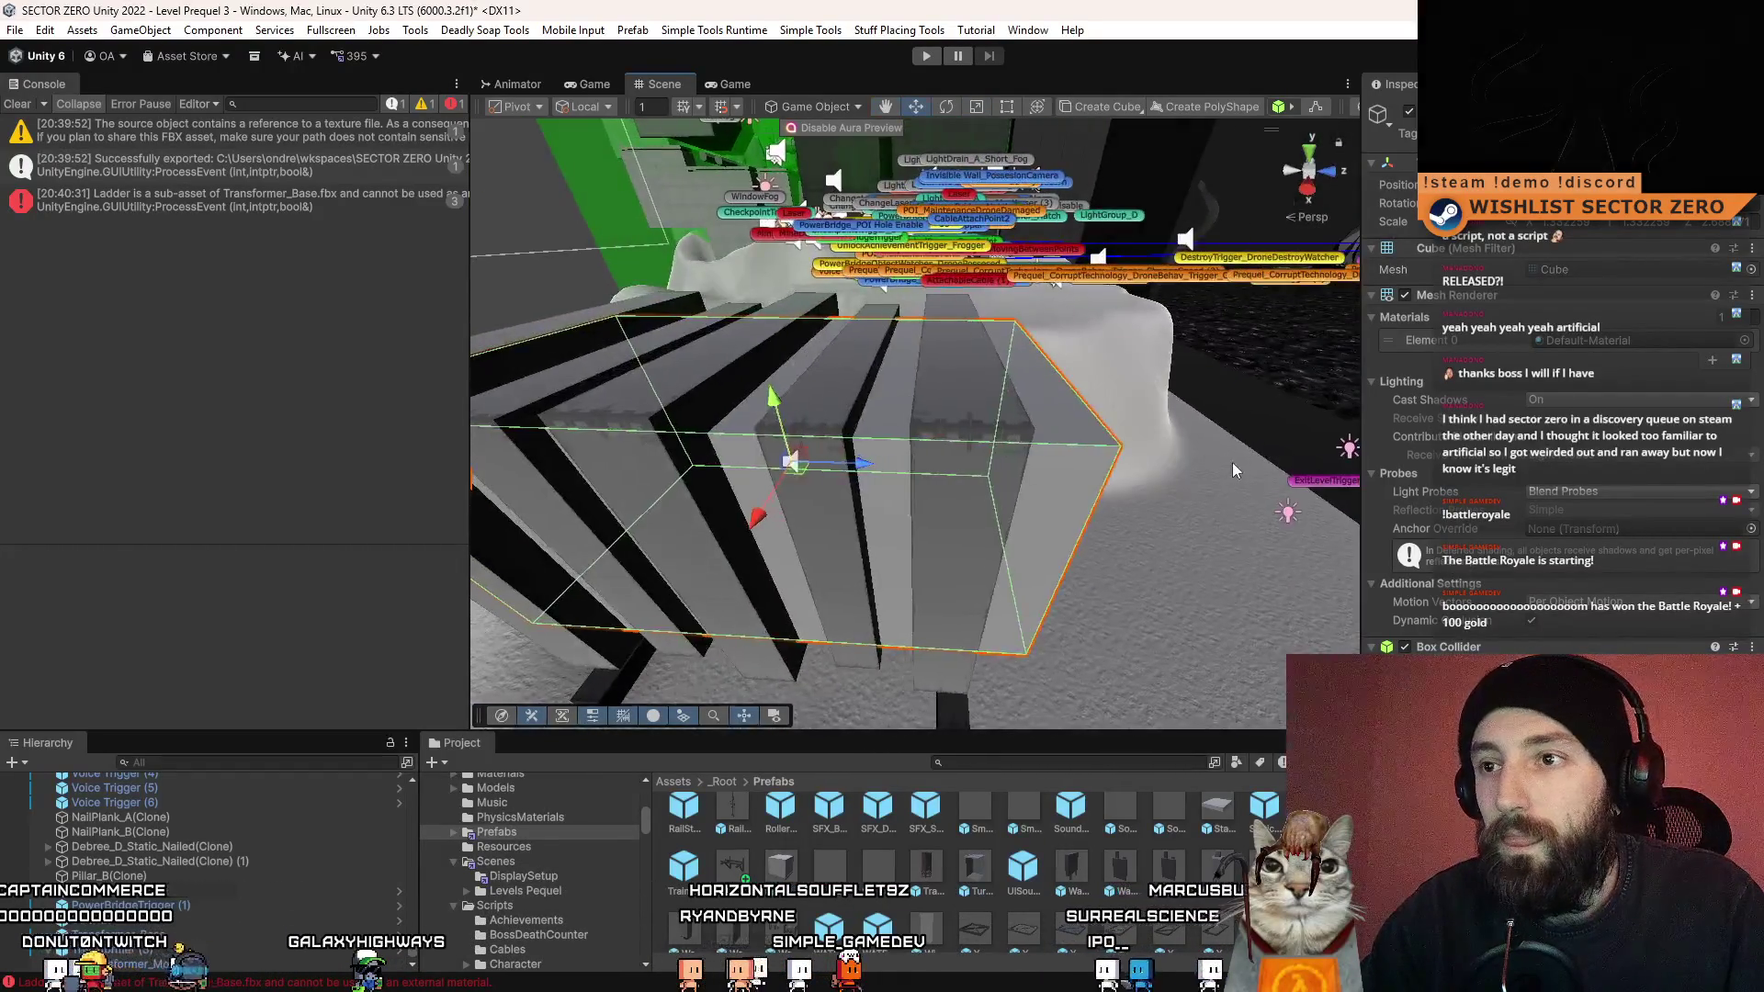
key(f)
key(r)
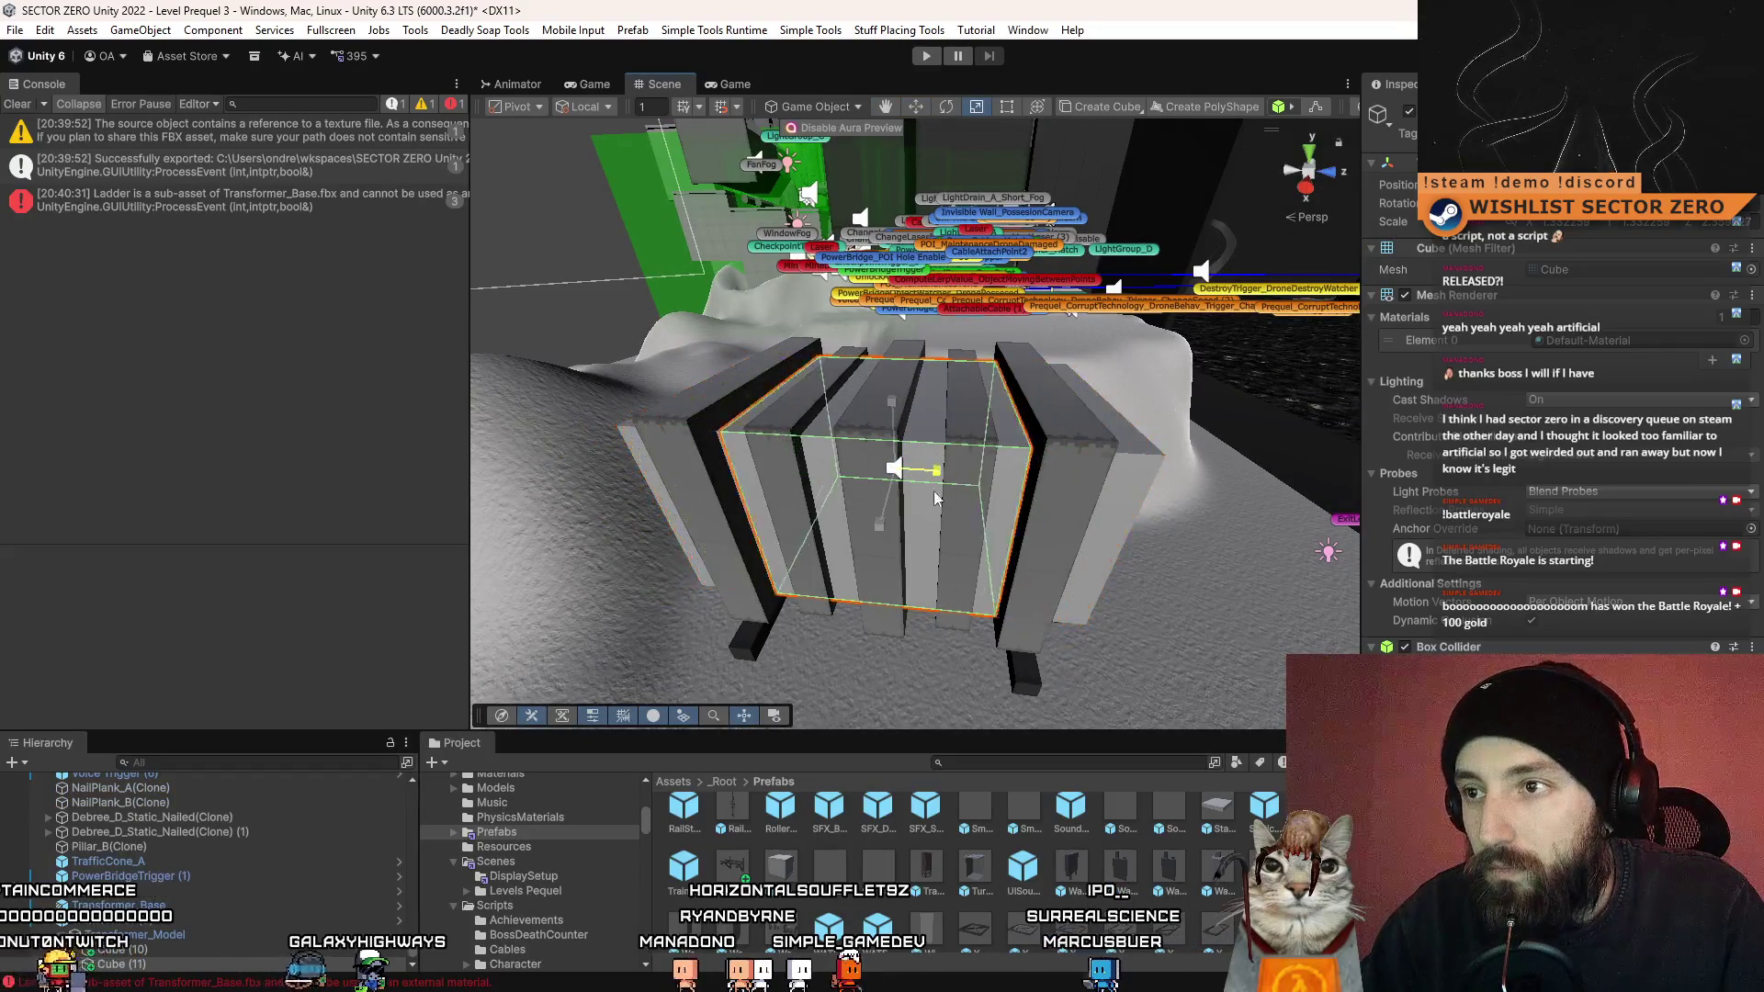
click(914, 496)
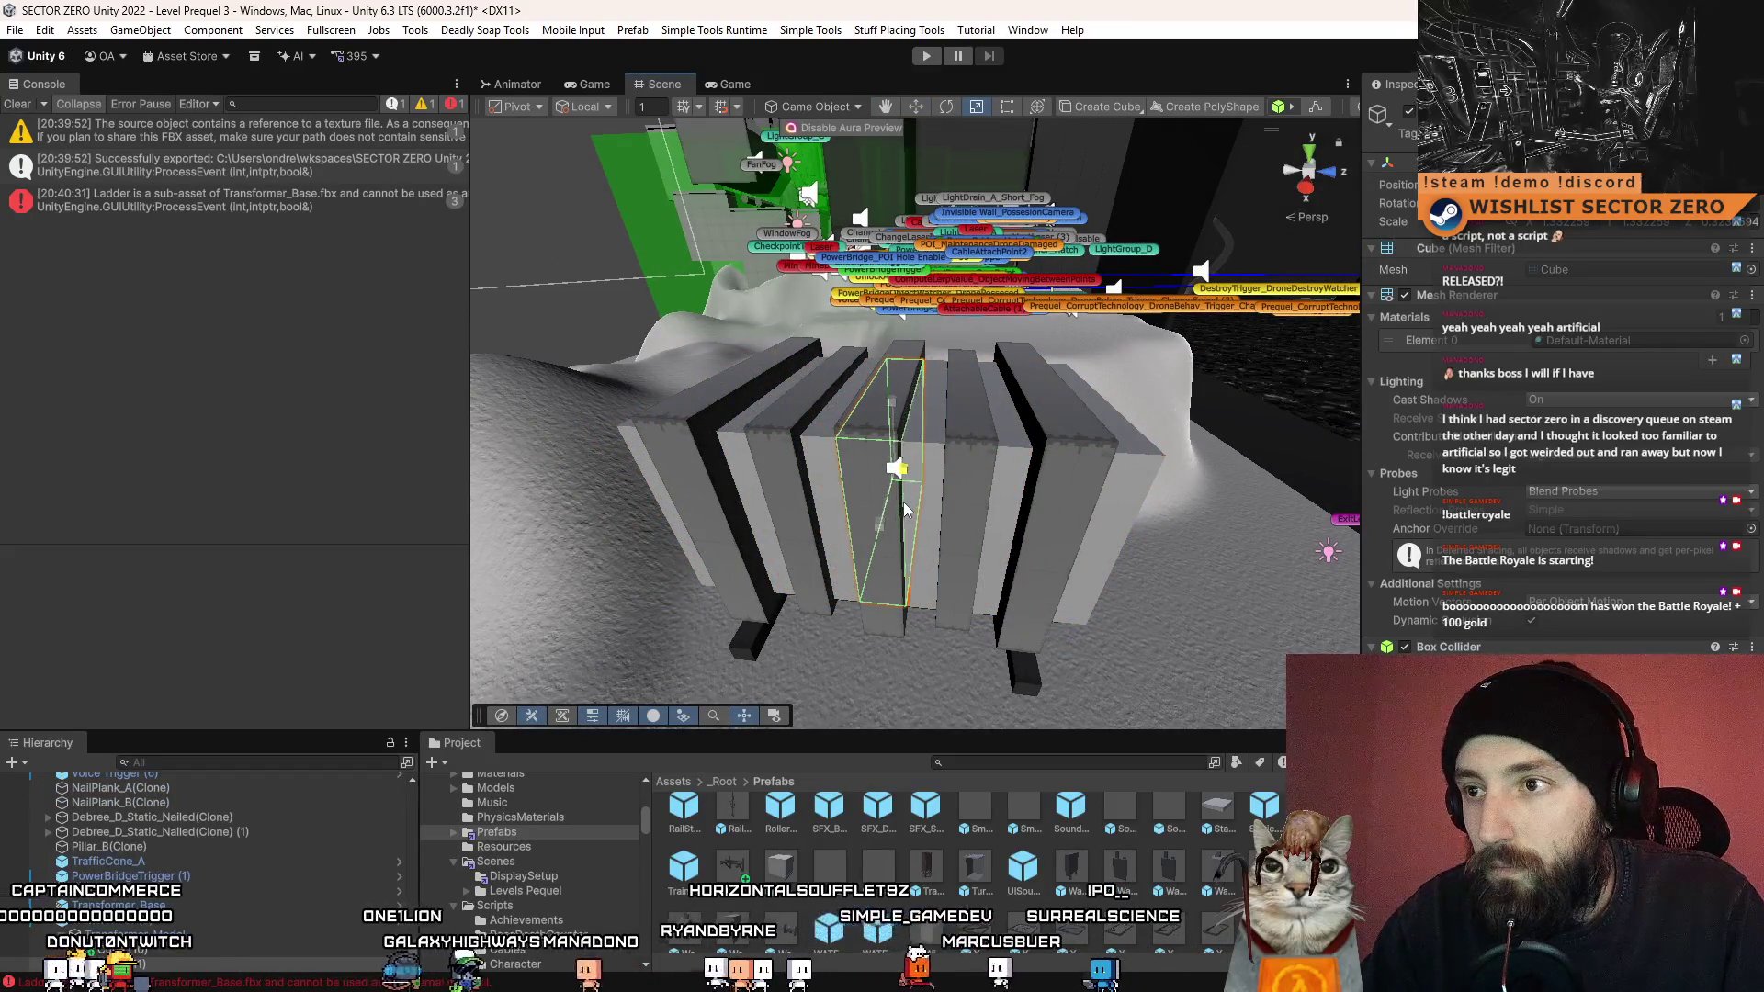
drag(905, 510, 922, 347)
- Scale the plank much longer along X and taller along Y
key(r)
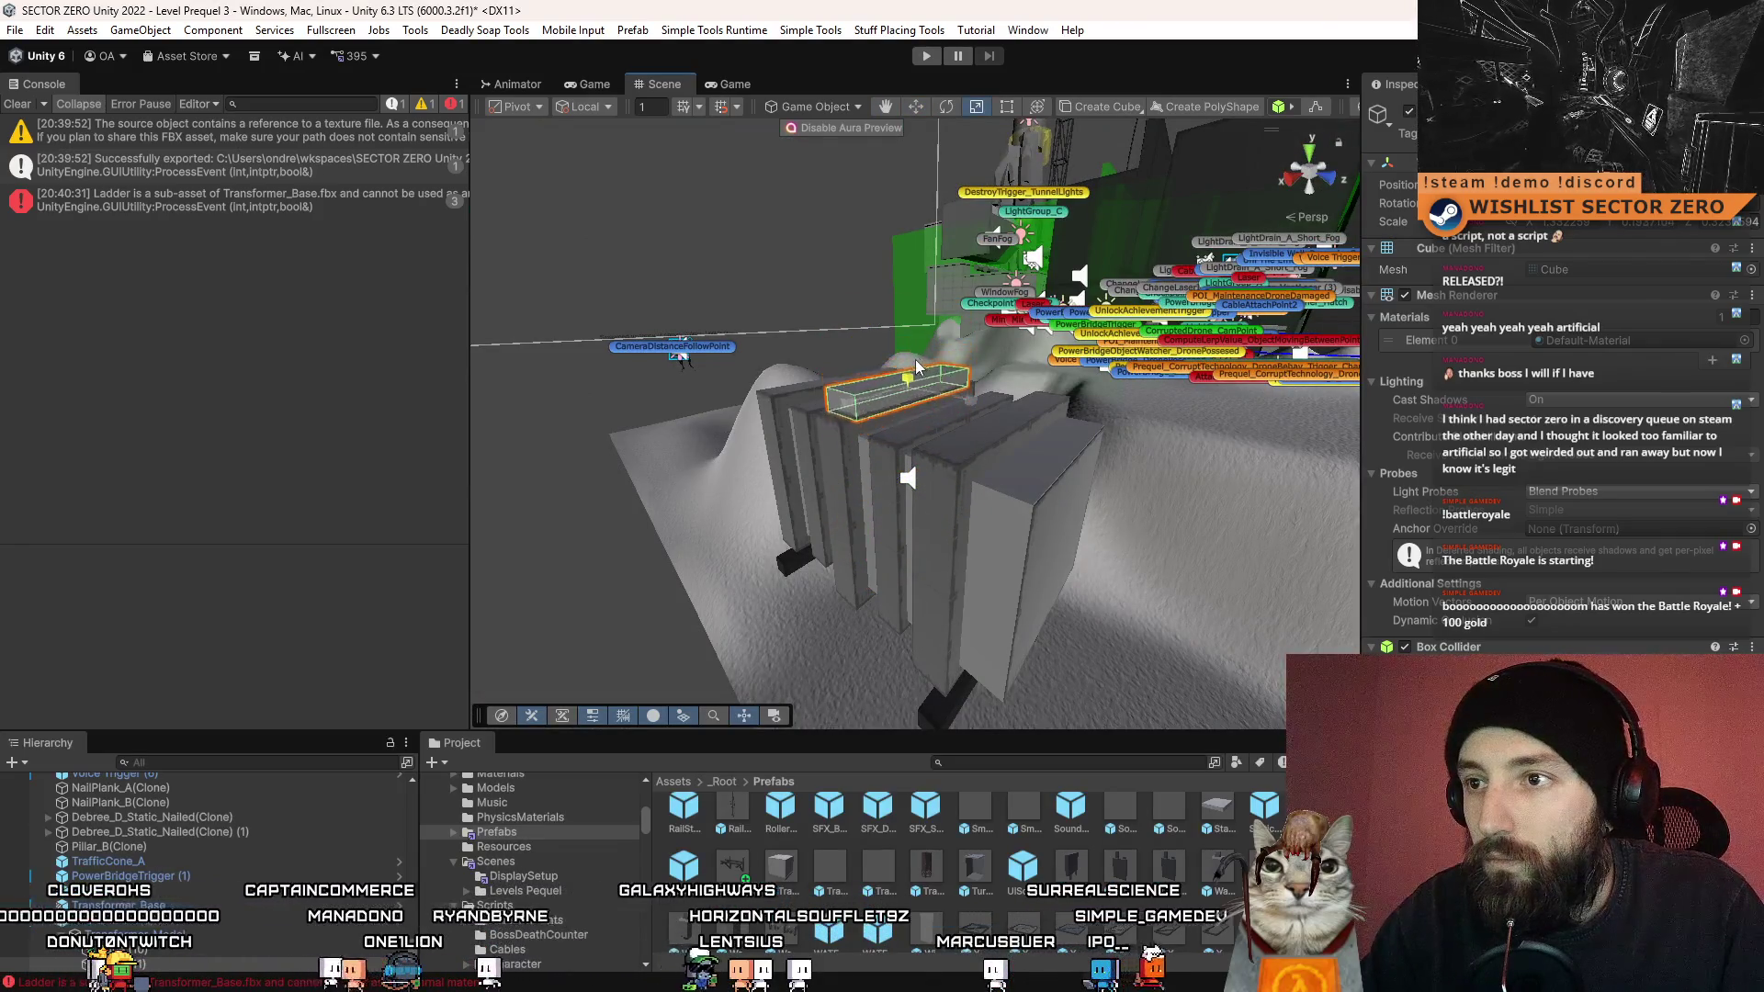
scroll(930, 306, up, 5)
scroll(922, 307, down, 3)
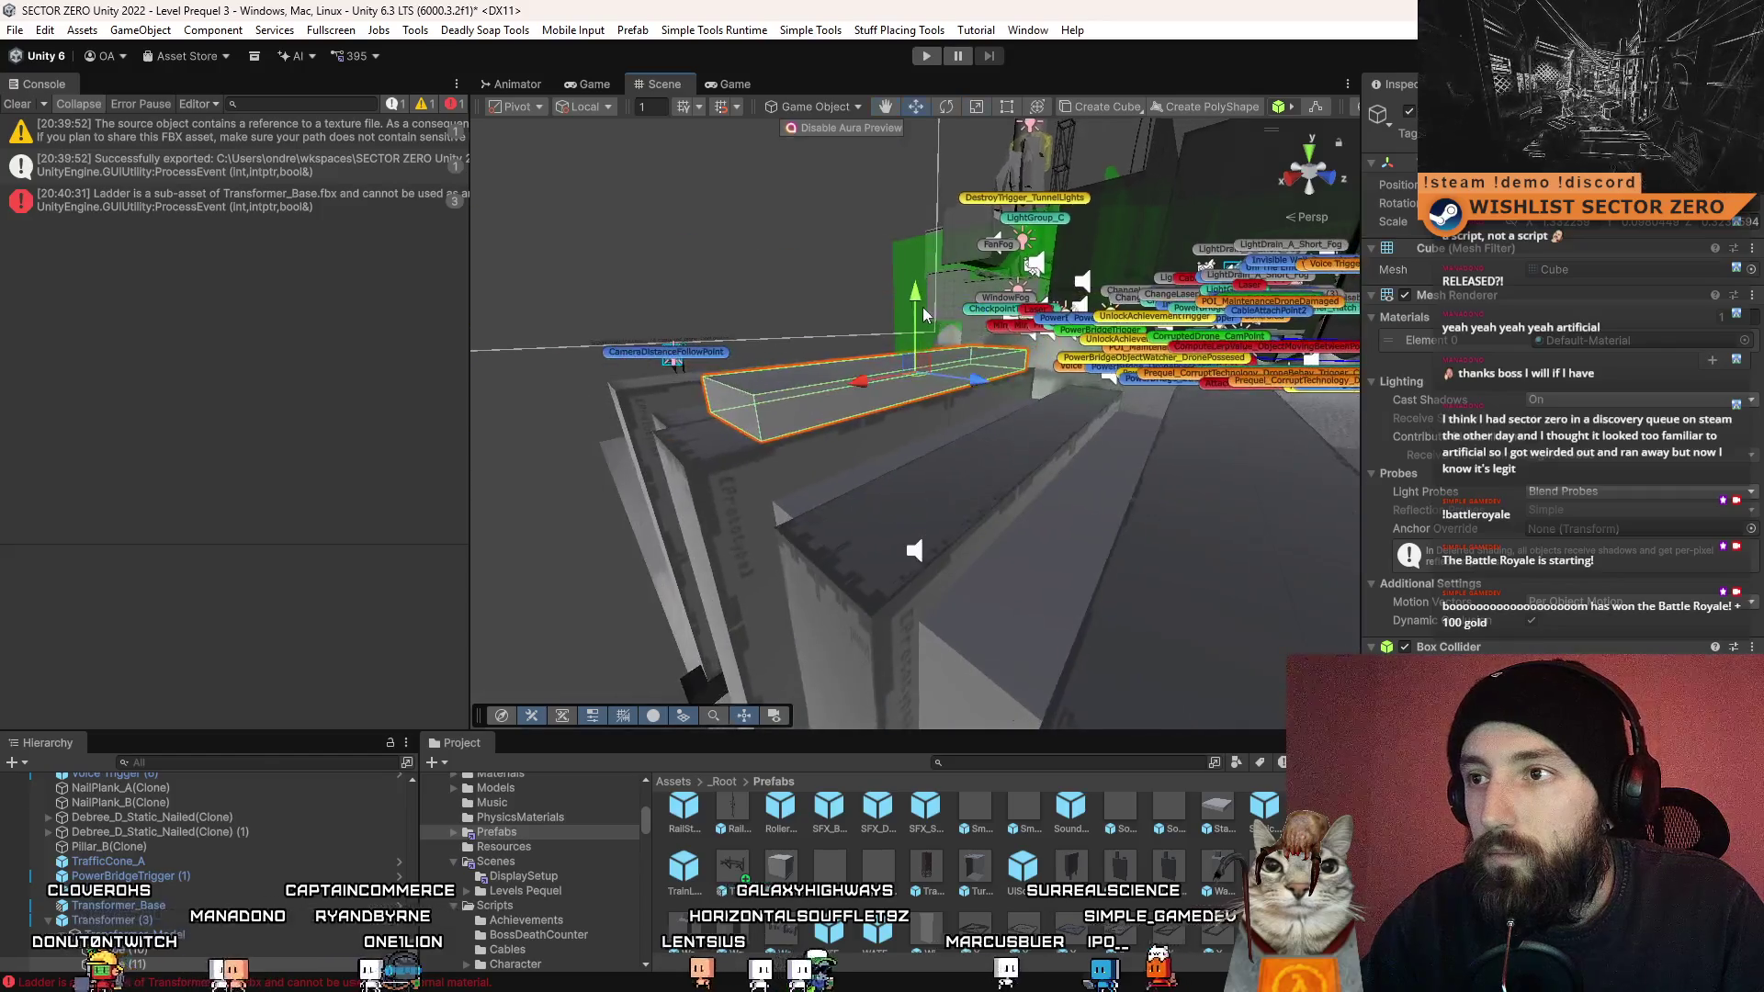
key(w)
key(r)
key(f)
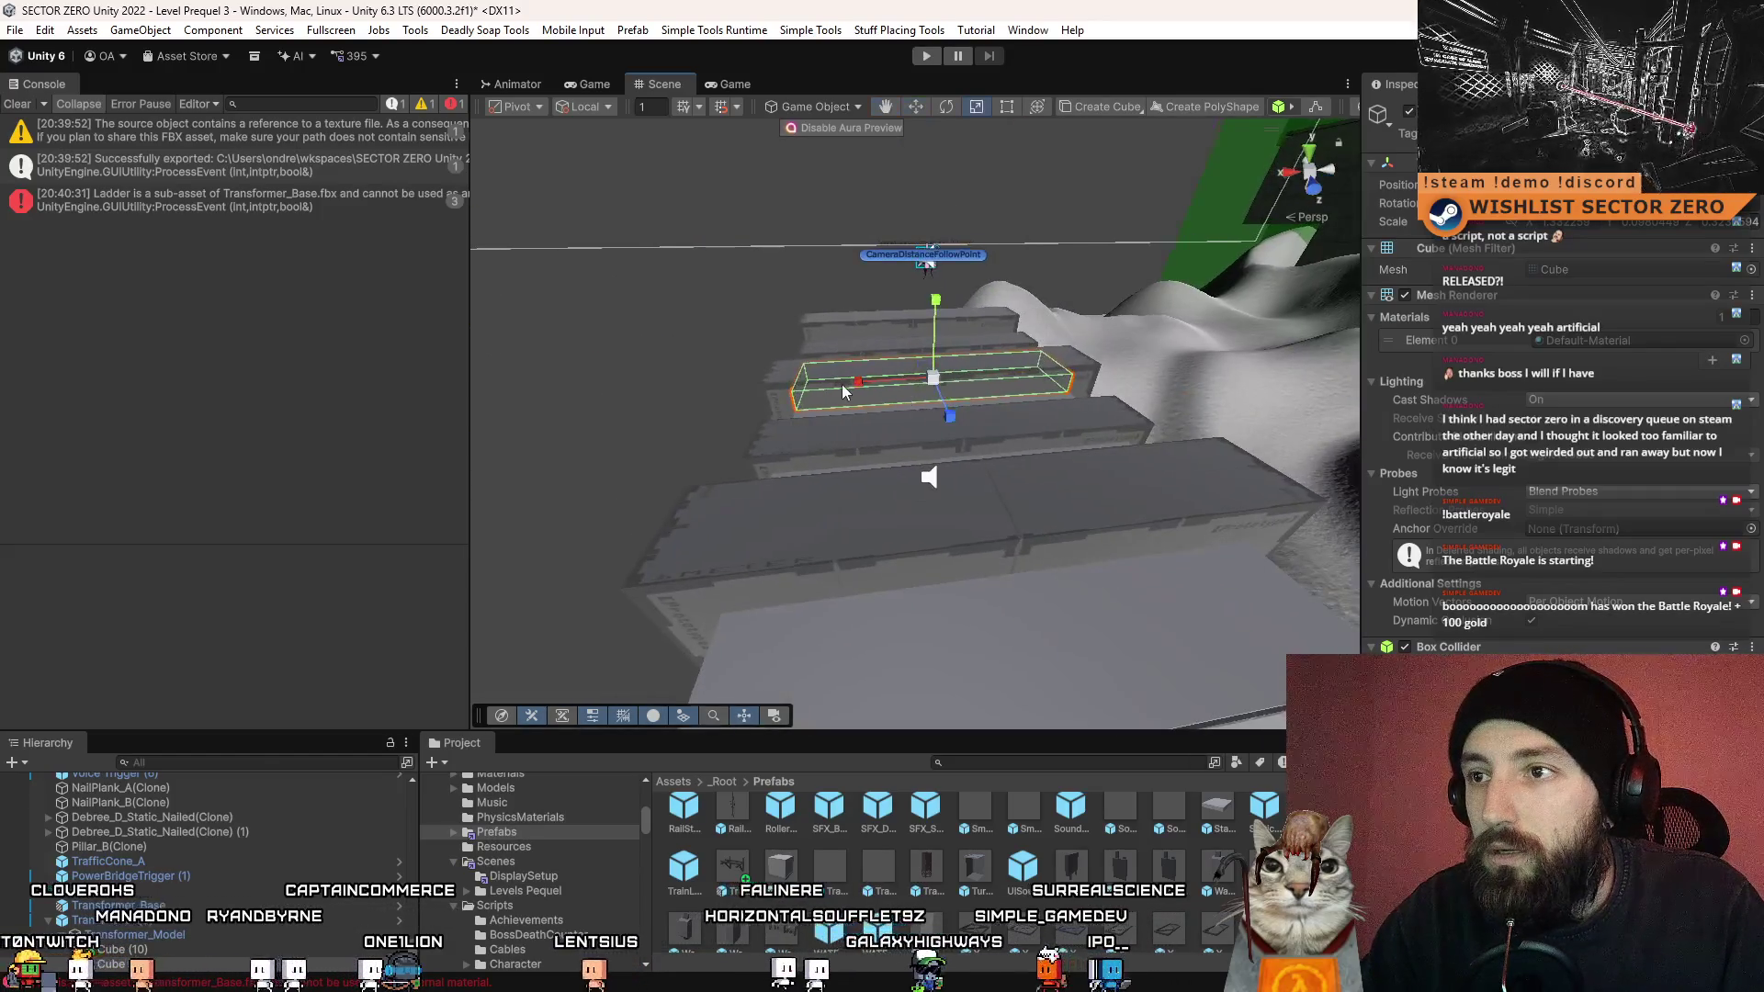
drag(851, 388, 698, 390)
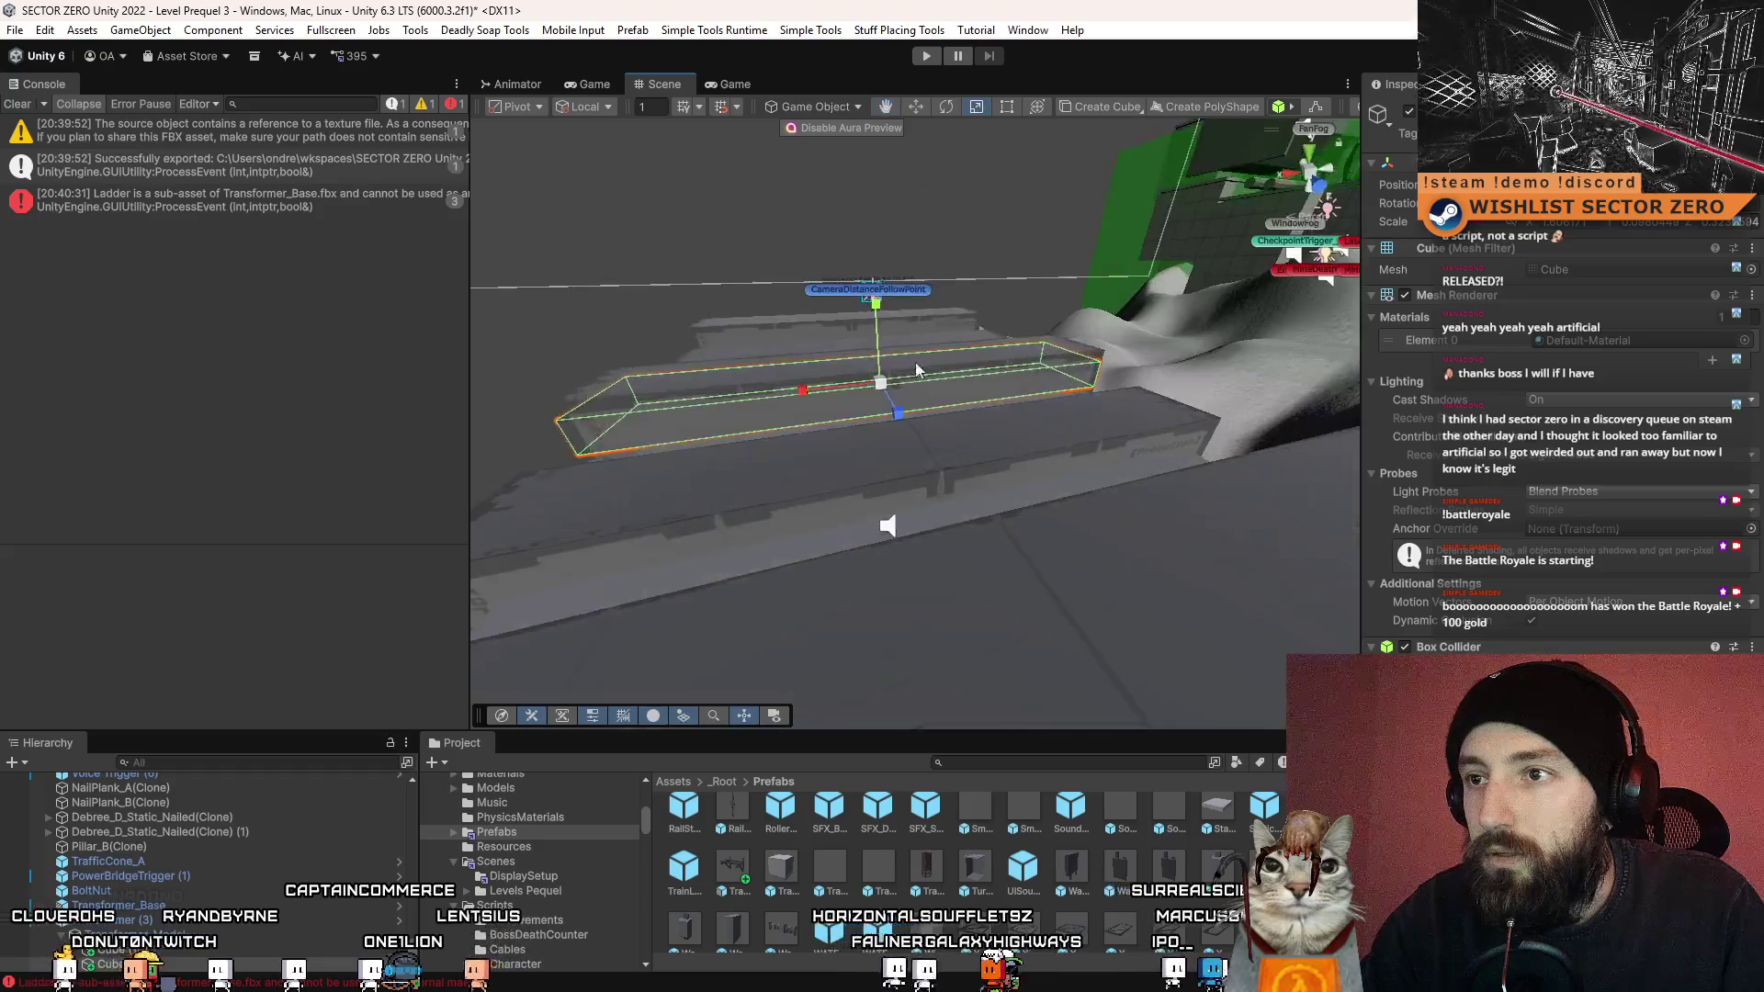
key(f)
drag(877, 305, 887, 276)
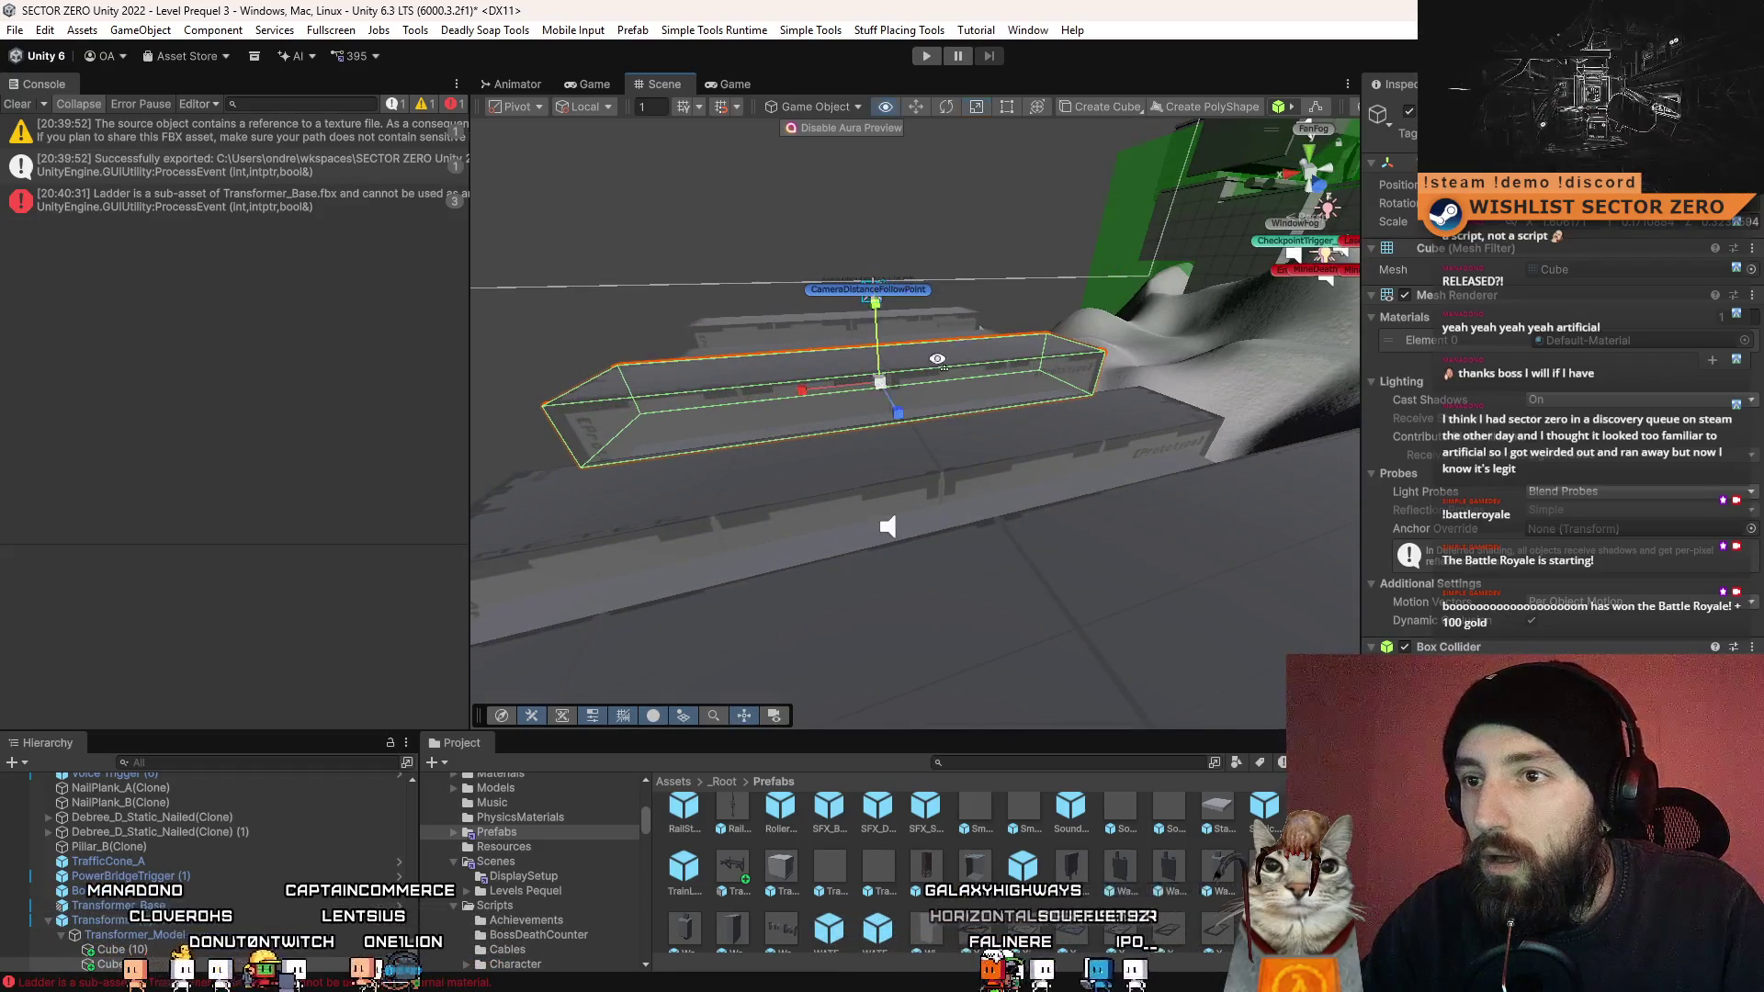
mouse_move(937, 358)
mouse_down()
mouse_move(996, 325)
mouse_move(988, 365)
mouse_move(1088, 448)
mouse_move(1014, 355)
mouse_move(947, 414)
mouse_move(947, 460)
mouse_move(1012, 395)
mouse_move(1027, 321)
mouse_move(919, 287)
mouse_move(856, 299)
mouse_move(884, 340)
mouse_up()
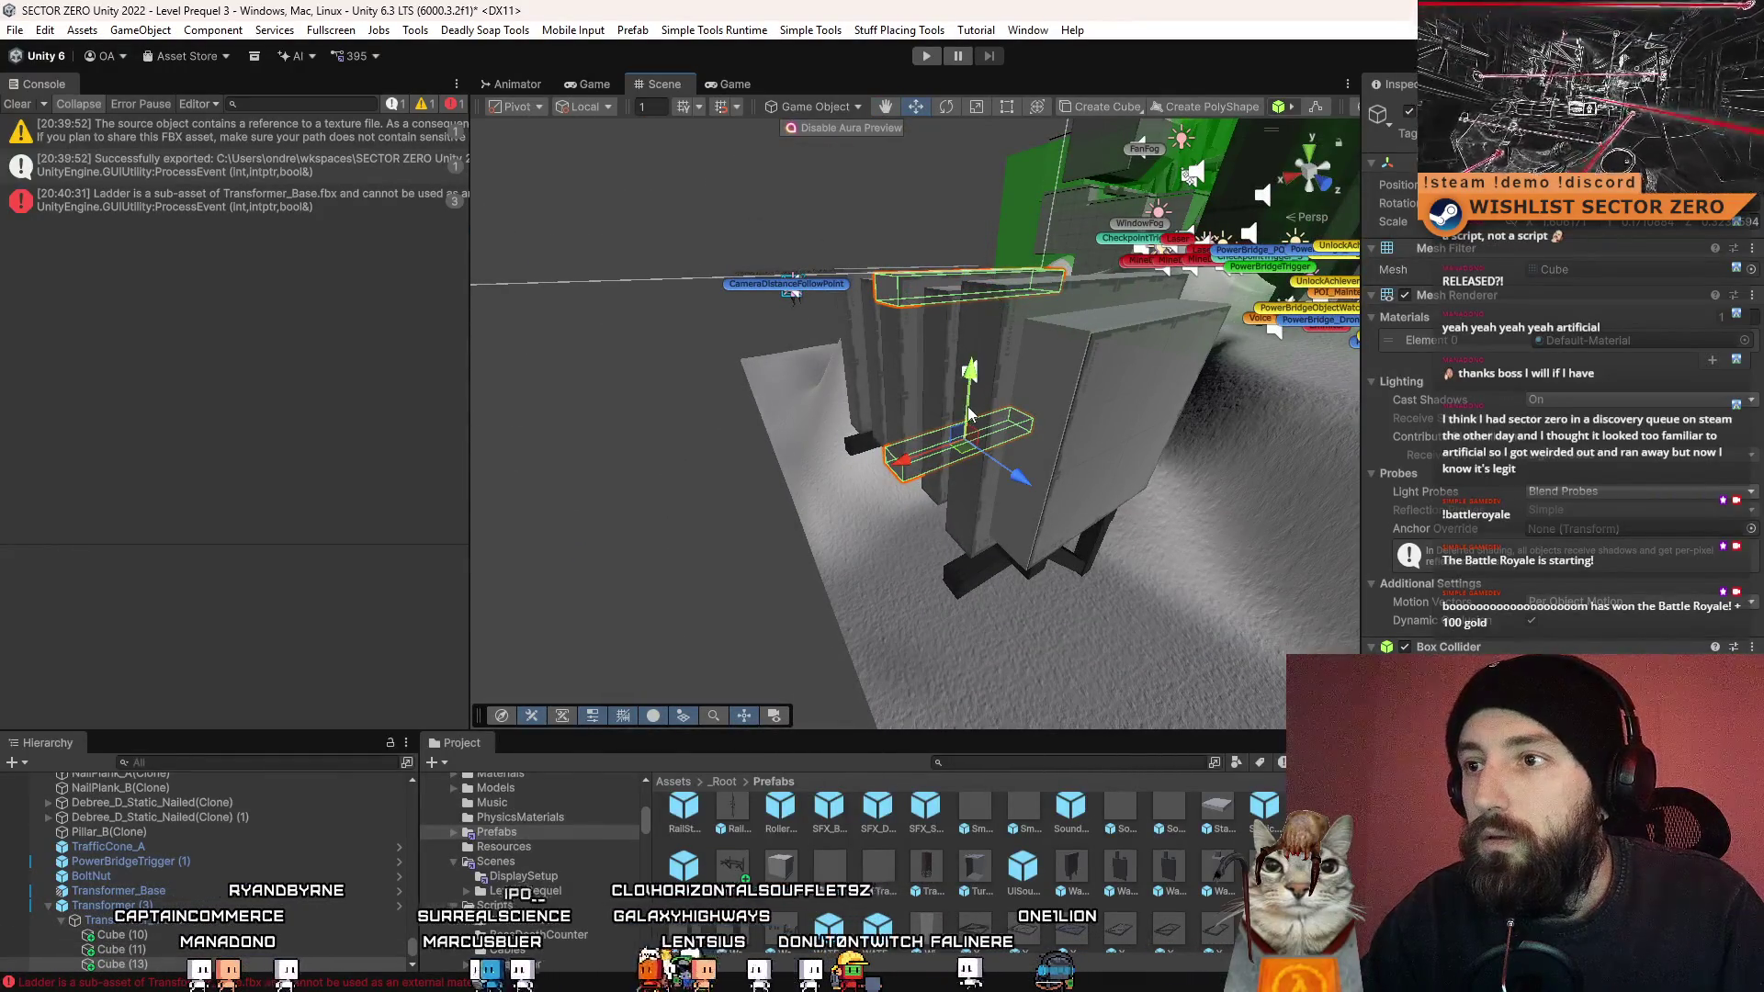
- Rotate the selected boxes upright around their combined centre
key(z)
key(e)
mouse_move(935, 326)
mouse_down()
mouse_move(1257, 259)
mouse_move(1108, 374)
mouse_move(917, 366)
mouse_move(946, 372)
mouse_move(939, 487)
mouse_up()
key(r)
- Move the Cube pieces out of Transformer_Model in the Hierarchy and frame Transformer (3)
click(917, 366)
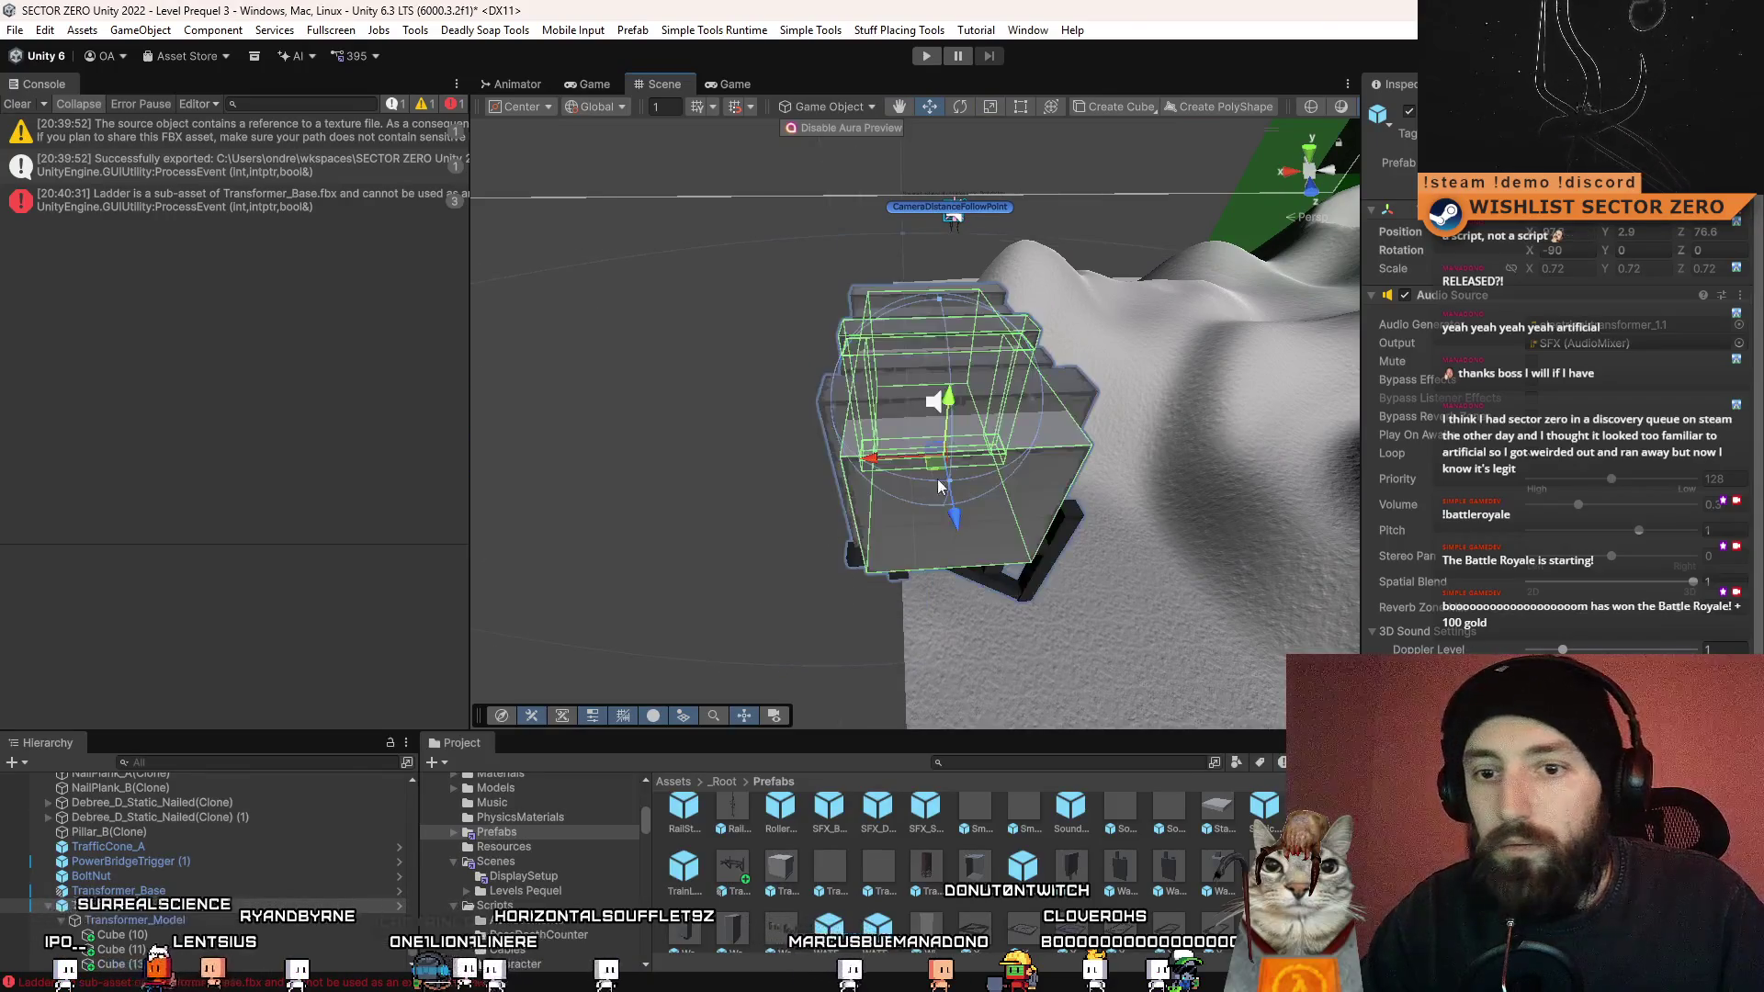
scroll(154, 910, down, 1)
click(154, 922)
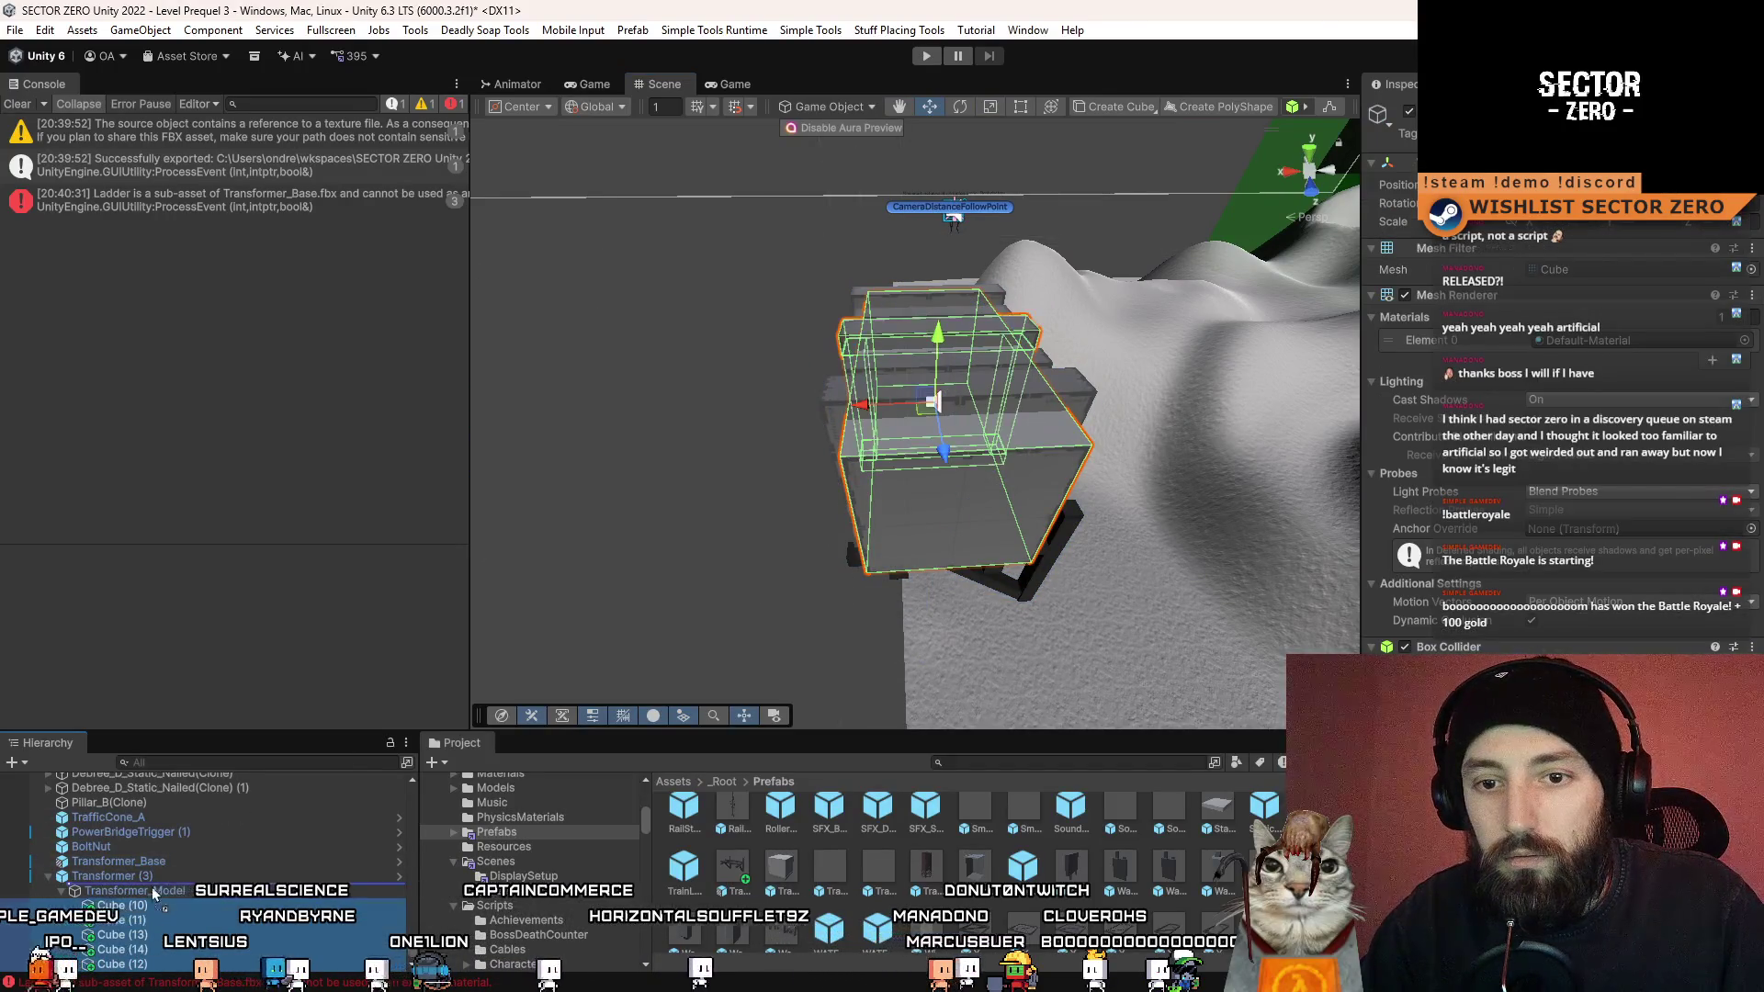
drag(157, 875, 162, 875)
double_click(110, 949)
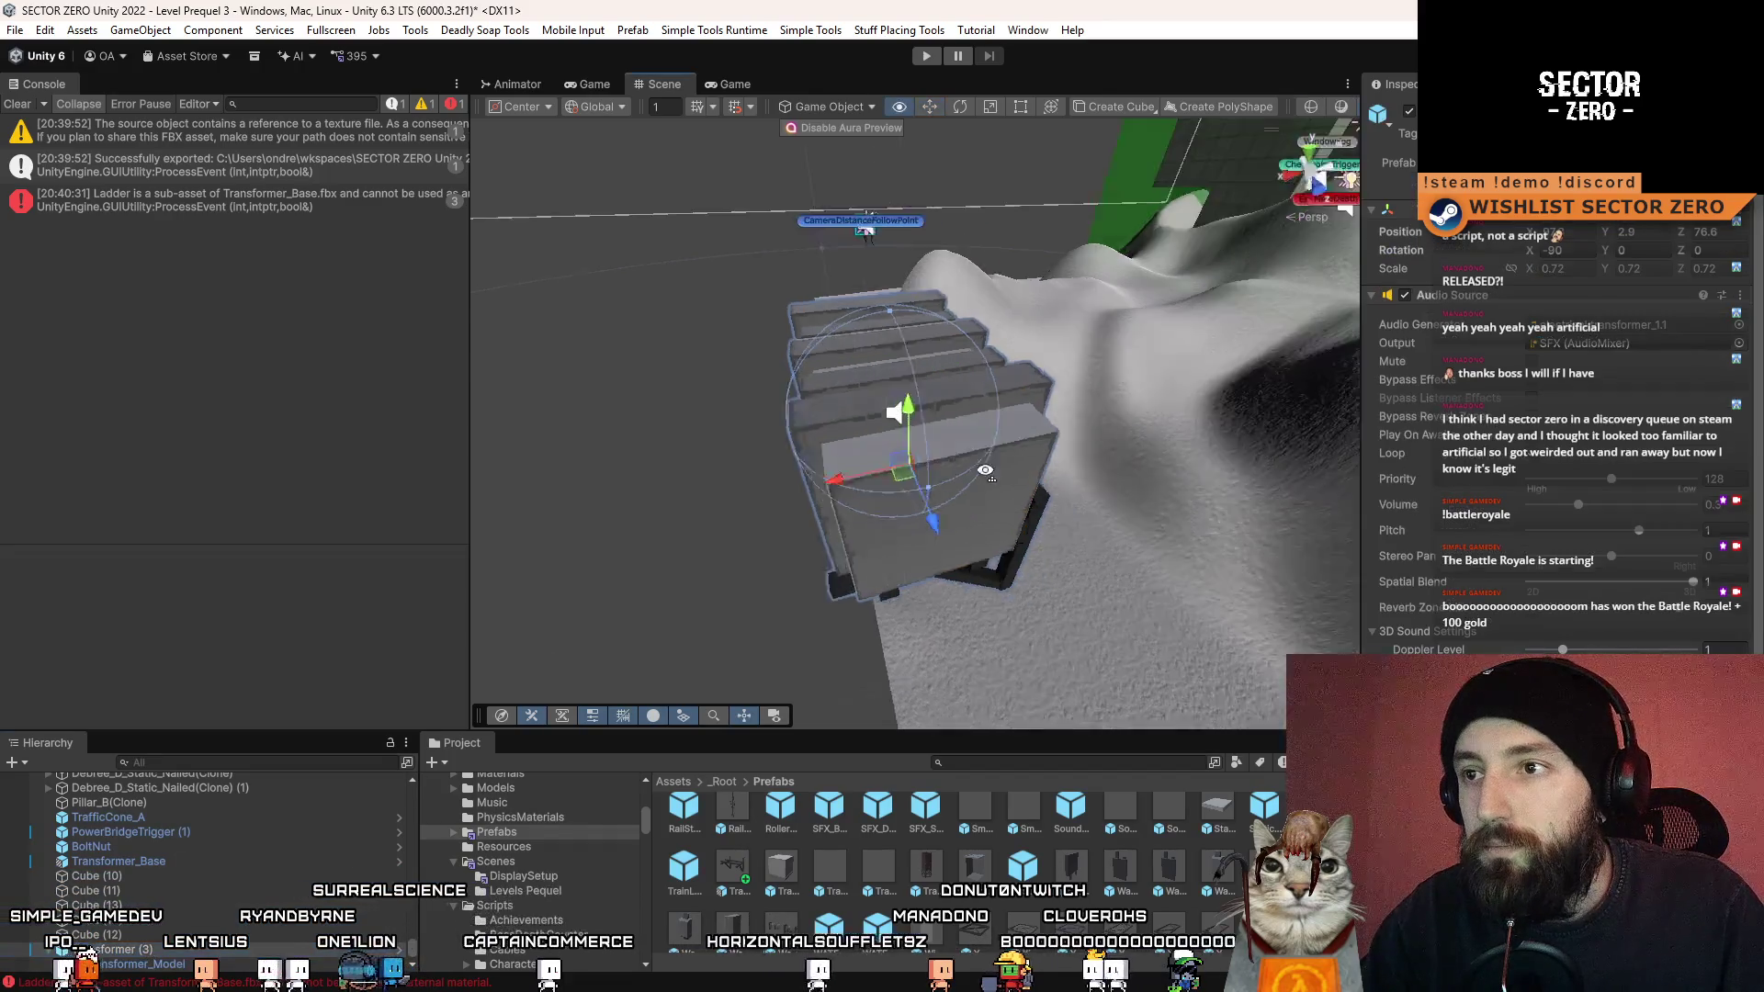
mouse_move(941, 495)
mouse_down()
mouse_move(924, 436)
mouse_move(910, 460)
mouse_move(1105, 480)
mouse_move(1094, 446)
mouse_move(950, 540)
mouse_move(919, 497)
mouse_move(855, 478)
mouse_up()
- Select Cube (14) and the other planks together and frame them
click(906, 470)
key(ctrl+z)
key(ctrl+z)
key(f)
drag(1334, 496, 808, 469)
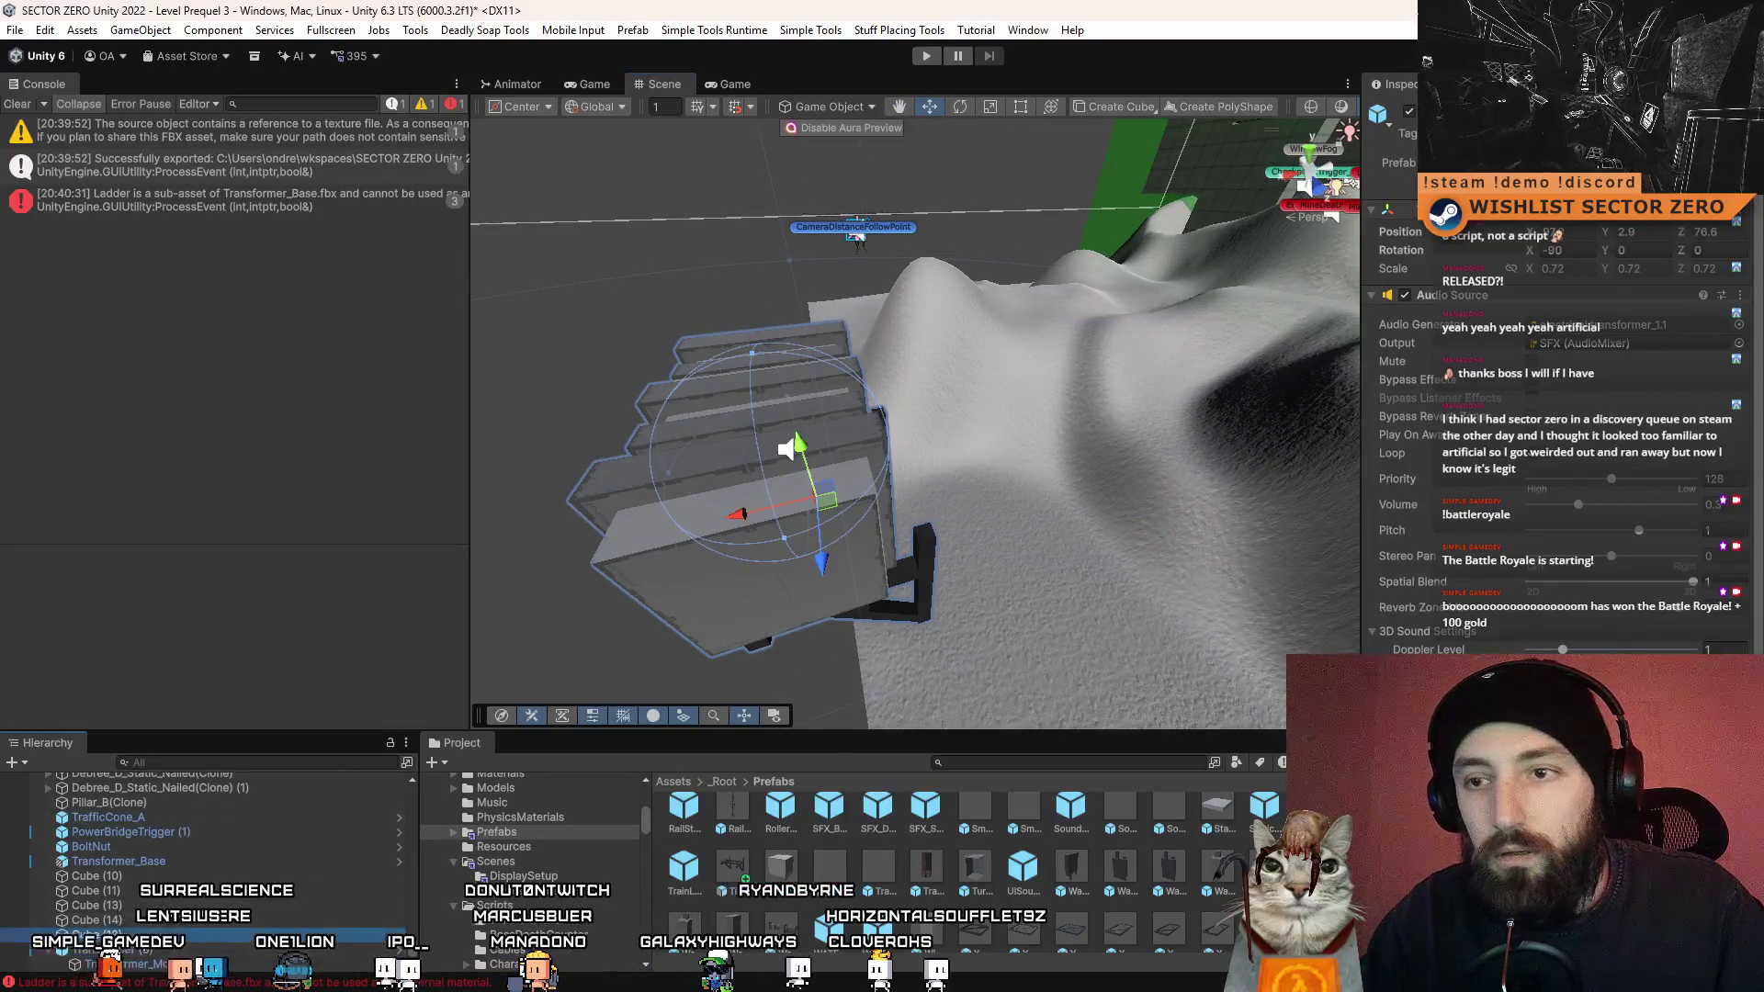
click(147, 921)
key(Up)
key(Up)
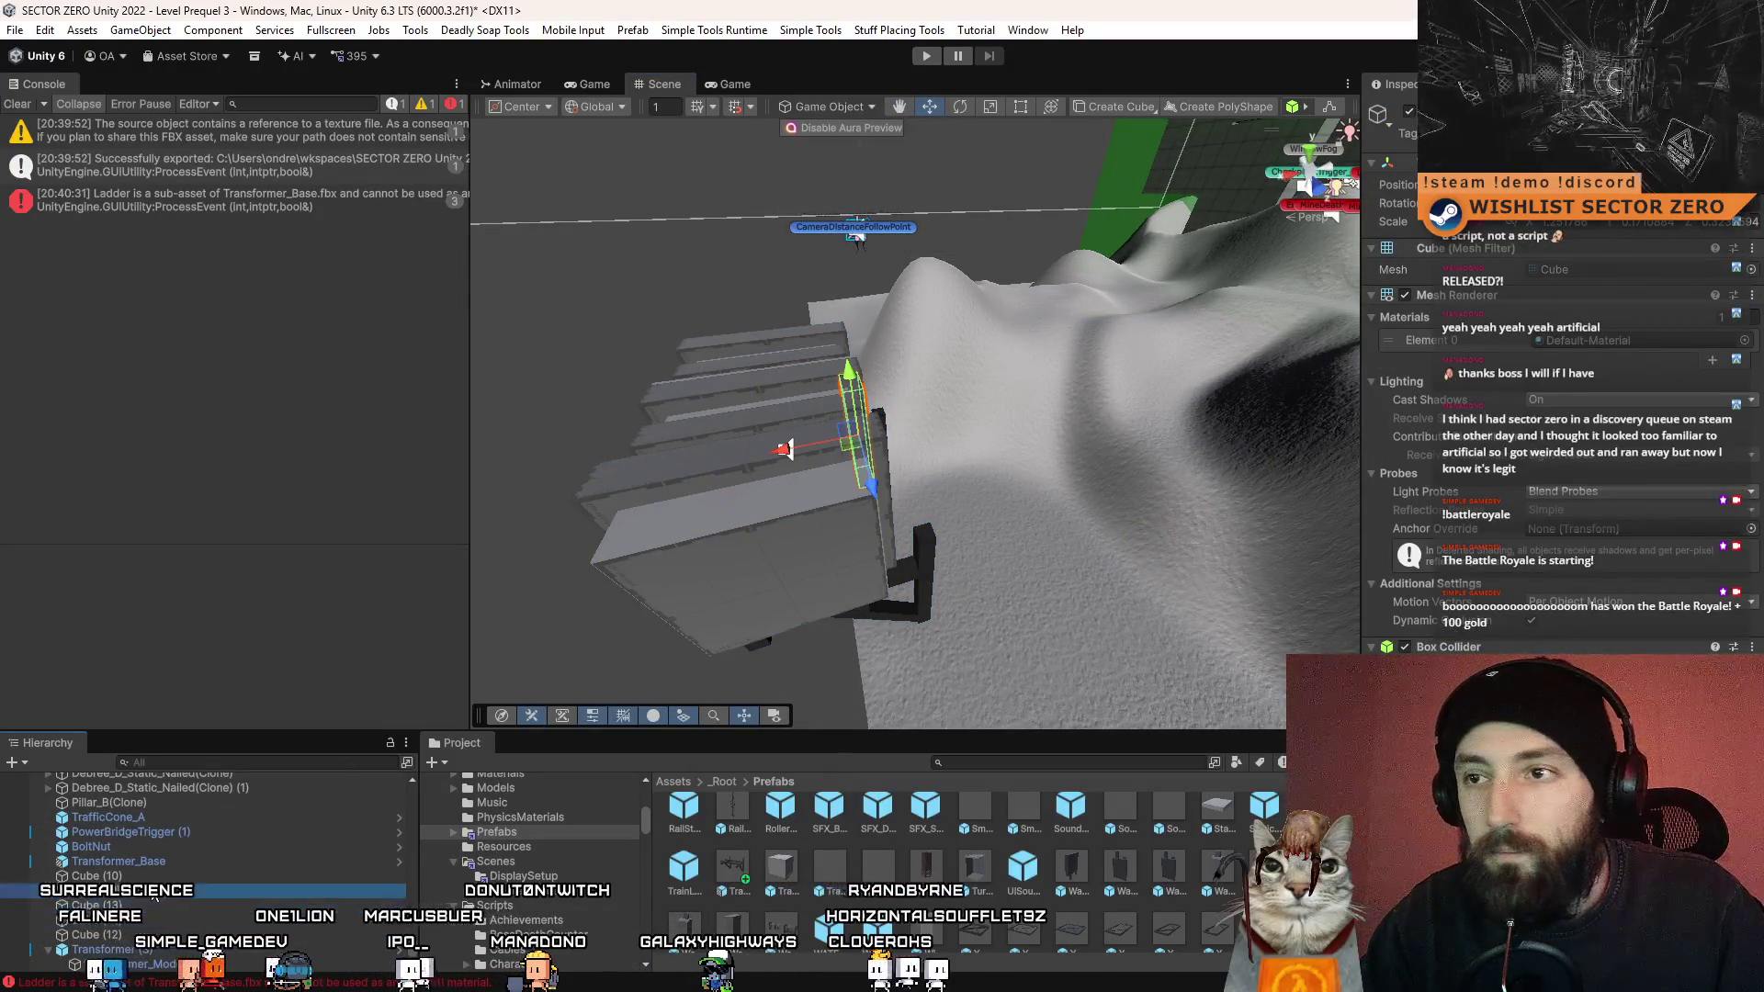
shift+click(140, 922)
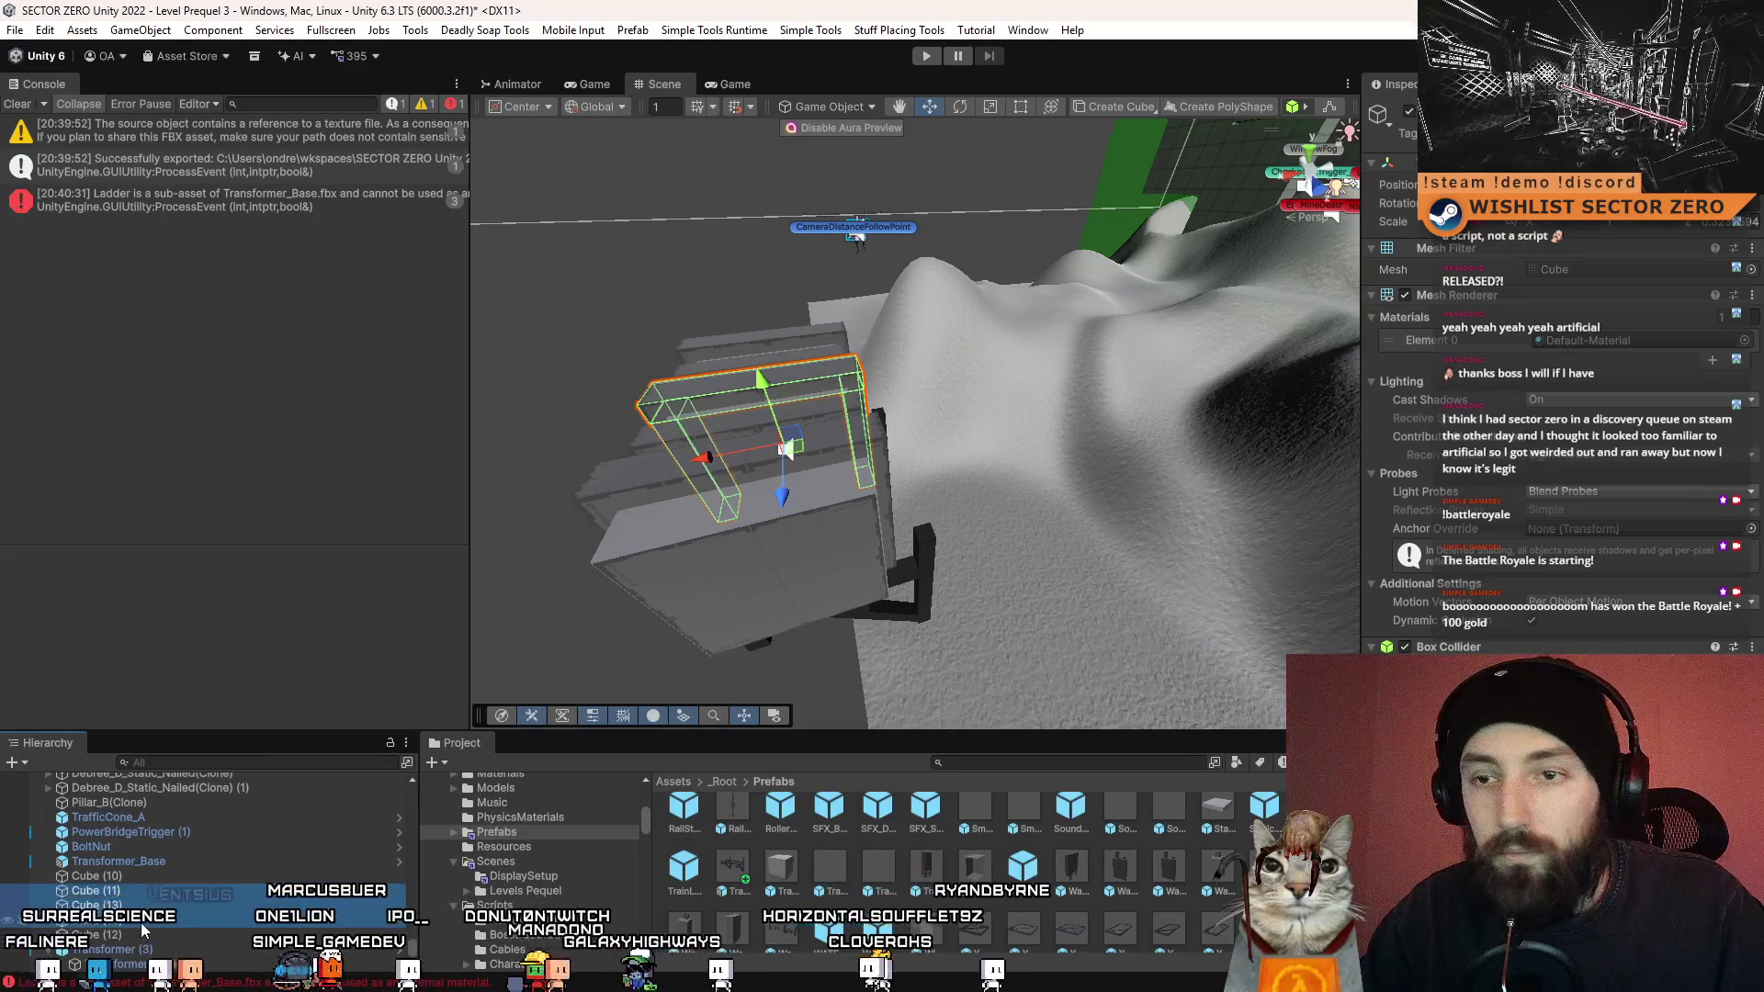
key(f)
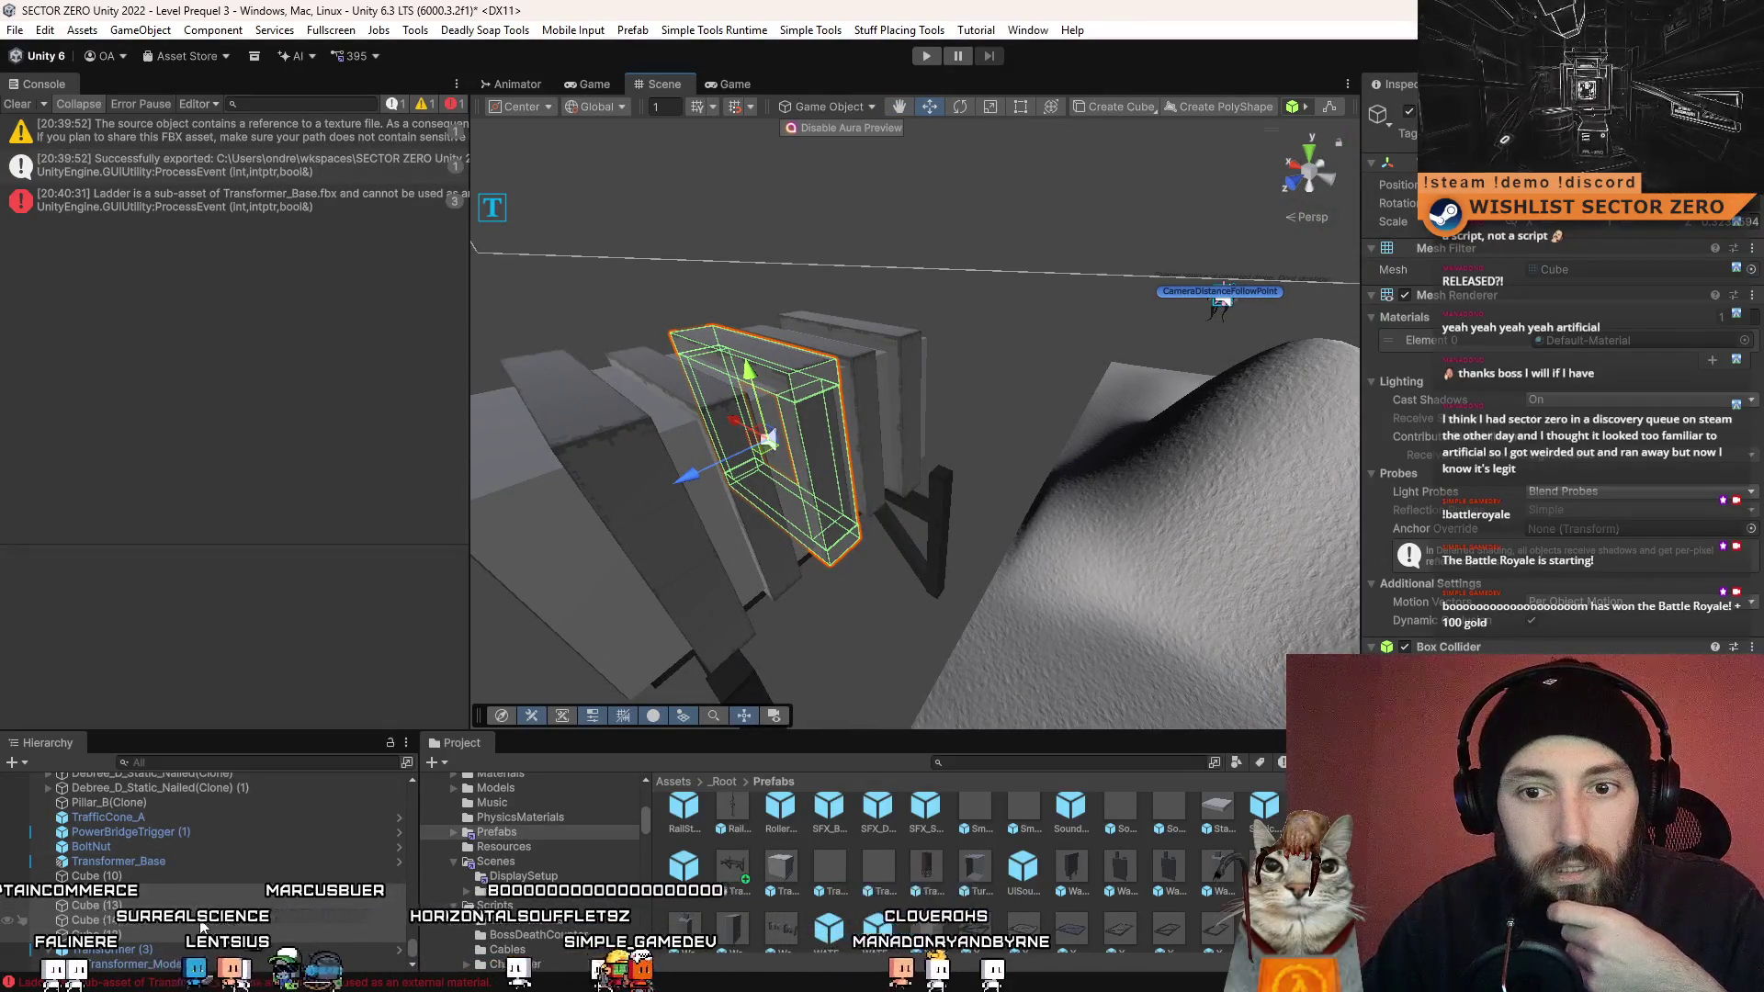
- Create an empty TransformerLoop object and place it just below Transformer_Base
right_click(180, 890)
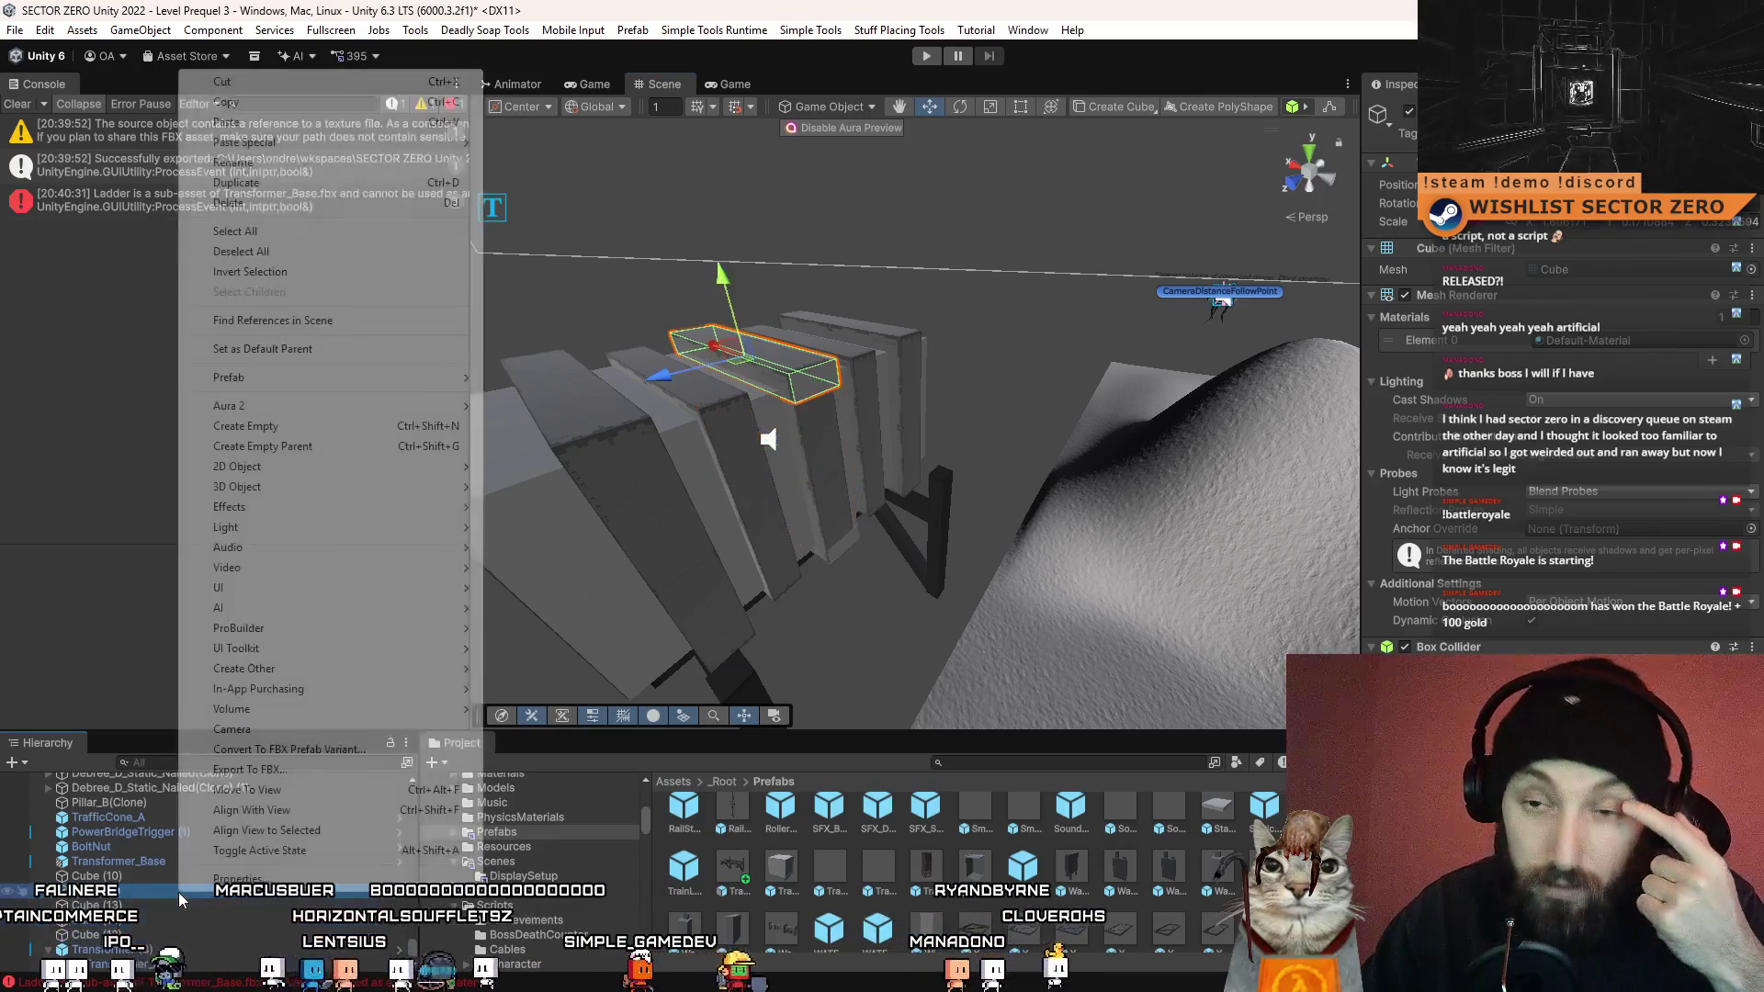
click(274, 428)
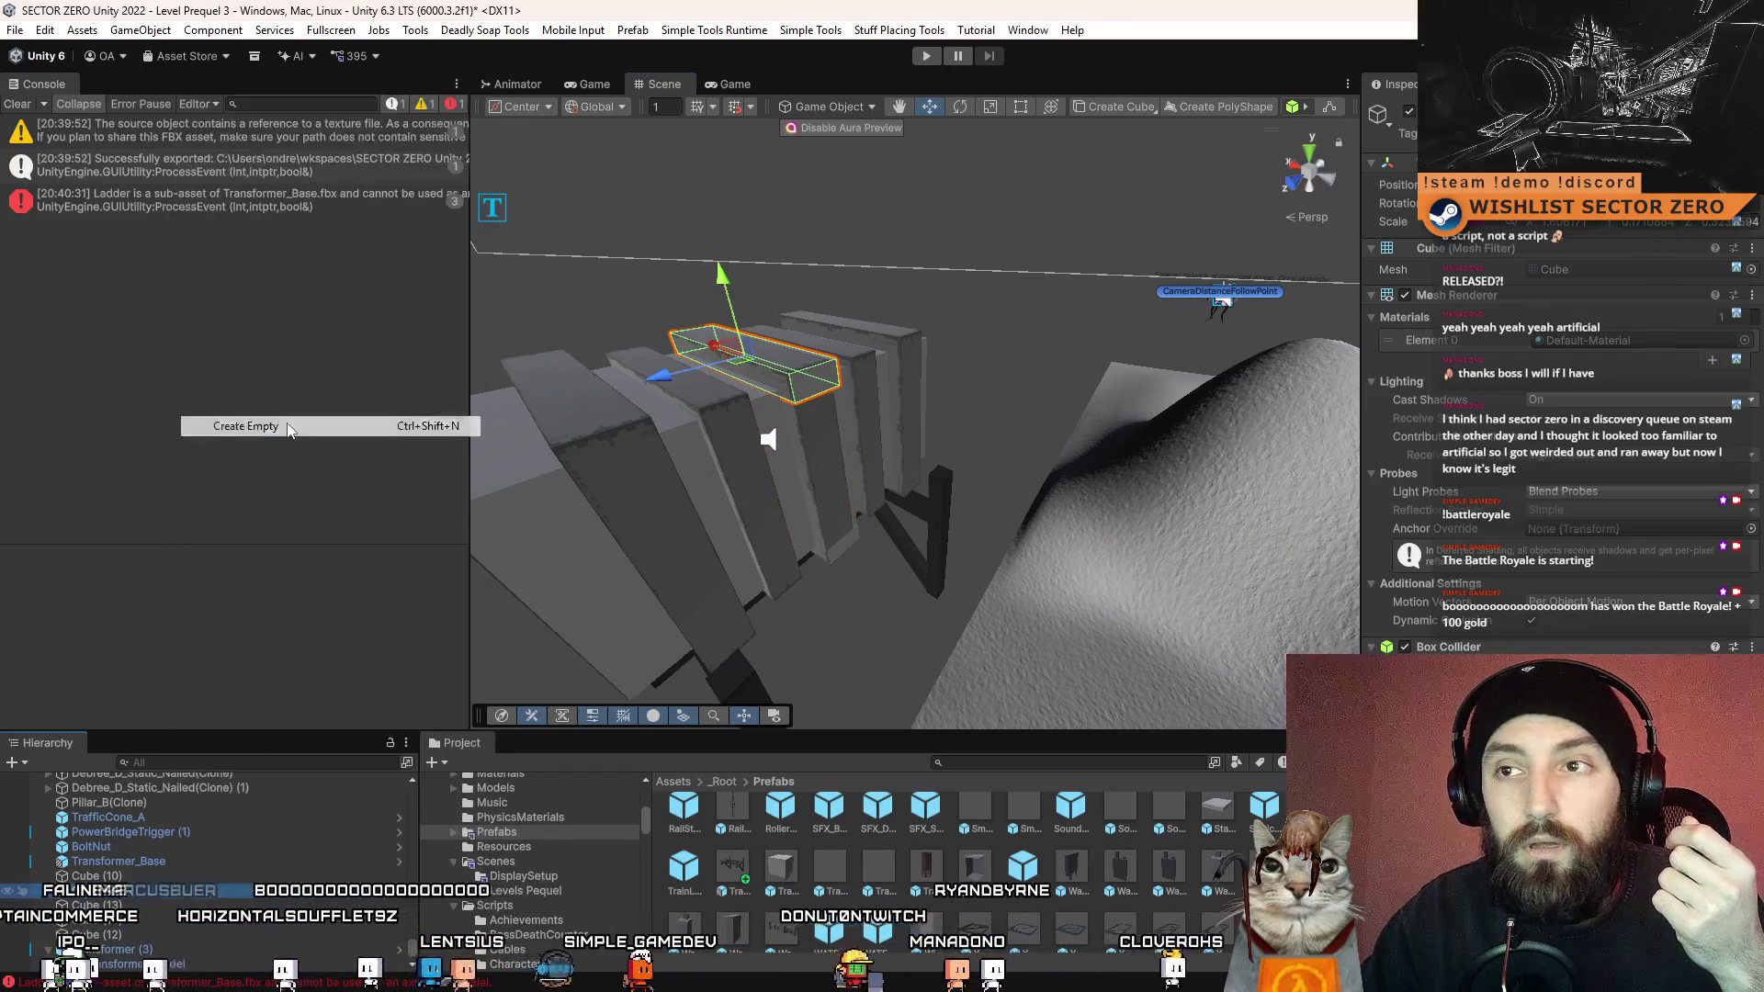
key(Return)
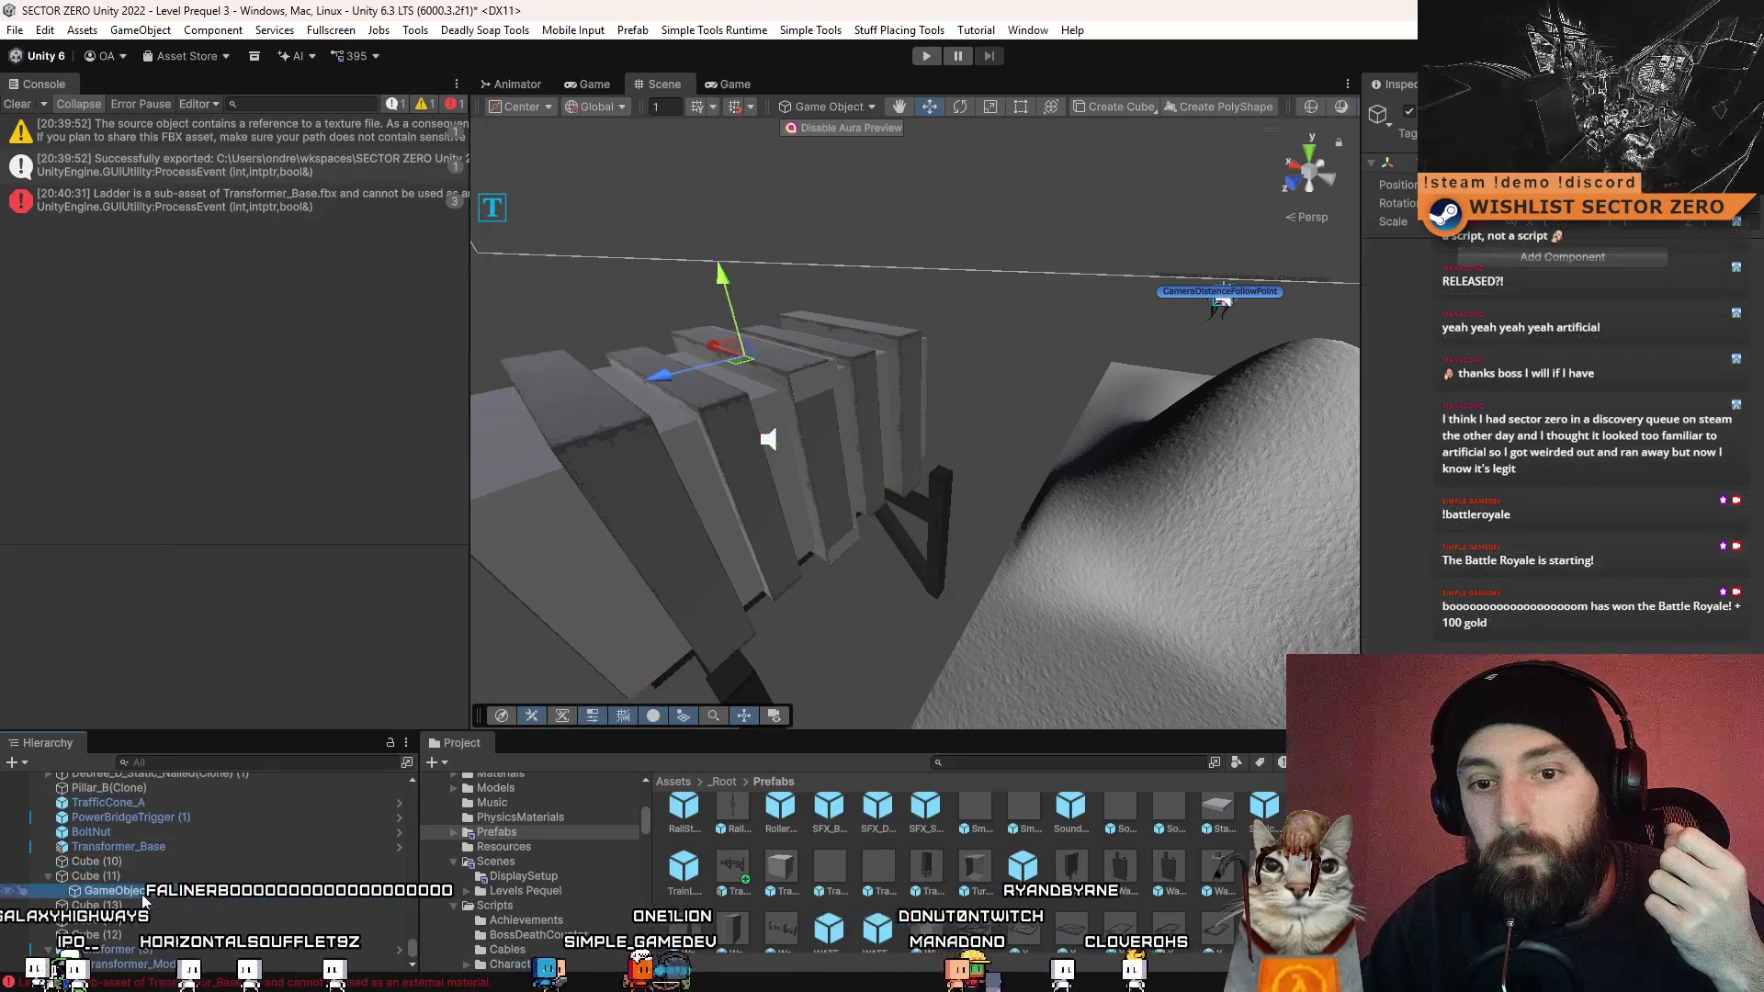
drag(166, 955, 166, 952)
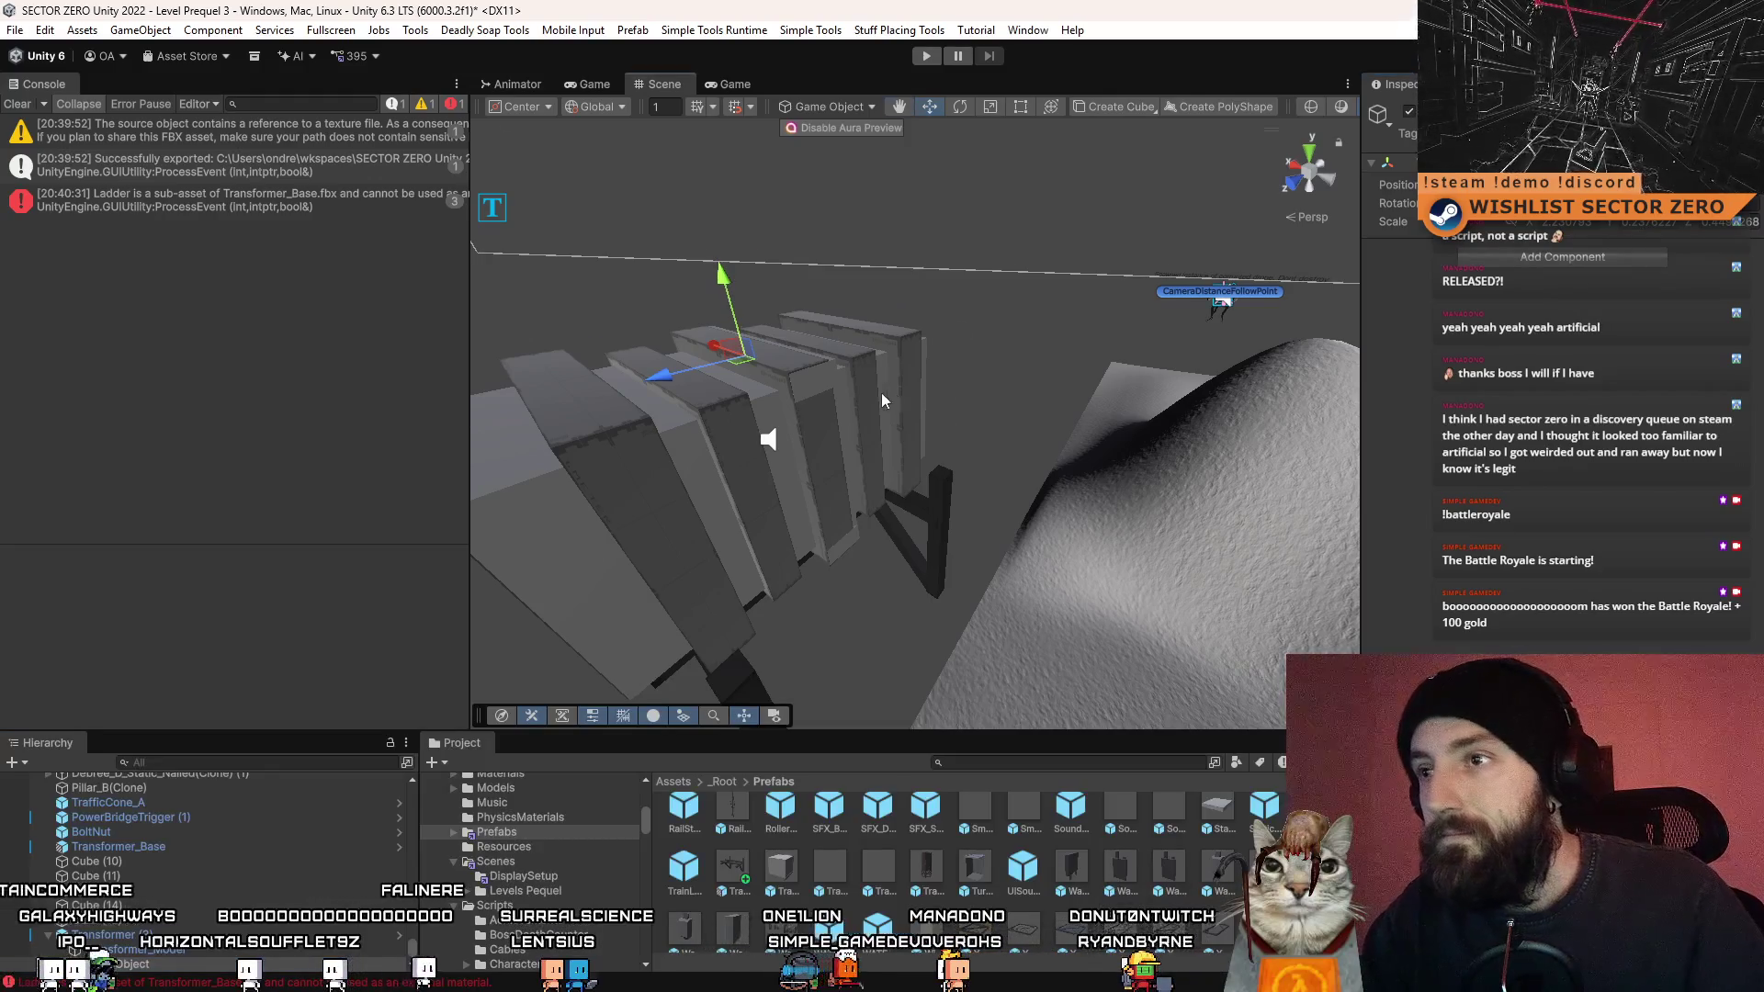
mouse_move(882, 401)
mouse_down()
mouse_move(827, 404)
mouse_move(928, 393)
mouse_move(1032, 465)
mouse_move(673, 382)
mouse_up()
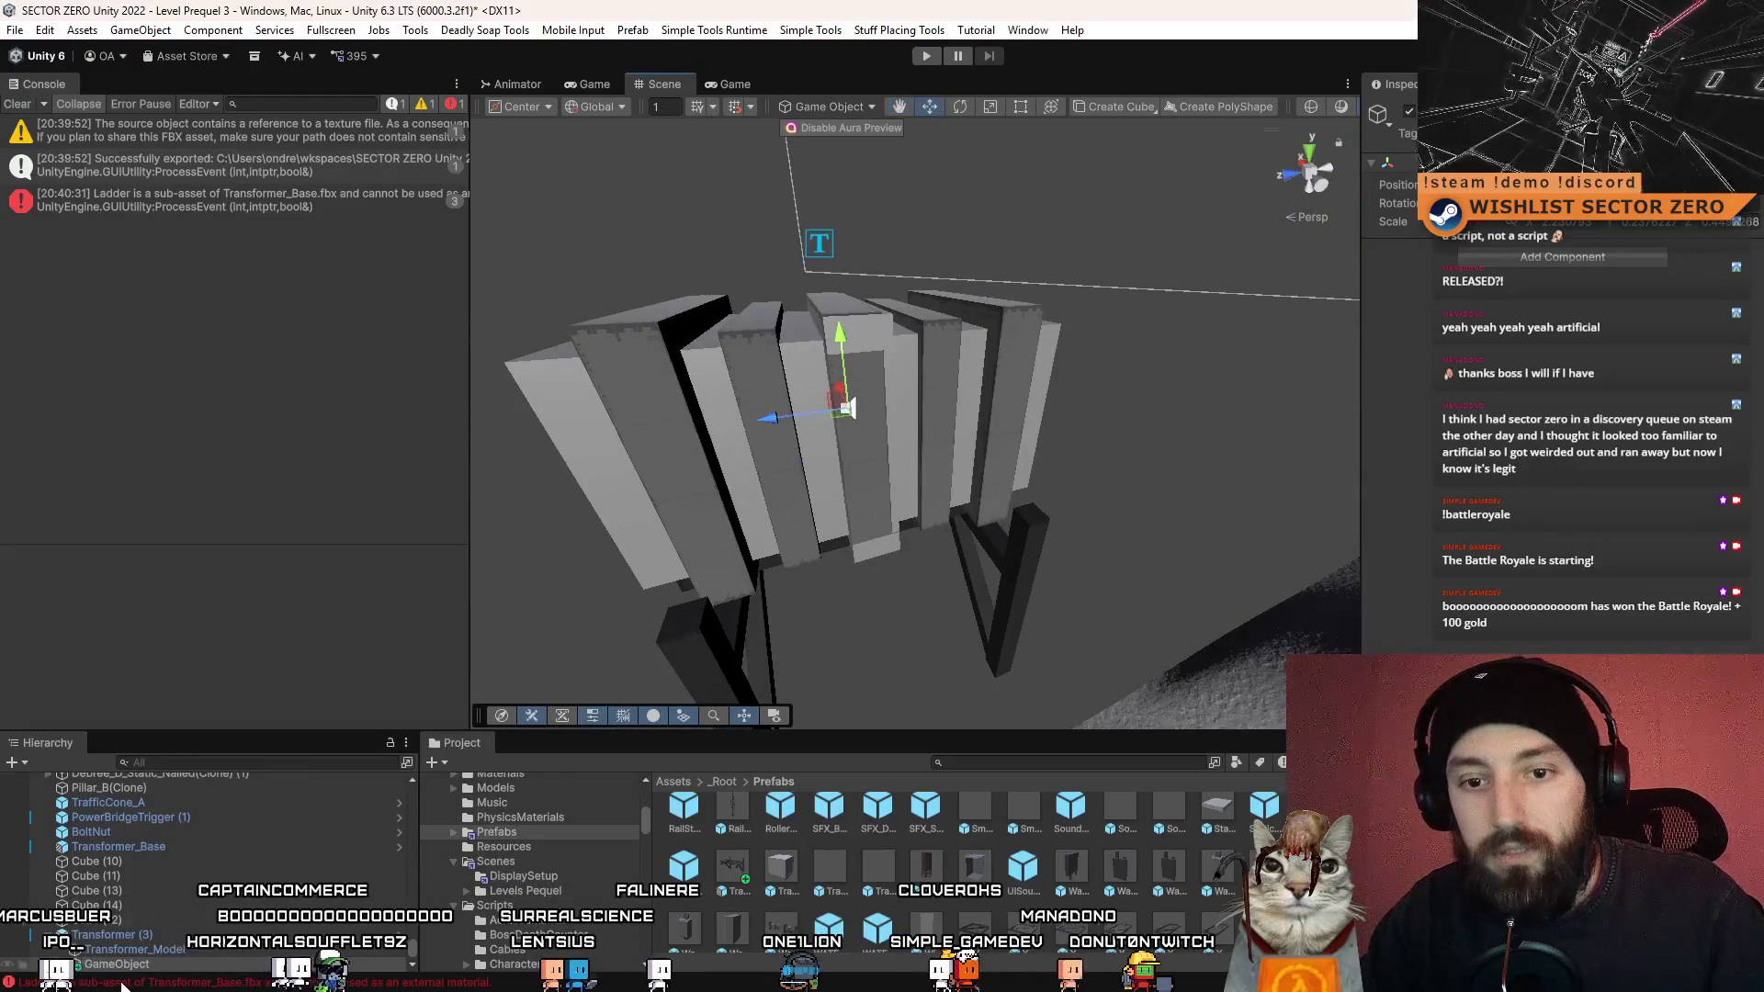
drag(128, 867, 161, 868)
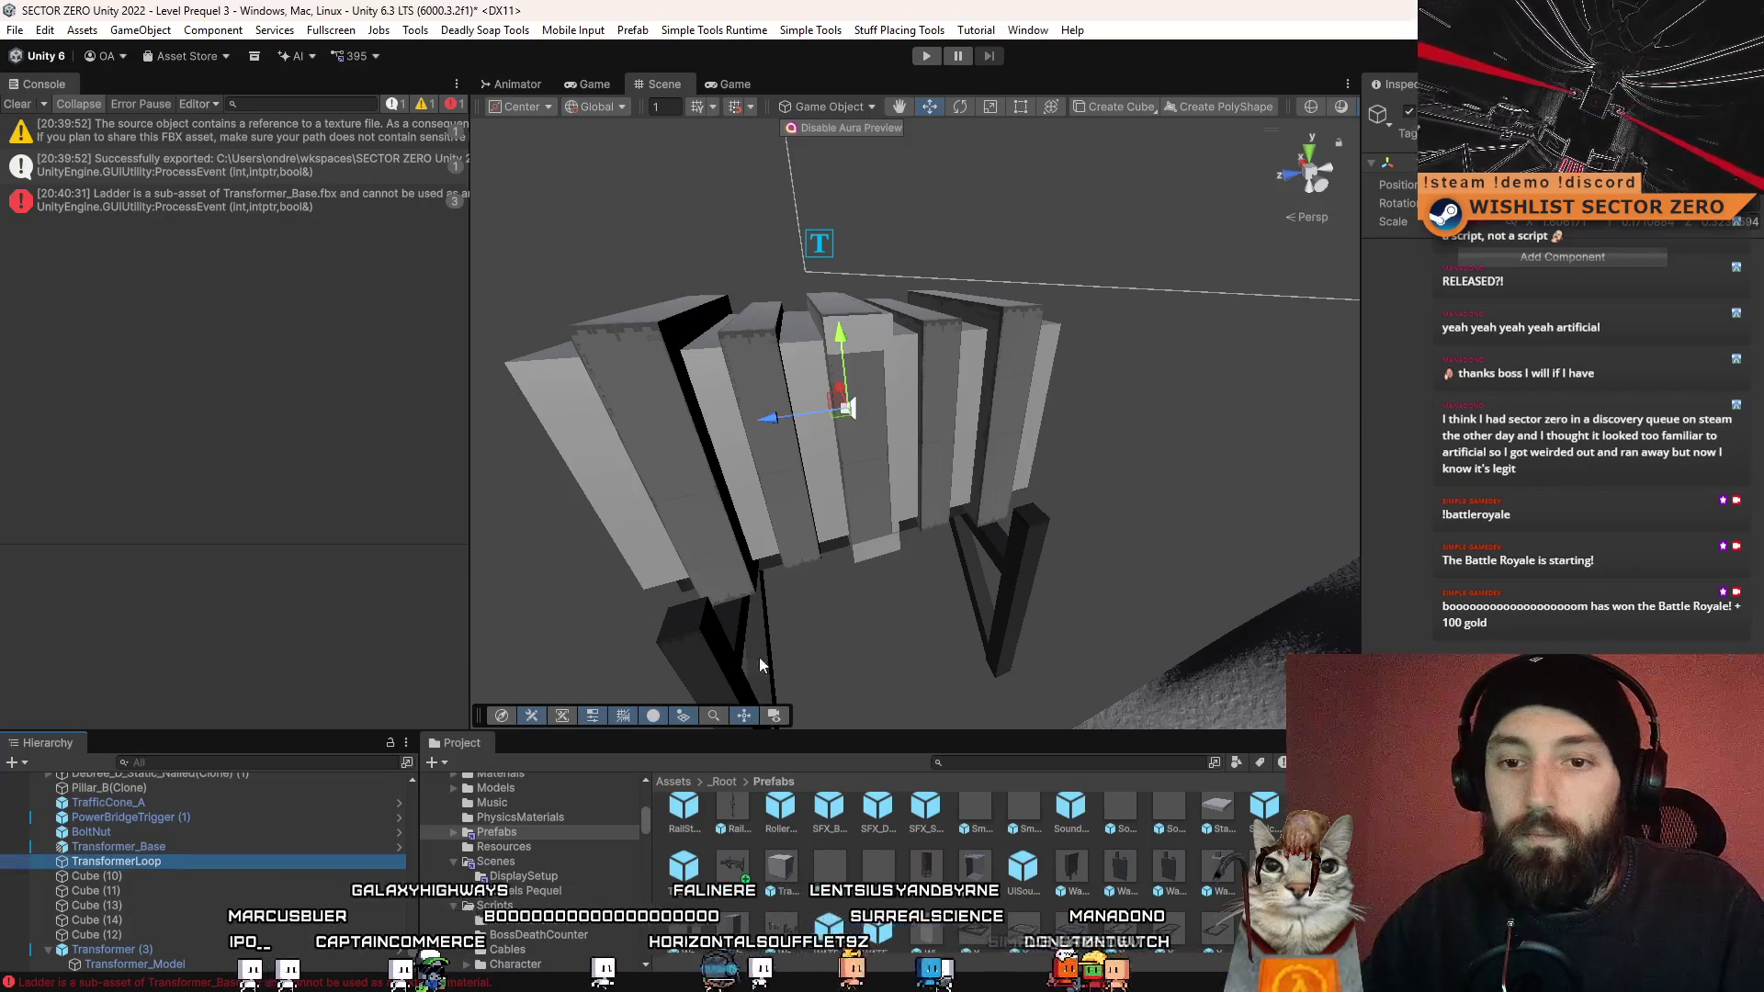
scroll(760, 664, up, 3)
- Parent Cube (11) and the following cubes under TransformerLoop
click(173, 887)
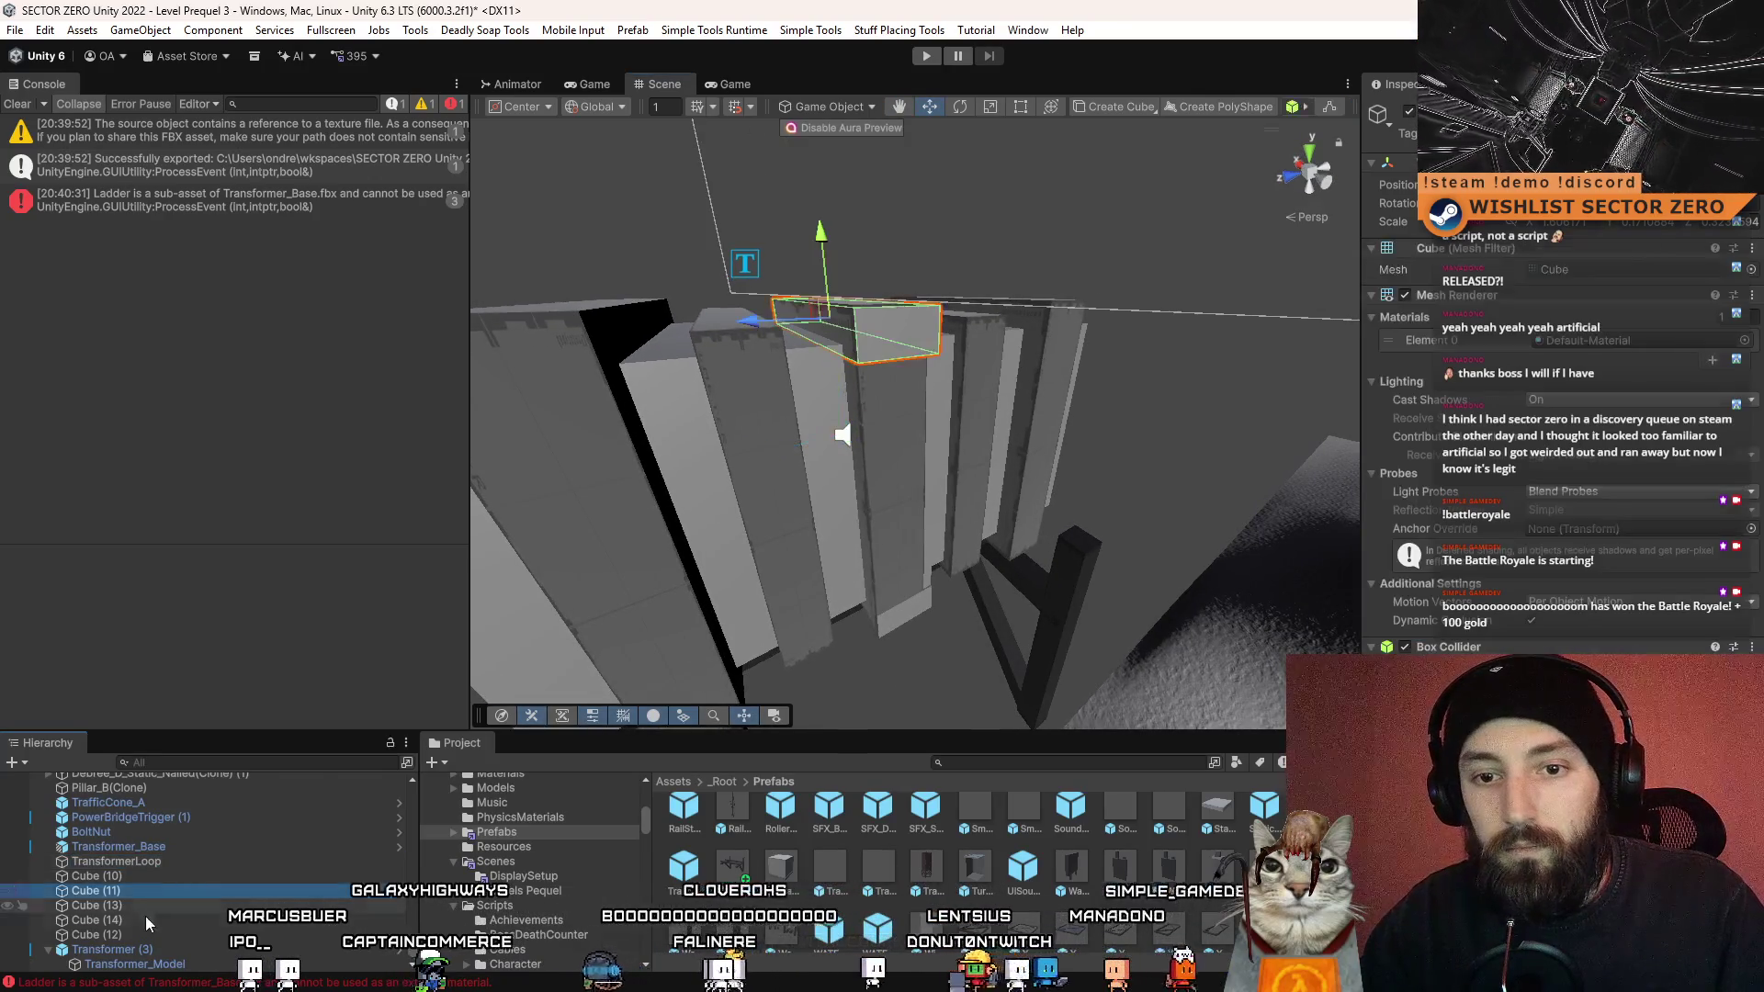
shift+click(142, 931)
drag(141, 897, 156, 860)
drag(643, 487, 713, 488)
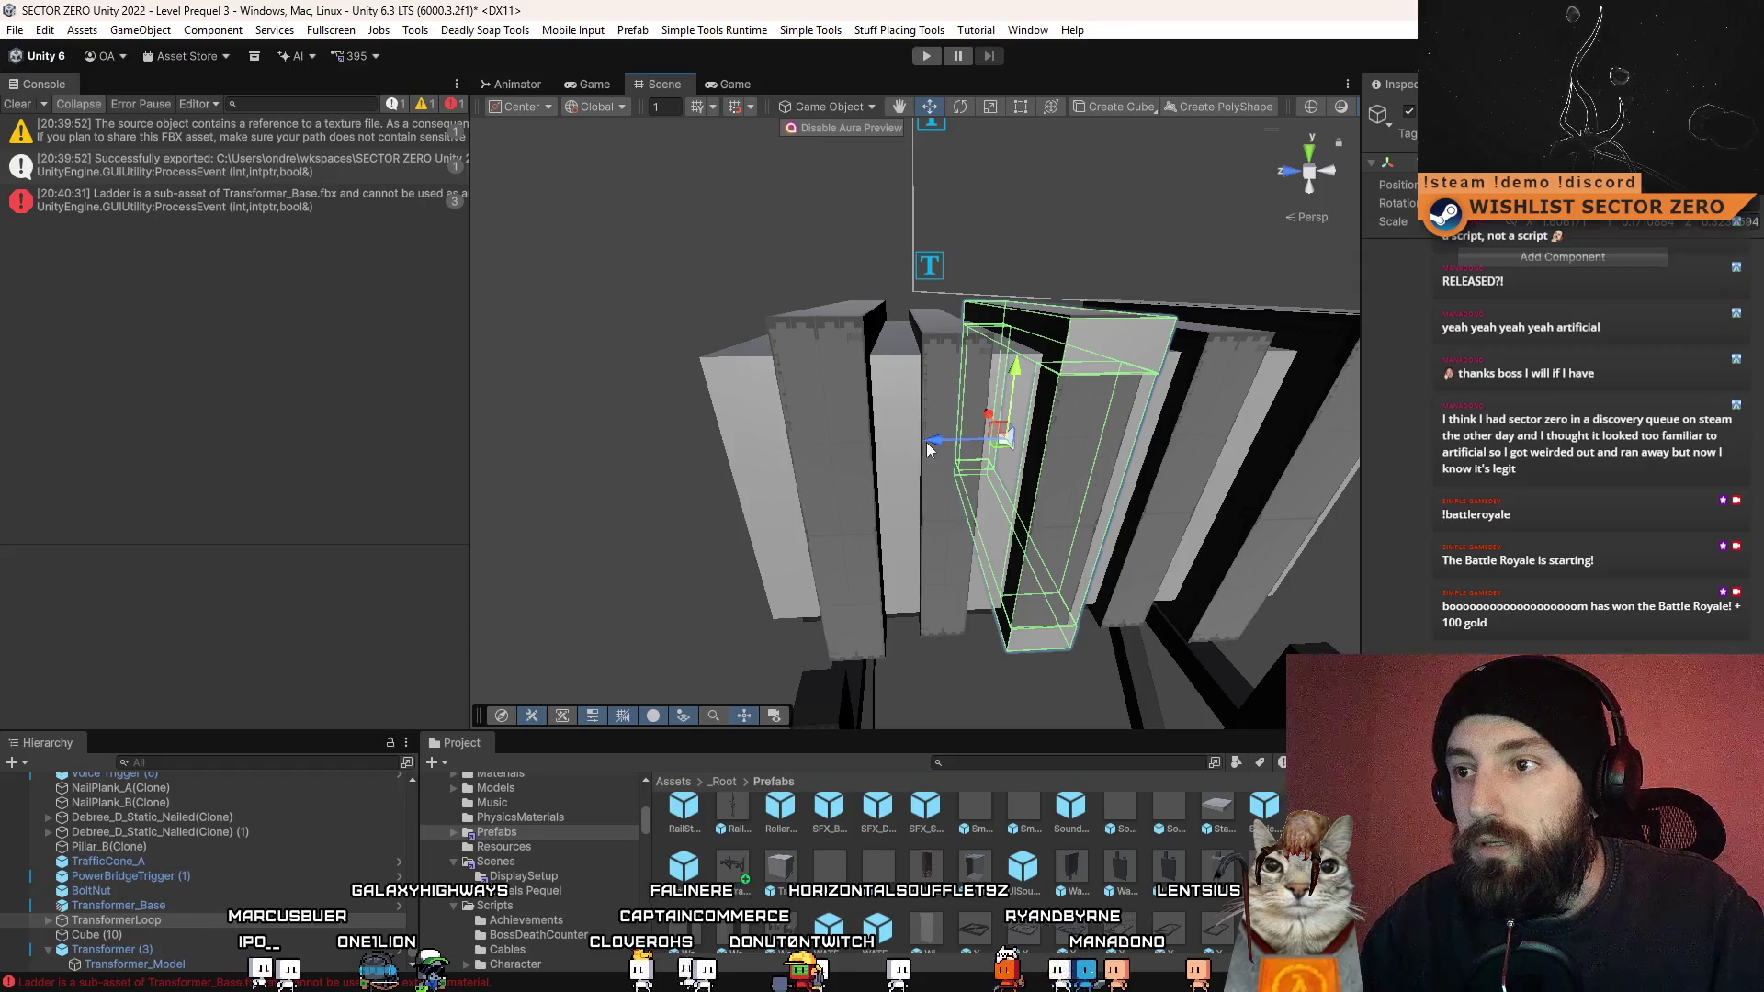
- Duplicate the TransformerLoop pillar twice, shifting a copy left along X
key(ctrl+d)
mouse_move(926, 443)
mouse_down()
mouse_move(792, 470)
mouse_move(860, 469)
mouse_up()
key(ctrl+d)
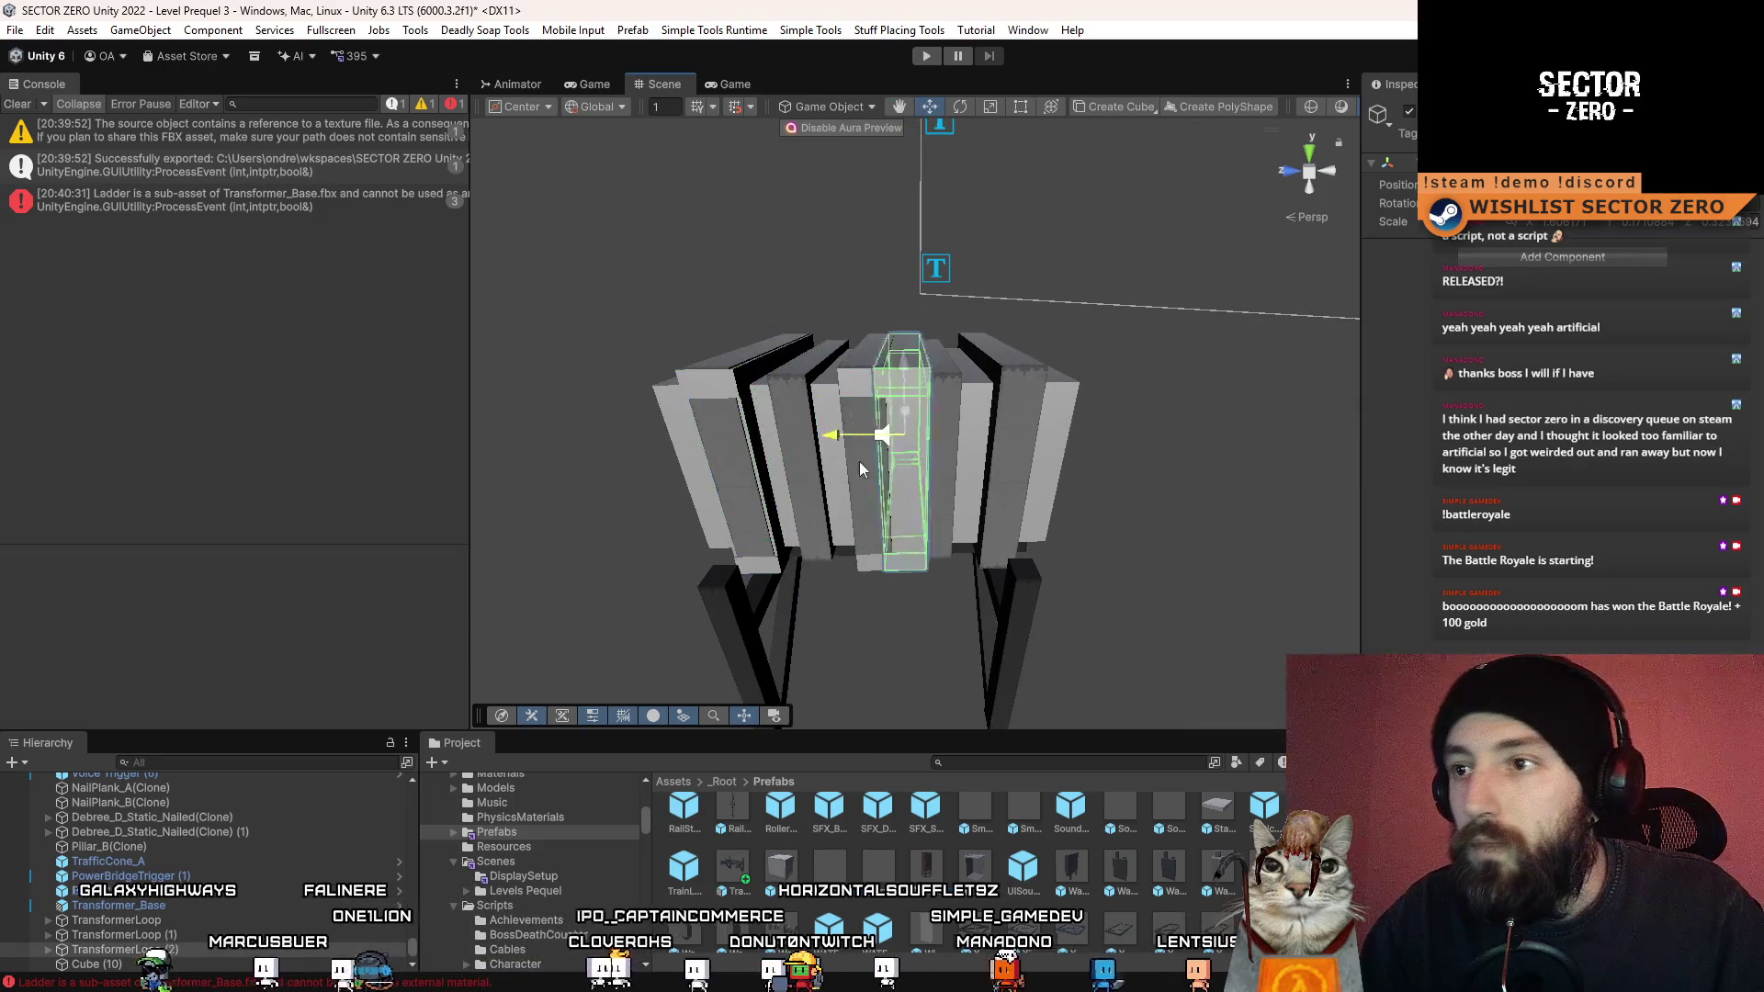
scroll(845, 460, up, 5)
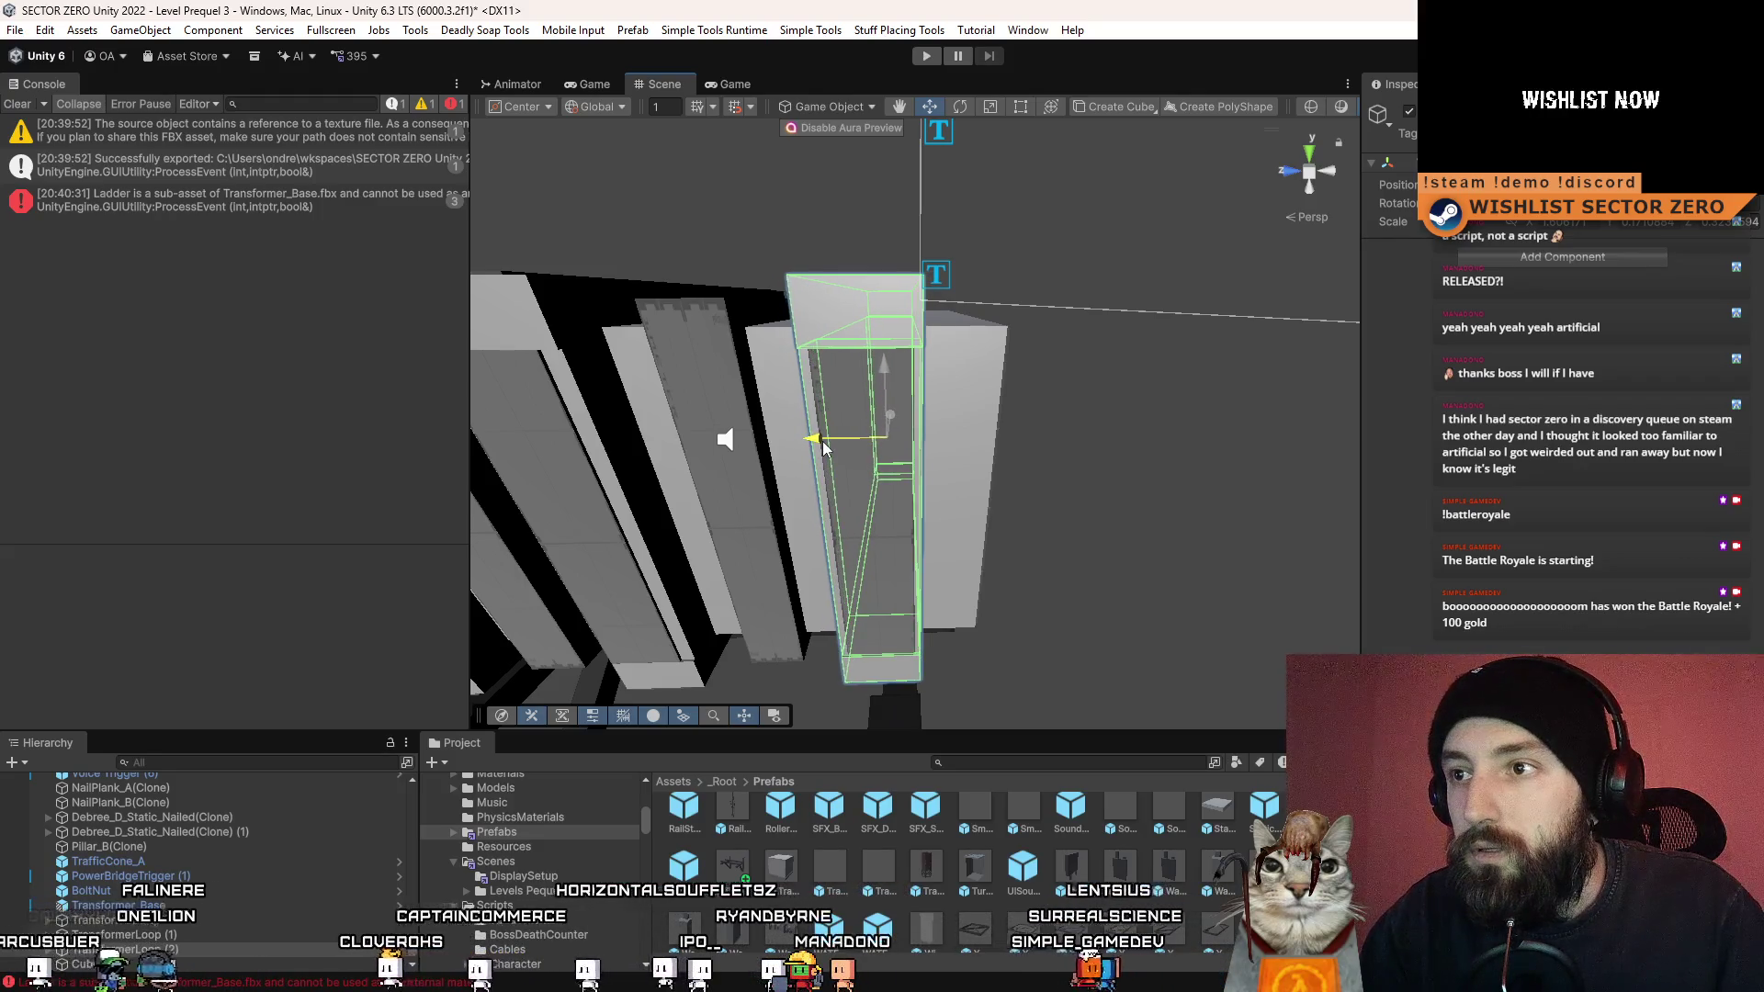
scroll(841, 448, down, 5)
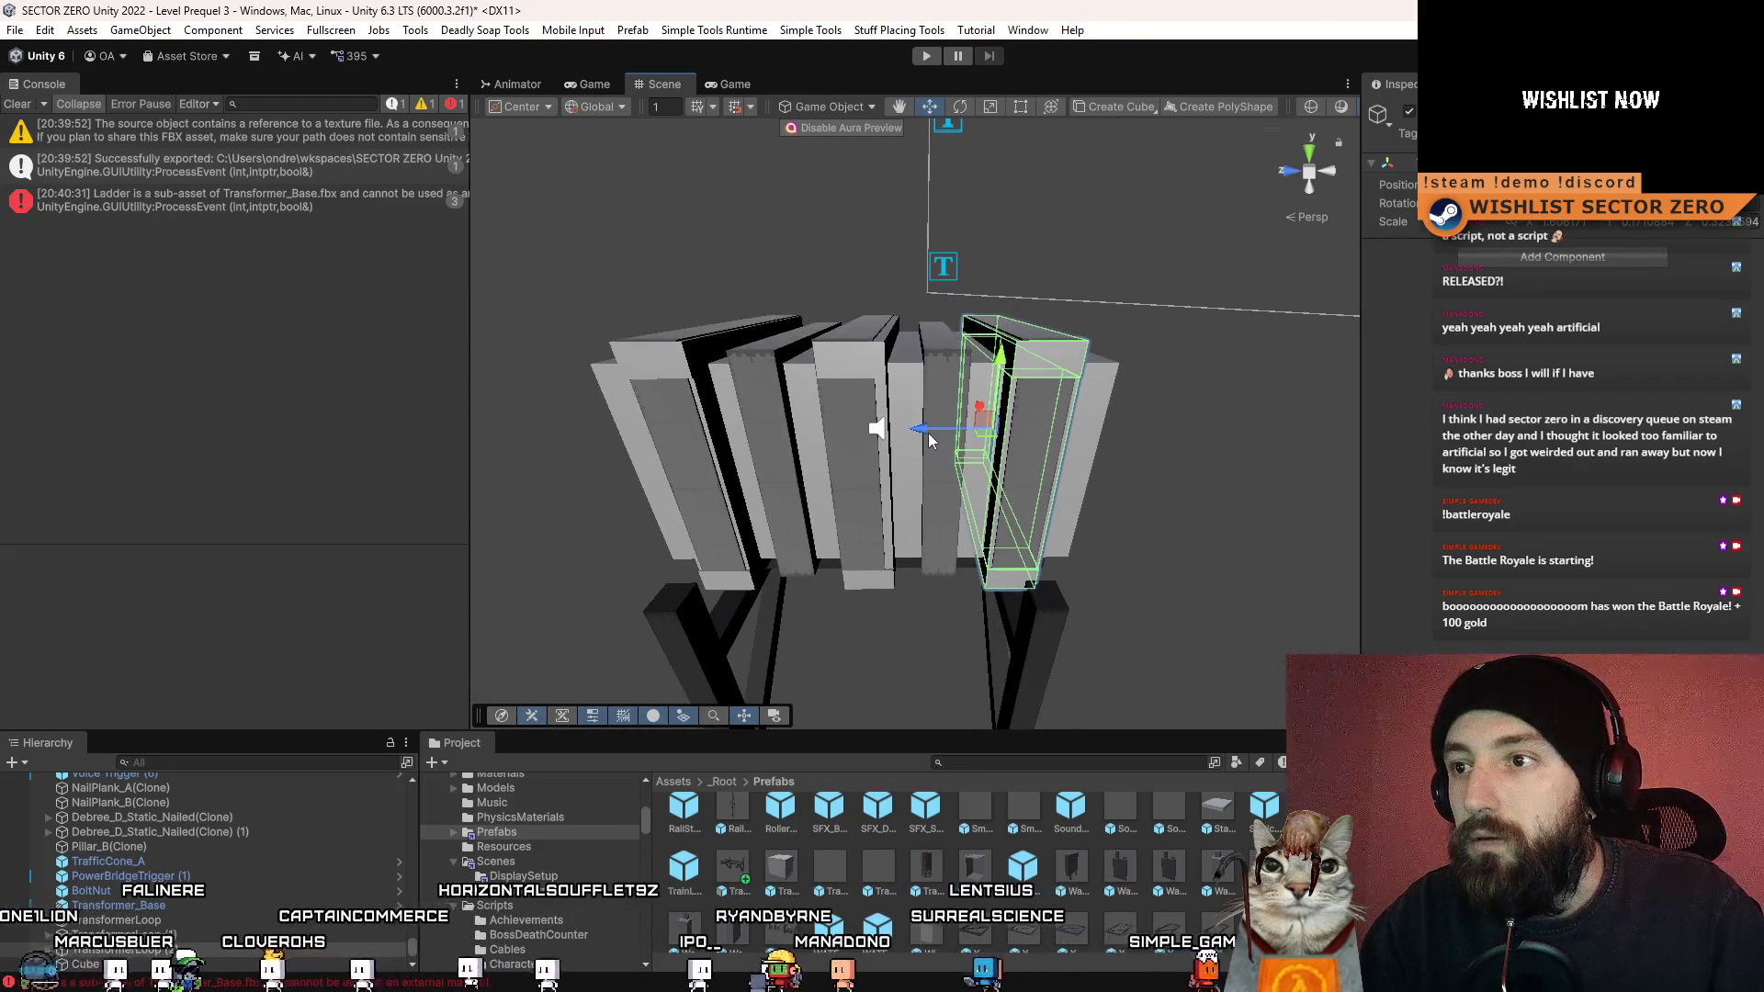
- Enlarge the middle pillar slightly and nudge it along Z
click(930, 441)
key(r)
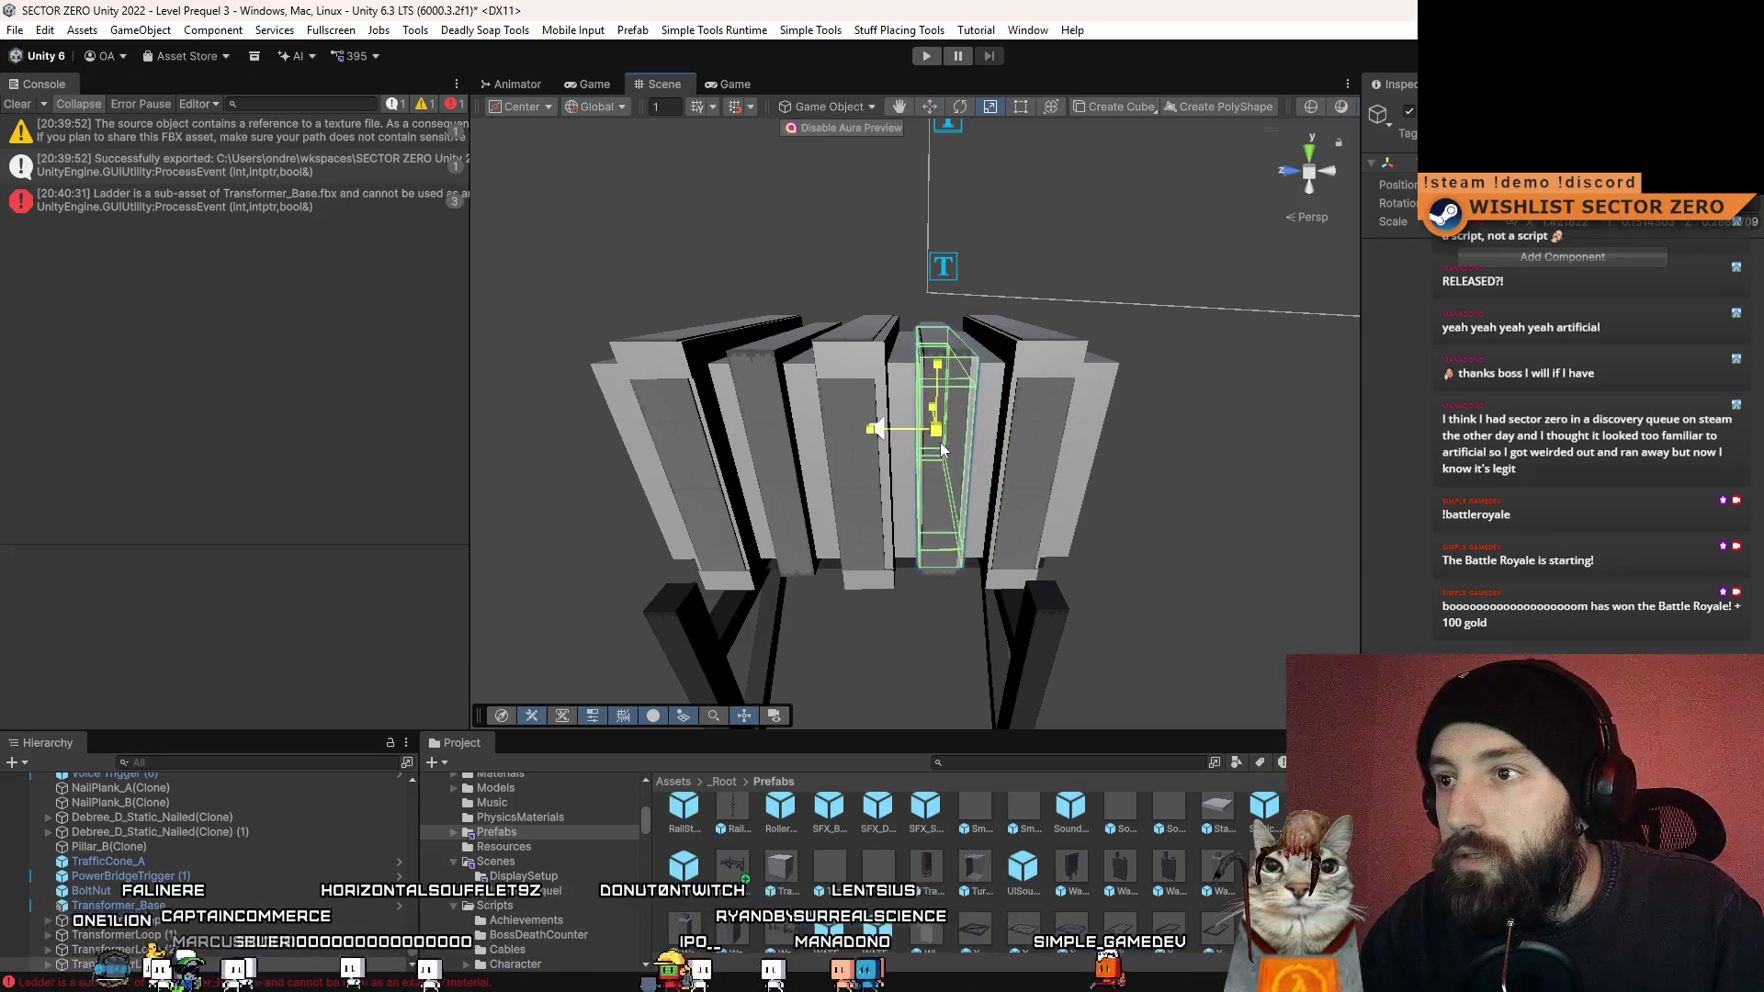
drag(940, 443, 939, 439)
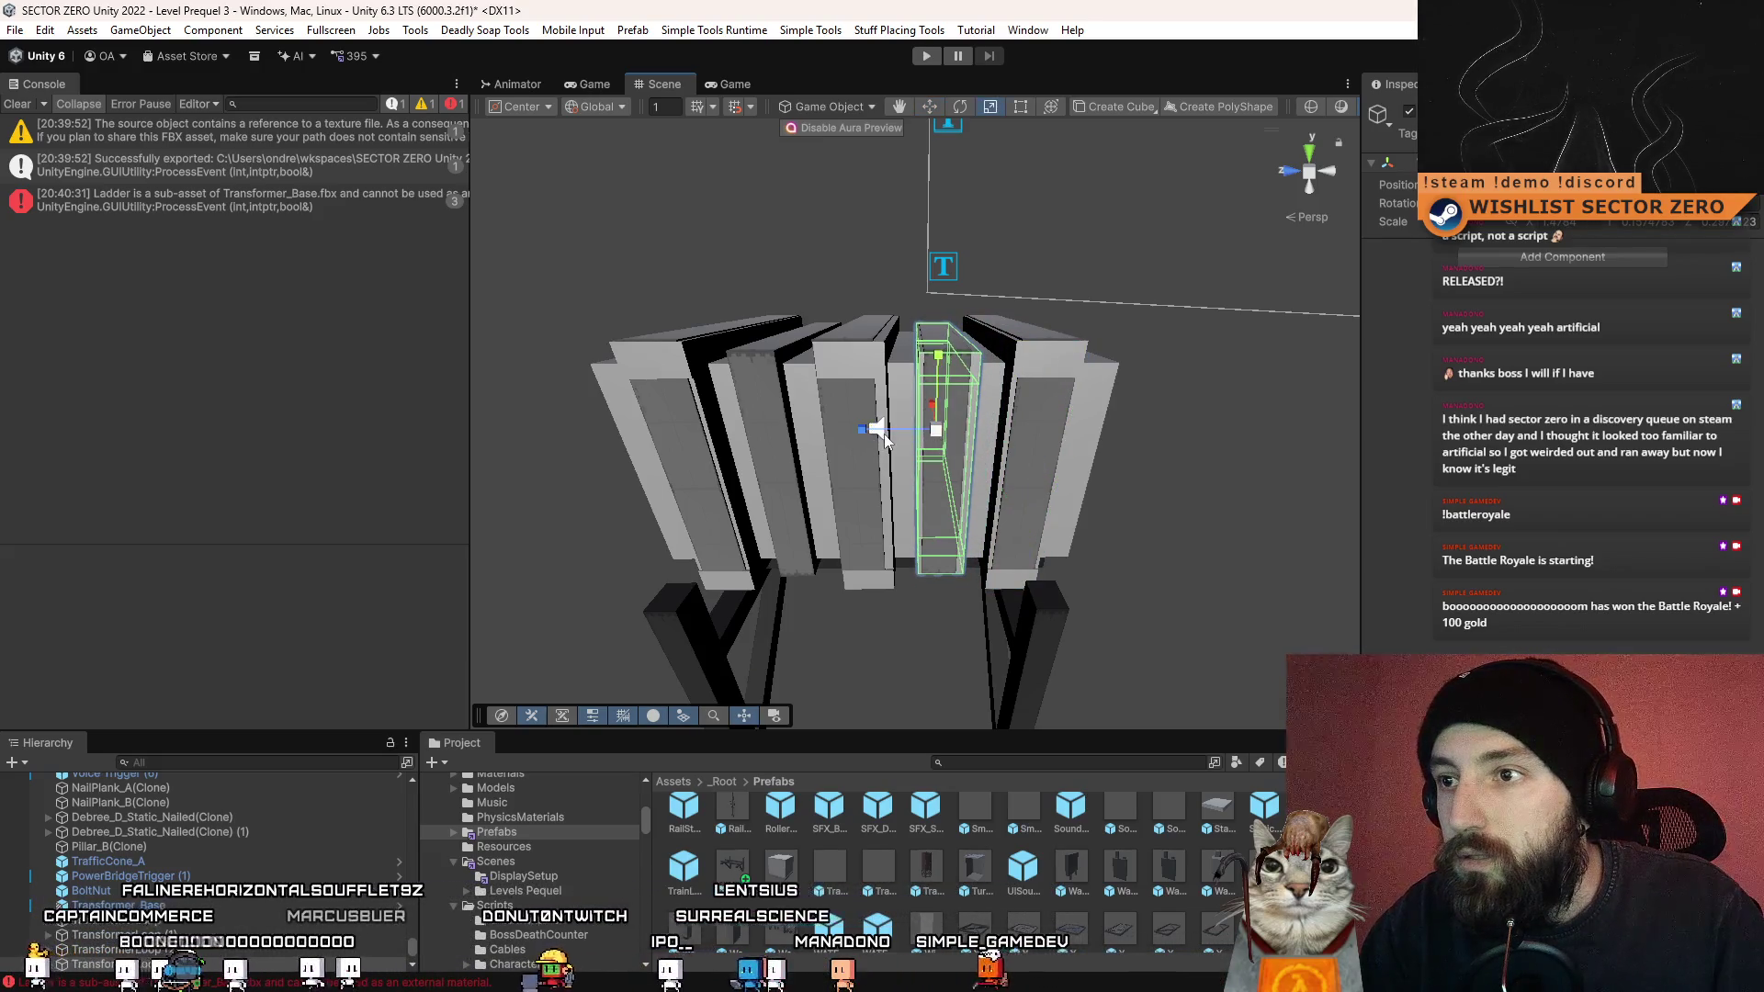
scroll(885, 439, up, 3)
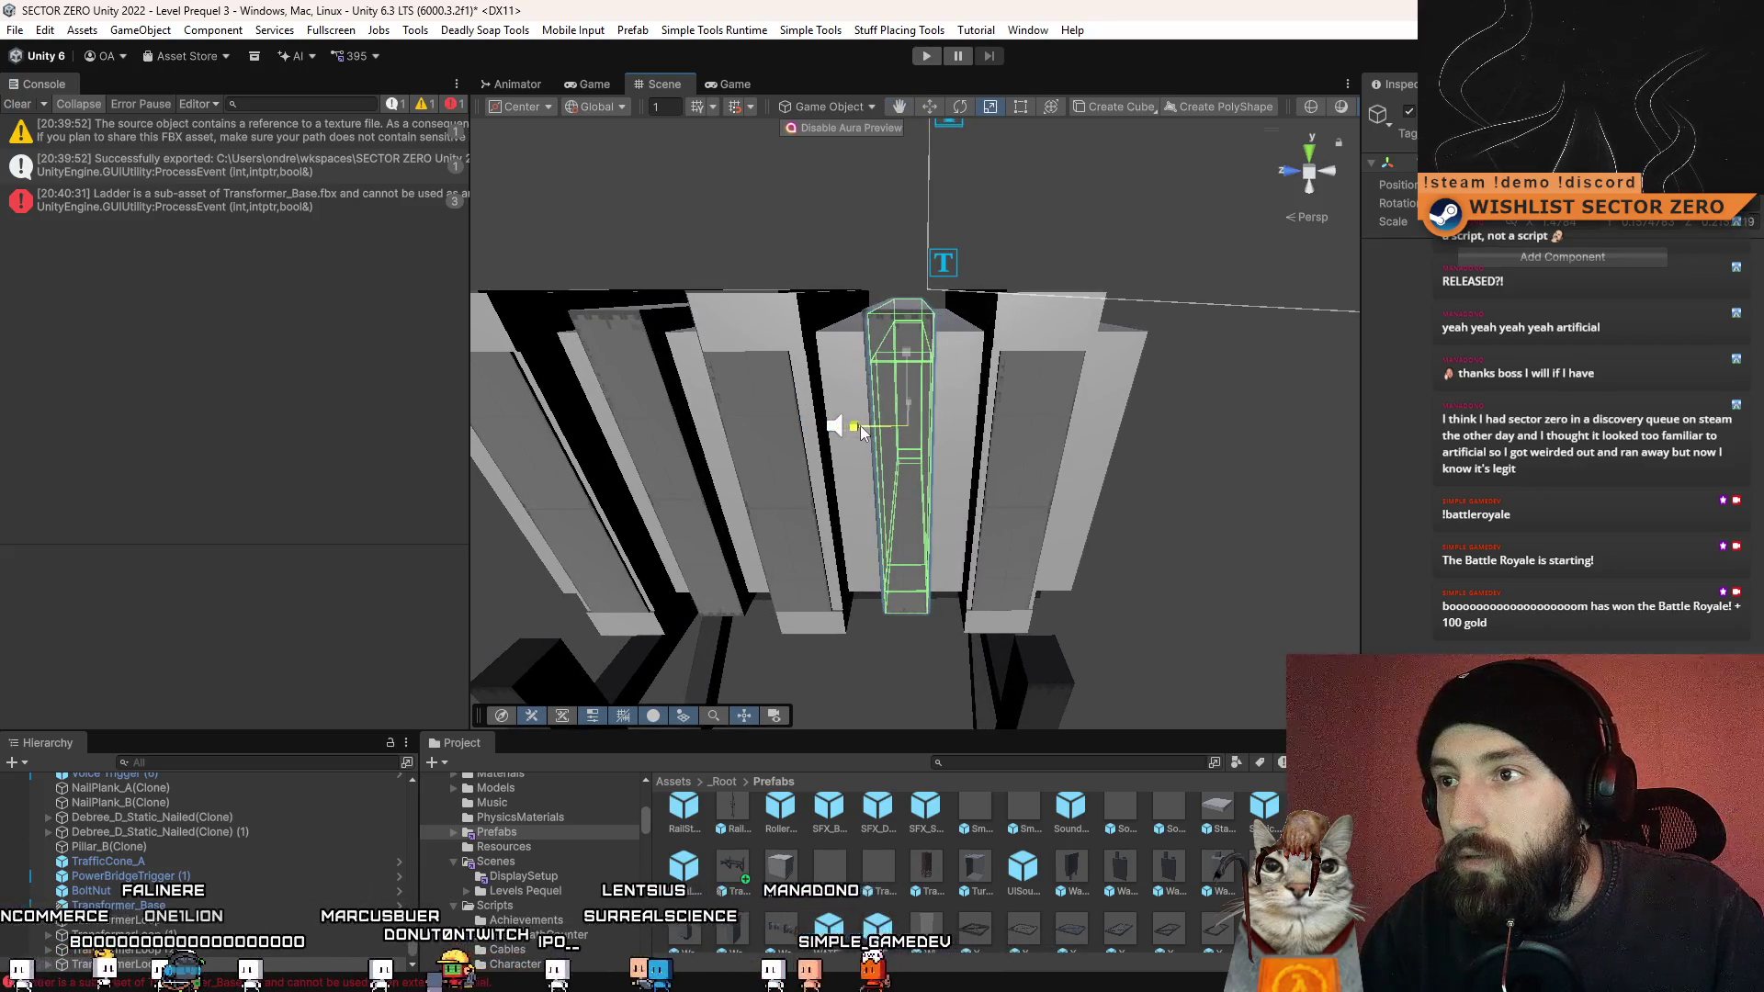
mouse_move(843, 428)
mouse_down()
mouse_move(731, 448)
mouse_move(980, 439)
mouse_up()
scroll(840, 425, down, 5)
scroll(864, 432, up, 3)
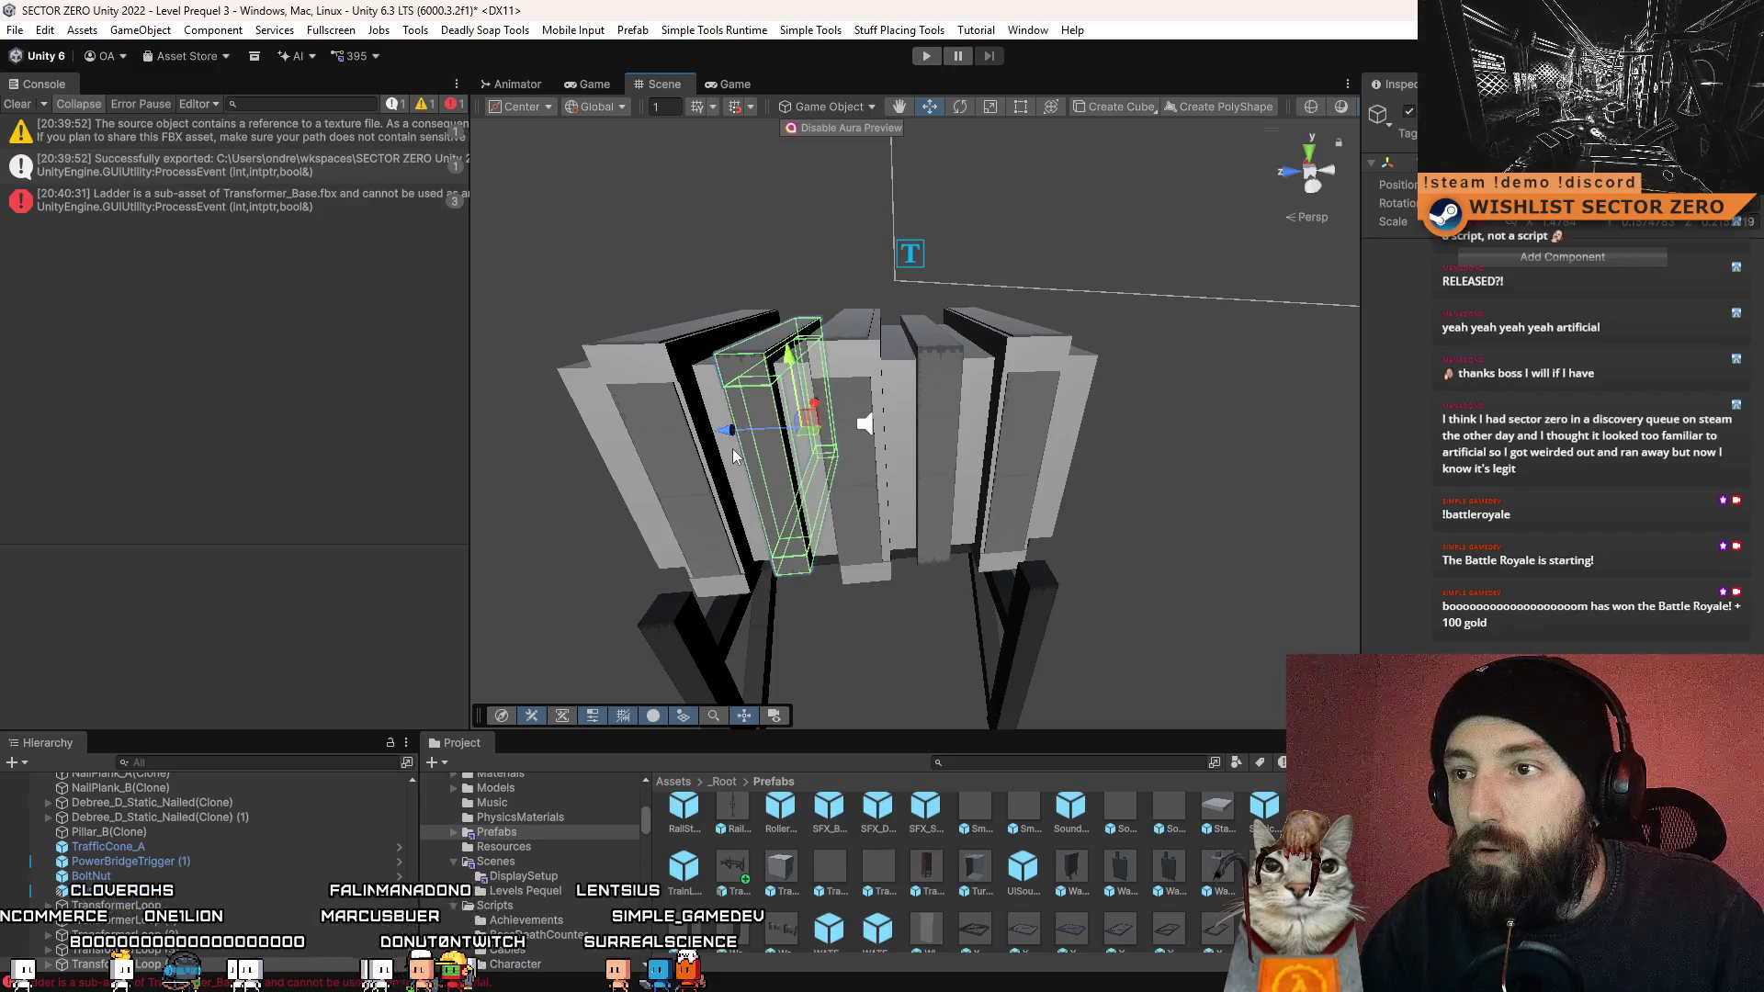
scroll(731, 449, down, 2)
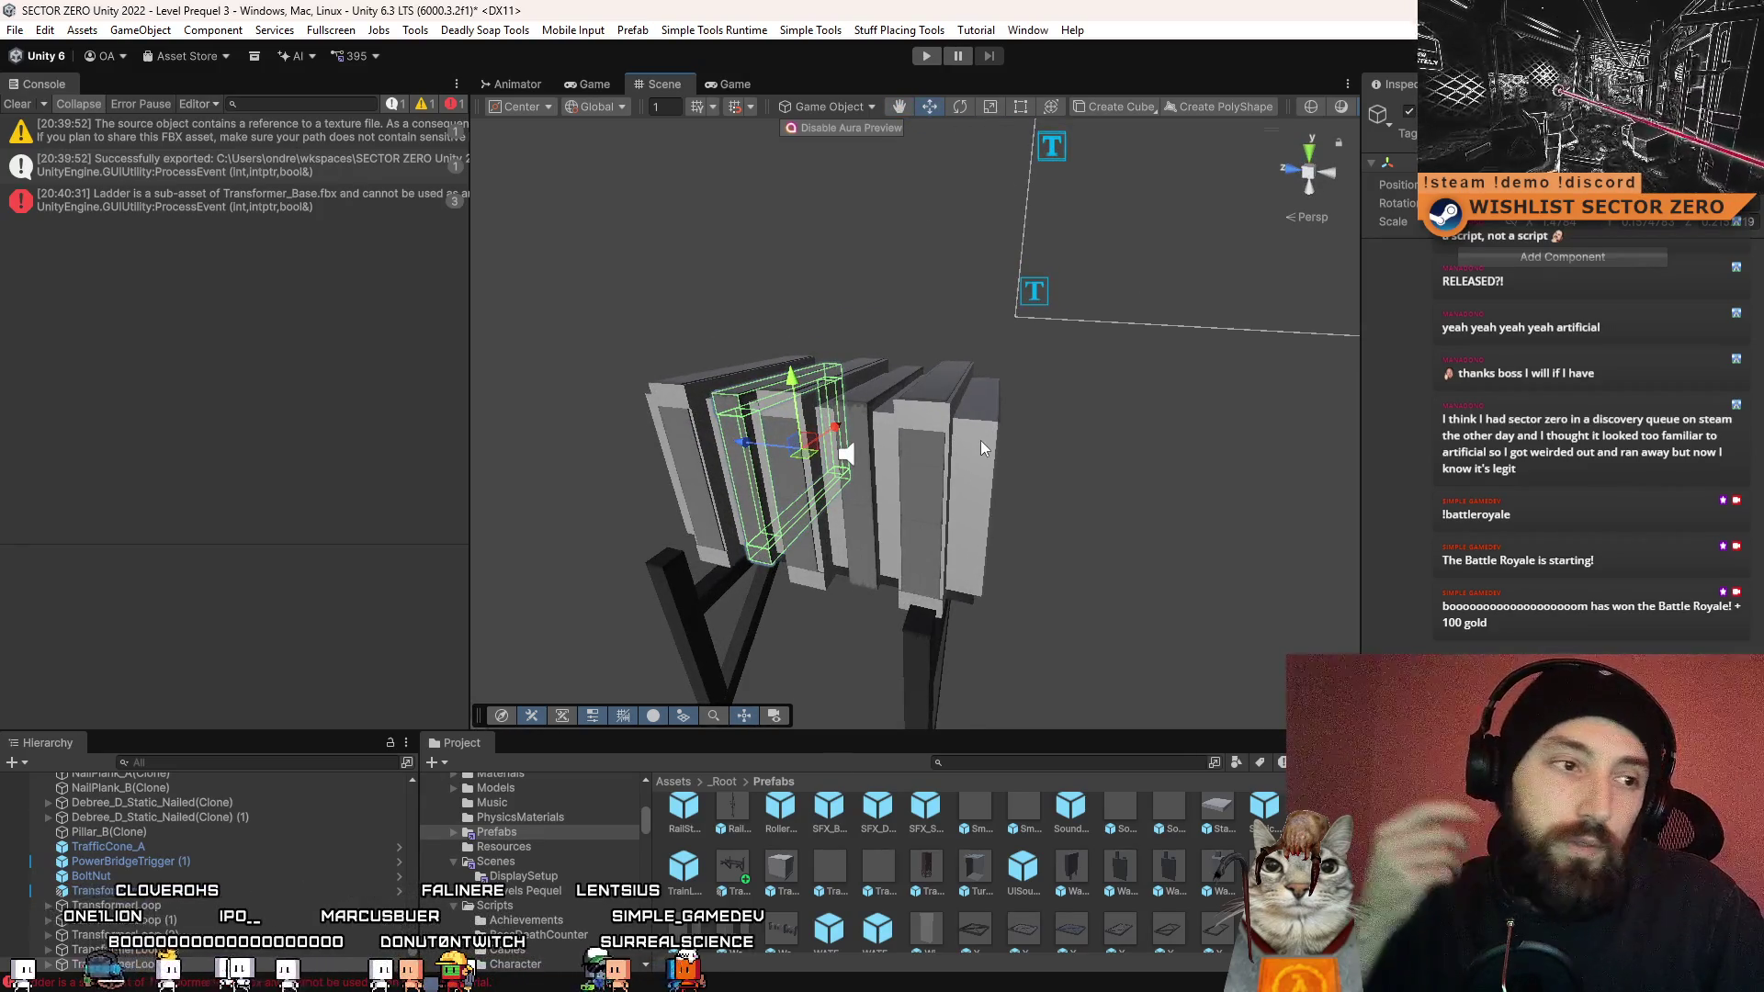
- Select the large box enclosing the shelves and the audio-source object
drag(980, 440, 1138, 496)
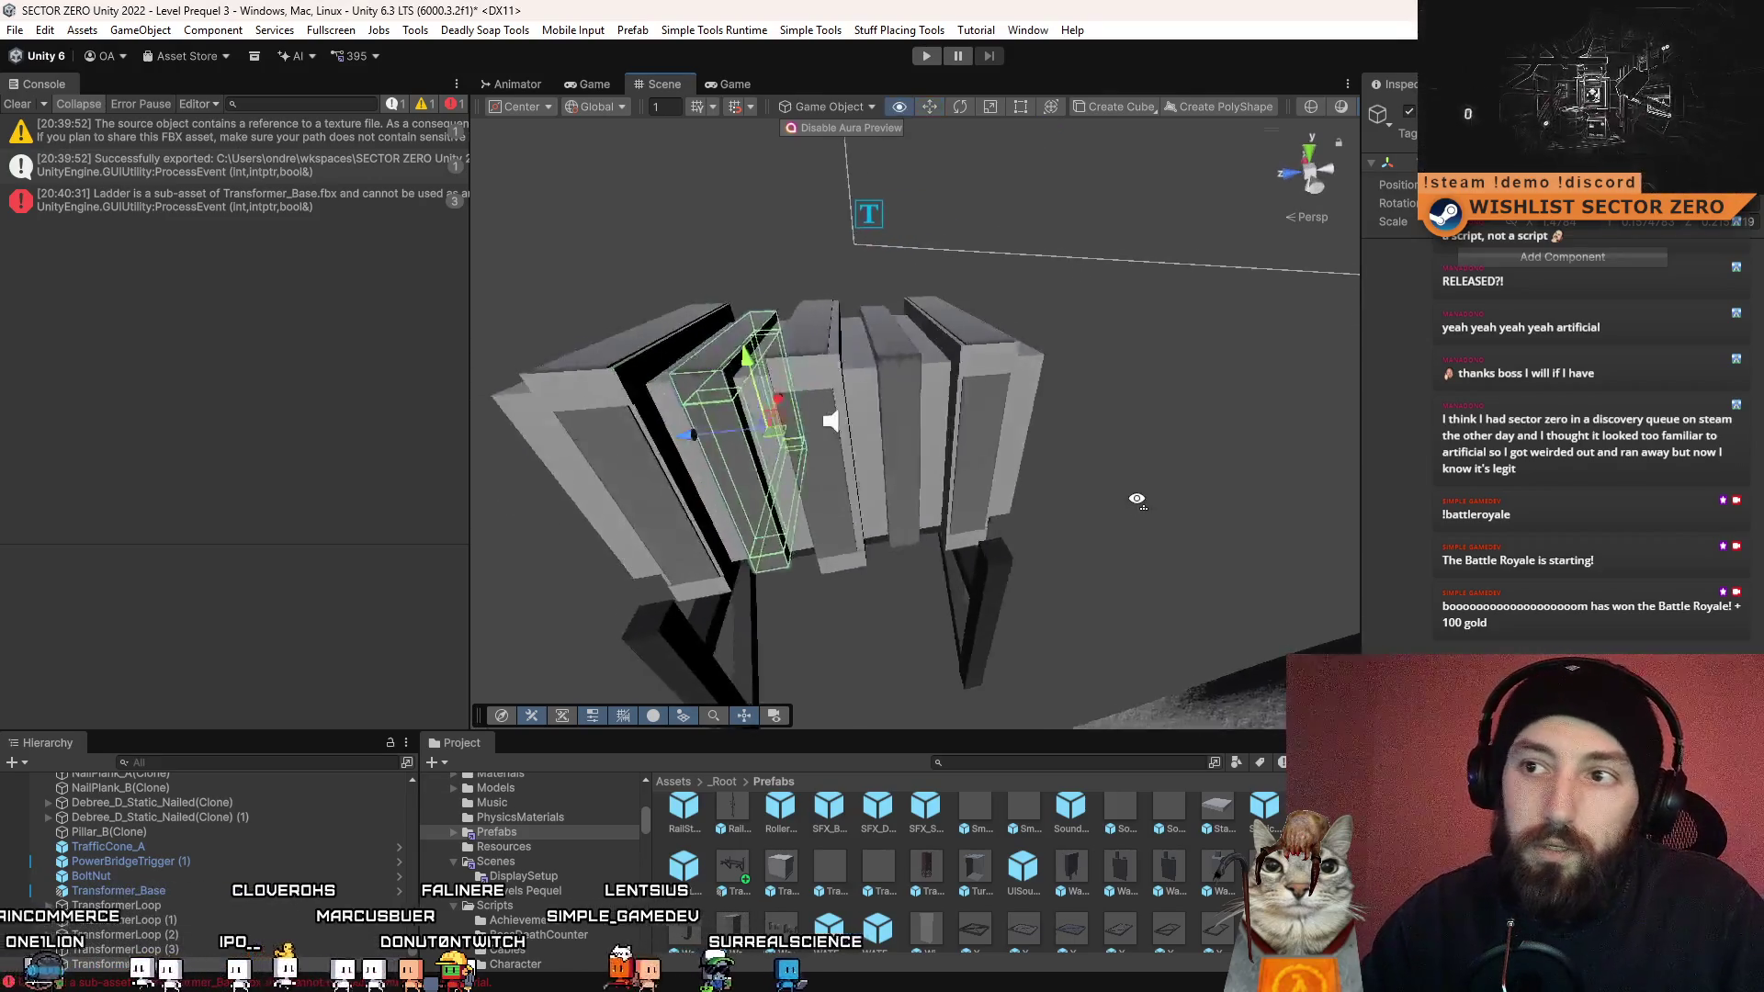
scroll(1137, 496, down, 3)
scroll(1118, 465, up, 6)
scroll(1055, 428, down, 5)
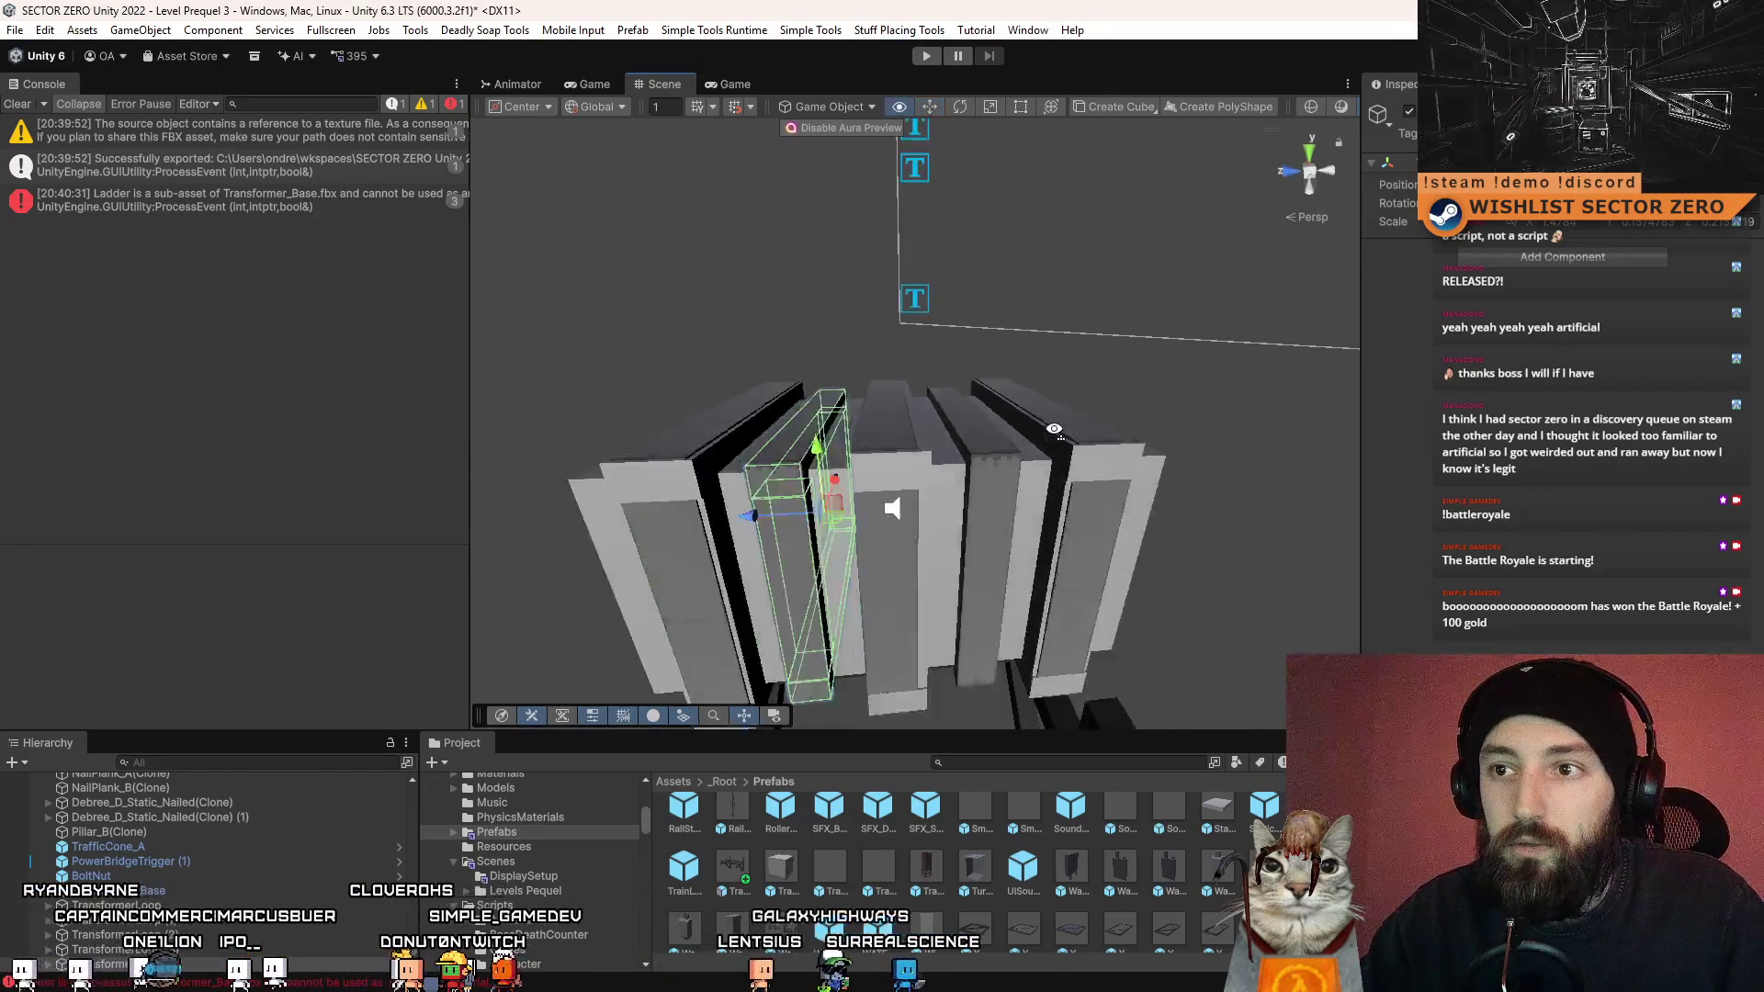
mouse_move(1011, 404)
mouse_down()
mouse_move(1055, 429)
mouse_move(1039, 481)
mouse_move(980, 466)
mouse_up()
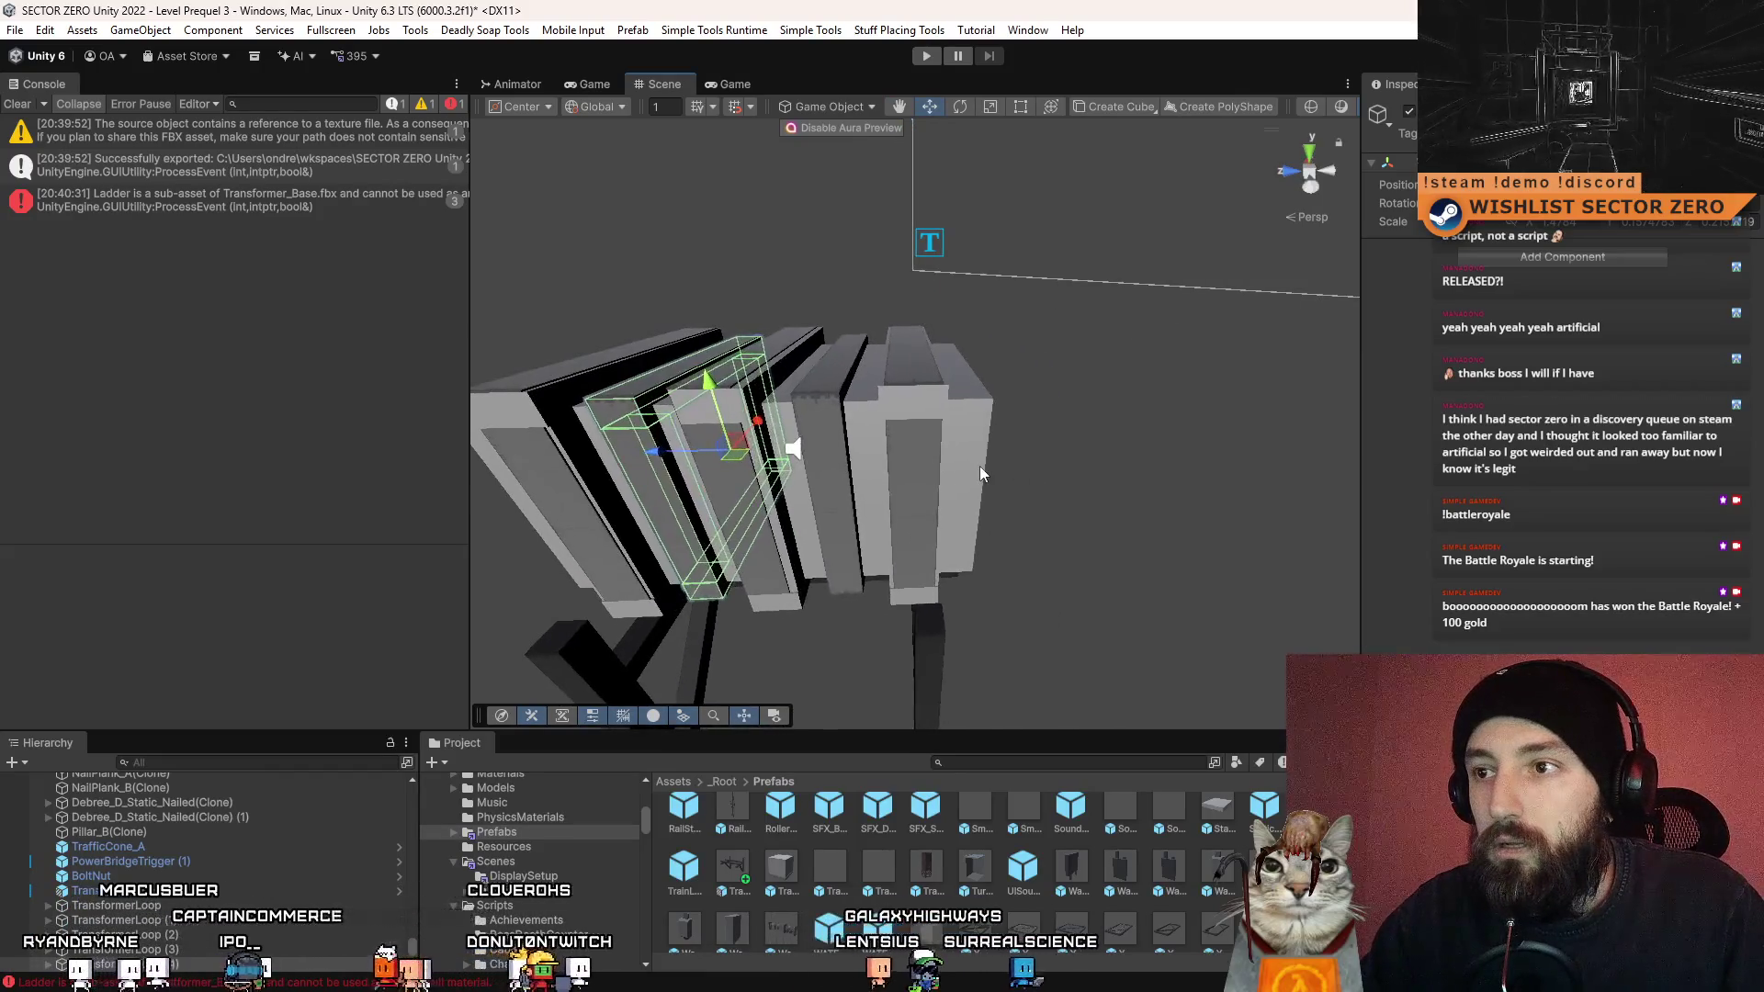
click(980, 466)
click(165, 890)
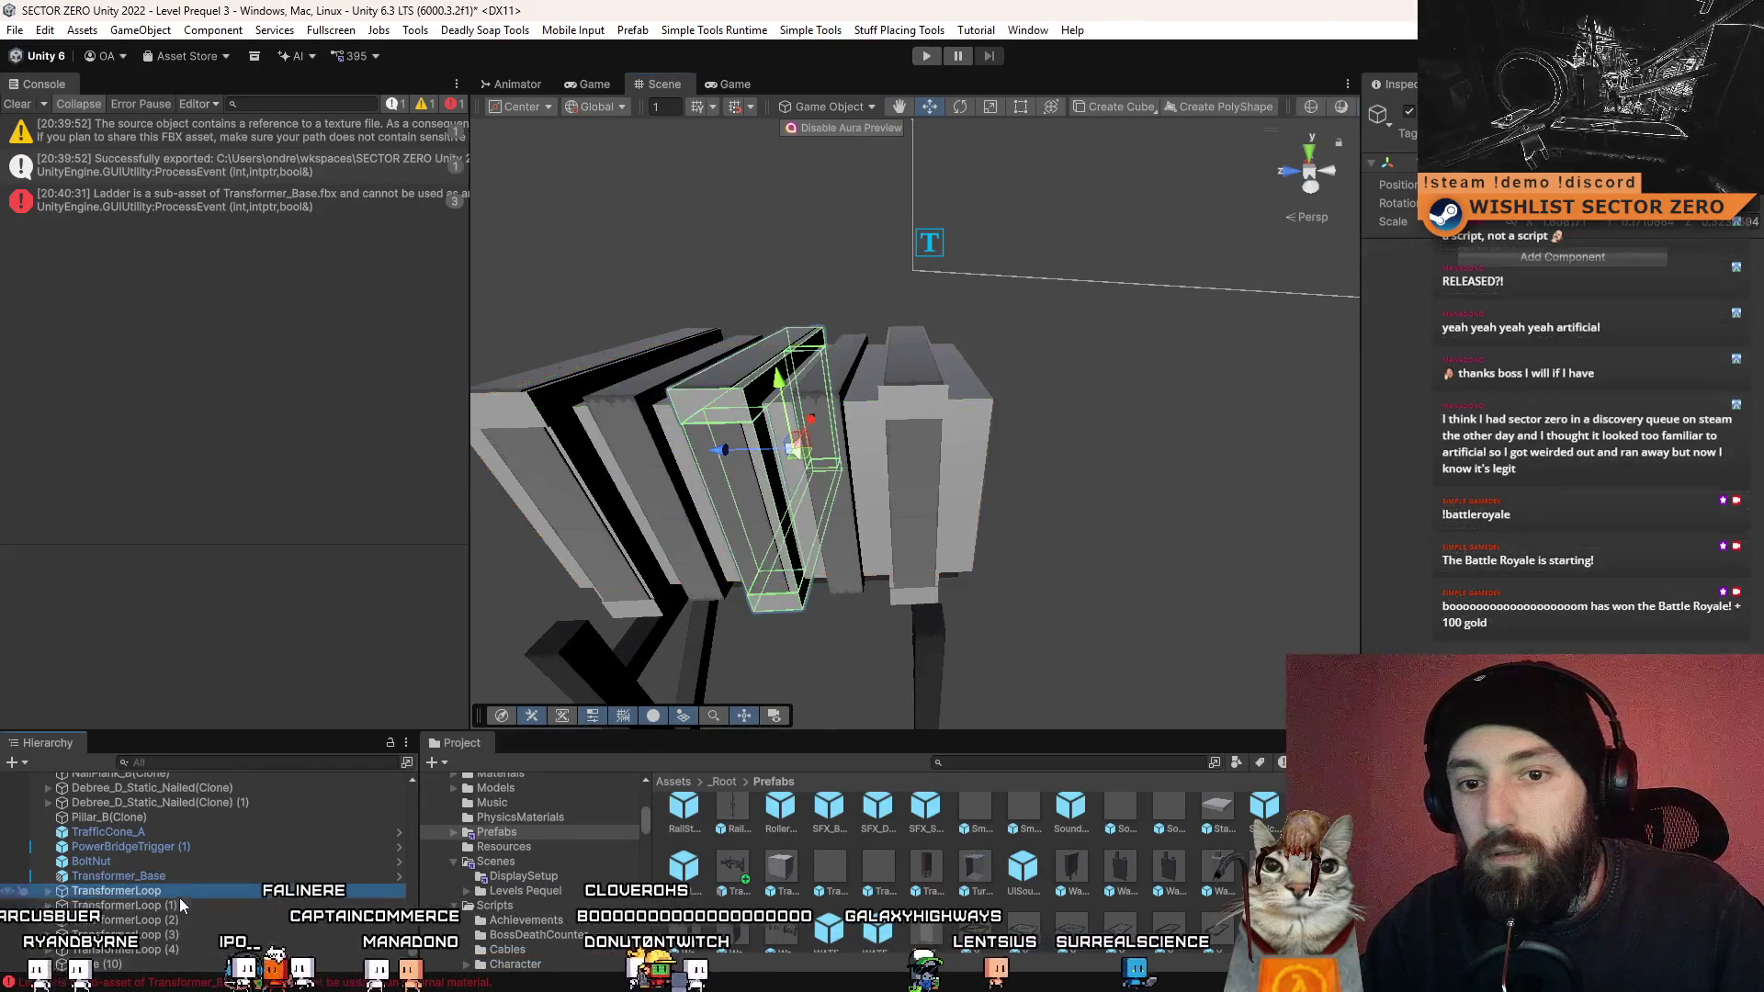
- Select the large slatted Cube box and frame it, zoomed out
scroll(838, 449, down, 5)
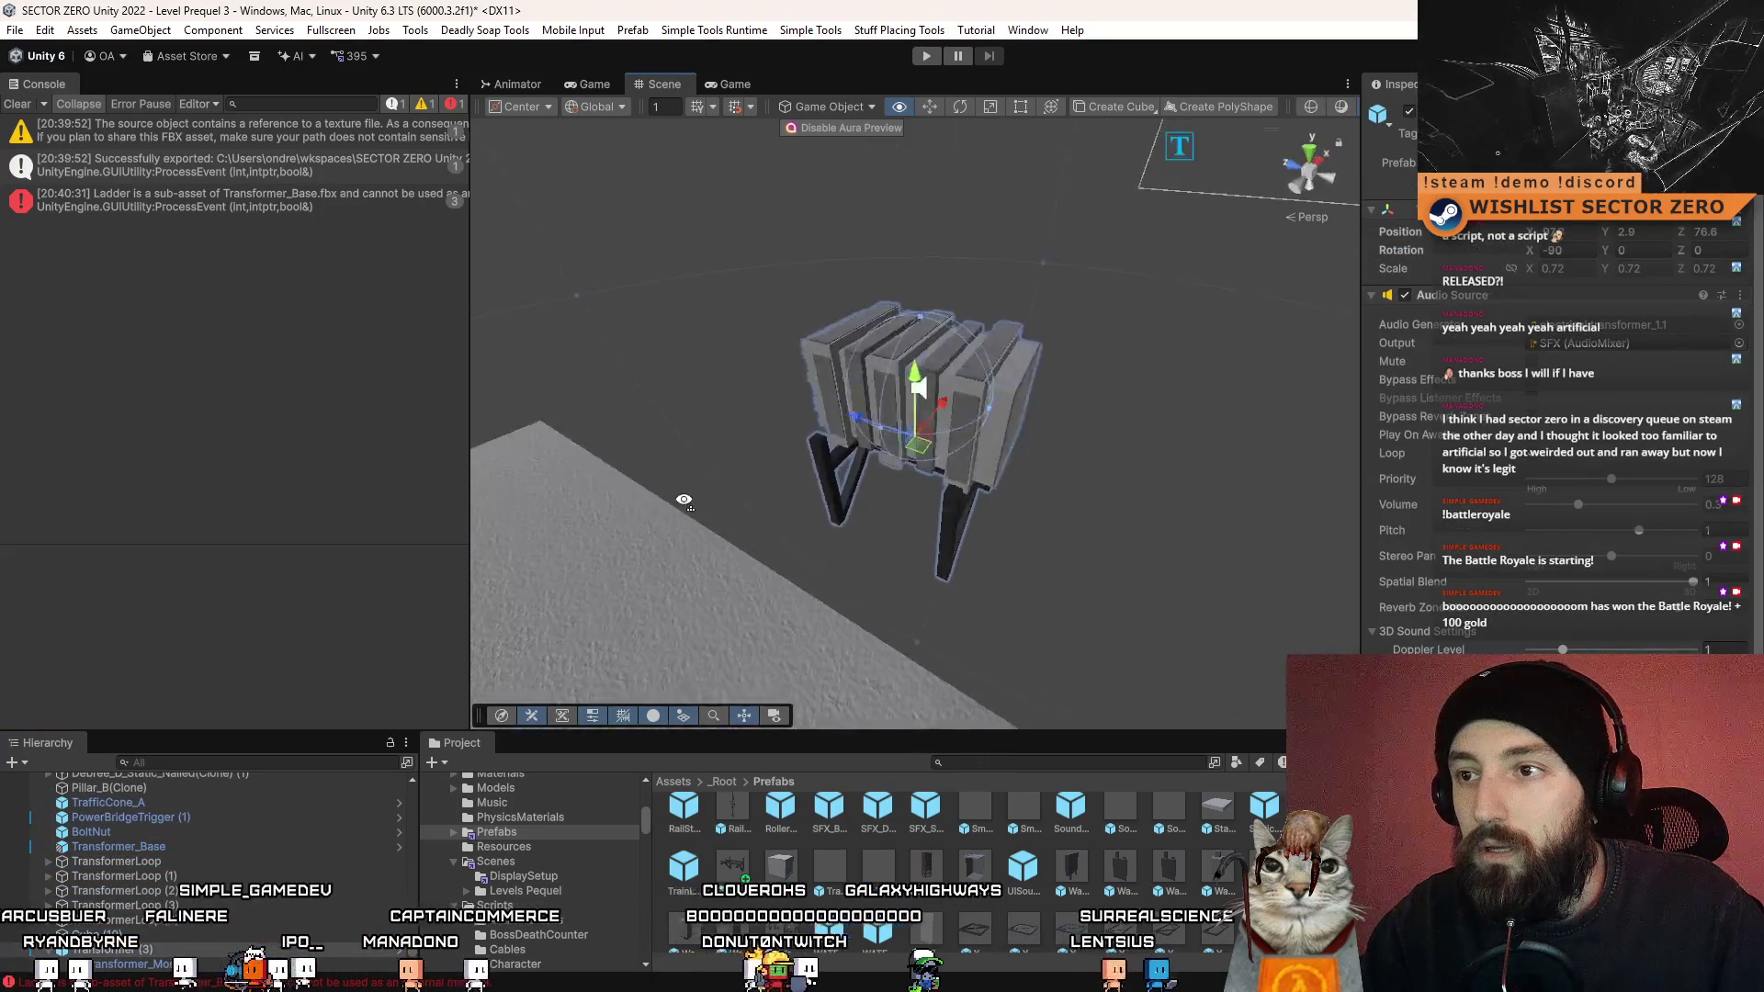
drag(838, 450, 1216, 449)
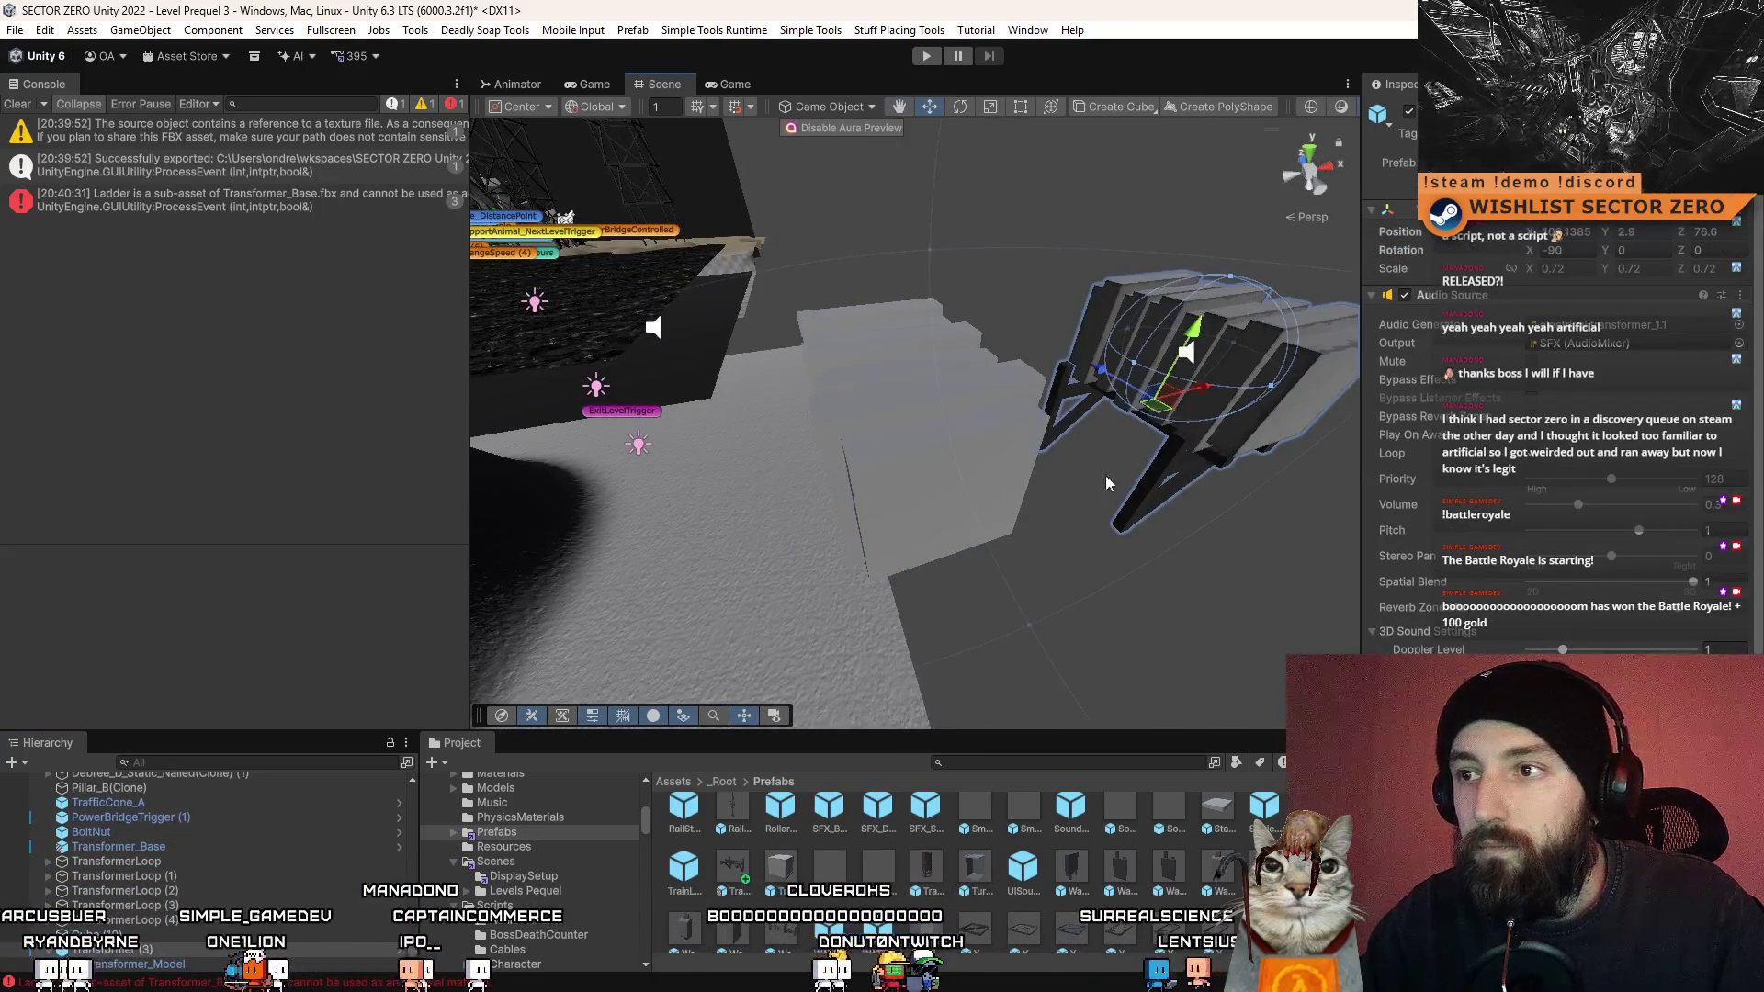
mouse_move(1108, 483)
mouse_down()
mouse_move(780, 451)
mouse_move(831, 582)
mouse_move(1002, 481)
mouse_move(1107, 462)
mouse_move(981, 487)
mouse_move(1130, 480)
mouse_move(995, 481)
mouse_move(1159, 465)
mouse_move(907, 471)
mouse_move(1181, 460)
mouse_move(1020, 432)
mouse_move(685, 471)
mouse_move(1030, 472)
mouse_move(800, 487)
mouse_move(1016, 482)
mouse_move(963, 462)
mouse_move(939, 474)
mouse_up()
click(742, 449)
key(f)
scroll(830, 582, down, 5)
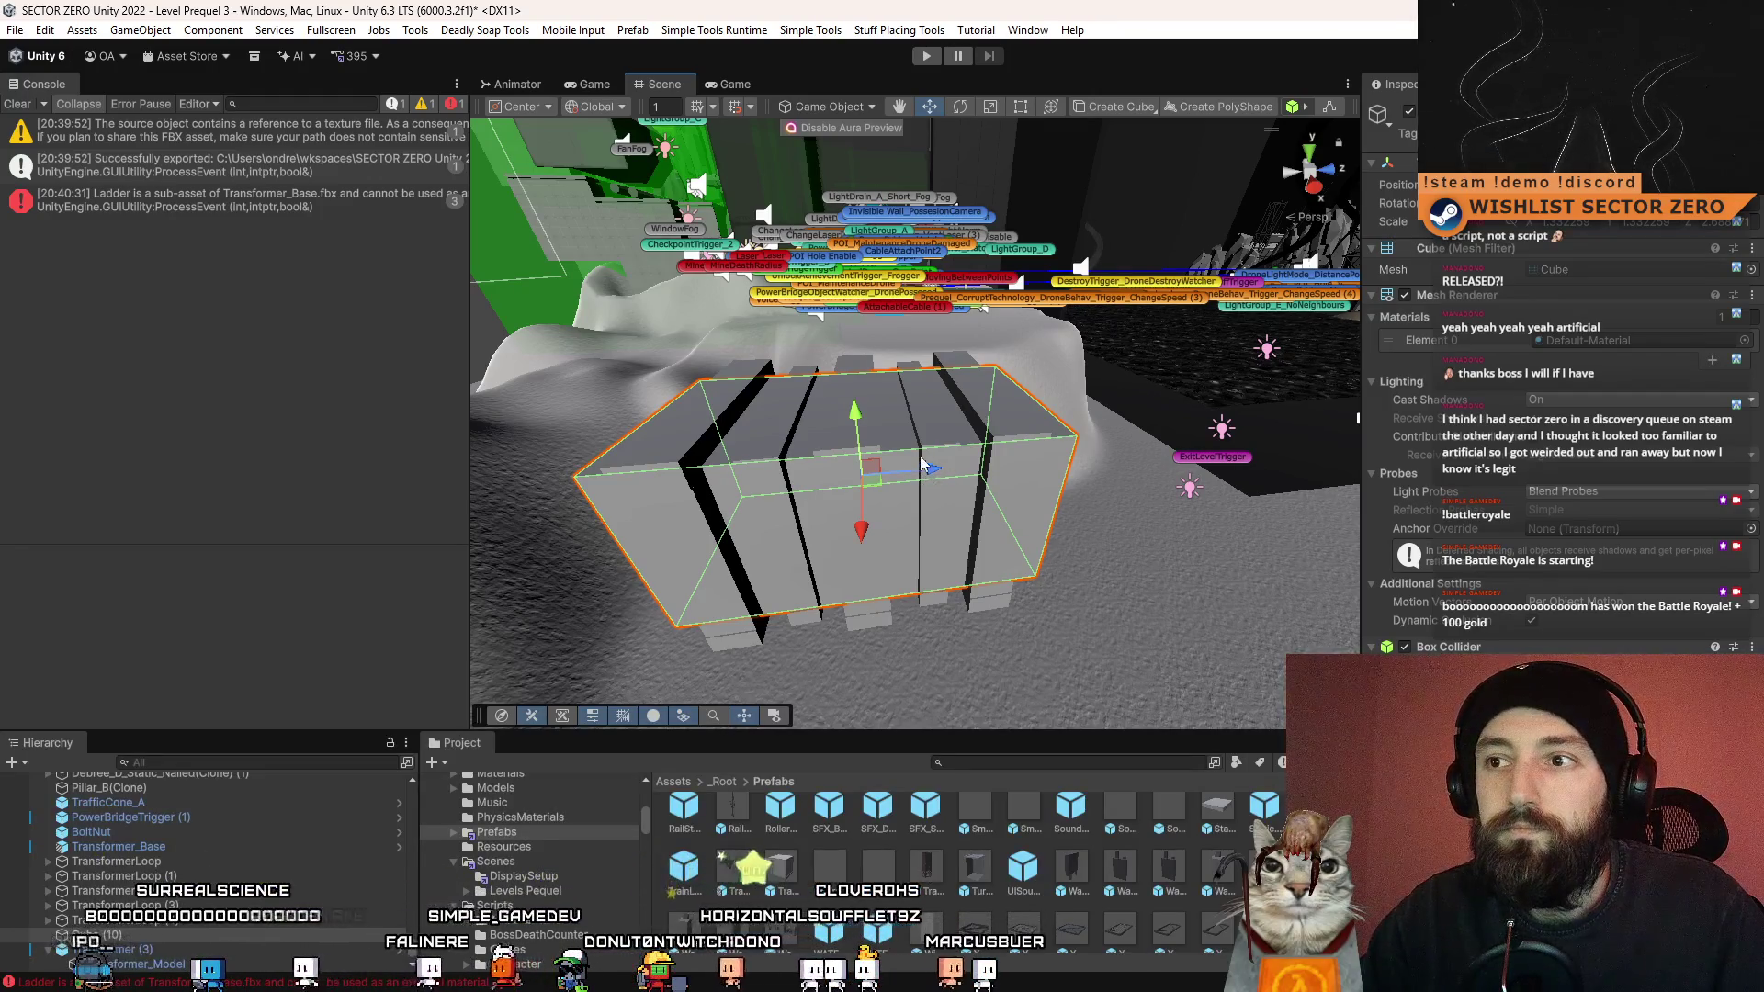
- Select the ladder slats' parent frame and widen it sideways
mouse_move(903, 441)
alt+mouse_down()
mouse_move(875, 449)
mouse_move(947, 521)
alt+mouse_up()
click(881, 446)
click(881, 431)
key(f)
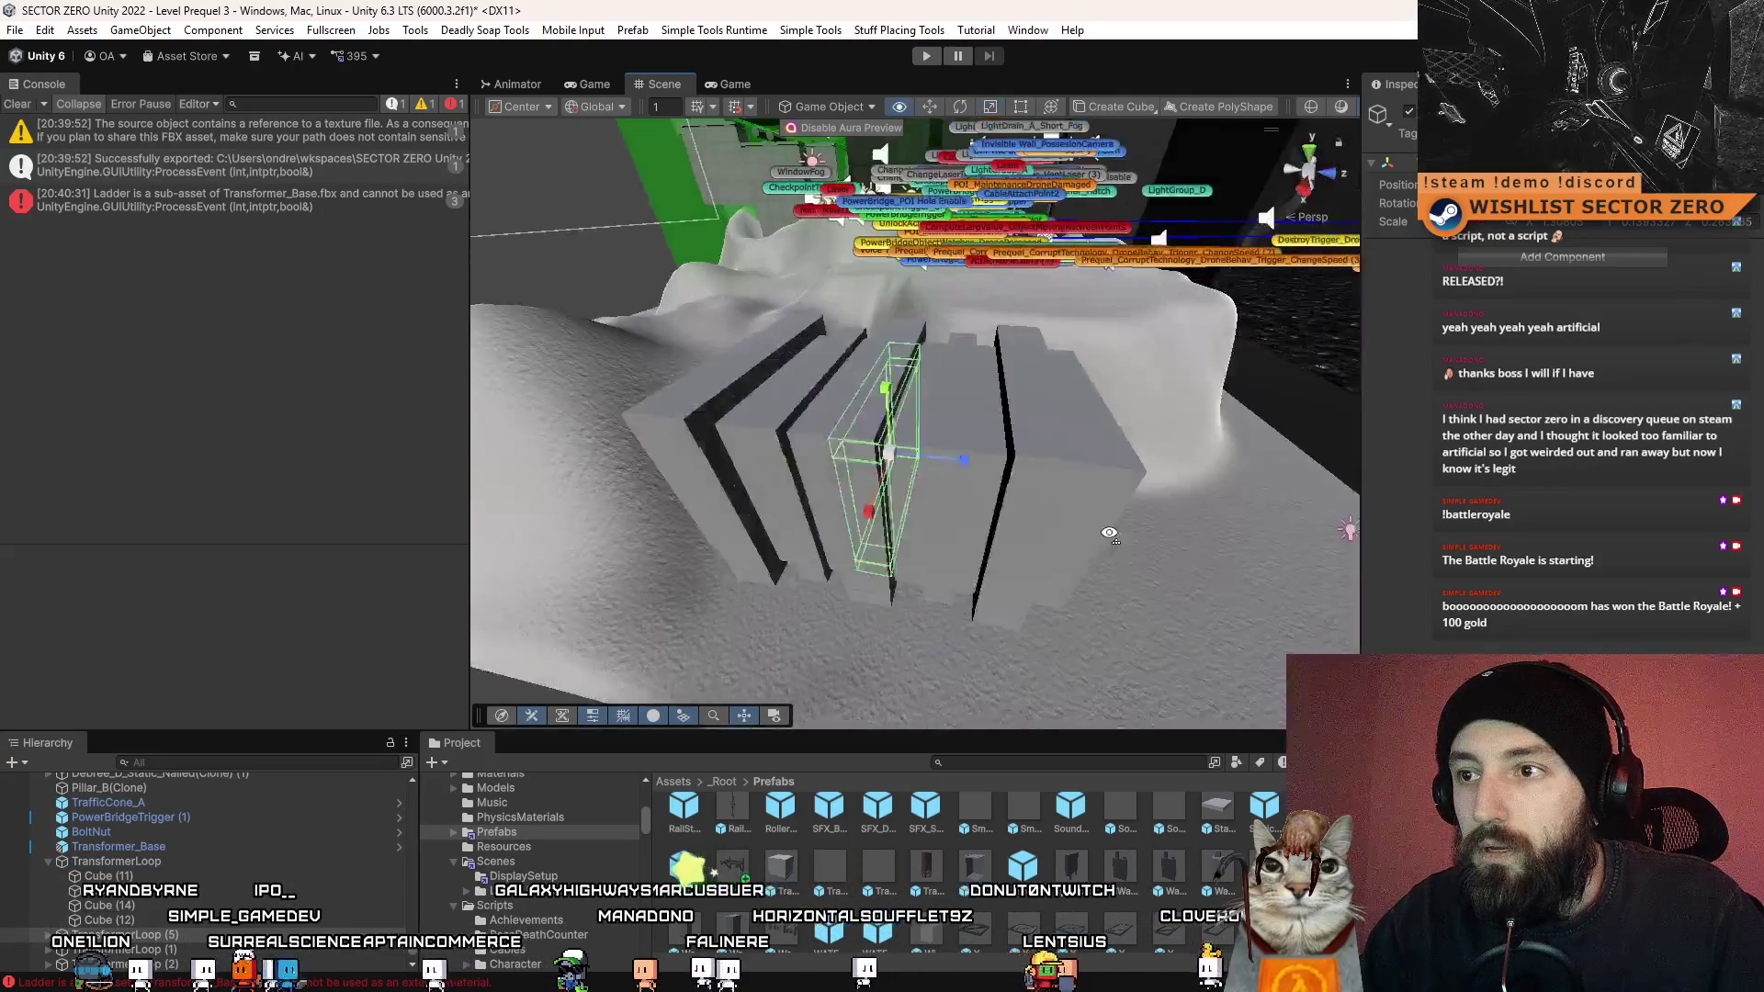
mouse_move(1038, 473)
mouse_down()
mouse_move(1339, 528)
mouse_move(1005, 494)
mouse_move(1054, 530)
mouse_move(958, 473)
mouse_up()
click(1005, 488)
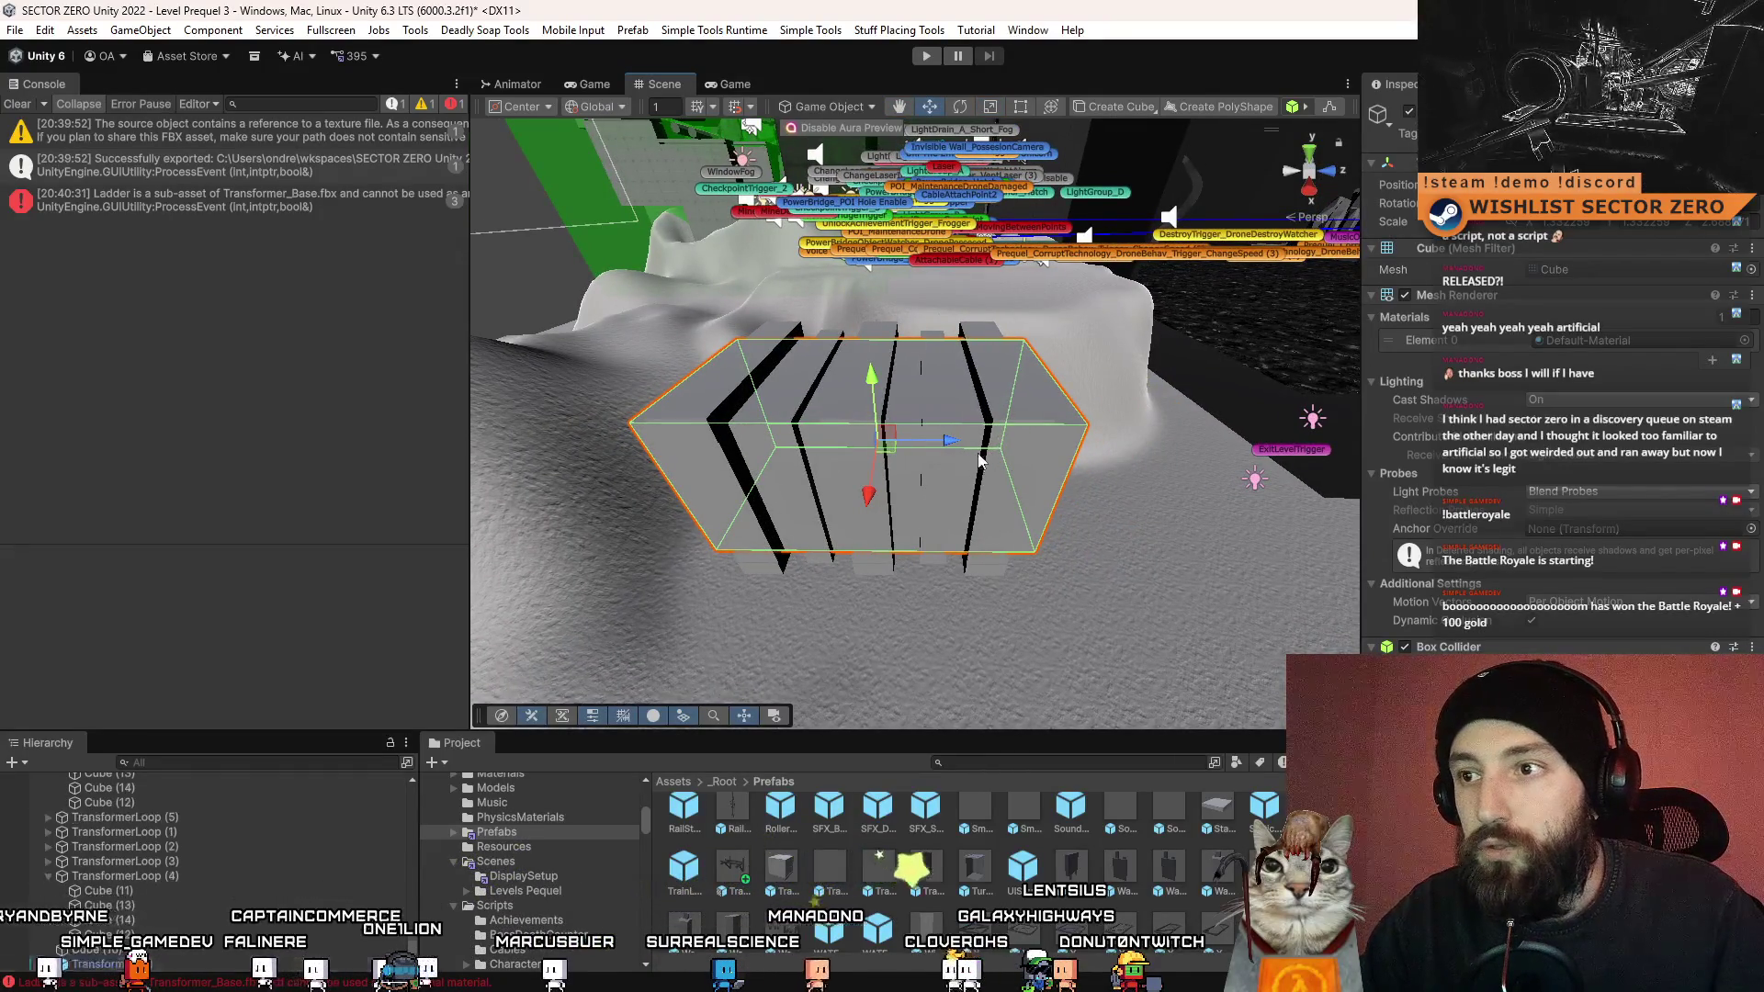
click(898, 460)
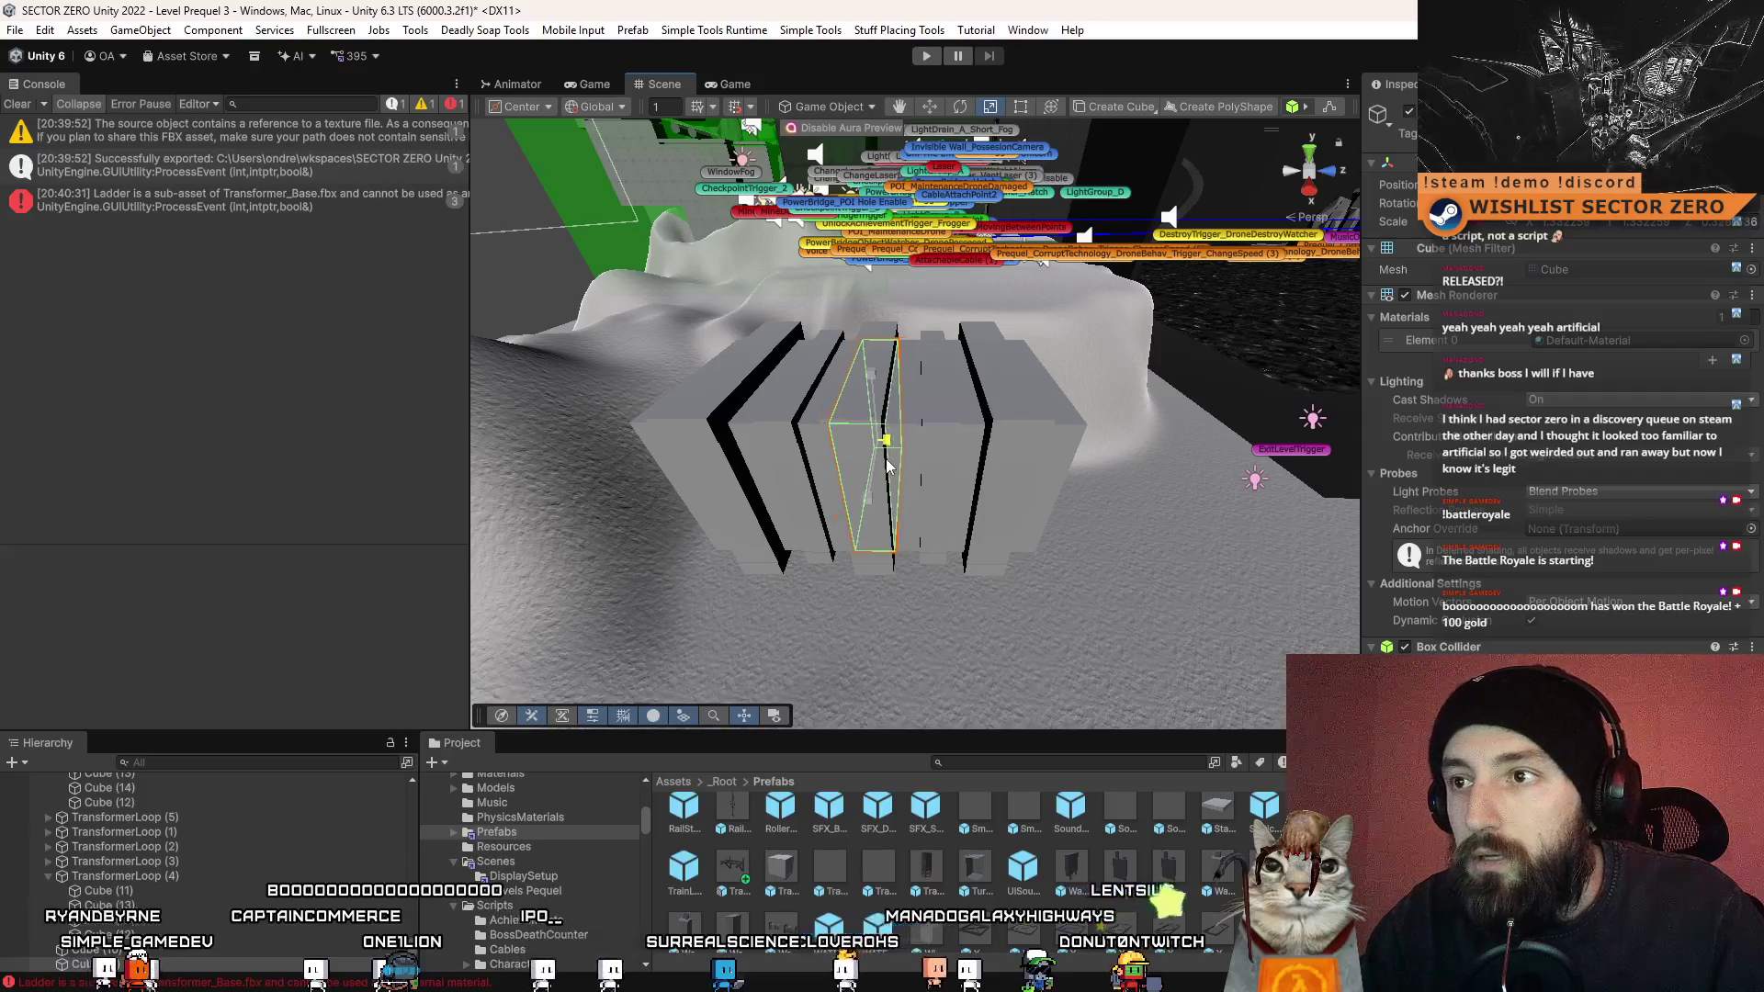
drag(888, 464, 956, 457)
key(w)
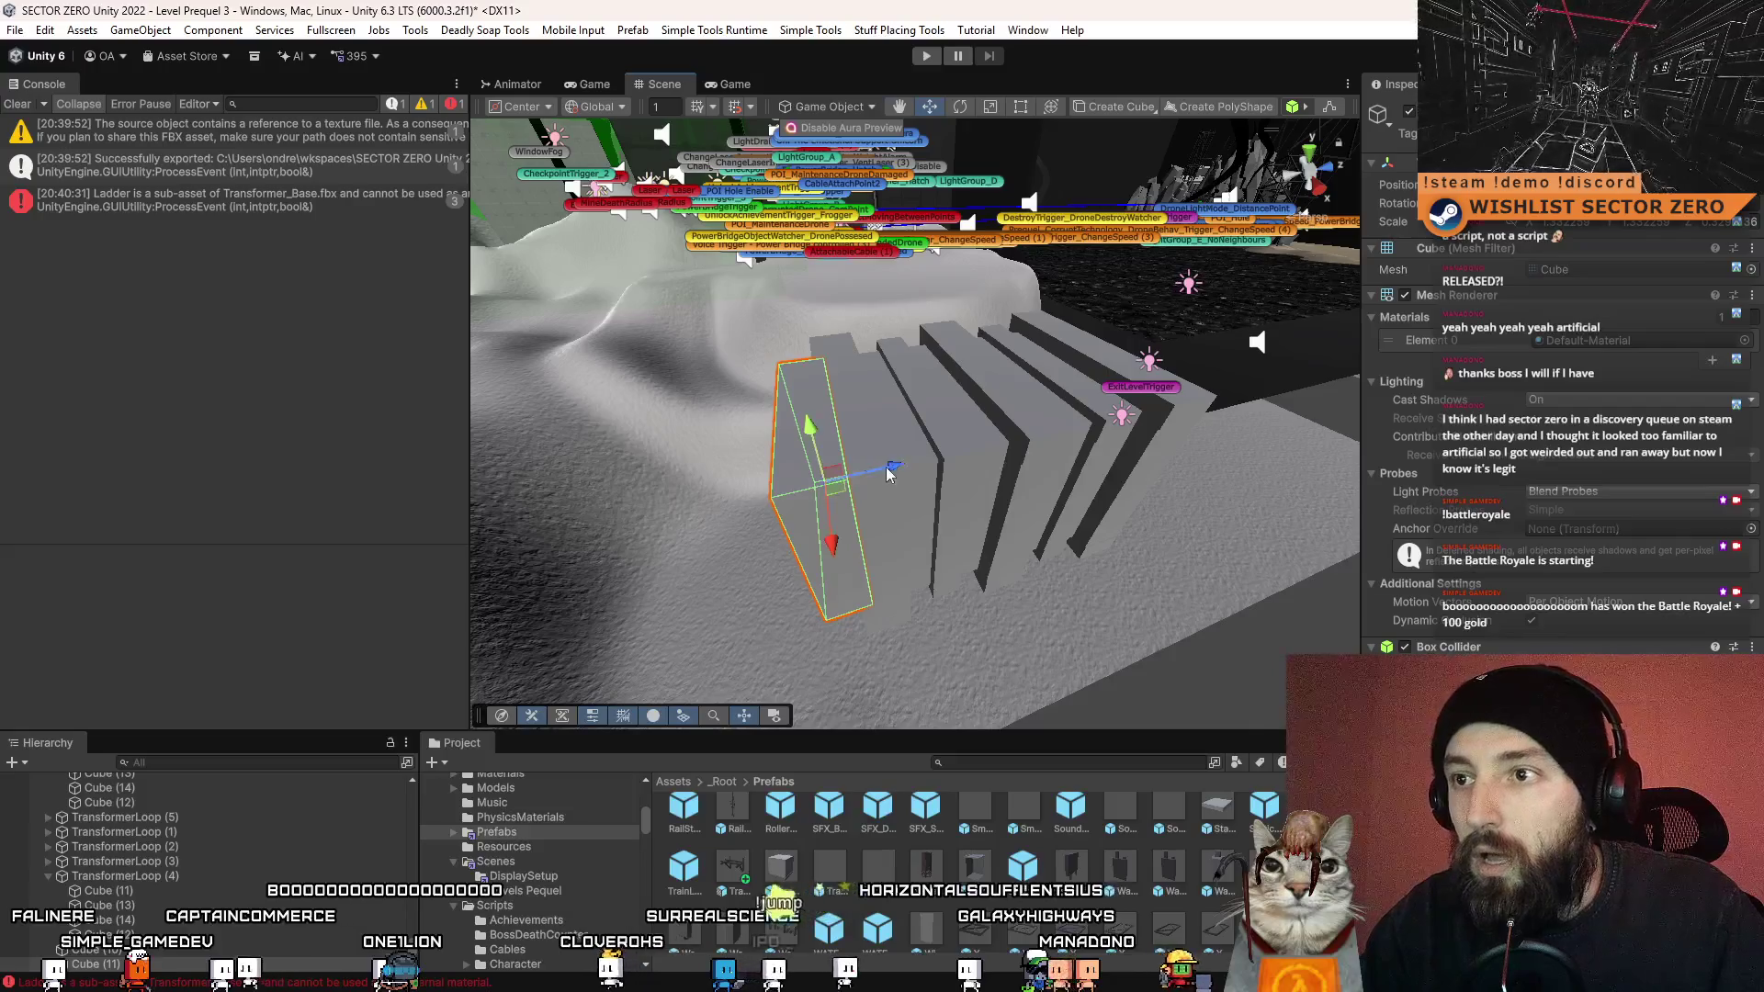
mouse_move(888, 473)
mouse_down()
mouse_move(851, 461)
mouse_move(1048, 457)
mouse_up()
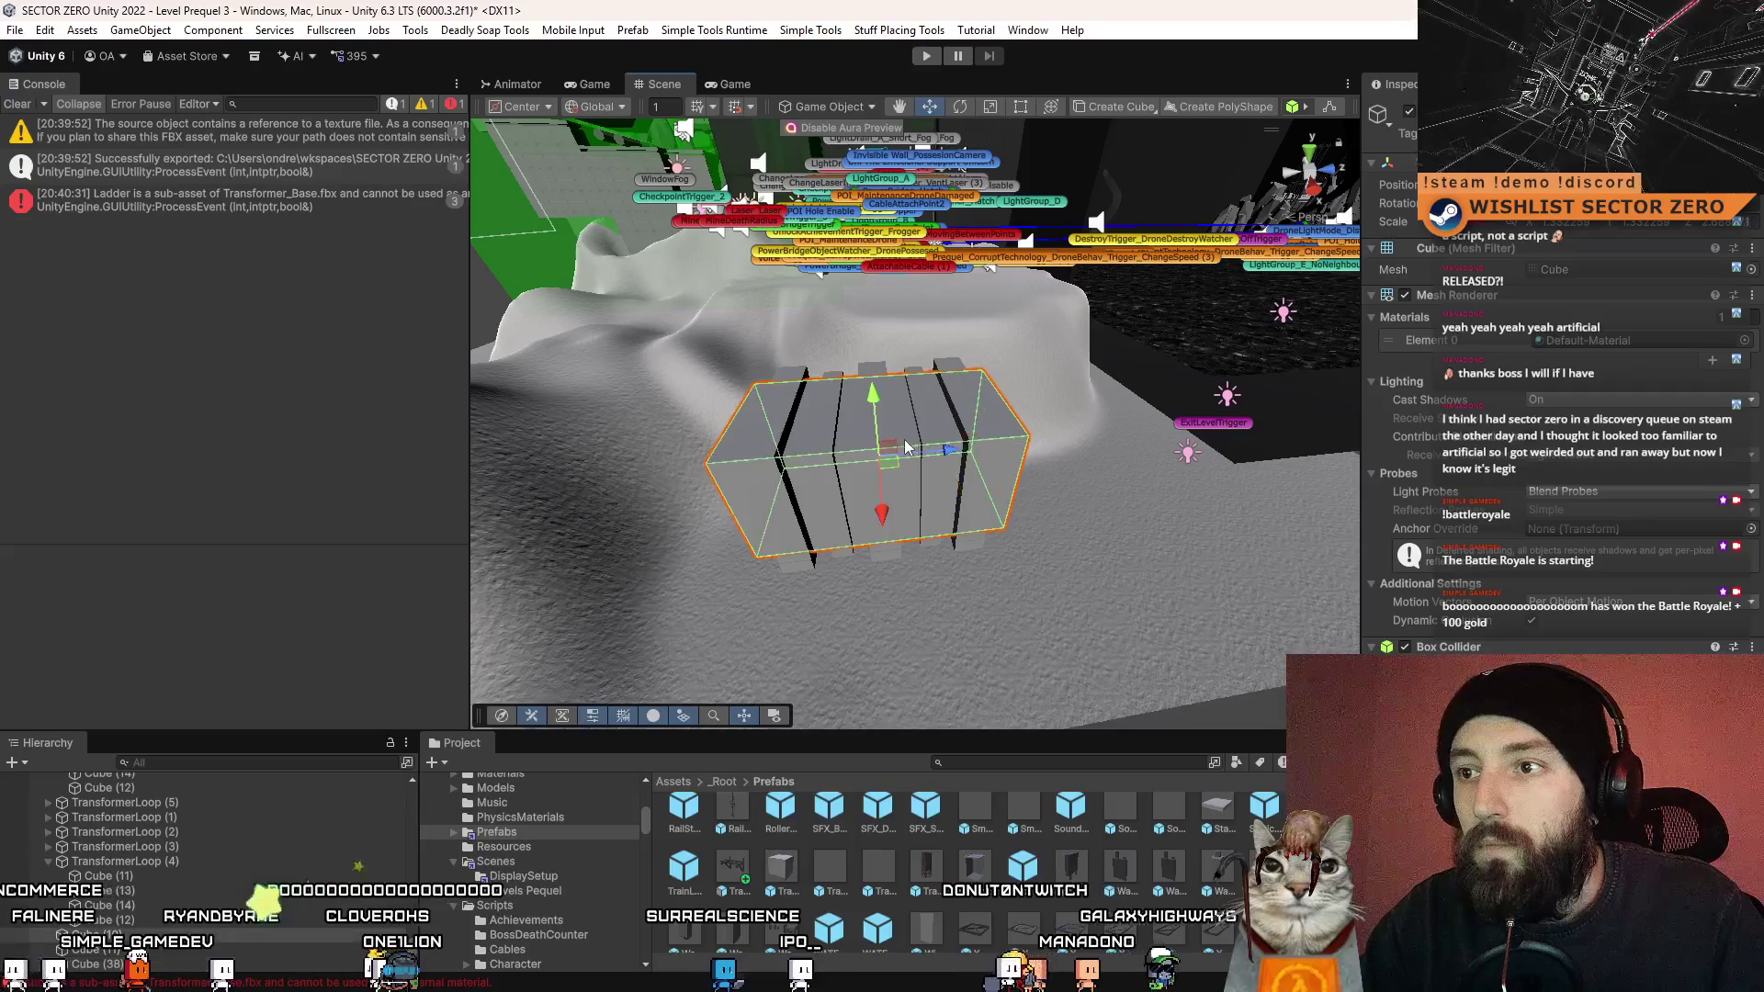
mouse_move(896, 469)
mouse_down()
mouse_move(482, 286)
mouse_move(854, 512)
mouse_move(1010, 496)
mouse_move(972, 505)
mouse_up()
- Undo the box back to a thin slab and check the stair slabs, including Cube (14)
key(ctrl+z)
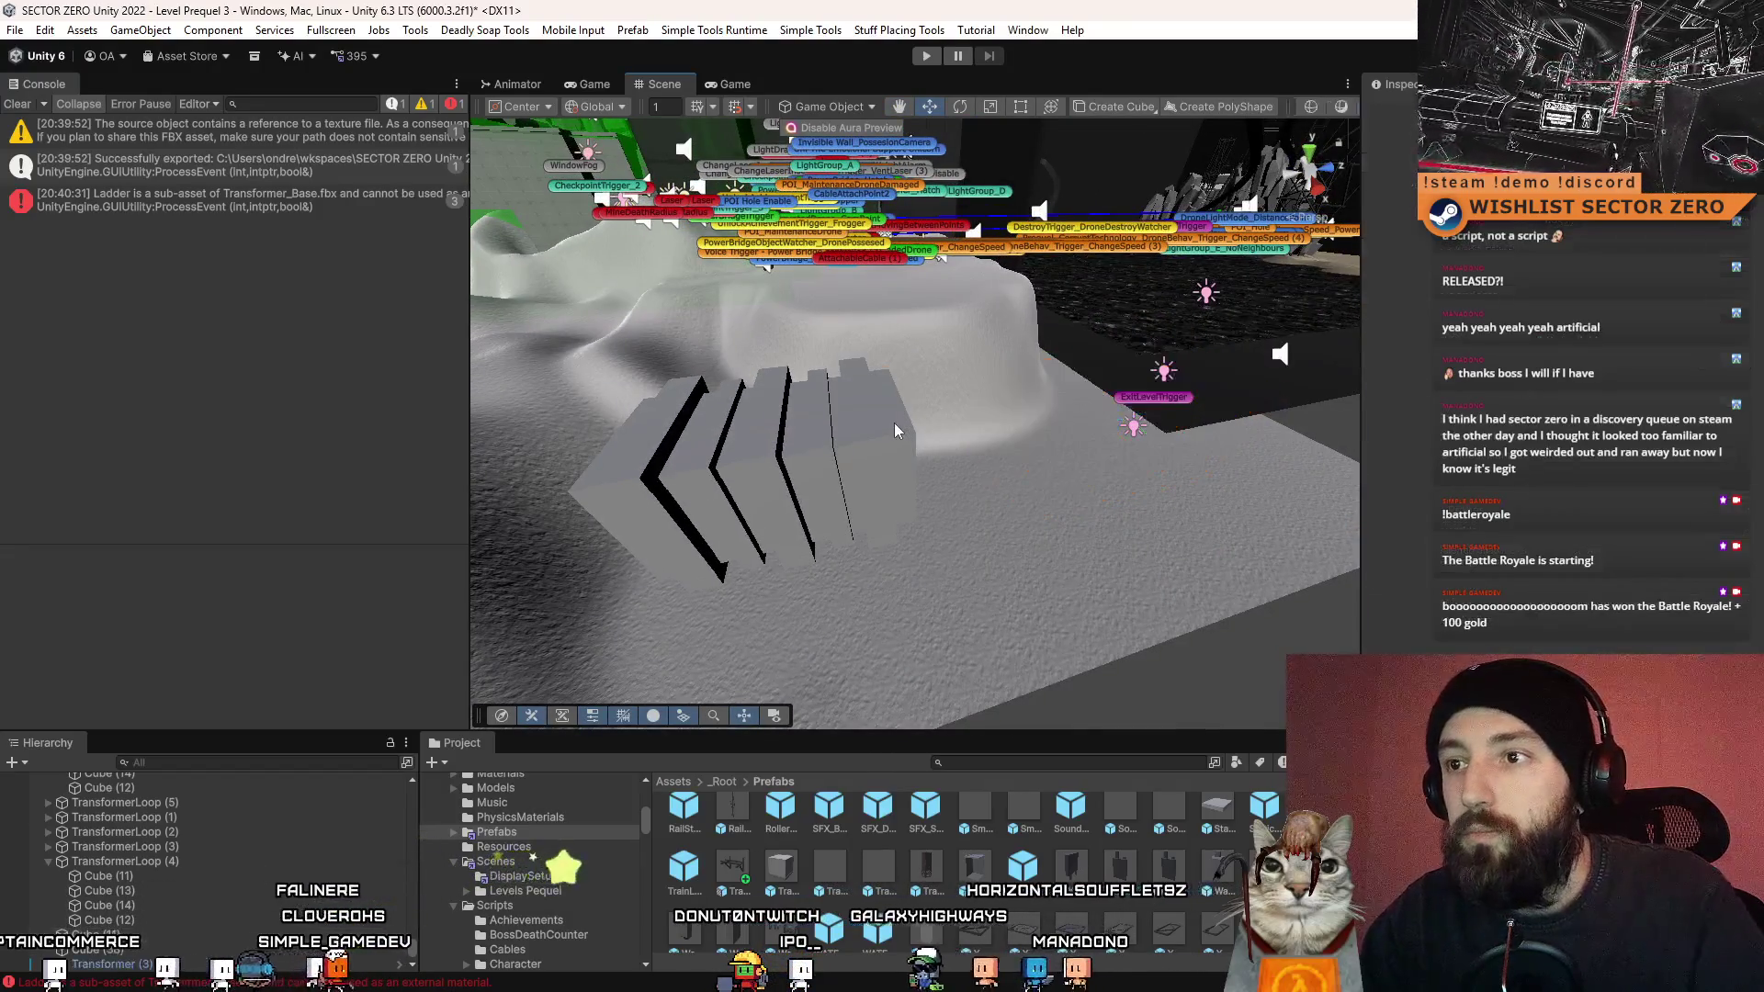
key(f)
mouse_move(1066, 461)
mouse_down()
mouse_move(736, 512)
mouse_move(1001, 563)
mouse_move(1038, 507)
mouse_up()
click(878, 411)
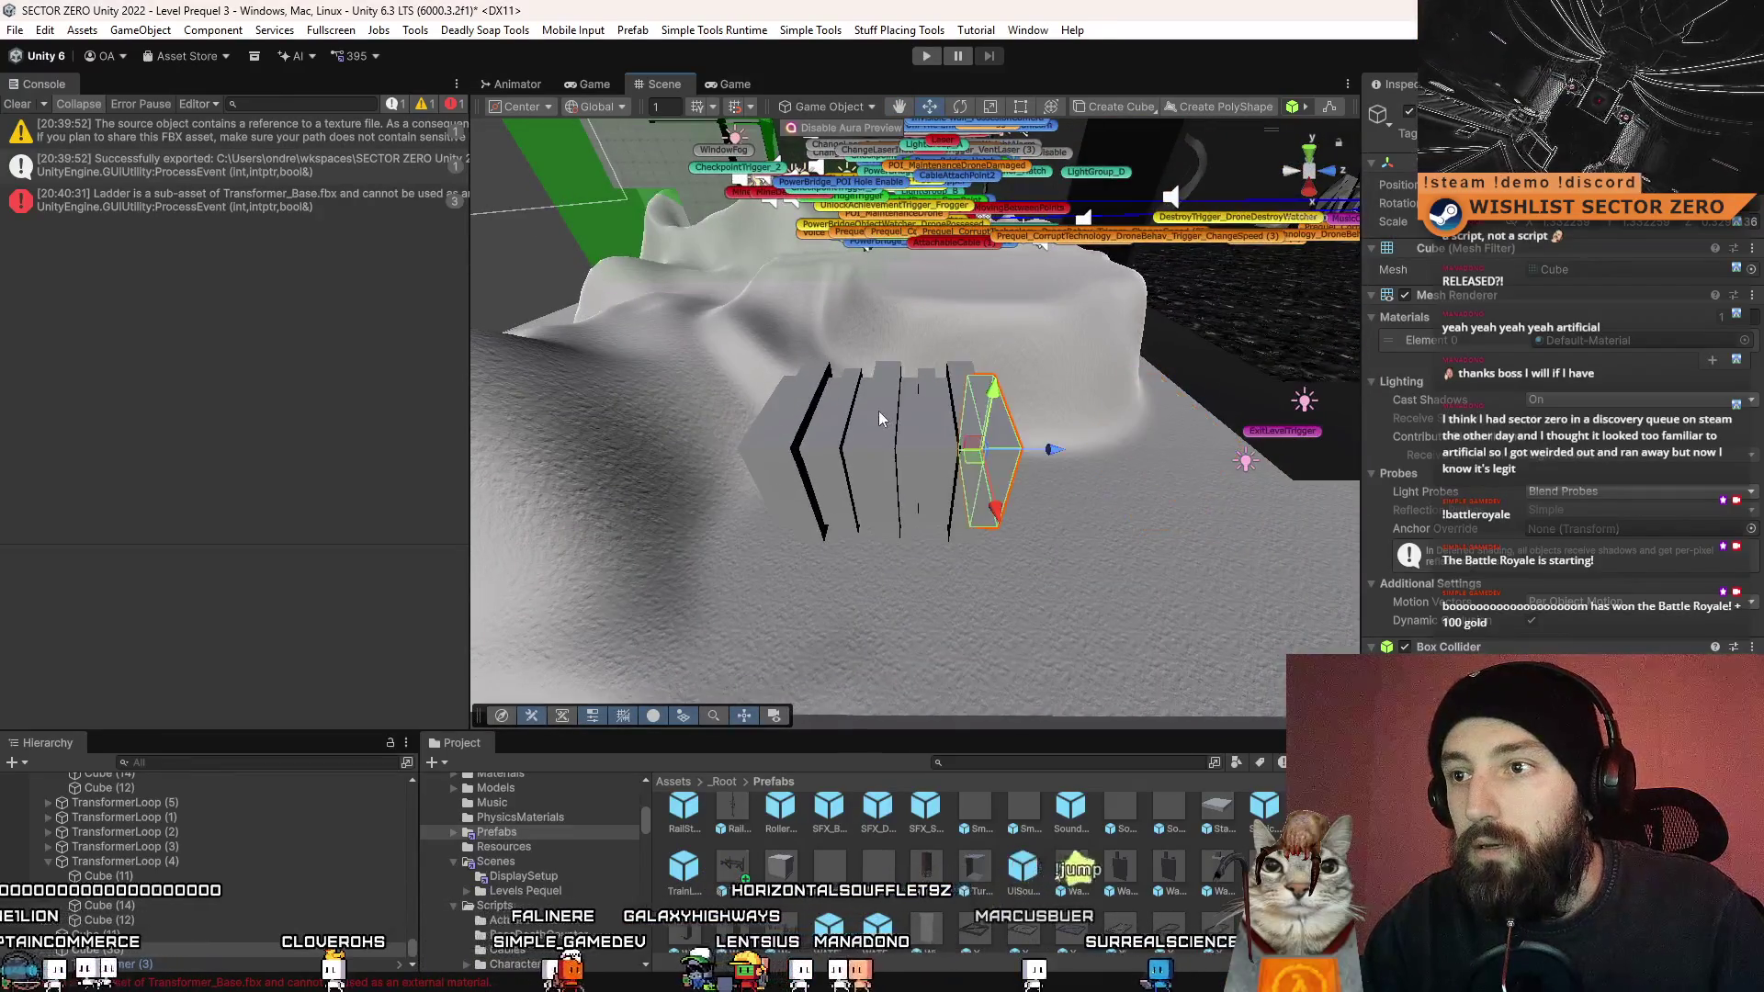
click(860, 519)
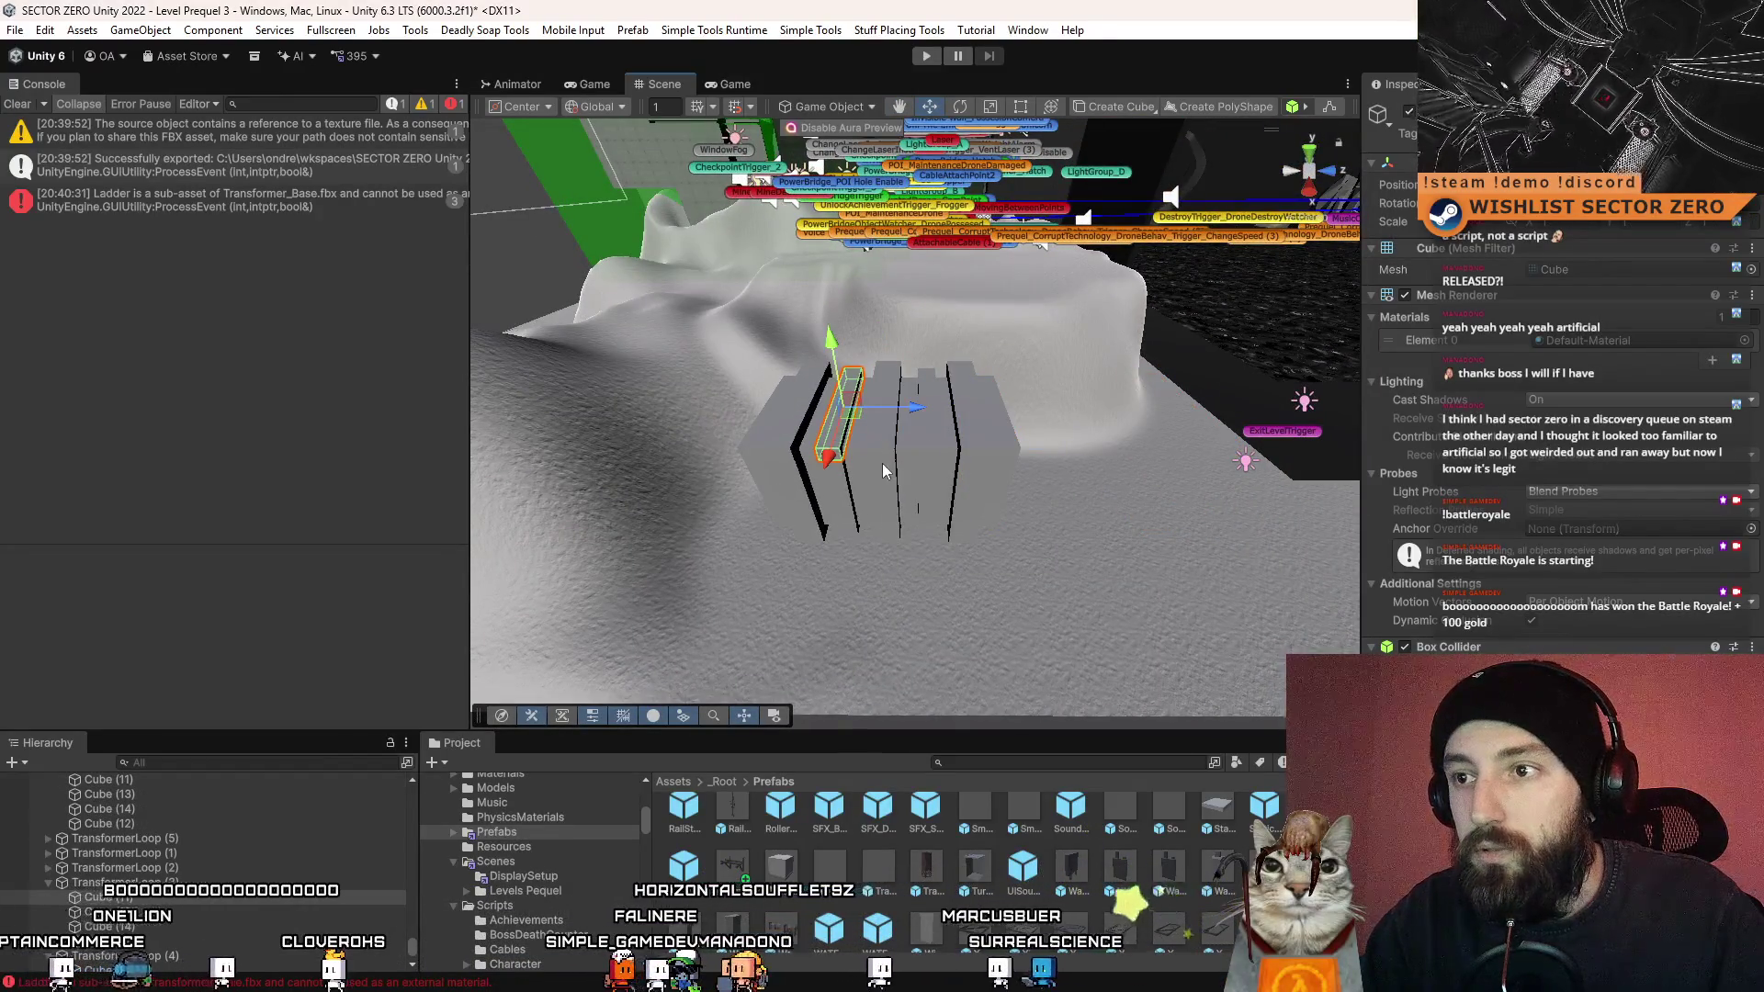
click(884, 471)
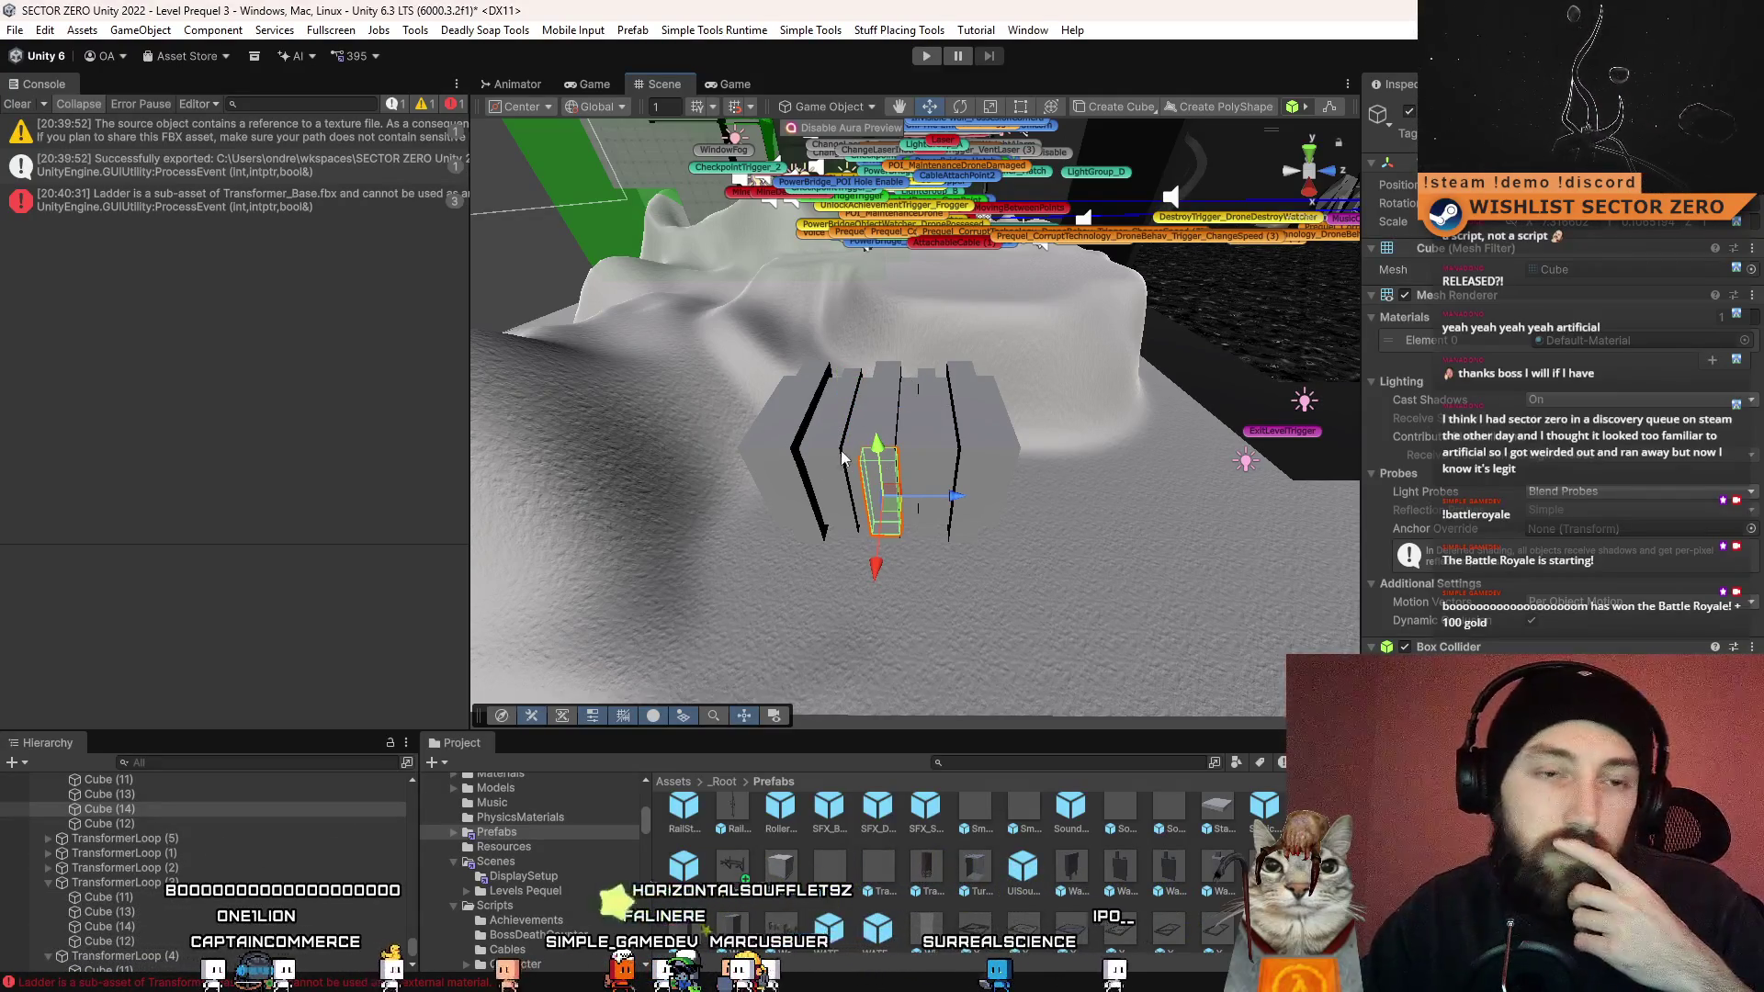
mouse_move(843, 457)
mouse_down()
mouse_move(1028, 579)
mouse_move(907, 425)
mouse_move(919, 441)
mouse_move(1009, 436)
mouse_move(864, 457)
mouse_move(1044, 691)
mouse_up()
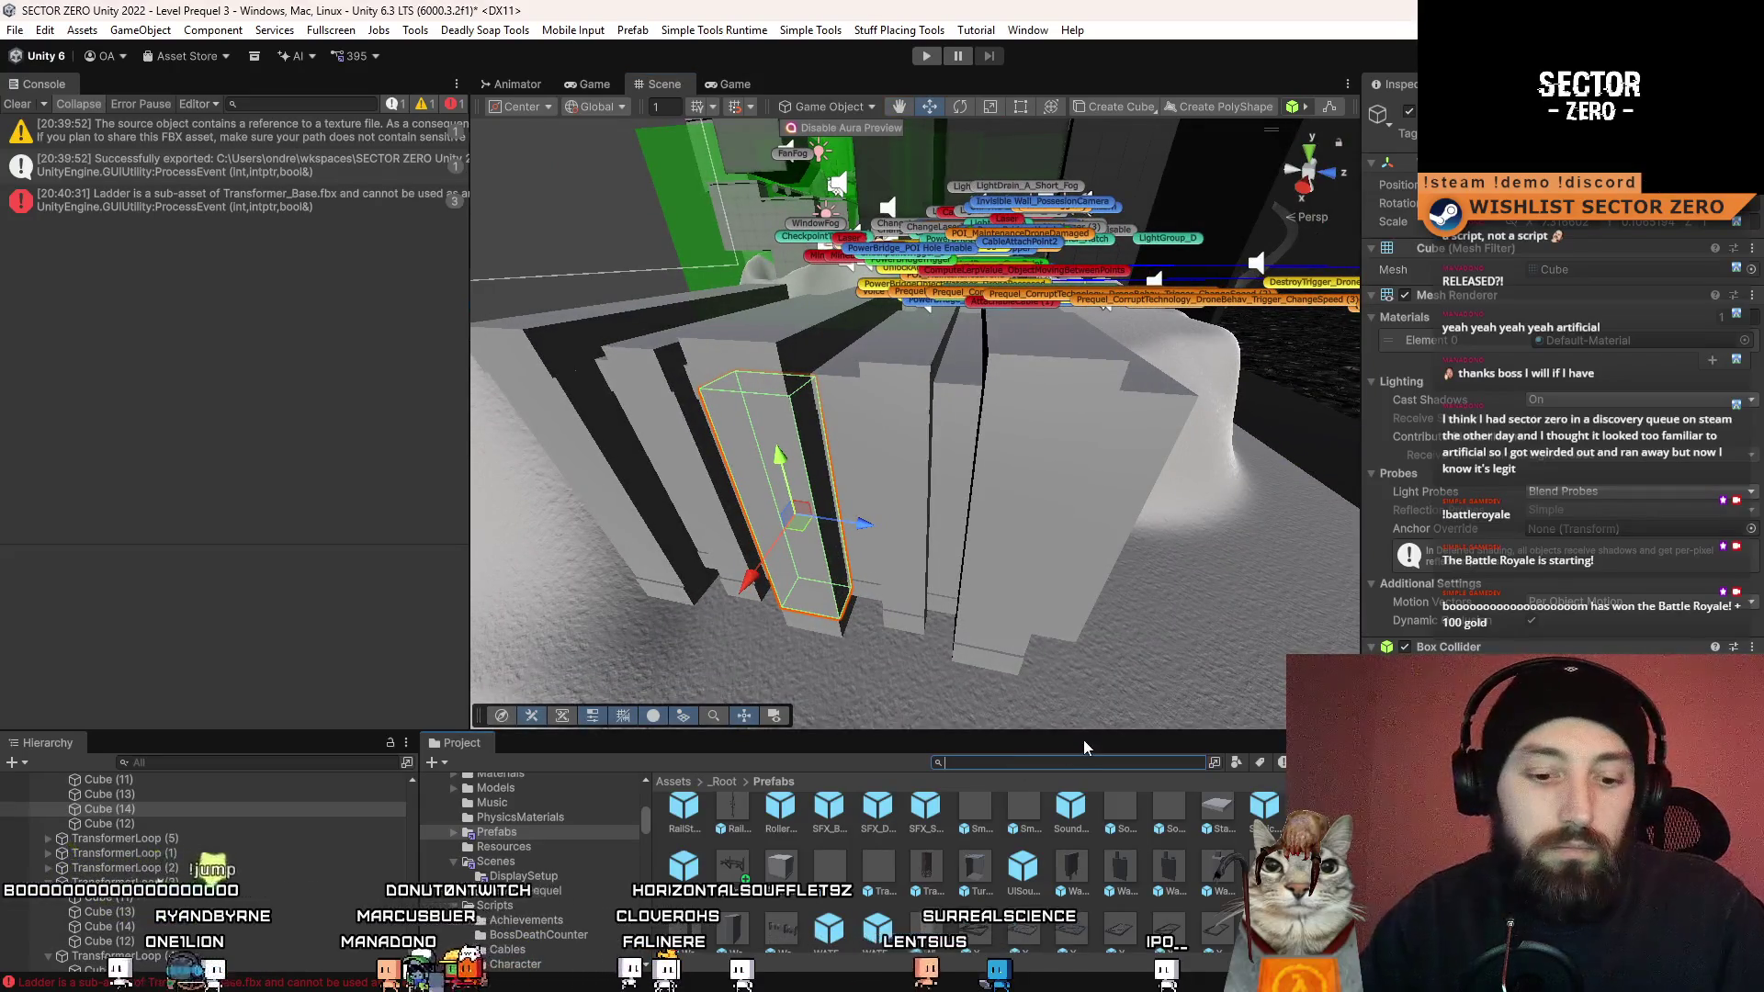
- Search project assets for 'cylinder', then 'pipe', and open the DullPipe prefab
text(cylinder)
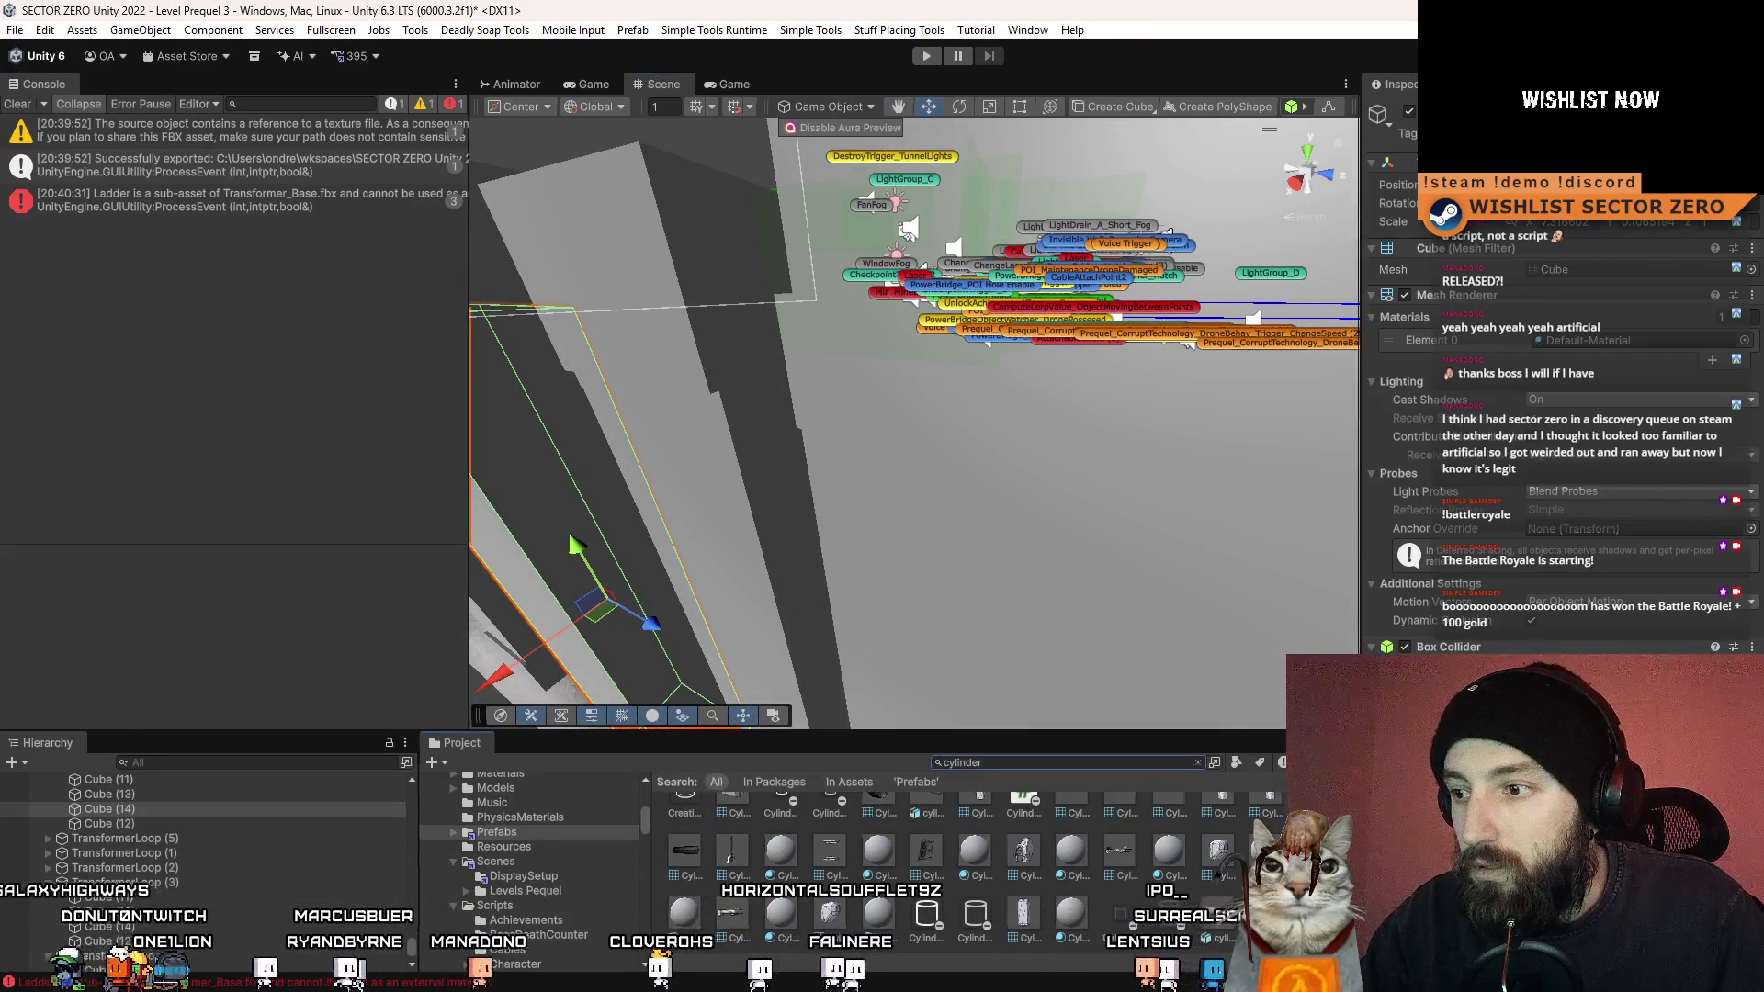
scroll(964, 873, up, 1)
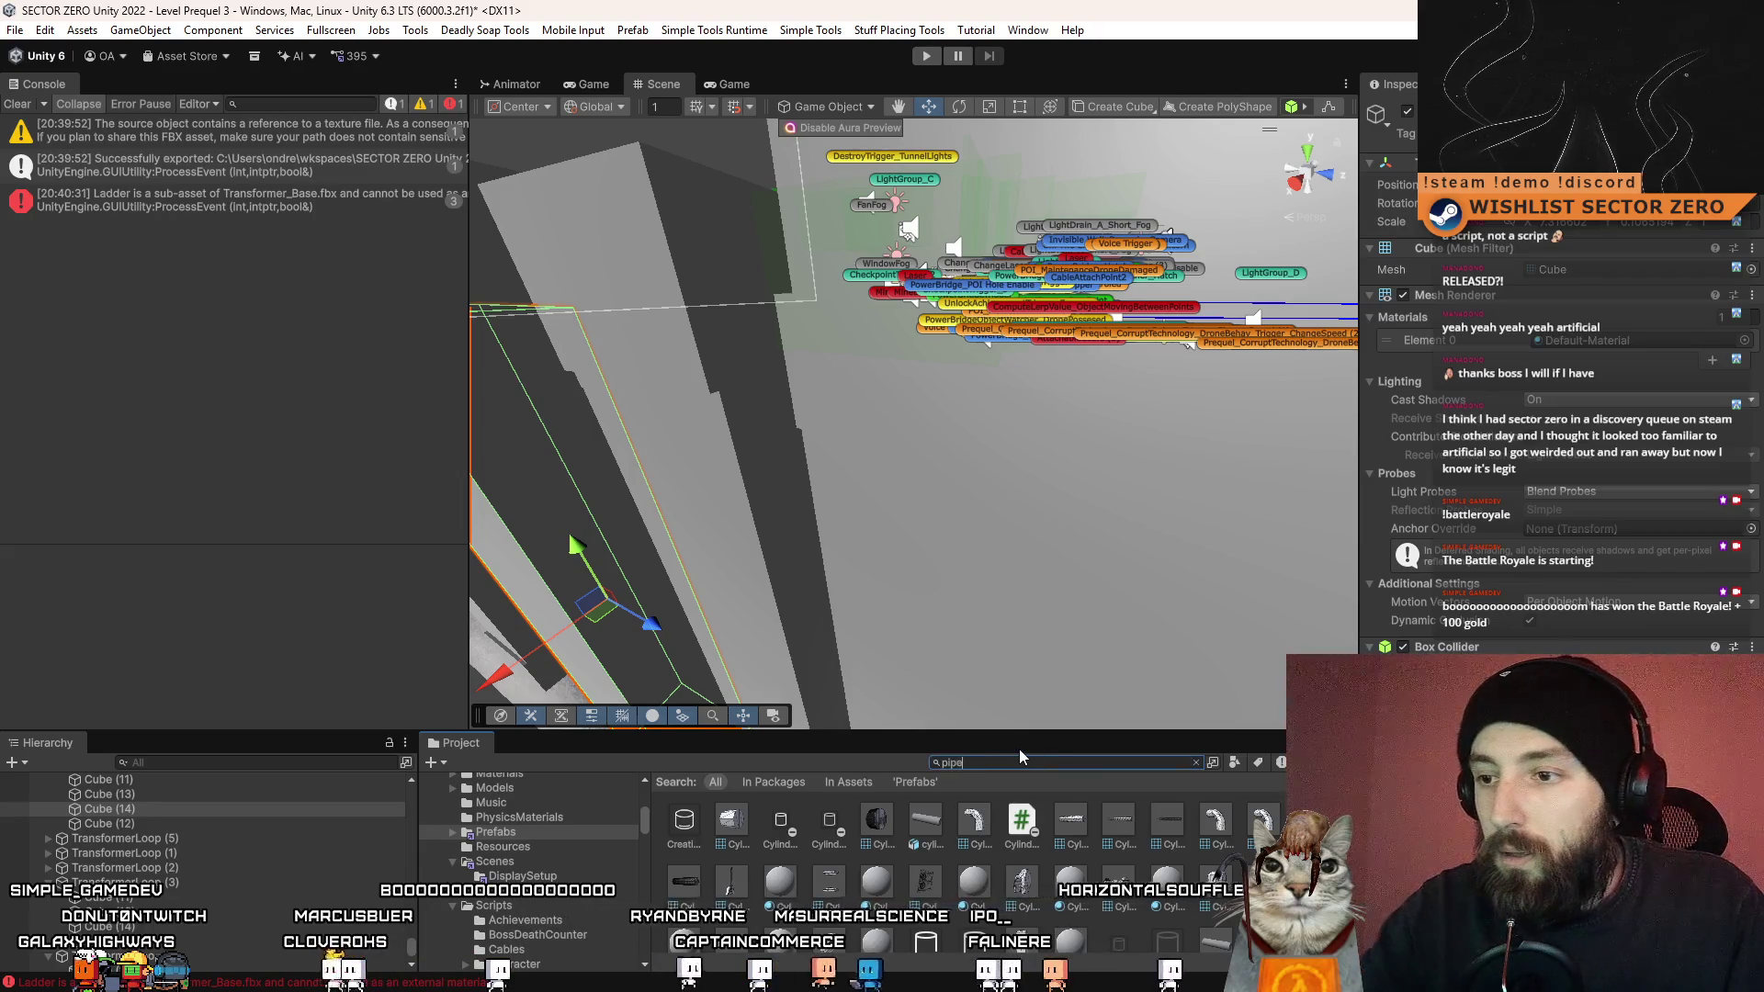
text(pipe)
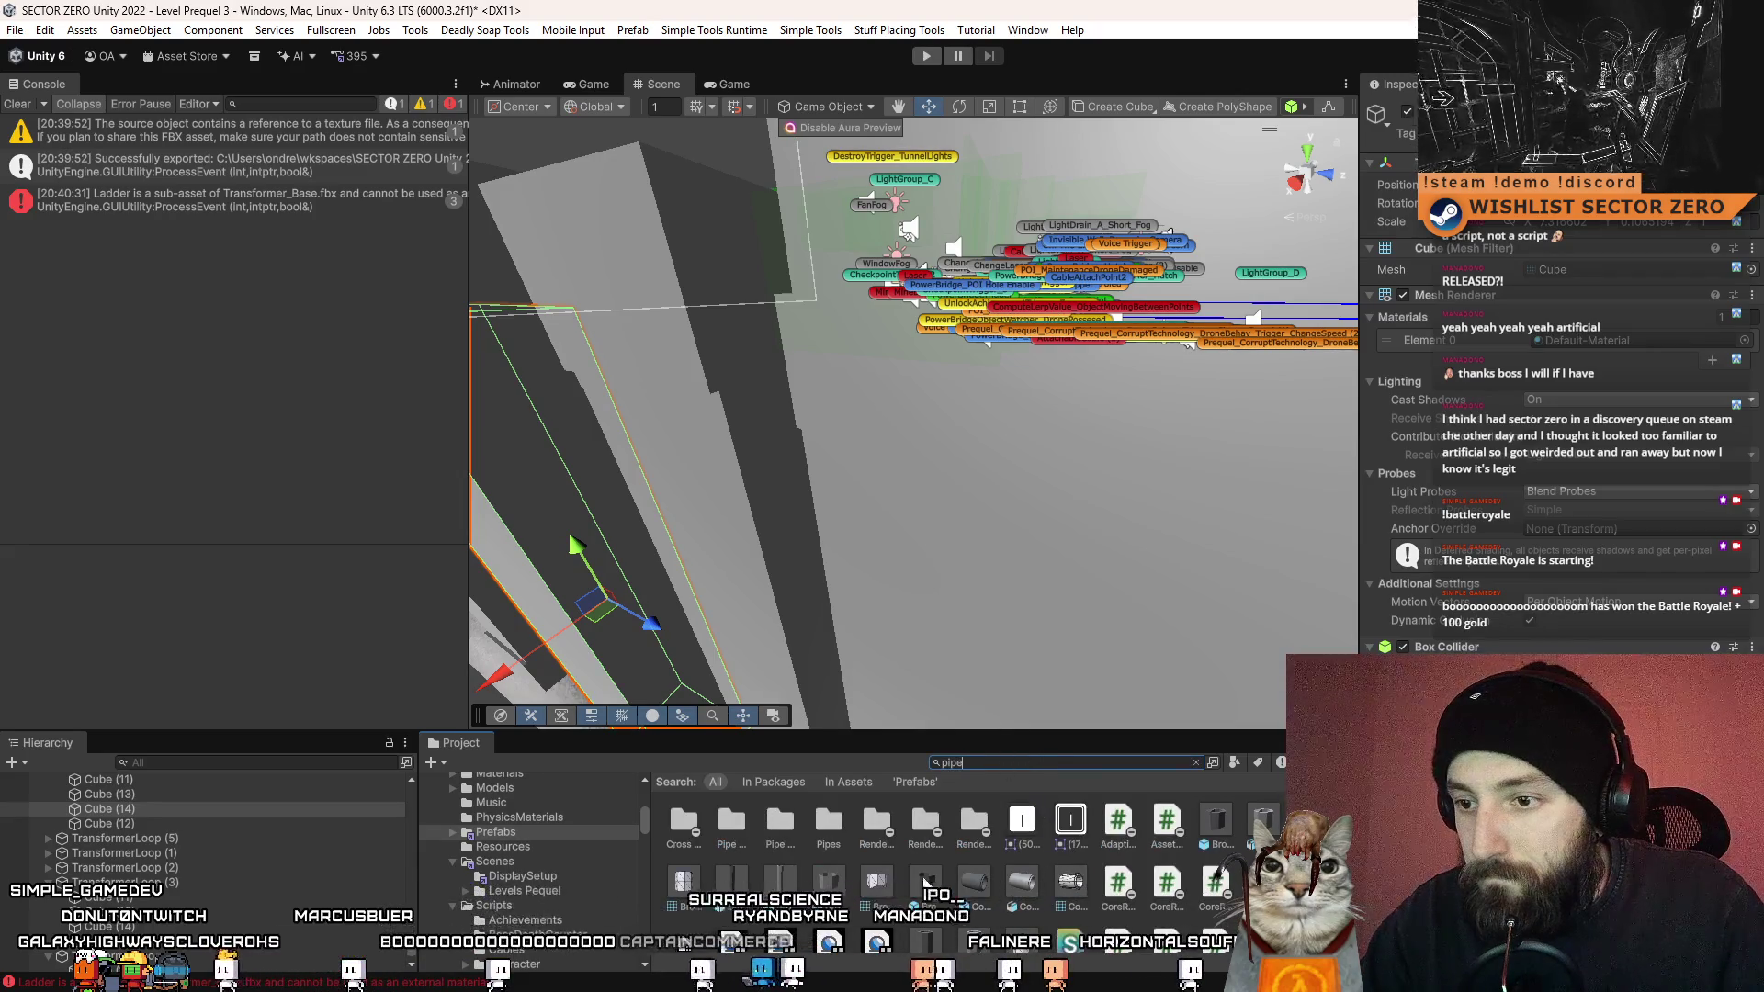
scroll(970, 881, down, 2)
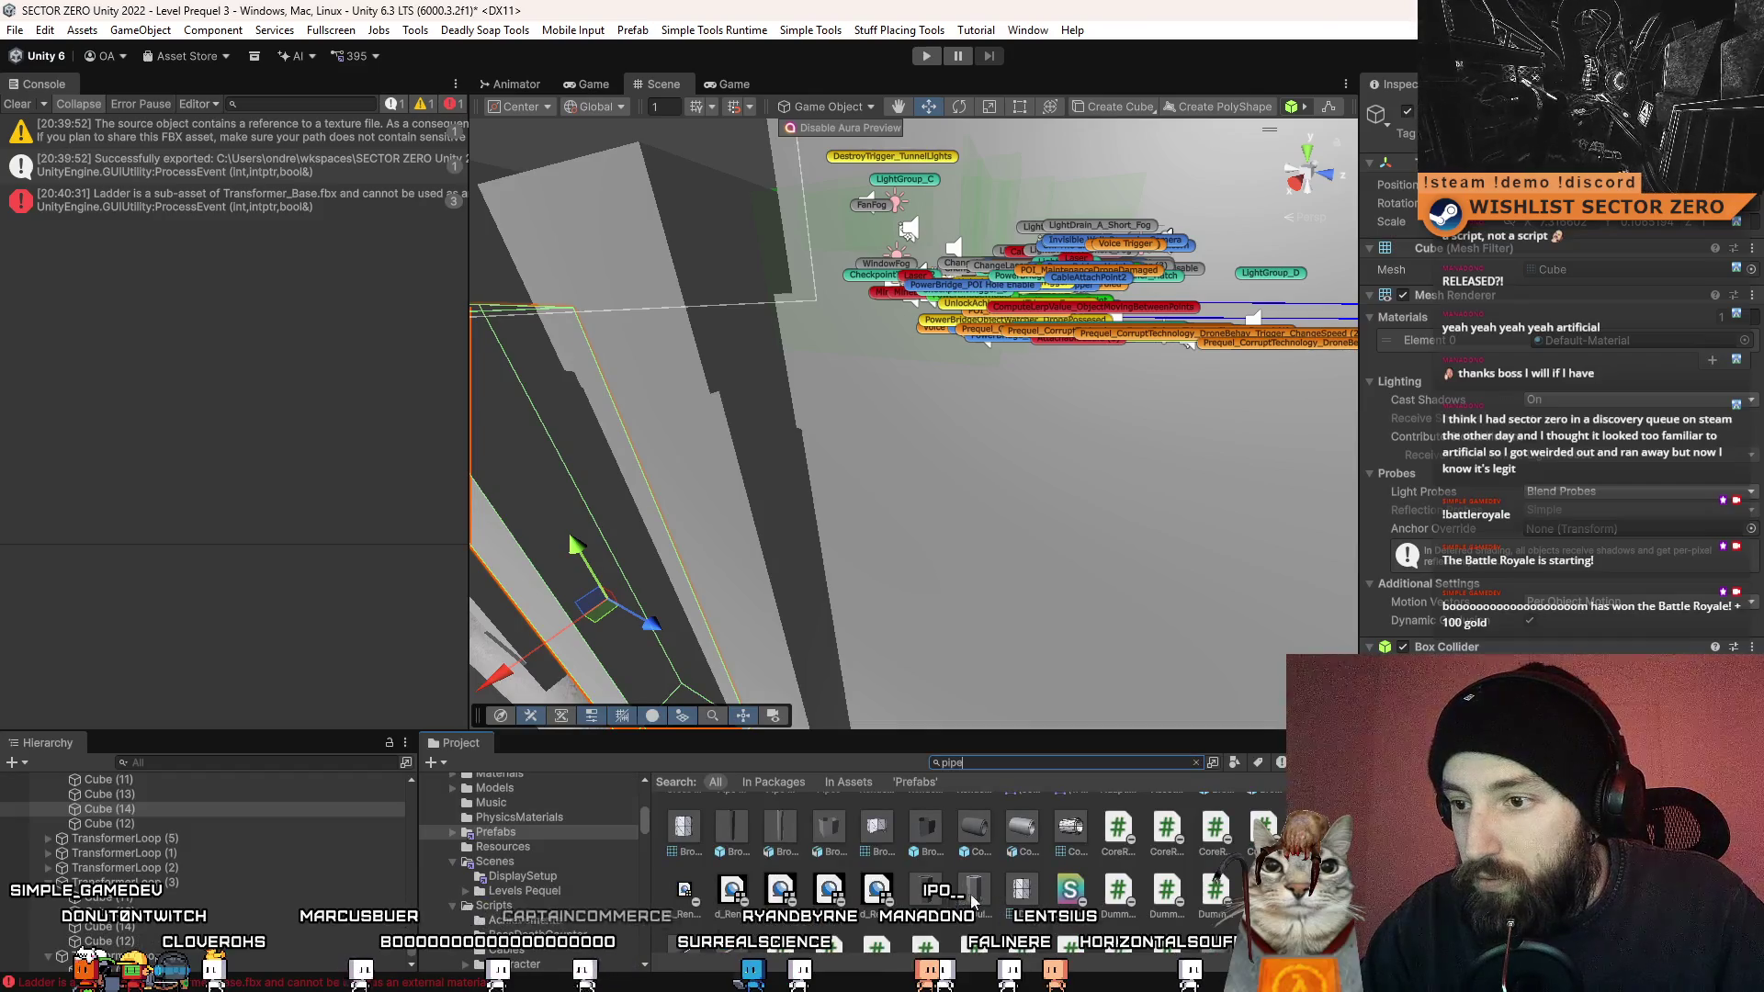
scroll(974, 905, up, 2)
double_click(1218, 822)
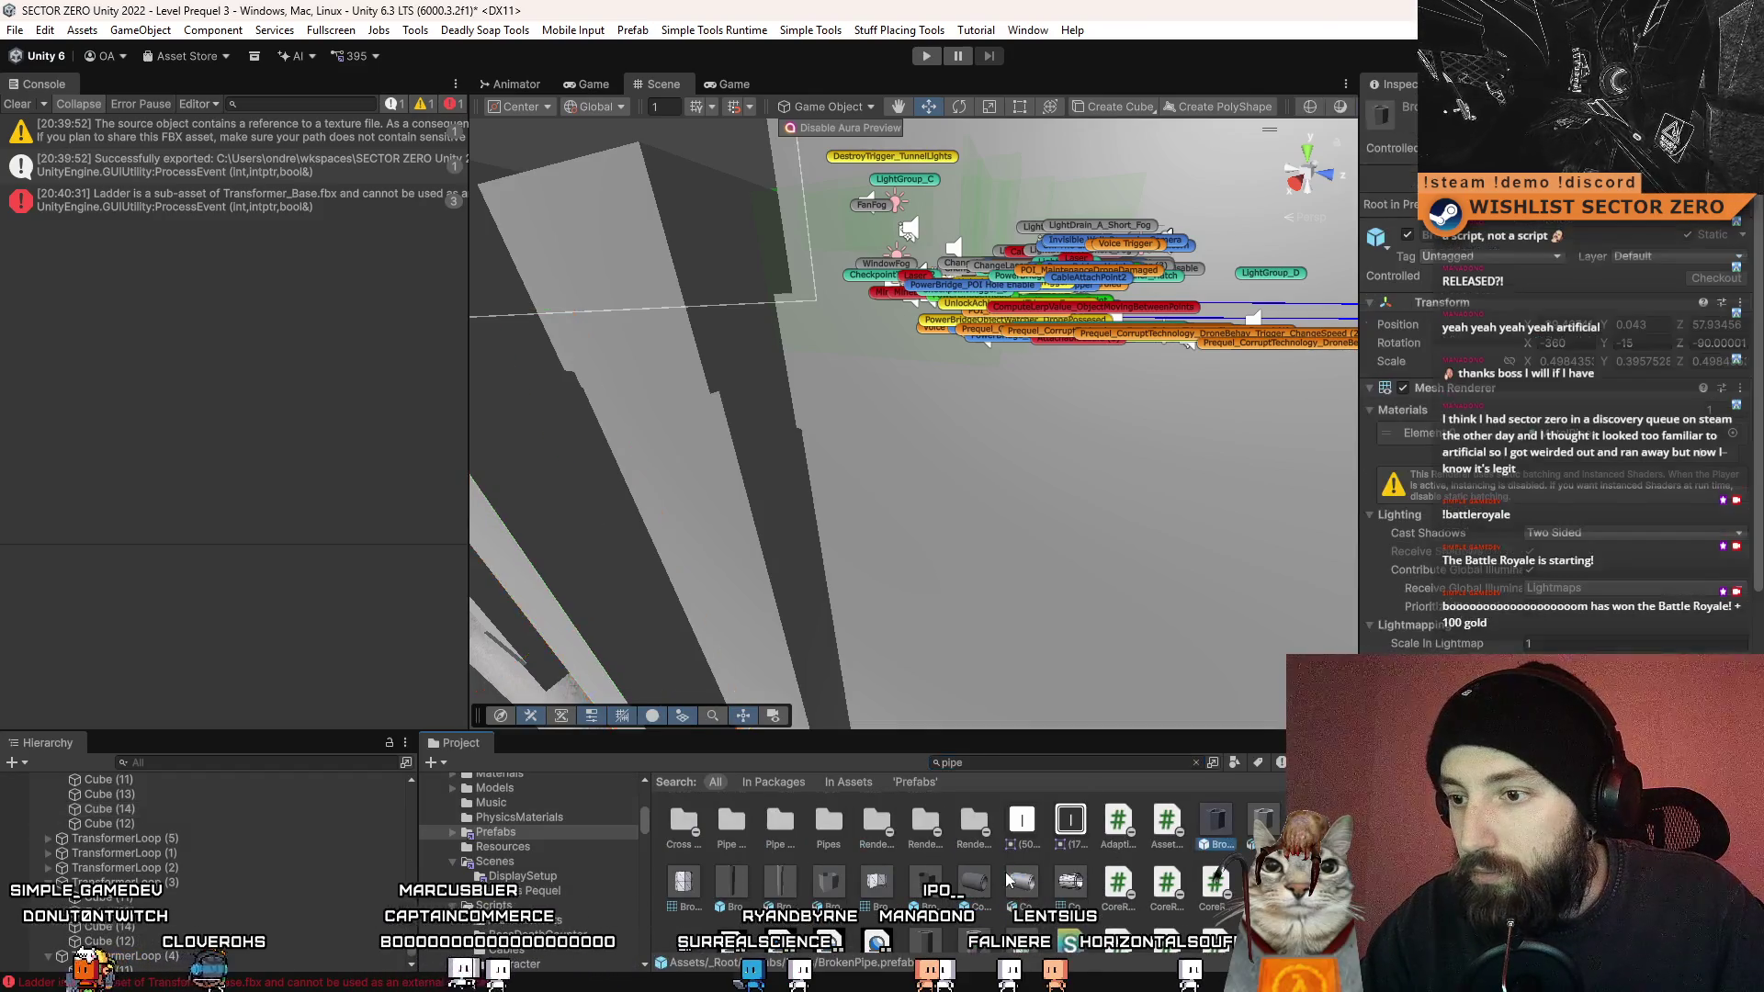
scroll(1011, 854, down, 1)
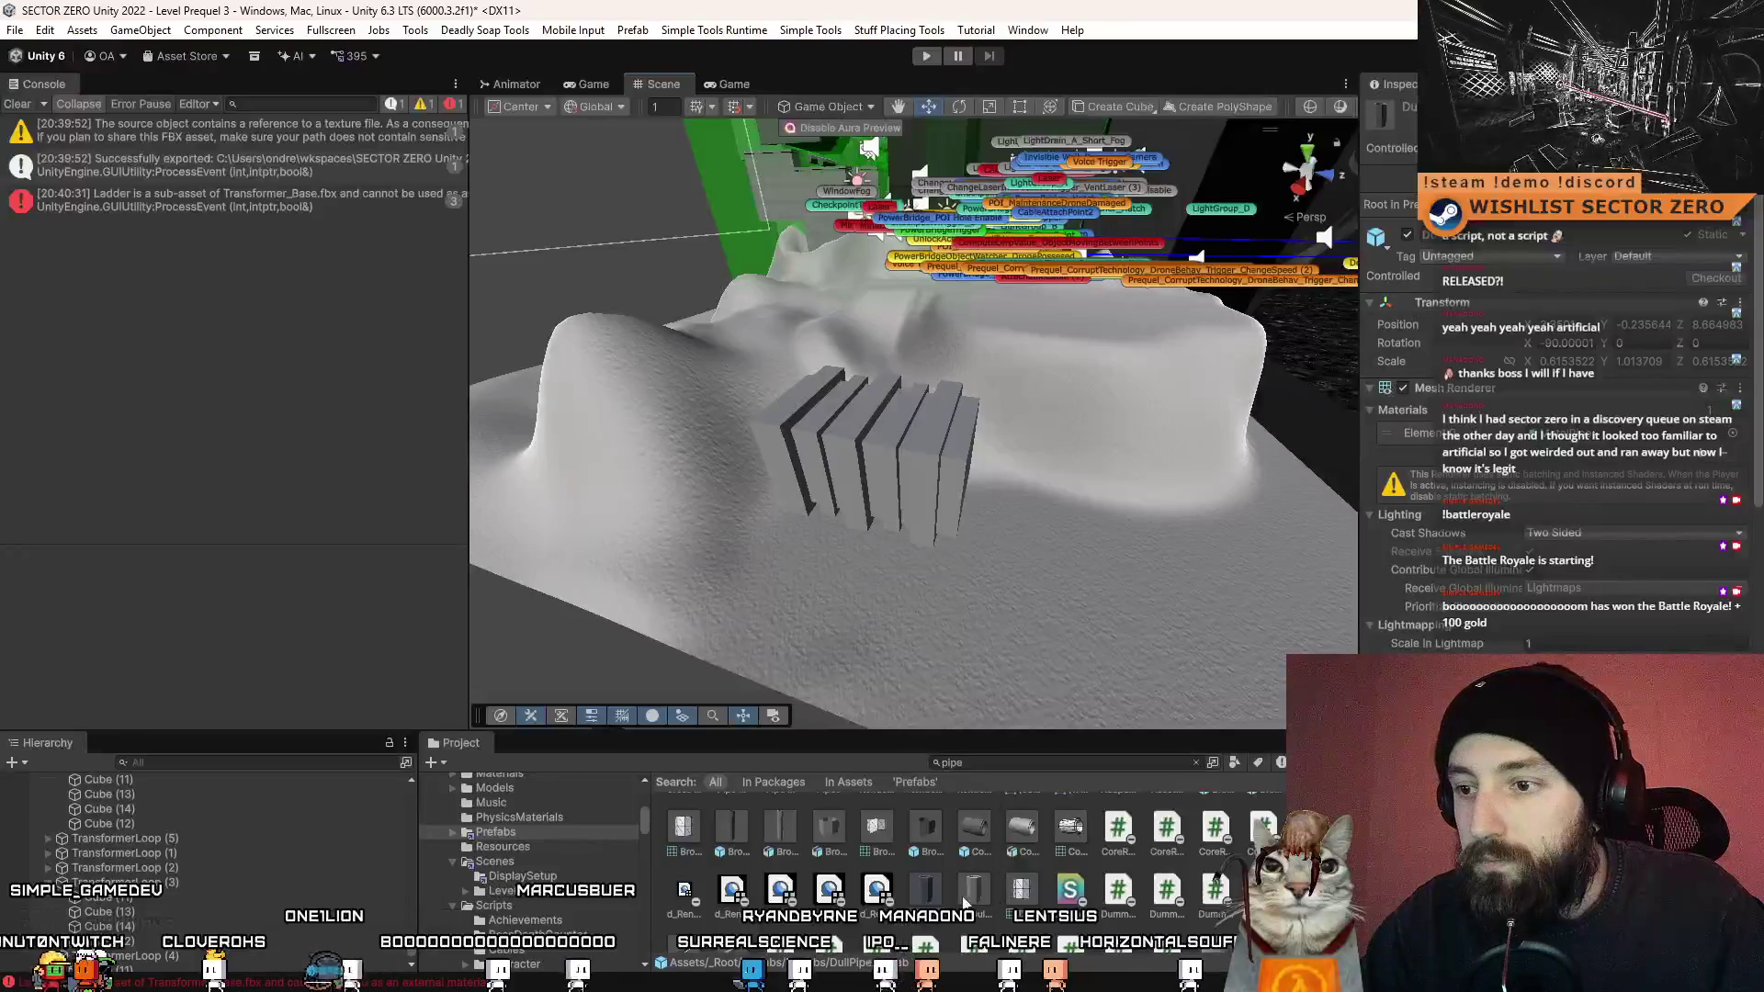
- Drag a DullPipe prefab into the scene, stand it upright and scale it down
mouse_move(914, 618)
mouse_down()
mouse_move(882, 331)
mouse_move(1083, 489)
mouse_move(1071, 472)
mouse_up()
key(e)
key(r)
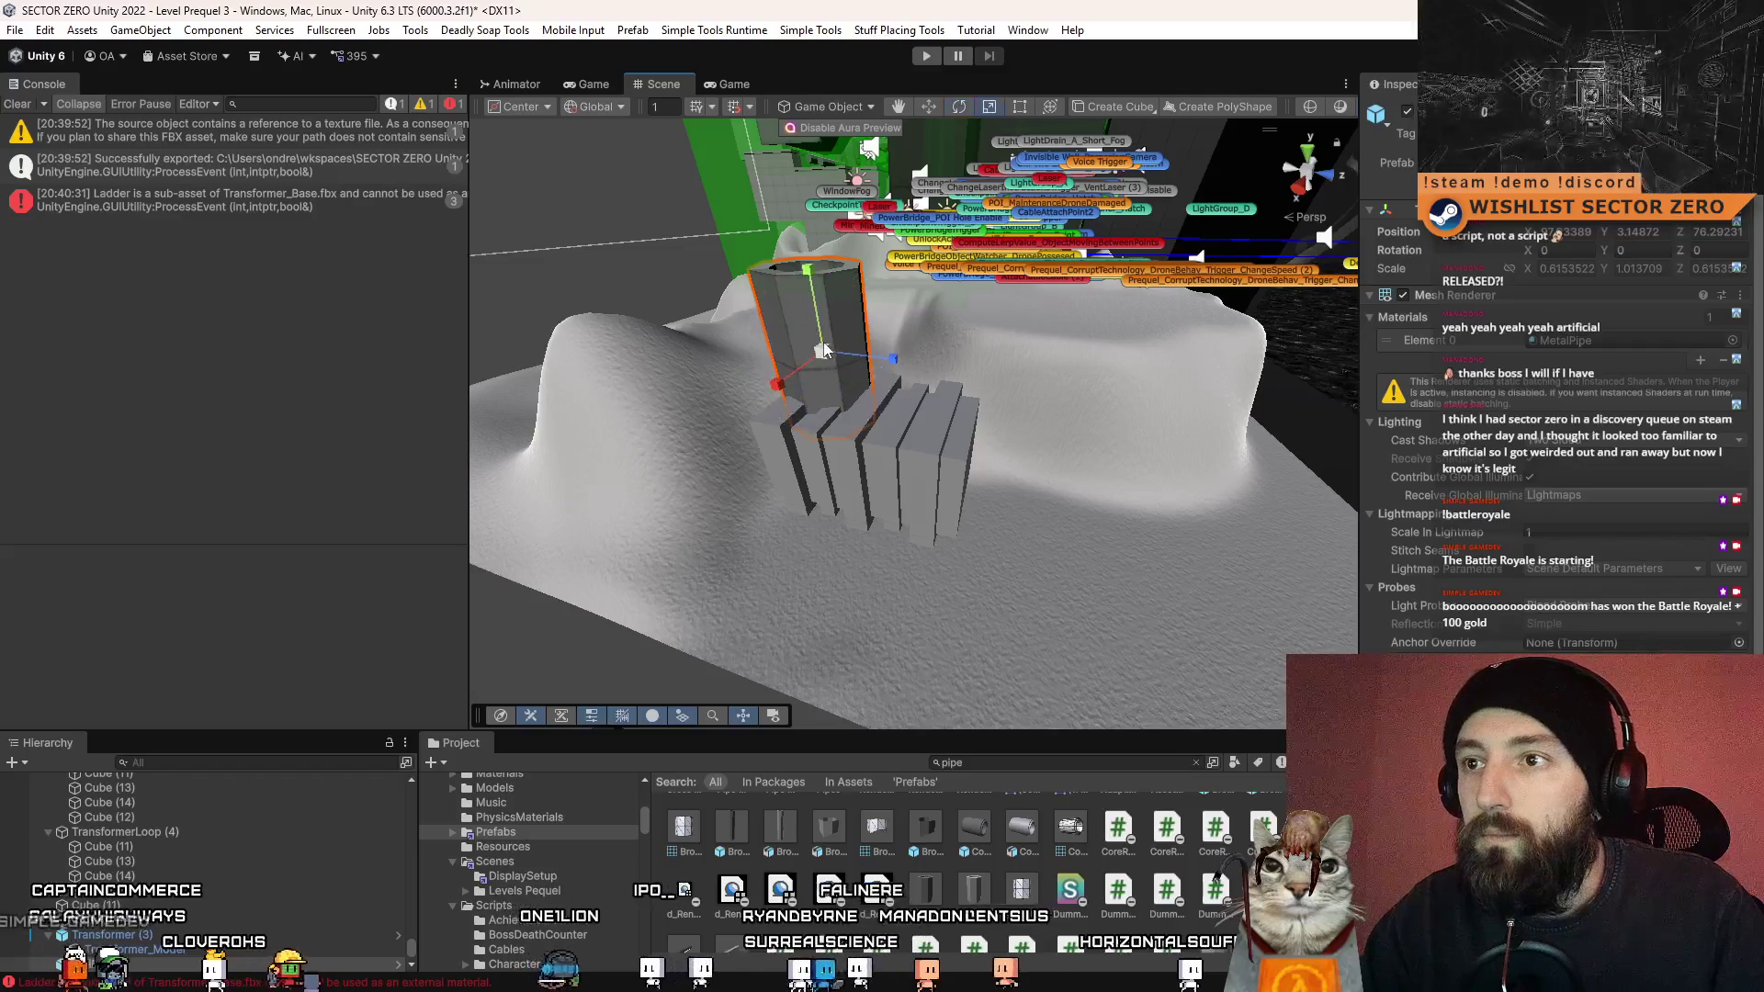
mouse_move(821, 352)
mouse_down()
mouse_move(852, 418)
mouse_move(827, 386)
mouse_up()
key(f)
key(w)
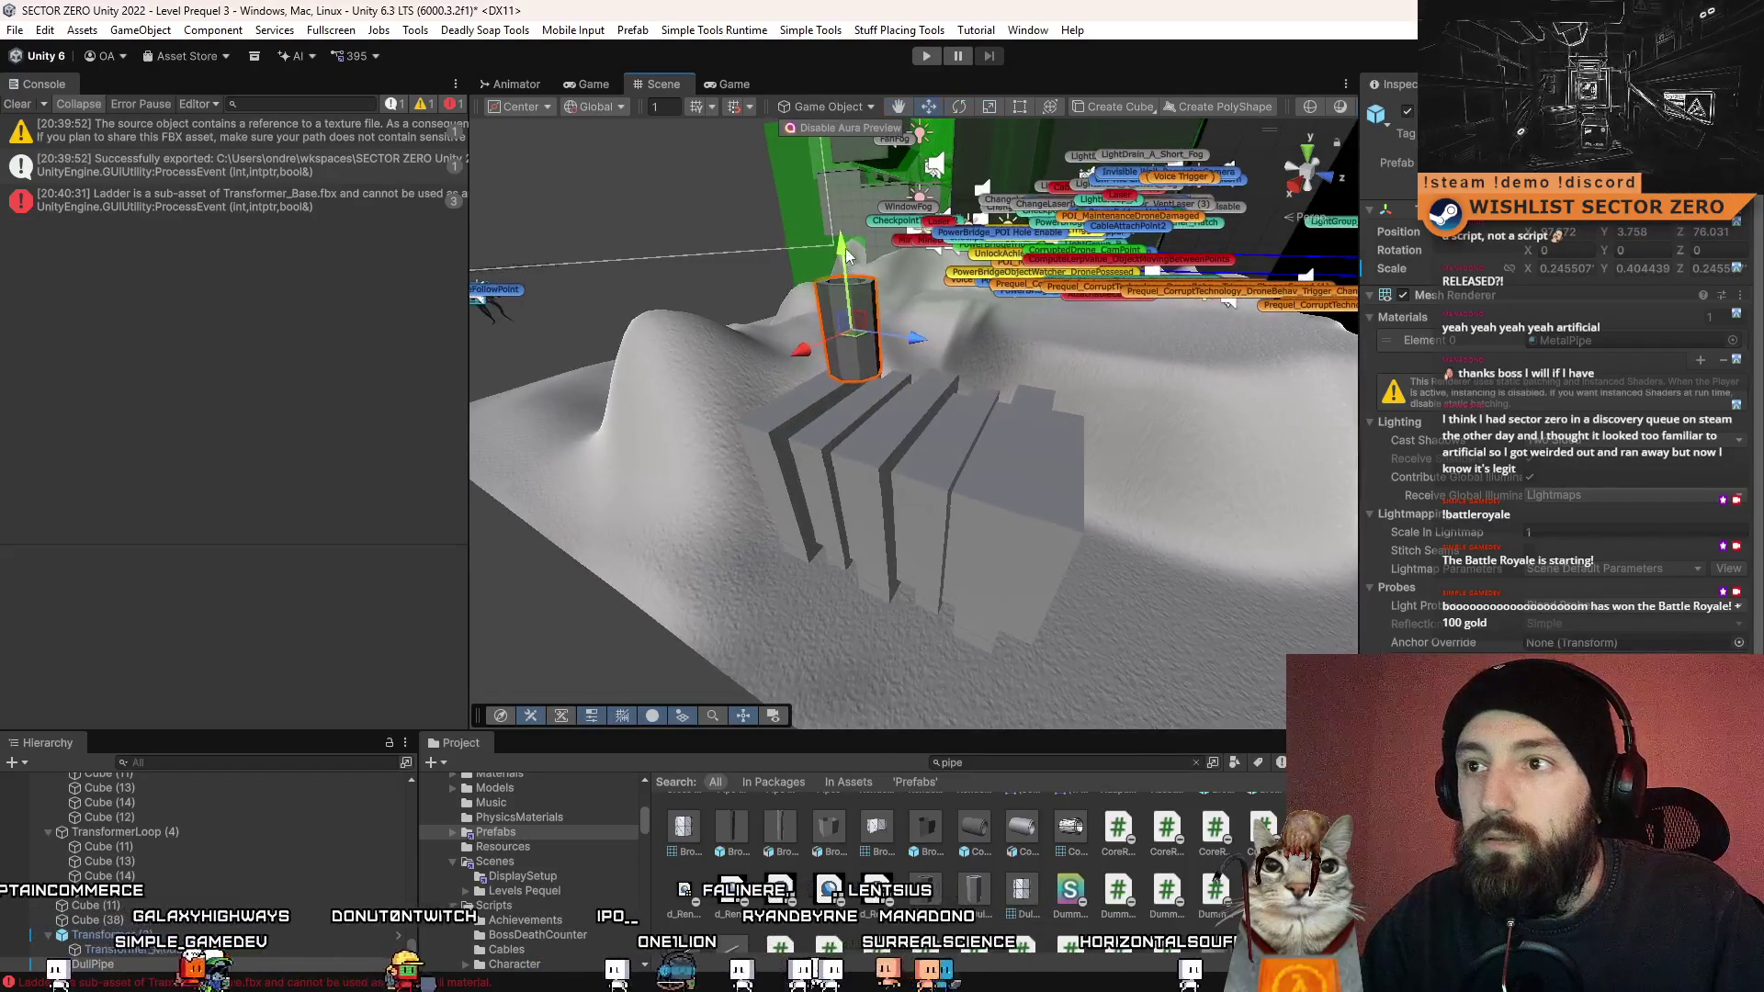
drag(850, 303, 869, 406)
- Raise and slide the pipe so it sits on top of the slatted blocks
key(f)
scroll(924, 498, up, 3)
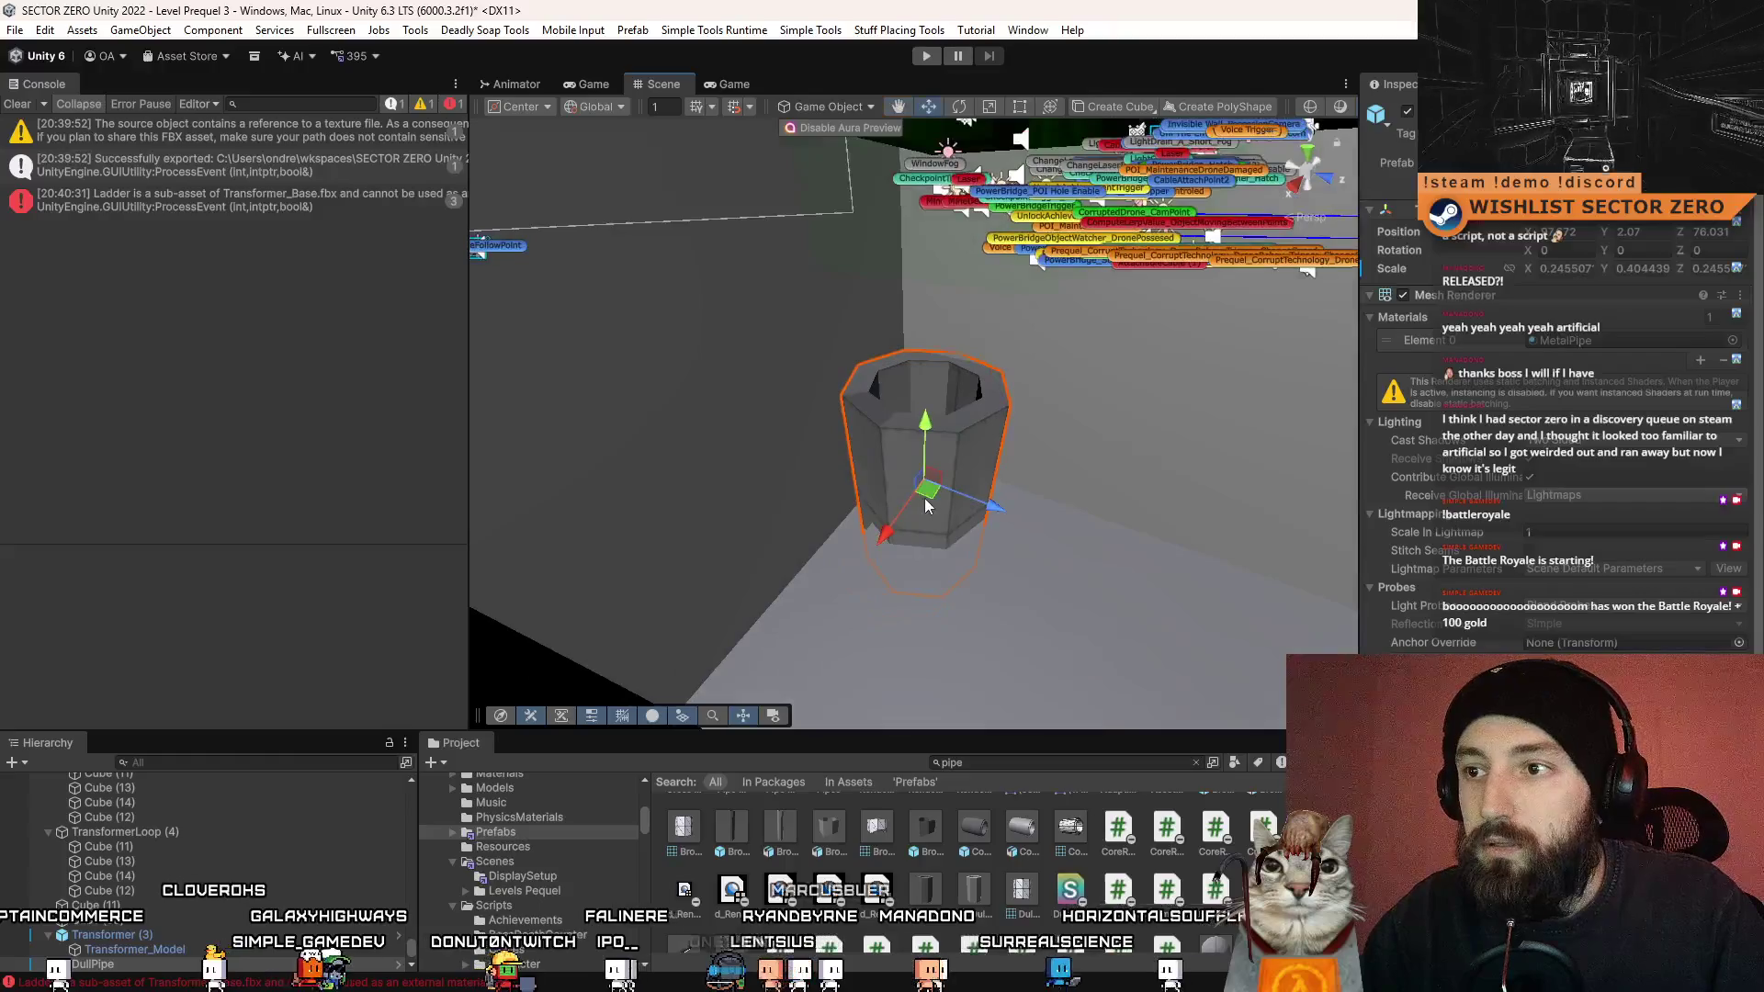
scroll(946, 618, down, 3)
drag(873, 726, 827, 552)
mouse_move(776, 340)
mouse_down()
mouse_move(770, 287)
mouse_move(992, 433)
mouse_move(929, 394)
mouse_move(977, 378)
mouse_move(932, 358)
mouse_move(853, 422)
mouse_move(868, 445)
mouse_move(1202, 467)
mouse_move(1075, 500)
mouse_move(851, 477)
mouse_up()
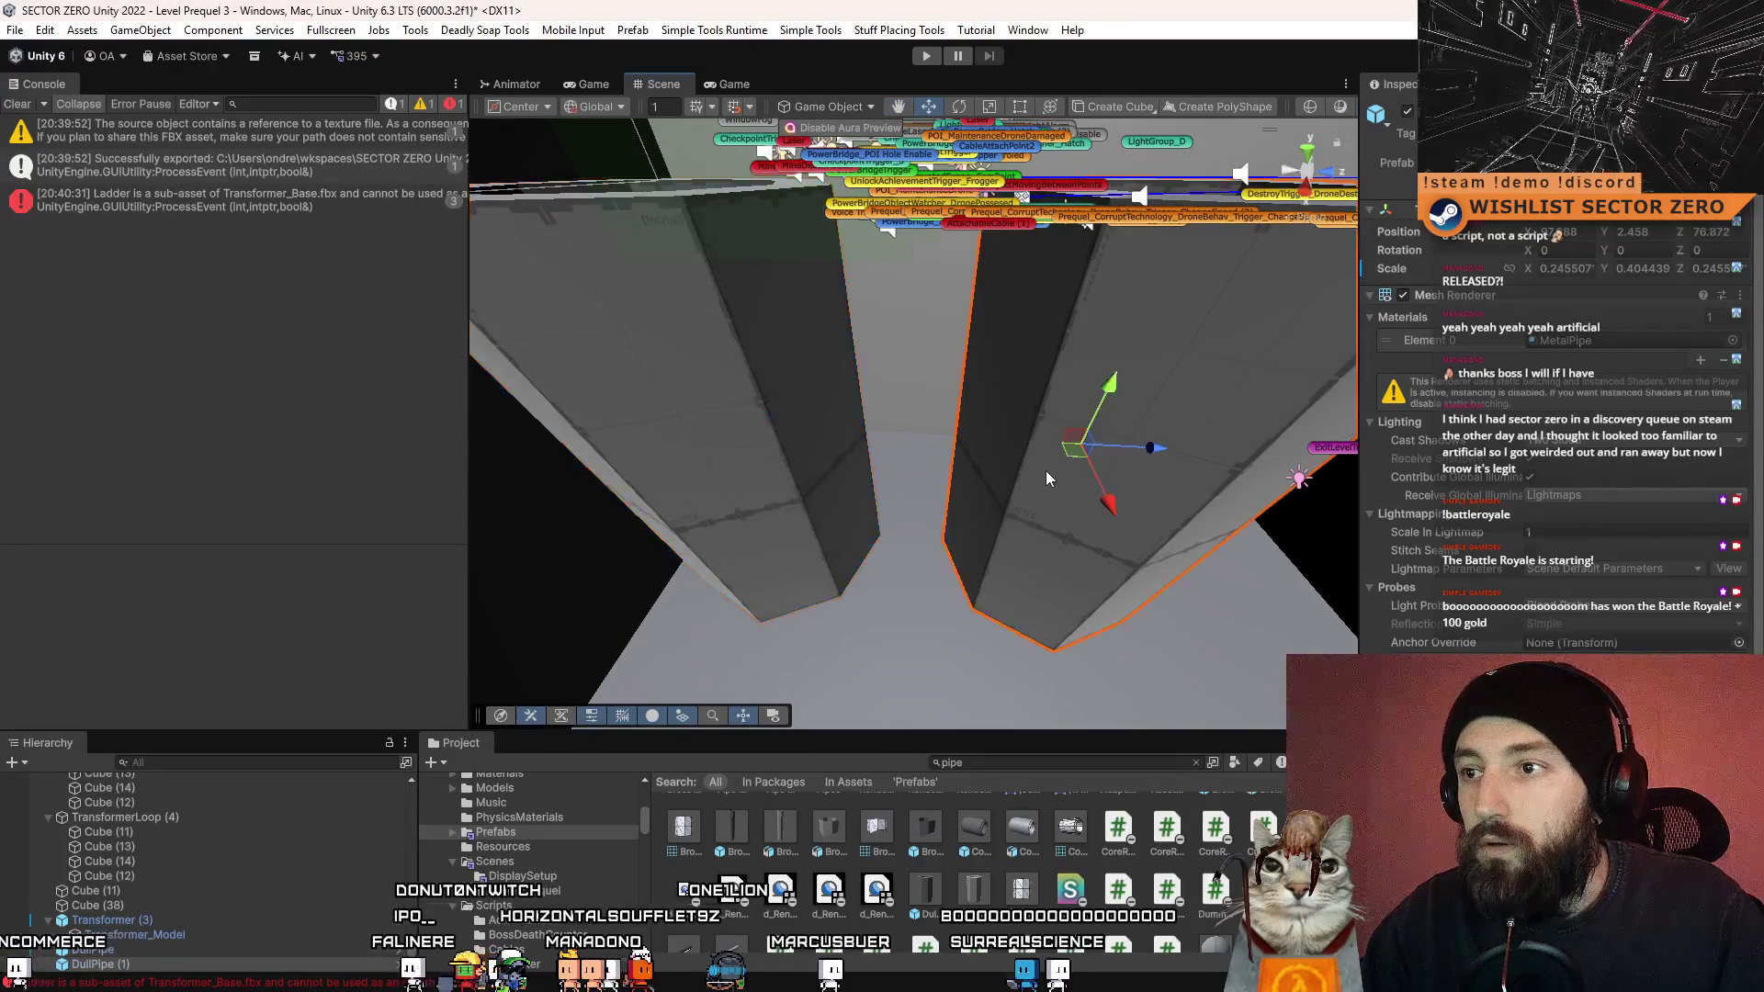
key(f)
mouse_move(898, 457)
mouse_down()
mouse_move(1164, 467)
mouse_move(906, 406)
mouse_move(1120, 521)
mouse_move(1083, 473)
mouse_move(863, 529)
mouse_up()
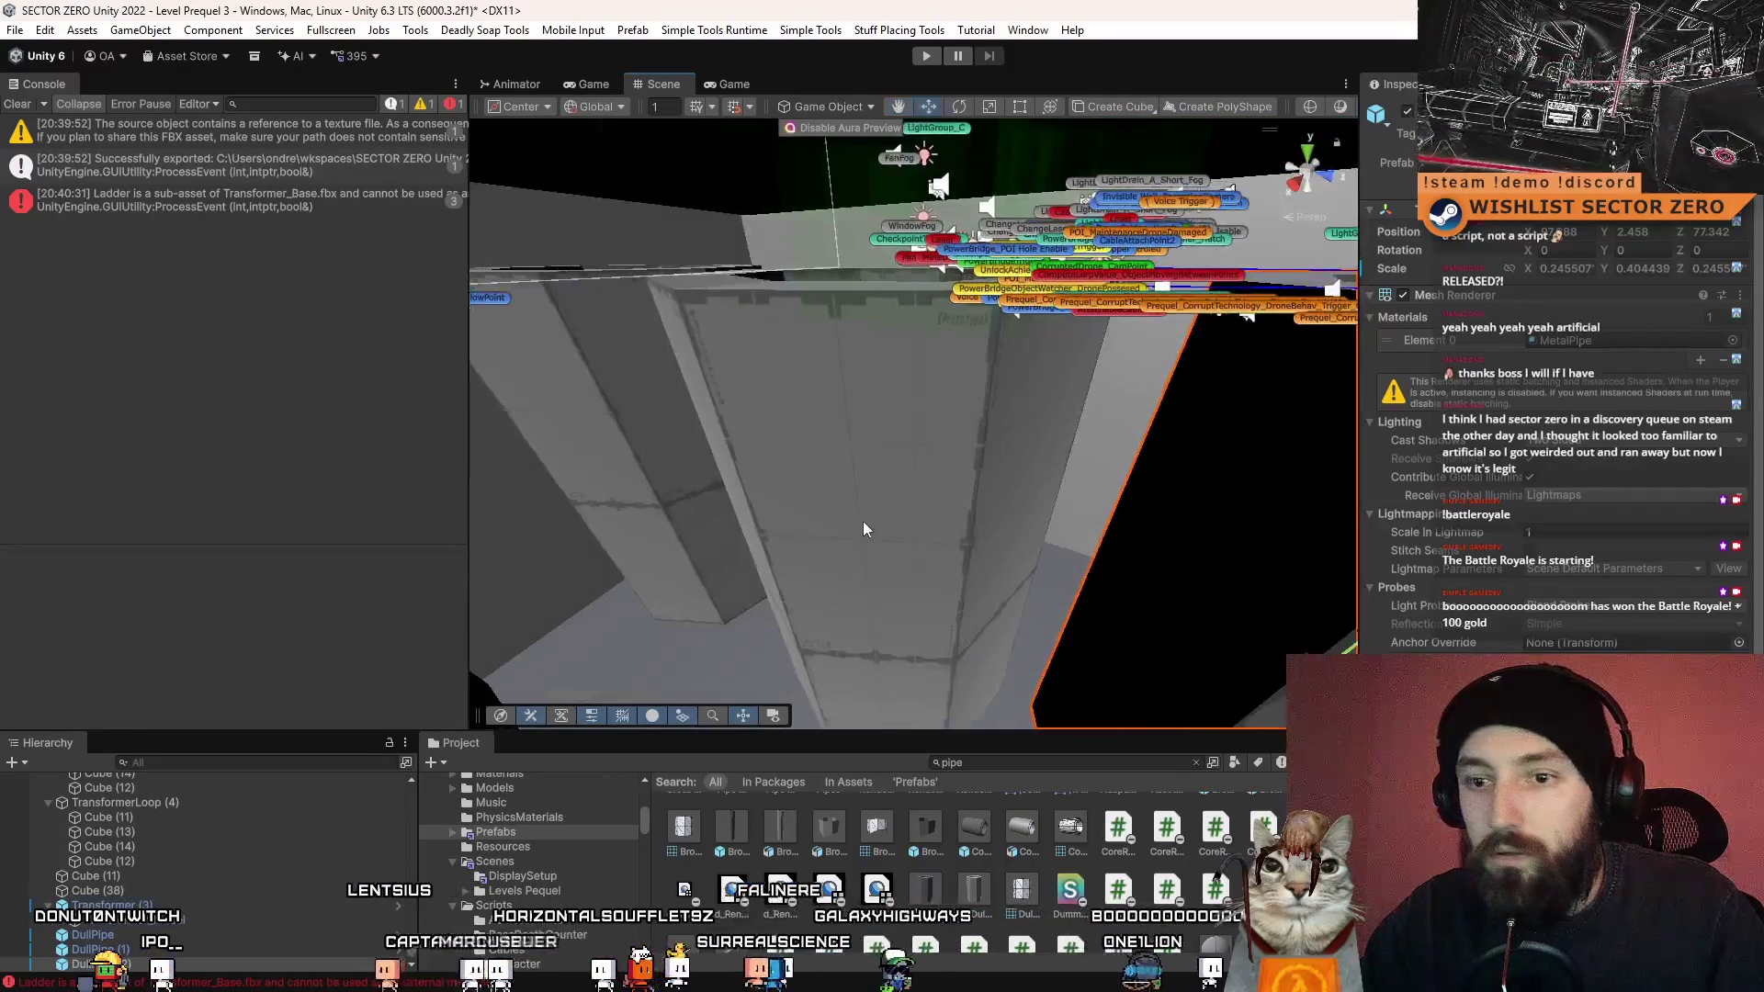
click(656, 484)
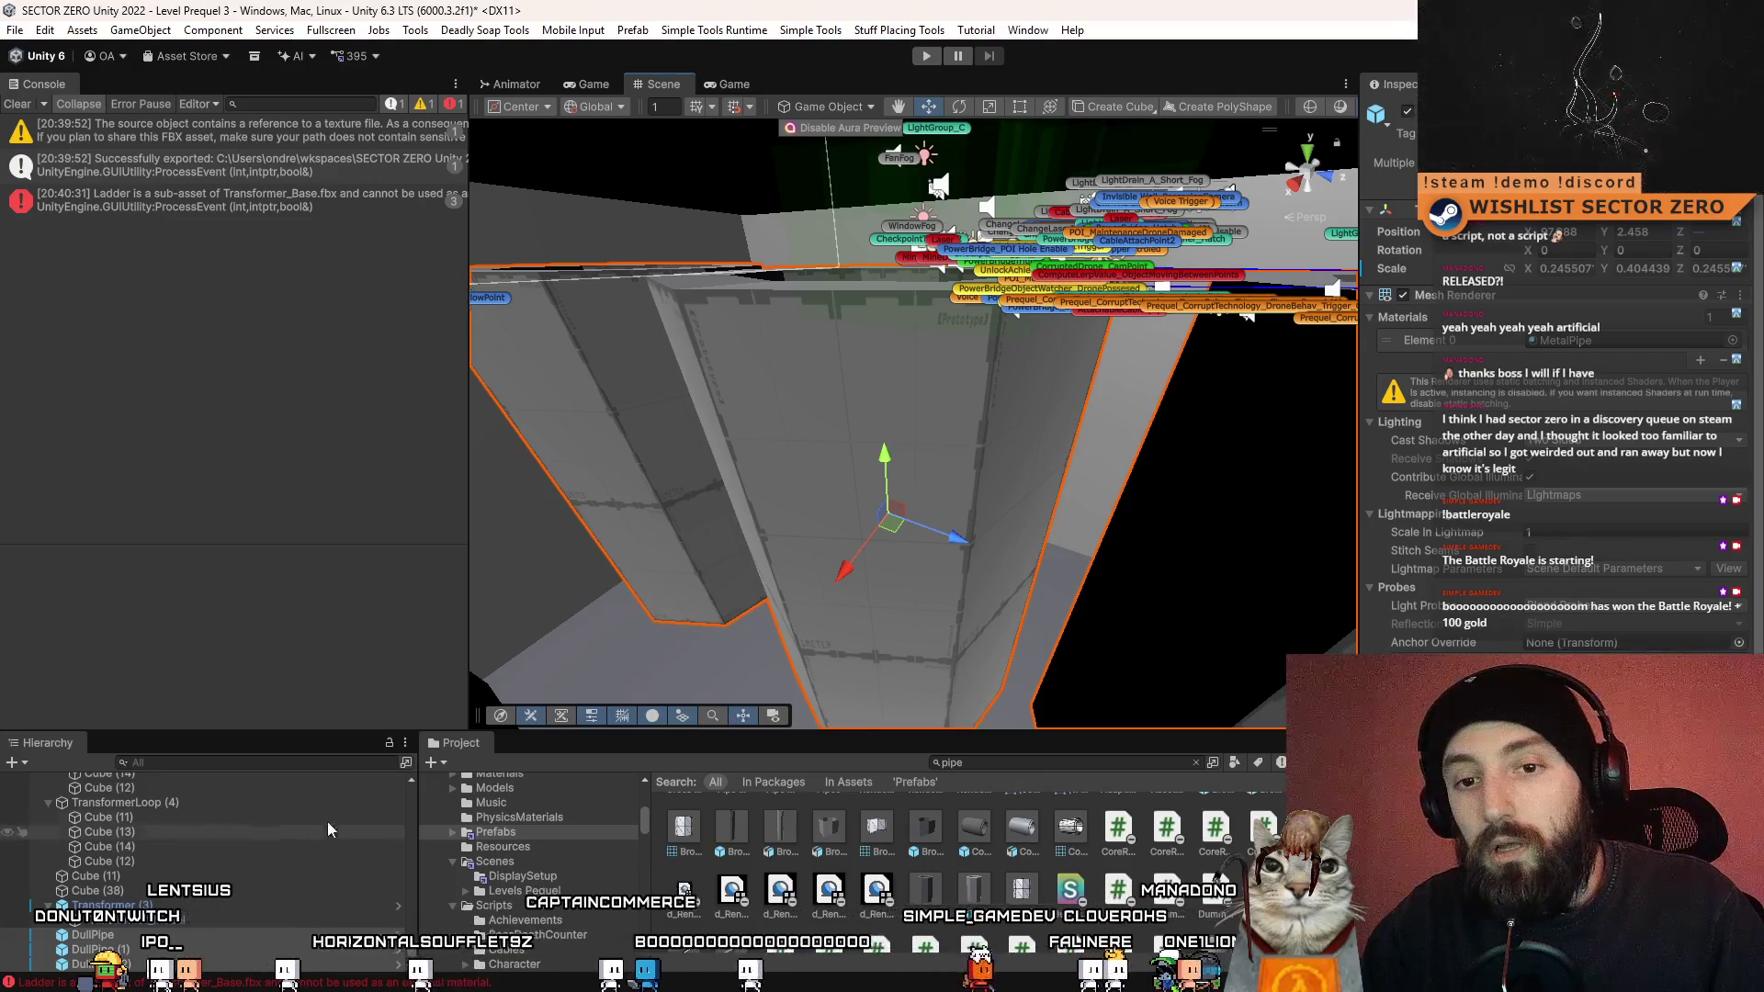
- Unpack the selected pipes completely from their prefab
right_click(140, 949)
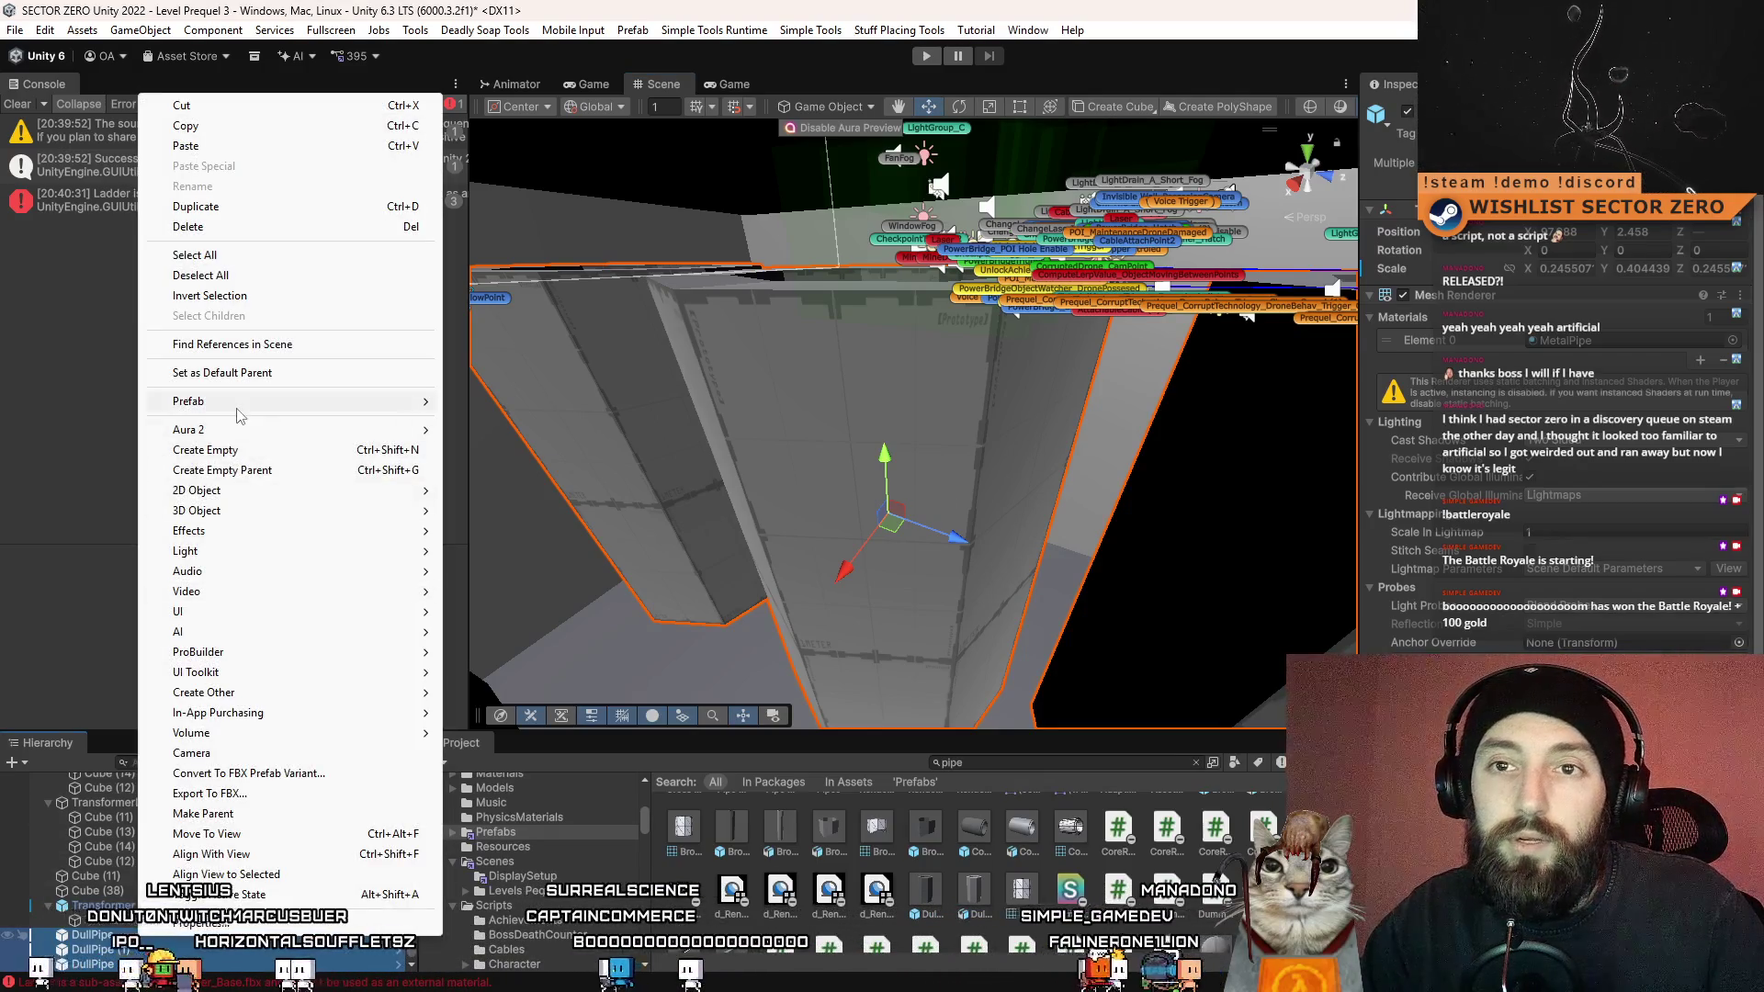
mouse_move(308, 404)
click(555, 501)
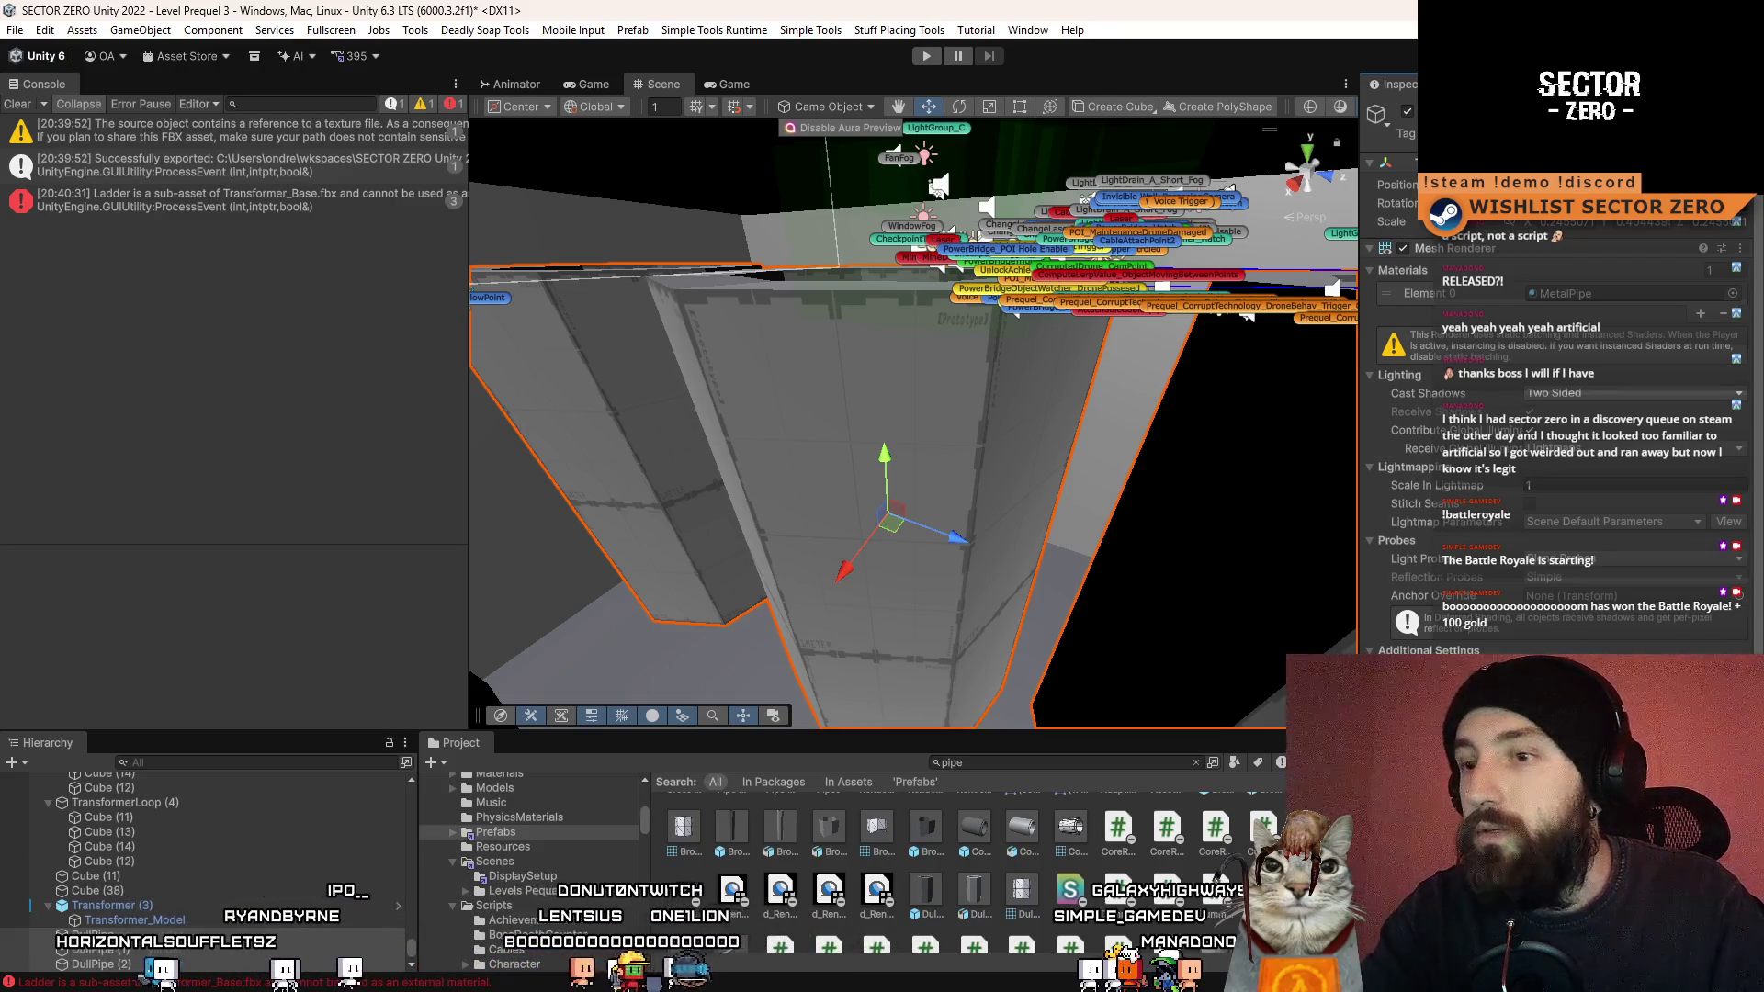
- Show the pipes' mesh collider and frame the three Transformer_Cylinder objects
scroll(1622, 648, down, 3)
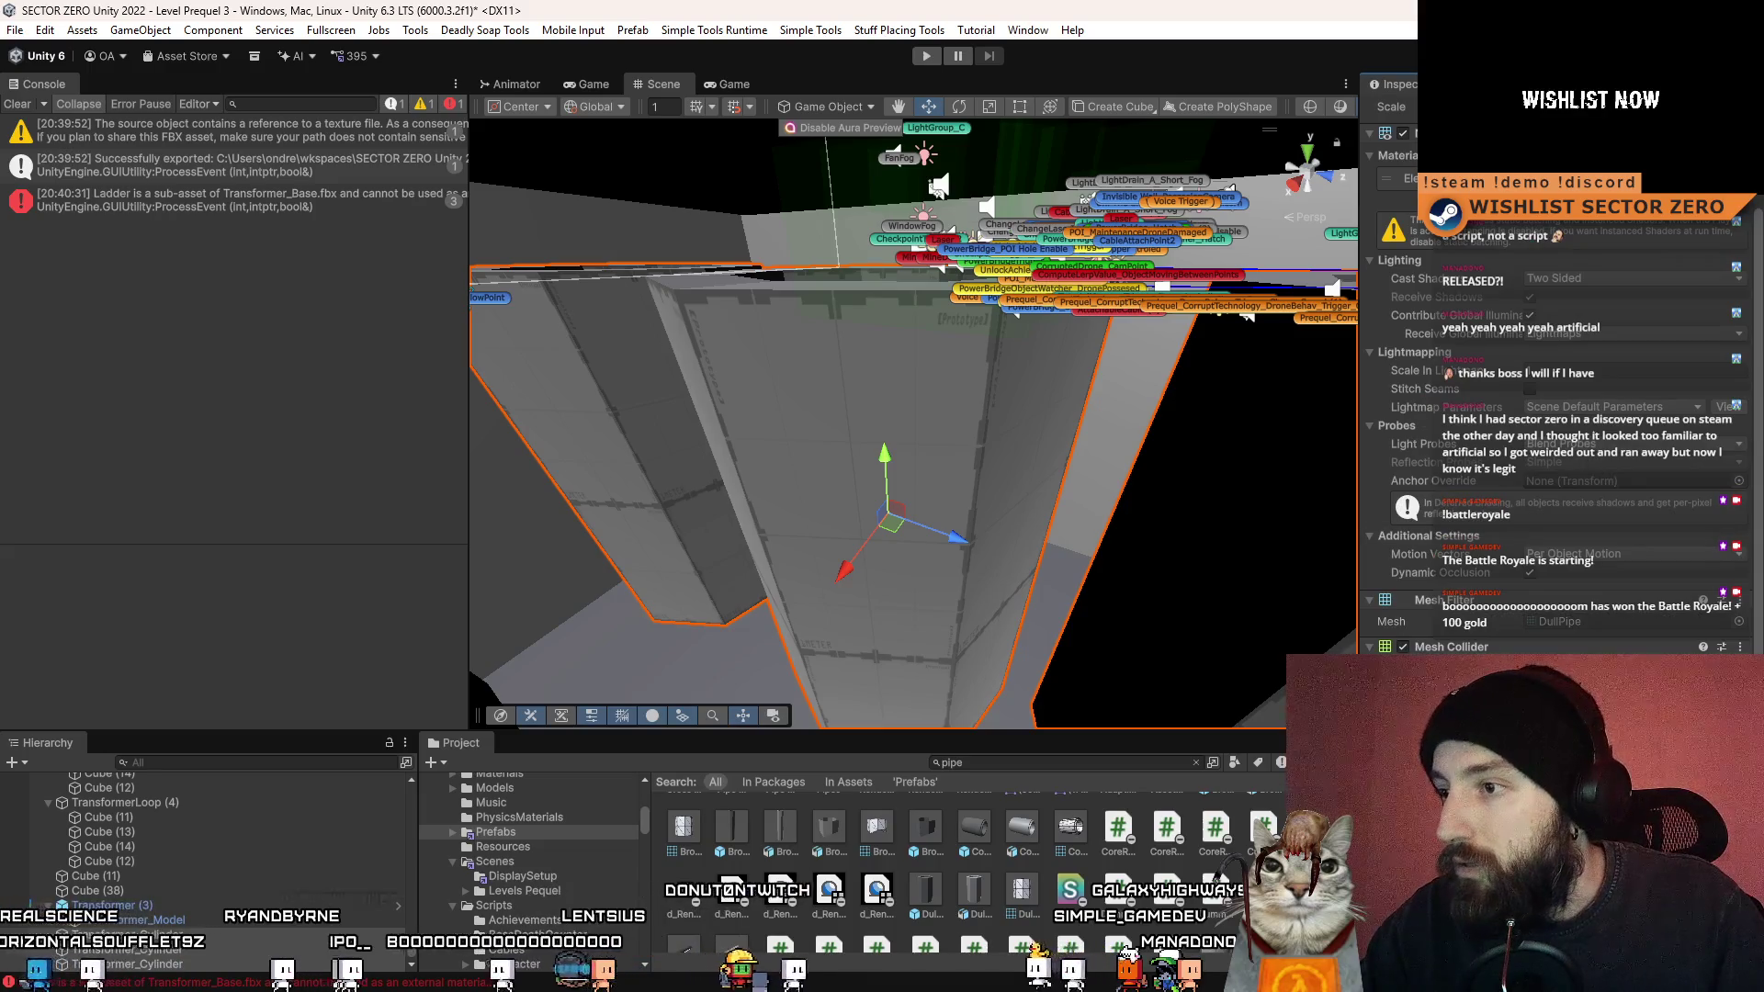
click(1452, 647)
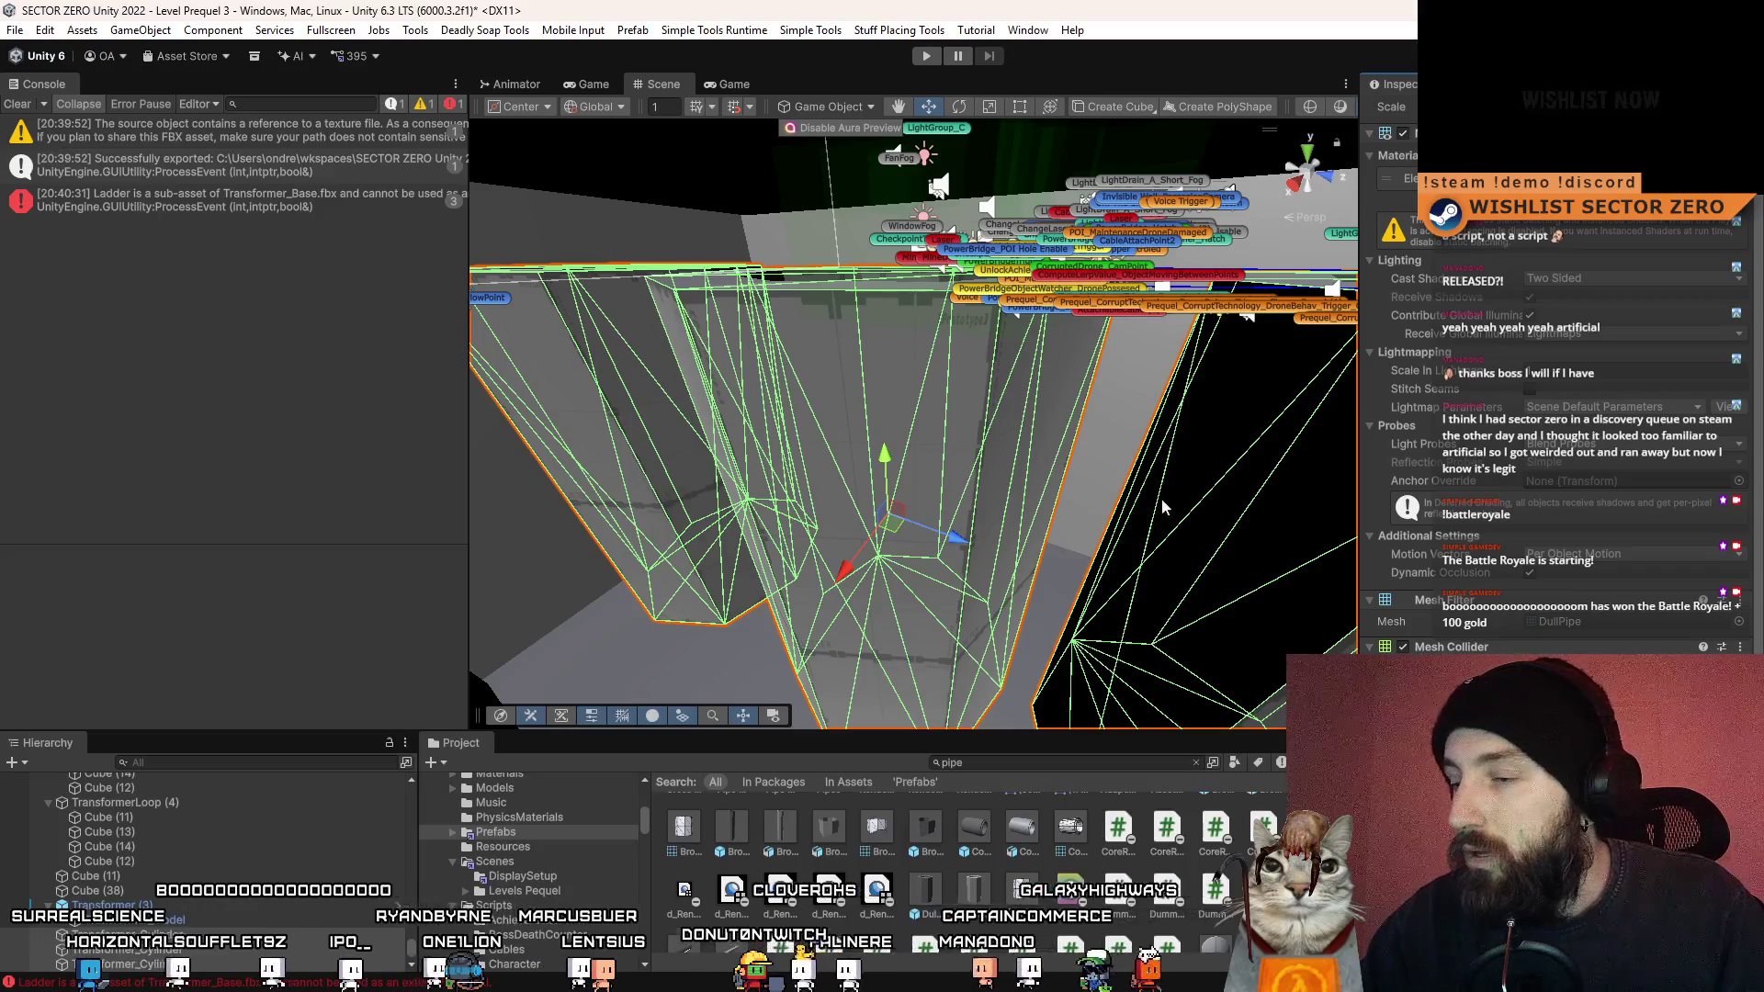
drag(1162, 508, 833, 342)
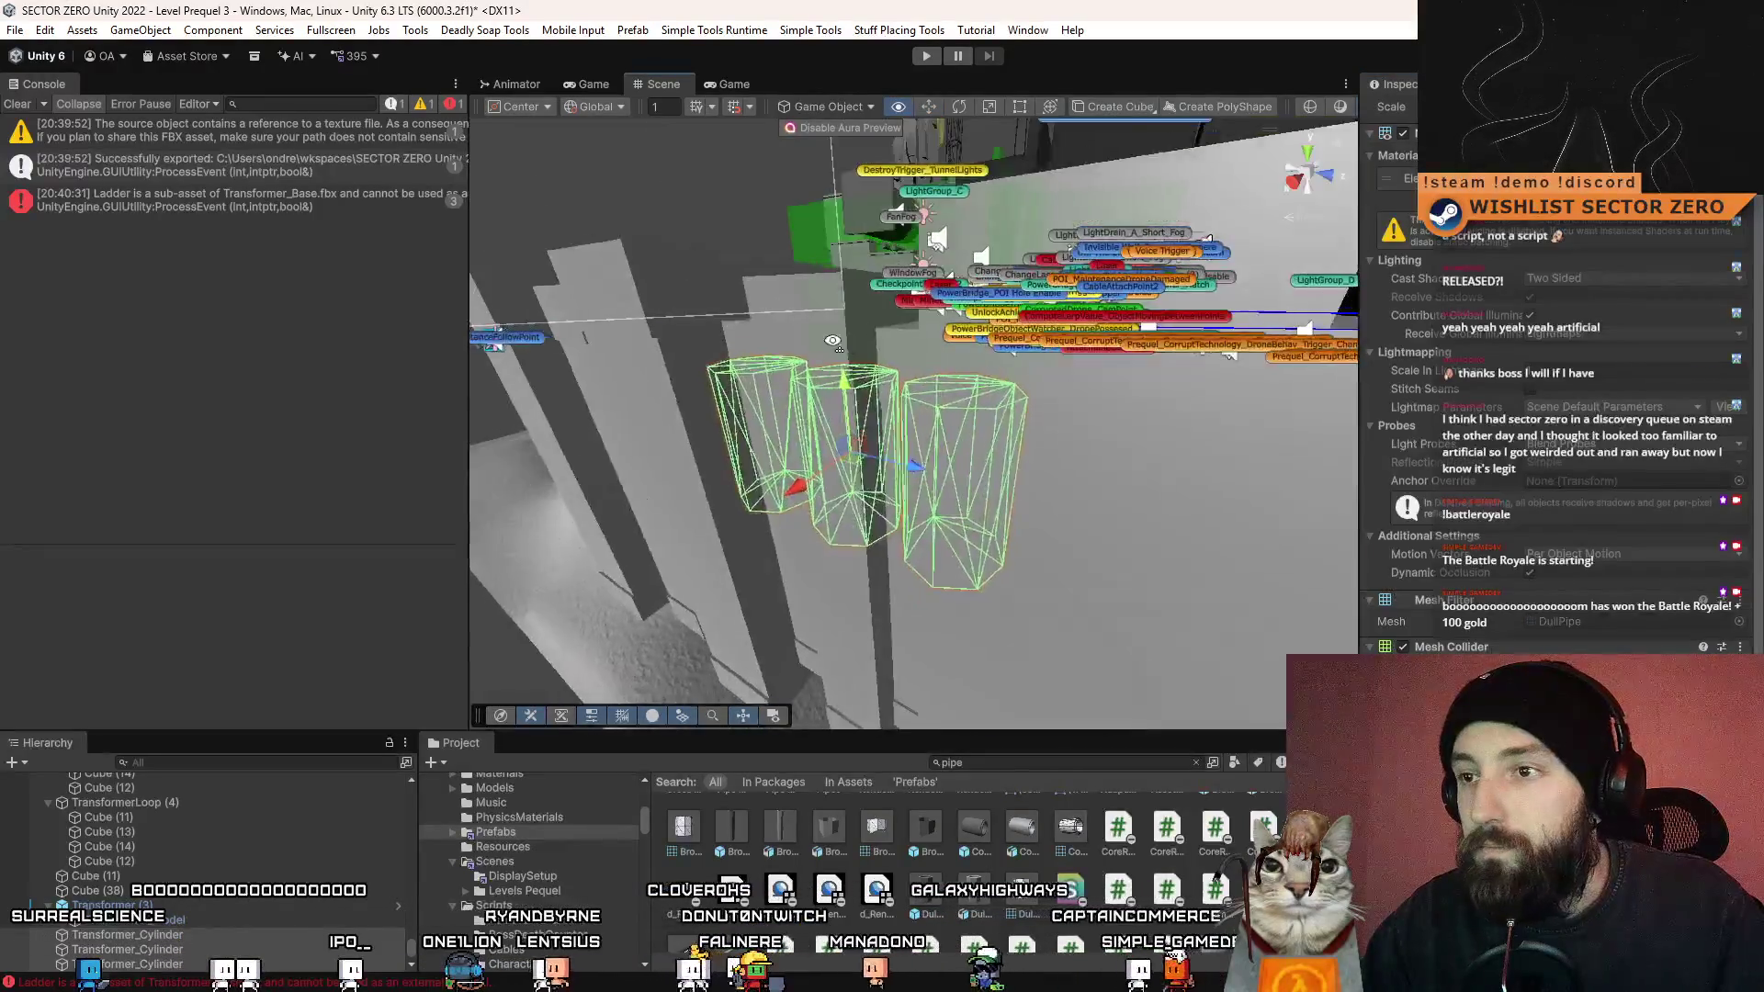
scroll(833, 342, up, 5)
scroll(1562, 414, down, 5)
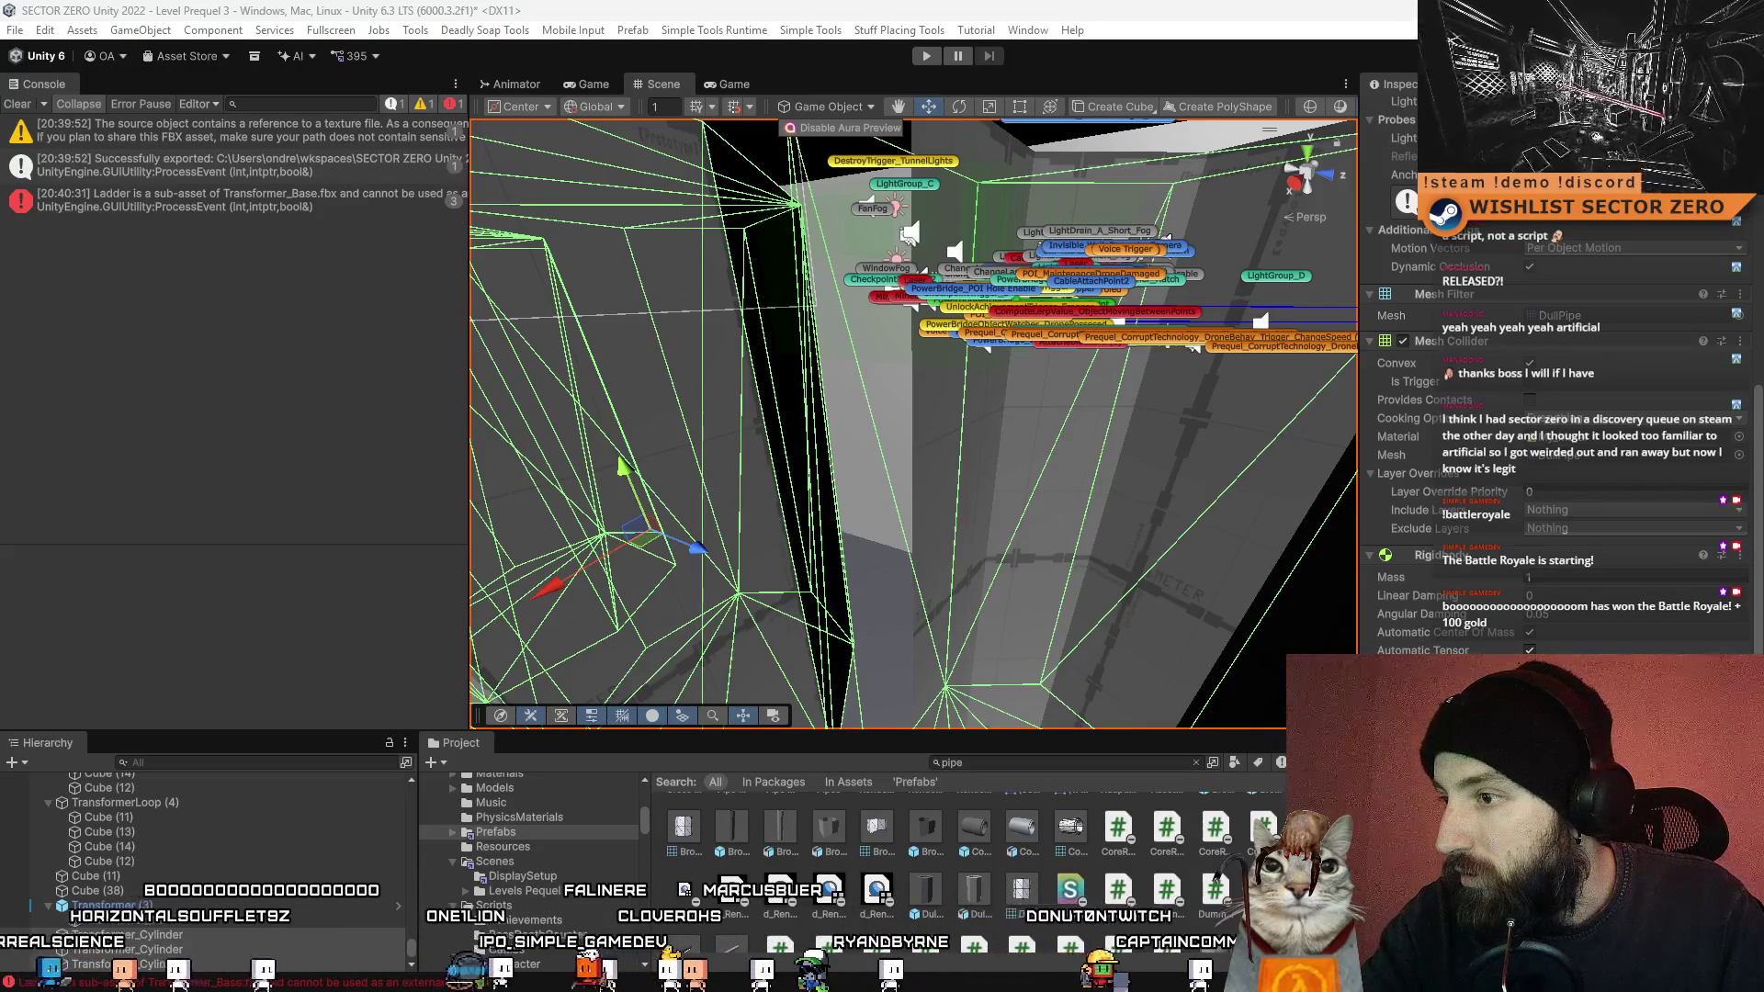
scroll(1563, 414, down, 3)
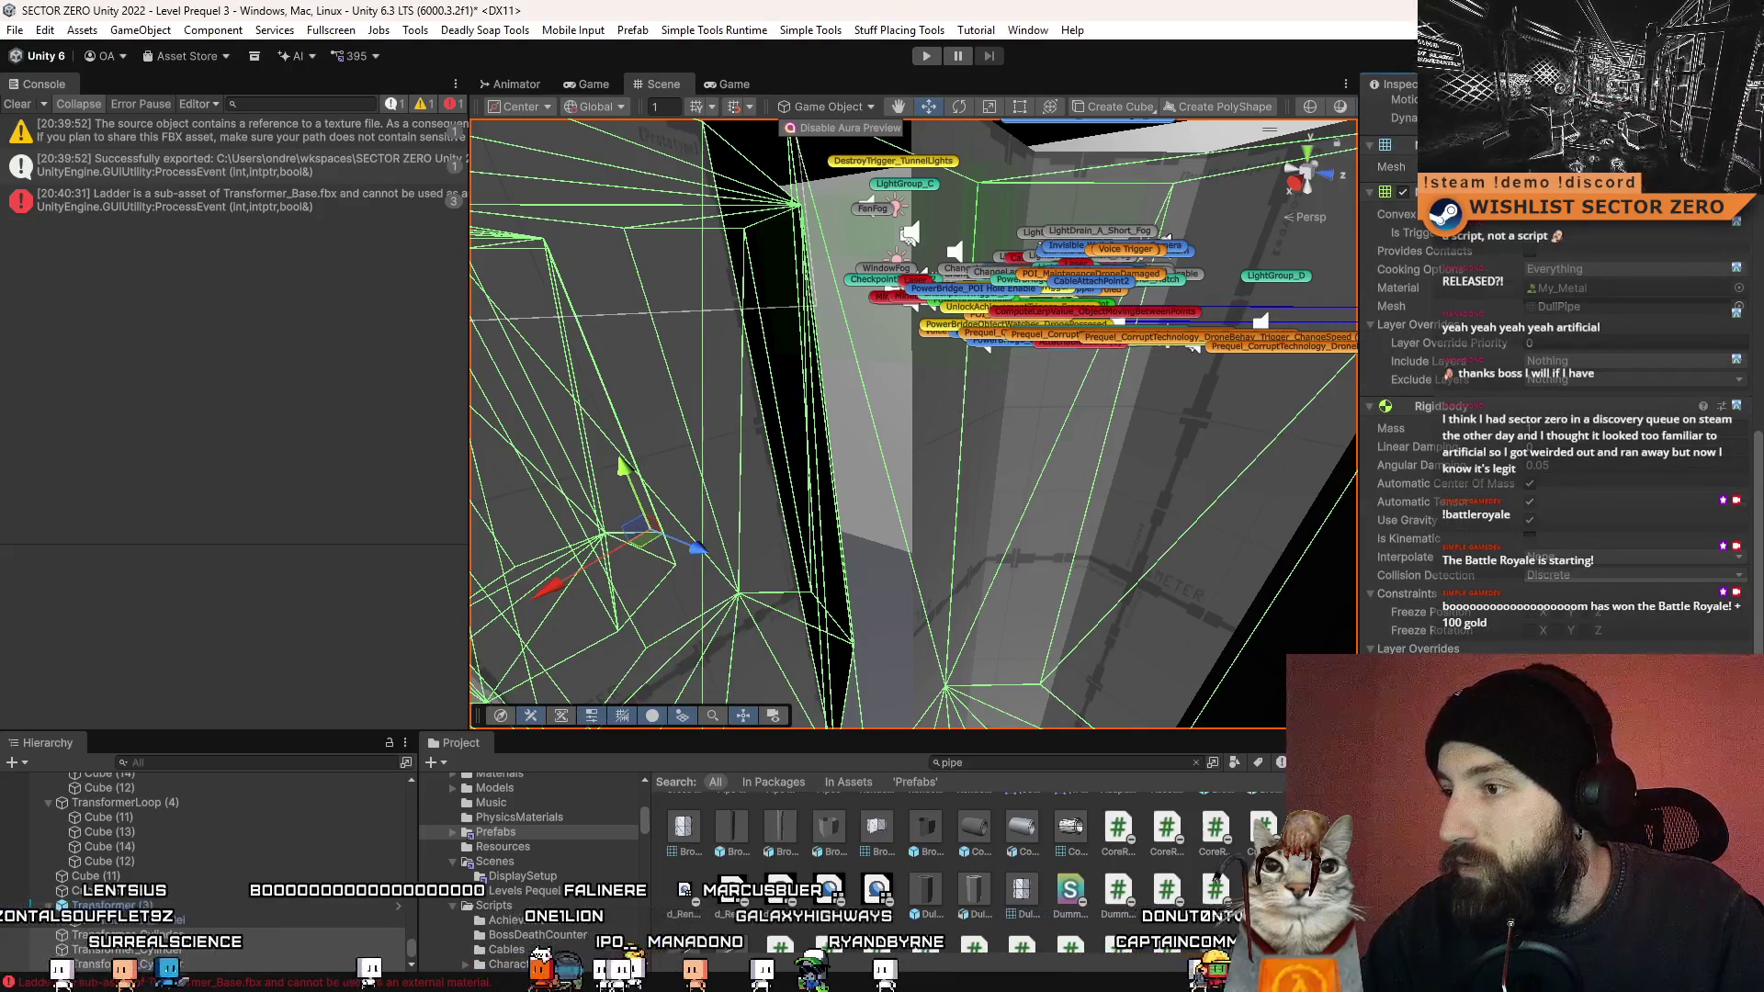
key(f)
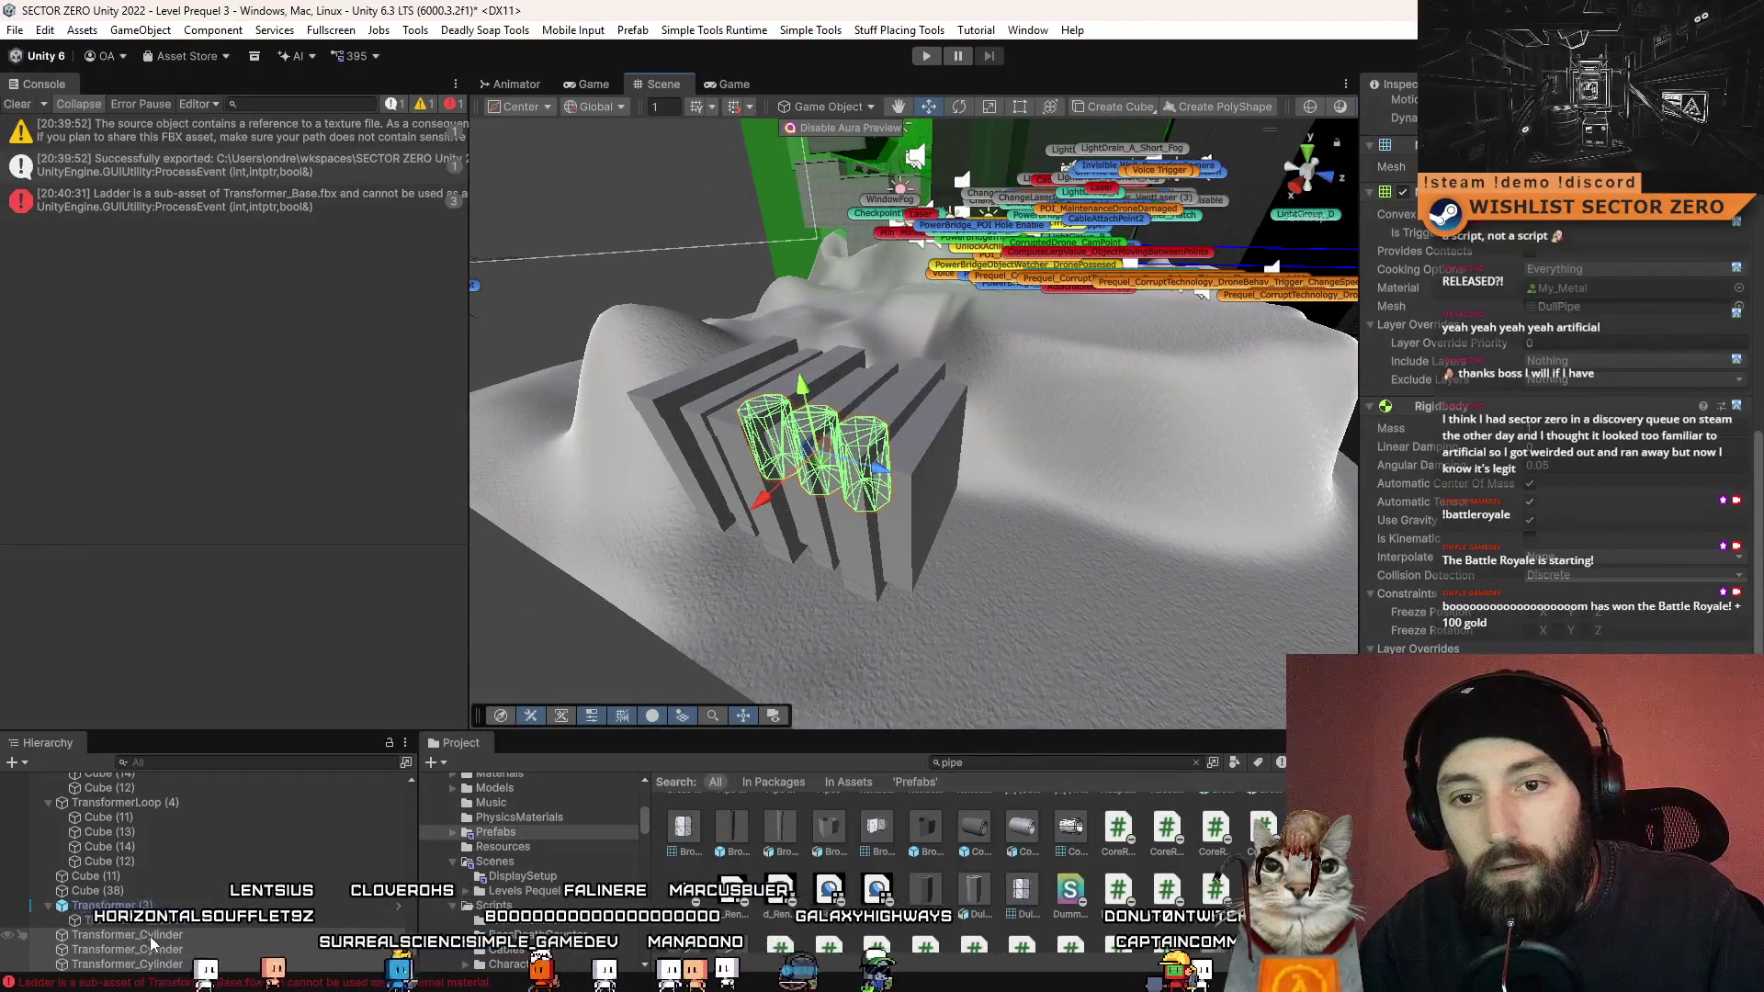
- Move the three cylinders right after Transformer_Base and select TransformerLoop copies
mouse_move(150, 935)
mouse_down()
mouse_move(188, 775)
mouse_move(180, 901)
mouse_move(182, 871)
mouse_up()
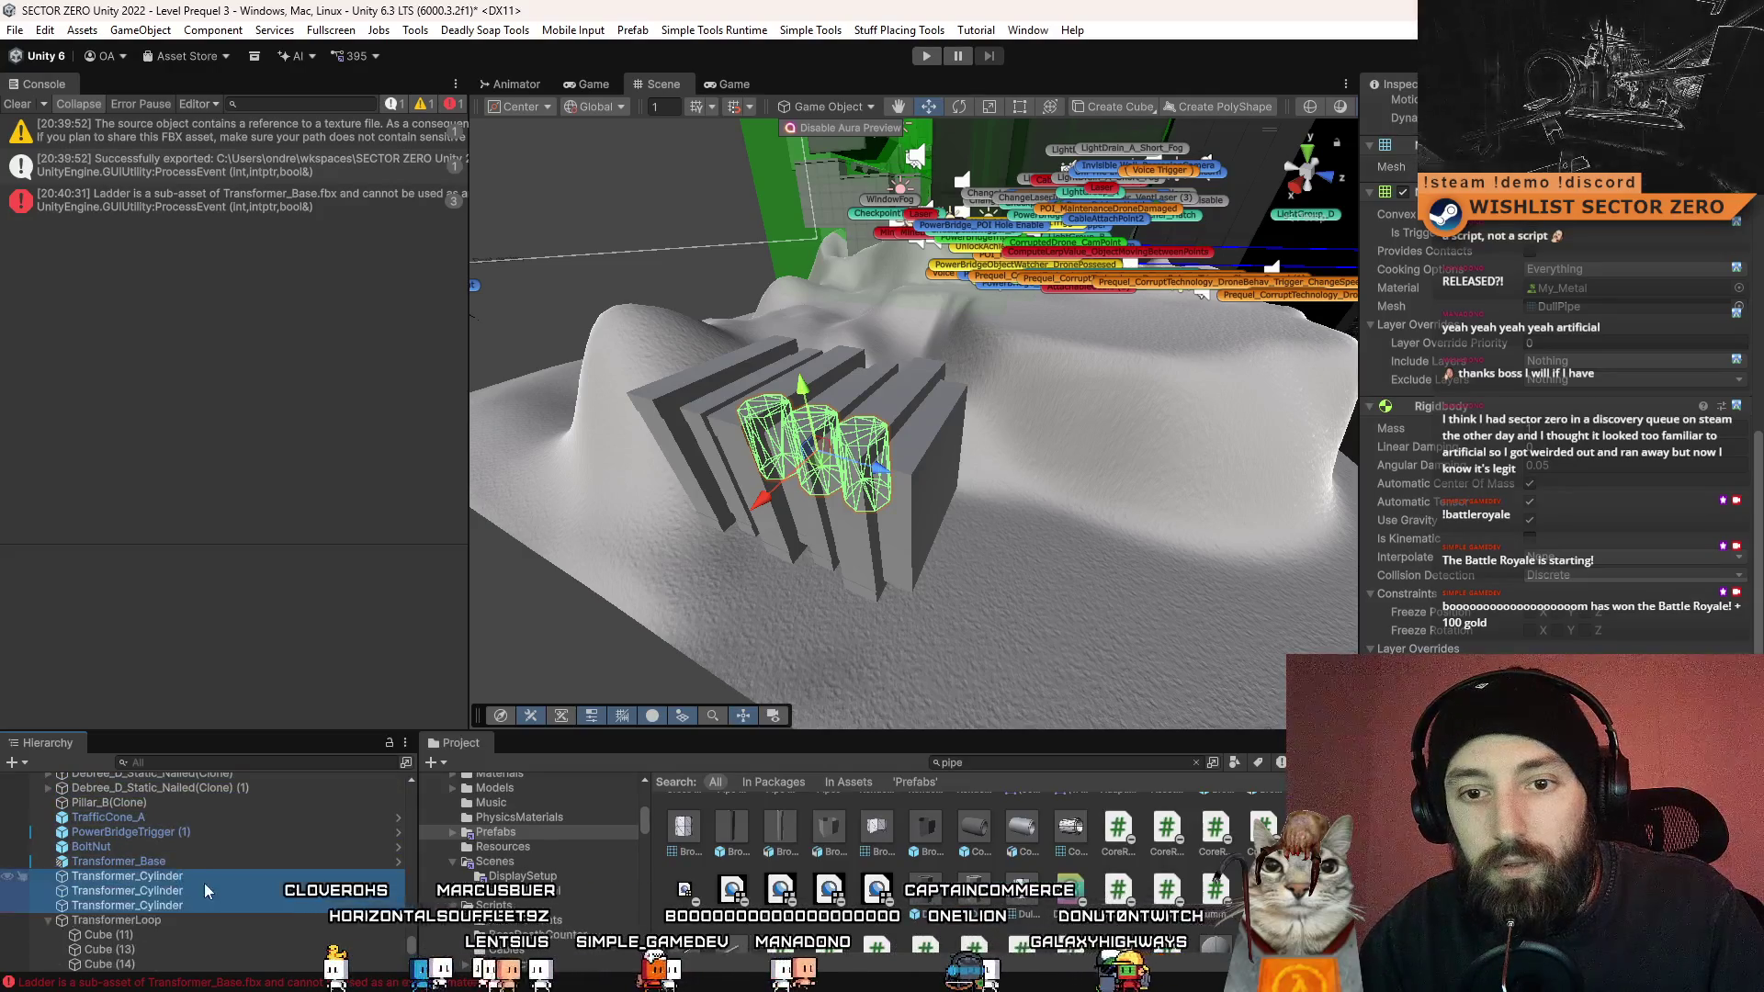
click(169, 920)
scroll(171, 882, down, 3)
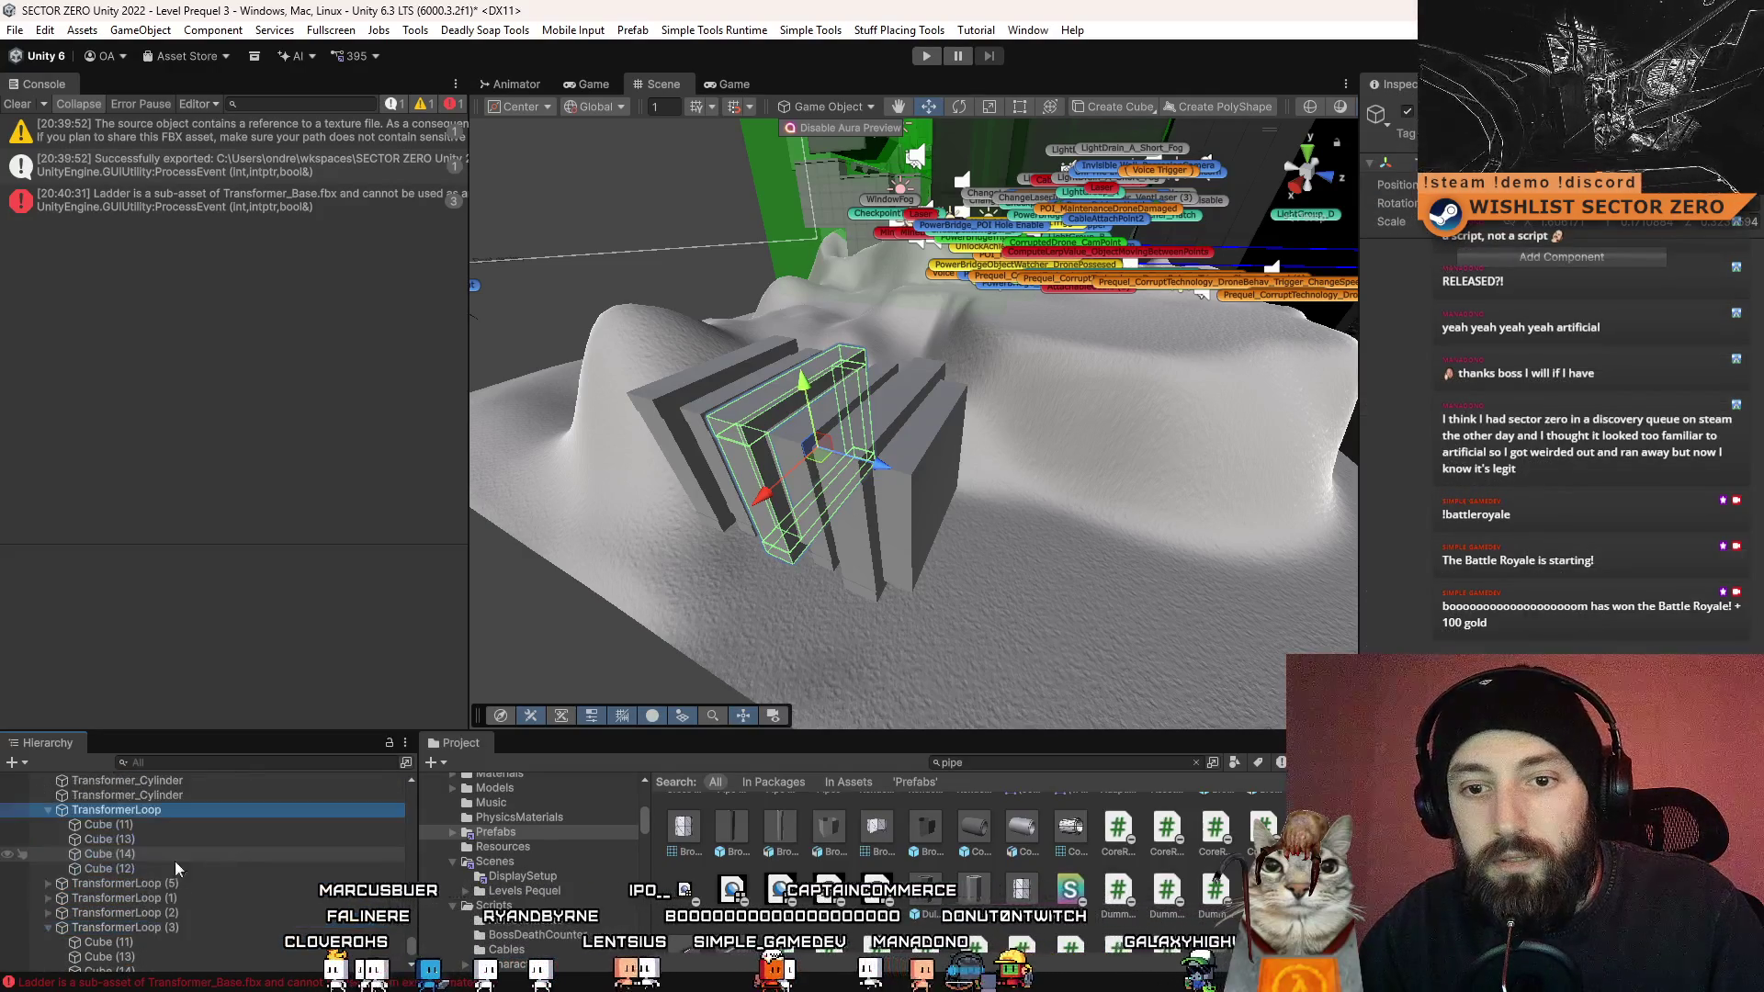
click(50, 810)
ctrl+click(162, 825)
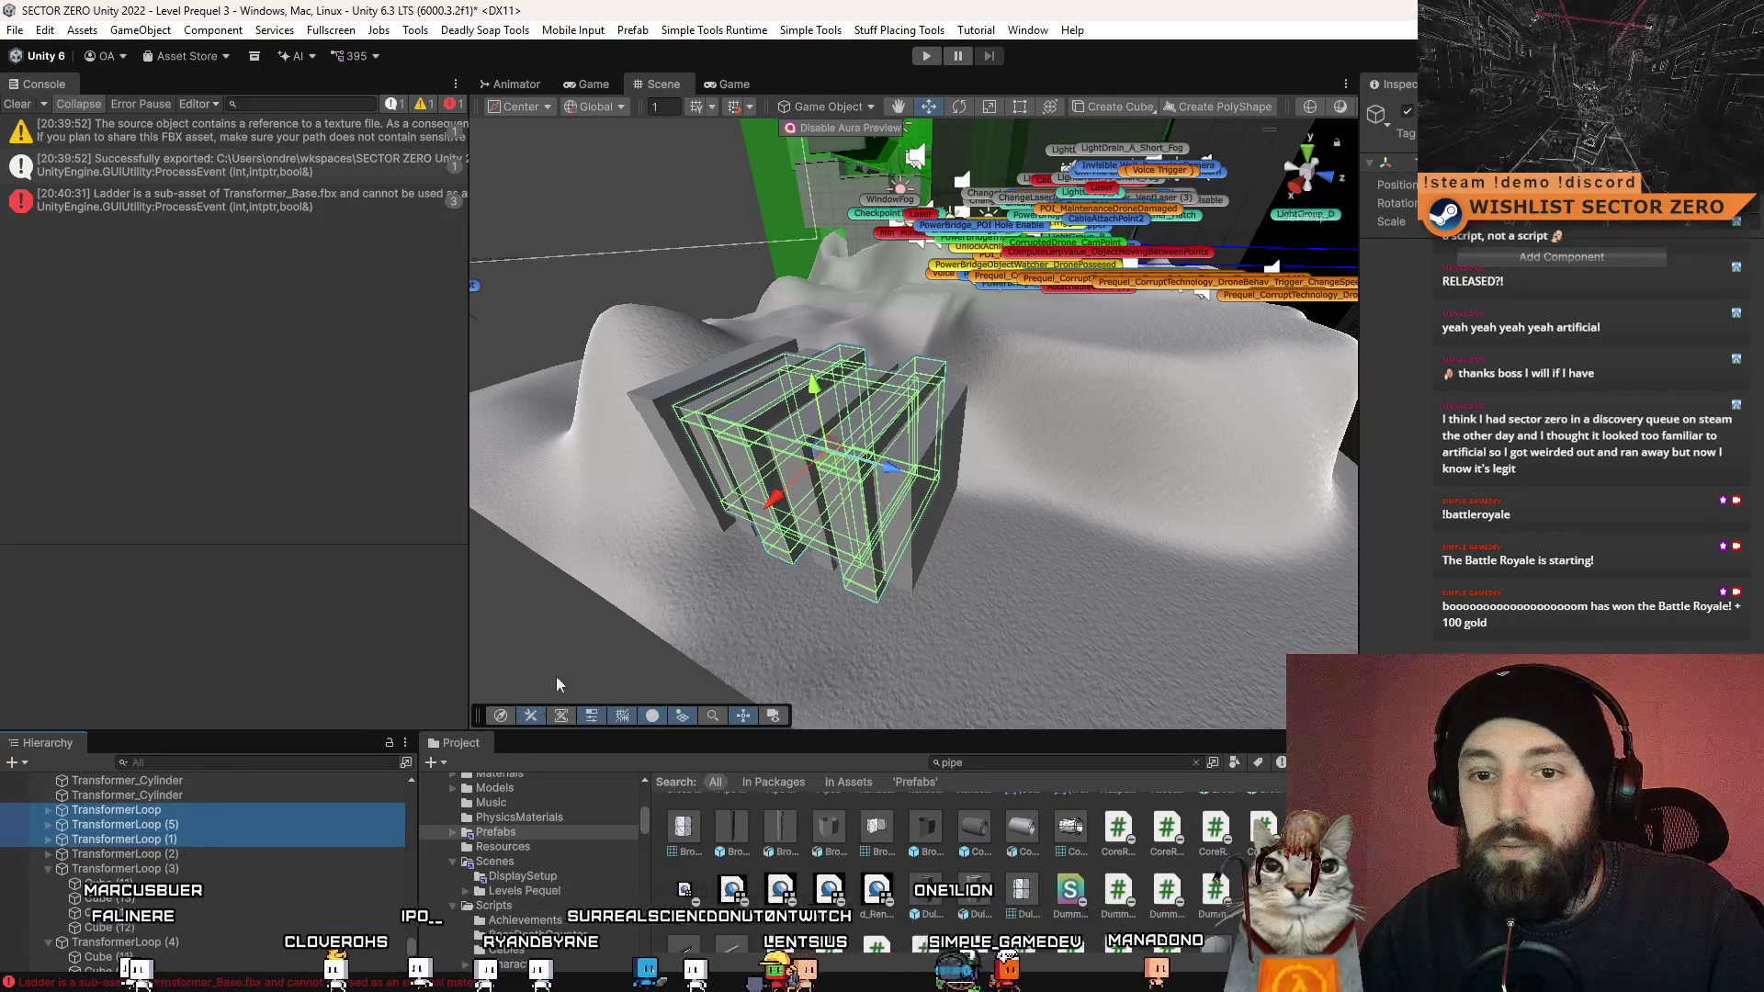
double_click(208, 812)
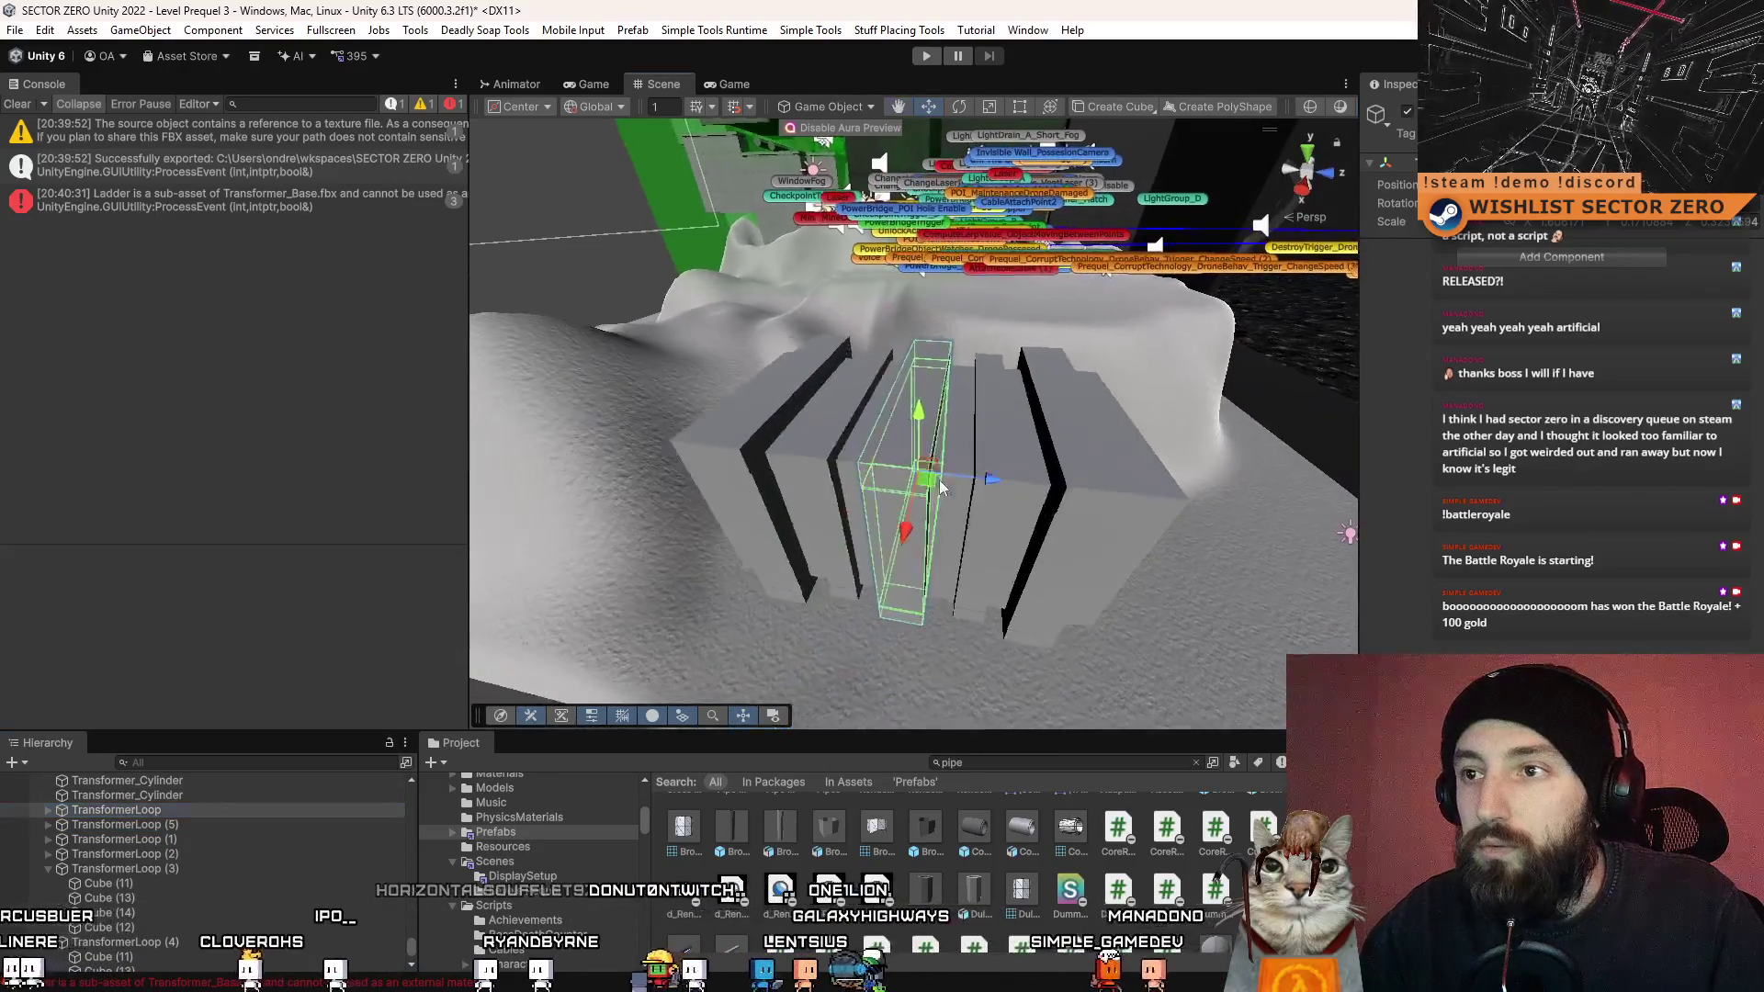
click(928, 432)
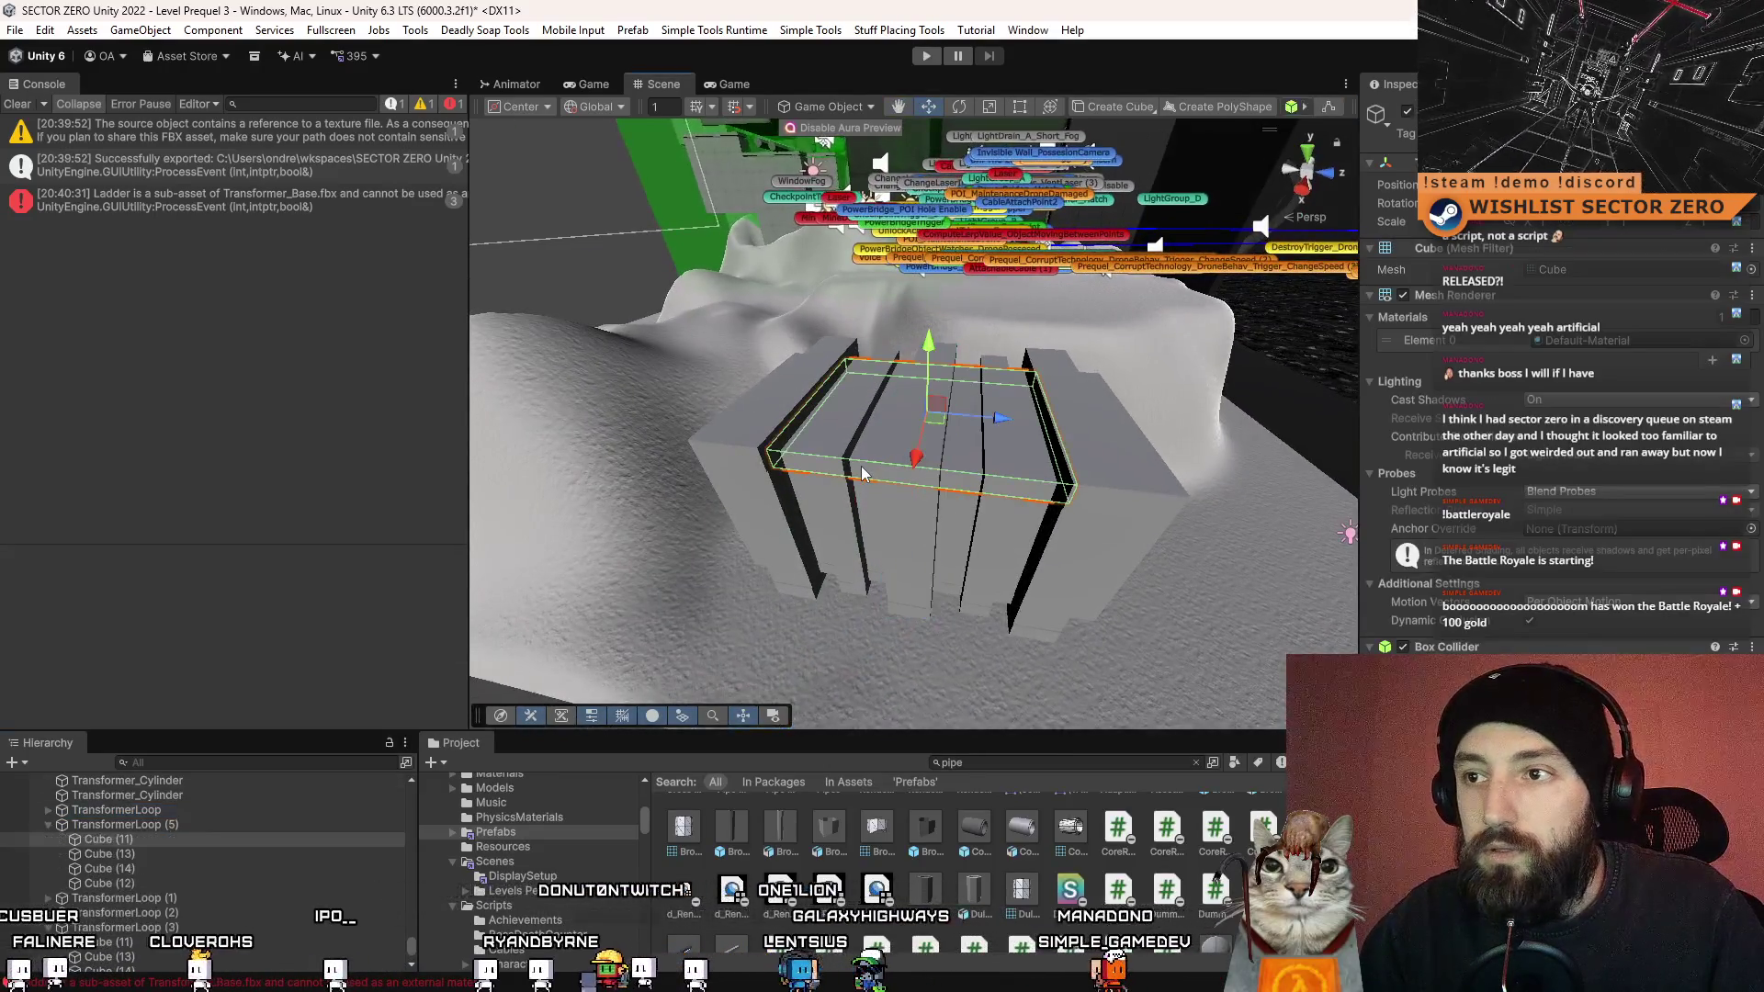
click(180, 812)
ctrl+click(180, 897)
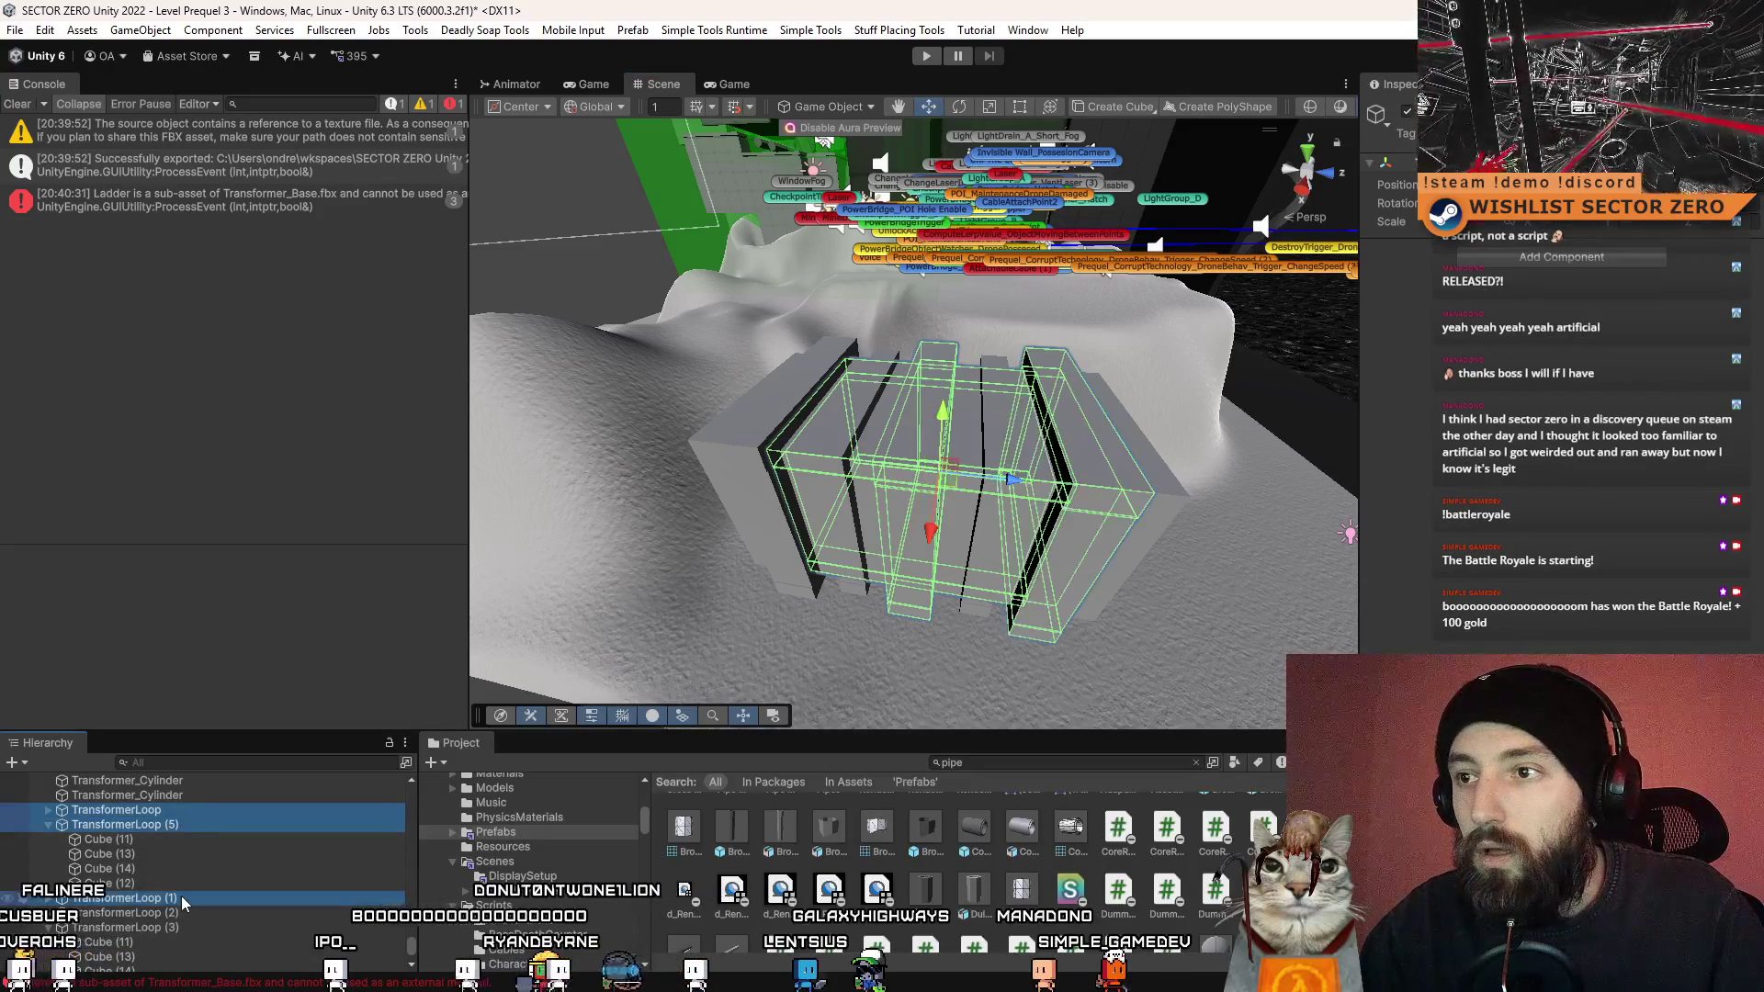
ctrl+click(180, 898)
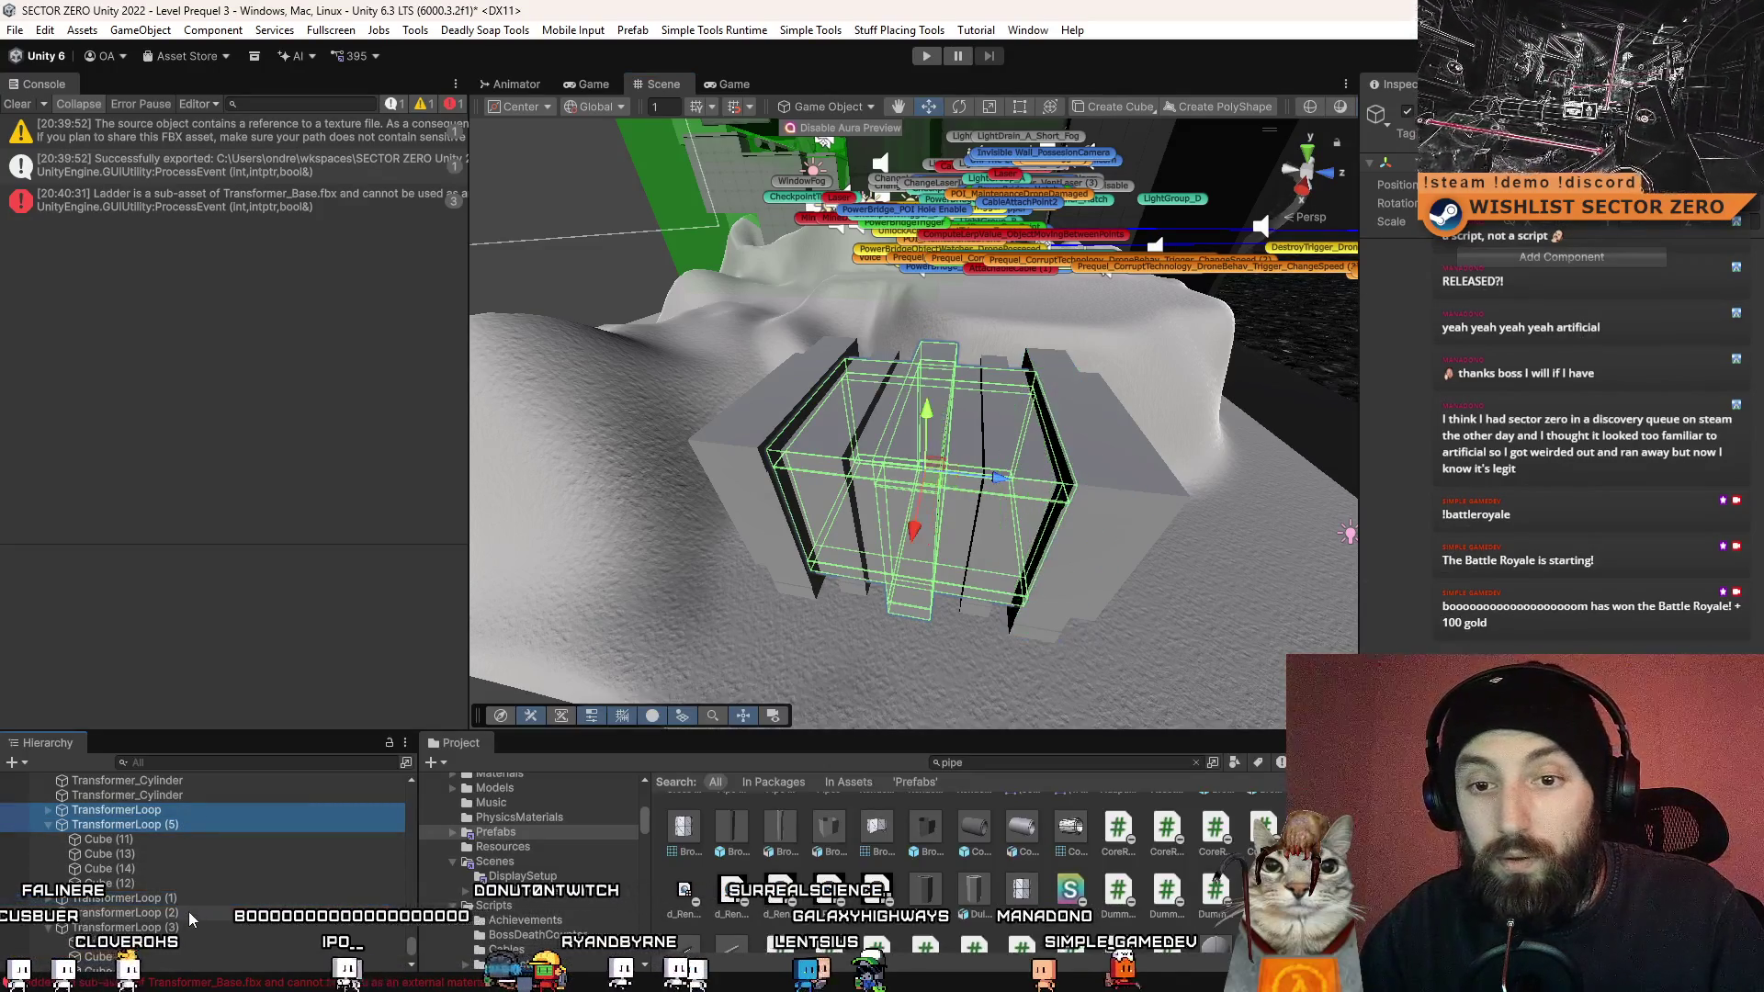
ctrl+click(184, 927)
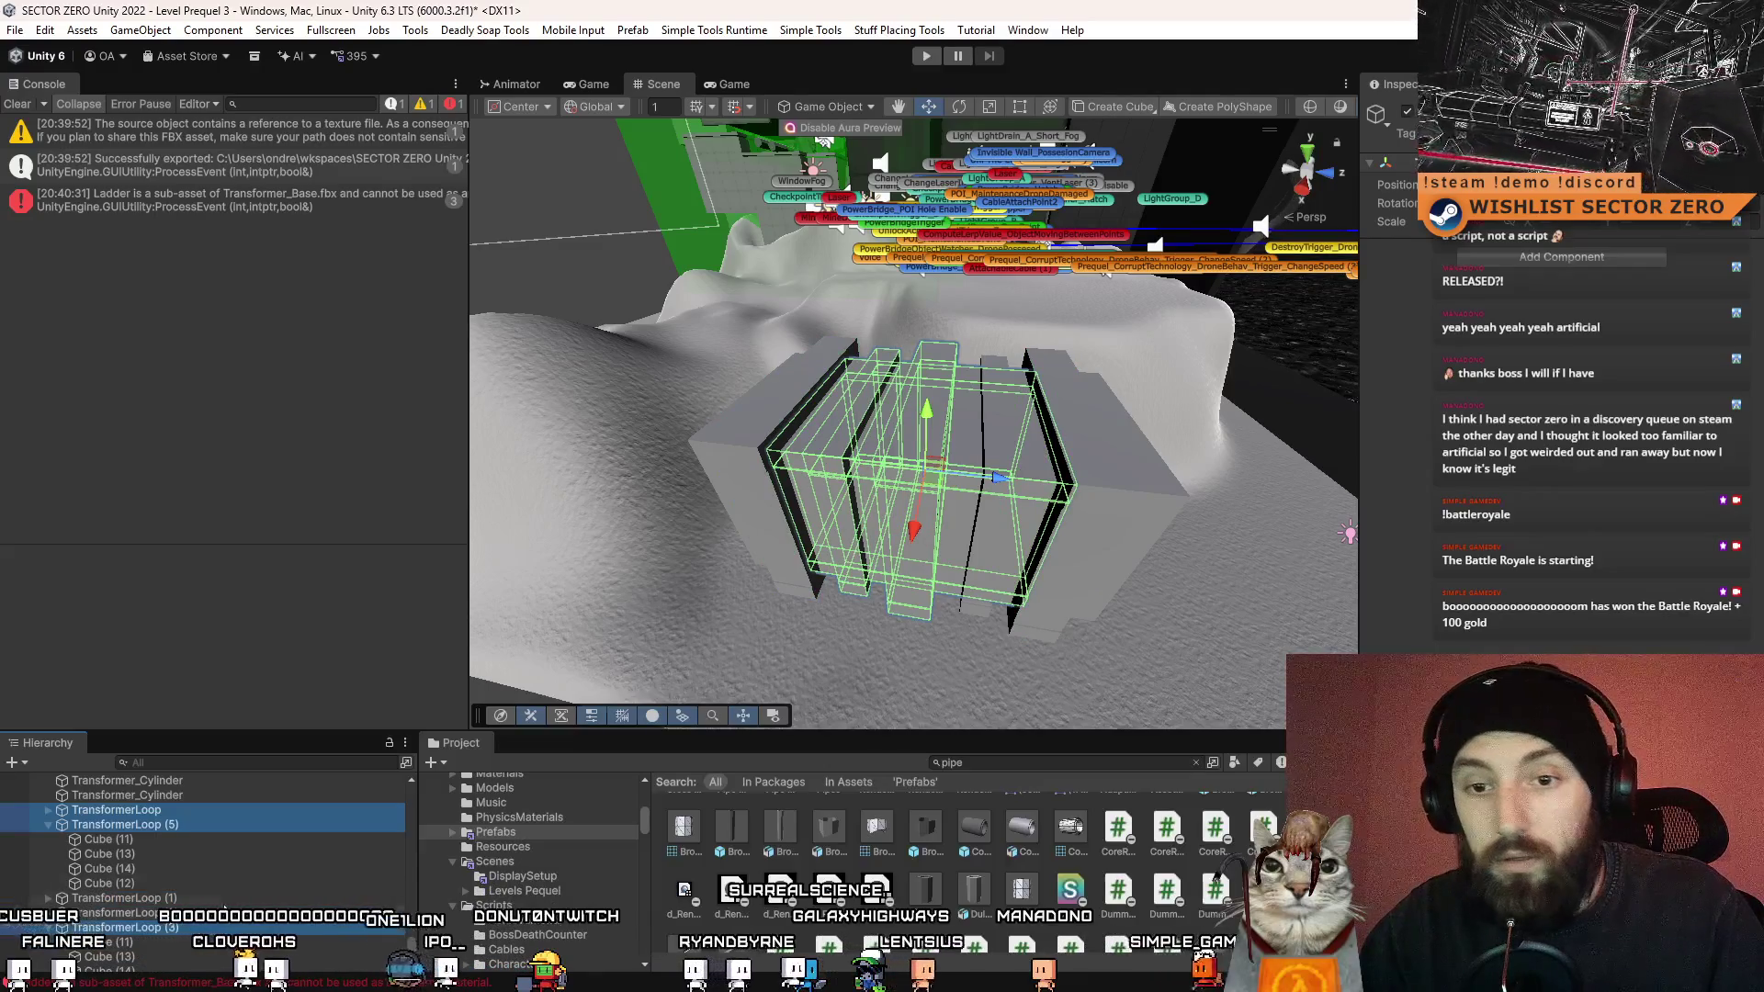
- Collapse TransformerLoop (5), (3) and (4) children and select only TransformerLoop
scroll(60, 880, down, 3)
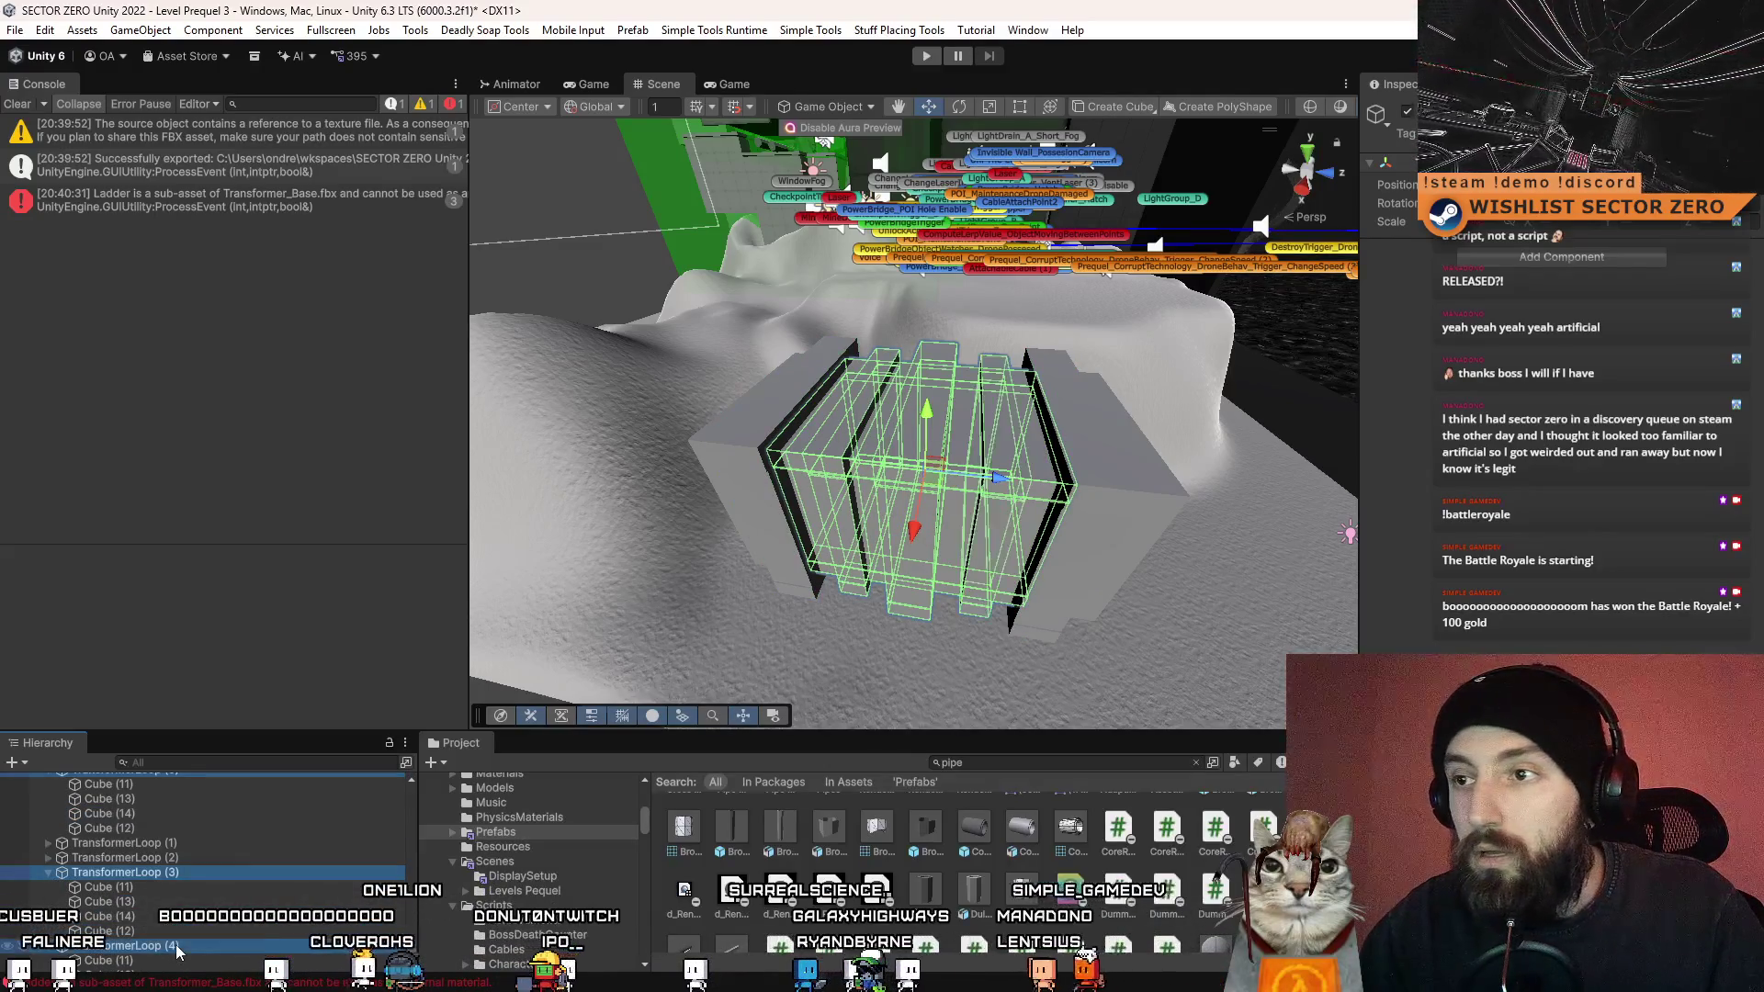
scroll(175, 919, up, 5)
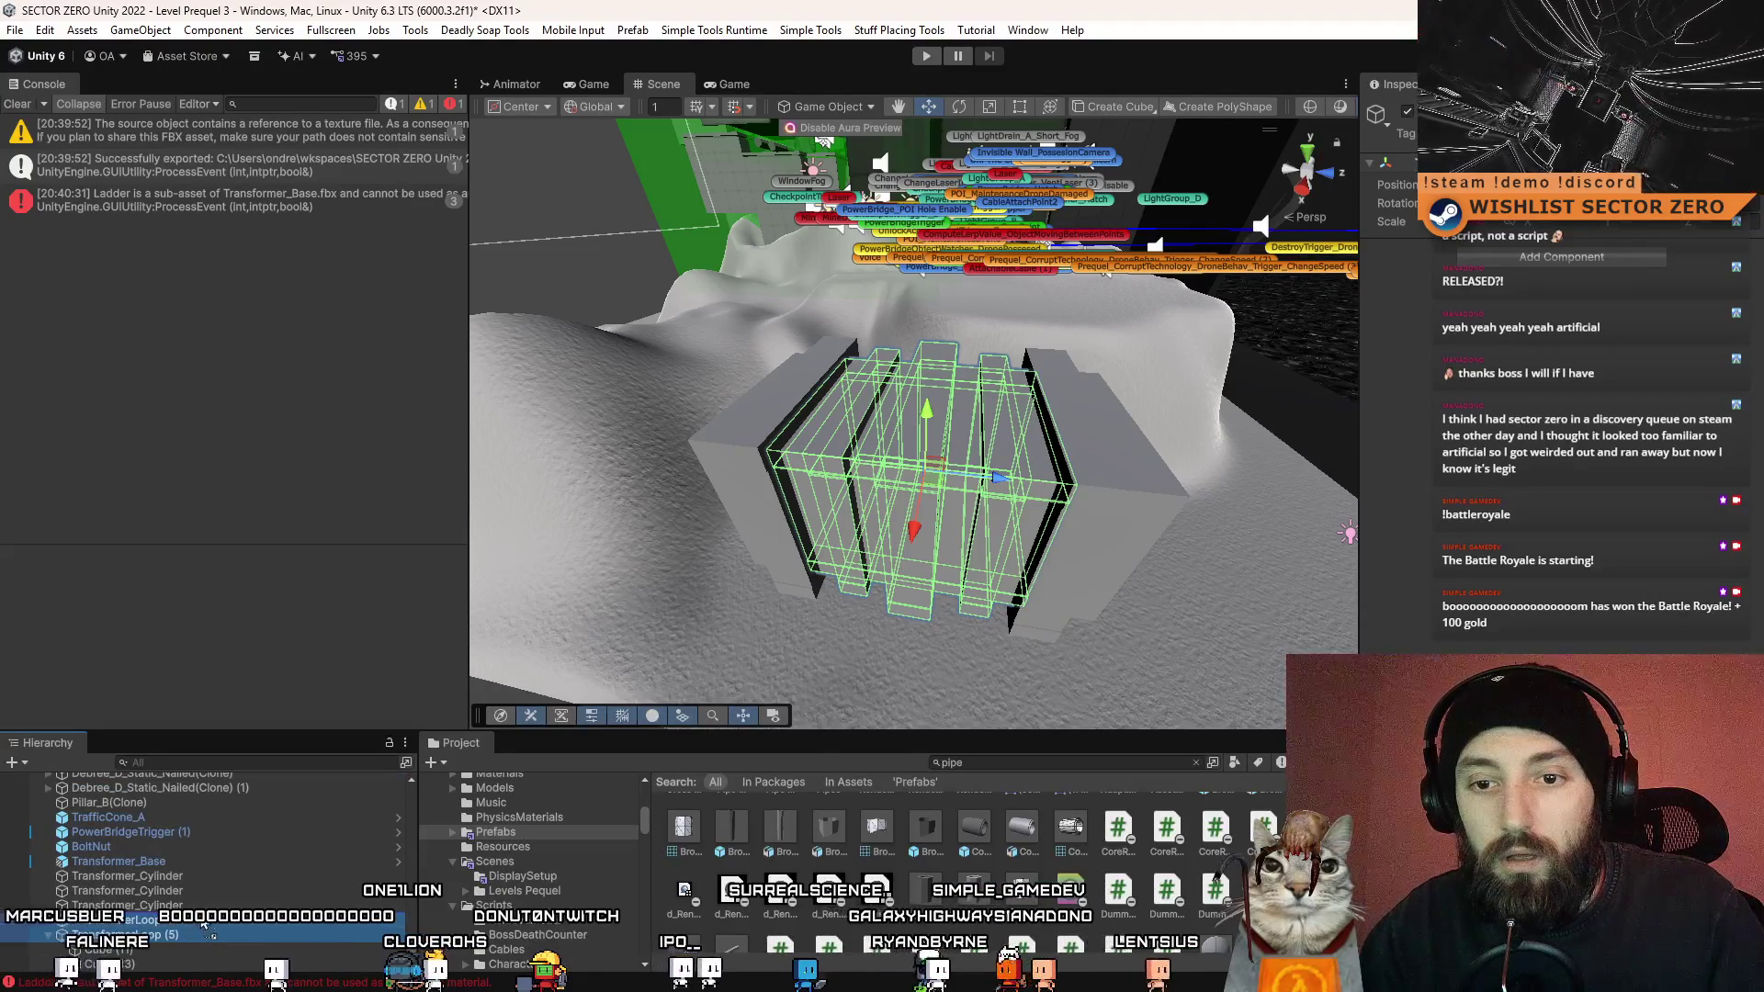
scroll(92, 901, down, 6)
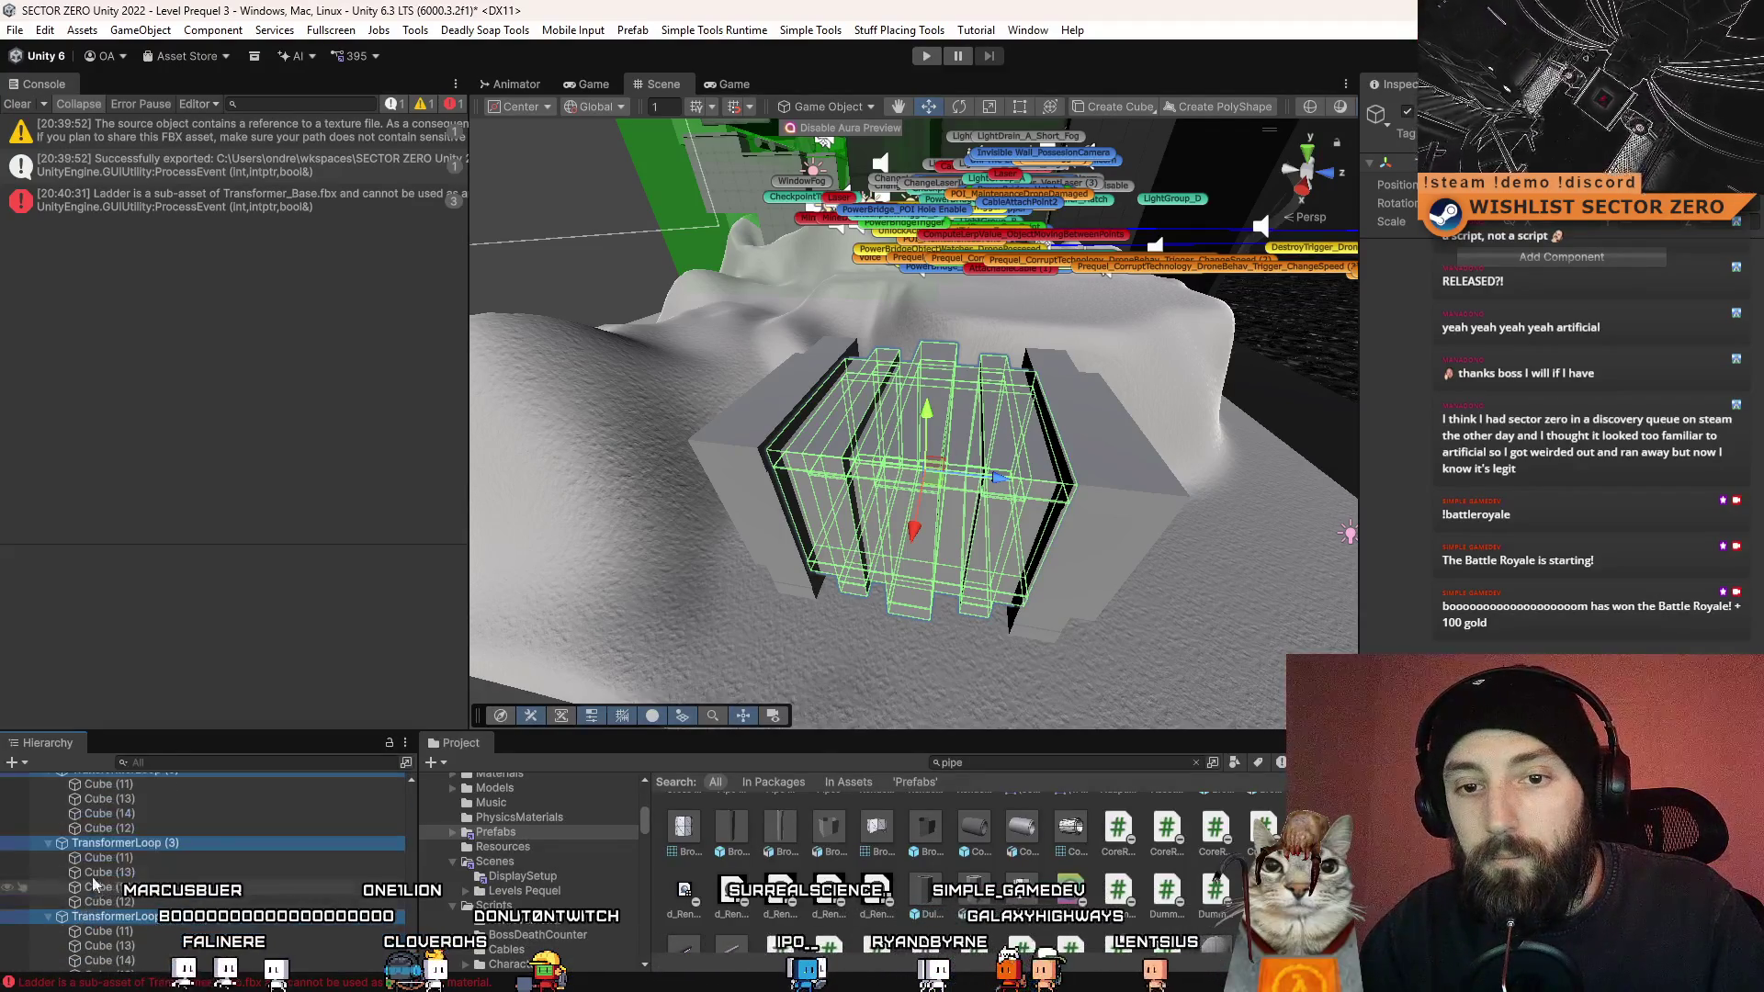
click(50, 825)
click(51, 839)
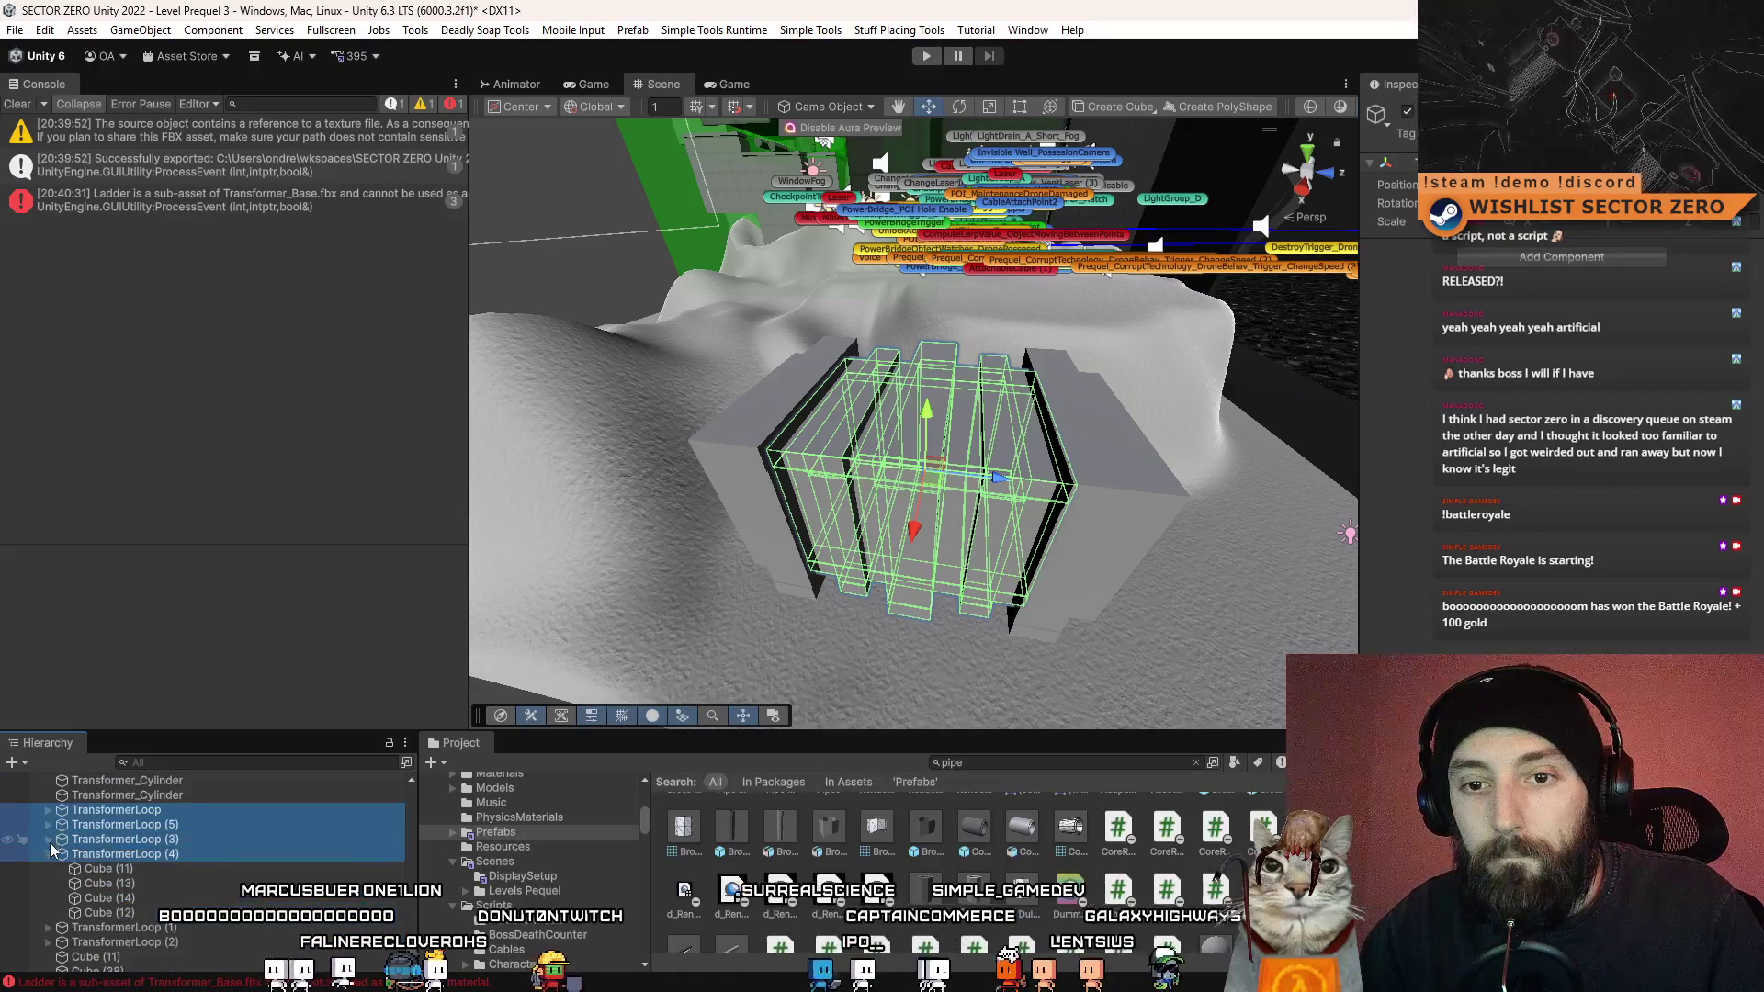
click(51, 852)
click(184, 833)
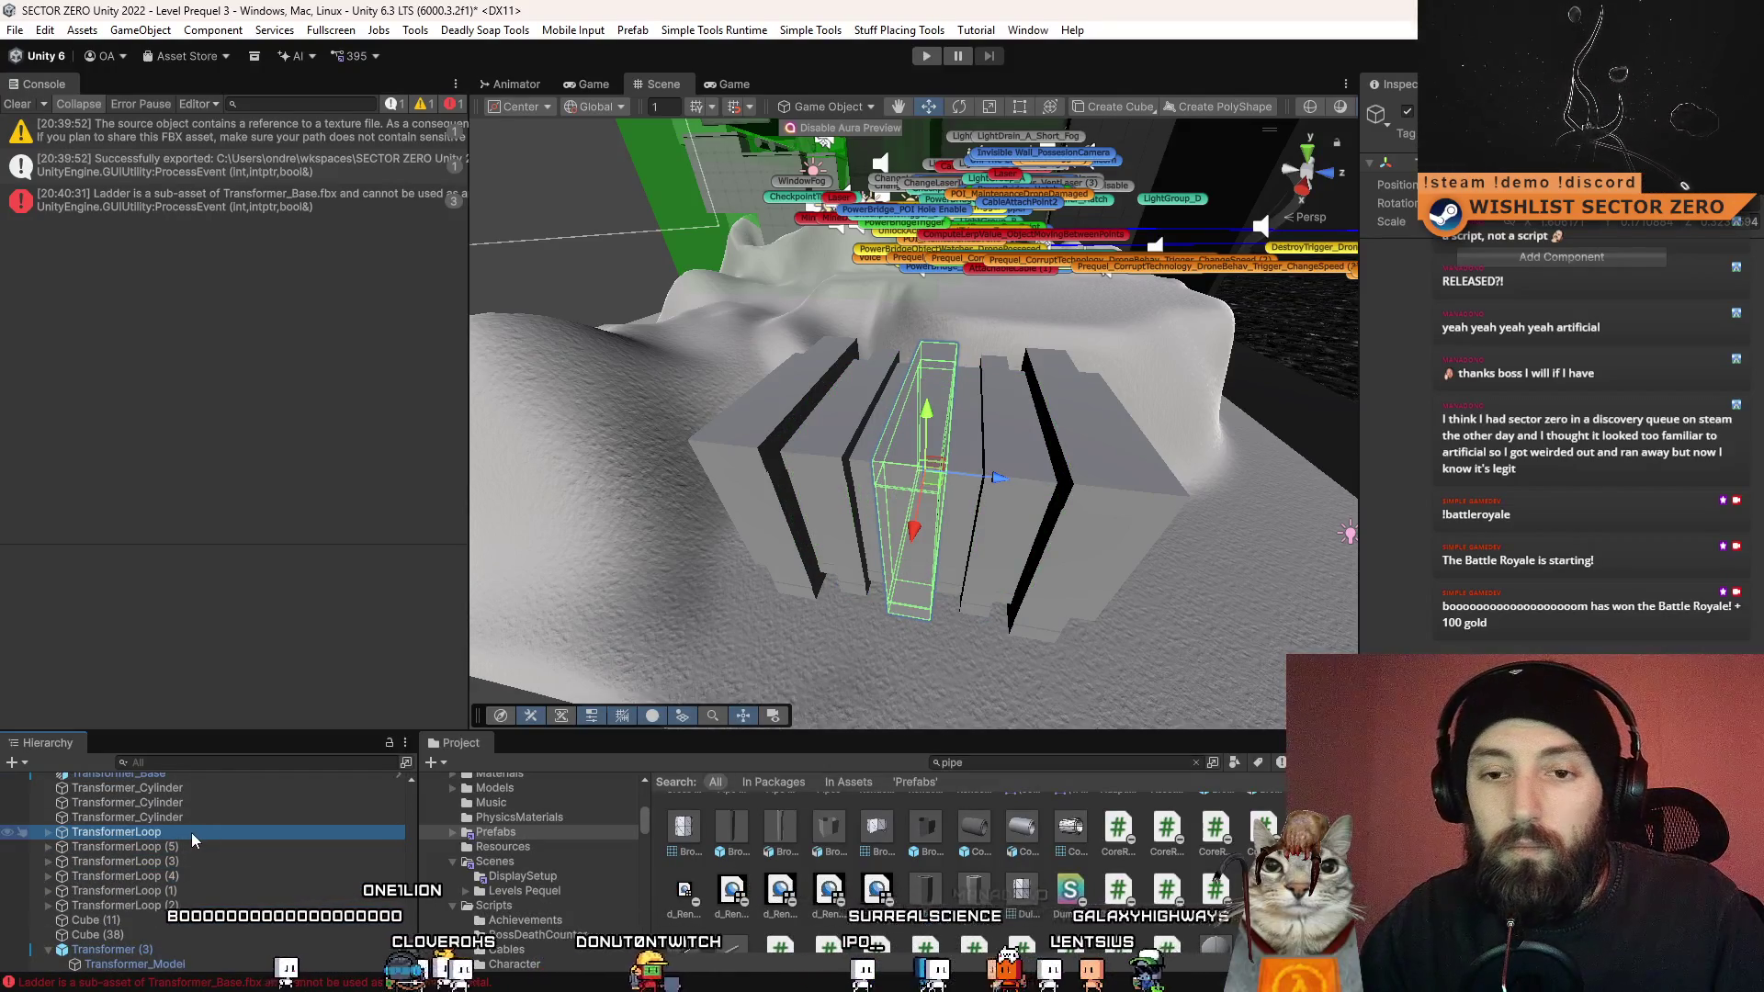
- Create an empty object and name it Transformer_CentralLoop
right_click(191, 832)
click(309, 371)
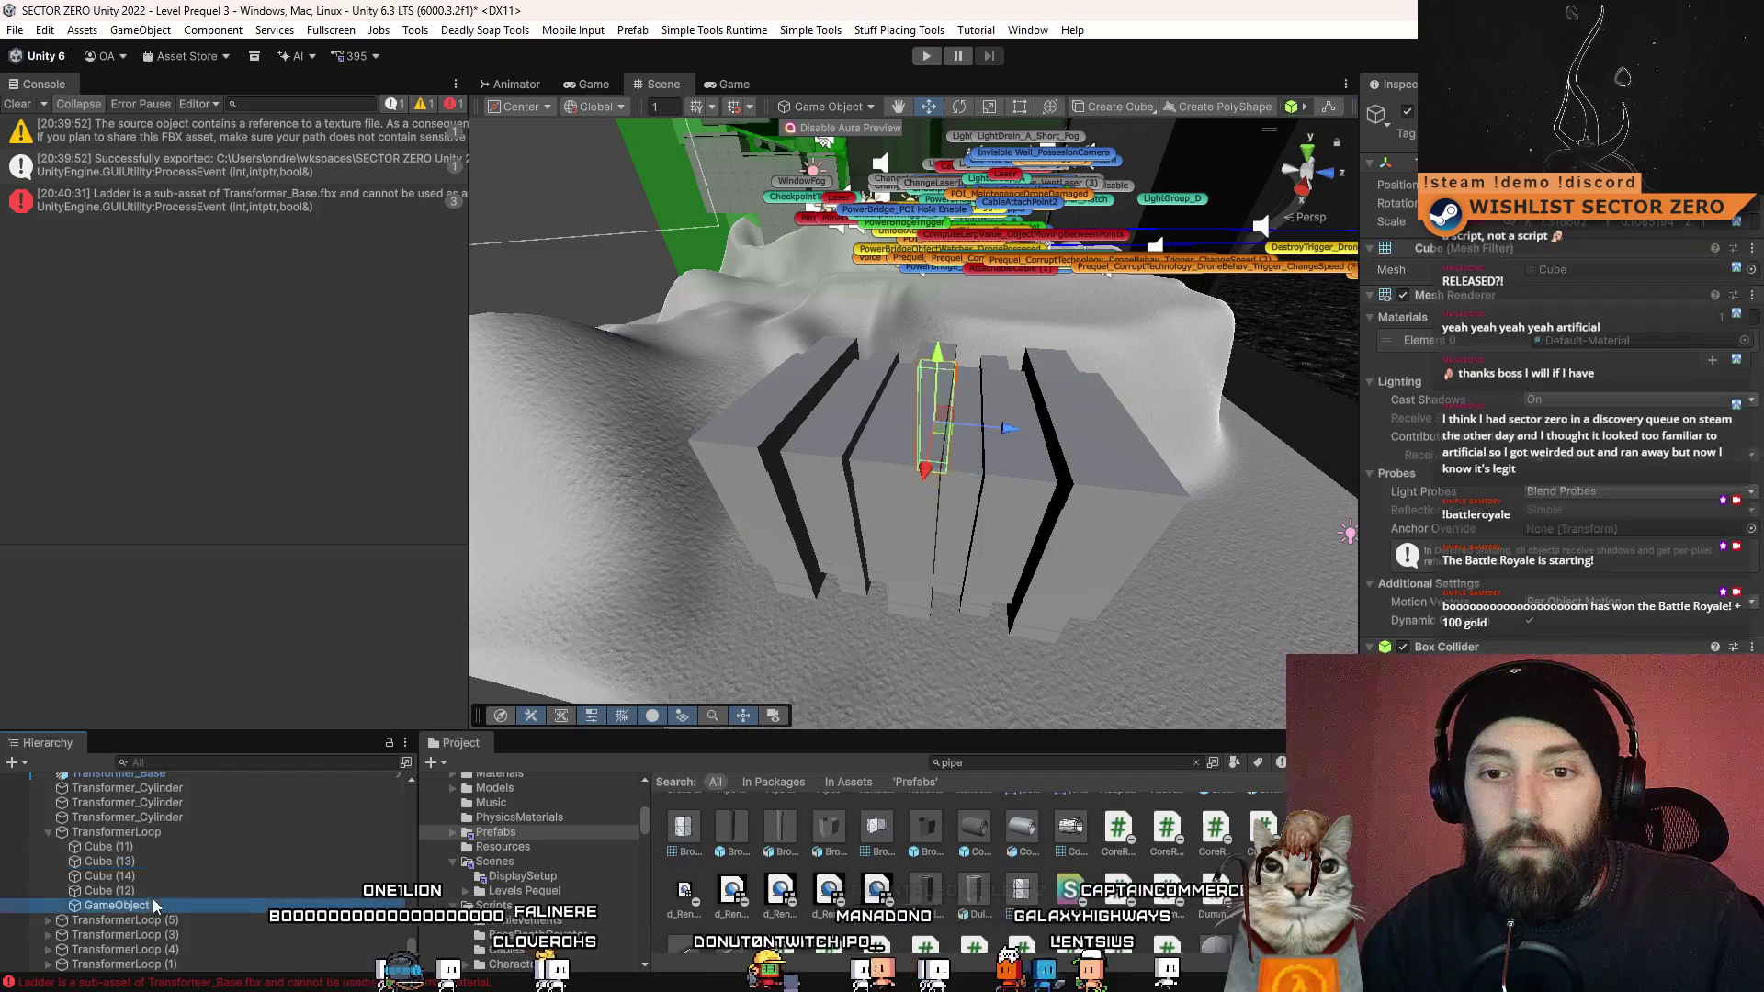
drag(217, 829, 213, 829)
click(184, 832)
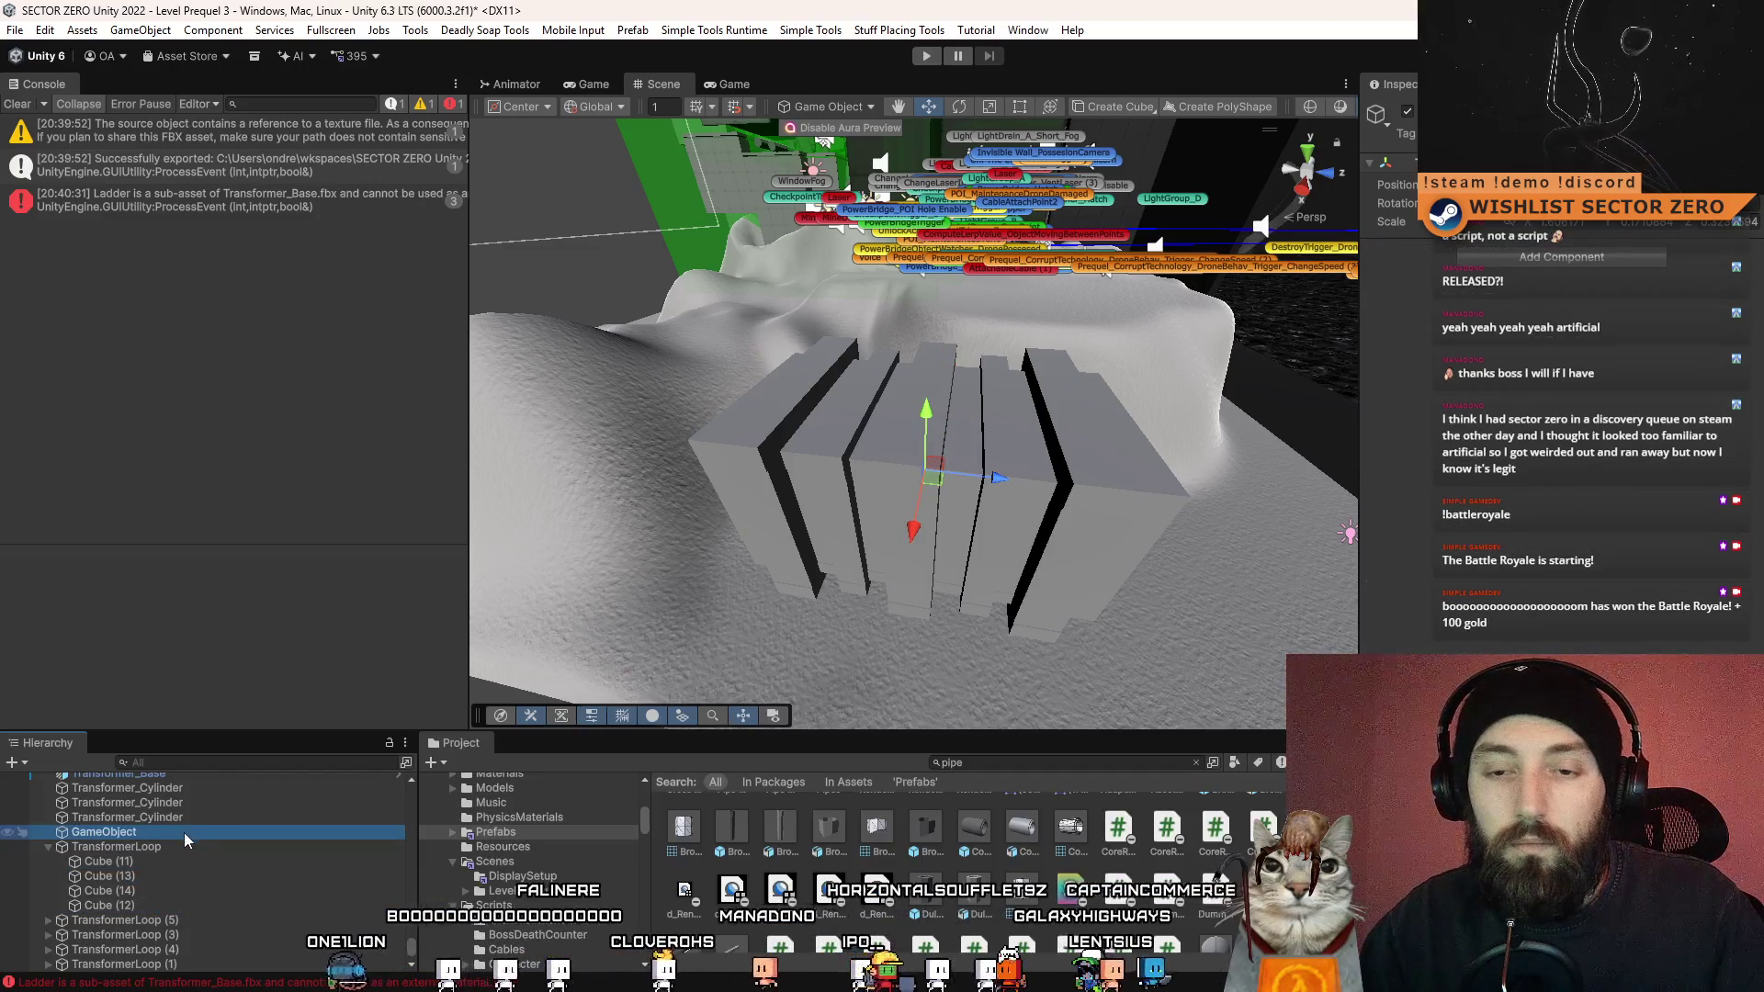
text(Transformer_CentralLoop)
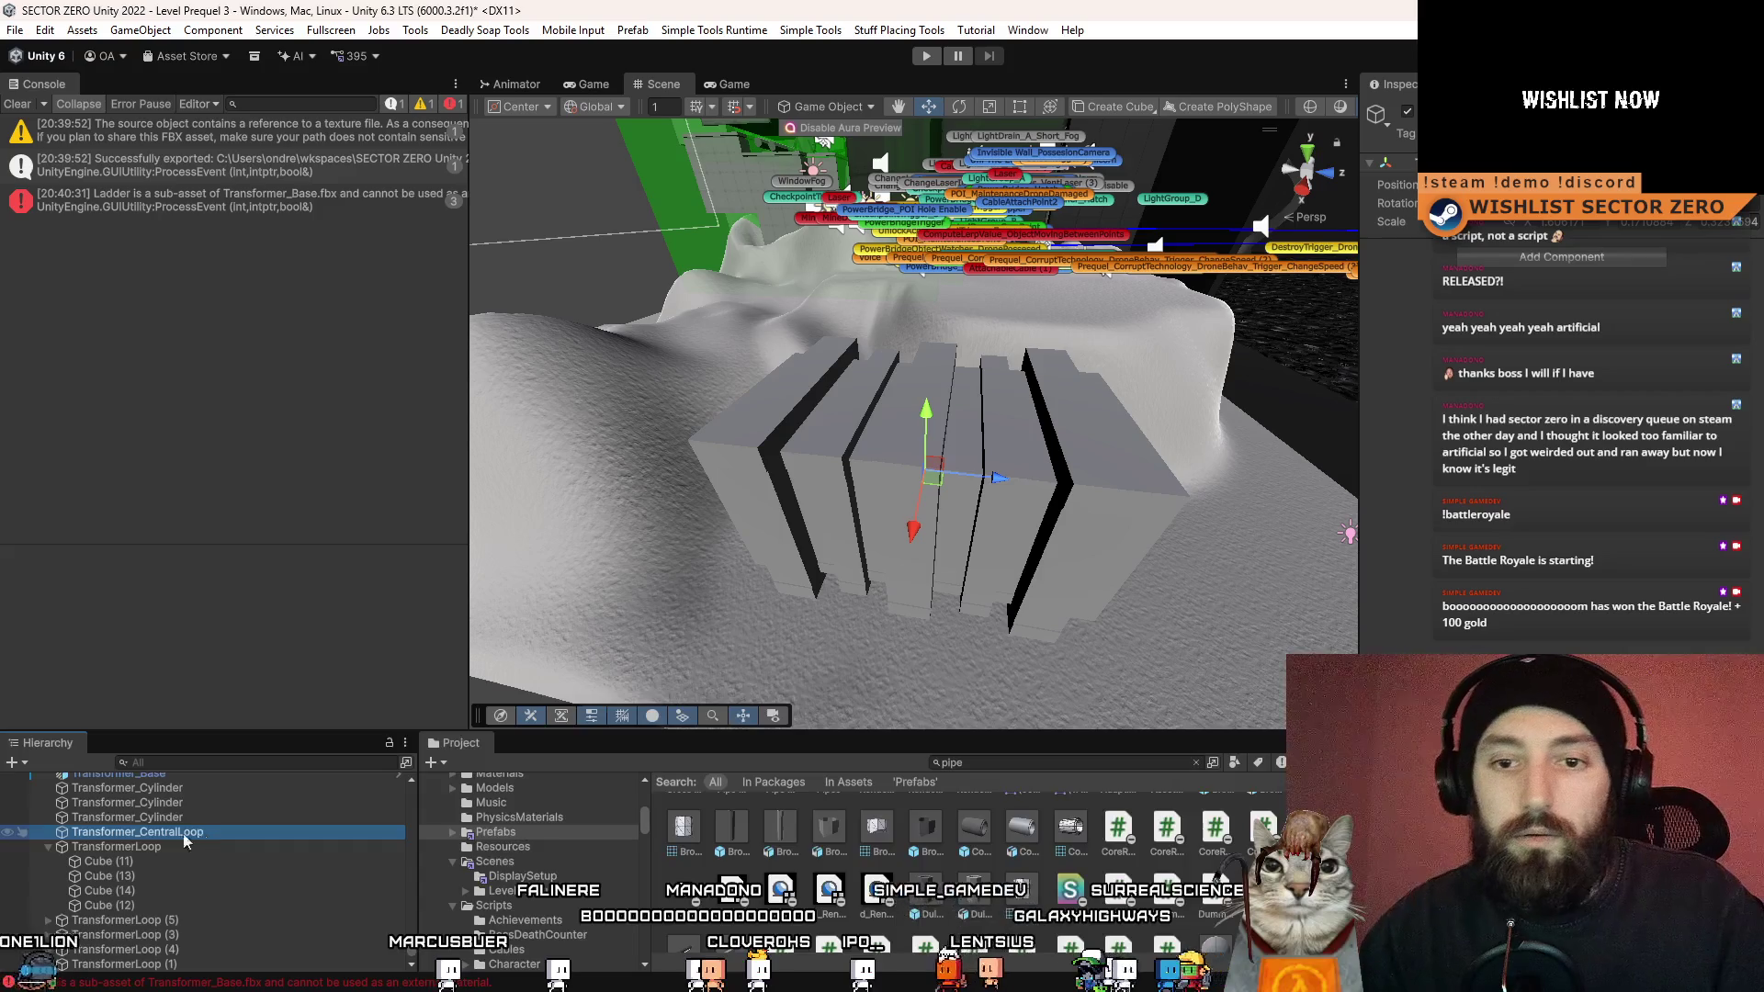
- Parent TransformerLoop through TransformerLoop (4) under Transformer_CentralLoop
click(187, 849)
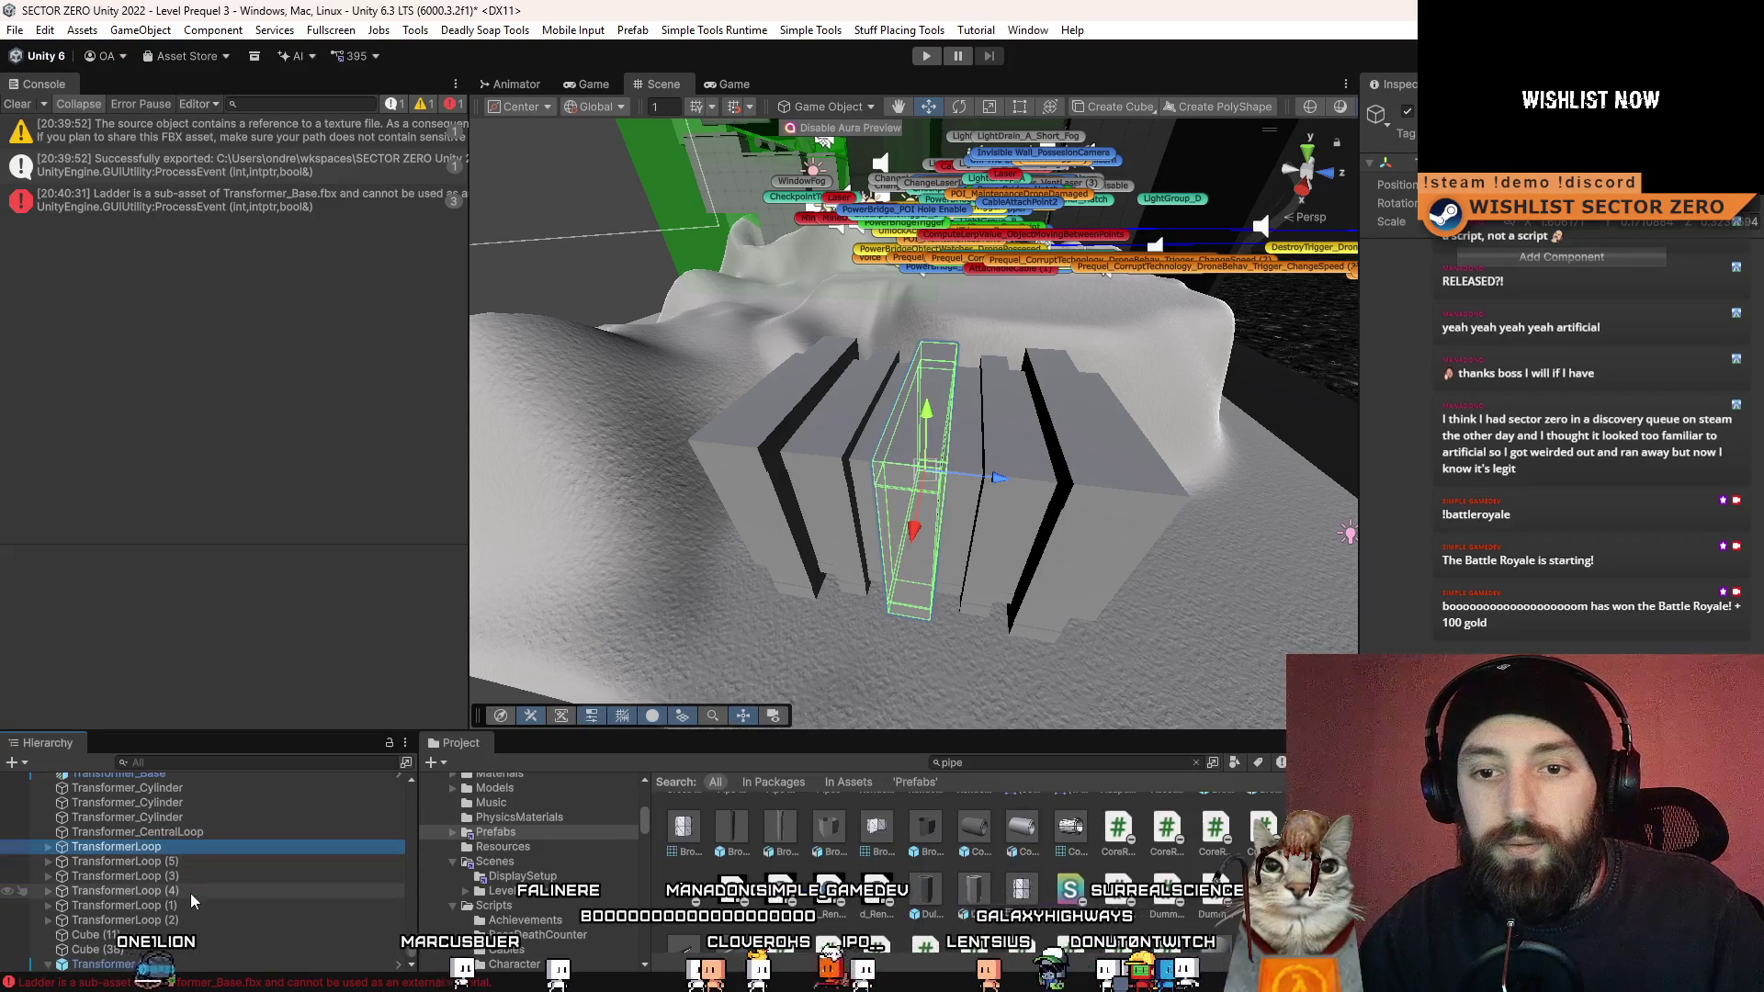
shift+click(191, 892)
drag(163, 847, 191, 833)
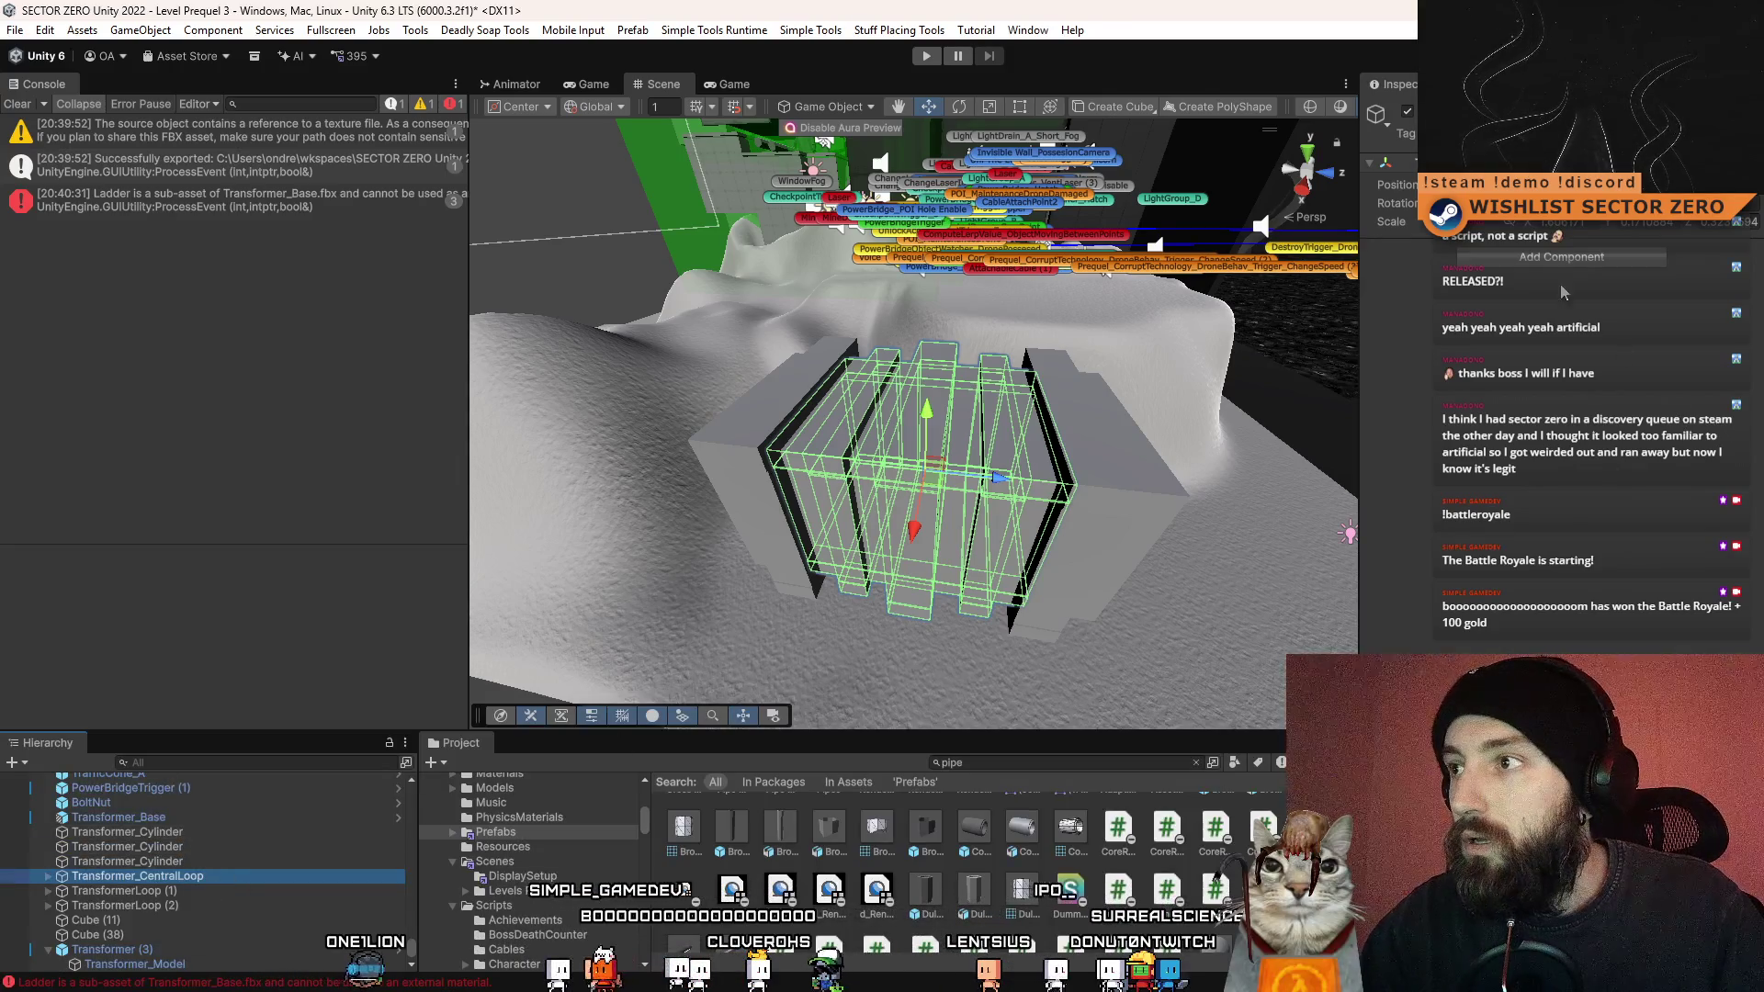
- Add a Rigidbody and an Impact Sound Spawner to Transformer_CentralLoop
click(1567, 257)
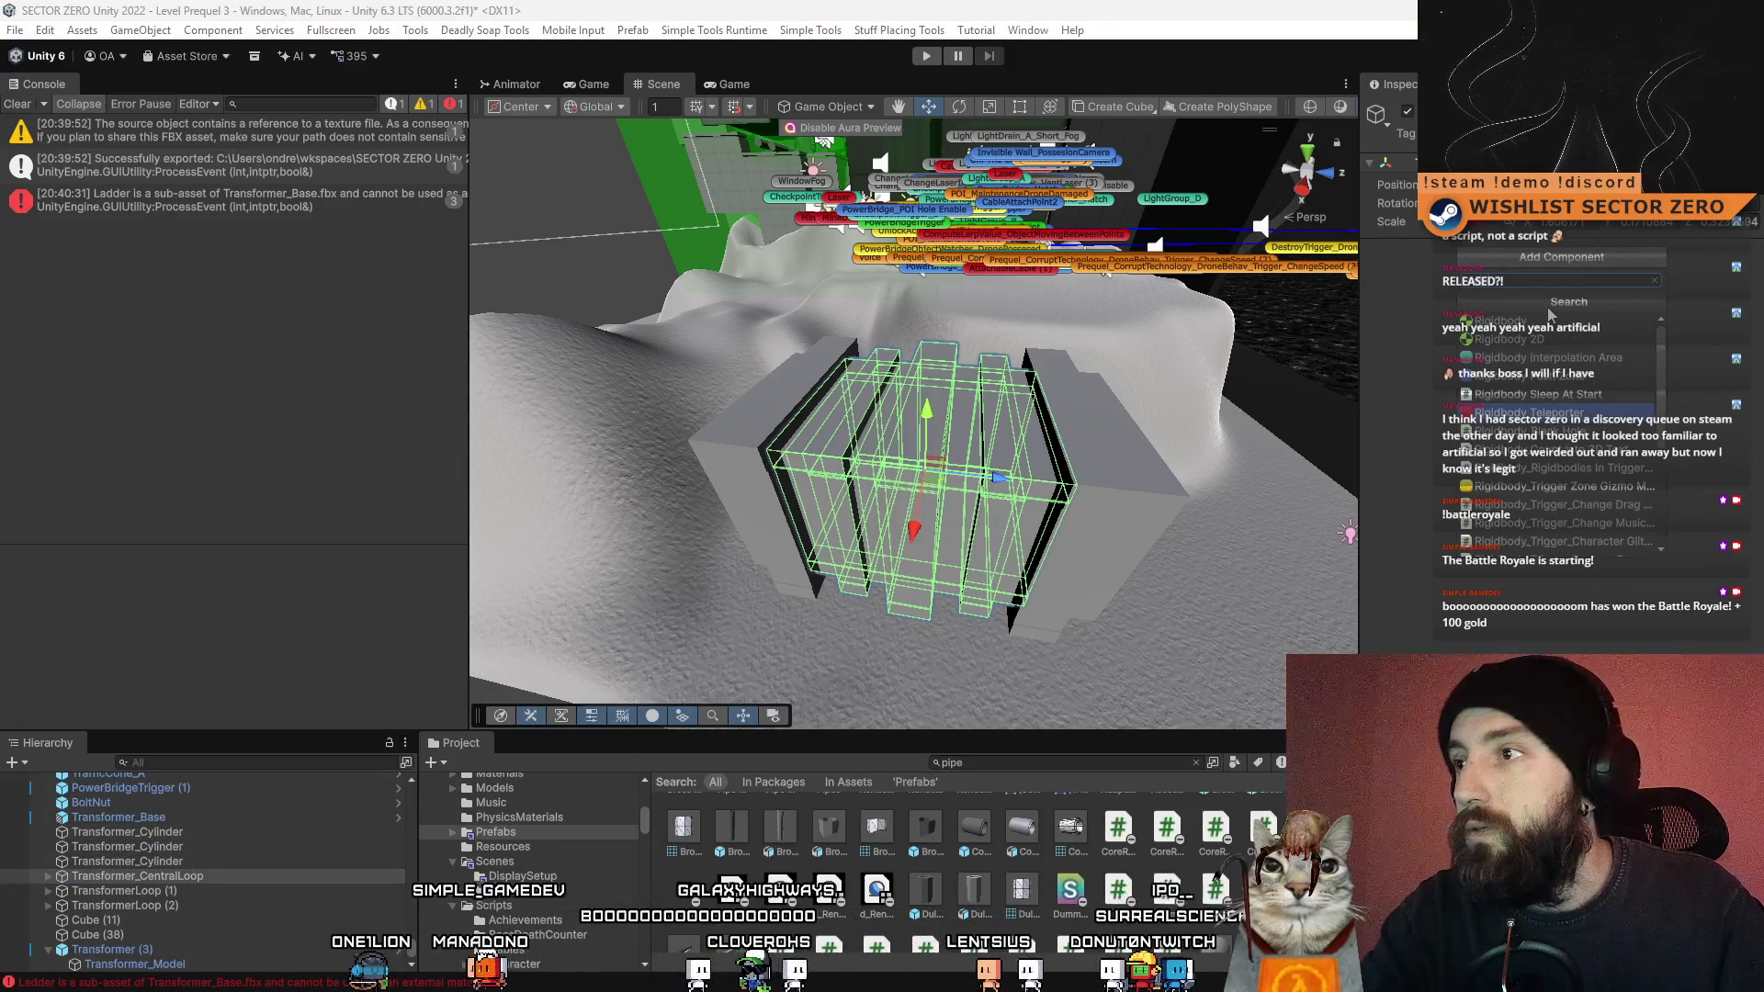
click(1552, 322)
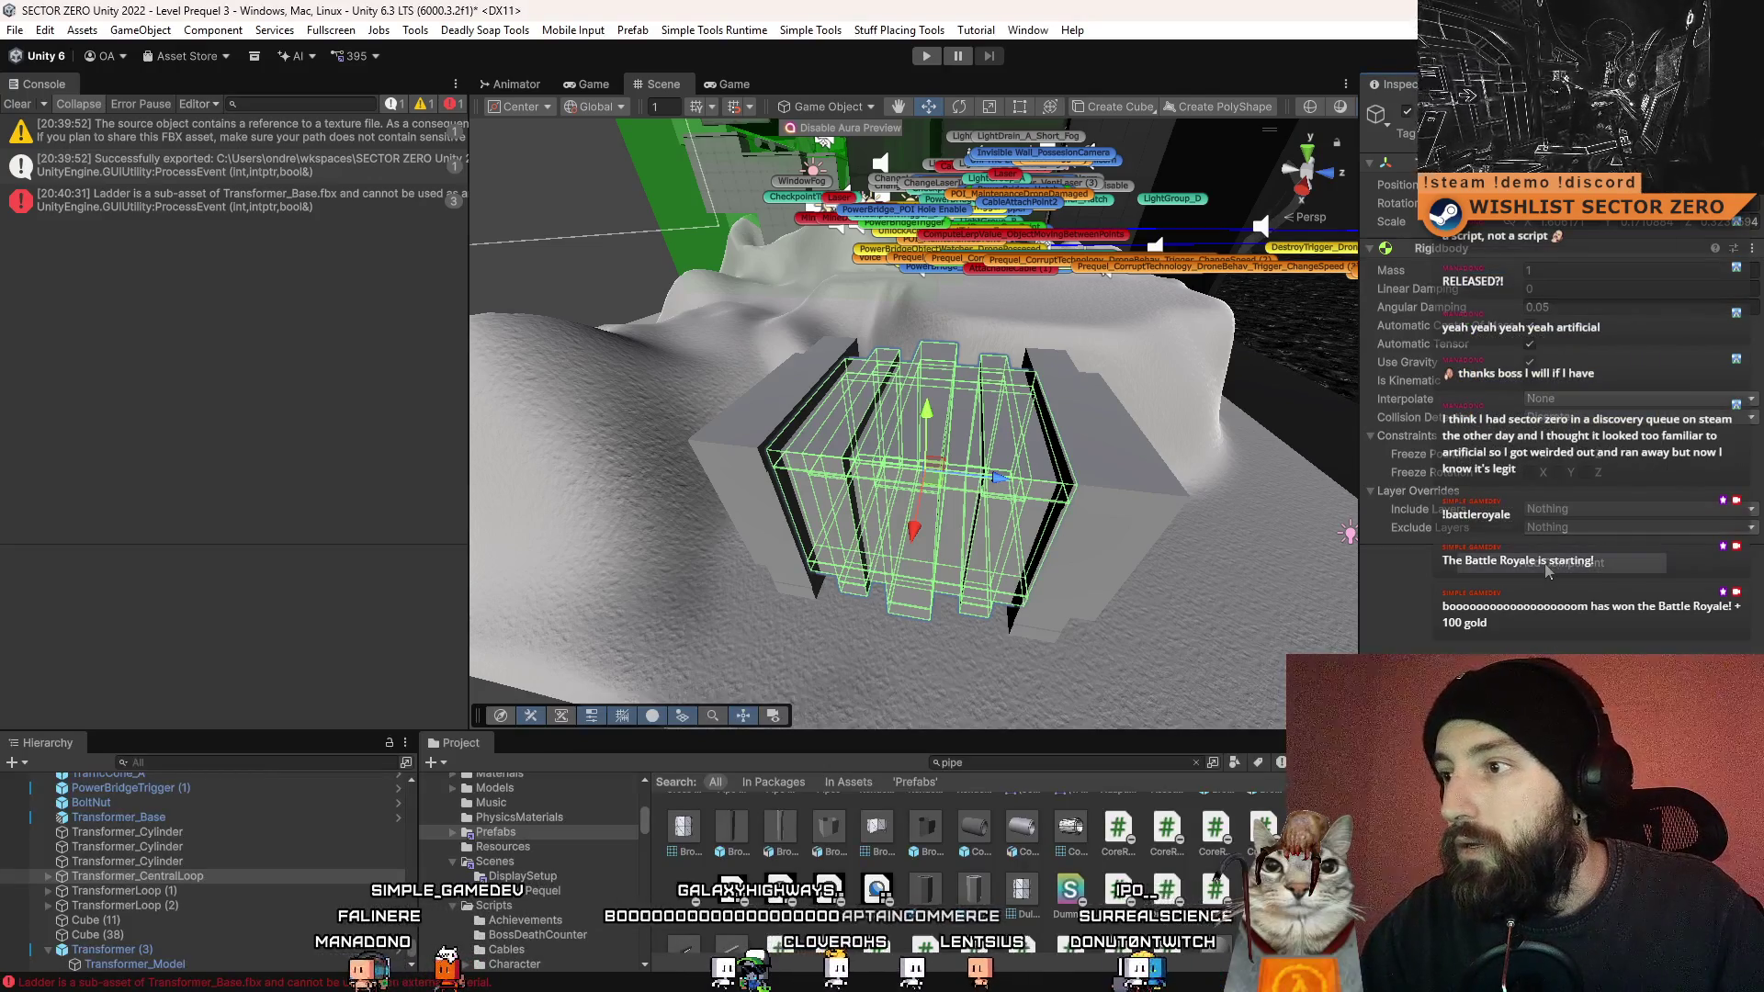
click(1548, 564)
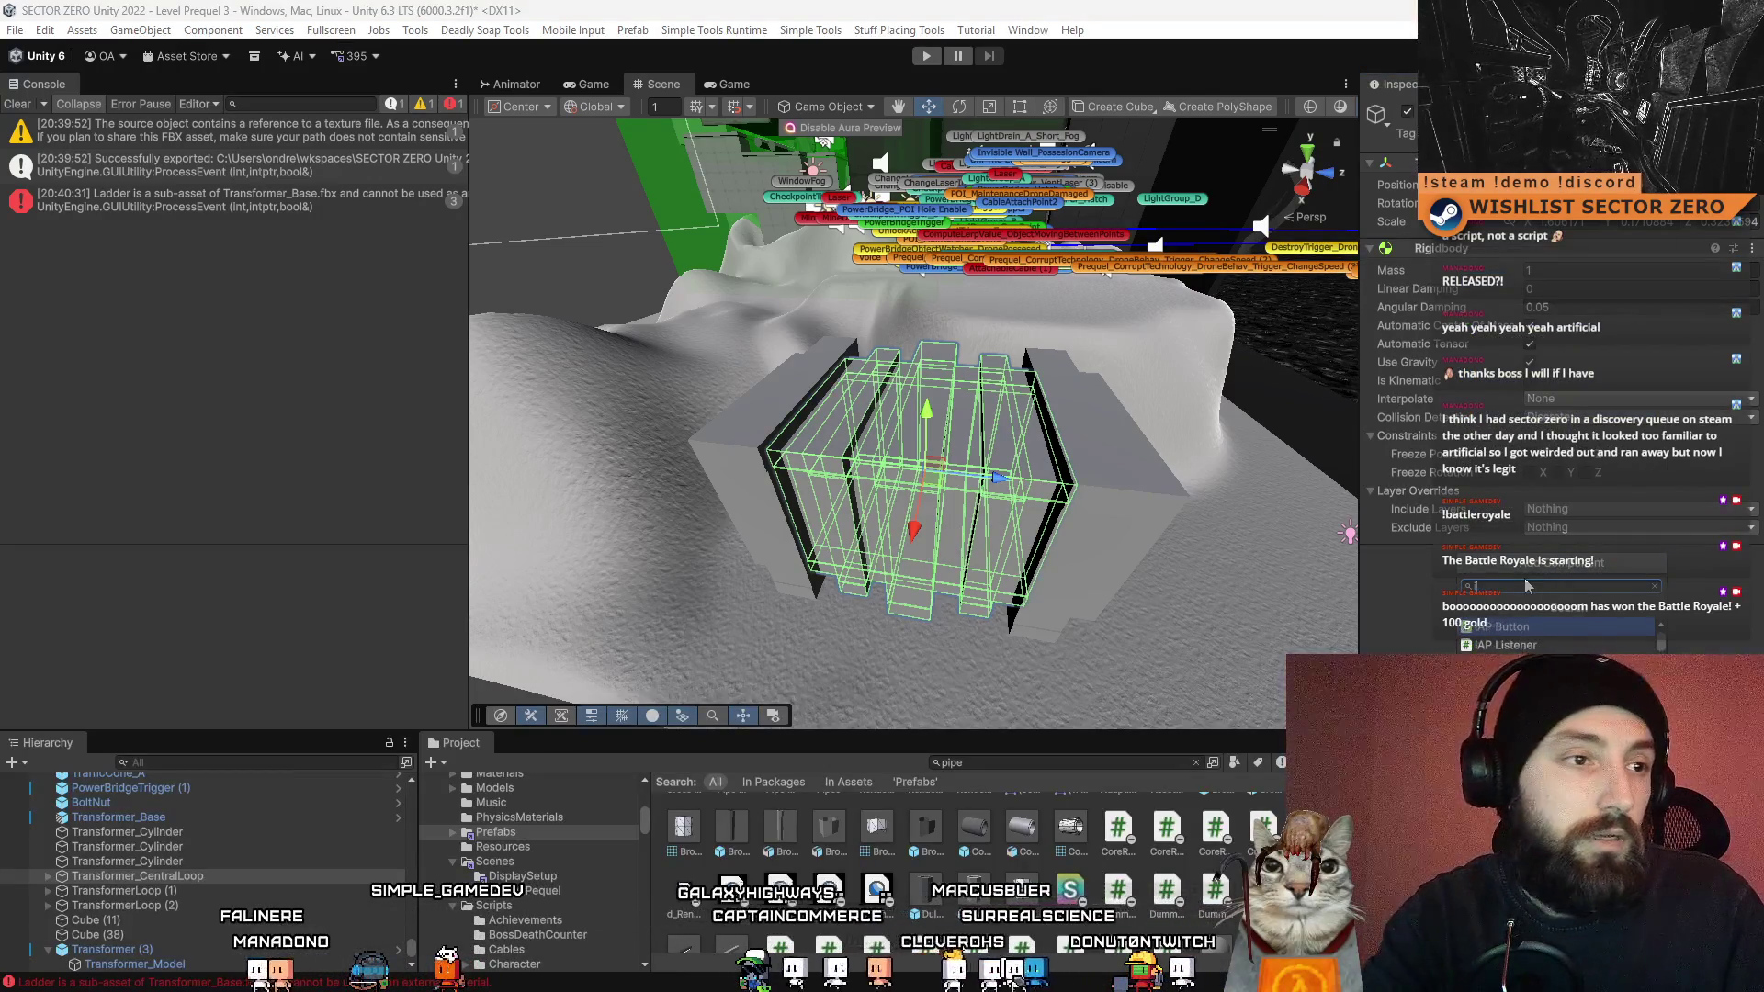
text(impact)
key(Return)
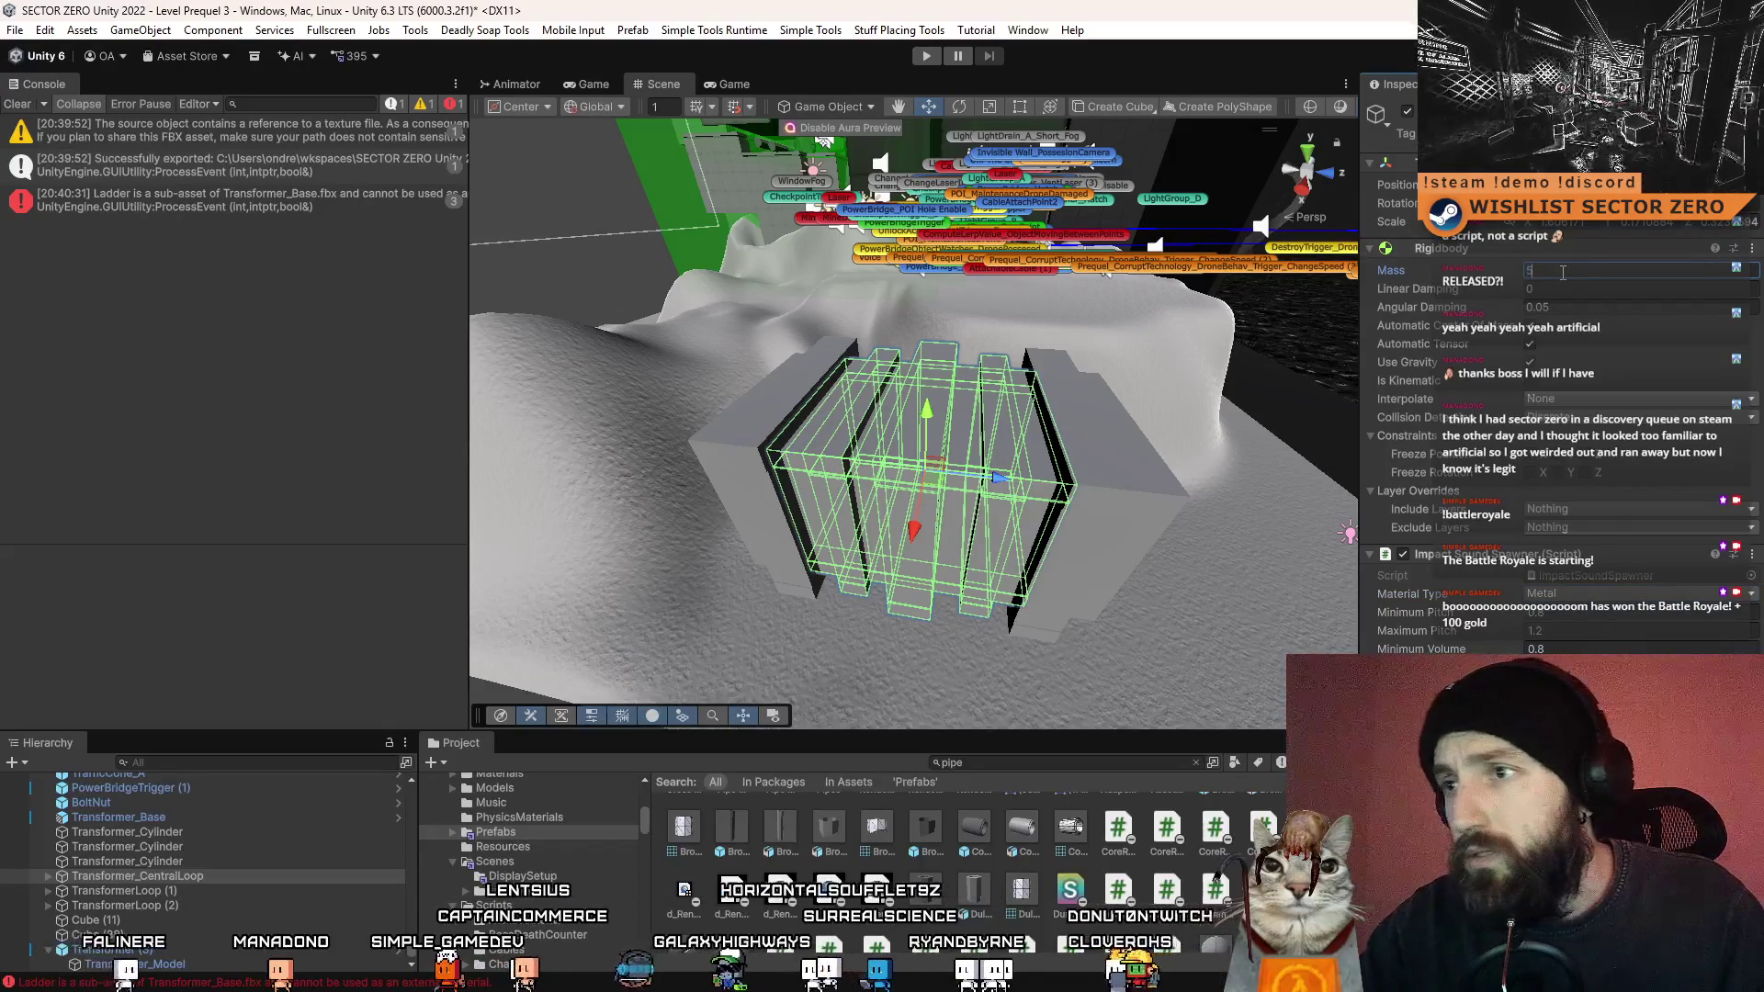
- Add the Impact Sound Spawner component to end boxes TransformerLoop (1) and (2)
click(191, 834)
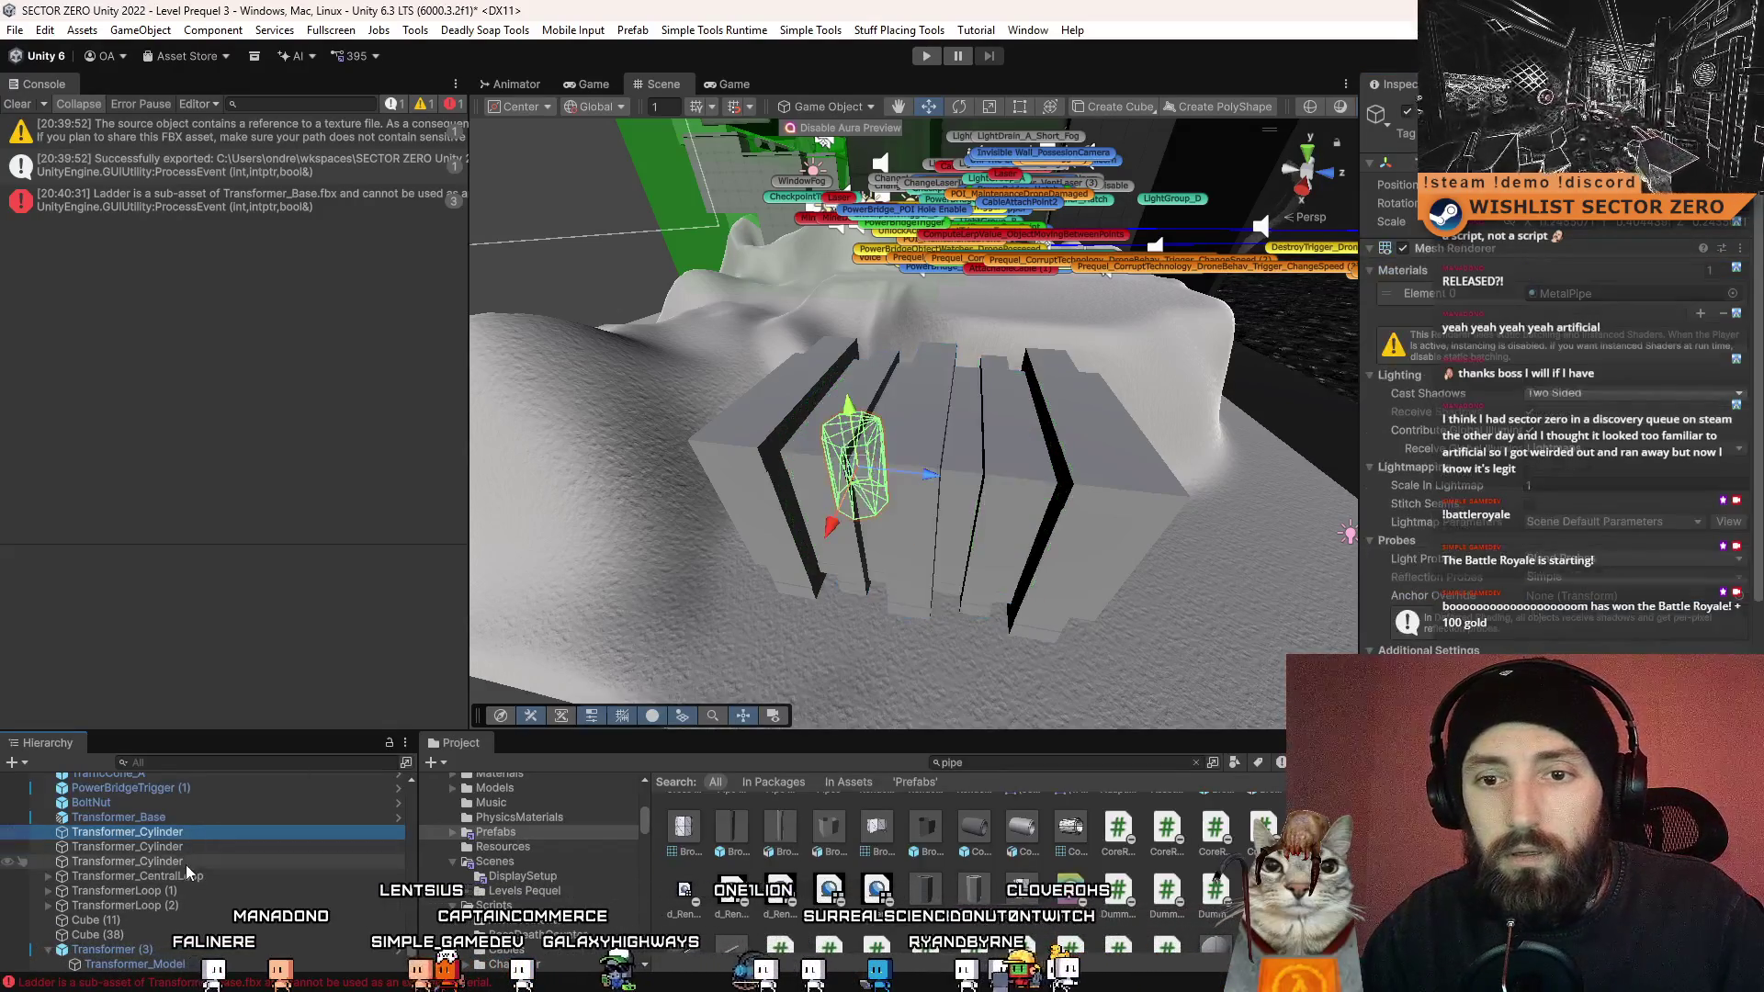
shift+click(186, 864)
click(234, 881)
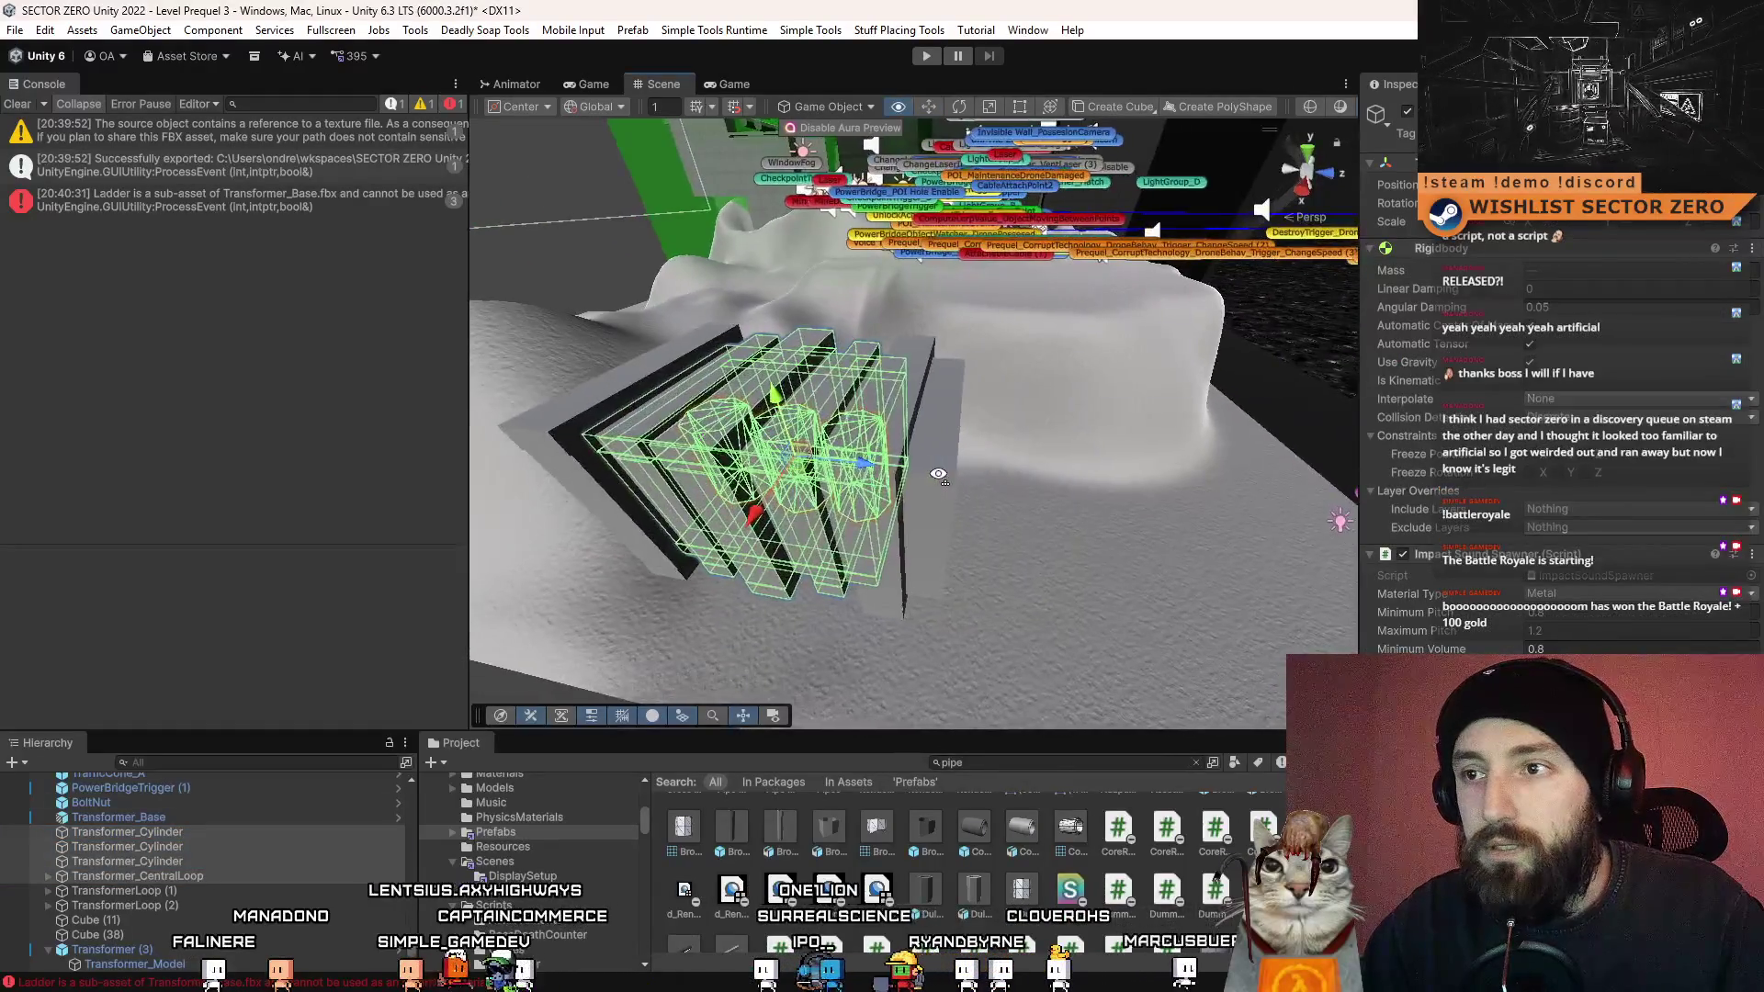
click(219, 887)
shift+click(202, 906)
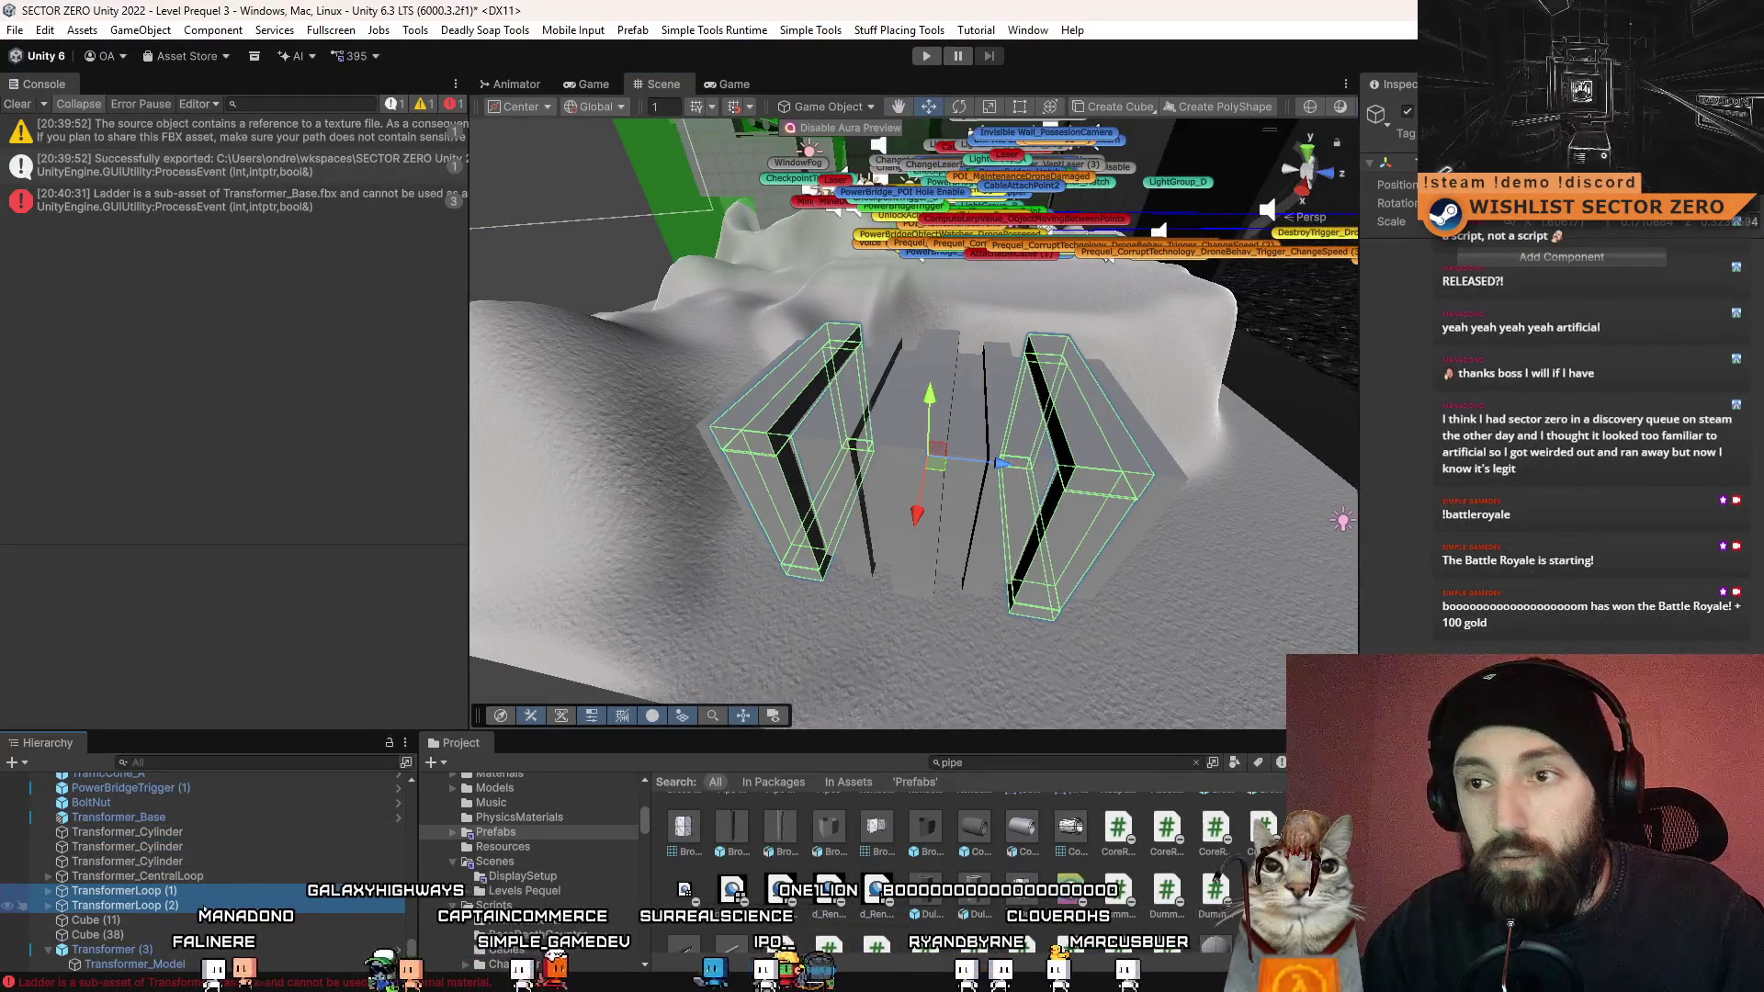
click(1539, 258)
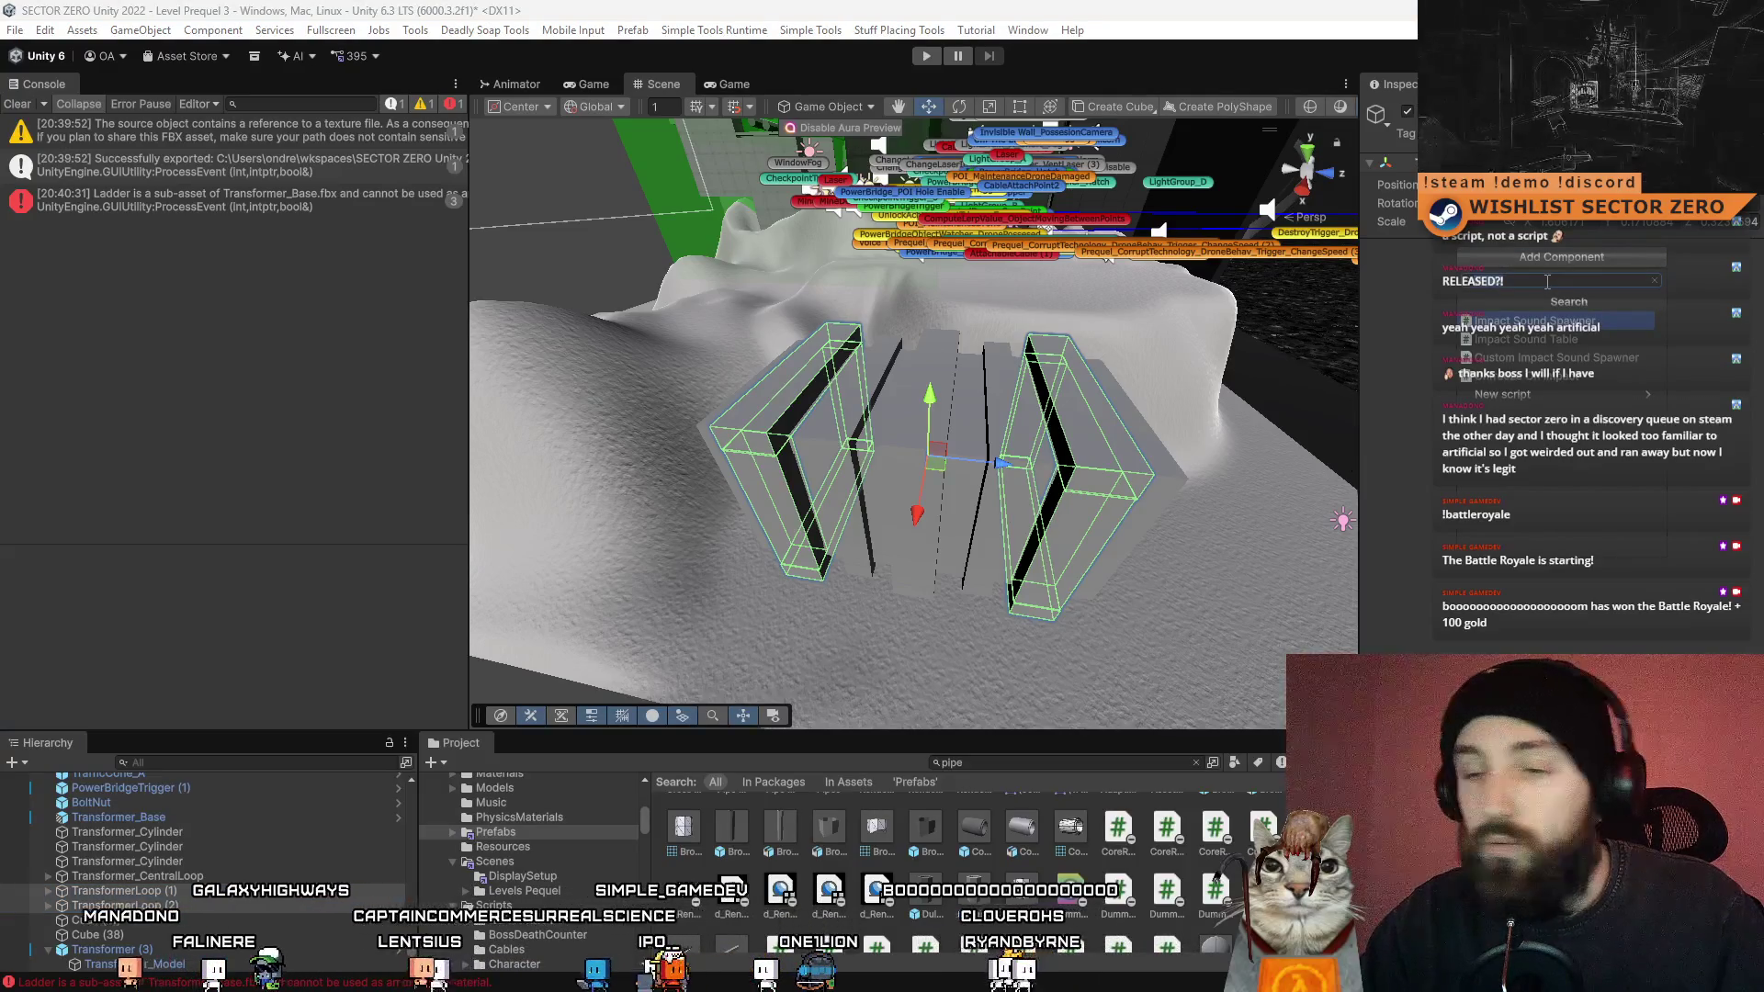
key(Escape)
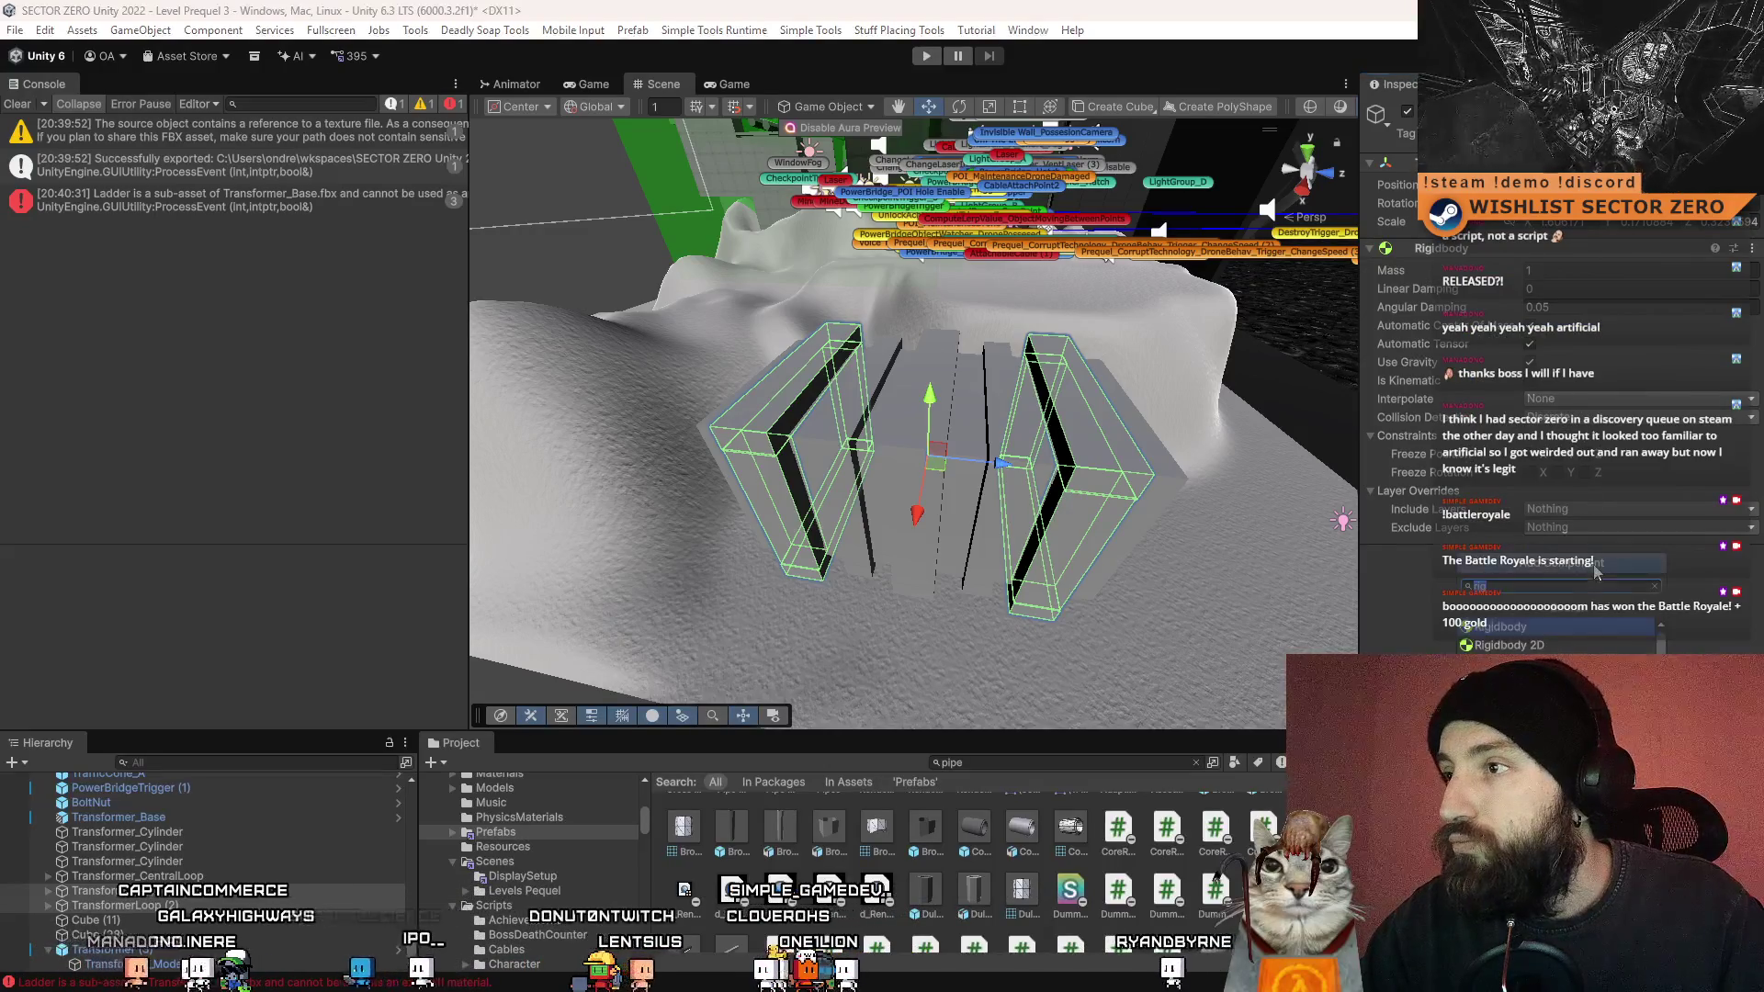
click(1603, 563)
text(impa)
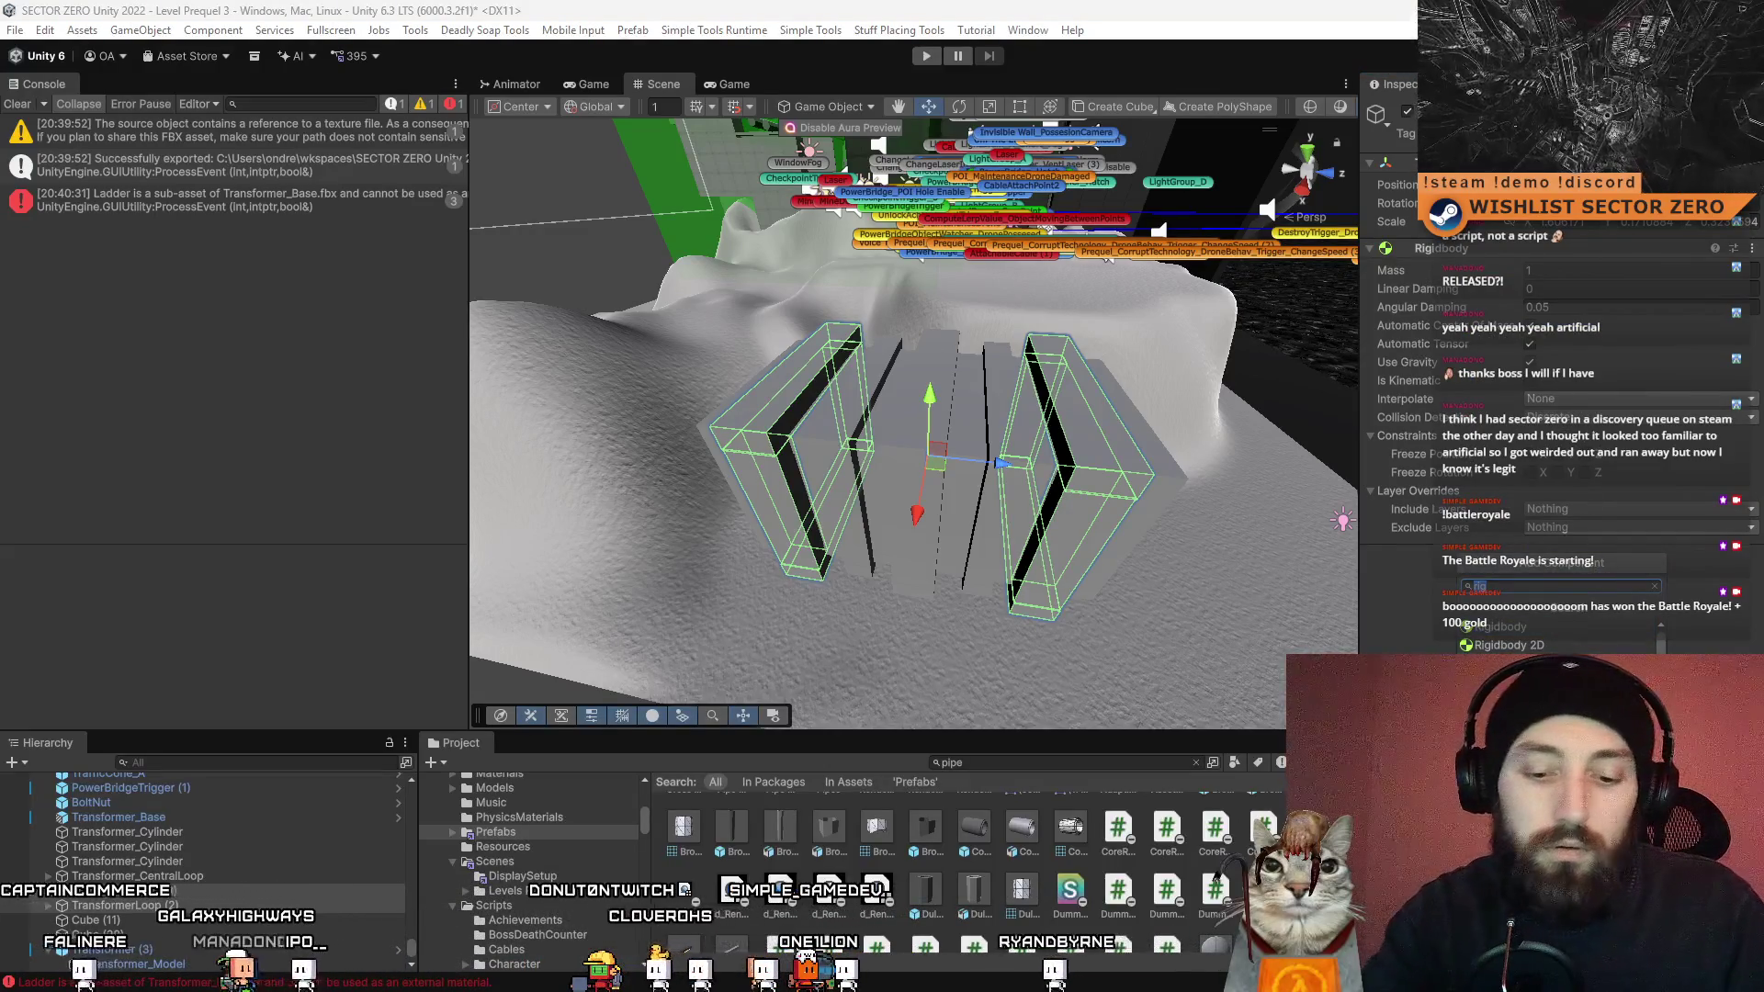
key(Return)
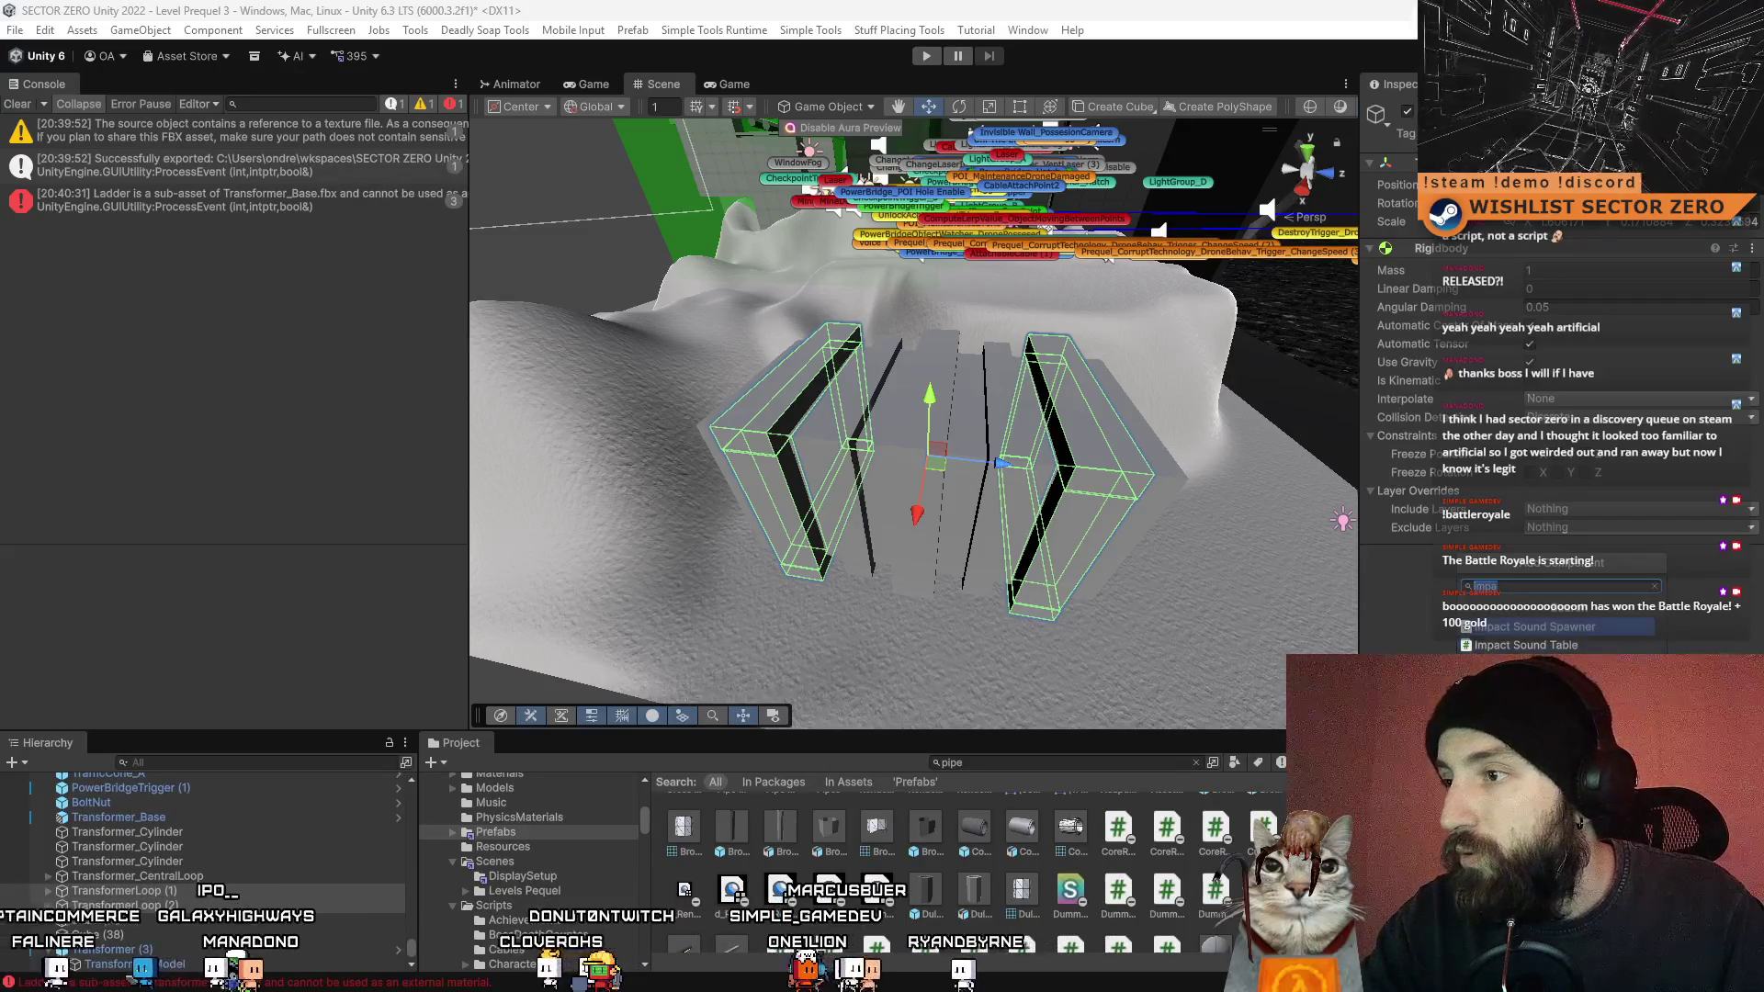
click(87, 921)
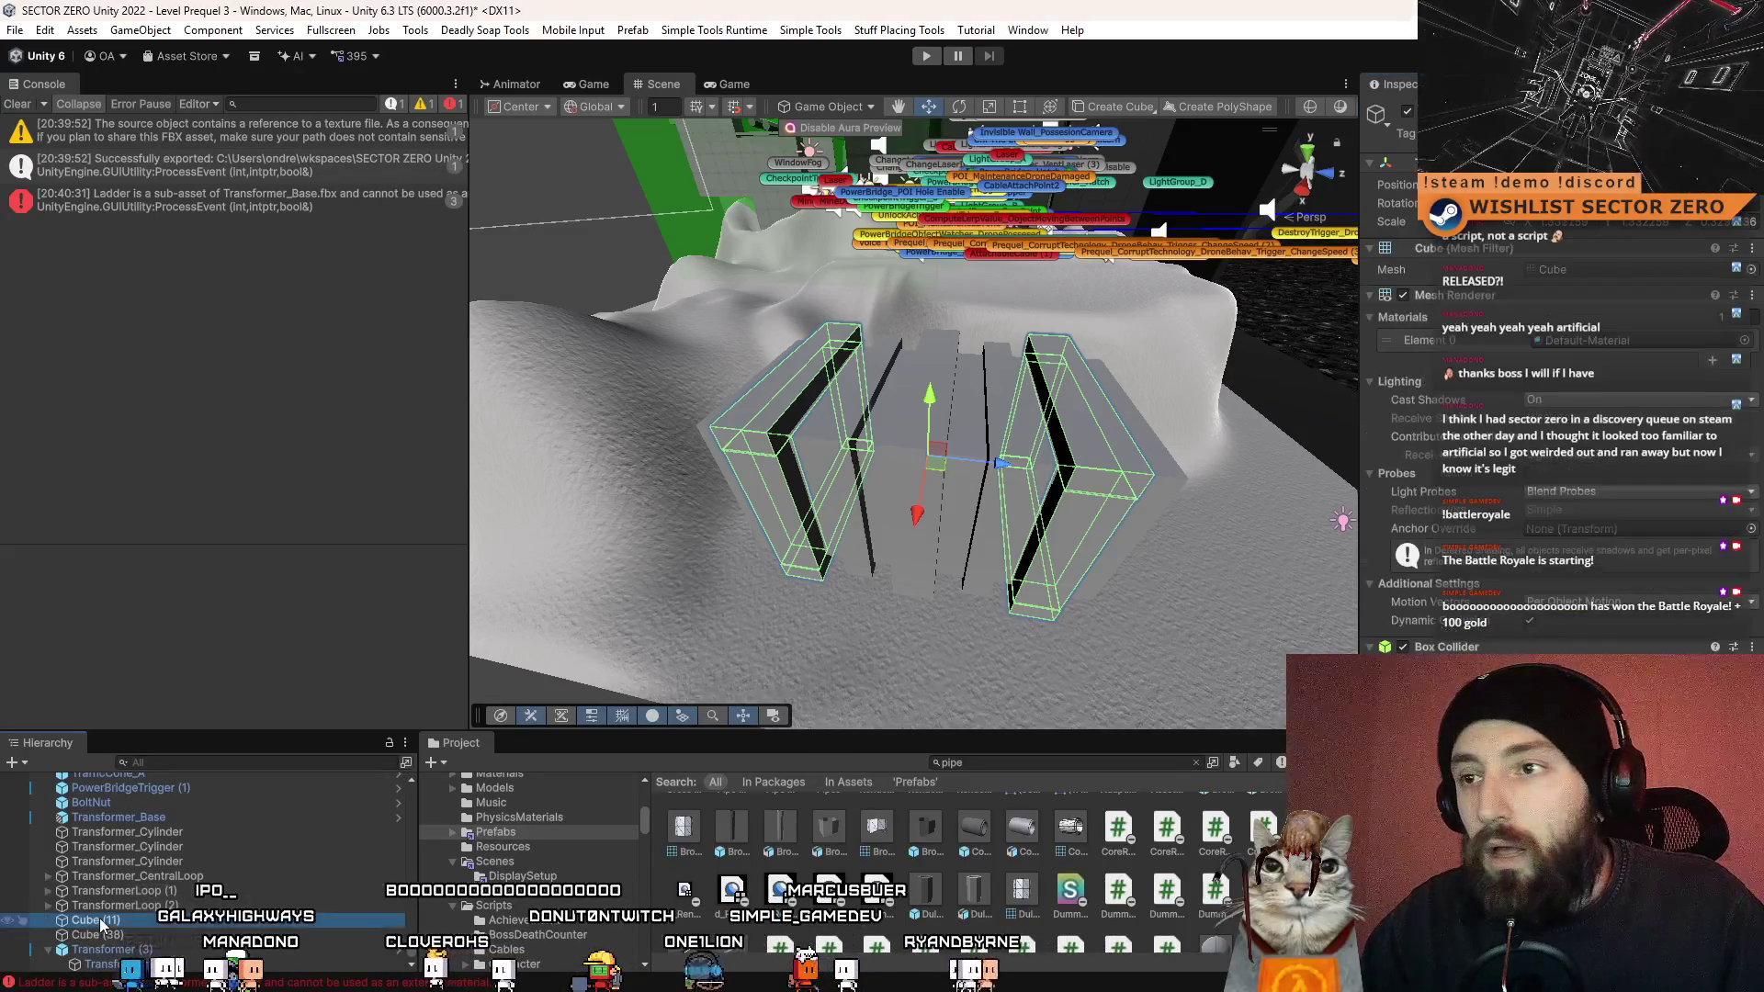
click(152, 933)
click(163, 922)
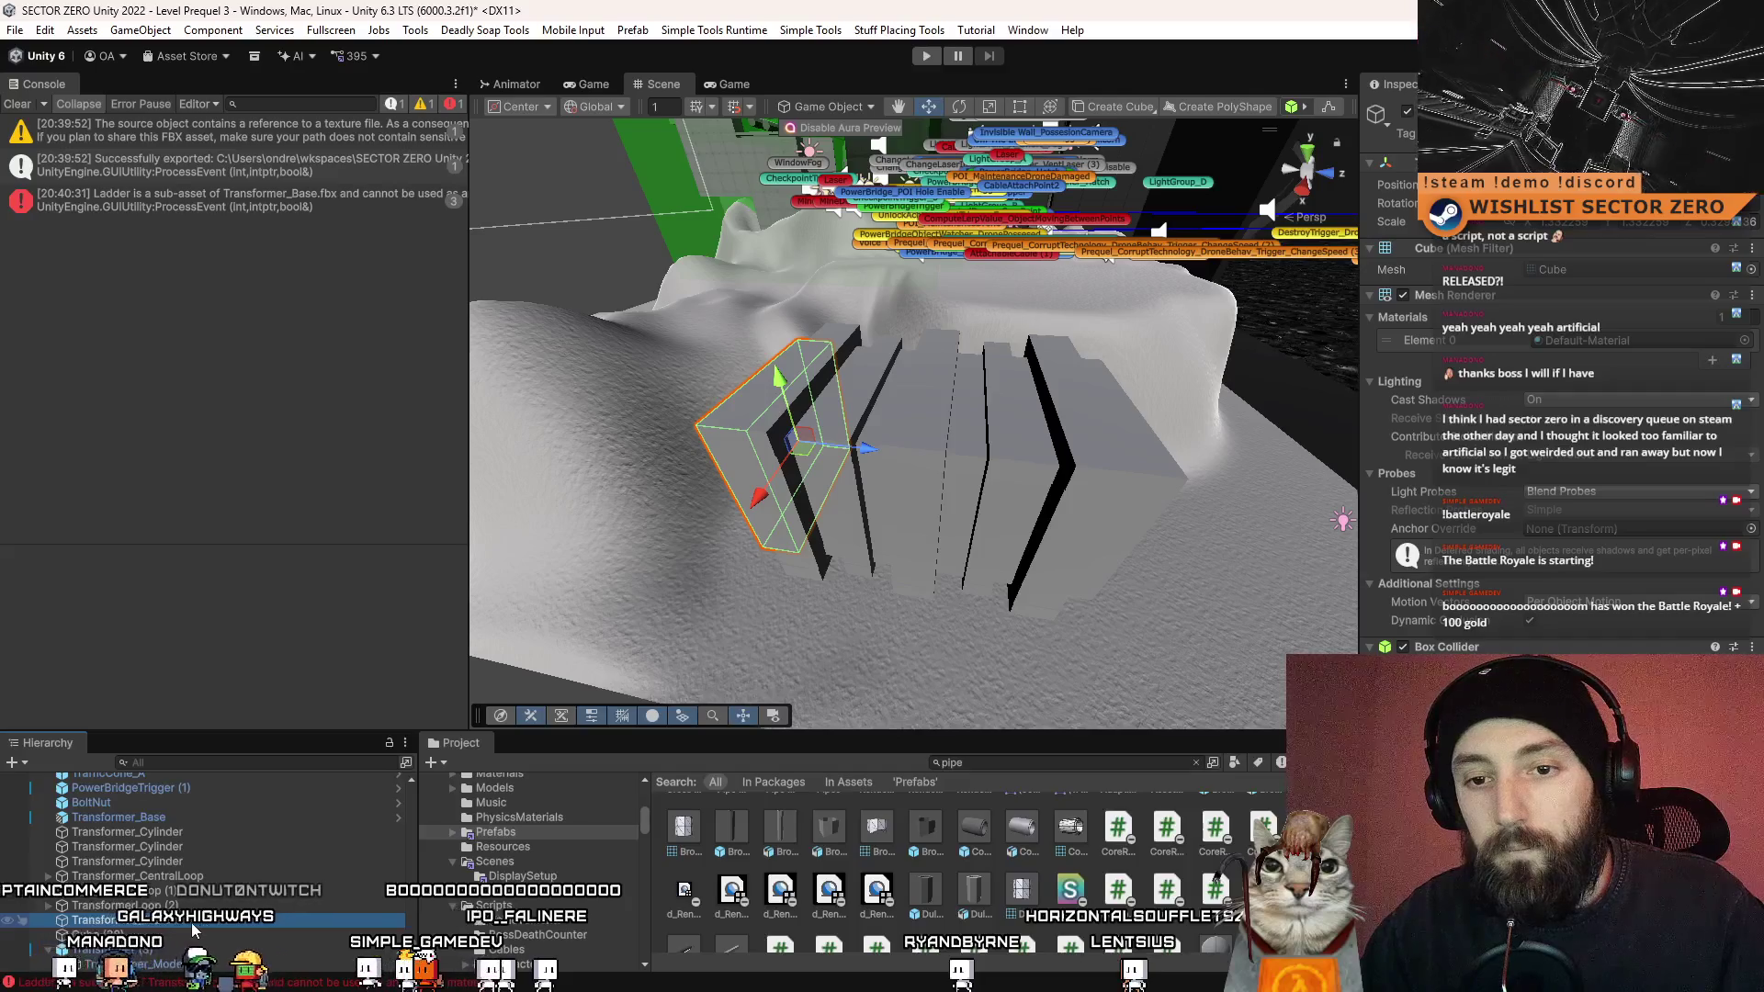
click(187, 934)
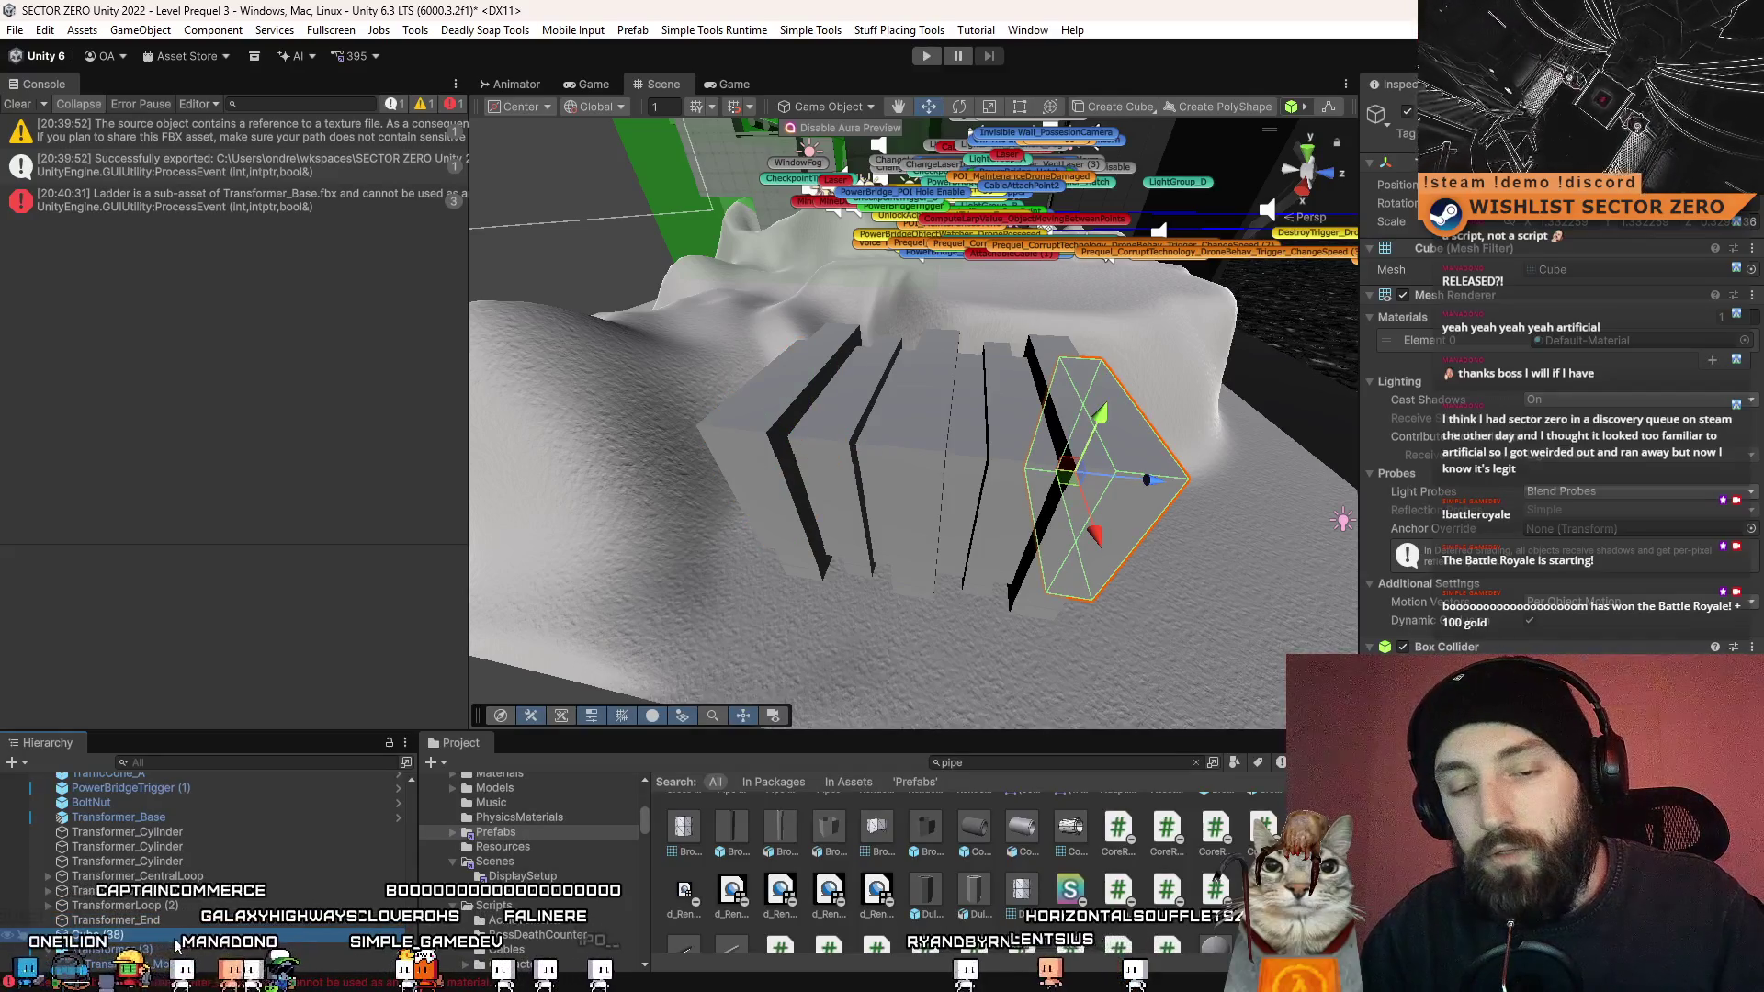
click(110, 920)
ctrl+click(187, 934)
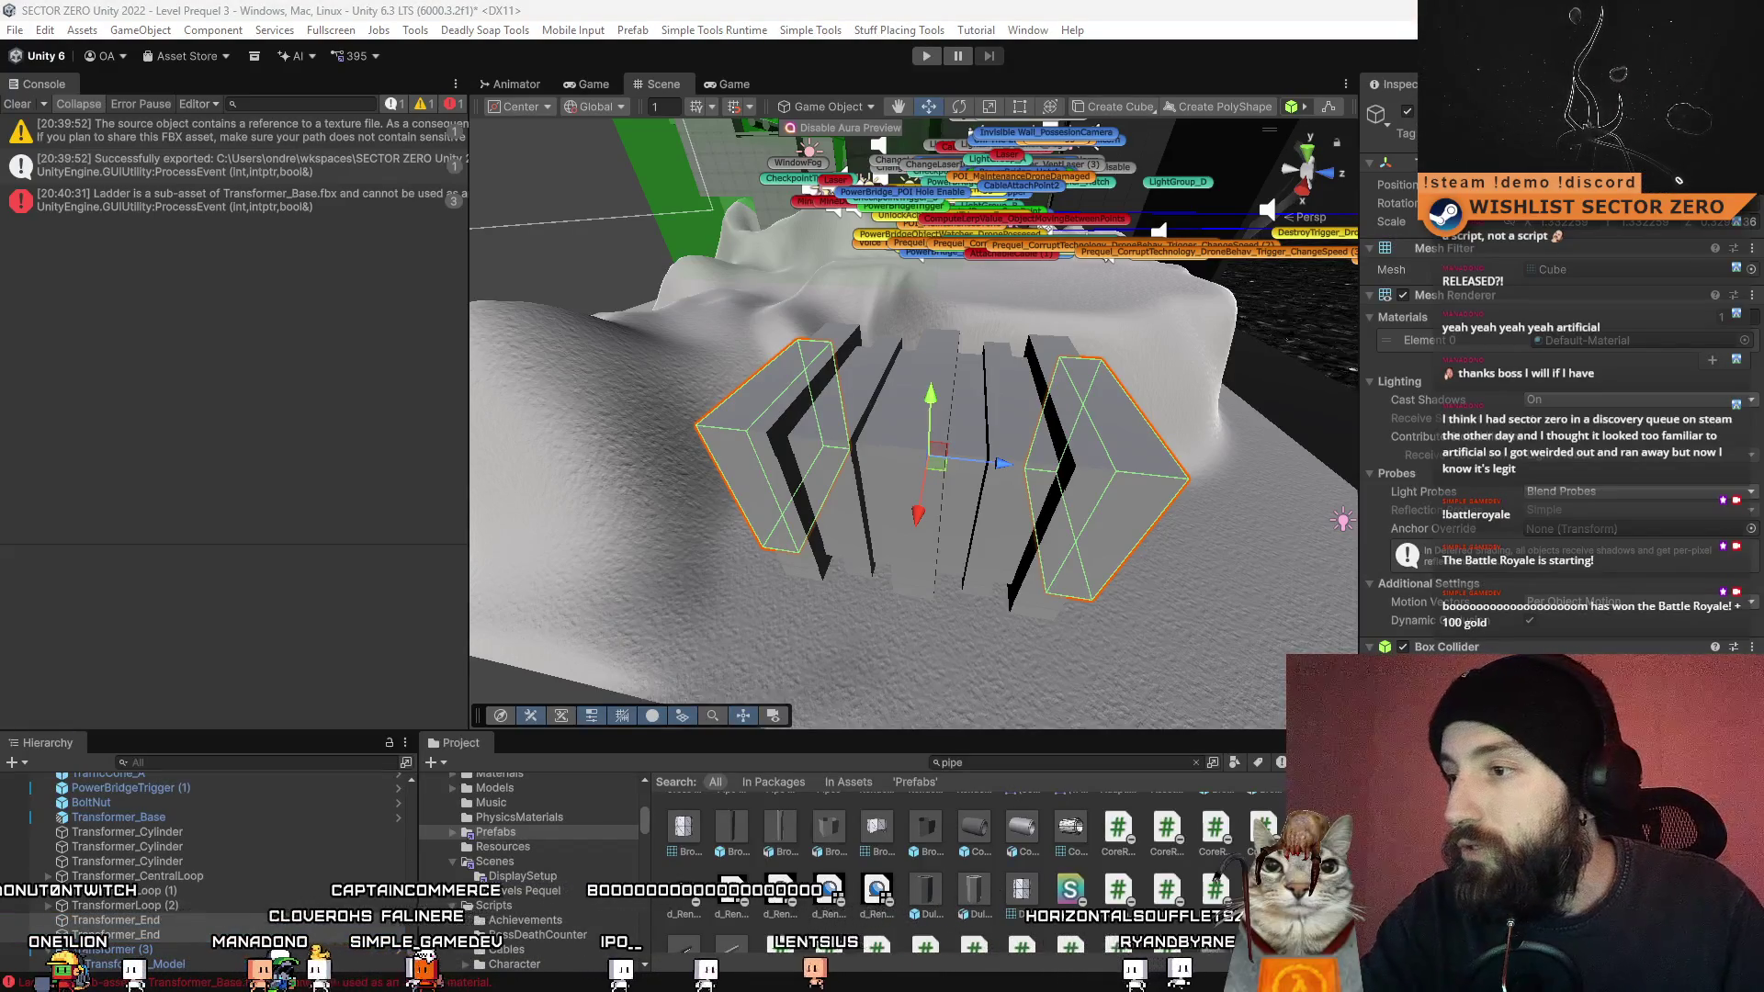
scroll(1562, 413, down, 5)
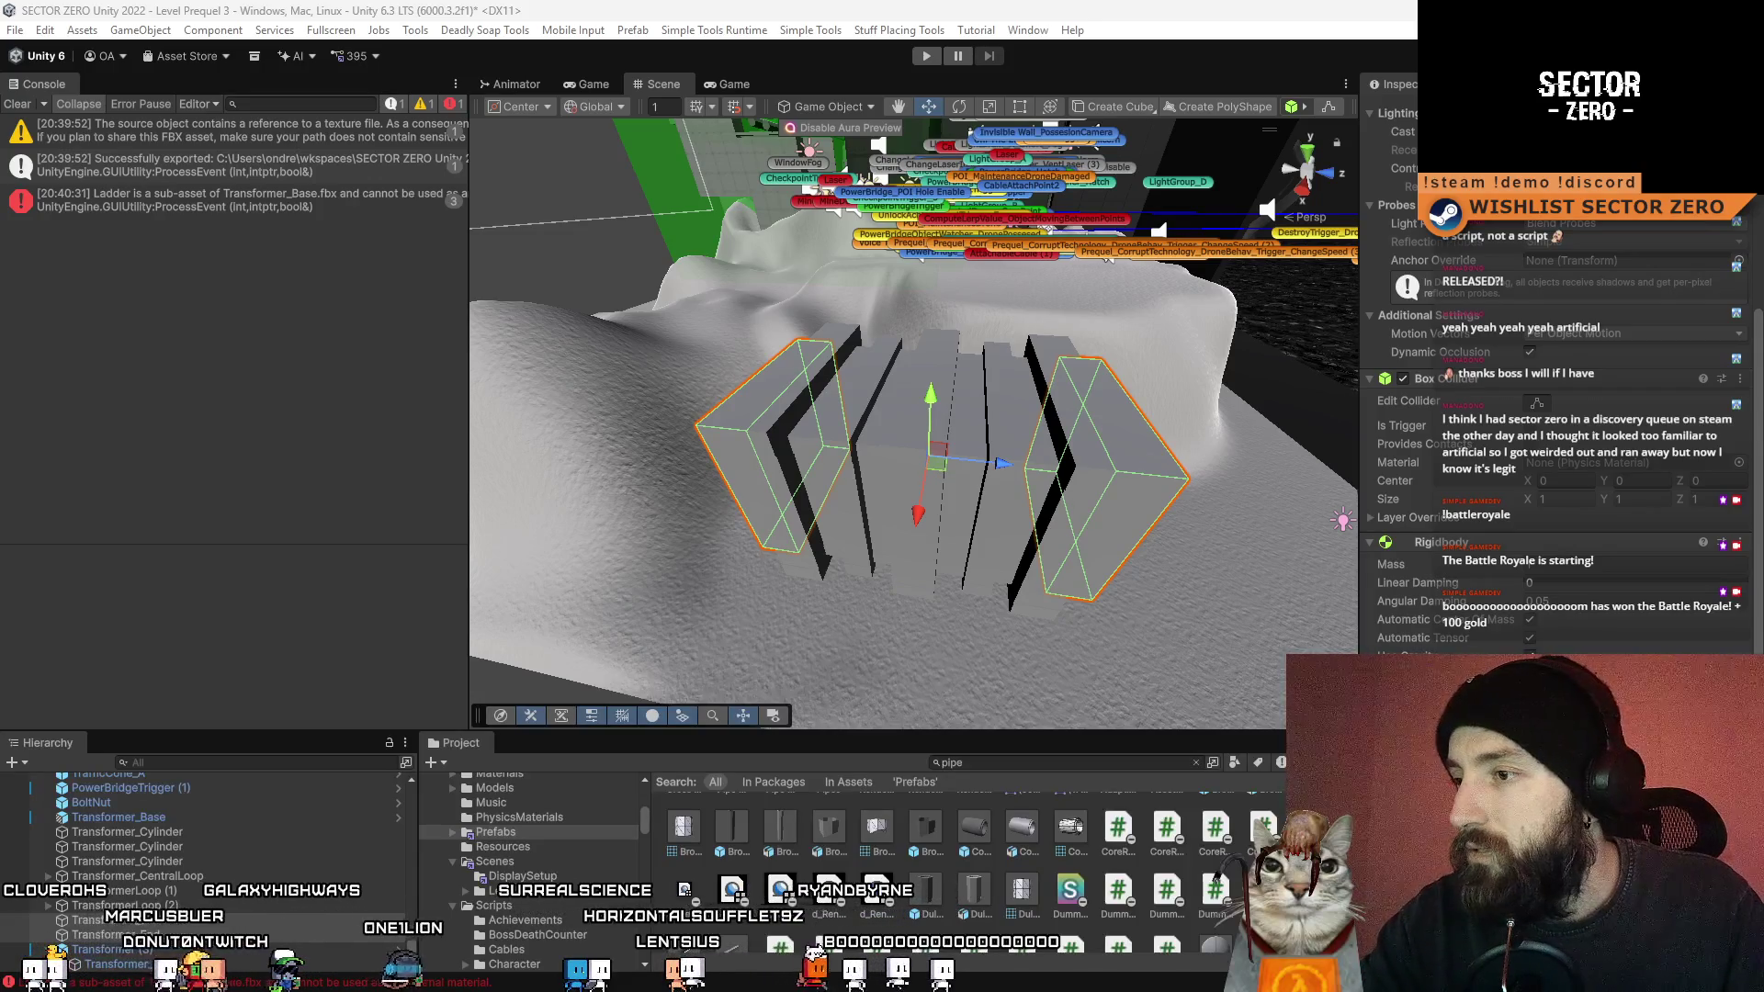
scroll(1553, 414, down, 4)
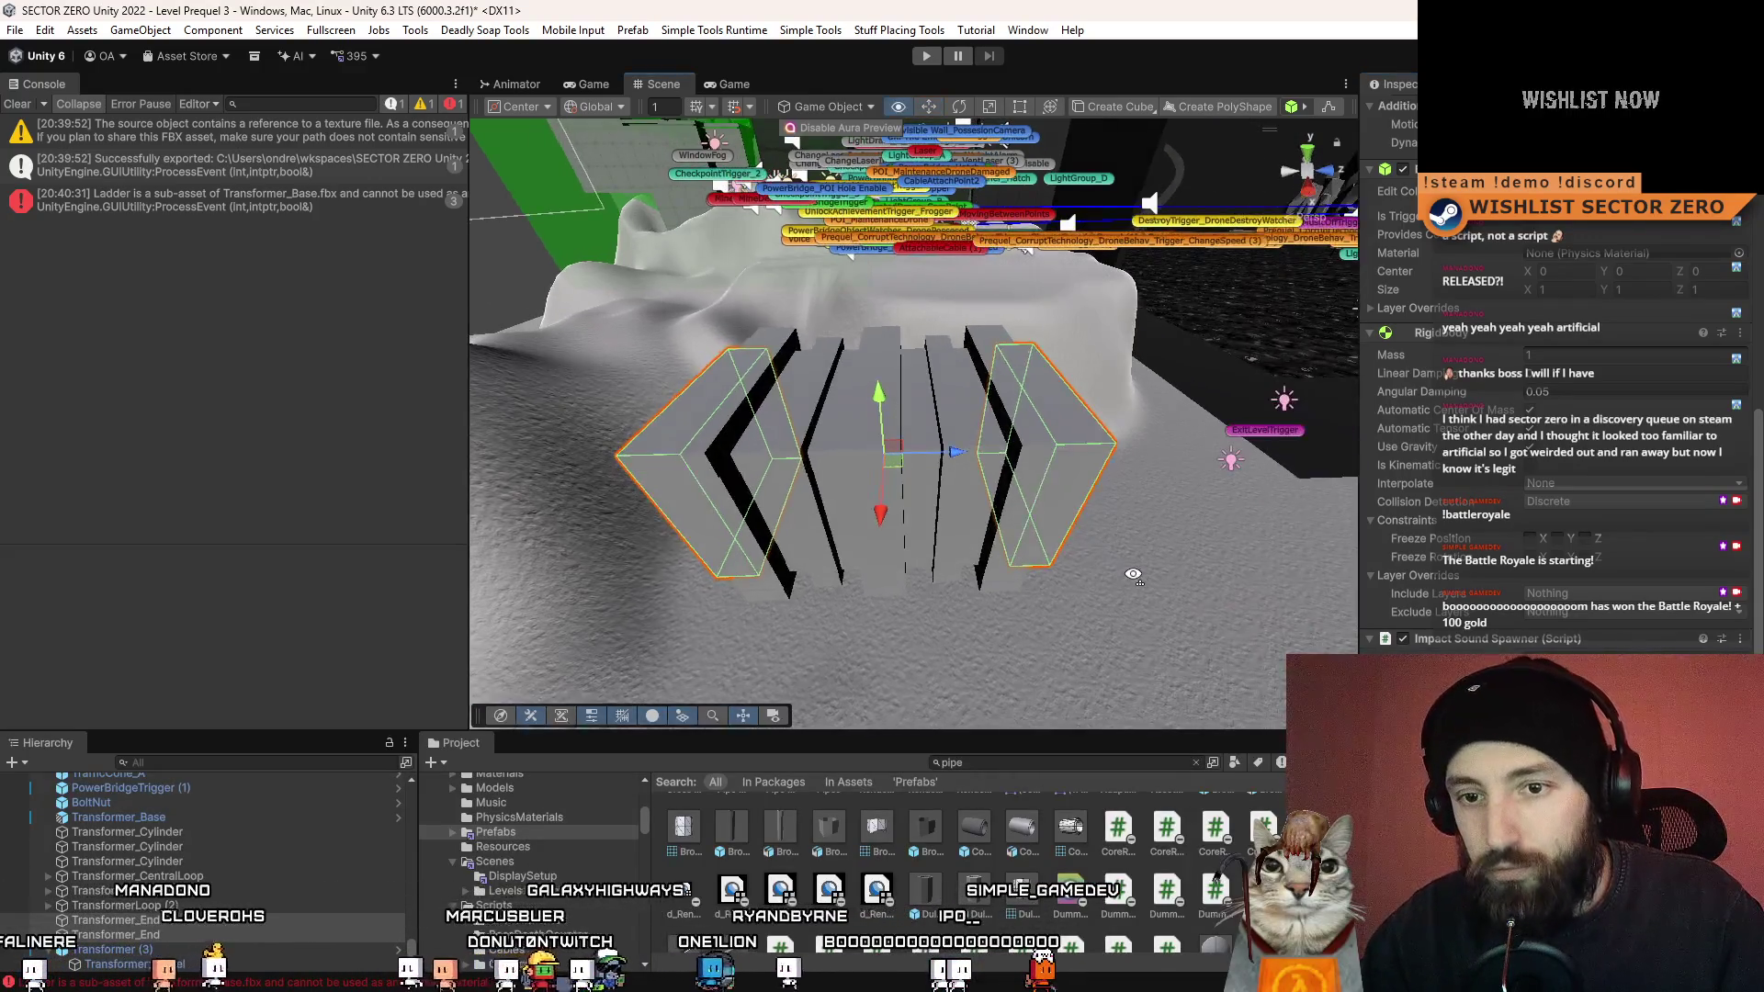
click(279, 831)
shift+click(180, 861)
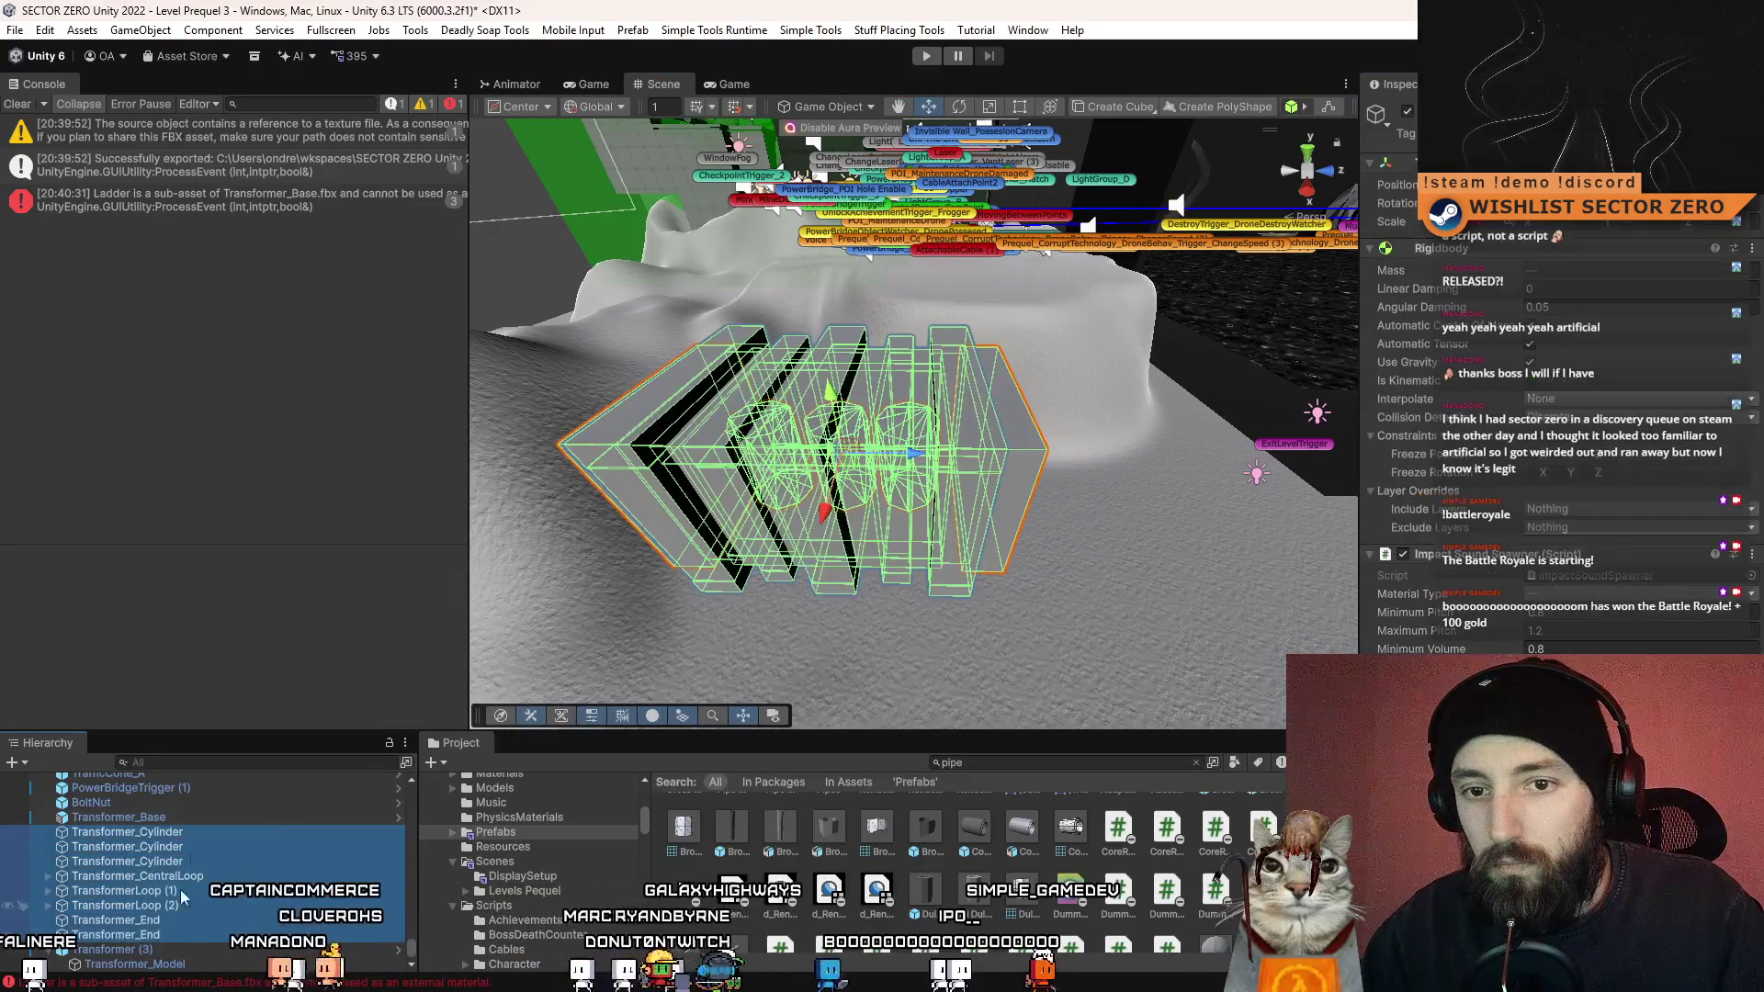
key(f)
mouse_move(538, 493)
mouse_down()
mouse_move(610, 504)
mouse_move(632, 473)
mouse_up()
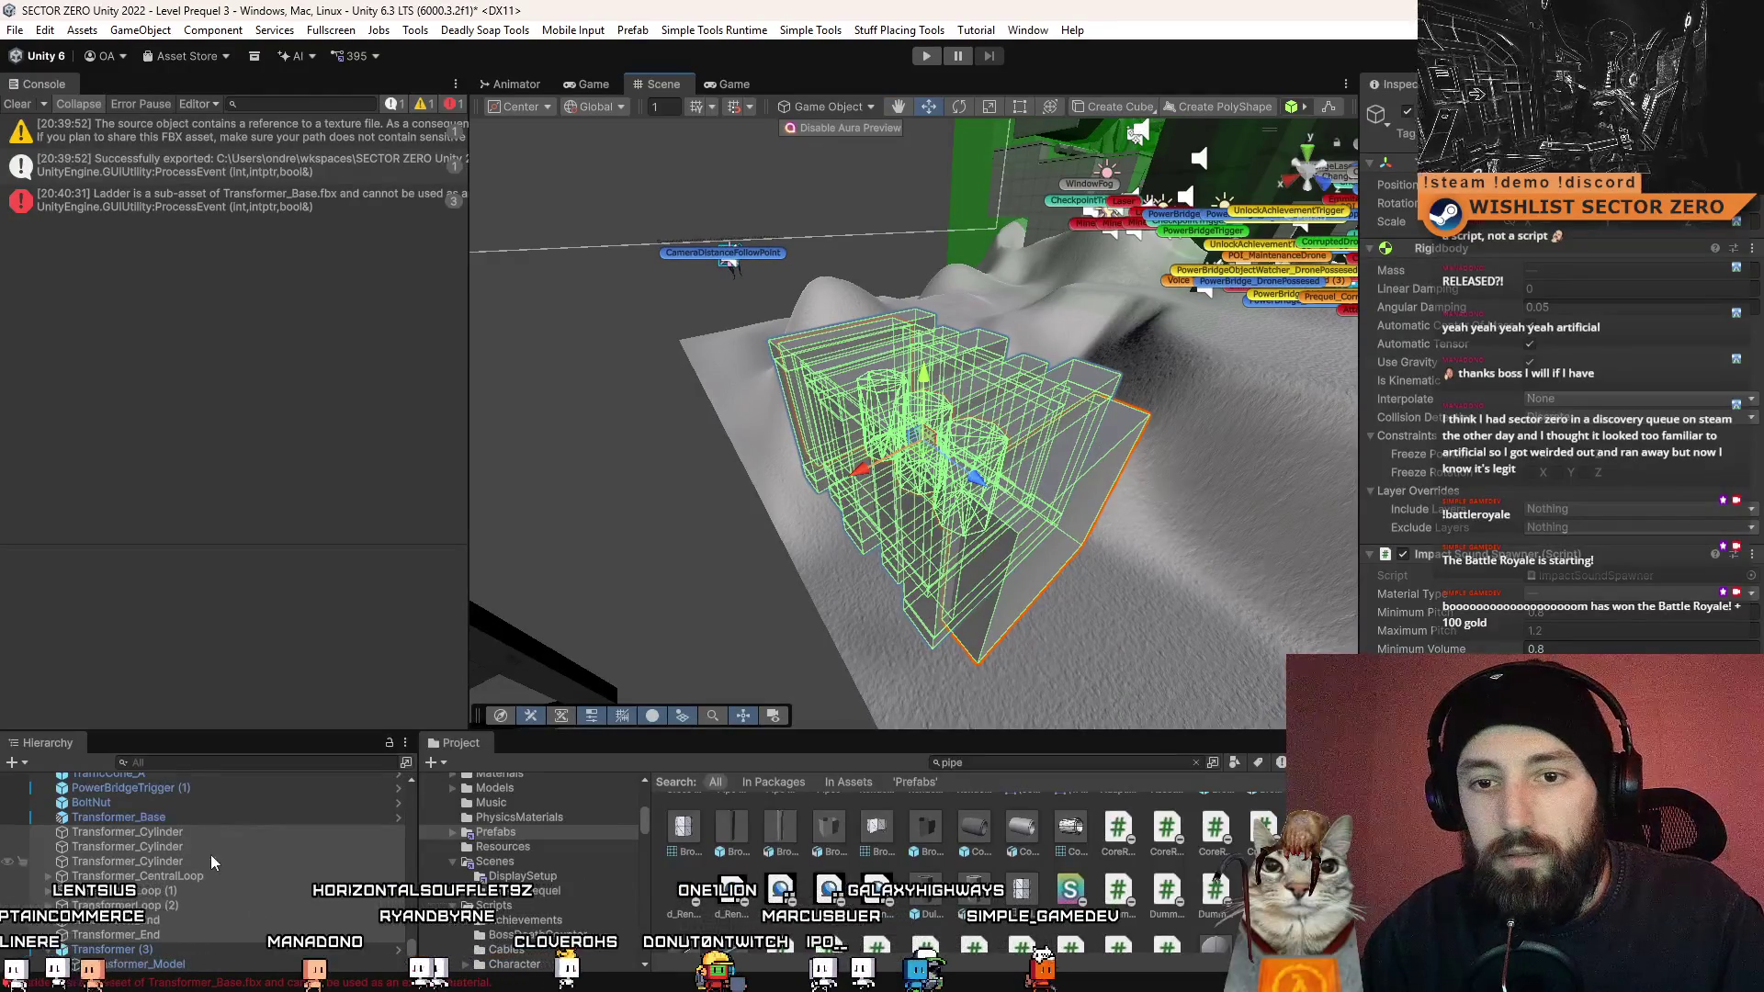
click(129, 831)
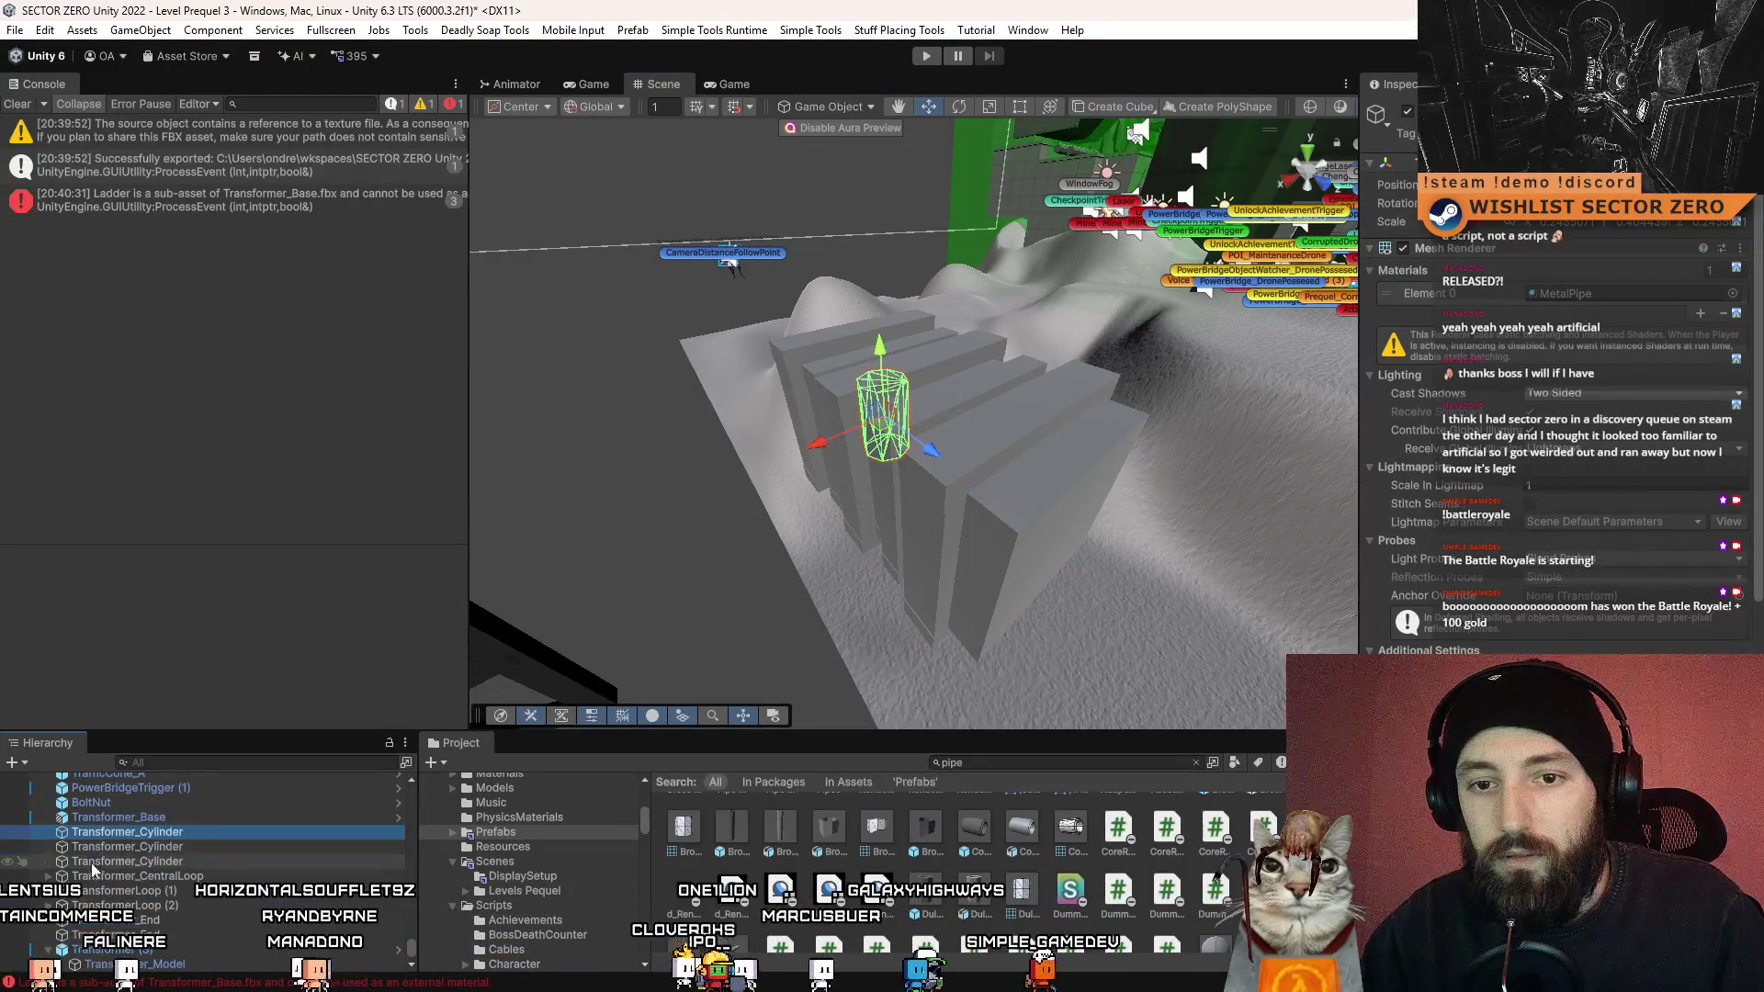
- Assign the MetalPipe material to the two end boxes and three cylinders
click(116, 935)
ctrl+click(115, 920)
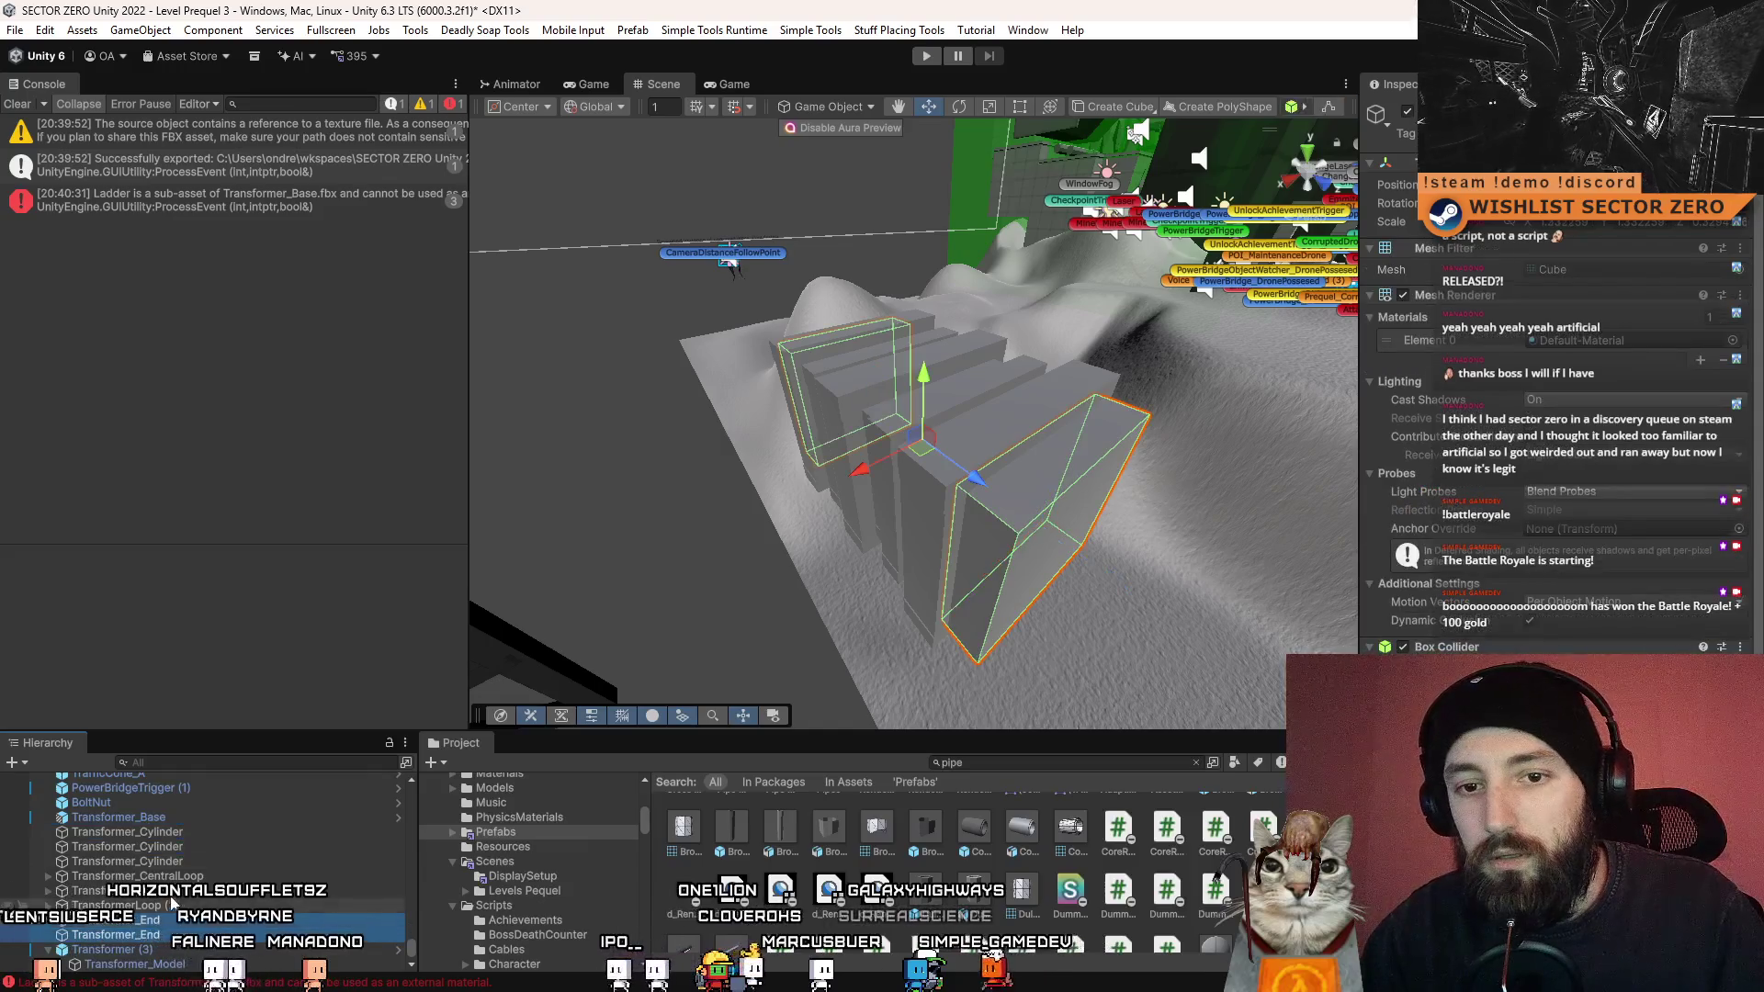
ctrl+click(200, 861)
ctrl+click(211, 846)
ctrl+click(216, 832)
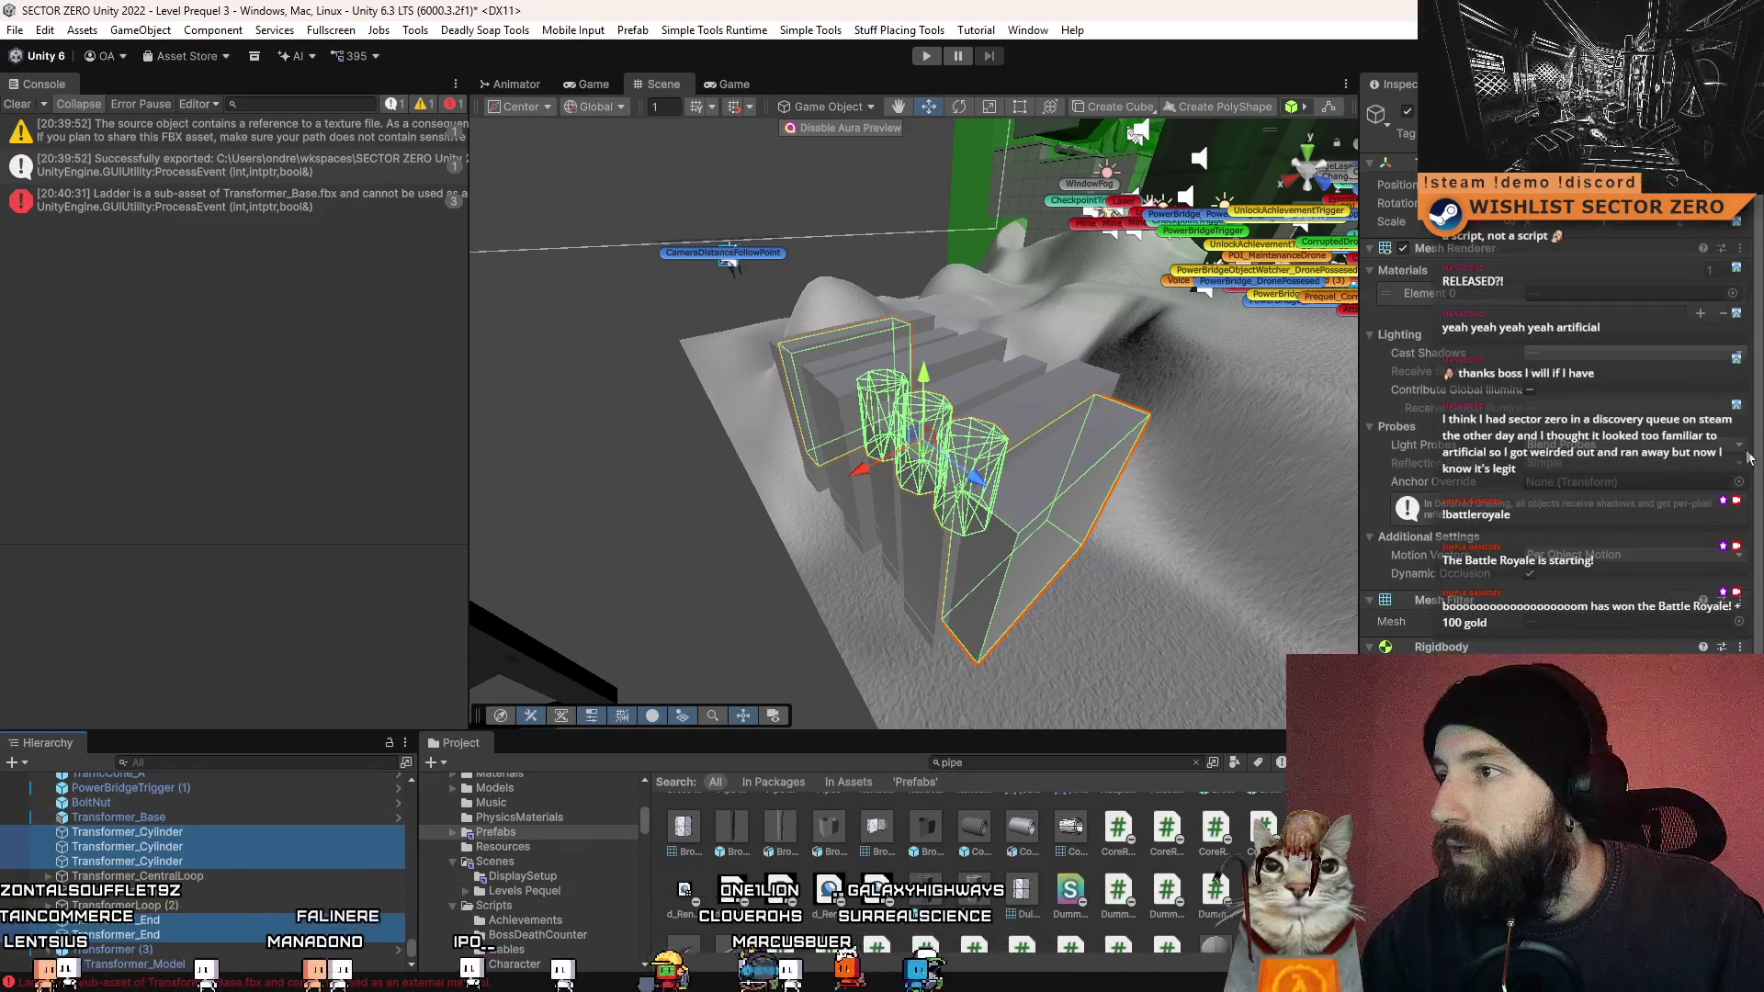
click(1734, 294)
text(metal)
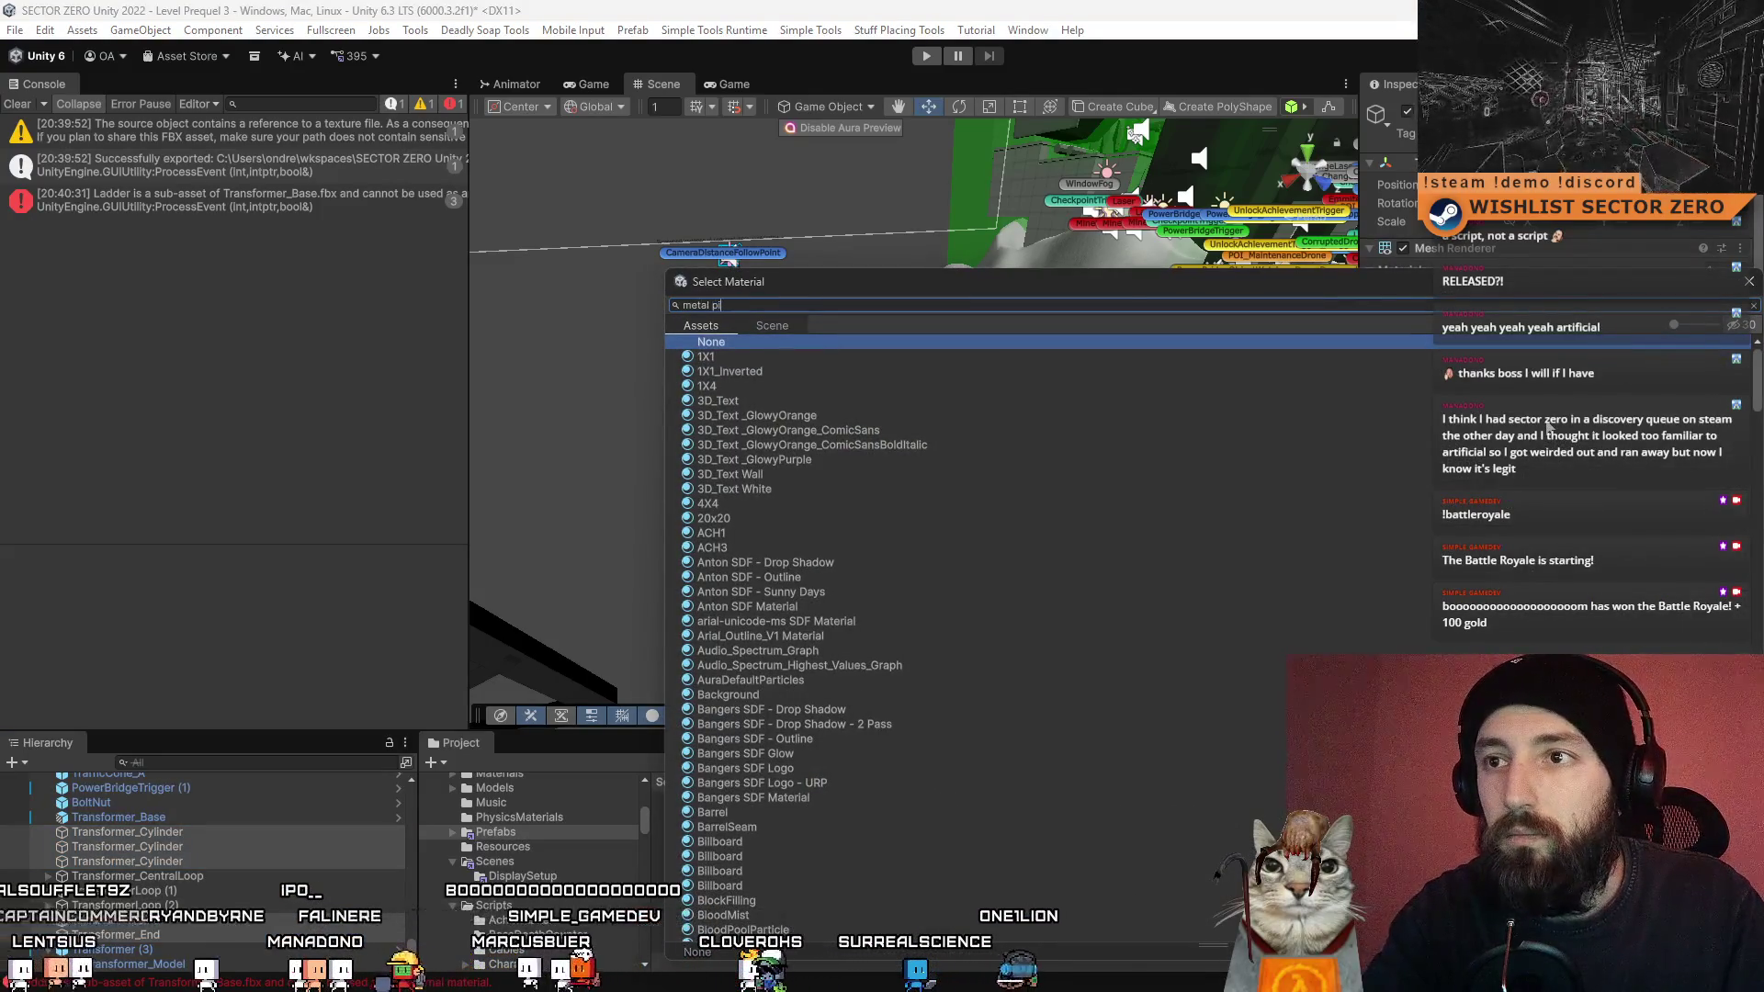
text(pe)
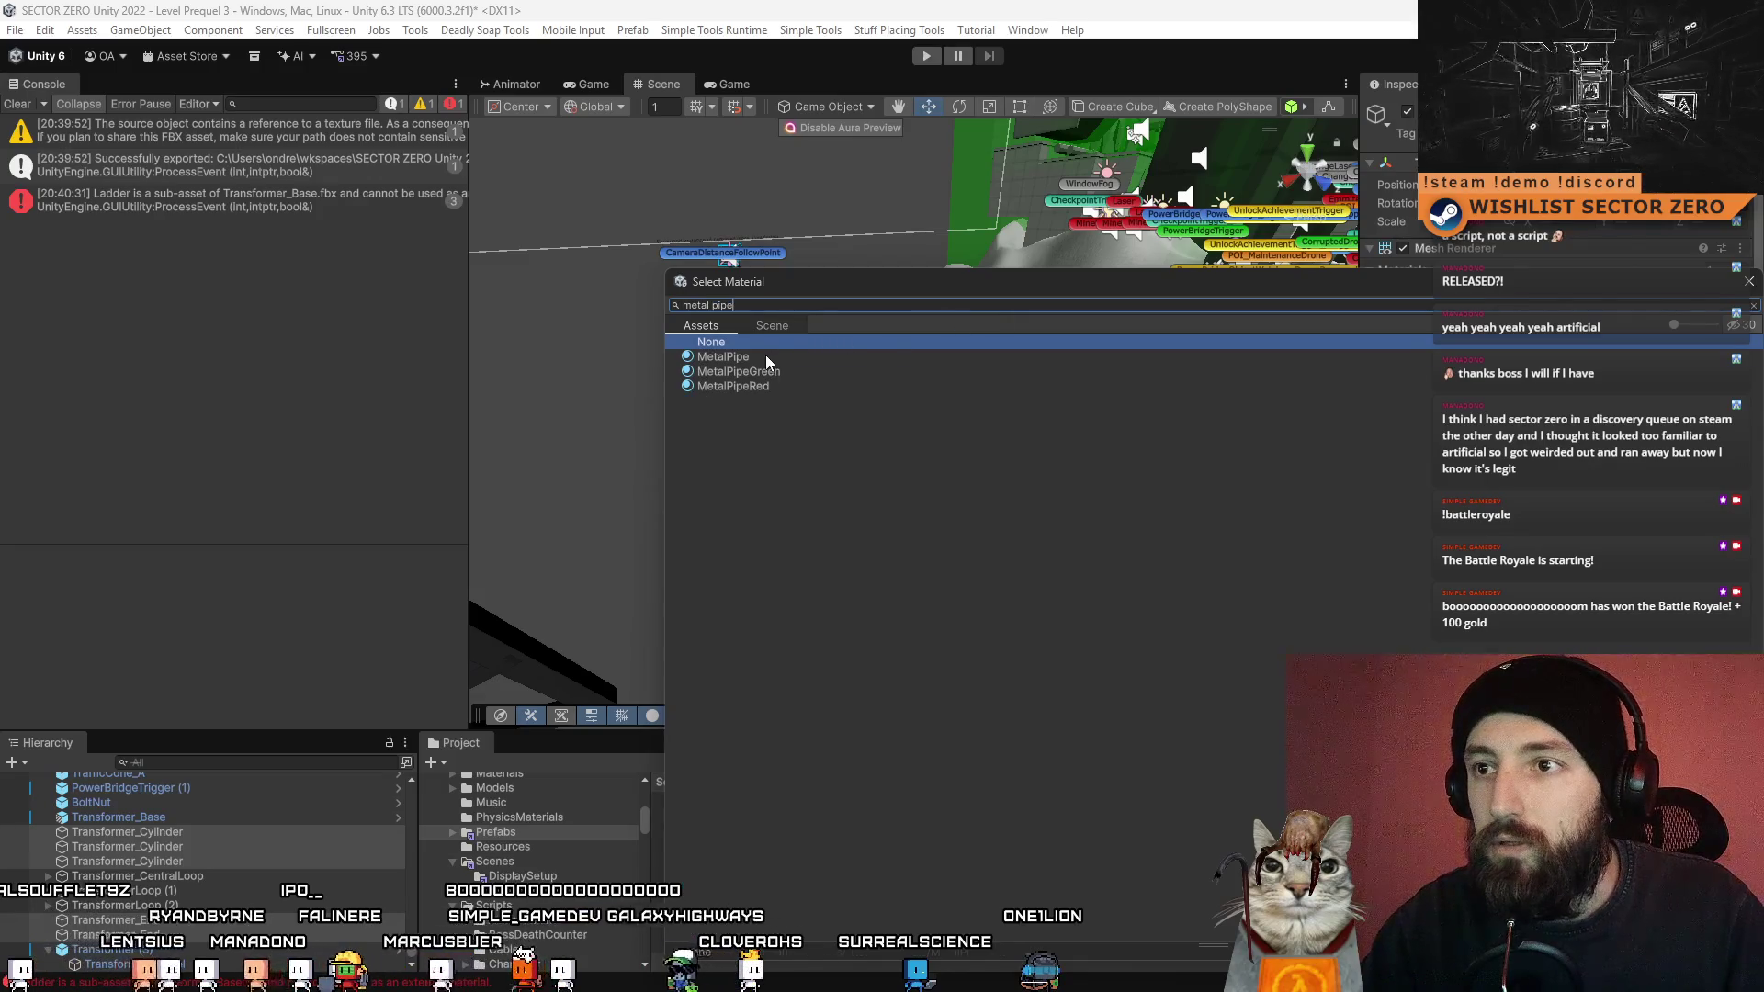
double_click(765, 356)
mouse_move(765, 356)
mouse_down()
mouse_move(981, 464)
mouse_move(1022, 466)
mouse_up()
- Give the cubes of TransformerLoop (2) and the adjacent loop the MetalPipe material
click(50, 906)
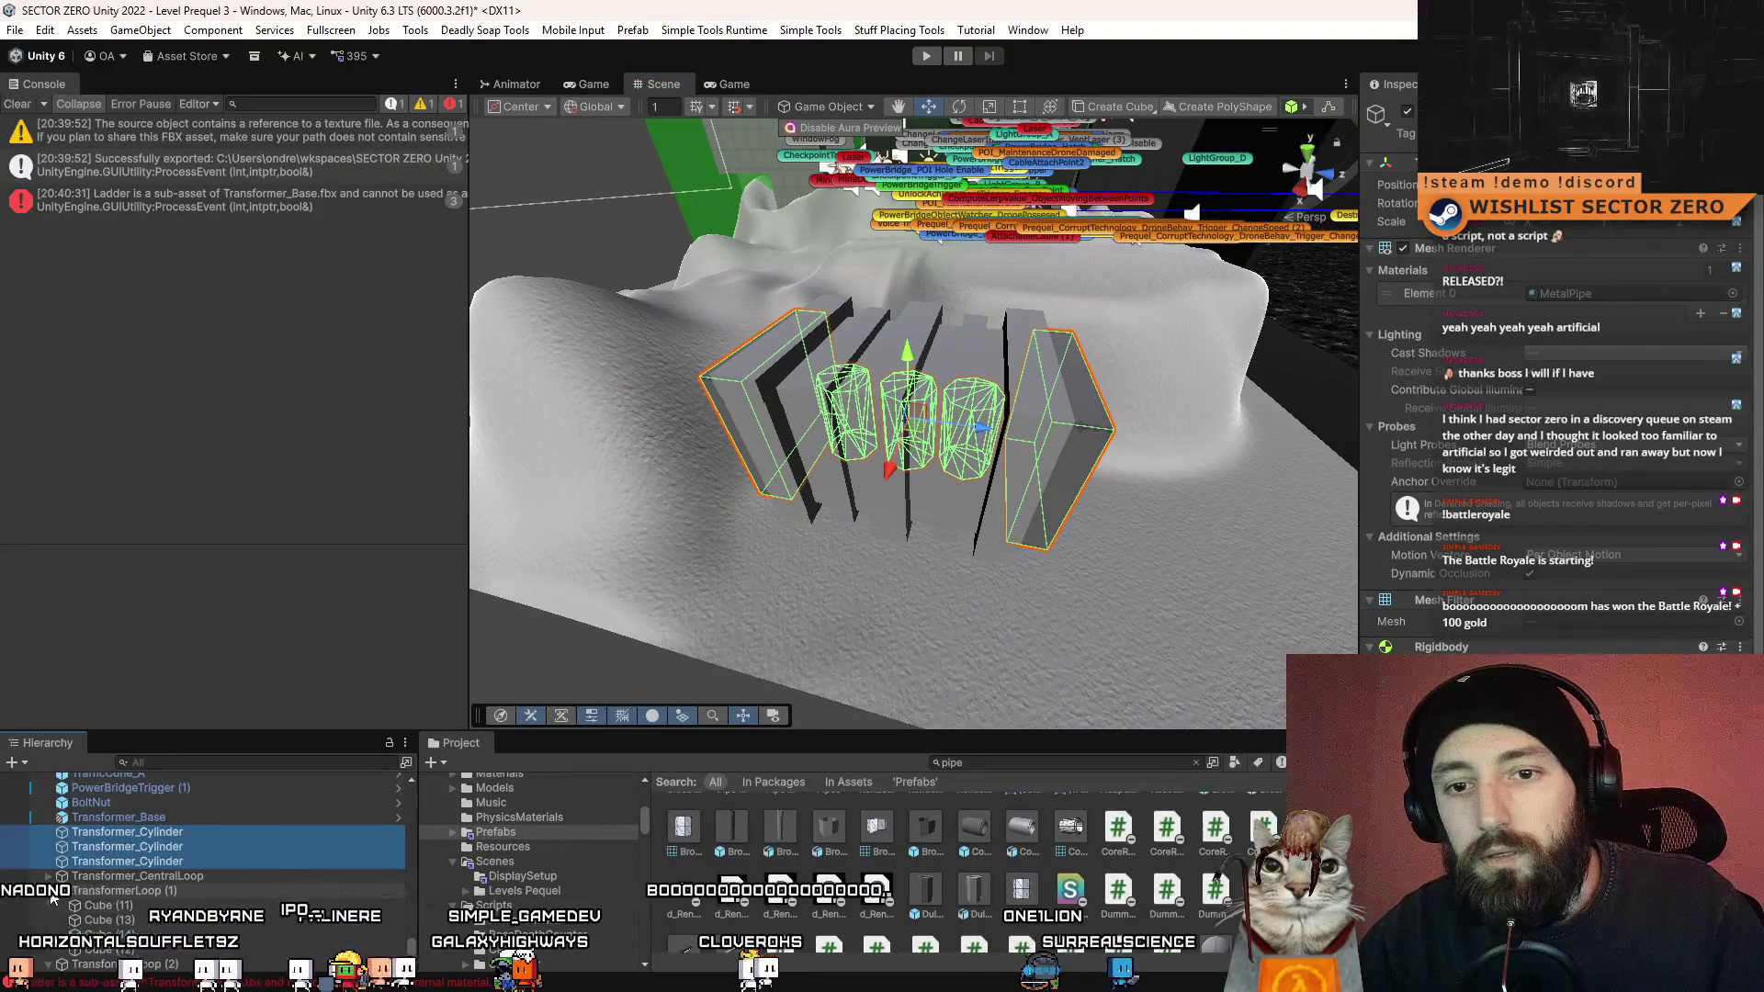
scroll(53, 898, down, 3)
click(101, 916)
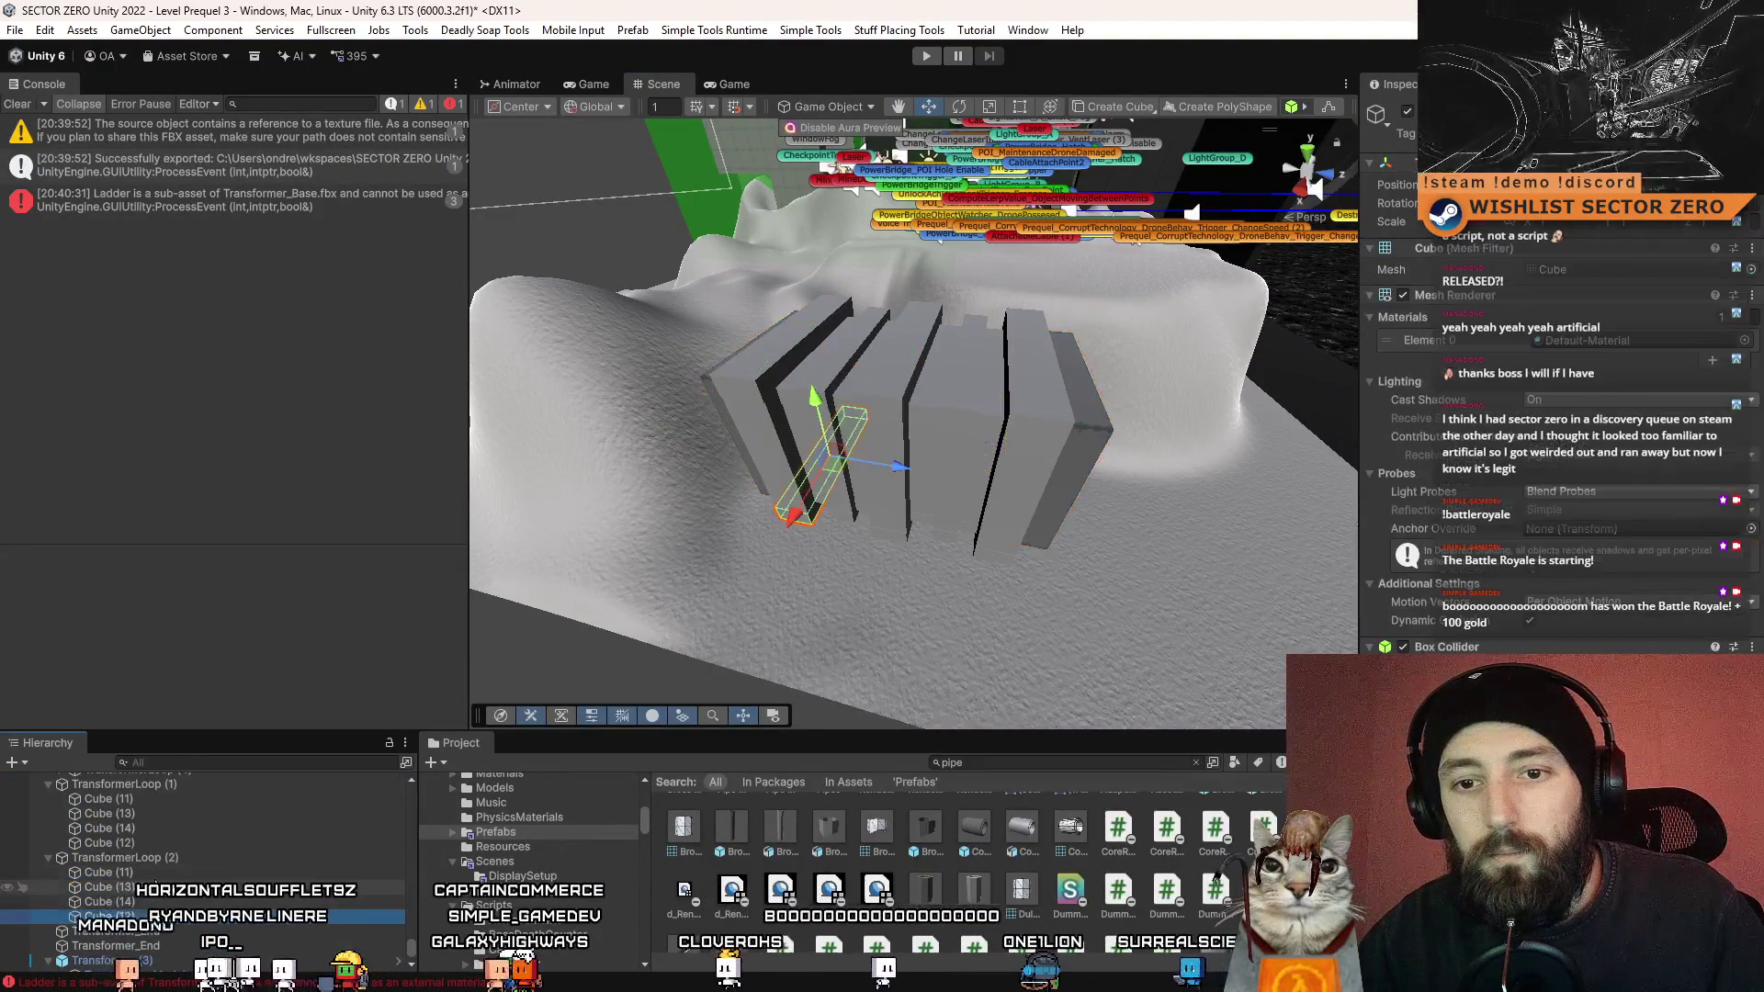
drag(101, 916, 184, 799)
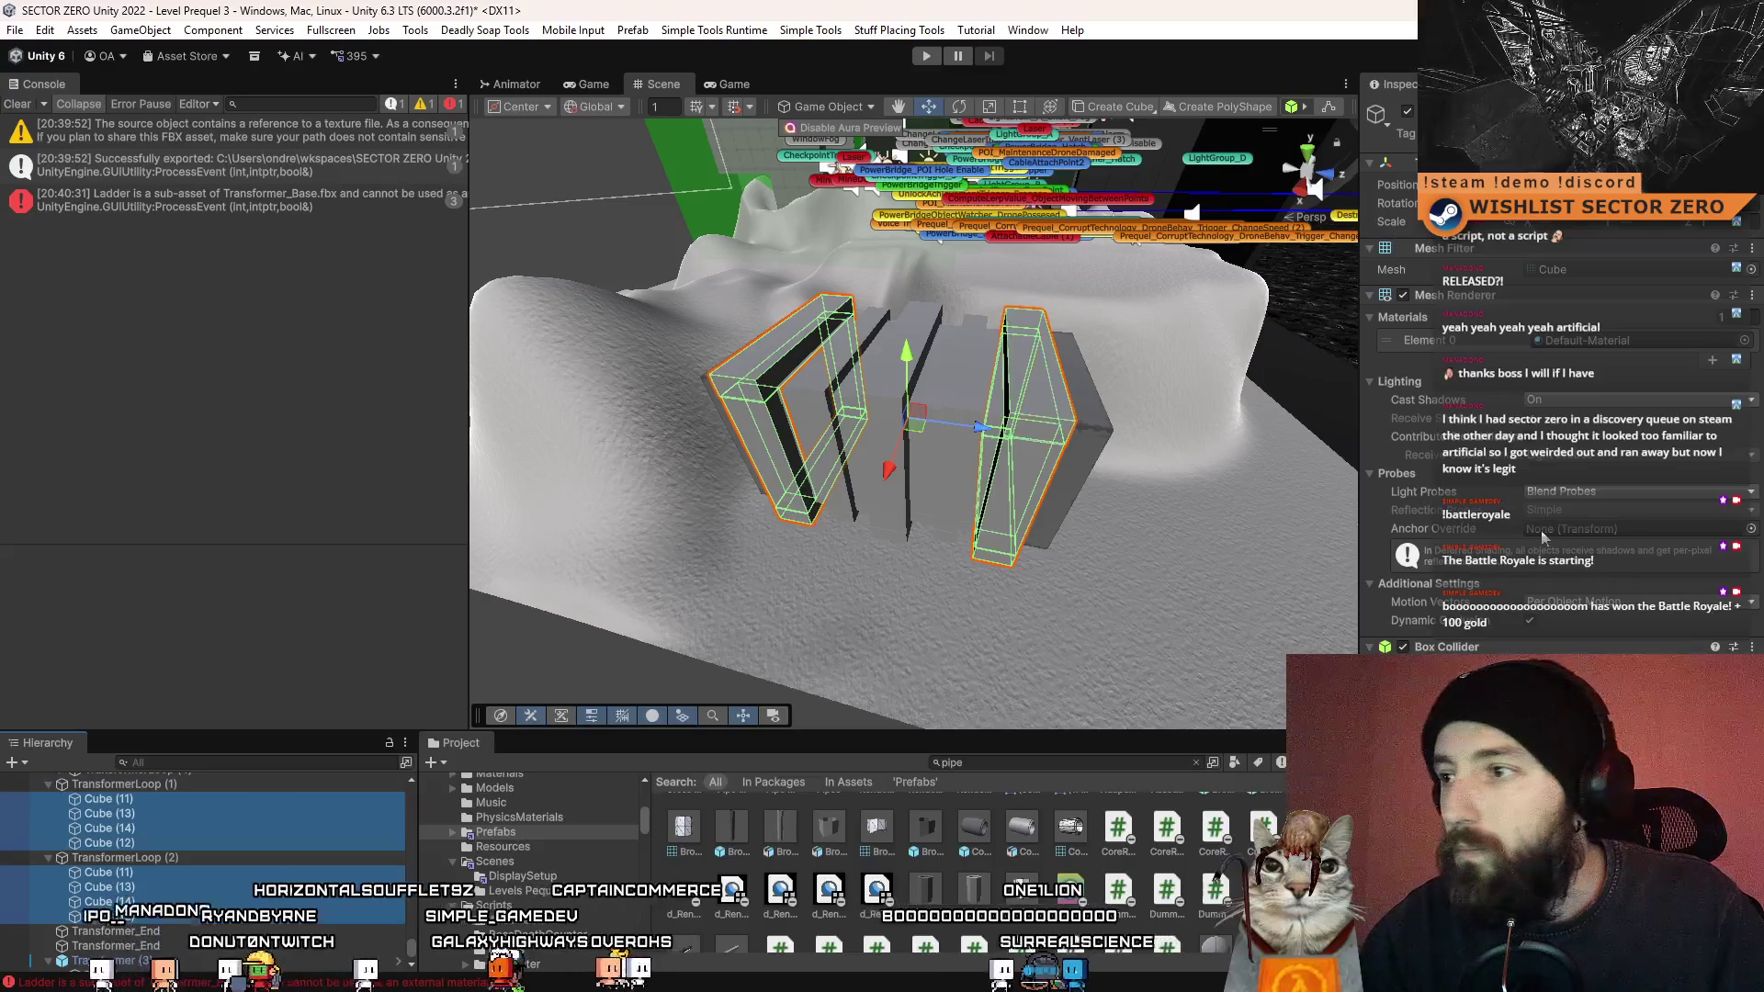
click(1745, 341)
text(meta)
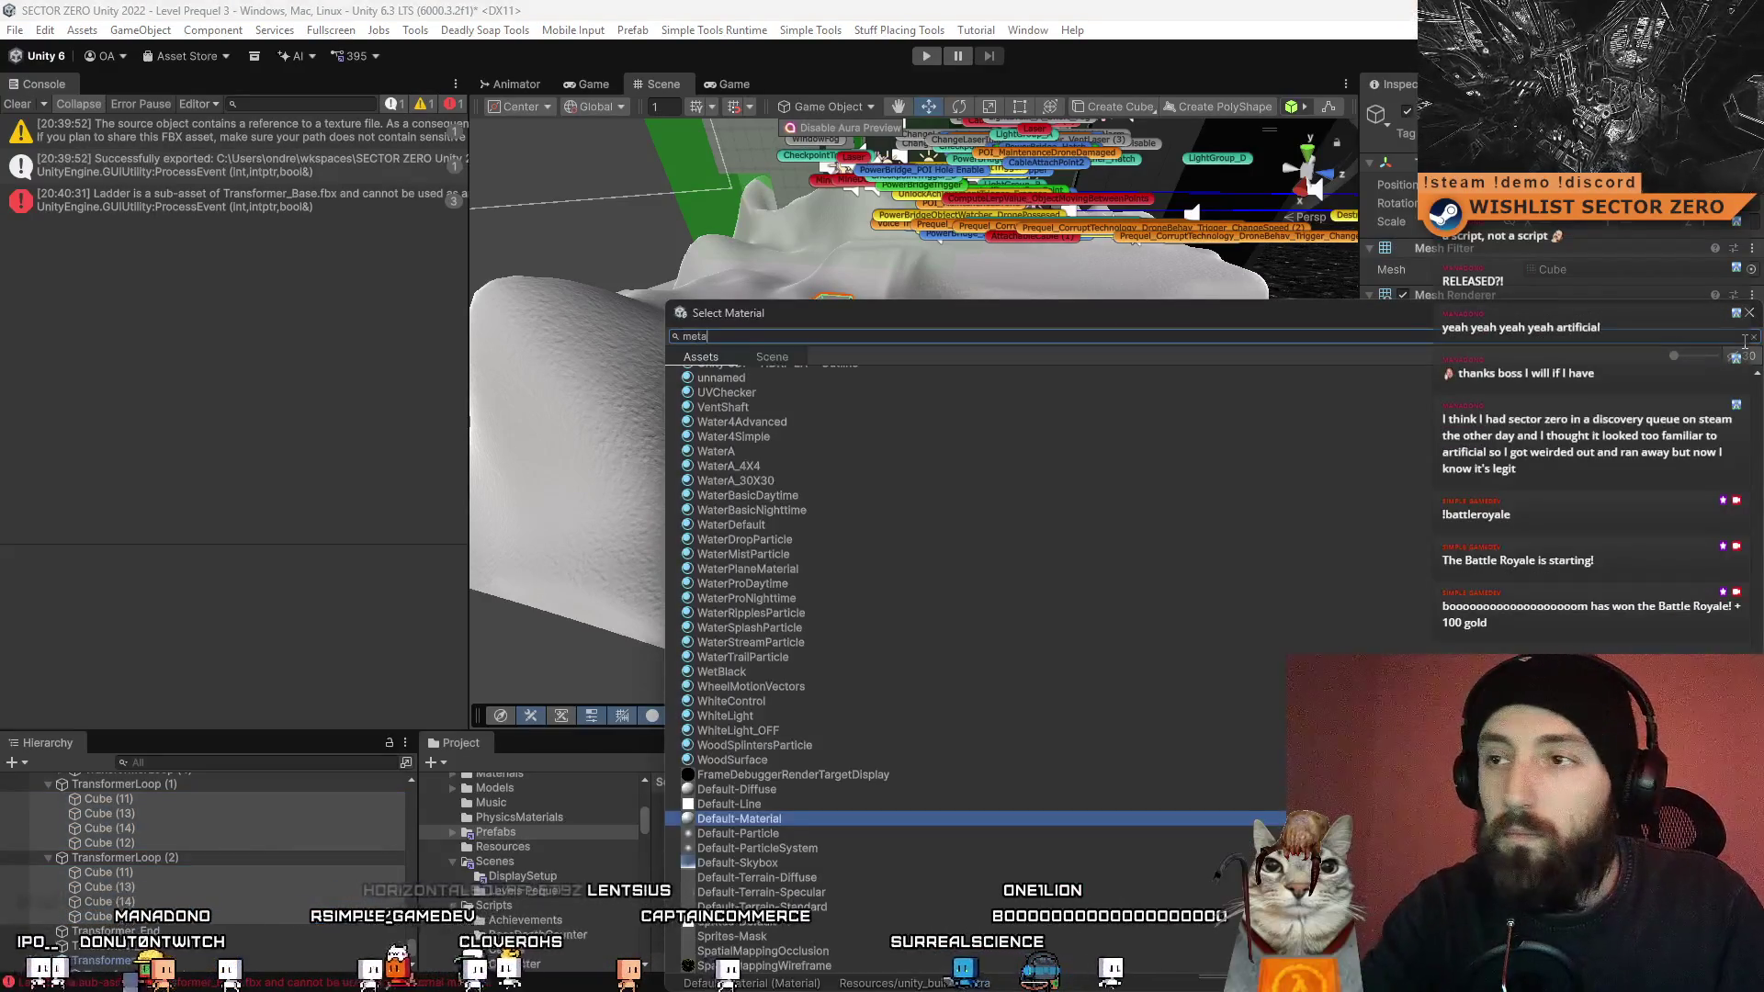
text(pe)
double_click(801, 391)
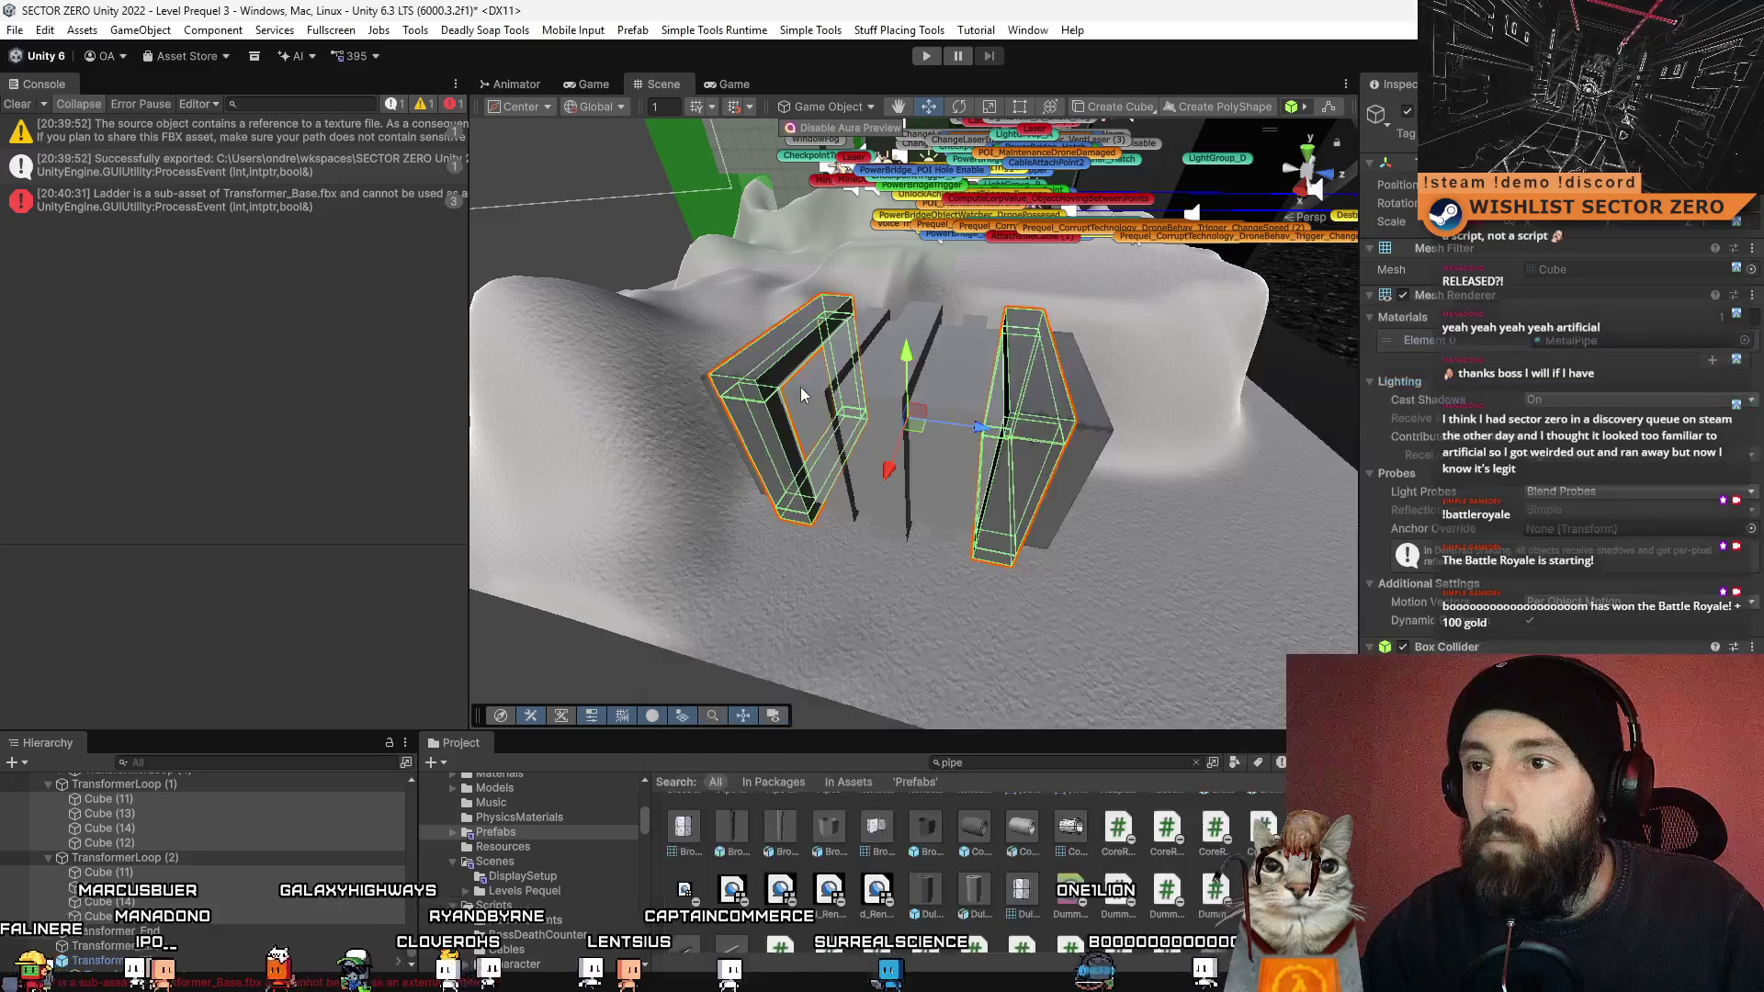
drag(944, 402, 891, 394)
- Apply MetalPipe to the remaining cubes of TransformerLoop and TransformerLoop (5)
click(891, 395)
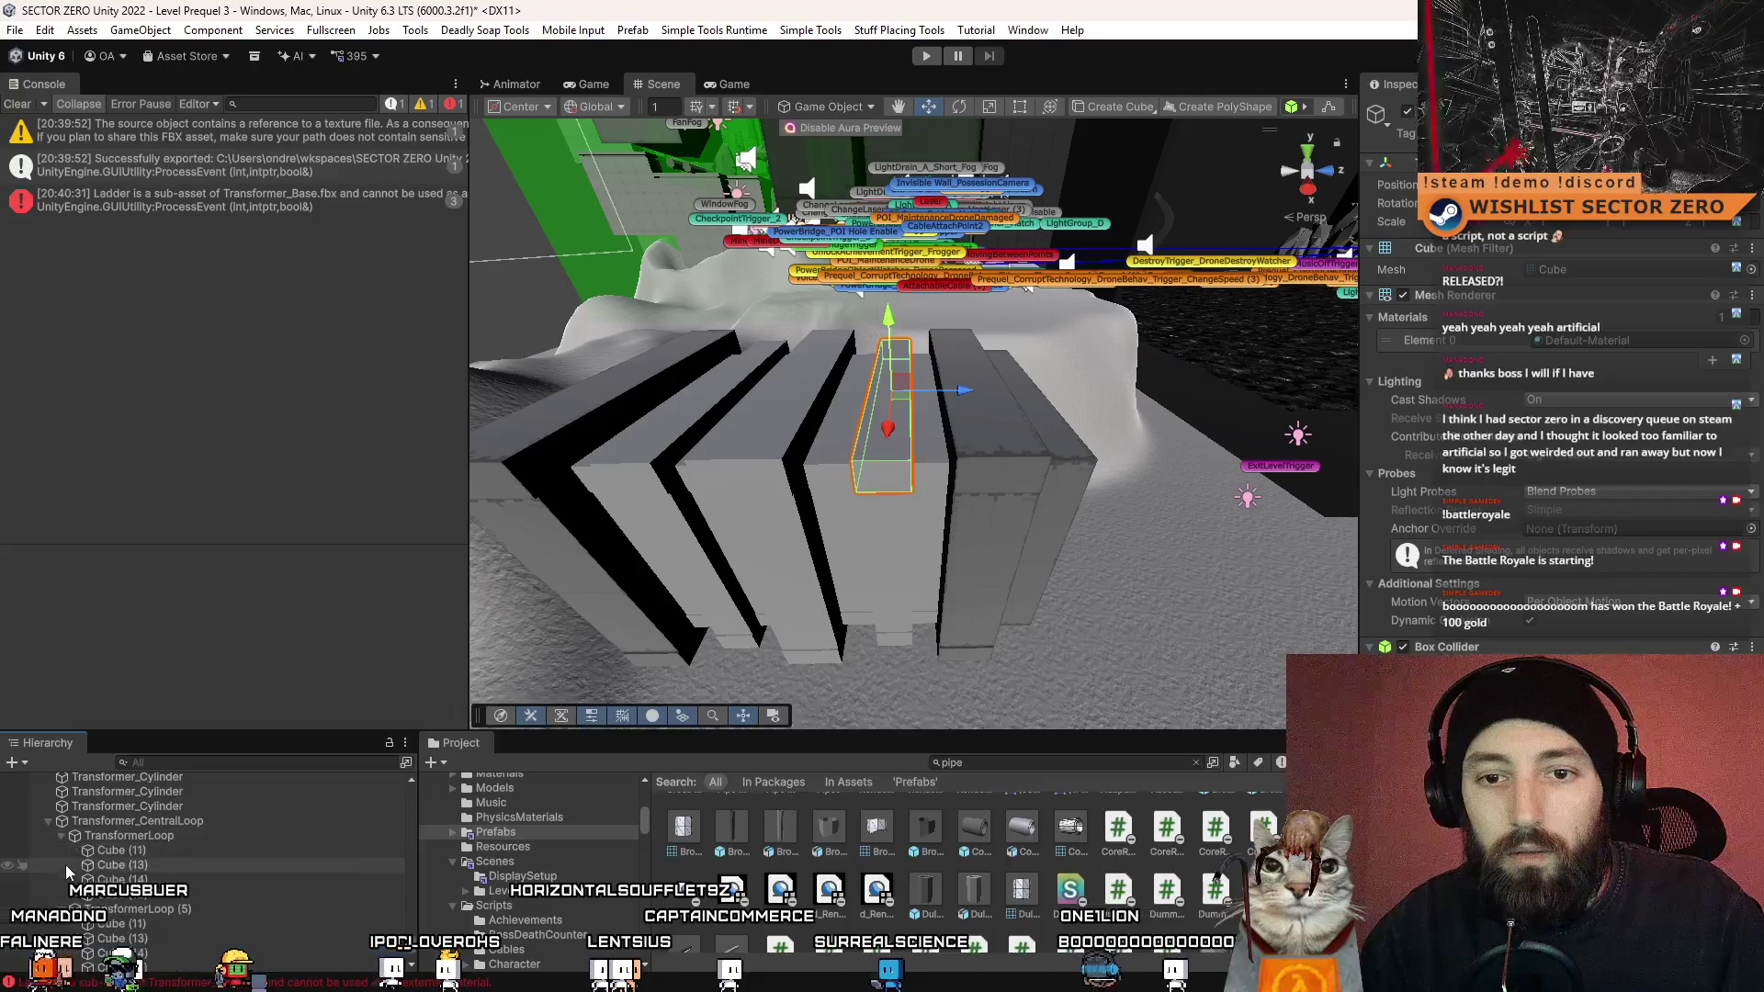
click(138, 850)
shift+click(137, 894)
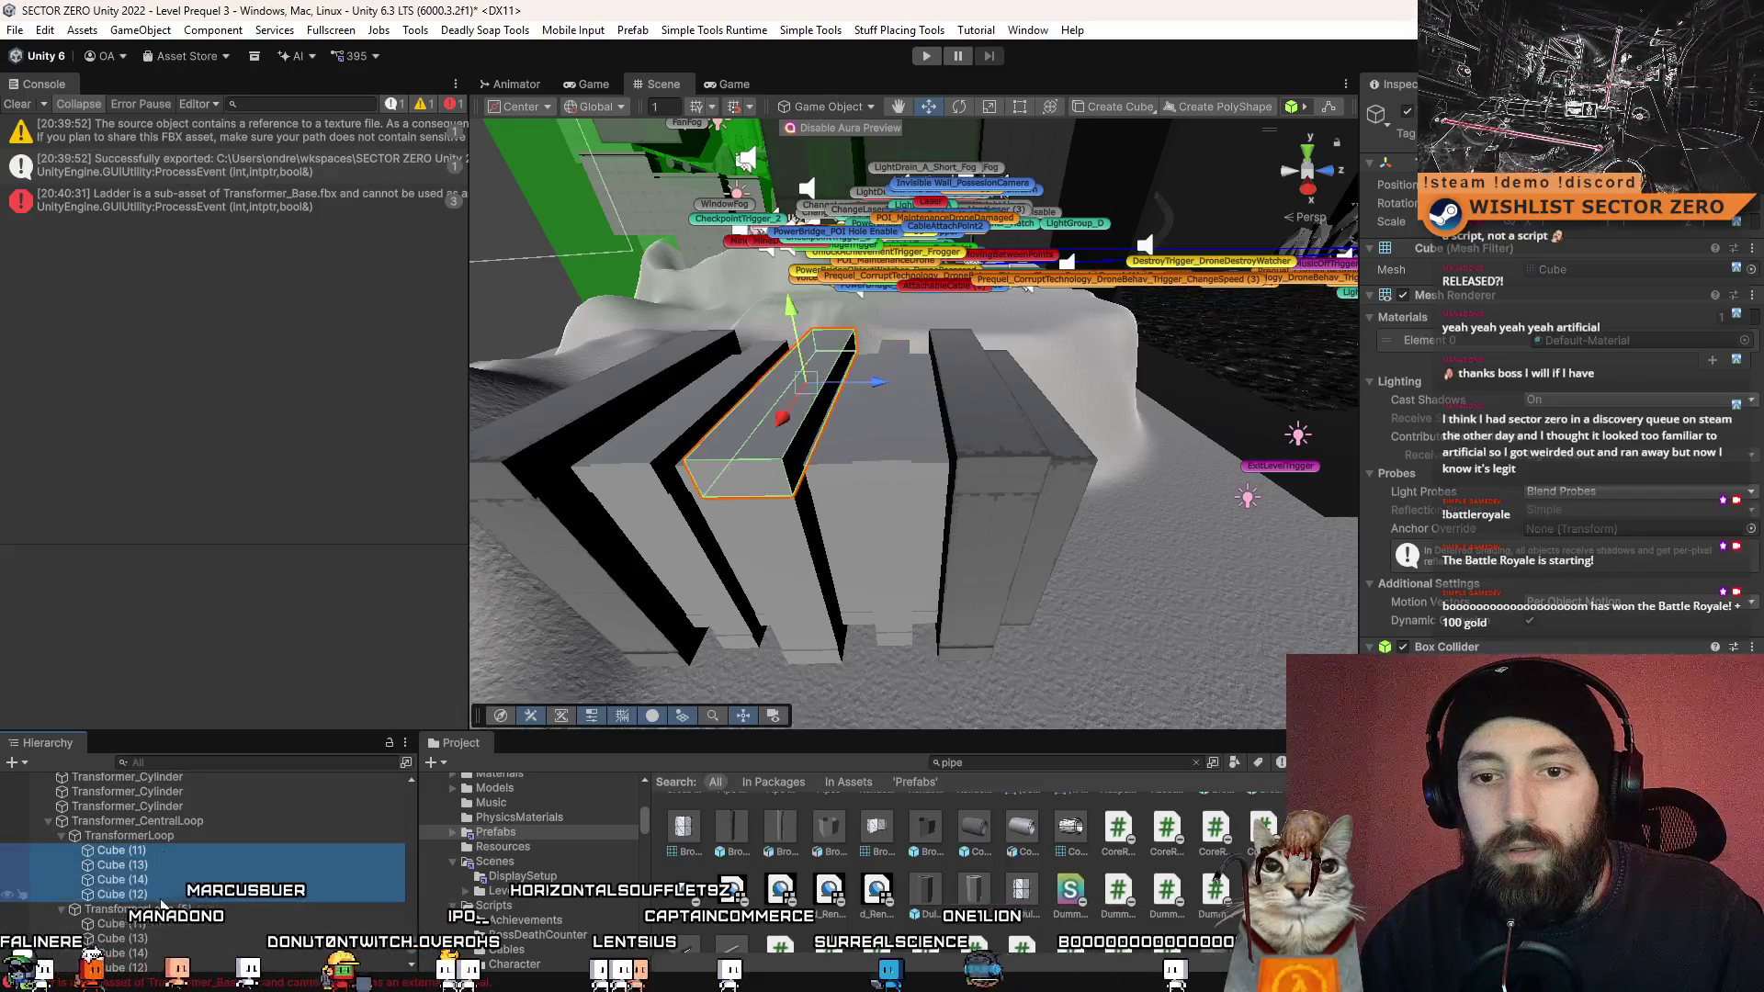
scroll(193, 876, down, 3)
ctrl+click(120, 813)
ctrl+click(120, 828)
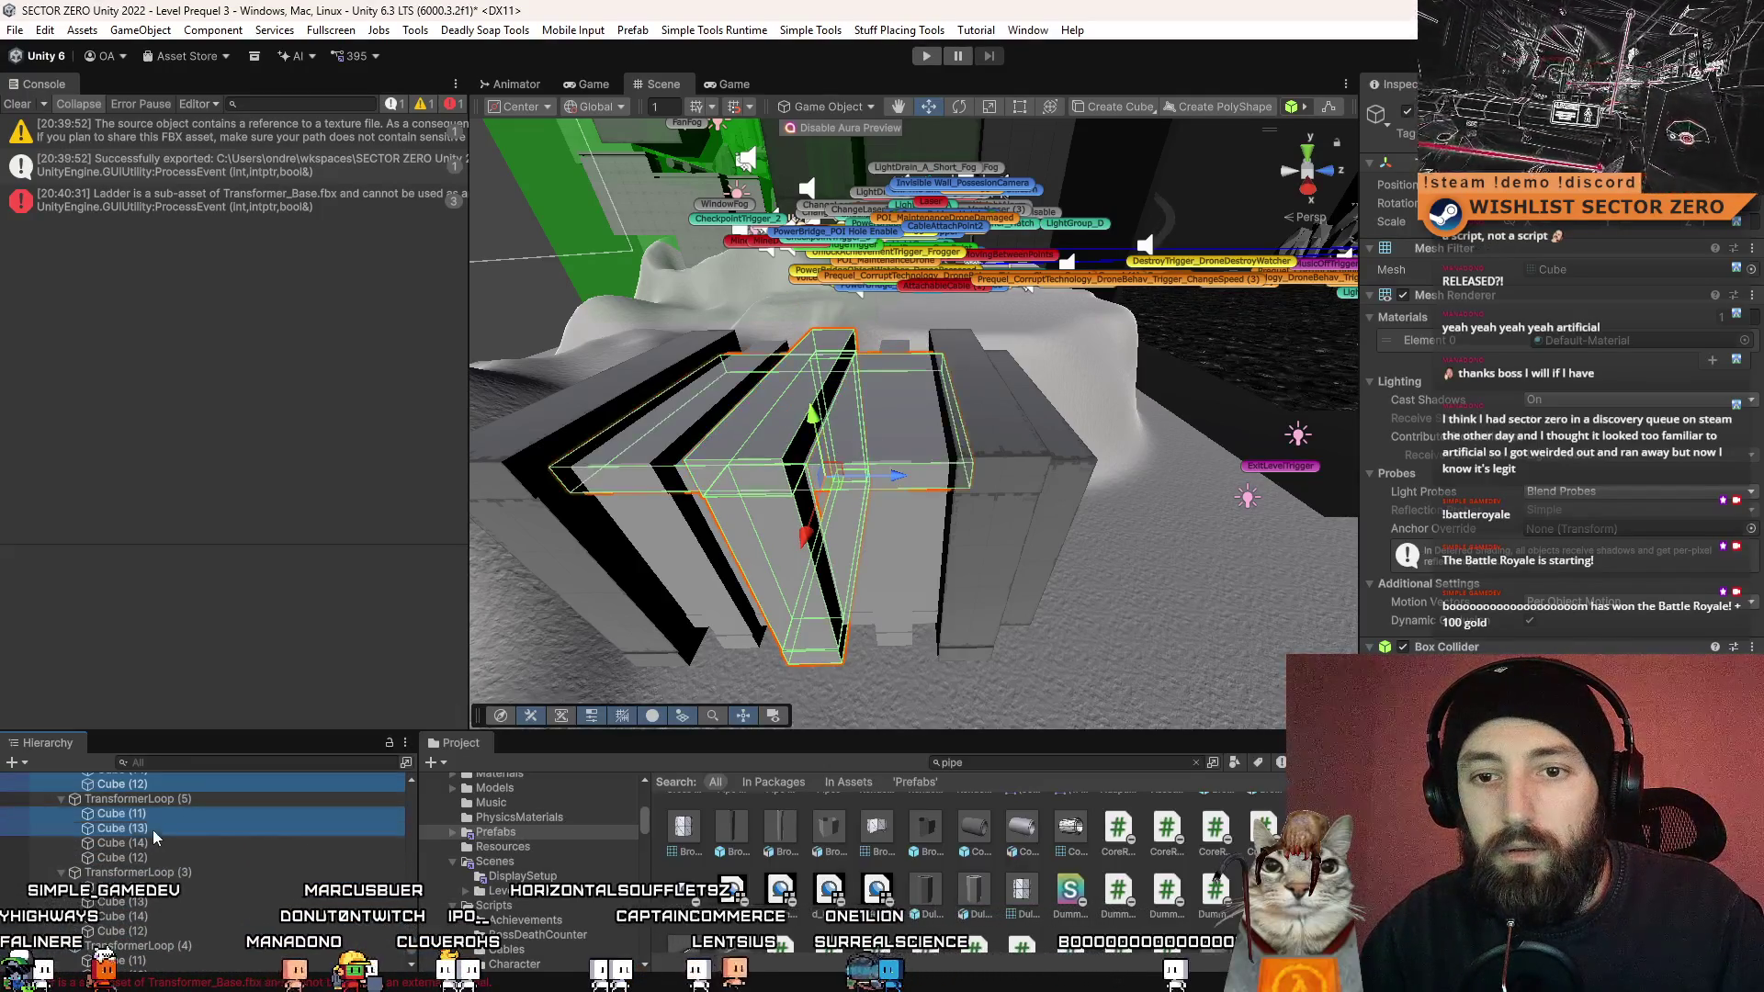
ctrl+click(119, 843)
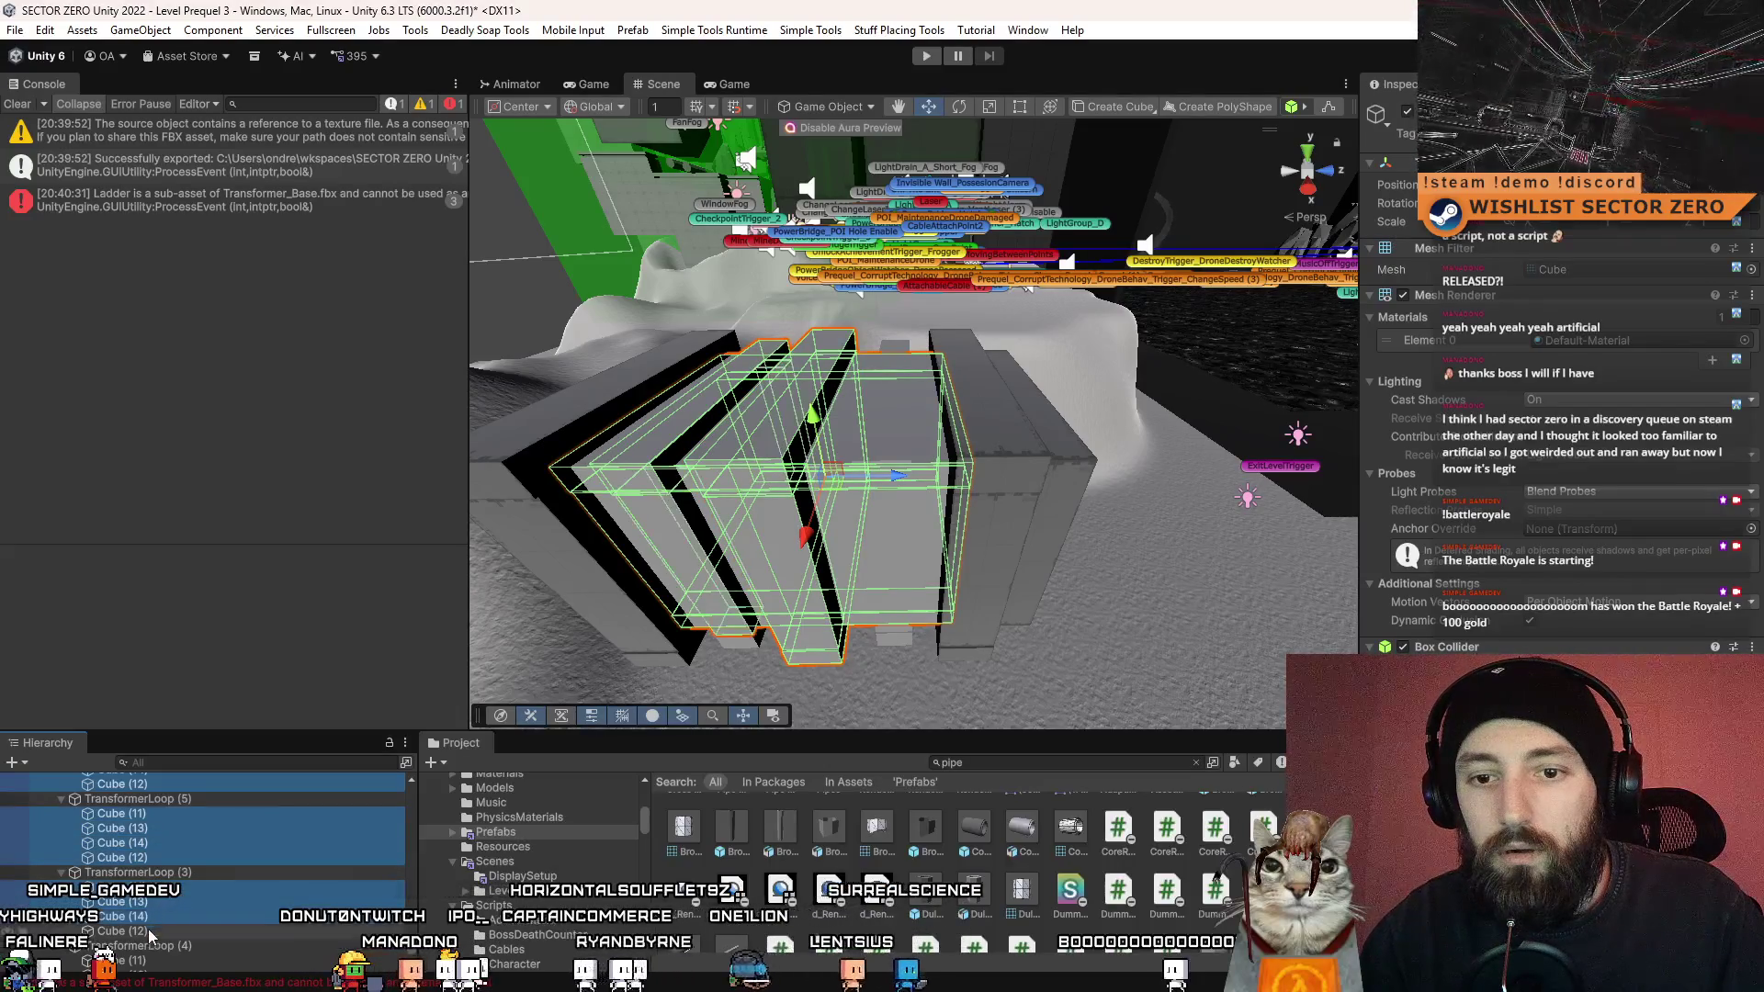
scroll(175, 891, down, 3)
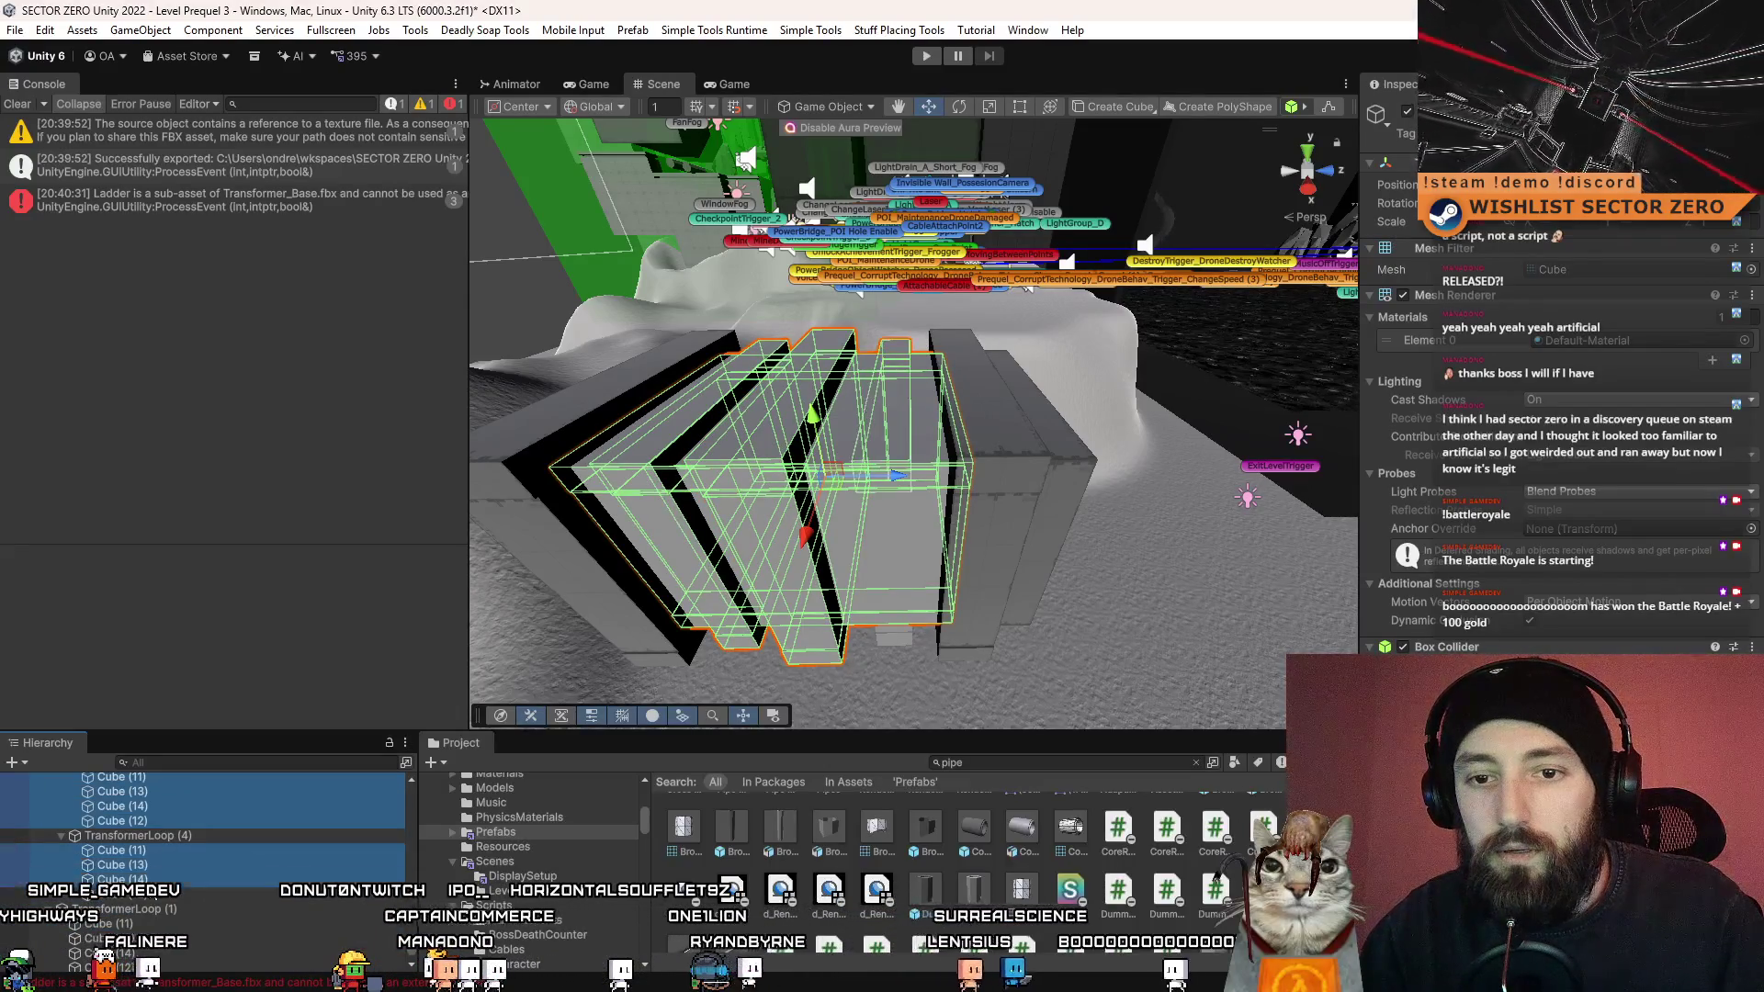
scroll(1009, 511, down, 3)
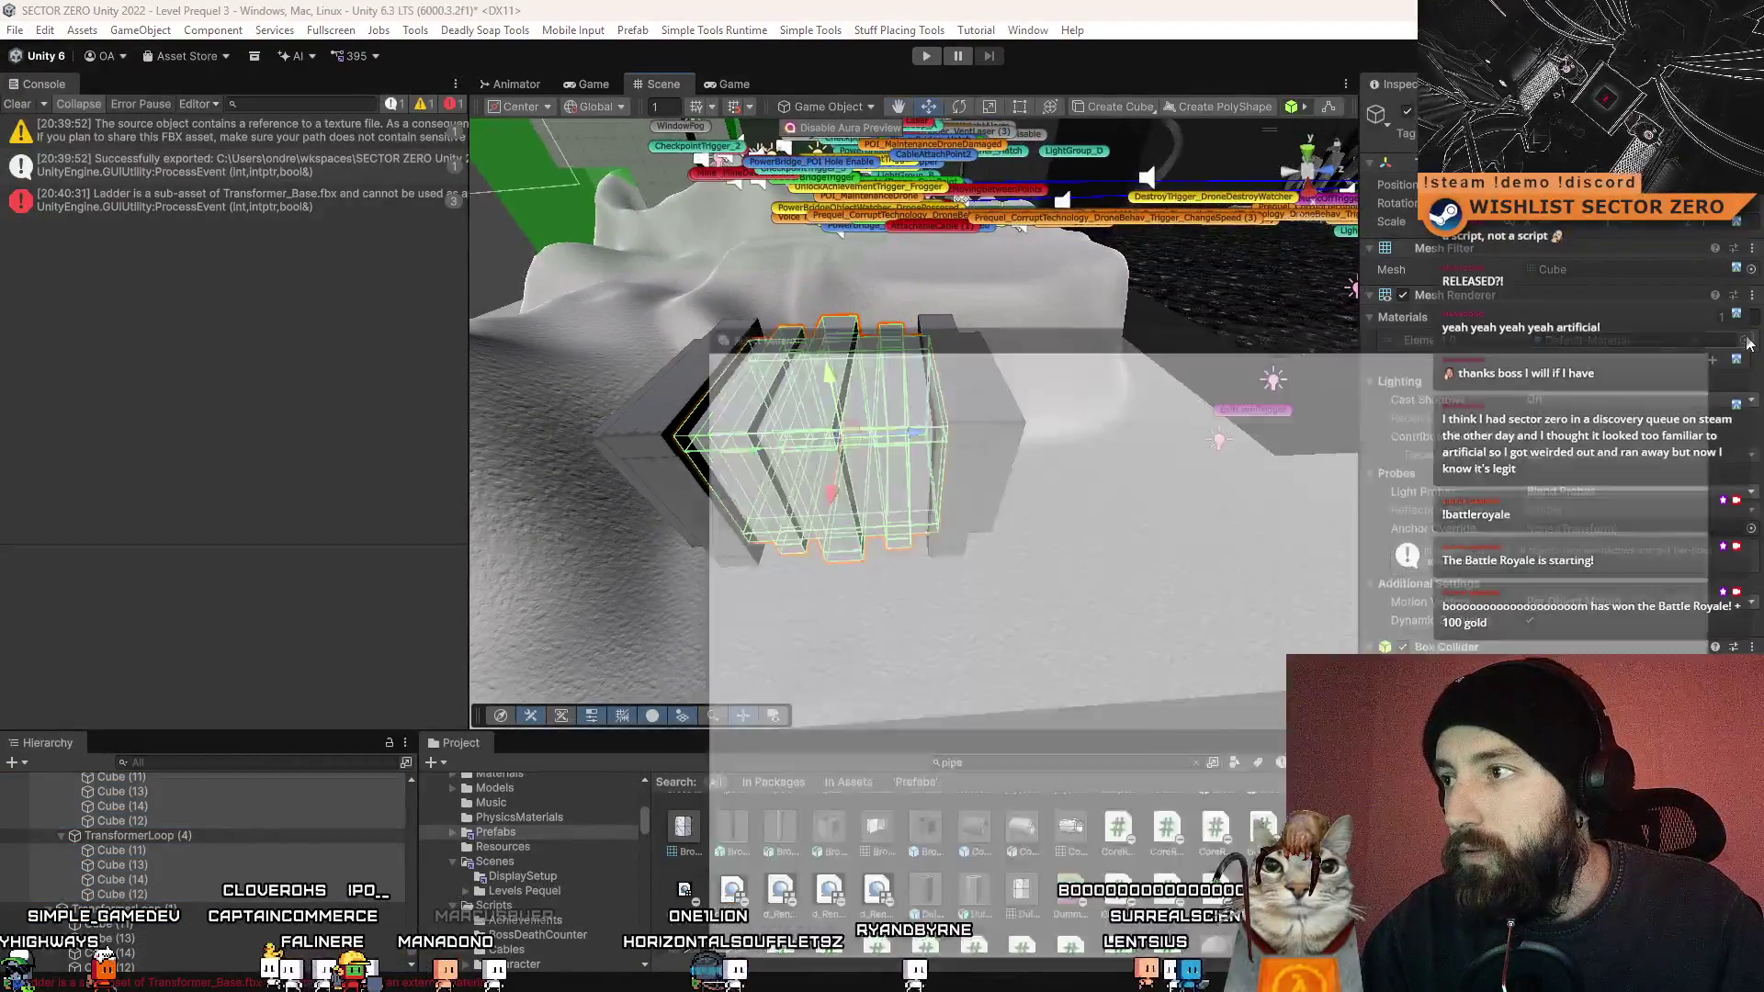
click(1744, 340)
text(met)
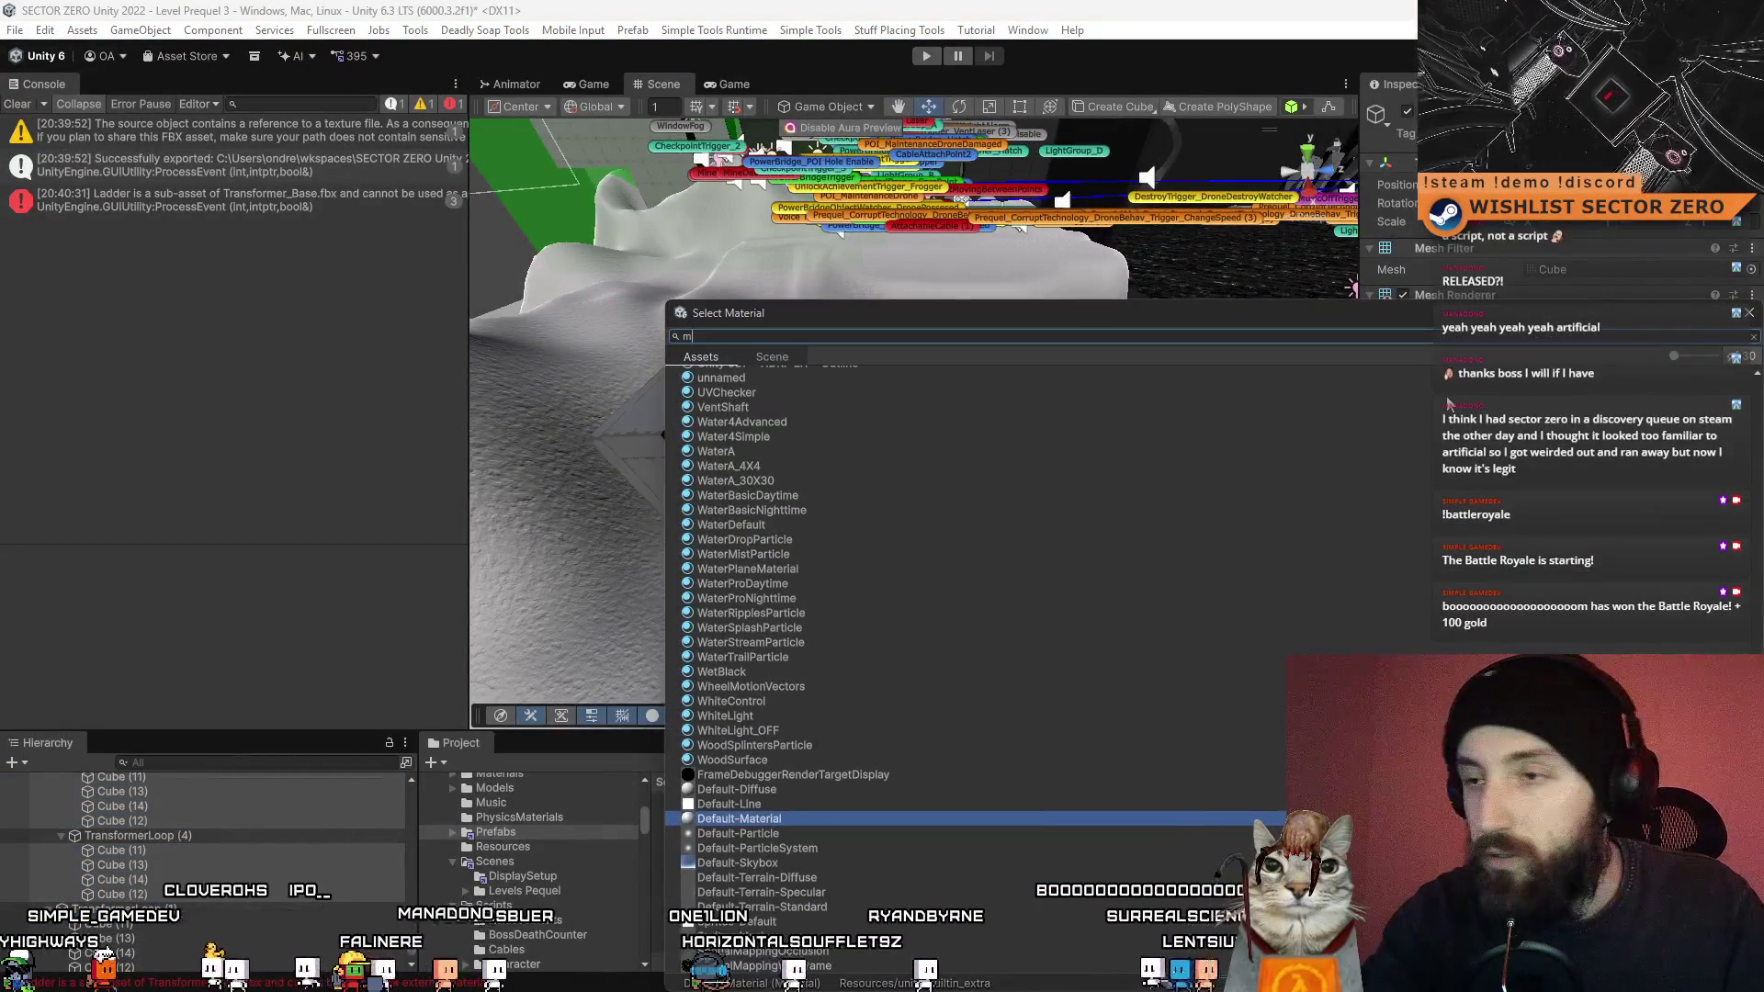
text(al pipe)
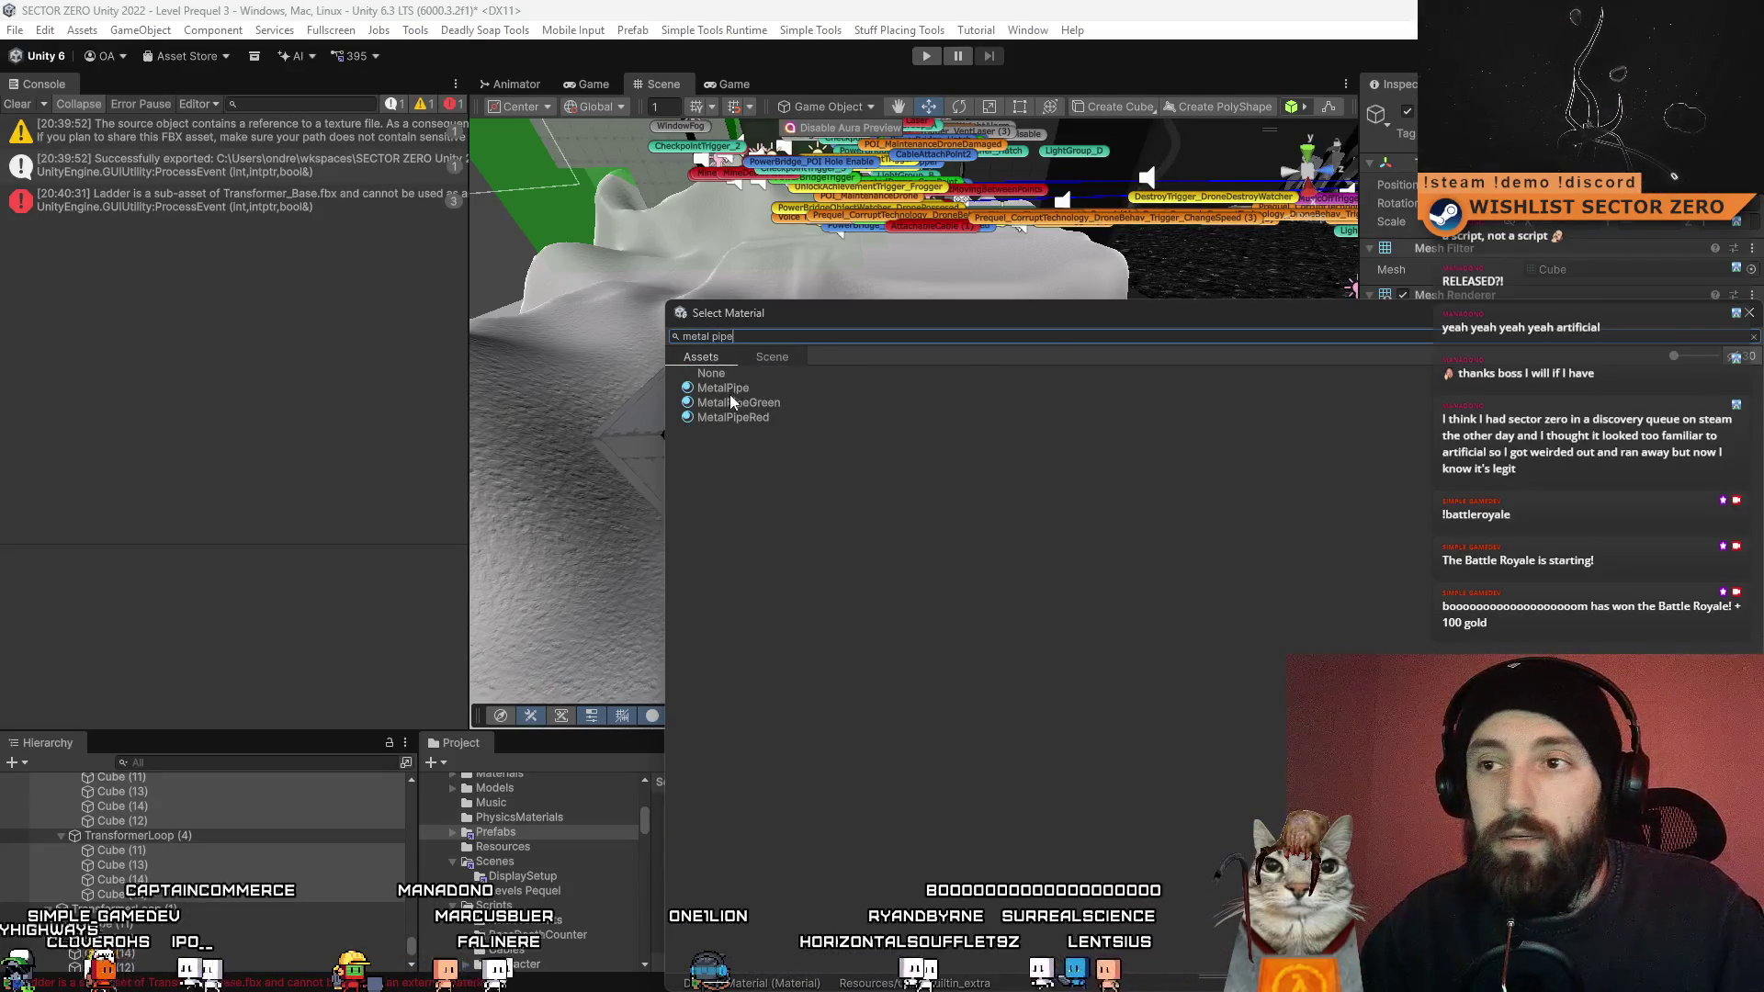
click(753, 390)
double_click(753, 389)
scroll(1022, 462, up, 2)
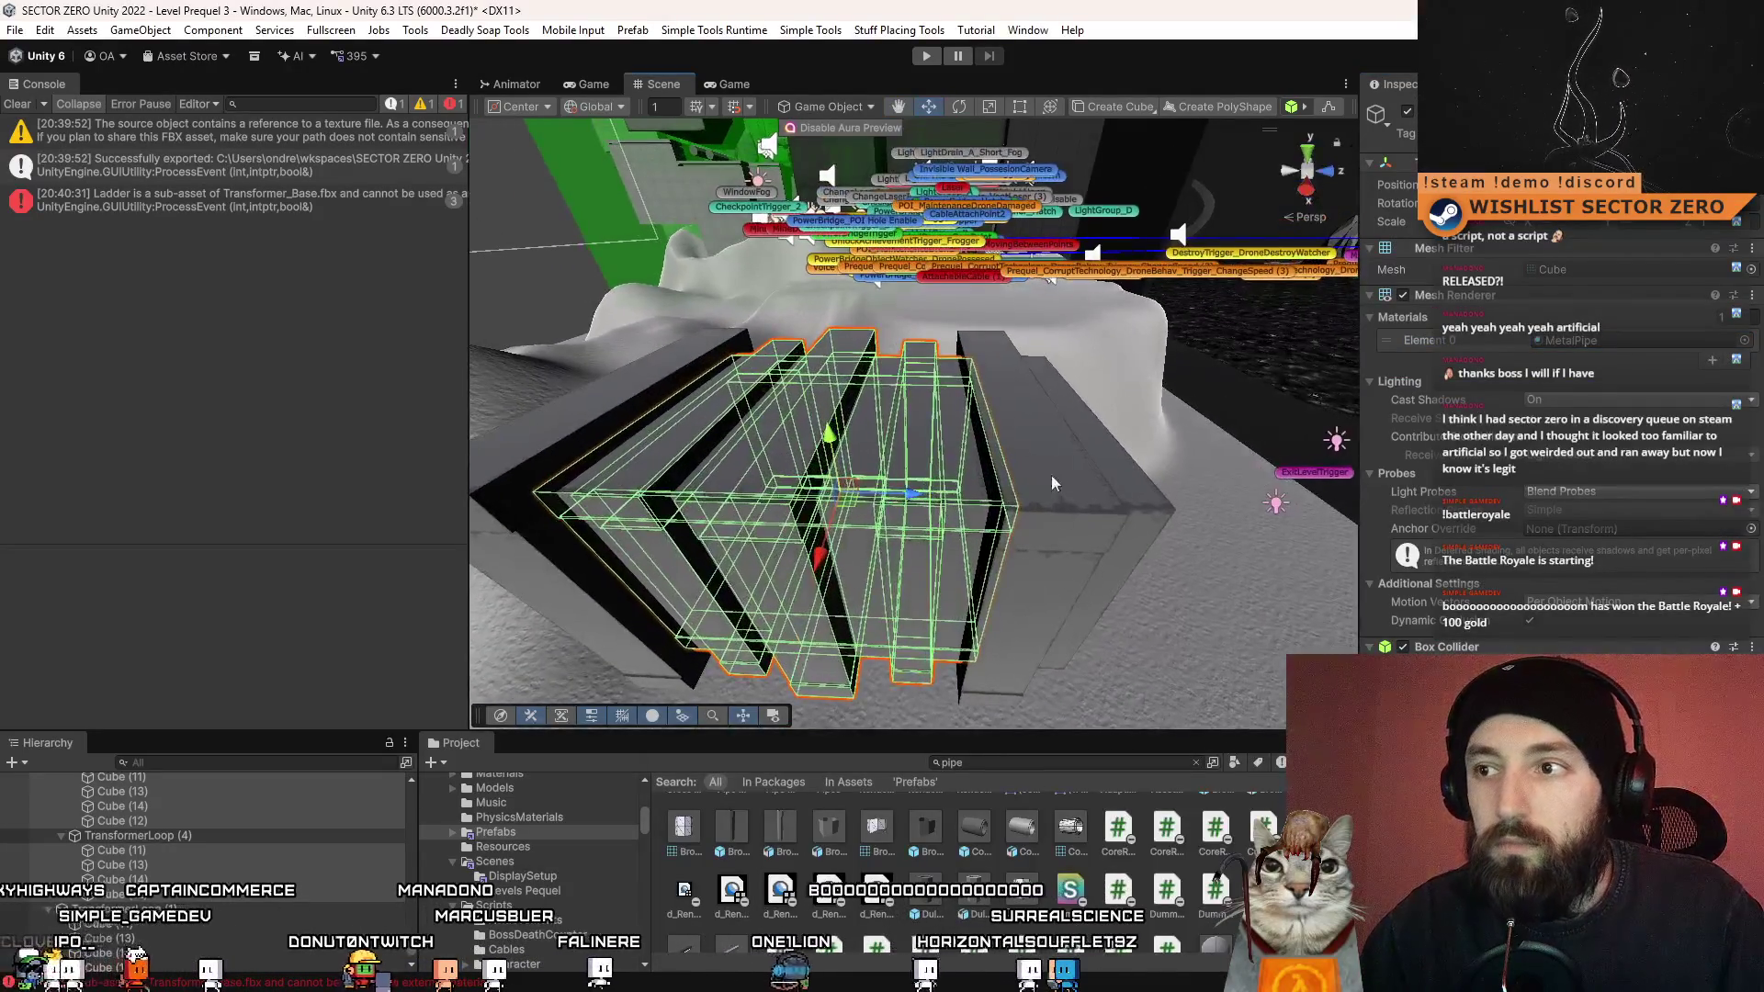
mouse_move(864, 450)
mouse_down()
mouse_move(765, 427)
mouse_move(806, 488)
mouse_up()
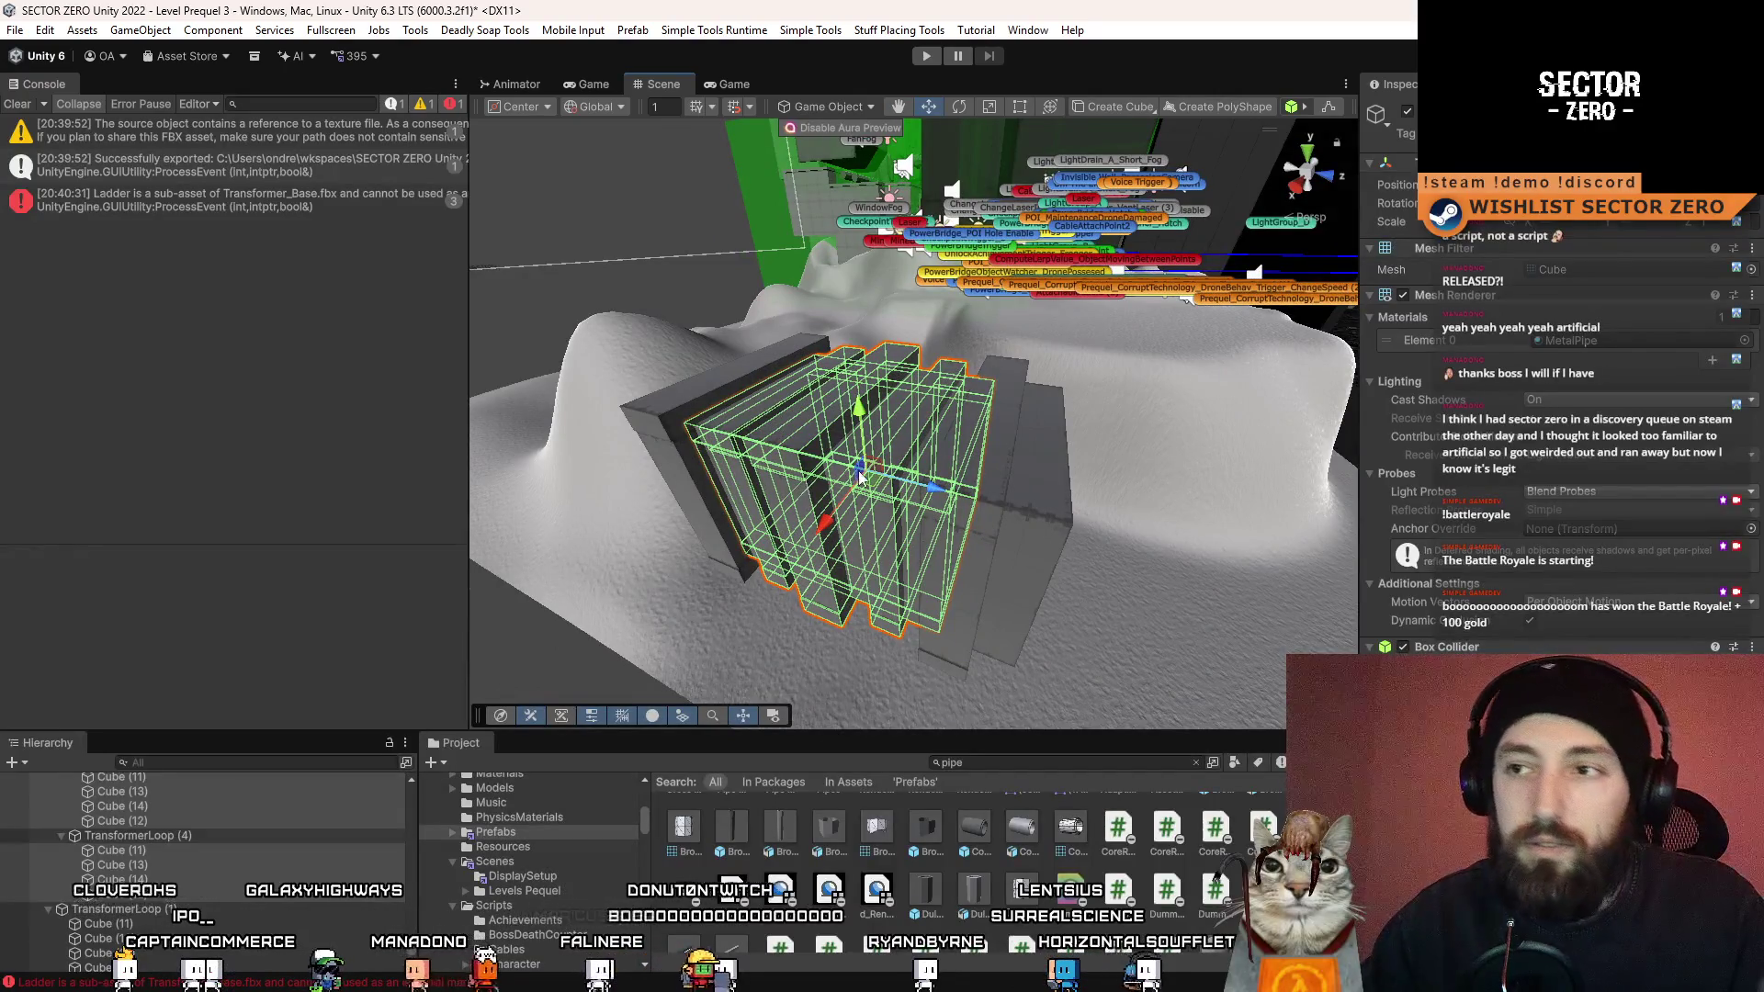
- Select Transformer_CentralLoop, collapse TransformerLoop (1) and (2), and frame the pipe assembly
scroll(861, 477, up, 5)
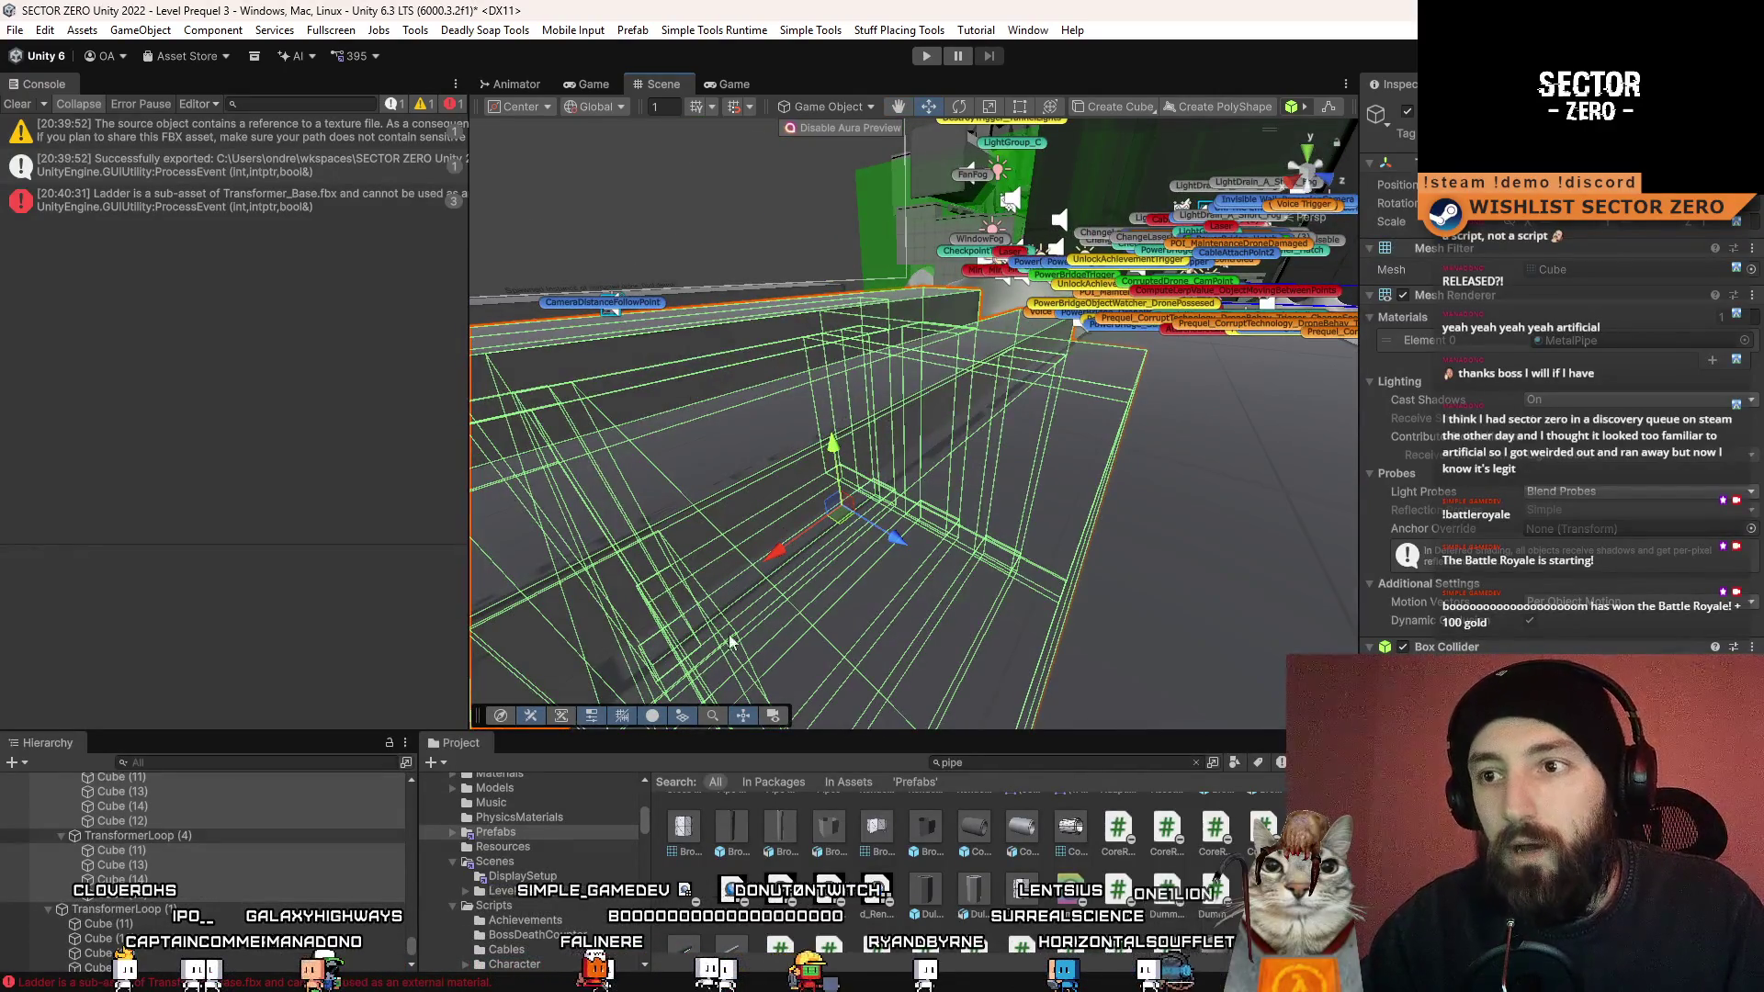
scroll(731, 641, down, 5)
scroll(184, 868, up, 2)
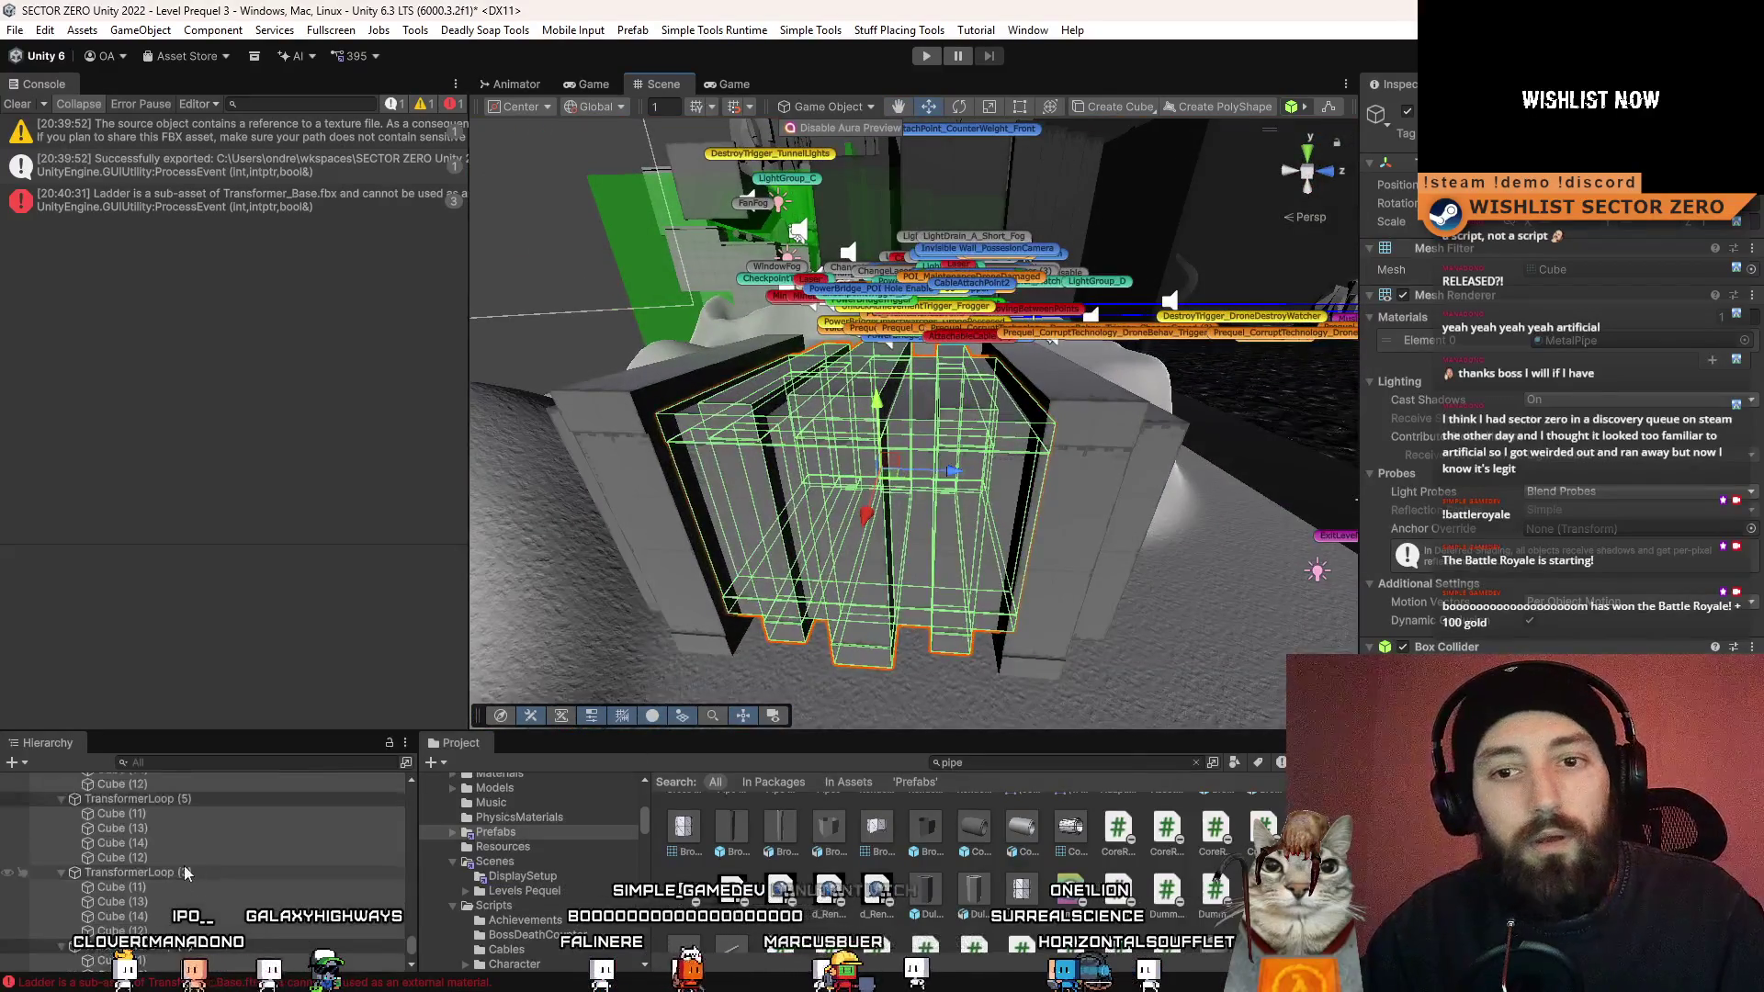
scroll(184, 869, up, 5)
click(46, 820)
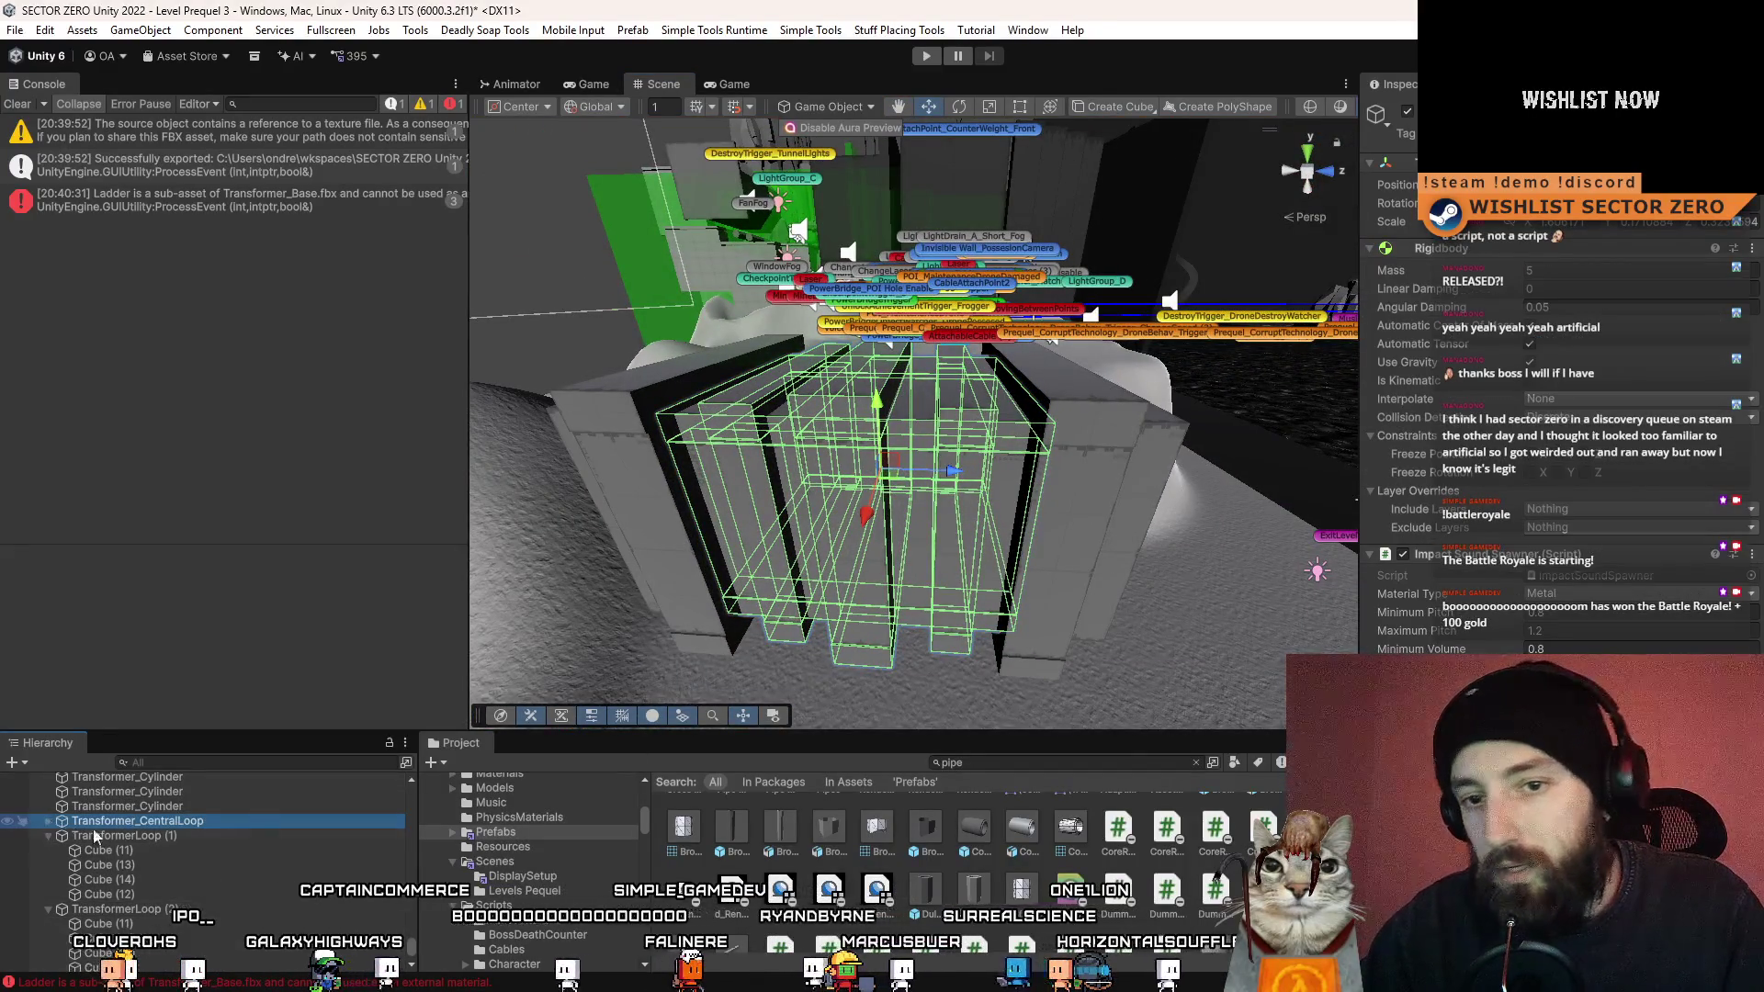
click(48, 835)
click(48, 851)
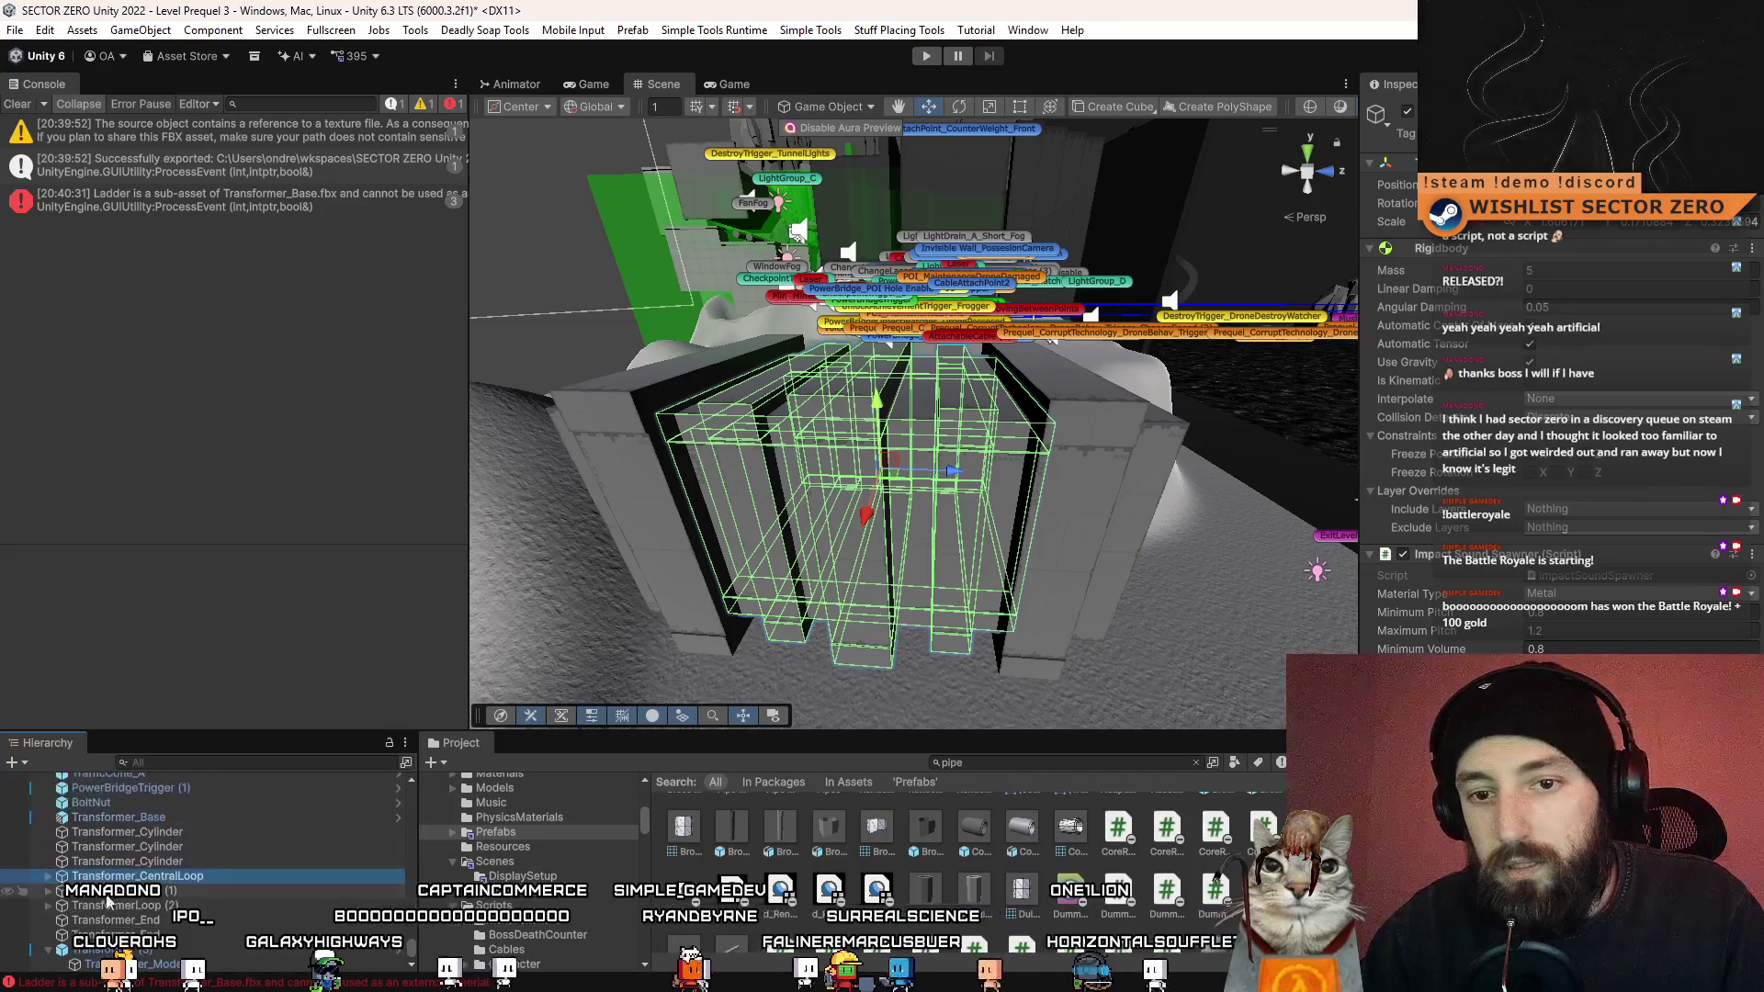
drag(827, 505, 1105, 489)
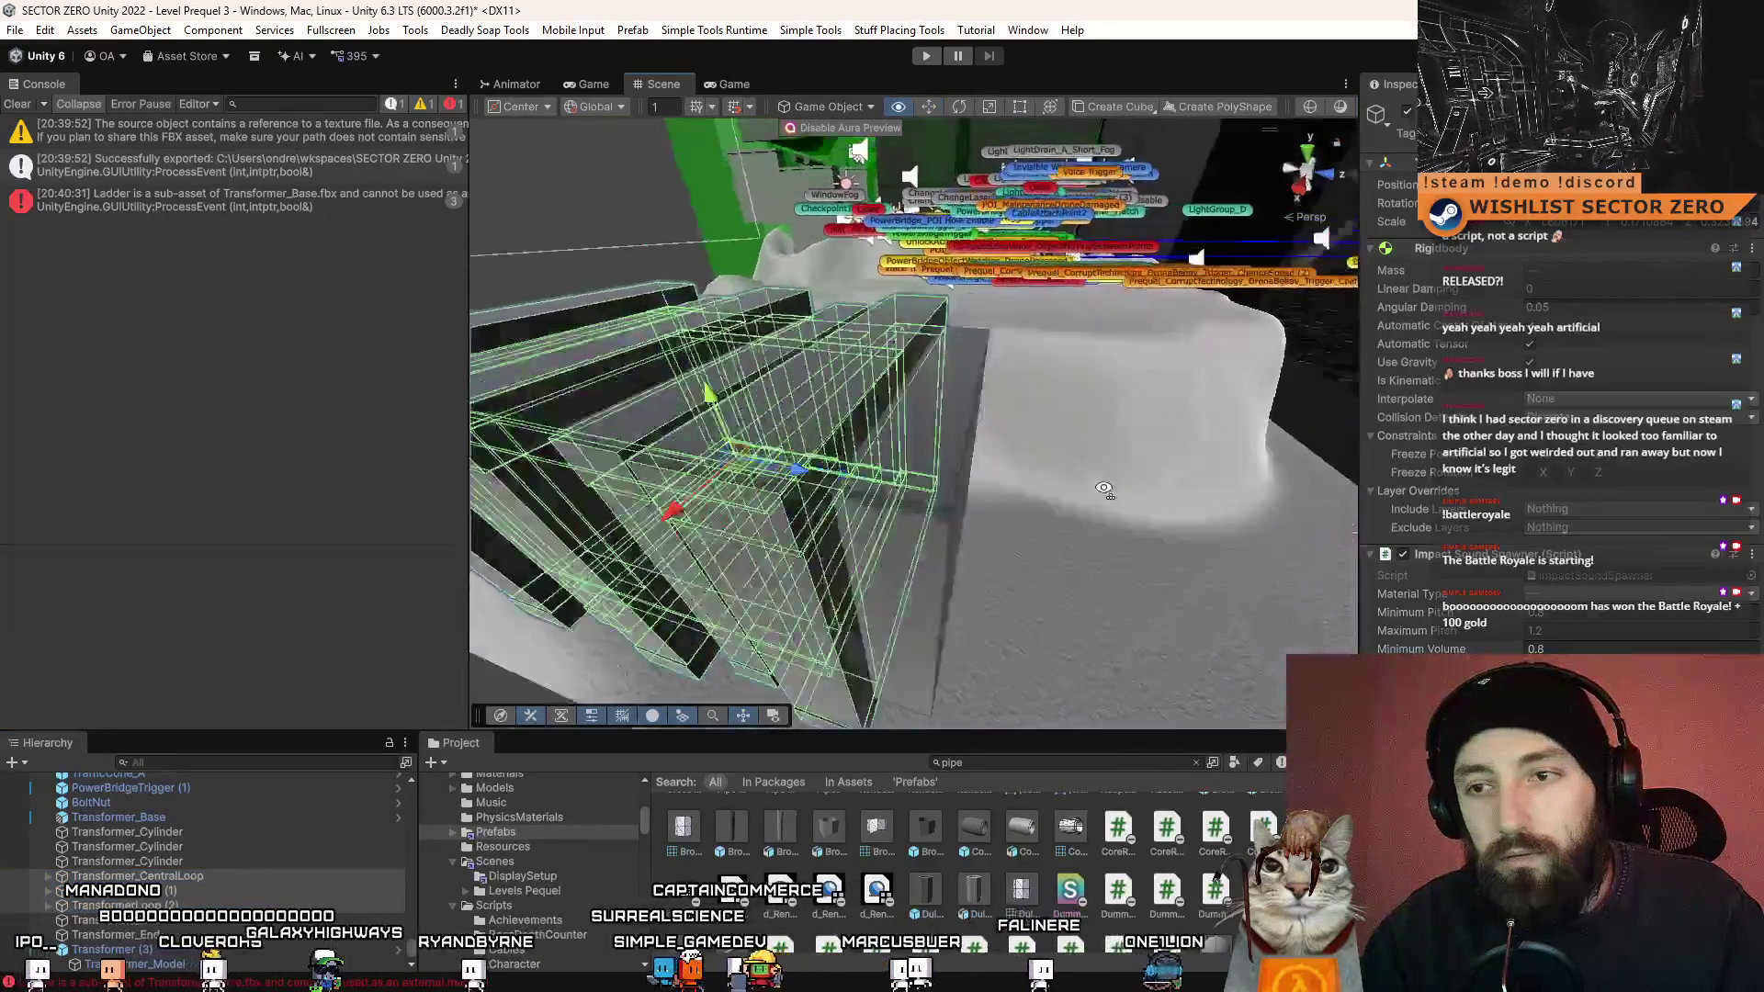
double_click(138, 875)
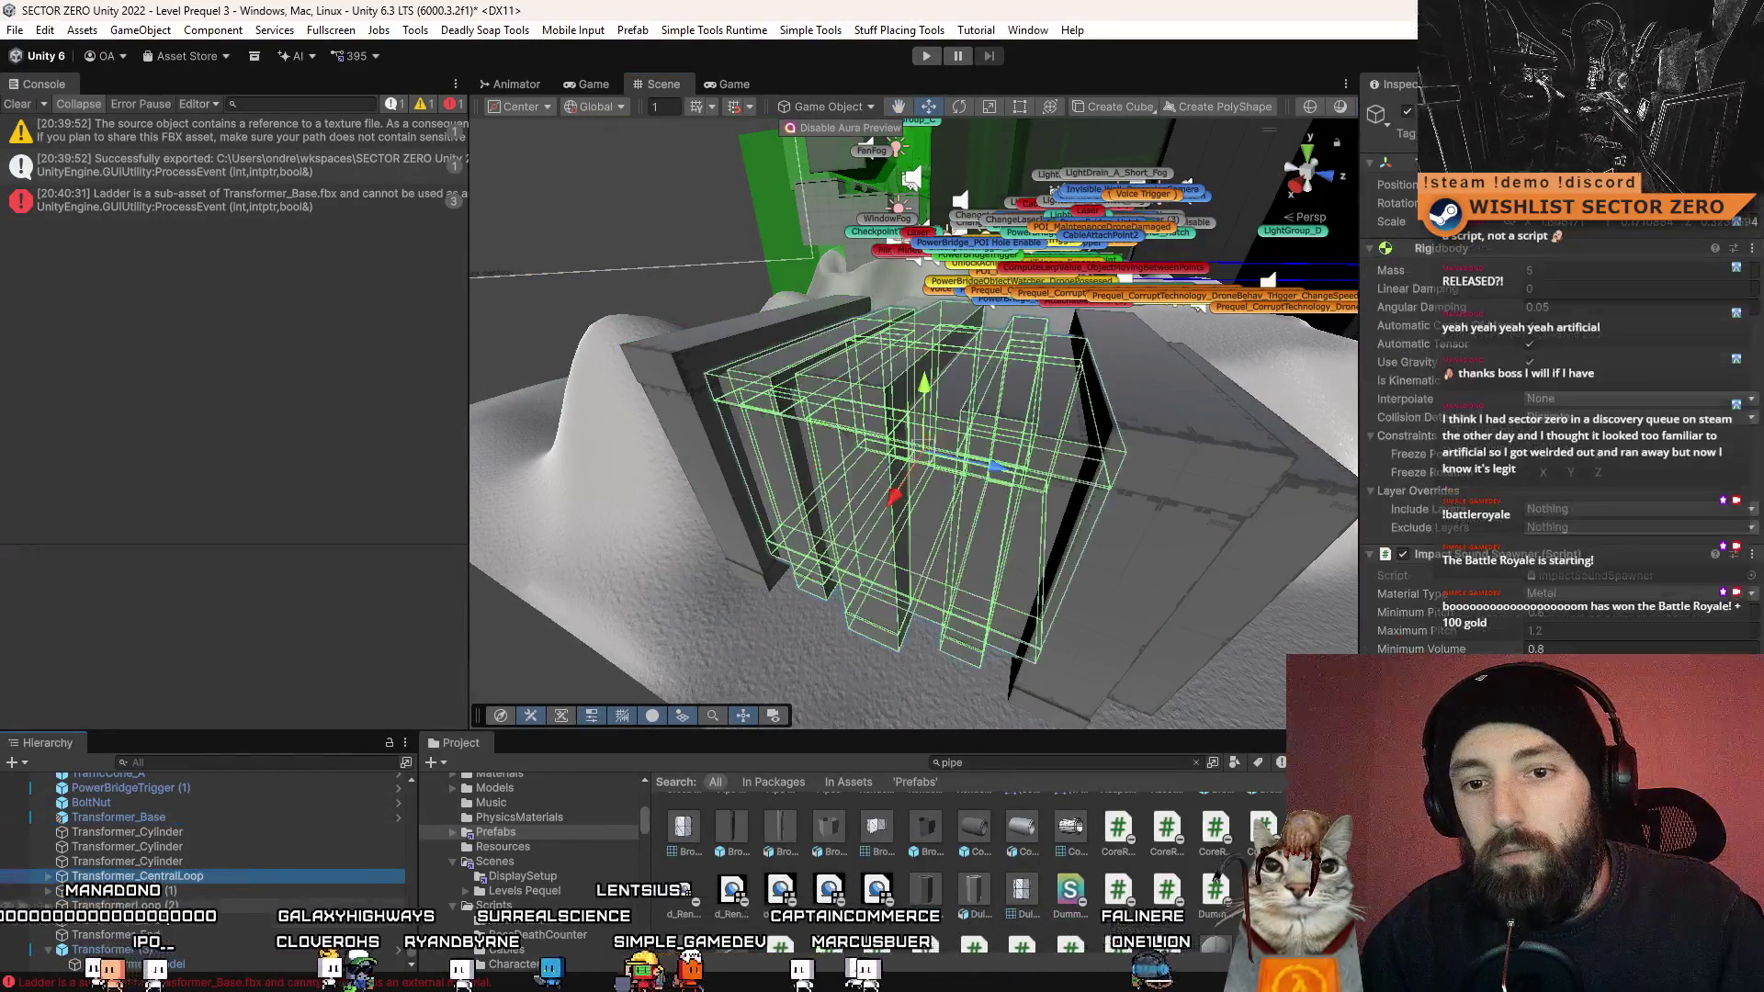
- Zoom in on another transformer pipe cluster, then fly the view across the level
click(163, 903)
mouse_move(827, 496)
mouse_down()
mouse_move(950, 490)
mouse_move(721, 504)
mouse_move(726, 482)
mouse_move(905, 514)
mouse_move(834, 519)
mouse_up()
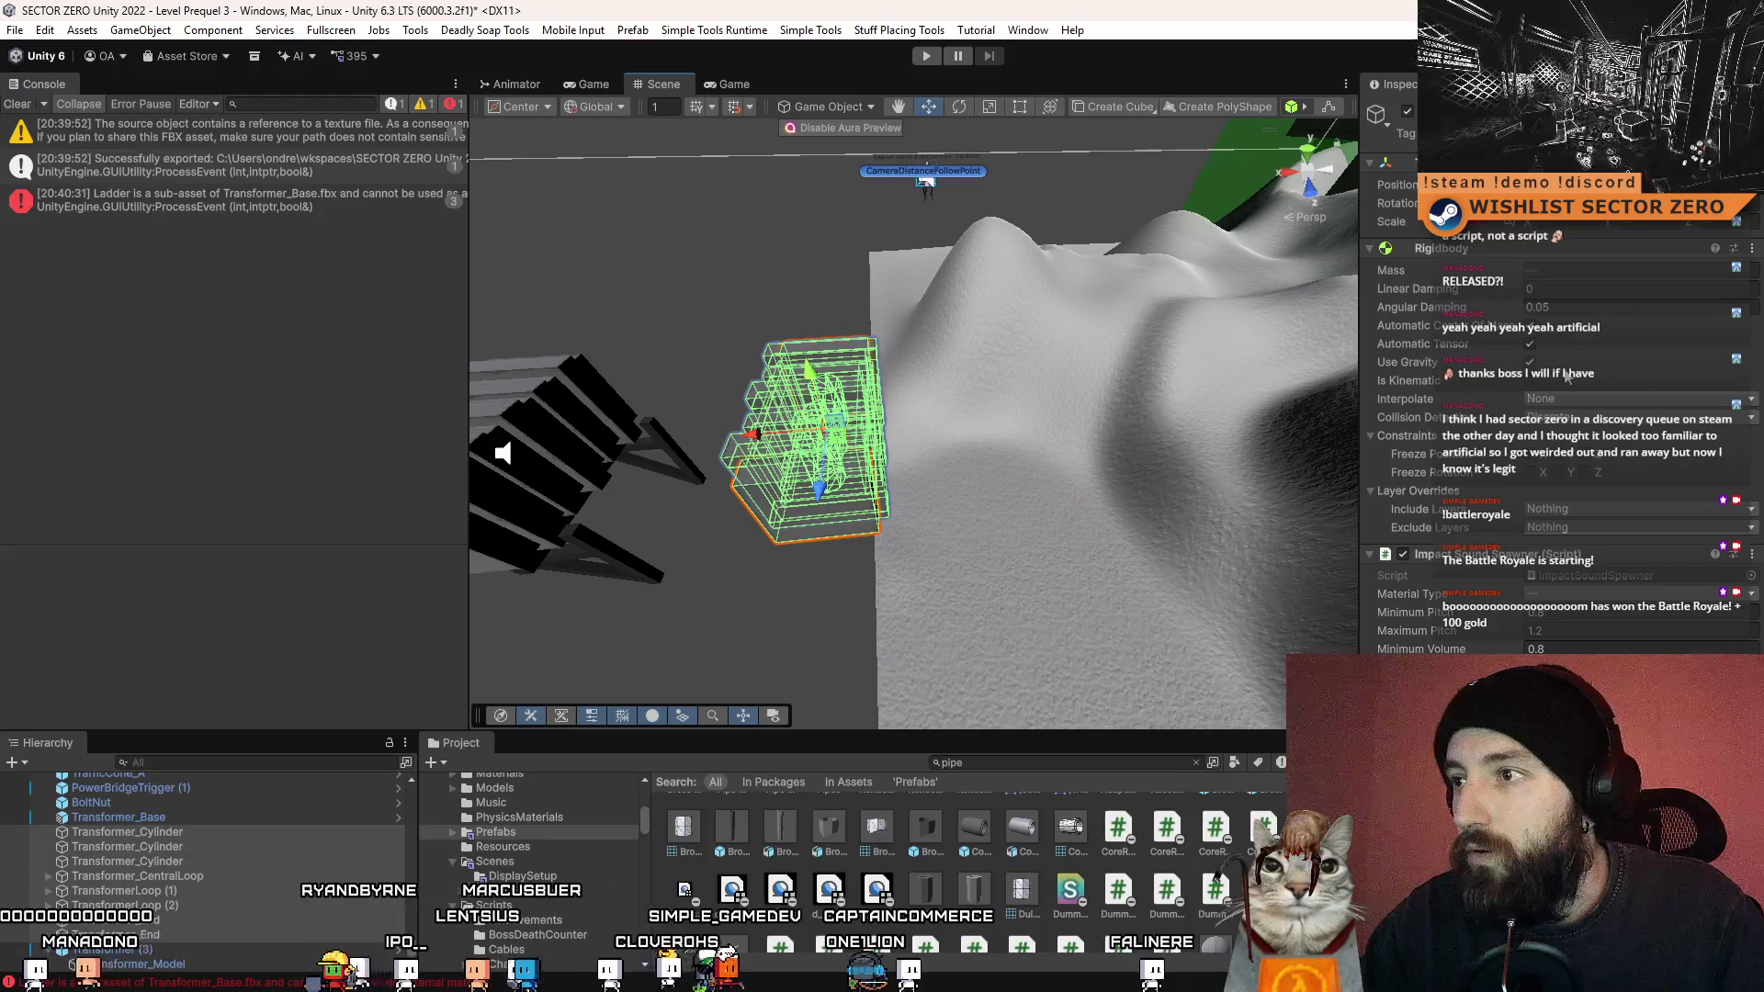
key(f)
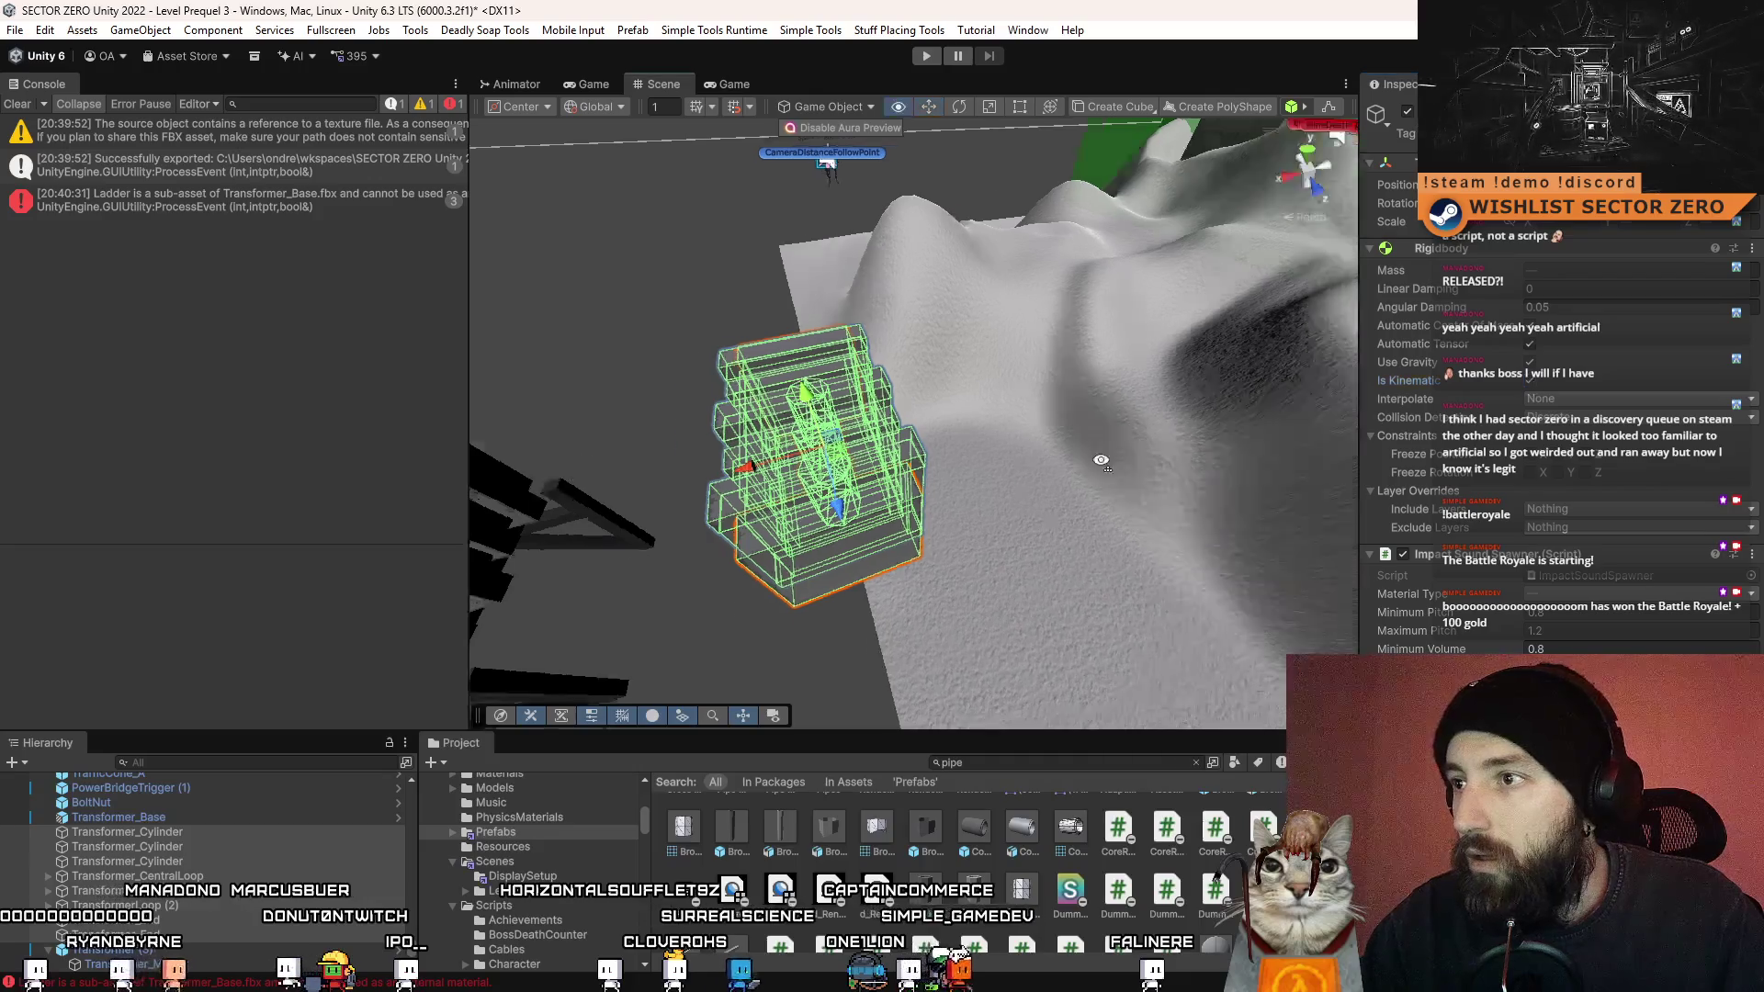
drag(1148, 397, 1155, 393)
key(f)
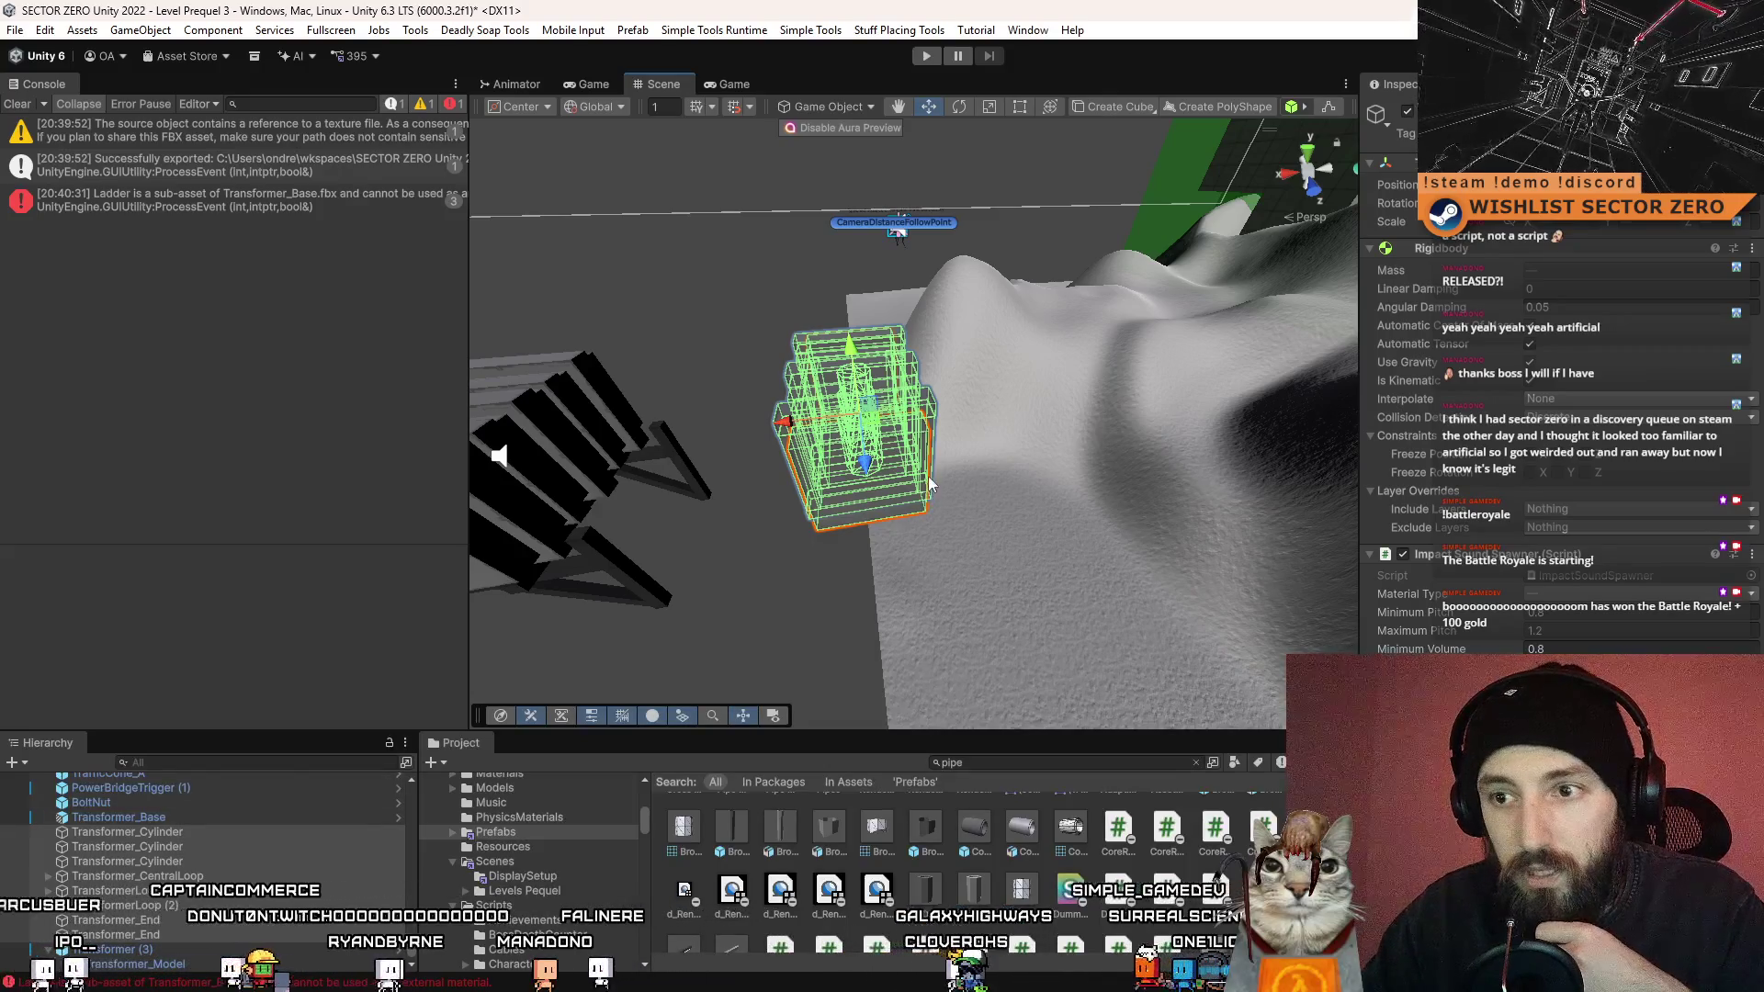
drag(1000, 356, 919, 373)
mouse_move(934, 439)
mouse_down()
mouse_move(1037, 378)
mouse_move(904, 446)
mouse_up()
- Search the Project for 'explosion' and preview the Physical, Plasma, Small and Turret explosion prefabs
key(f)
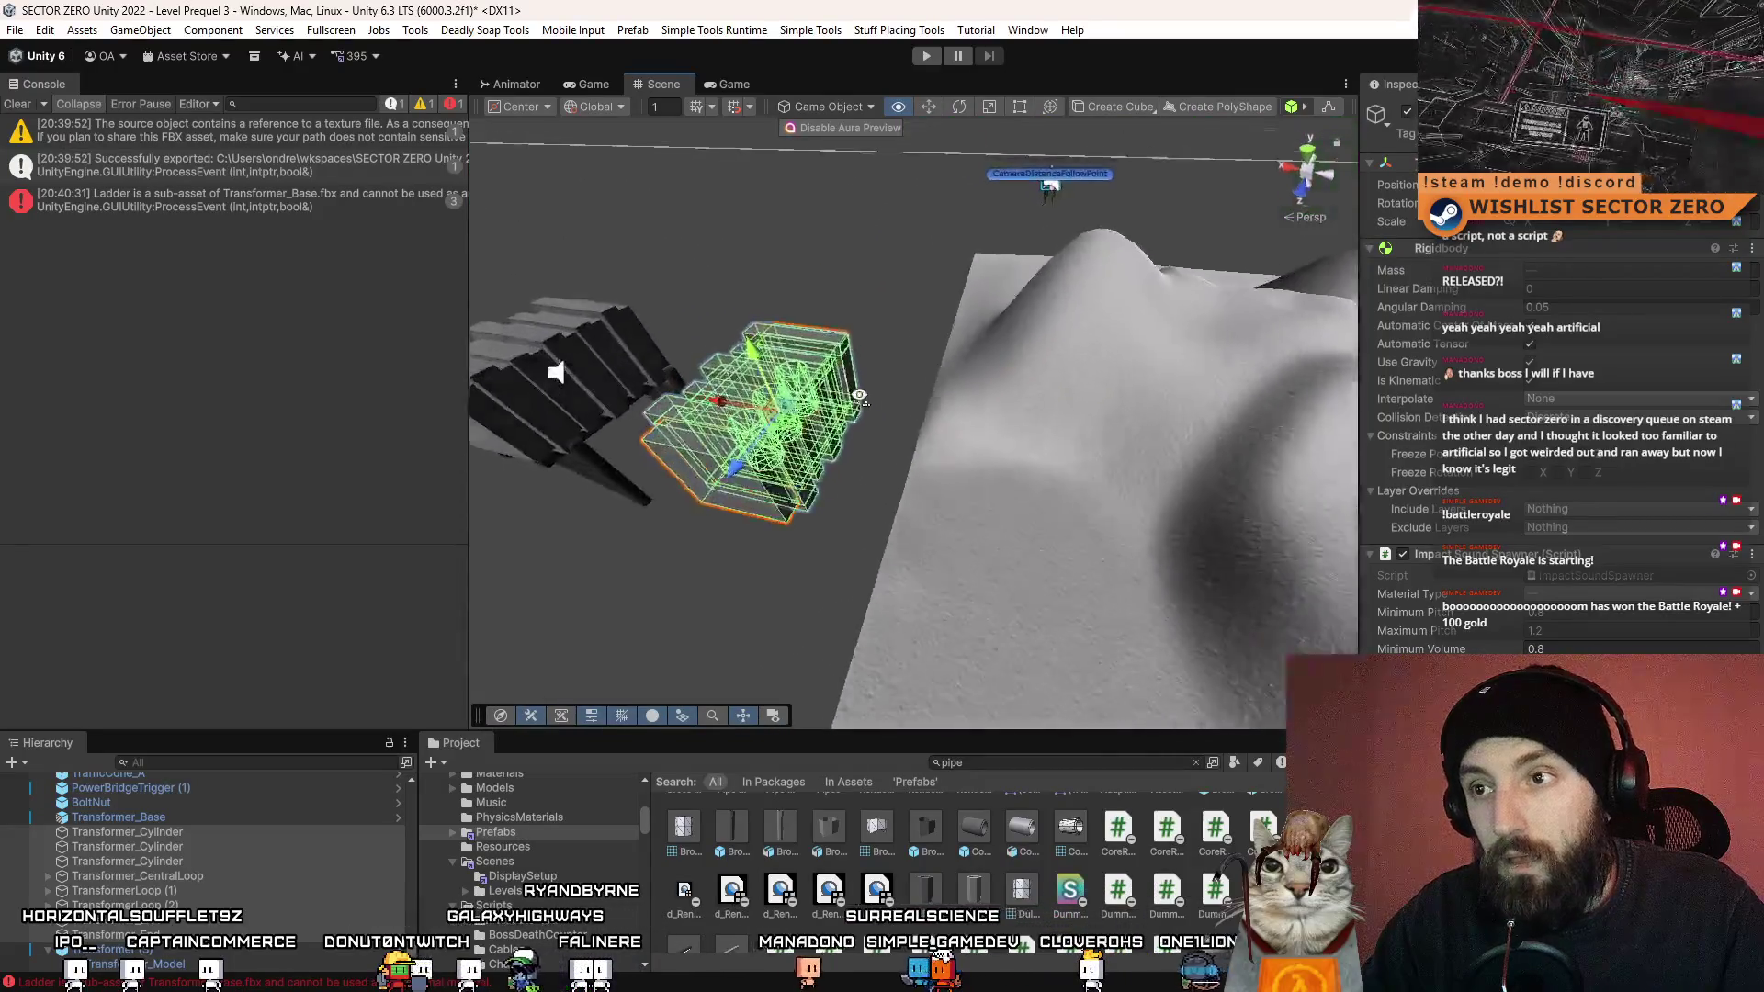
key(f)
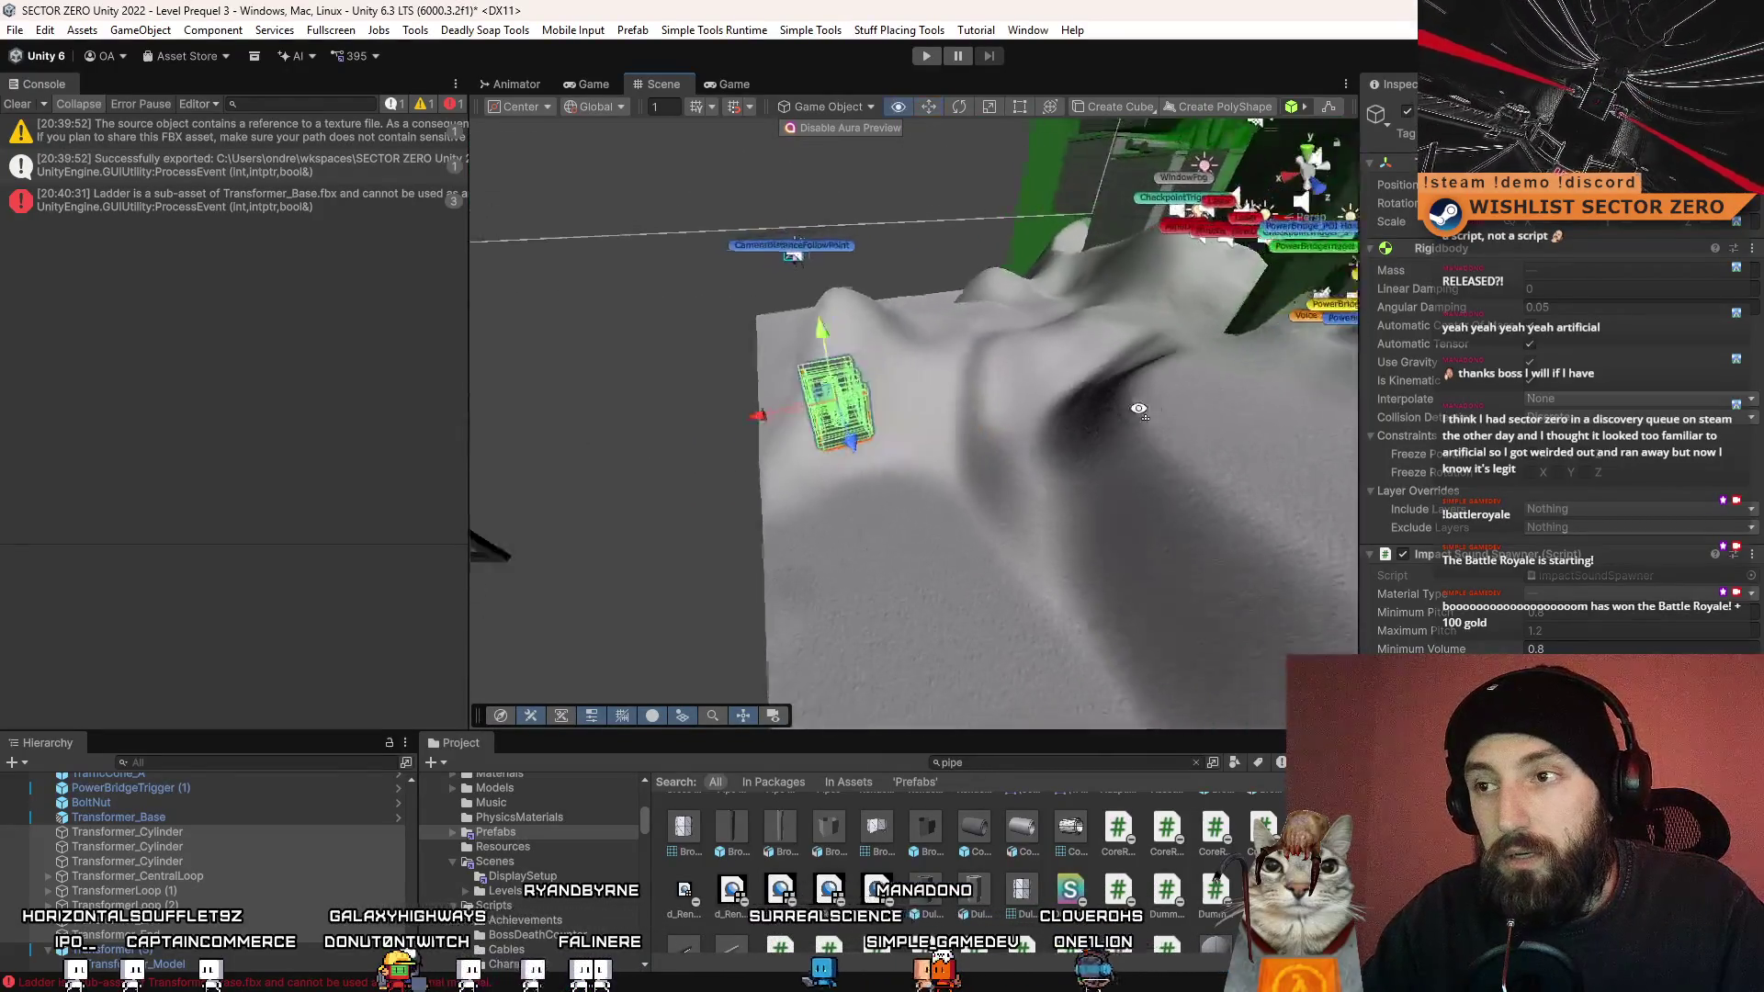
text(xplosion)
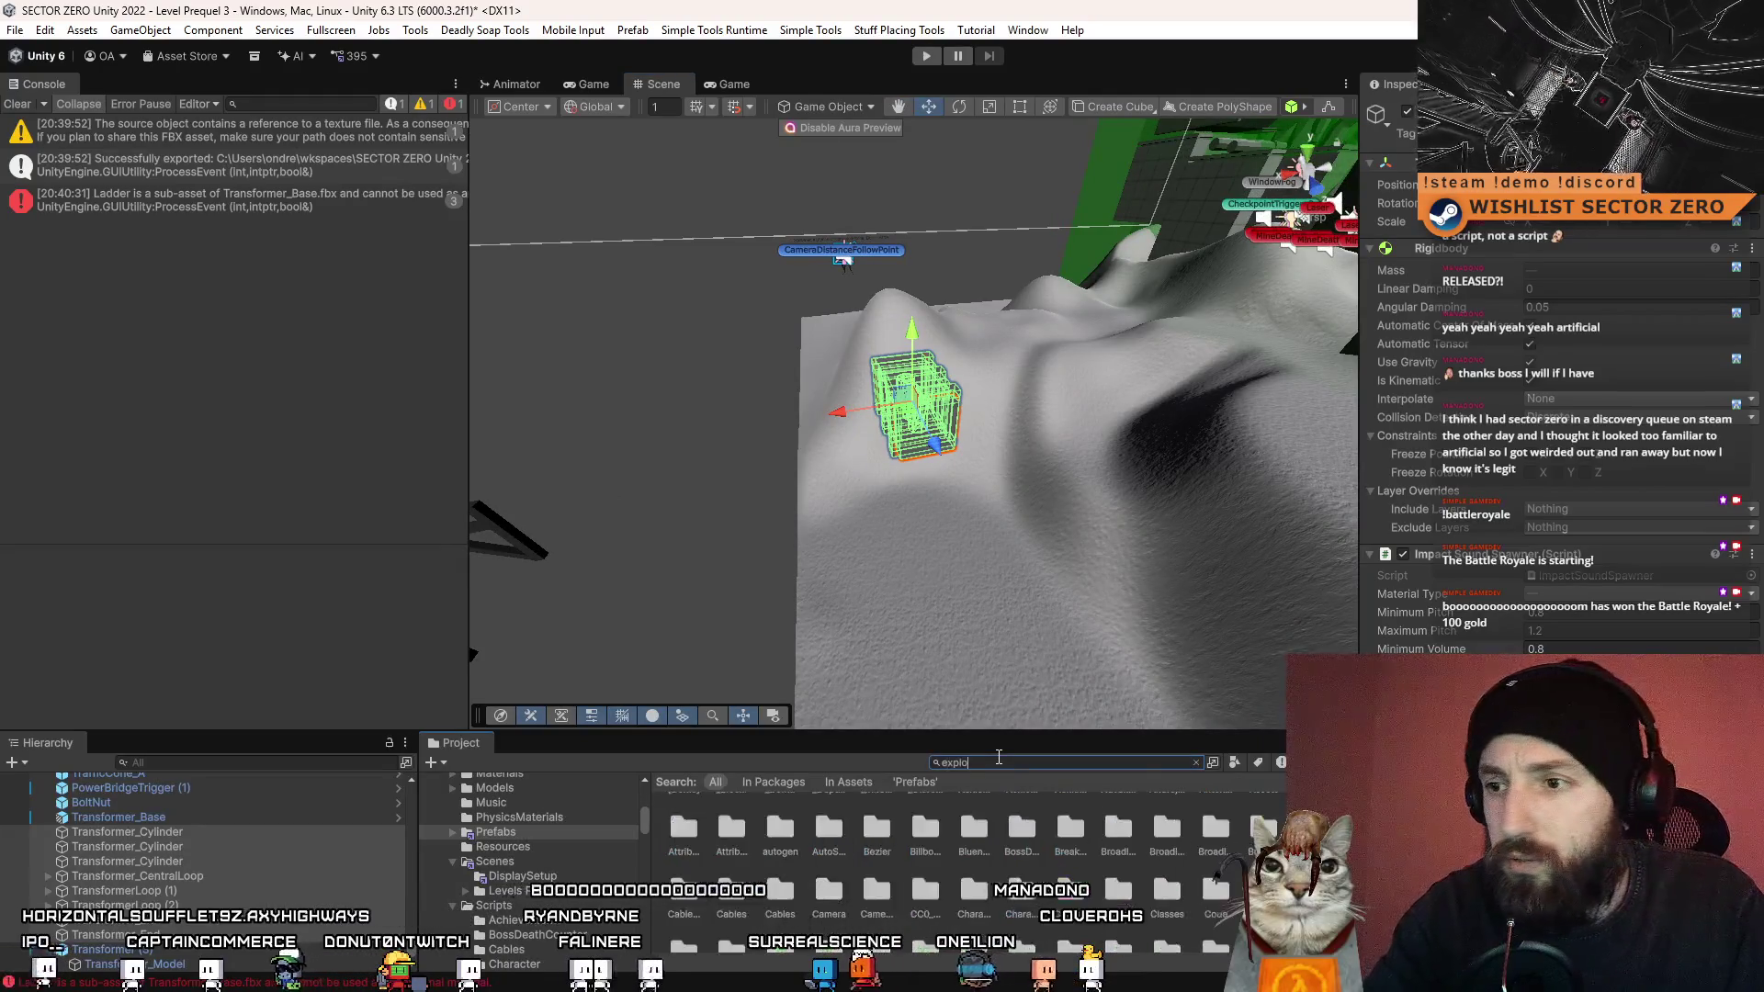
scroll(986, 799, down, 3)
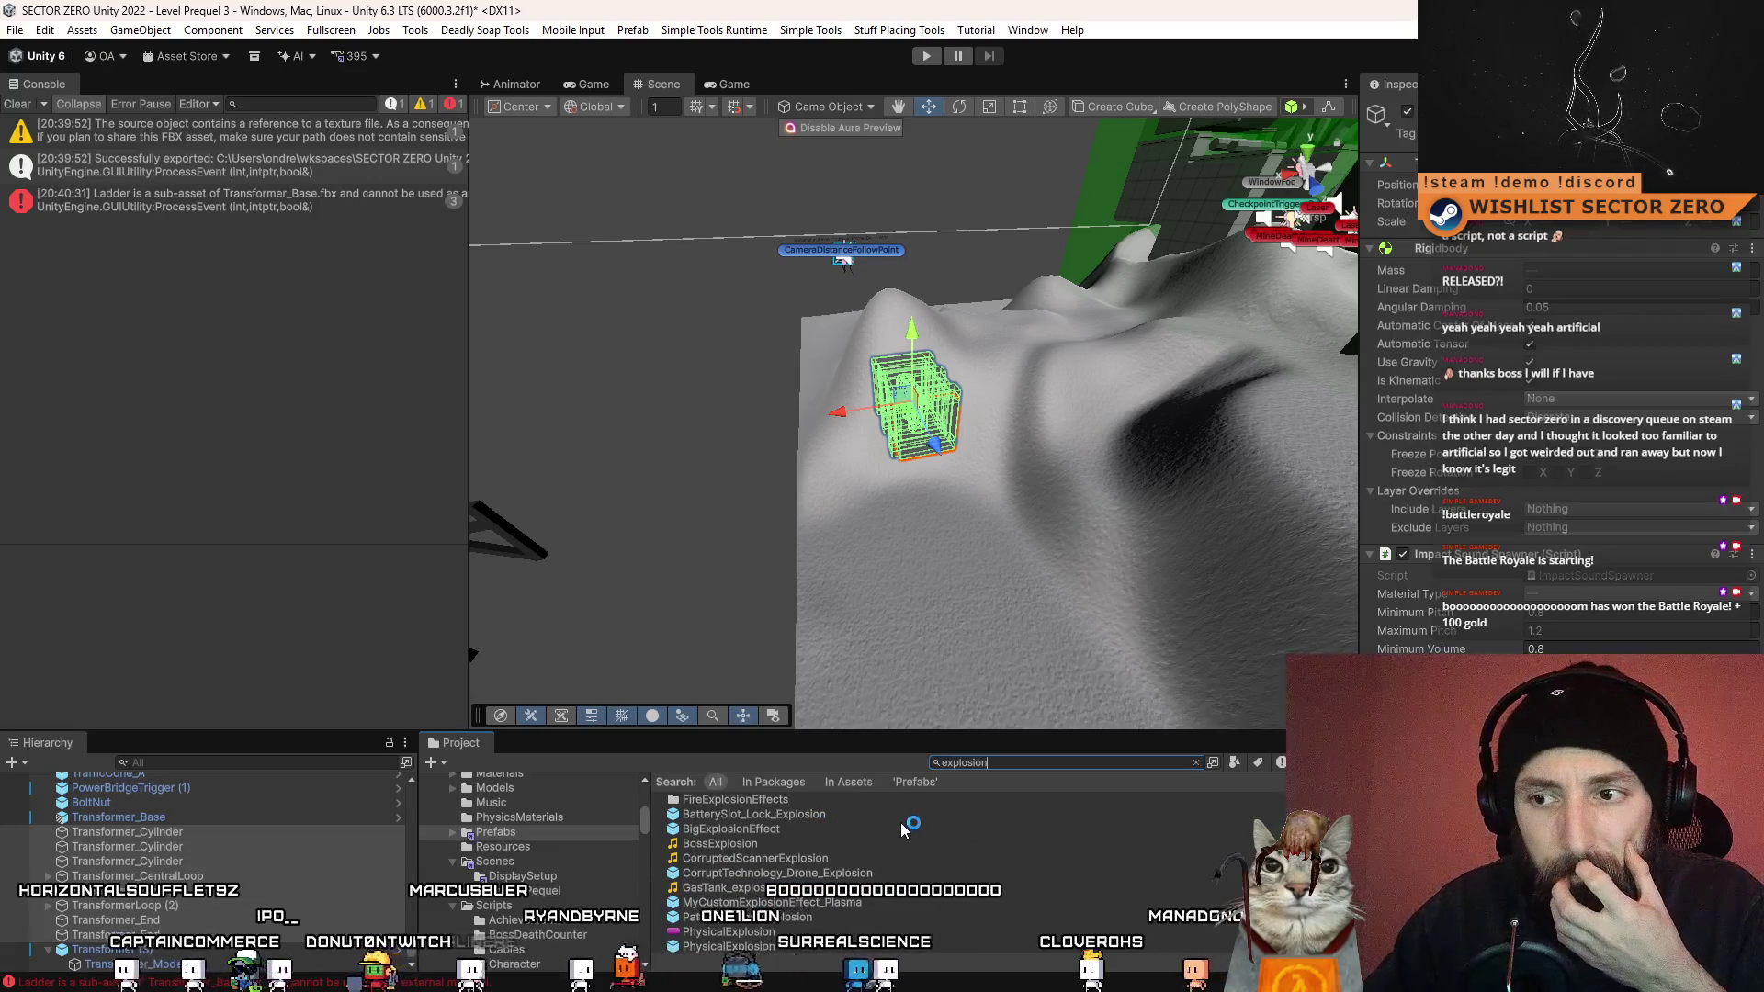
scroll(909, 834, down, 2)
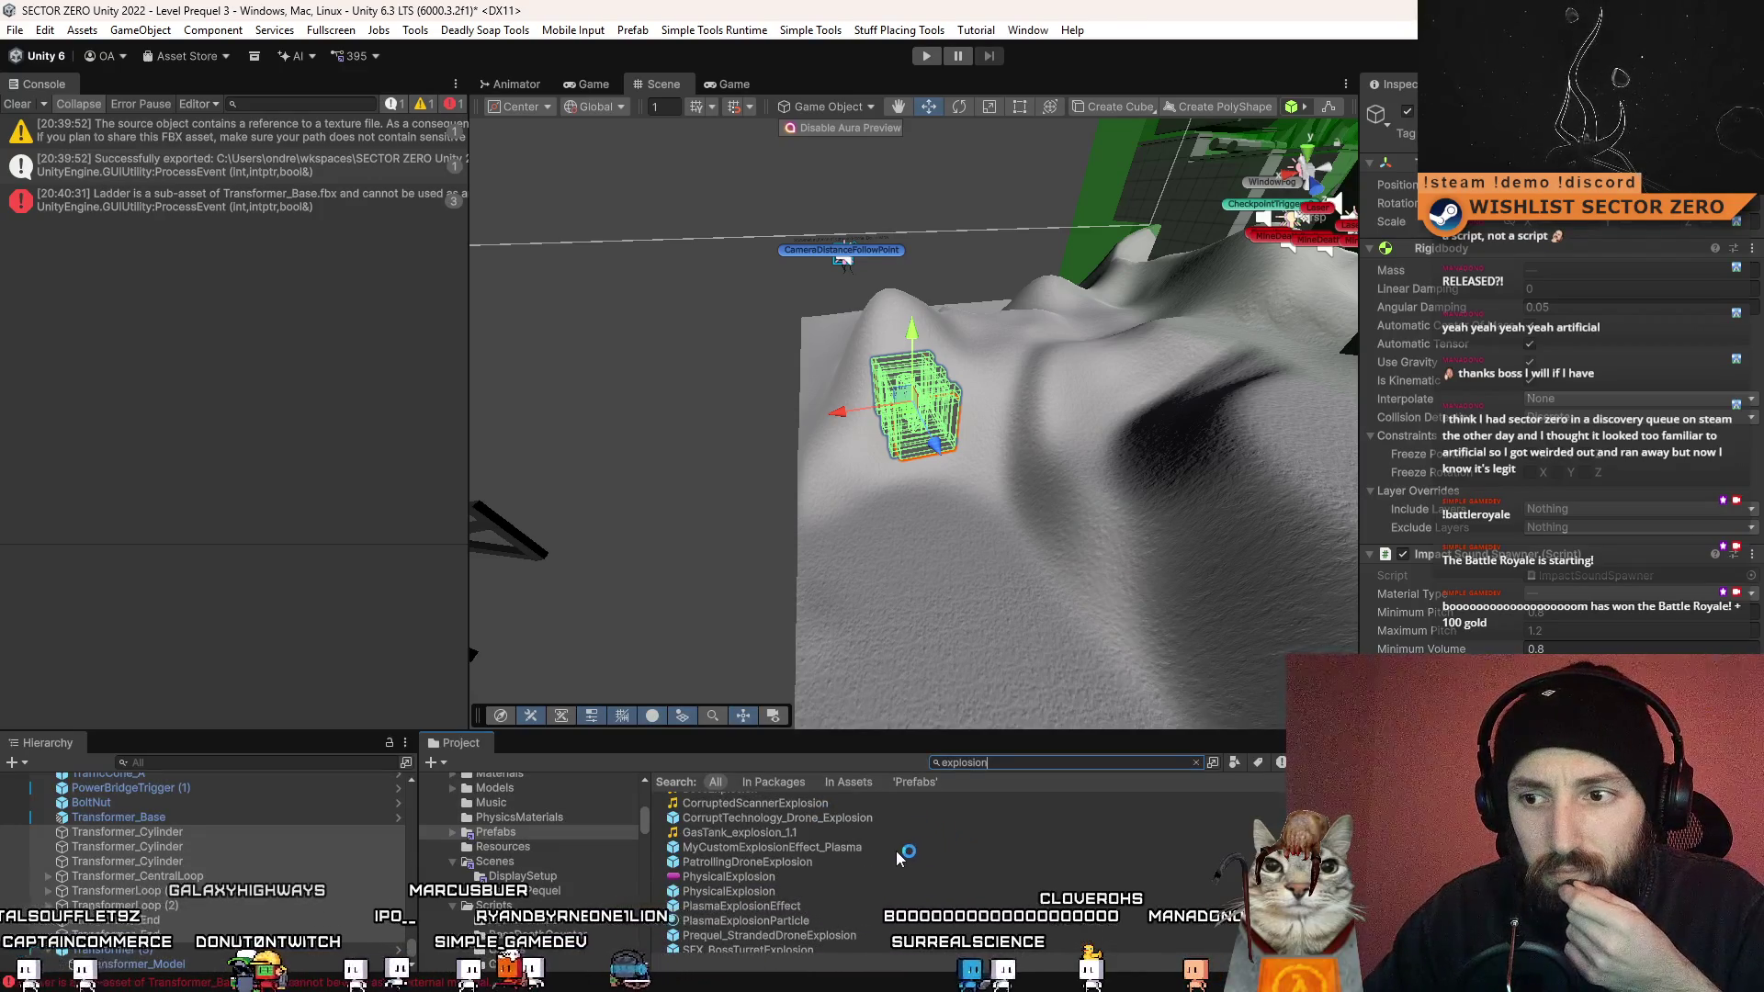
scroll(882, 868, down, 2)
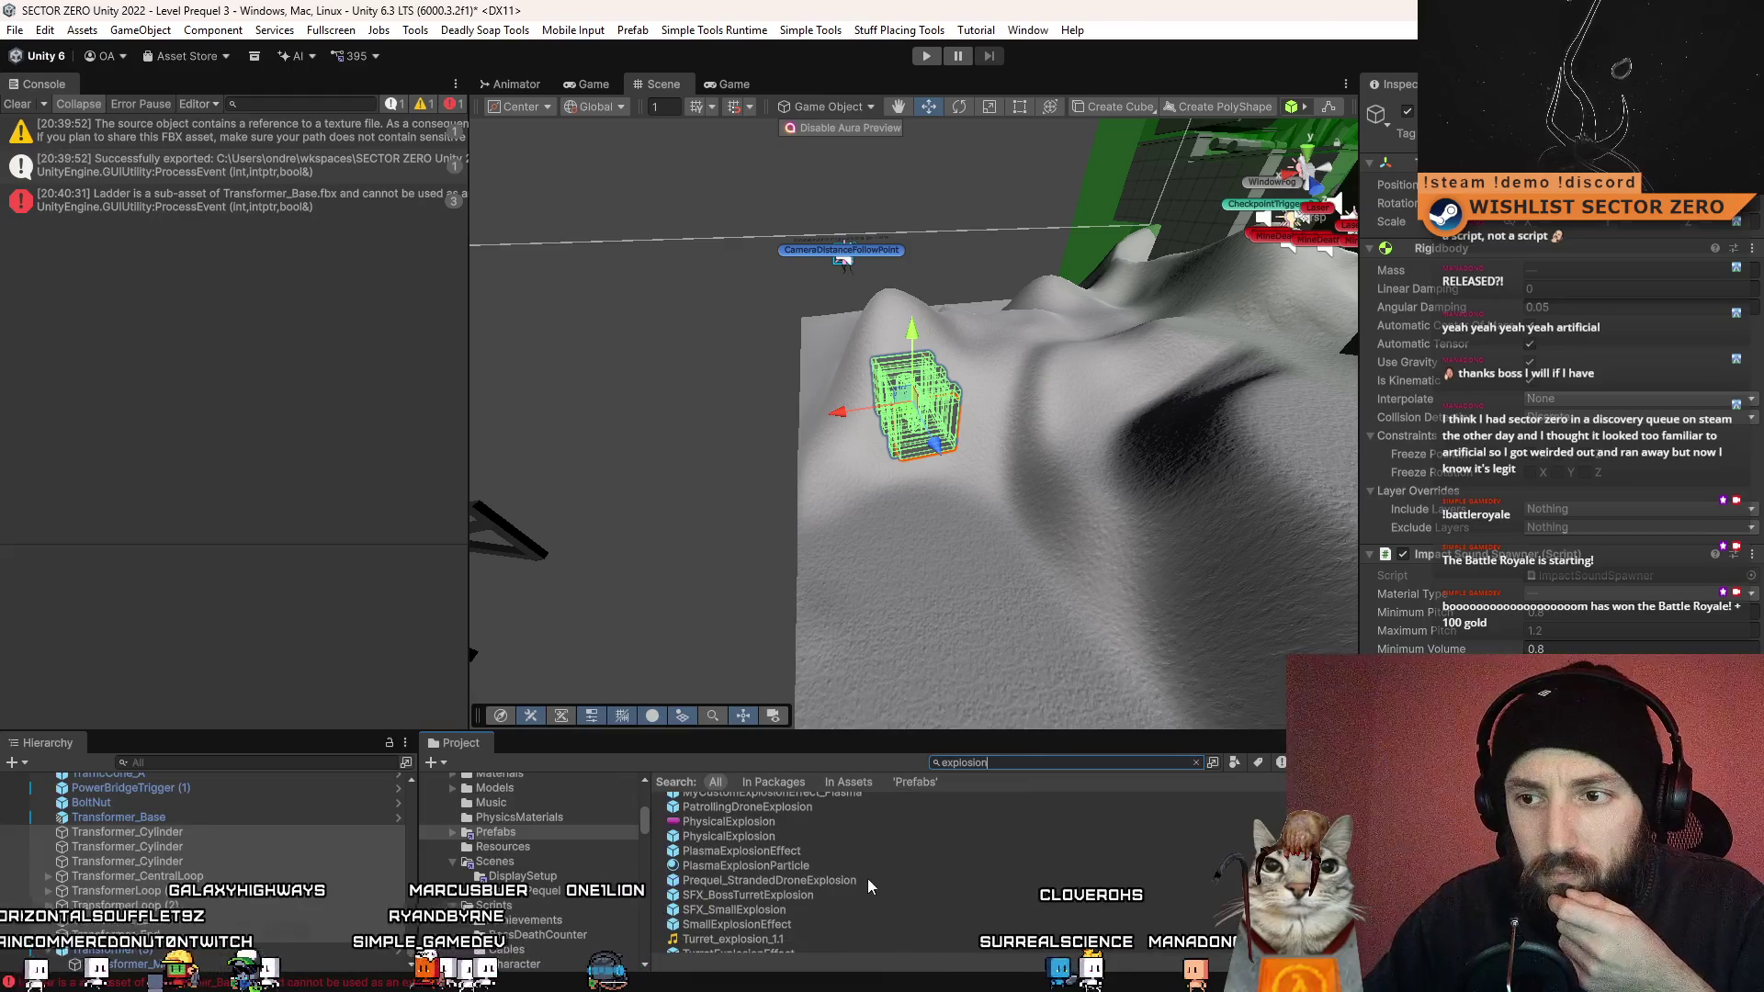
click(840, 840)
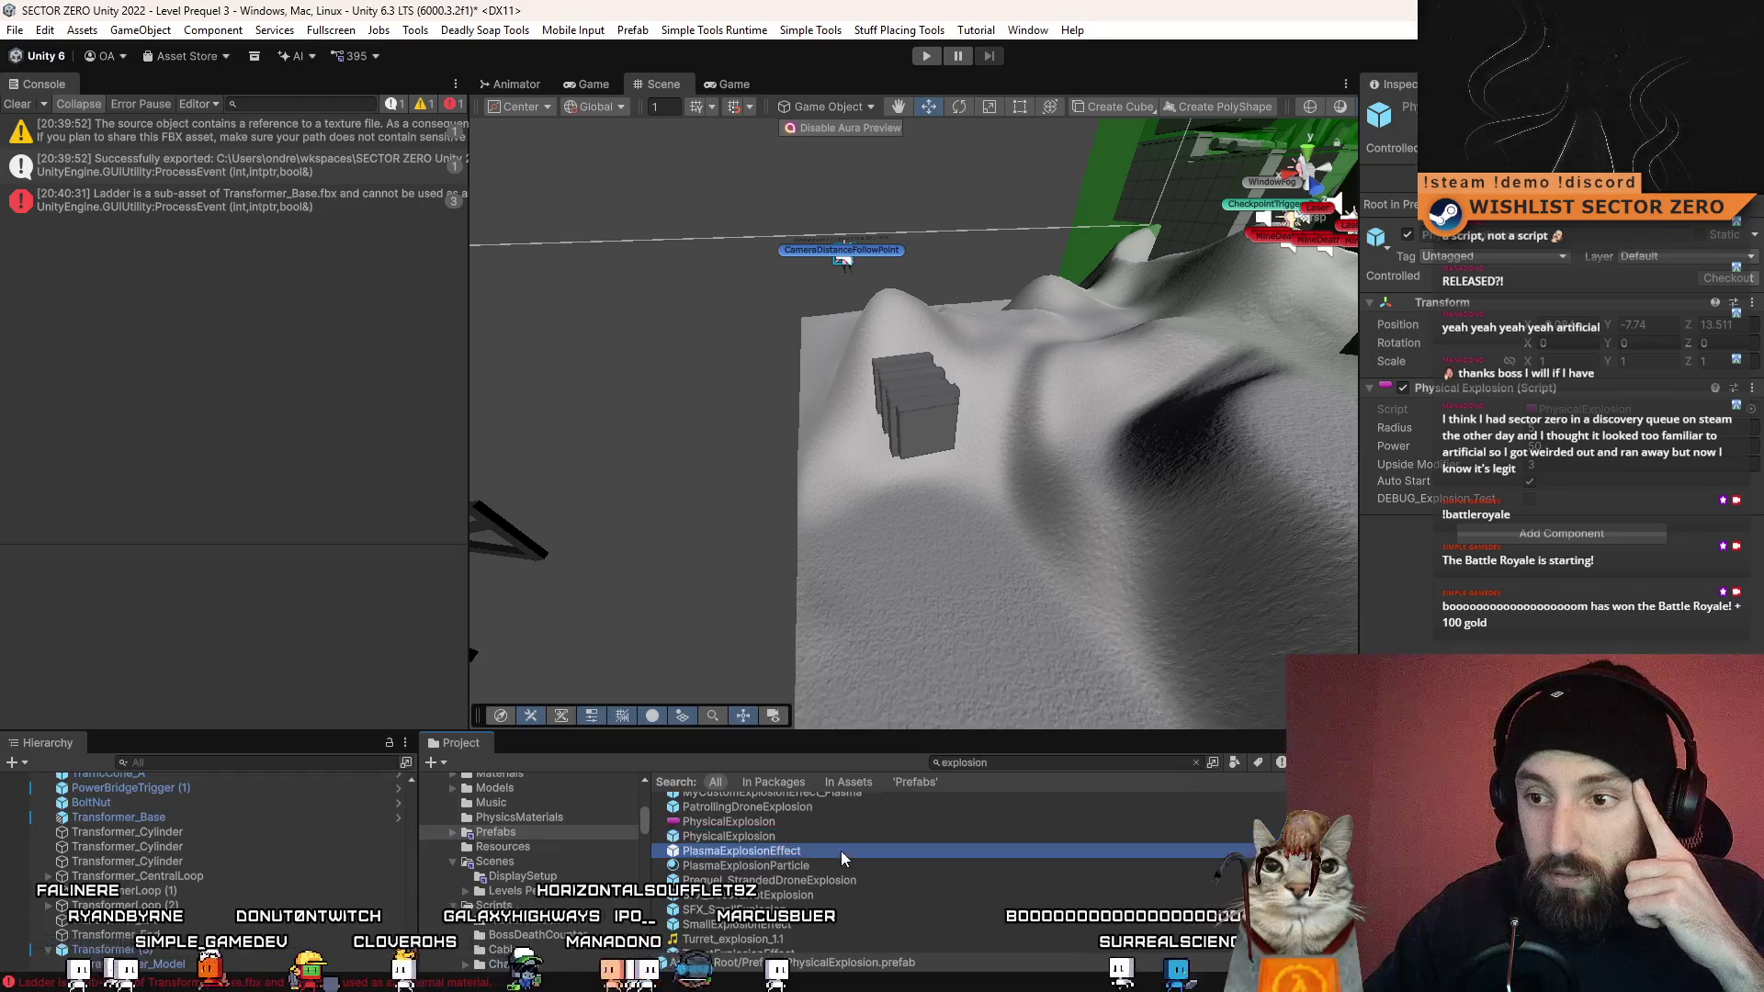
click(841, 851)
click(834, 842)
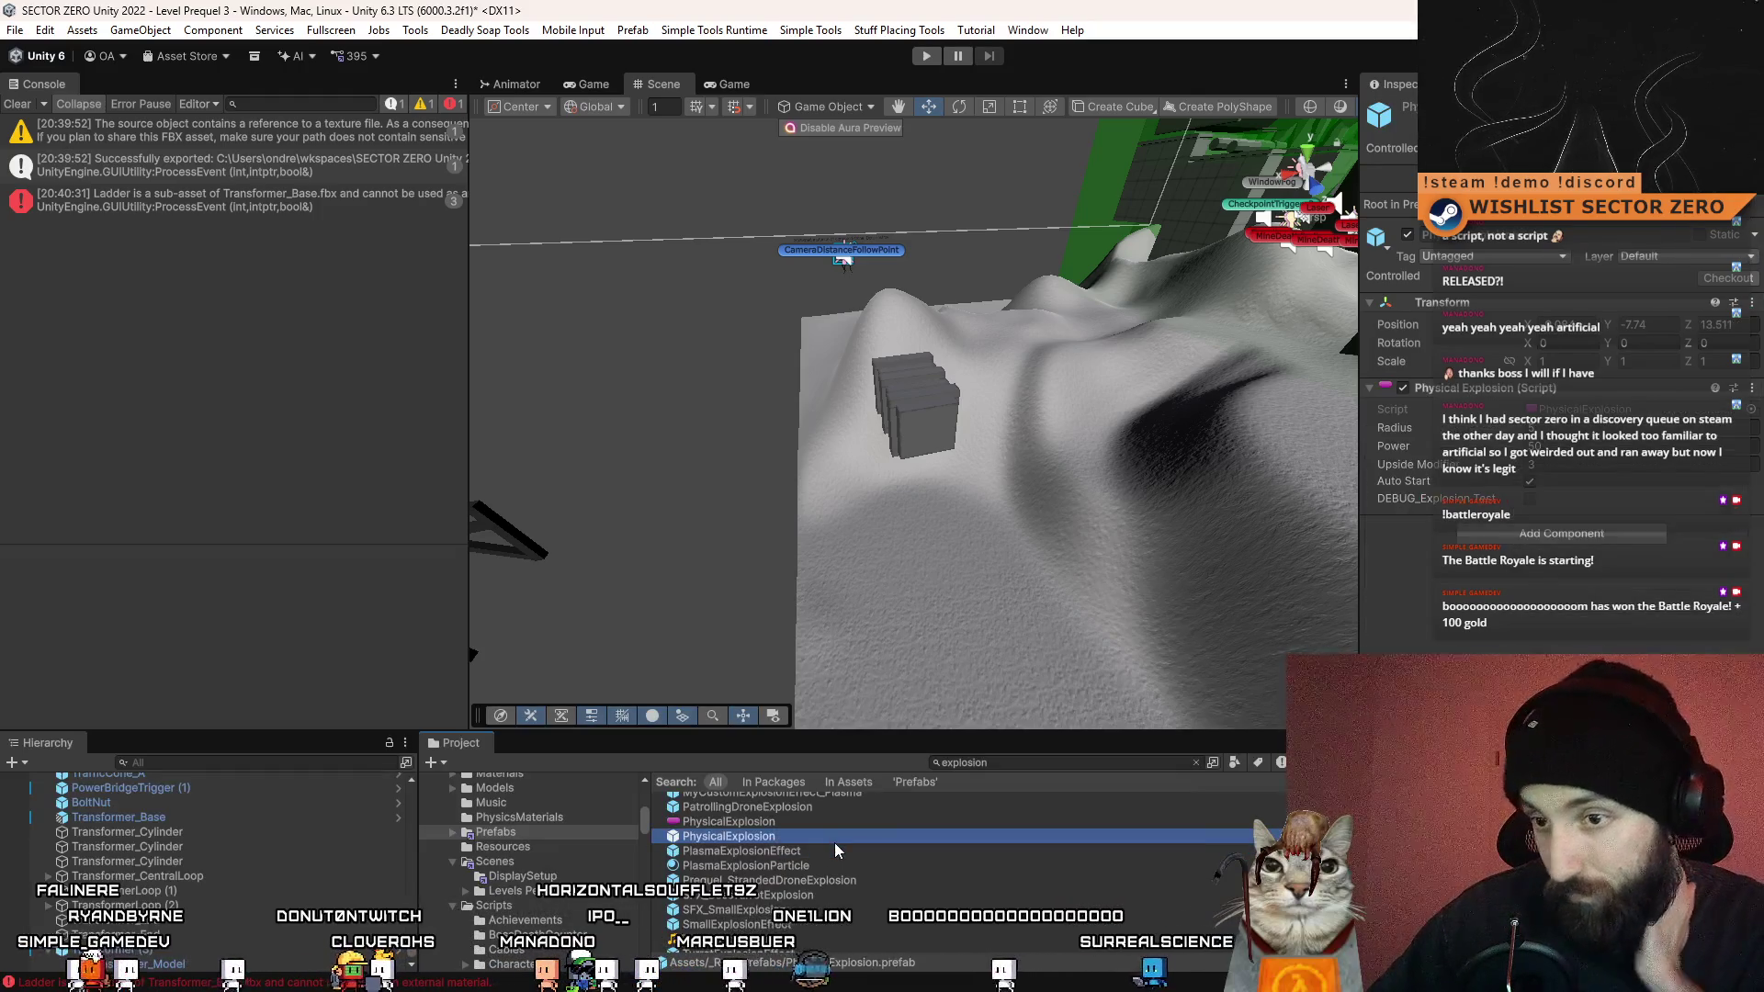
scroll(821, 882, down, 1)
click(832, 917)
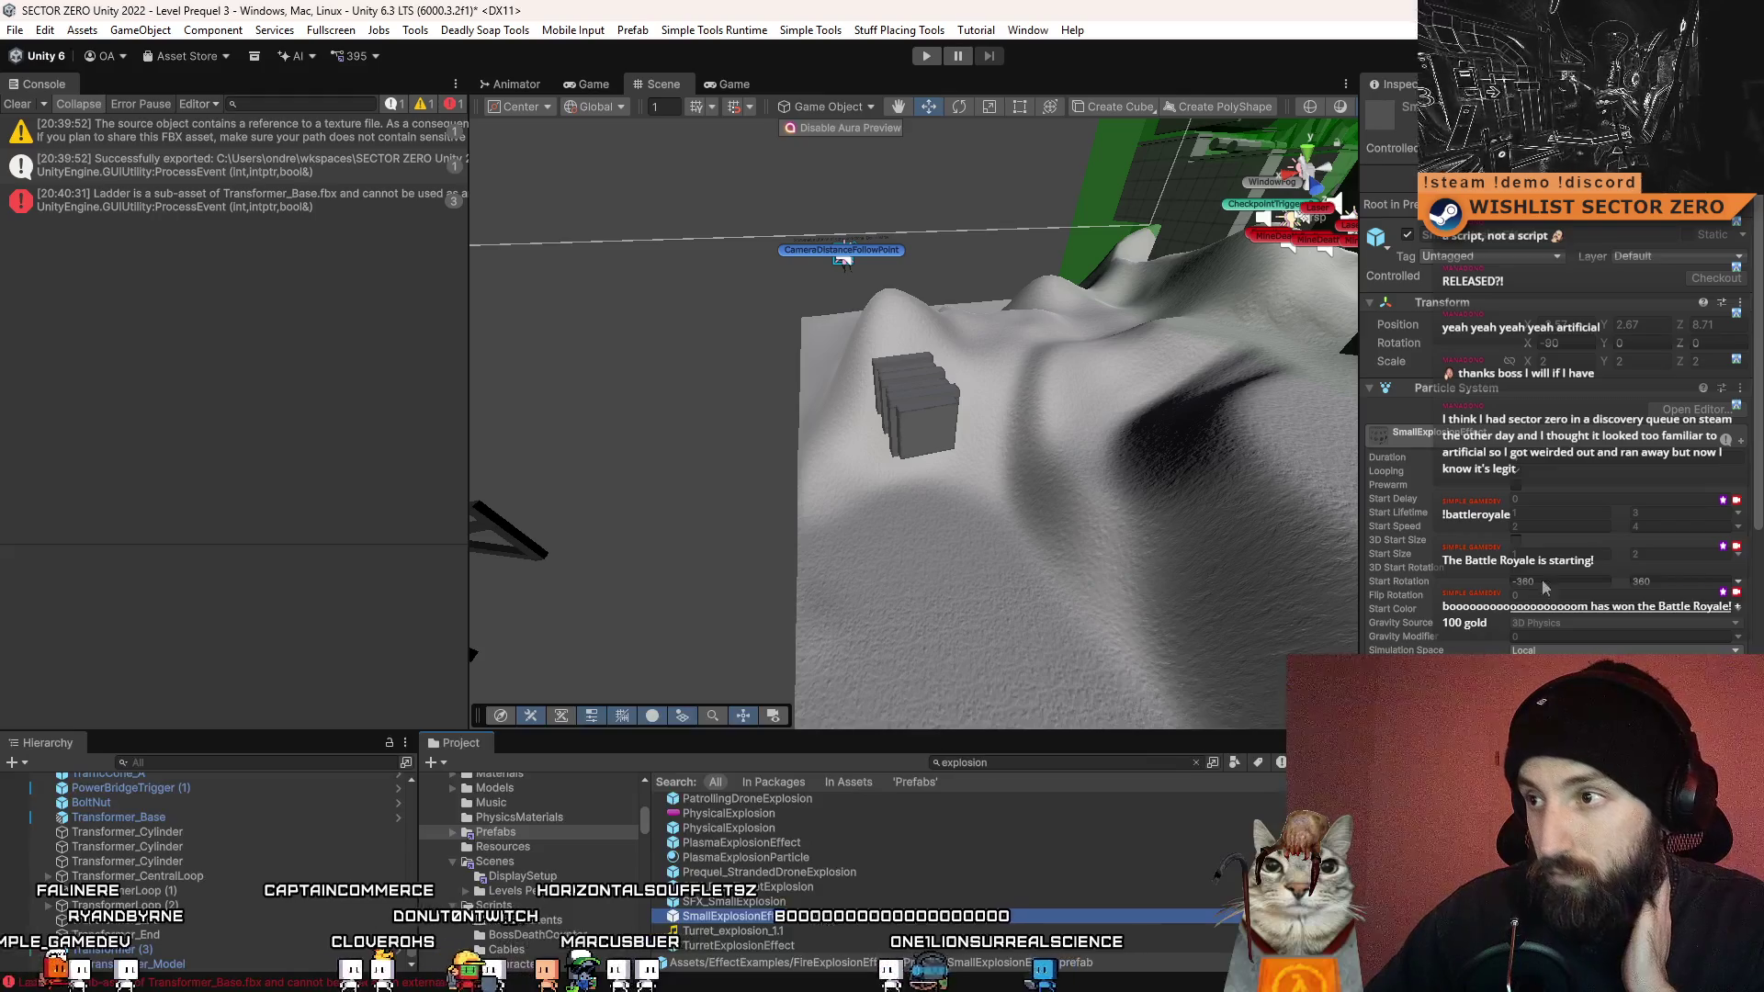
scroll(1571, 569, down, 10)
click(774, 947)
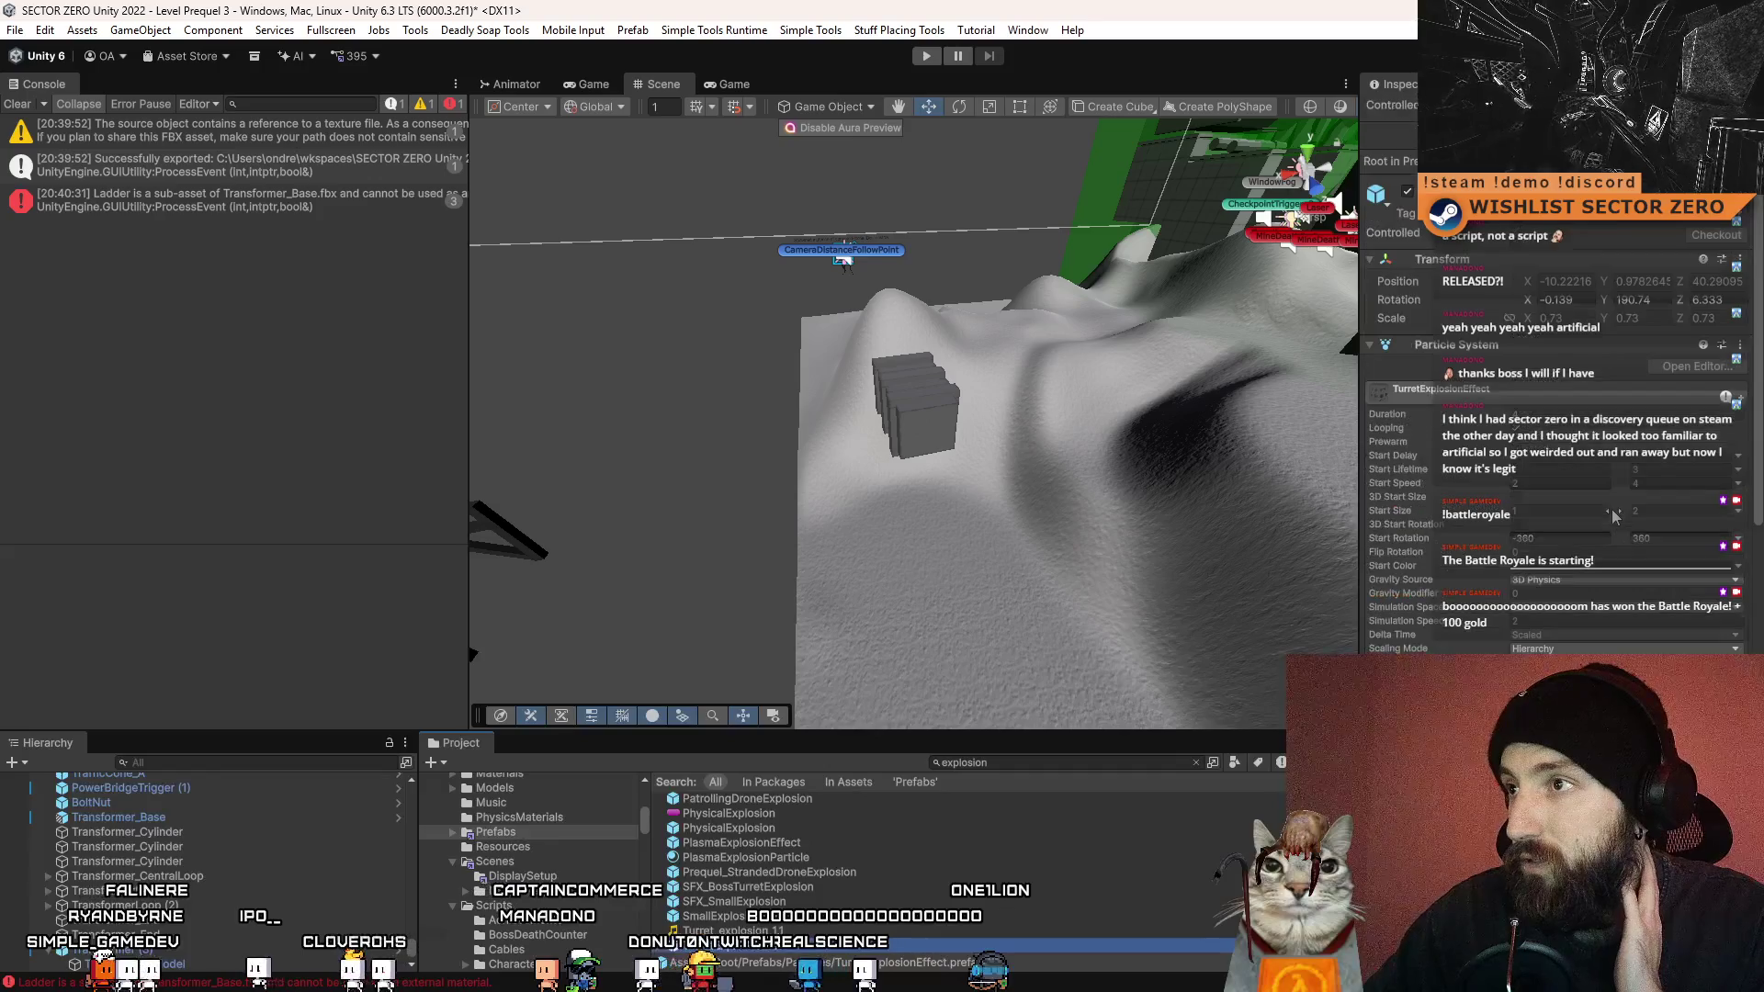
- Place a TurretExplosionEffect at the cube stack, lower it slightly and scale it to about 1.28
mouse_move(852, 727)
mouse_down()
mouse_move(852, 577)
mouse_move(868, 571)
mouse_up()
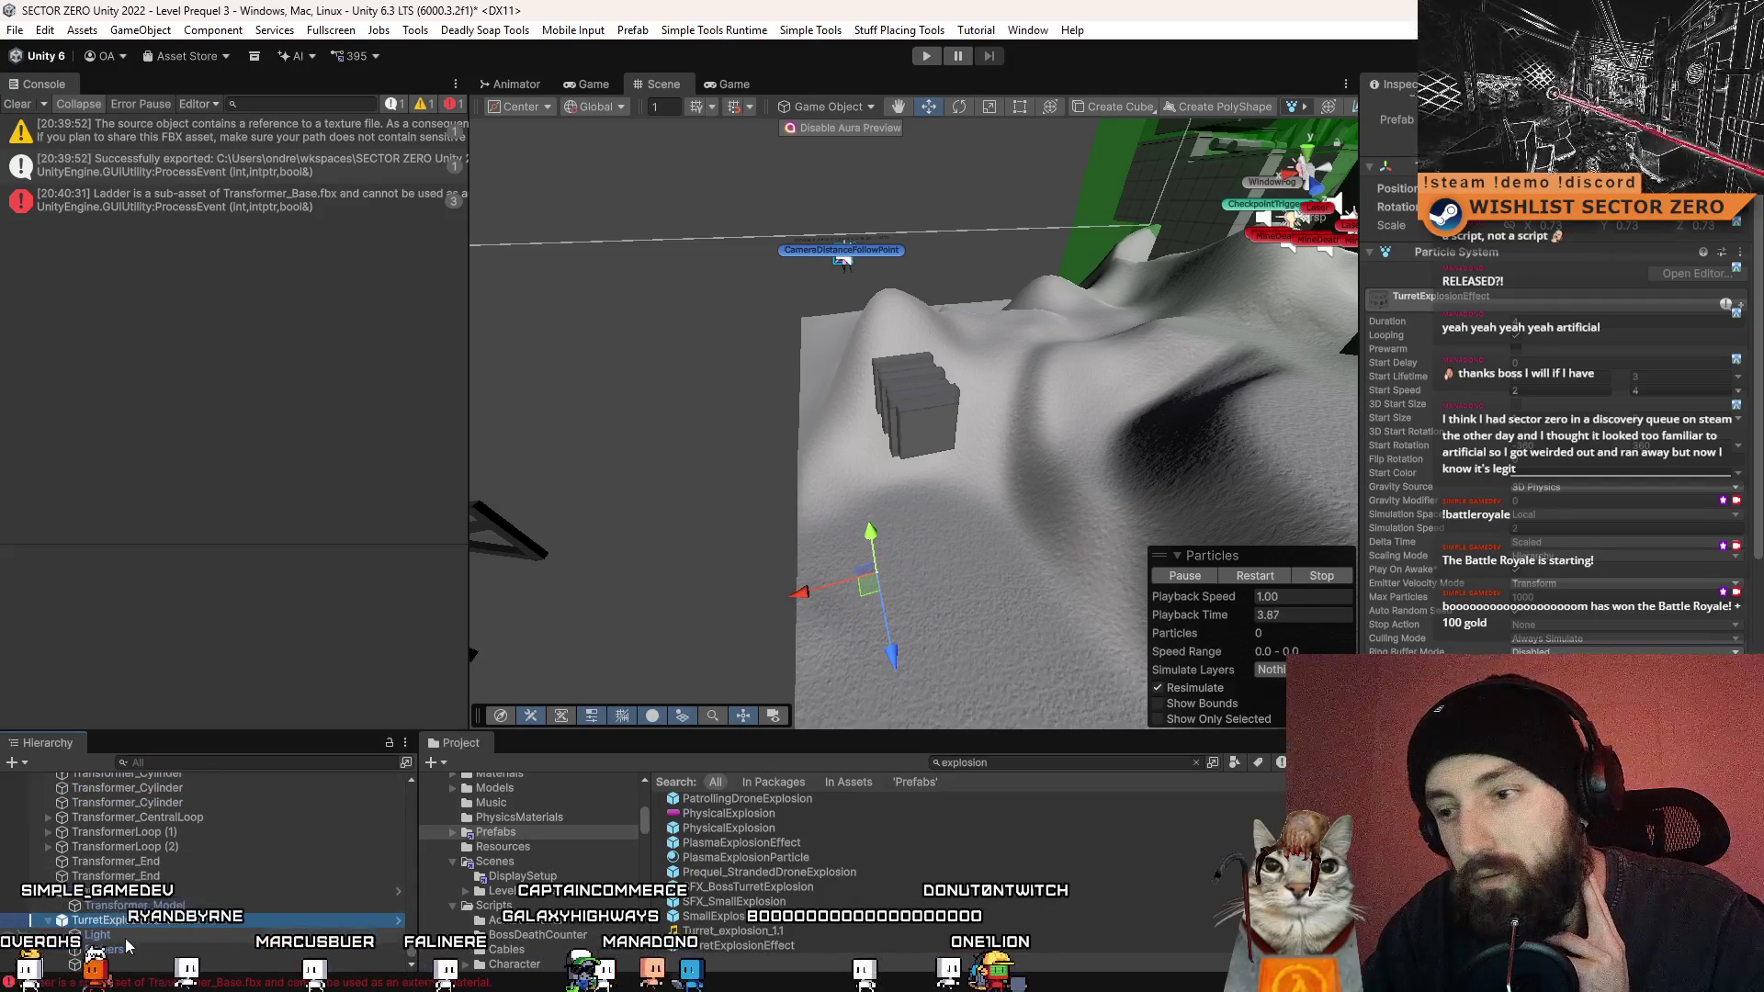
scroll(1404, 438, down, 5)
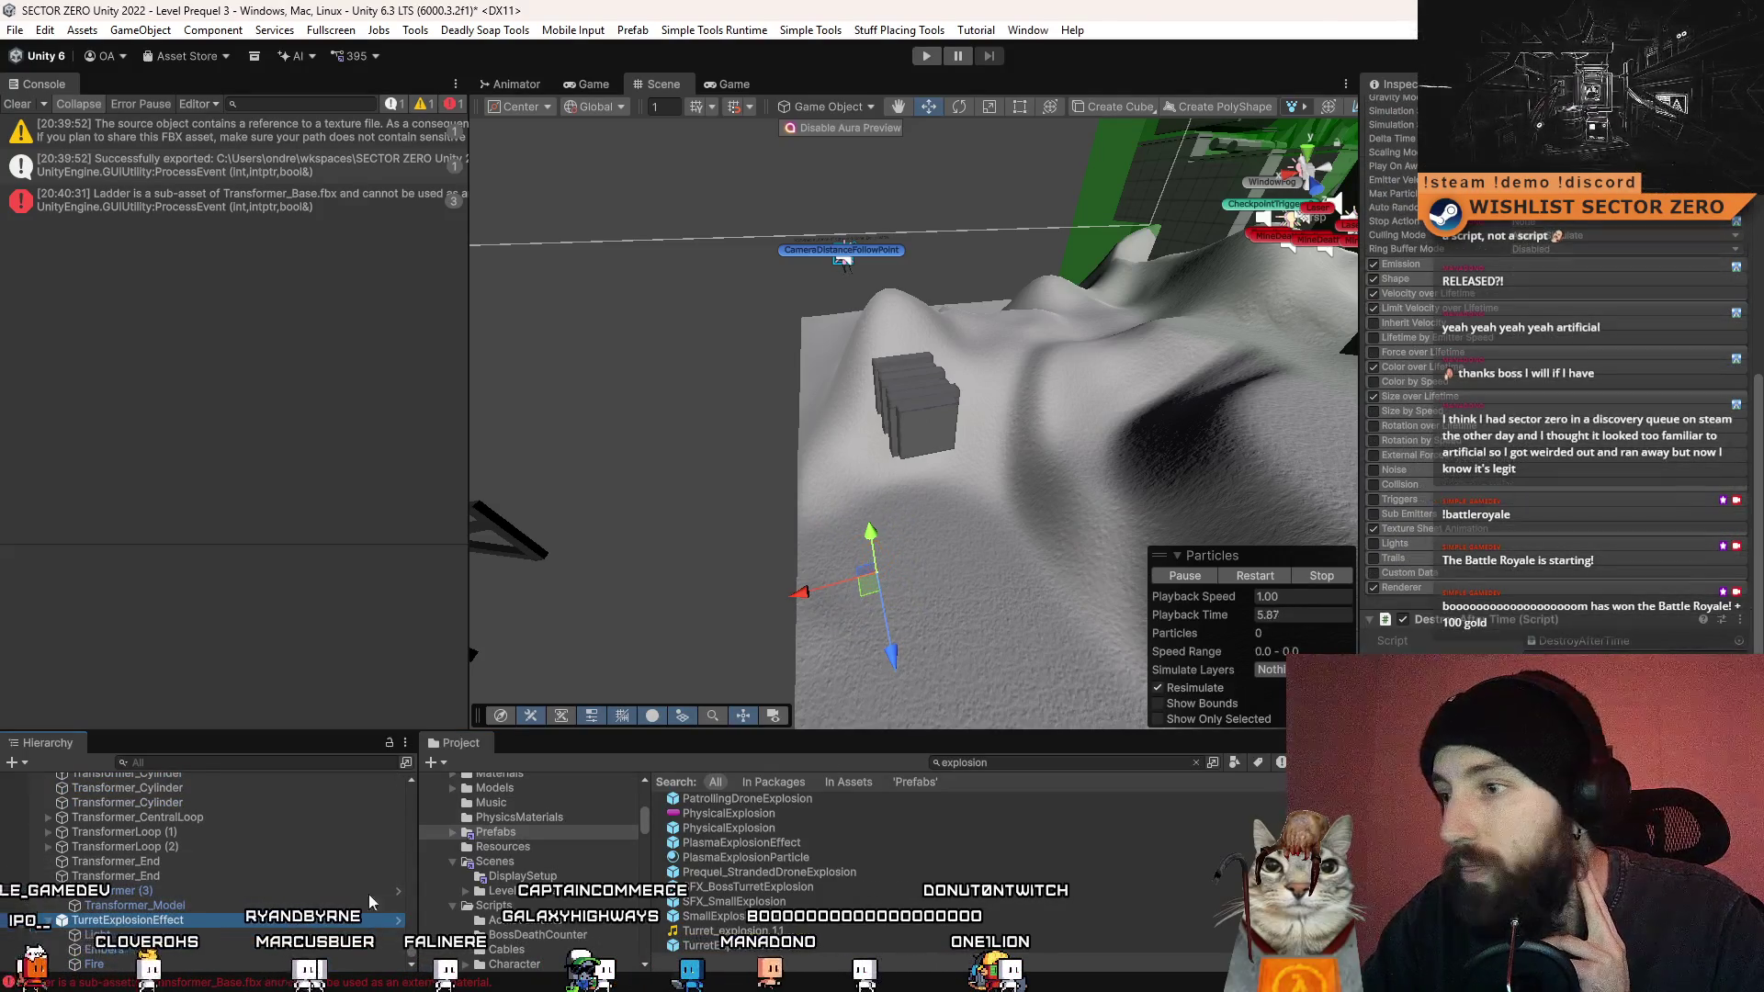
click(160, 924)
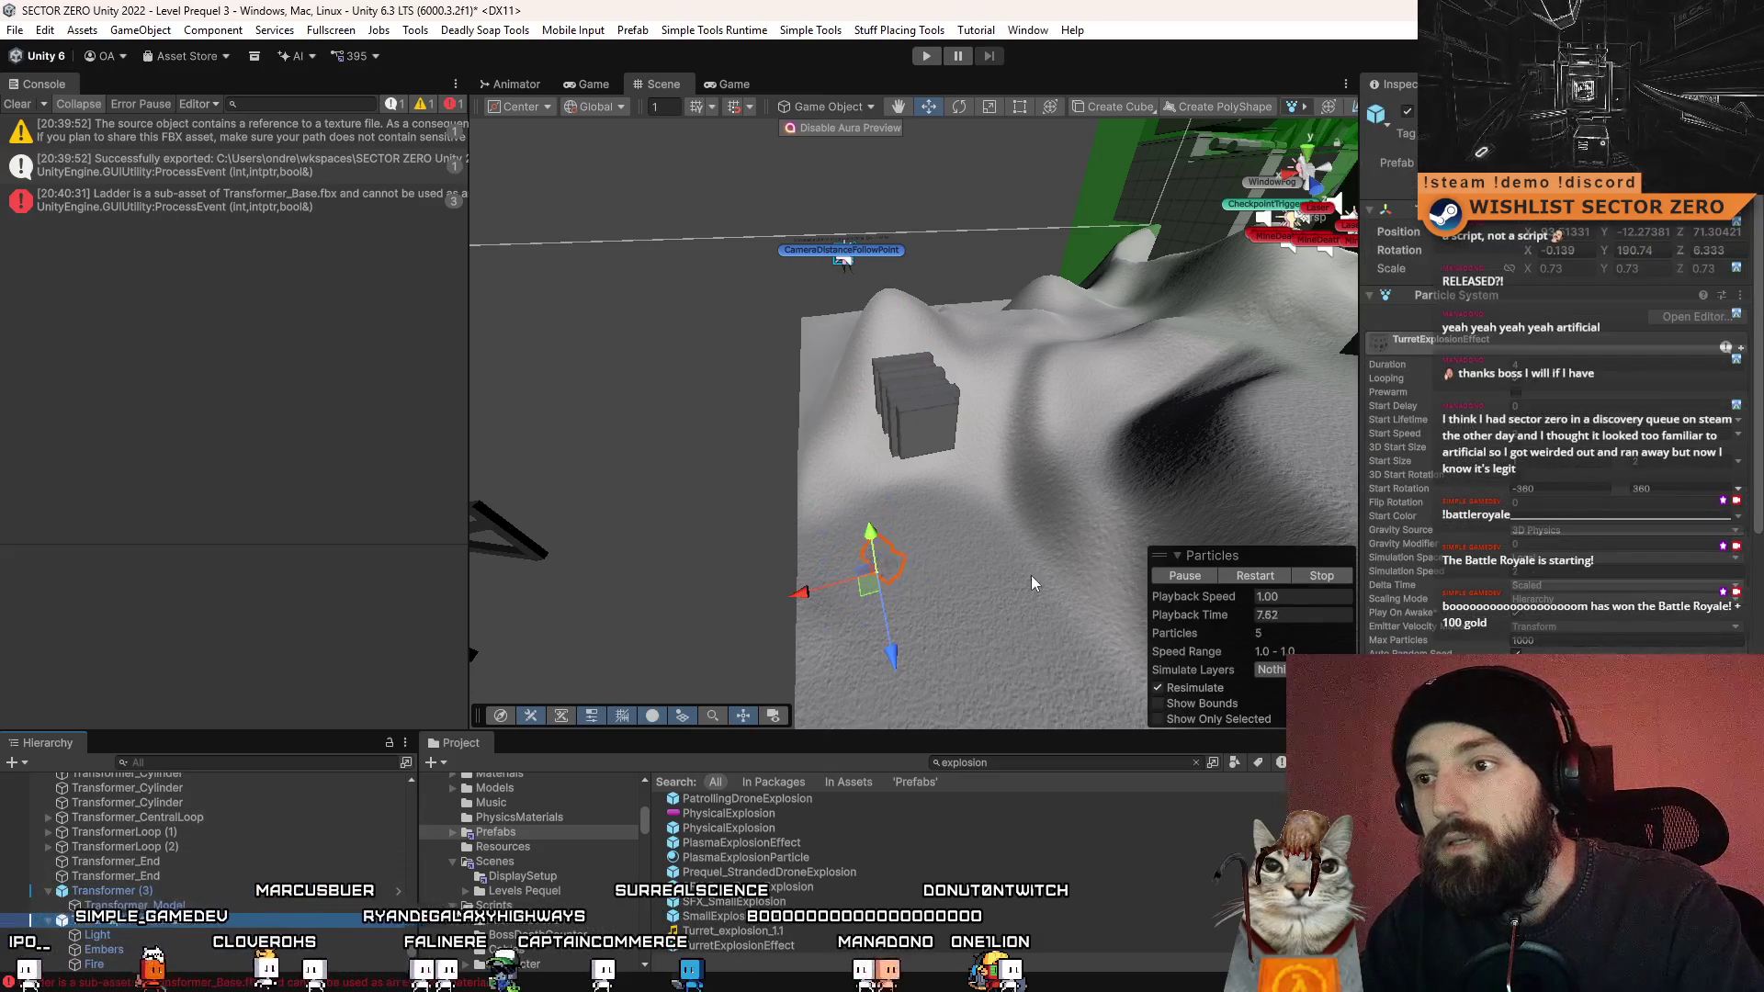
drag(913, 546, 912, 380)
drag(932, 182, 794, 317)
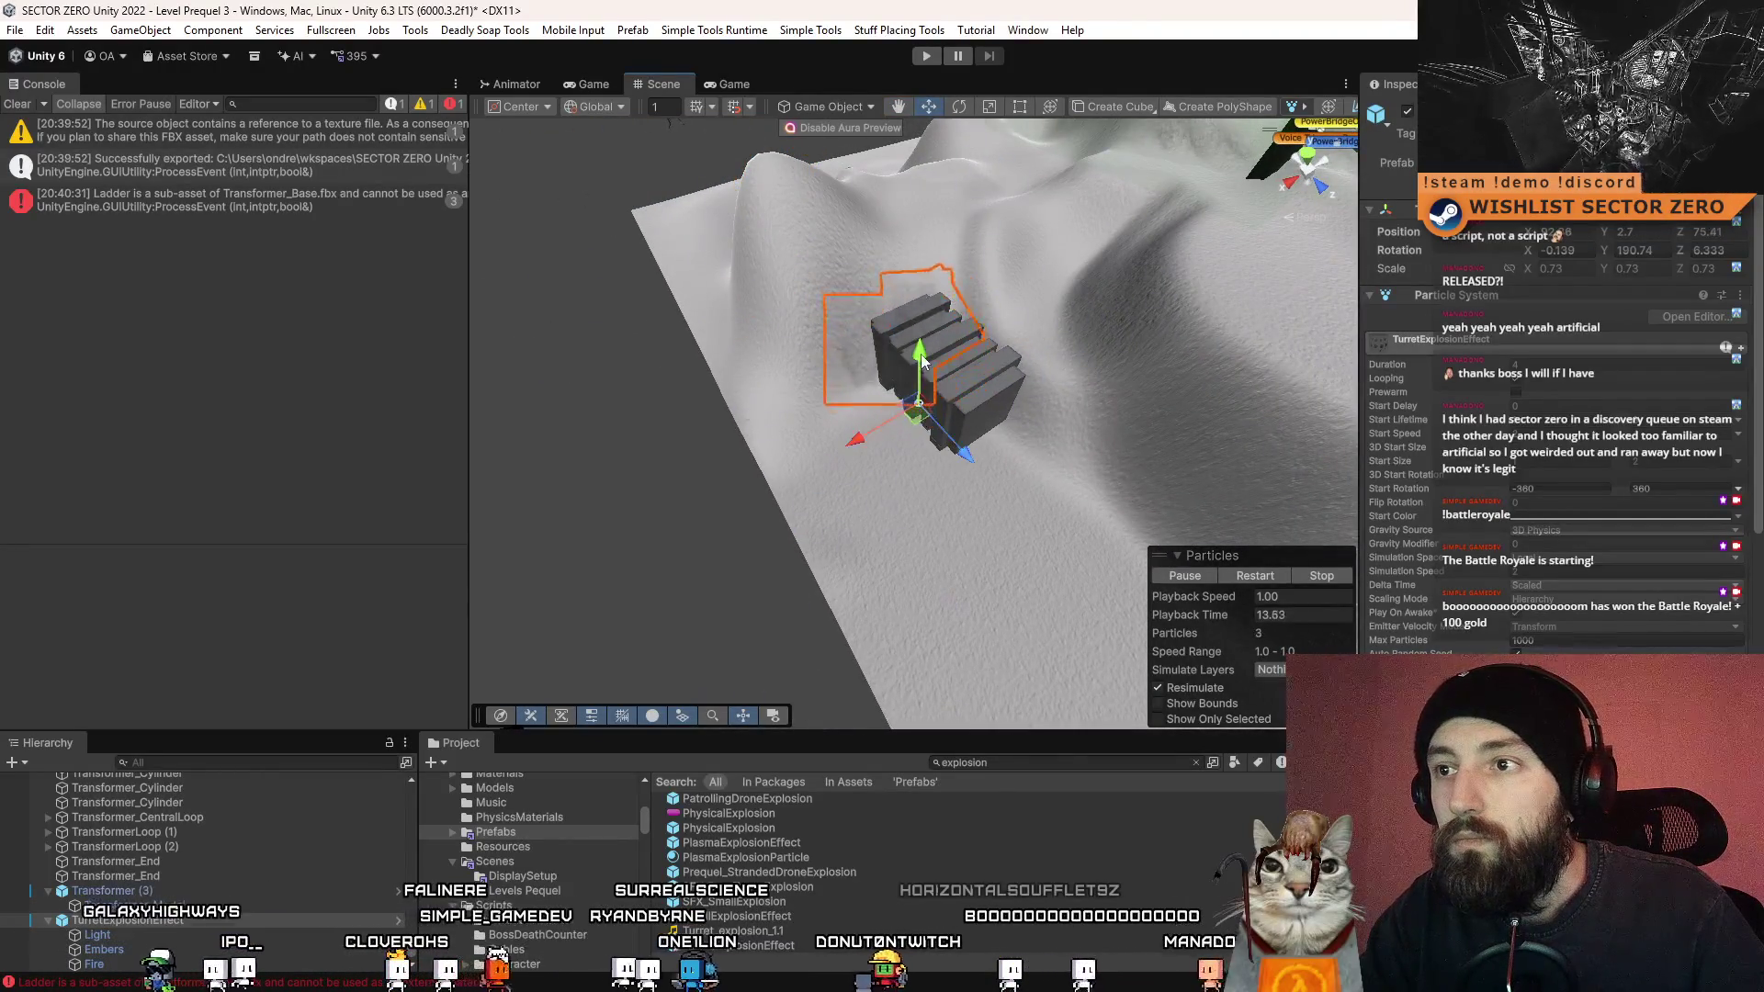
drag(924, 349, 990, 419)
key(f)
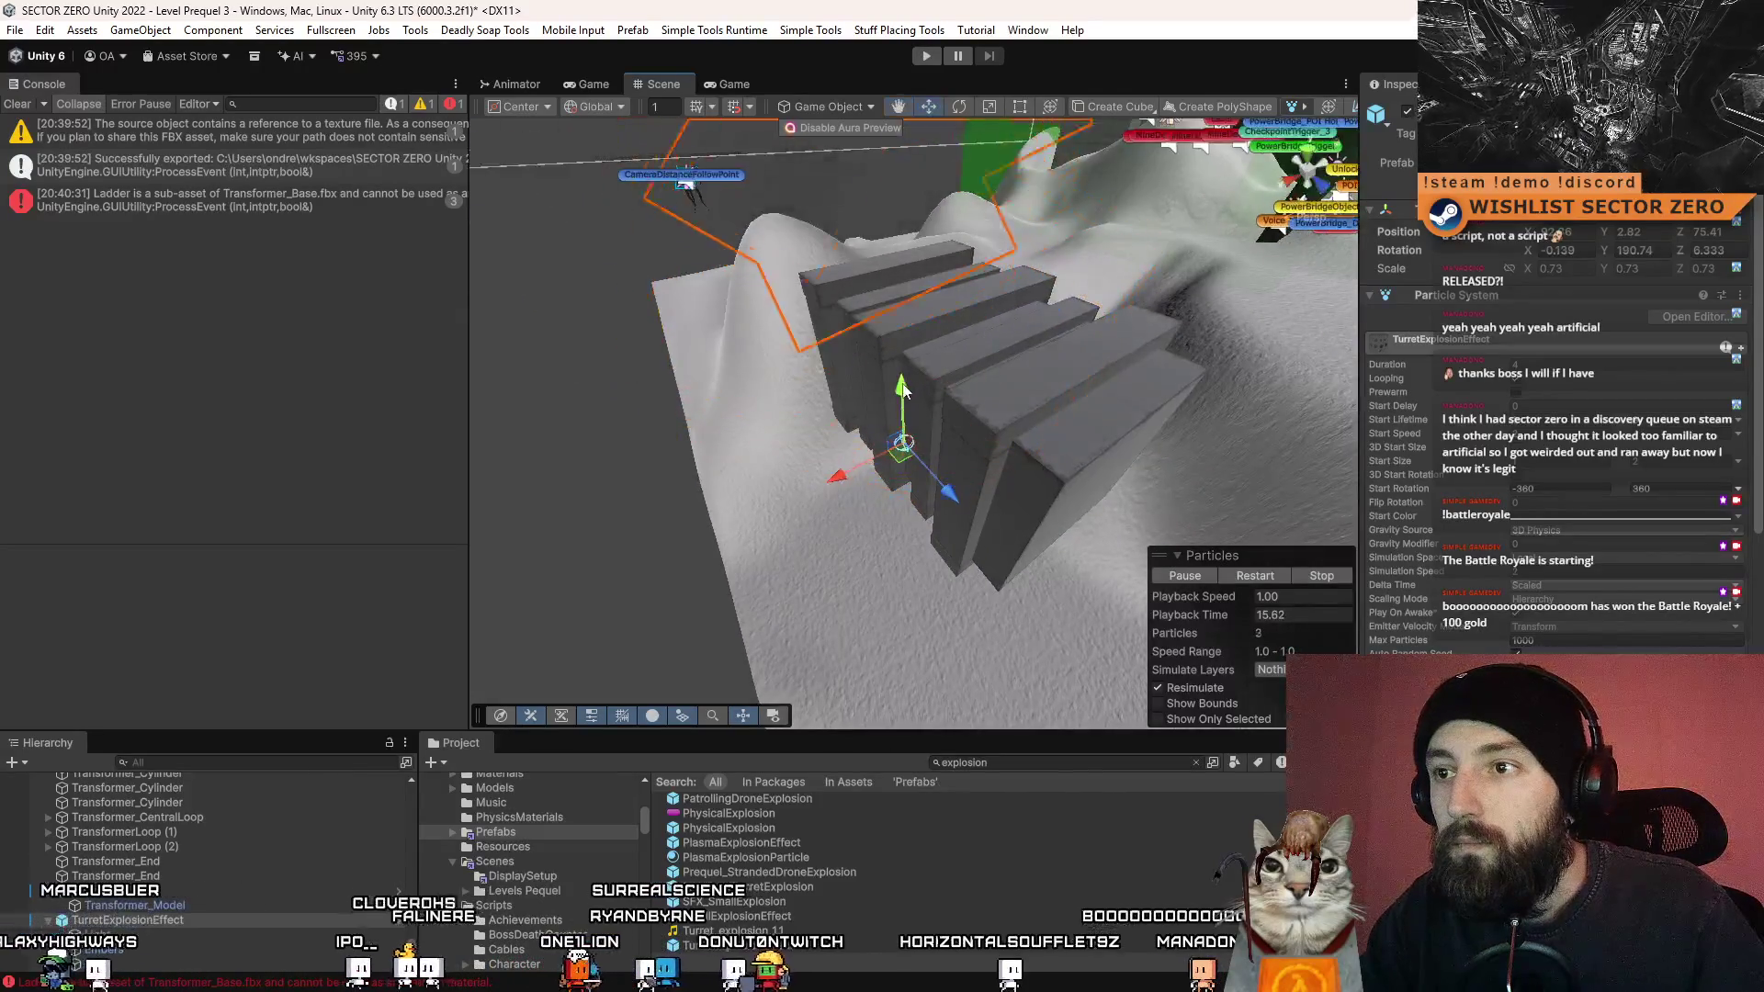
mouse_move(903, 356)
mouse_down()
mouse_move(869, 456)
mouse_move(1036, 434)
mouse_up()
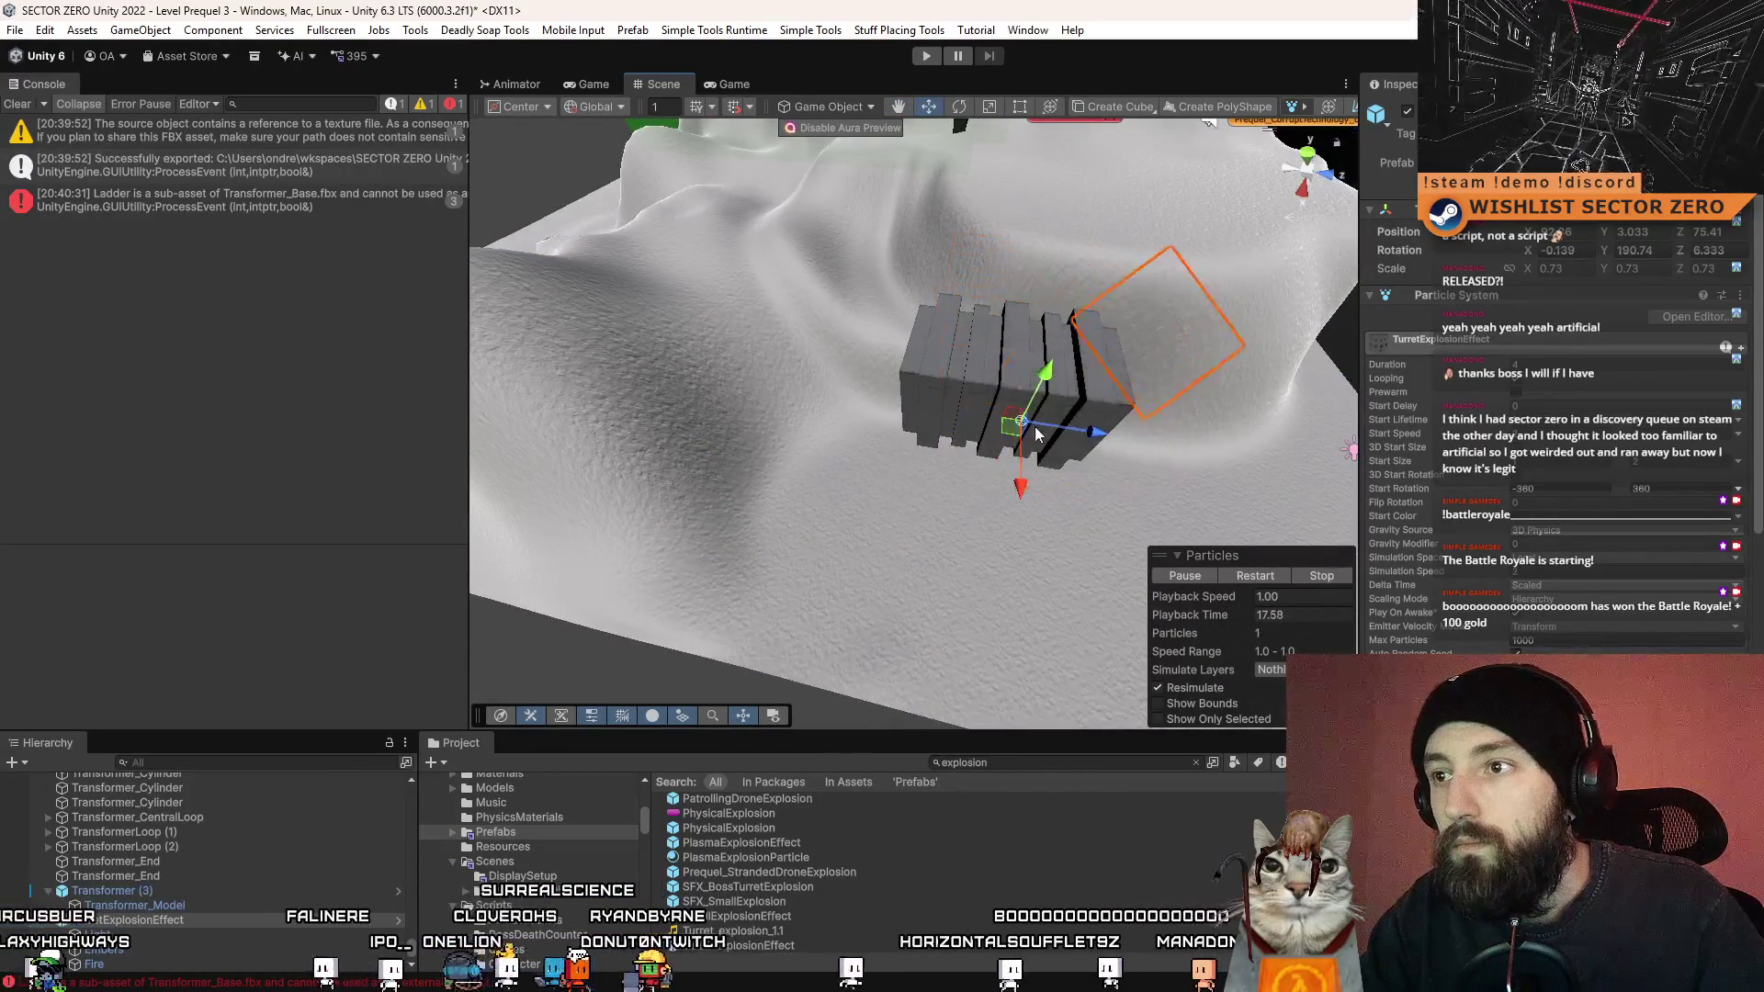
mouse_move(970, 487)
mouse_down()
mouse_move(828, 479)
mouse_move(669, 270)
mouse_move(868, 384)
mouse_move(935, 365)
mouse_up()
key(r)
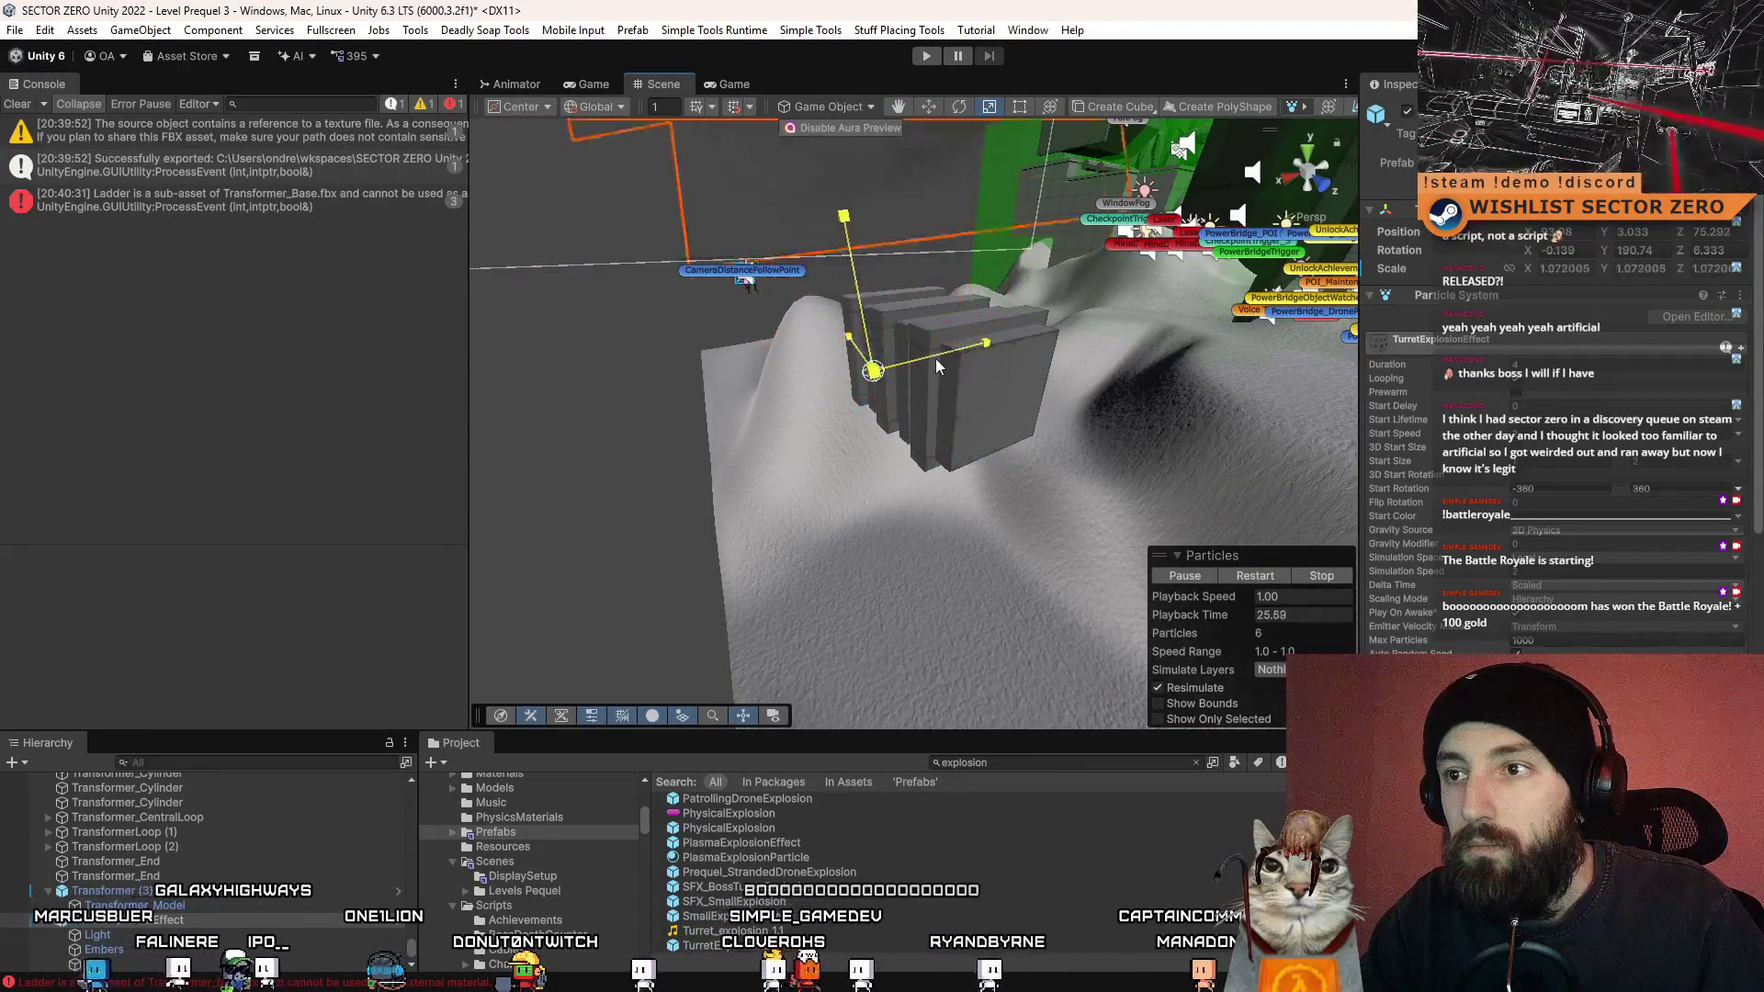
mouse_move(861, 412)
mouse_down()
mouse_move(1153, 411)
mouse_move(788, 440)
mouse_up()
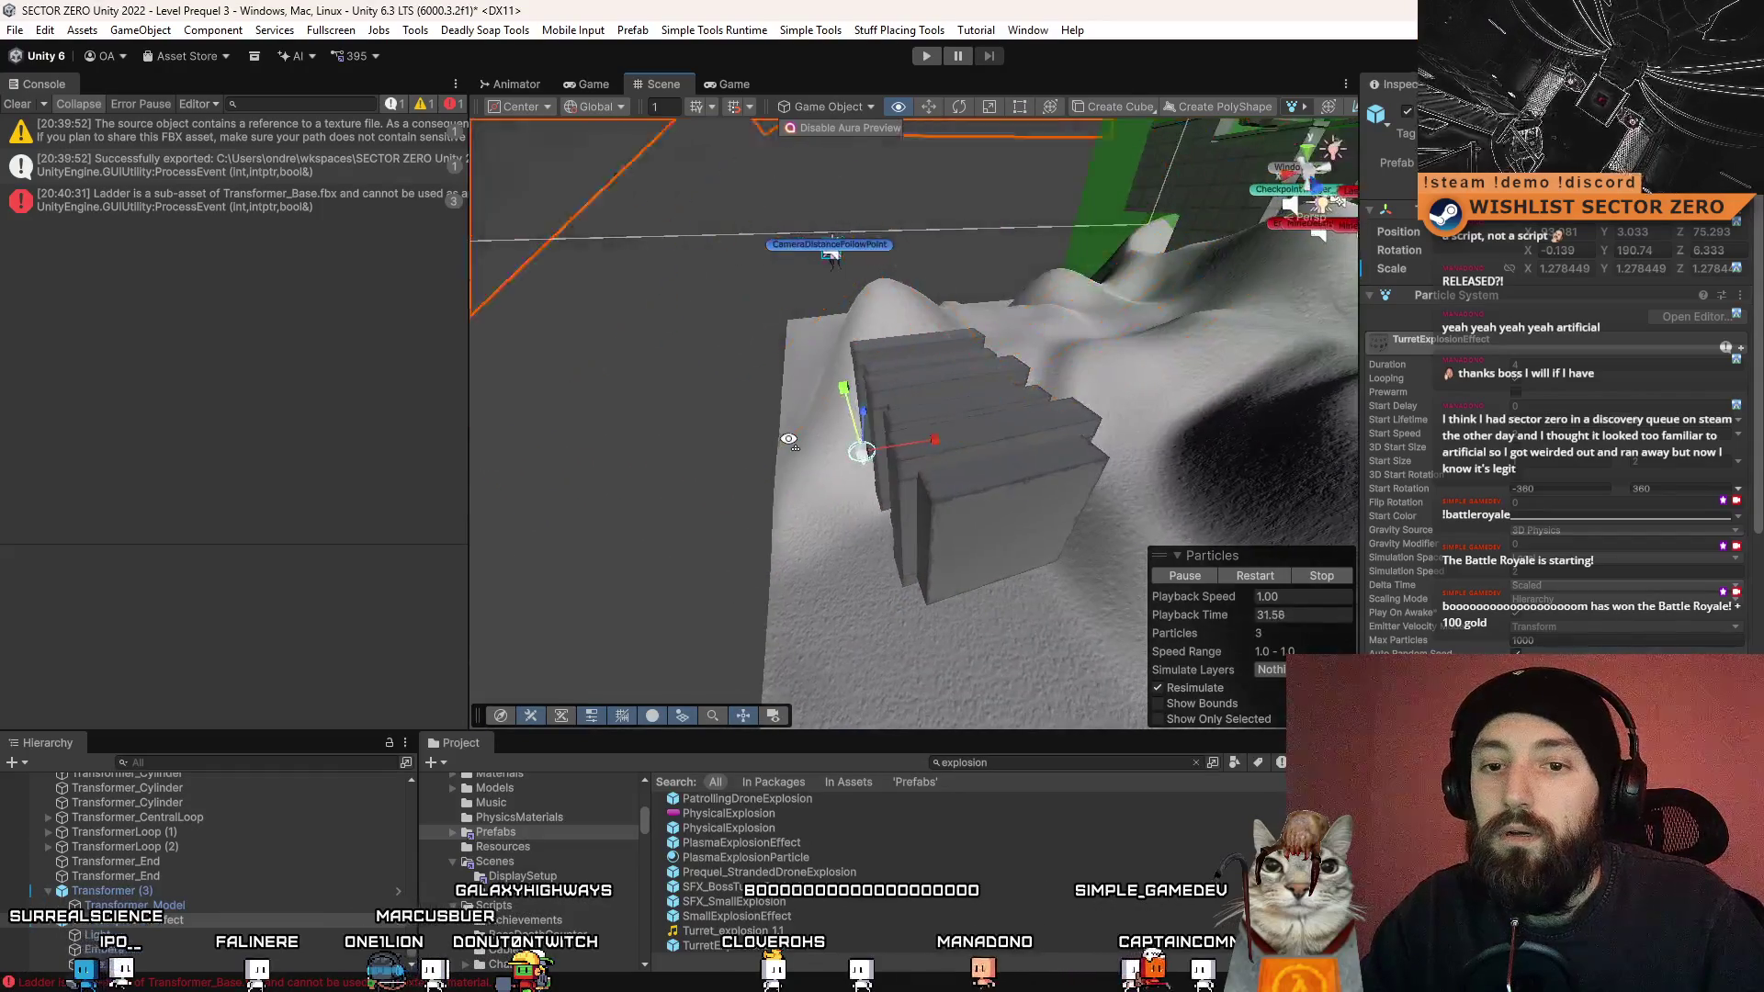
- Drop a PhysicalExplosion prefab into the scene at the Transformer's cube stack
scroll(168, 928, up, 1)
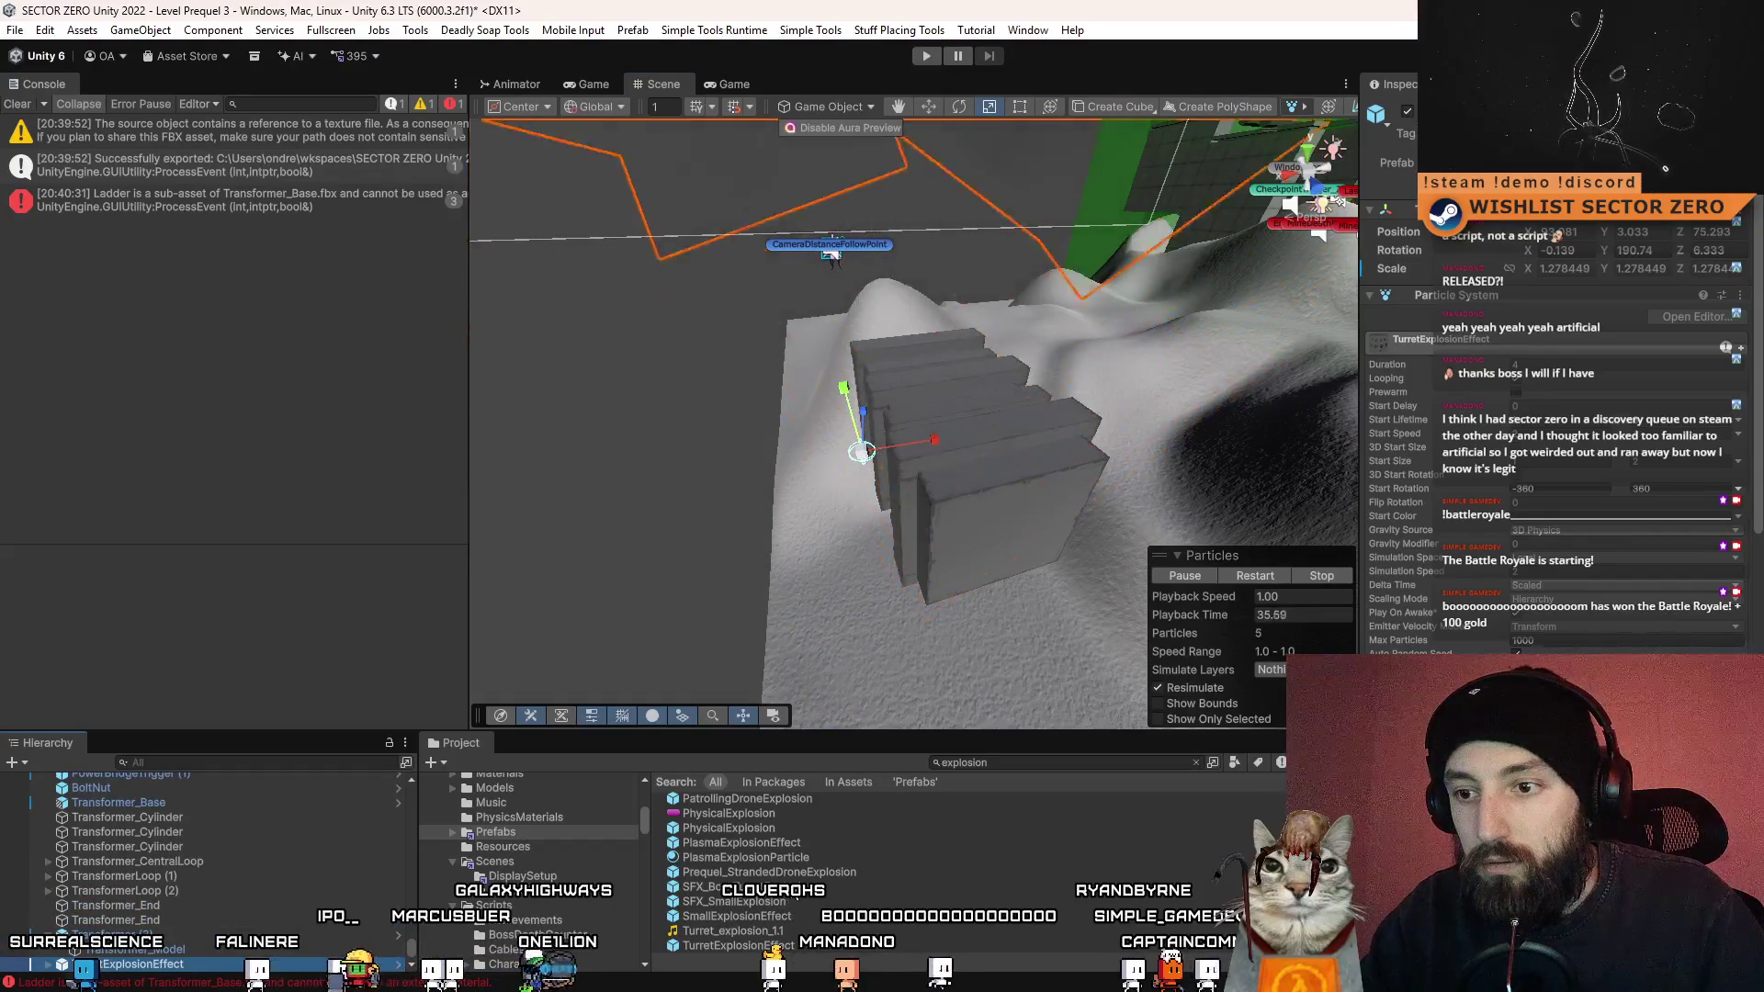
mouse_move(790, 832)
mouse_down()
mouse_move(809, 548)
mouse_move(885, 454)
mouse_move(850, 464)
mouse_move(910, 473)
mouse_up()
key(w)
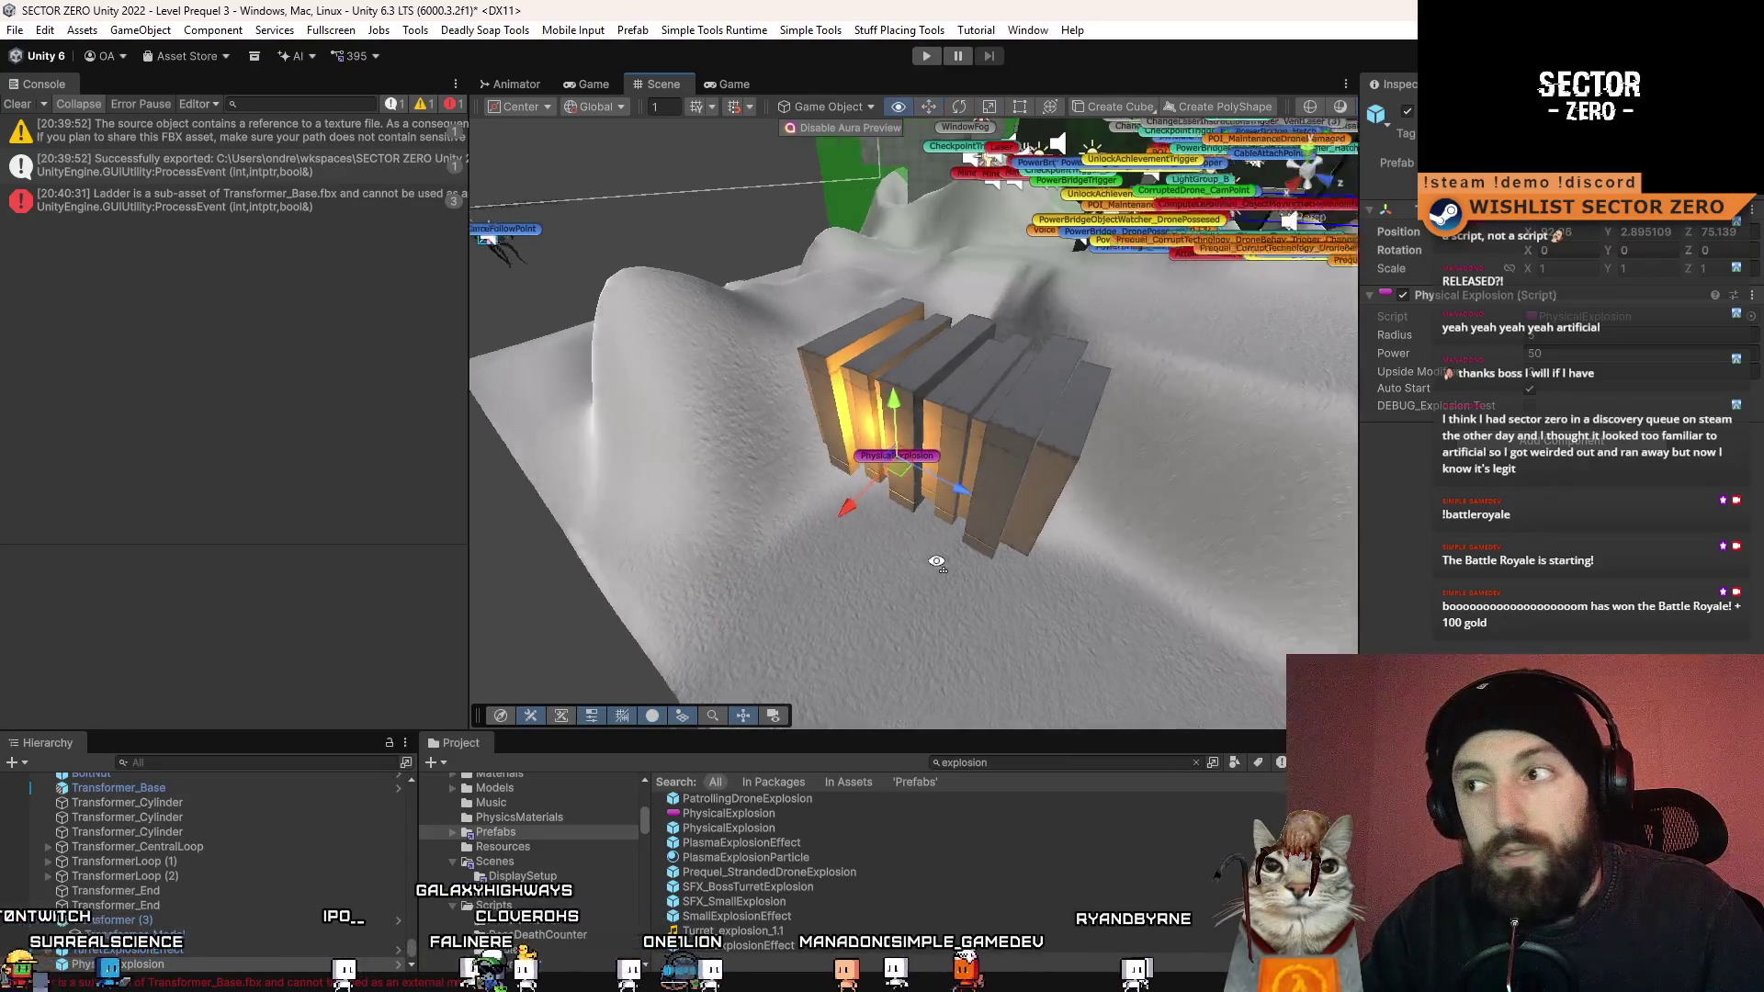
- Find TurretExplosionEffect among the Transformer's Hierarchy children and frame it in the Scene view
mouse_move(918, 469)
mouse_down()
mouse_move(794, 500)
mouse_move(843, 521)
mouse_up()
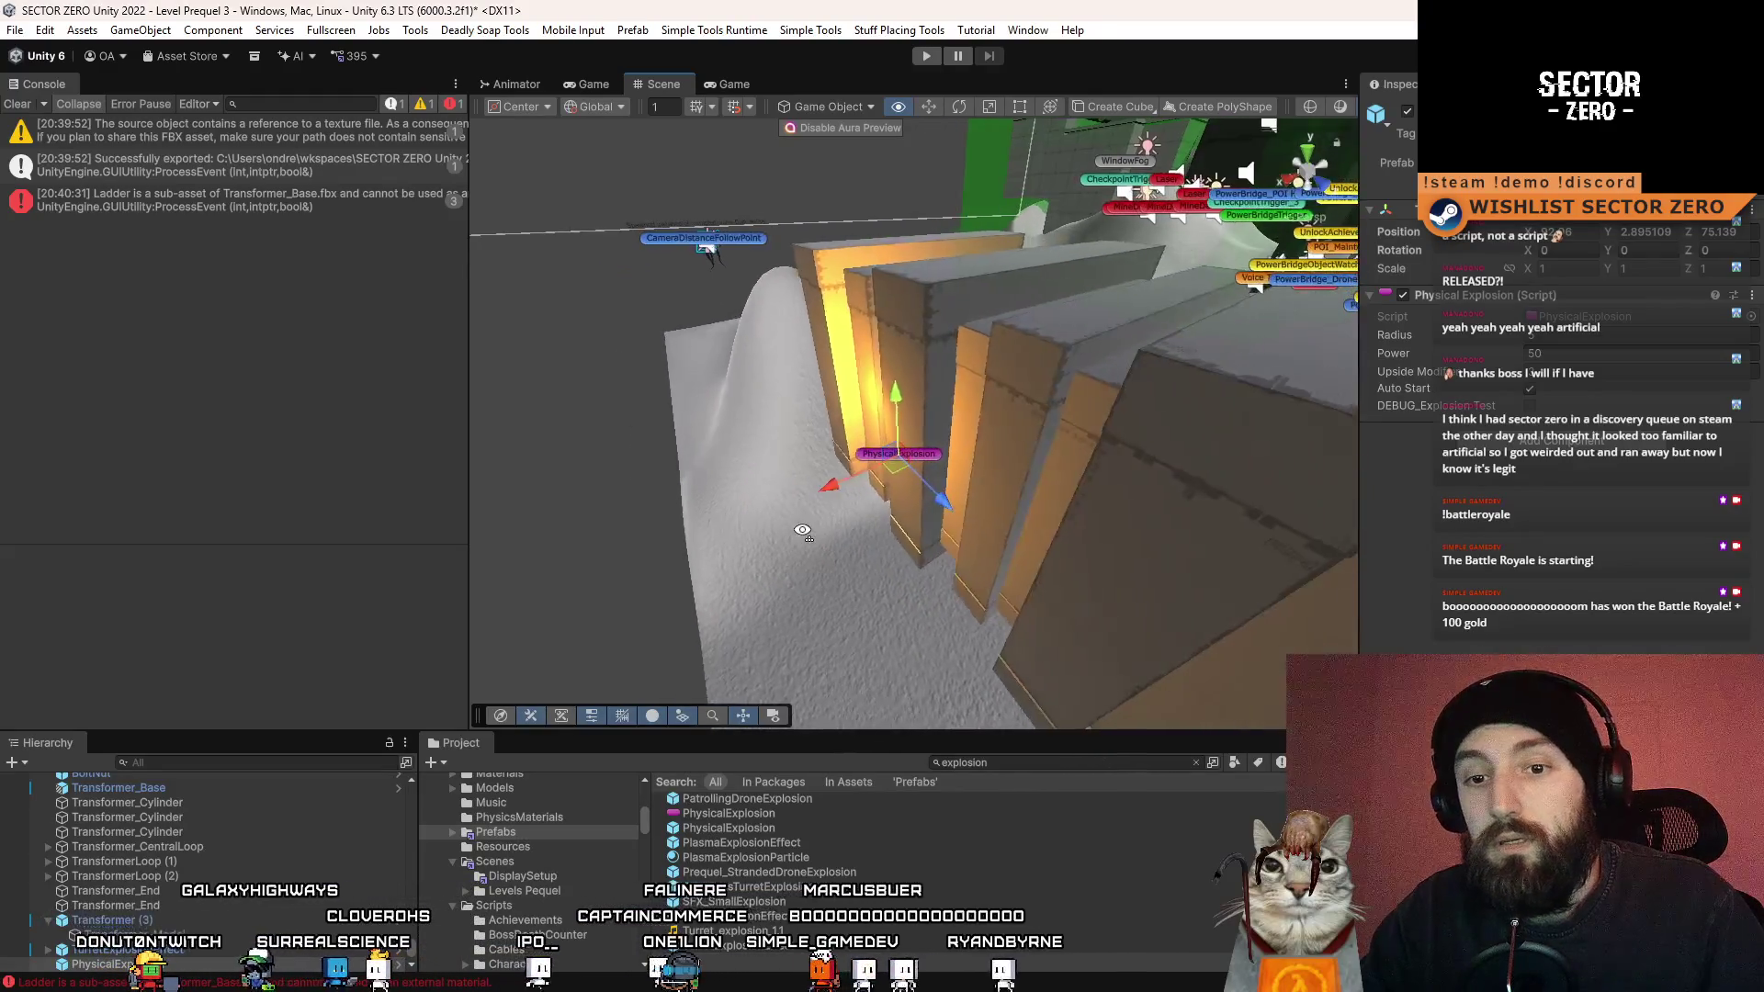
click(110, 949)
click(104, 920)
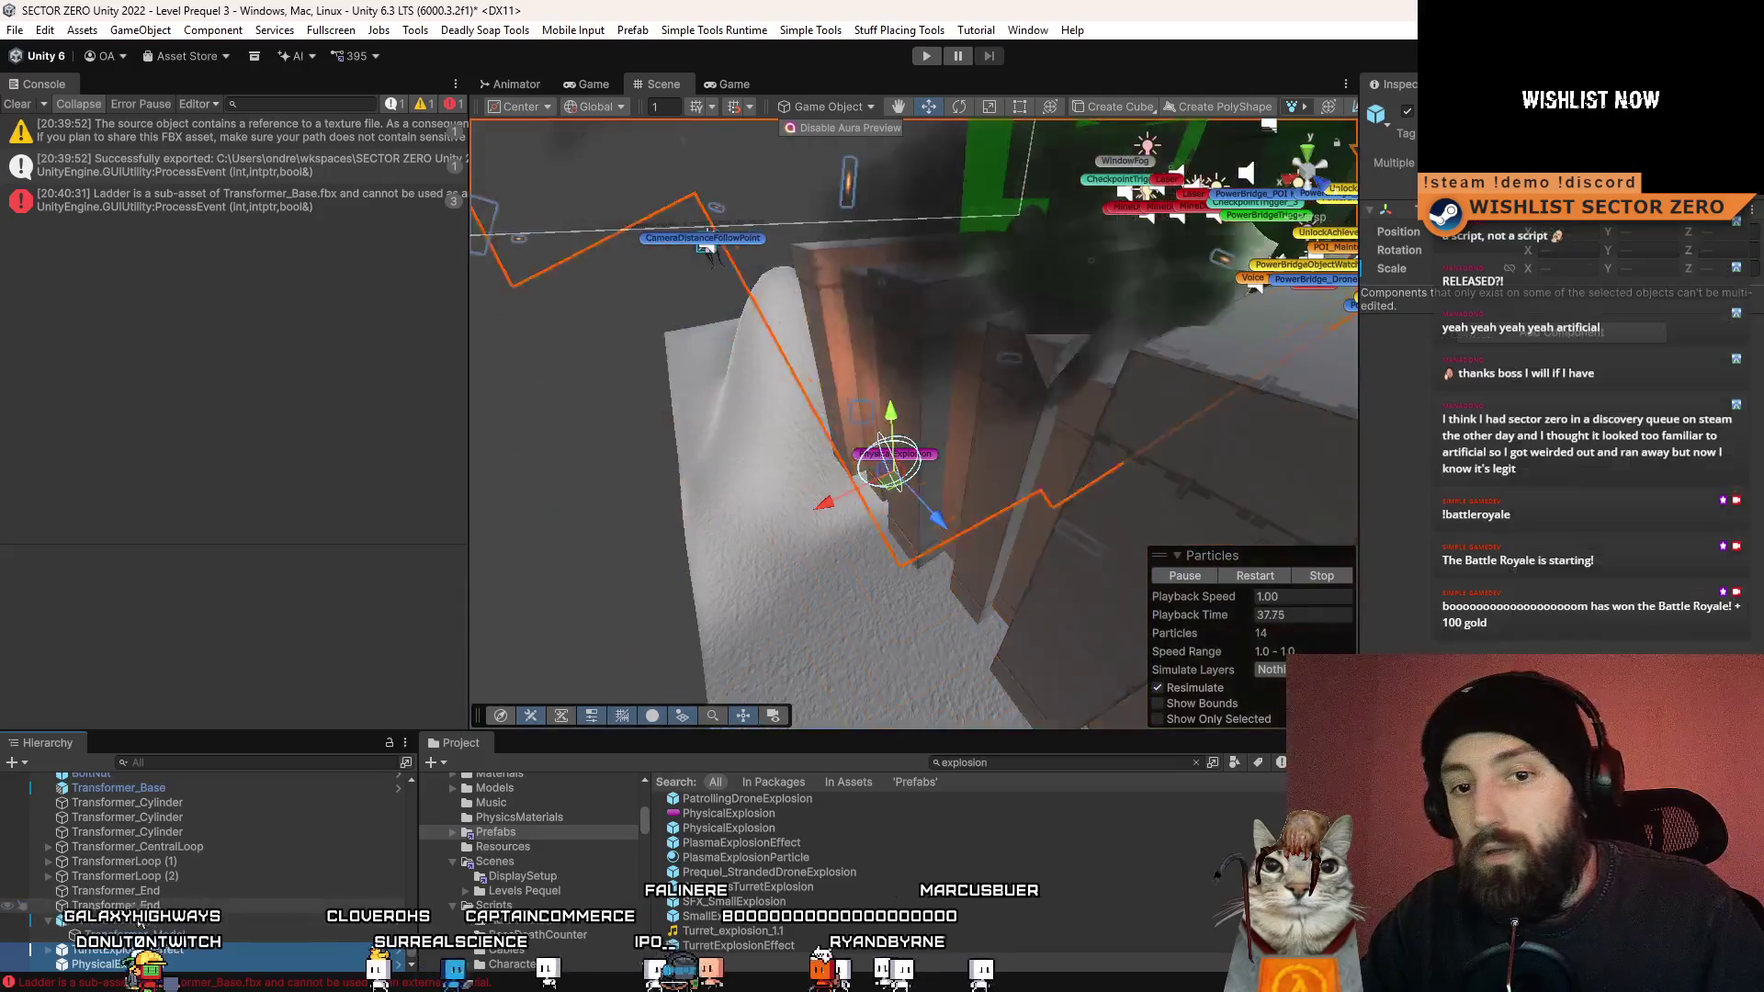
scroll(85, 934, up, 1)
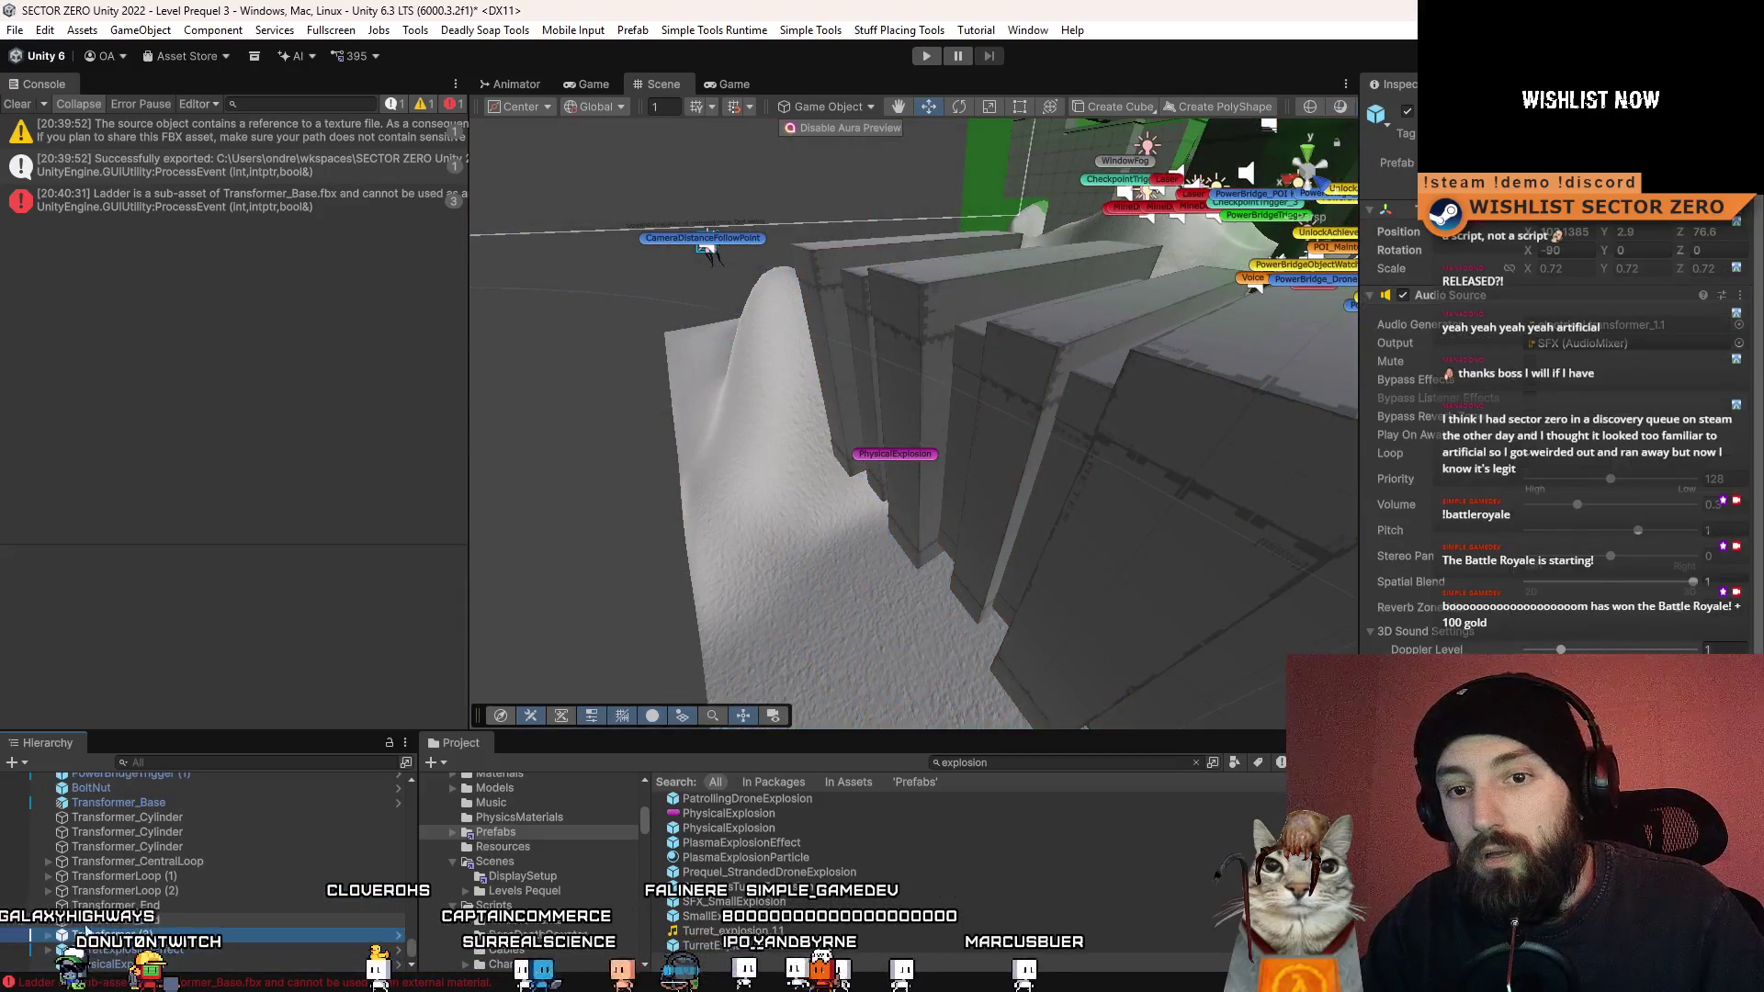
click(183, 951)
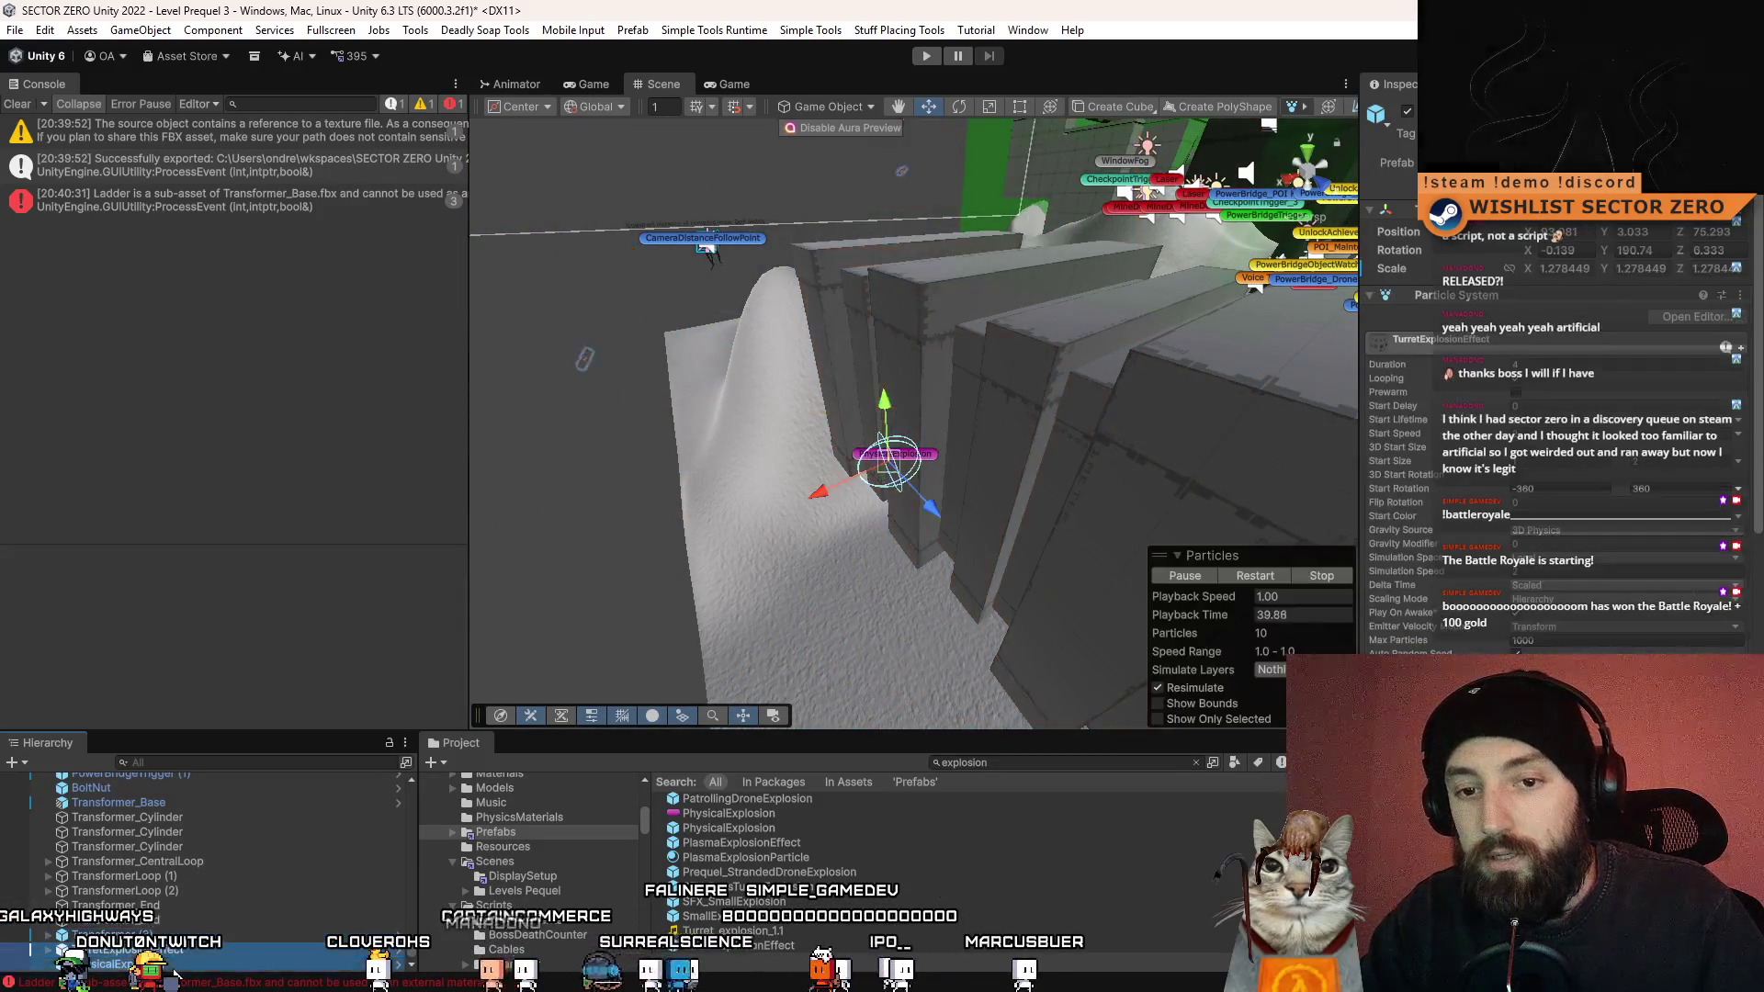
ctrl+click(195, 935)
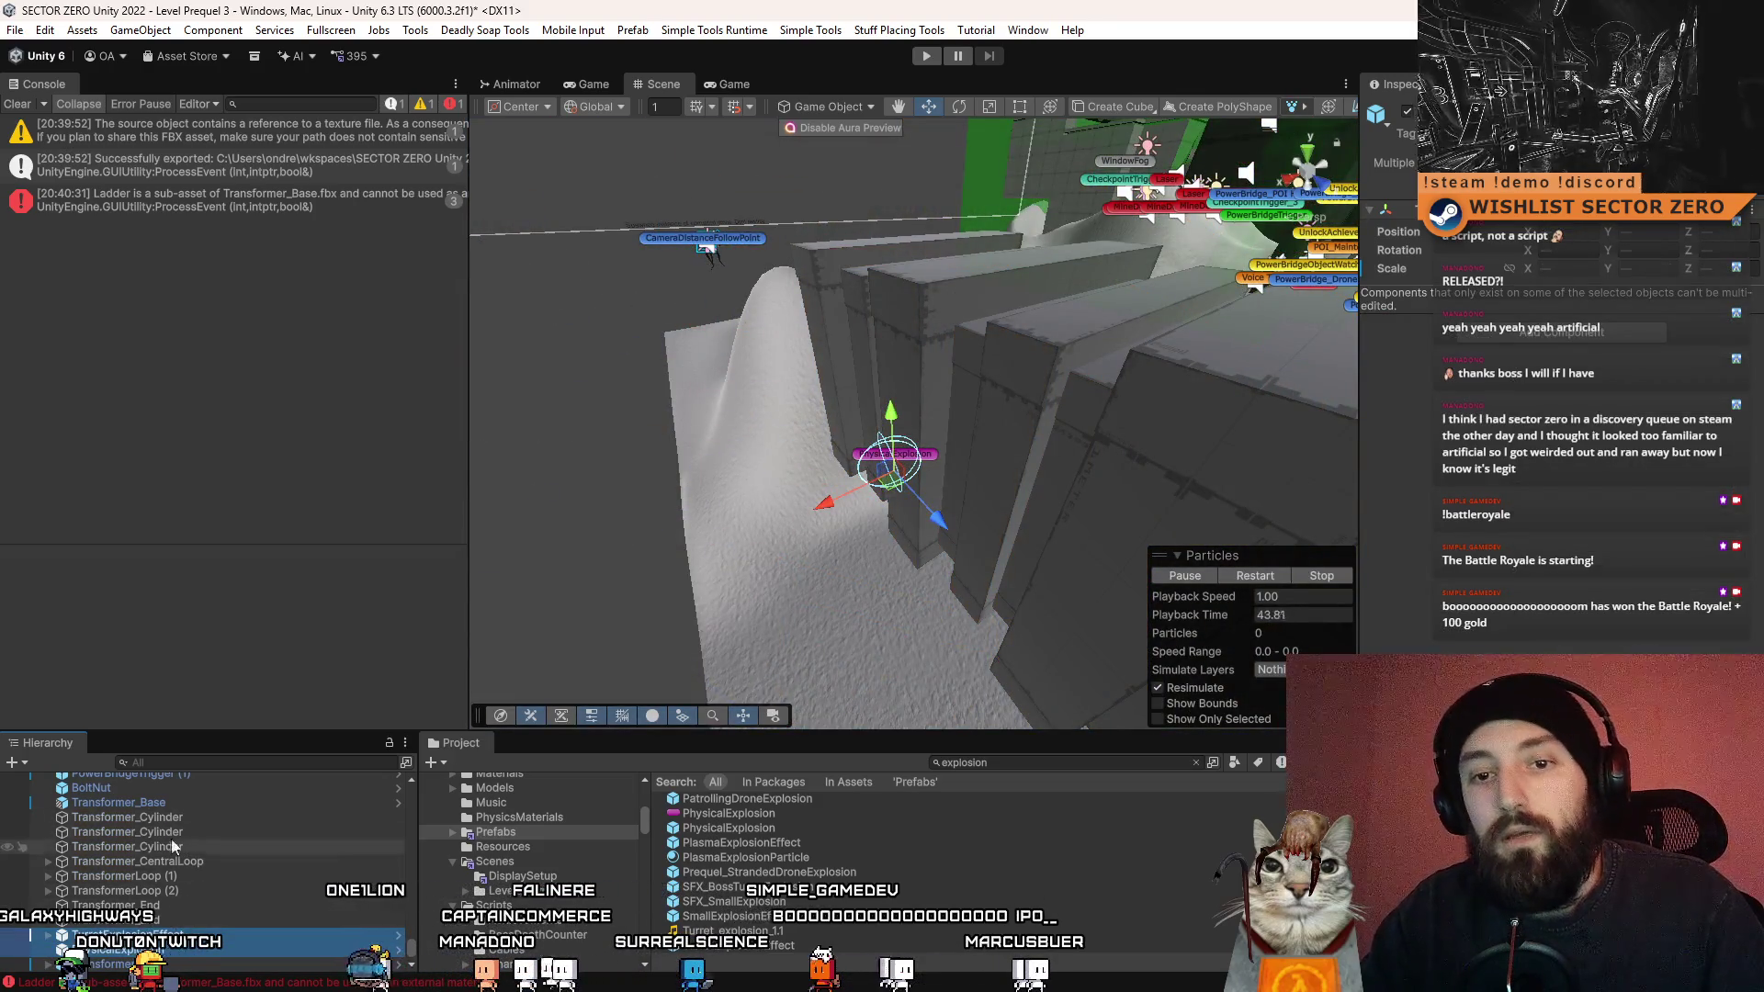
shift+click(189, 825)
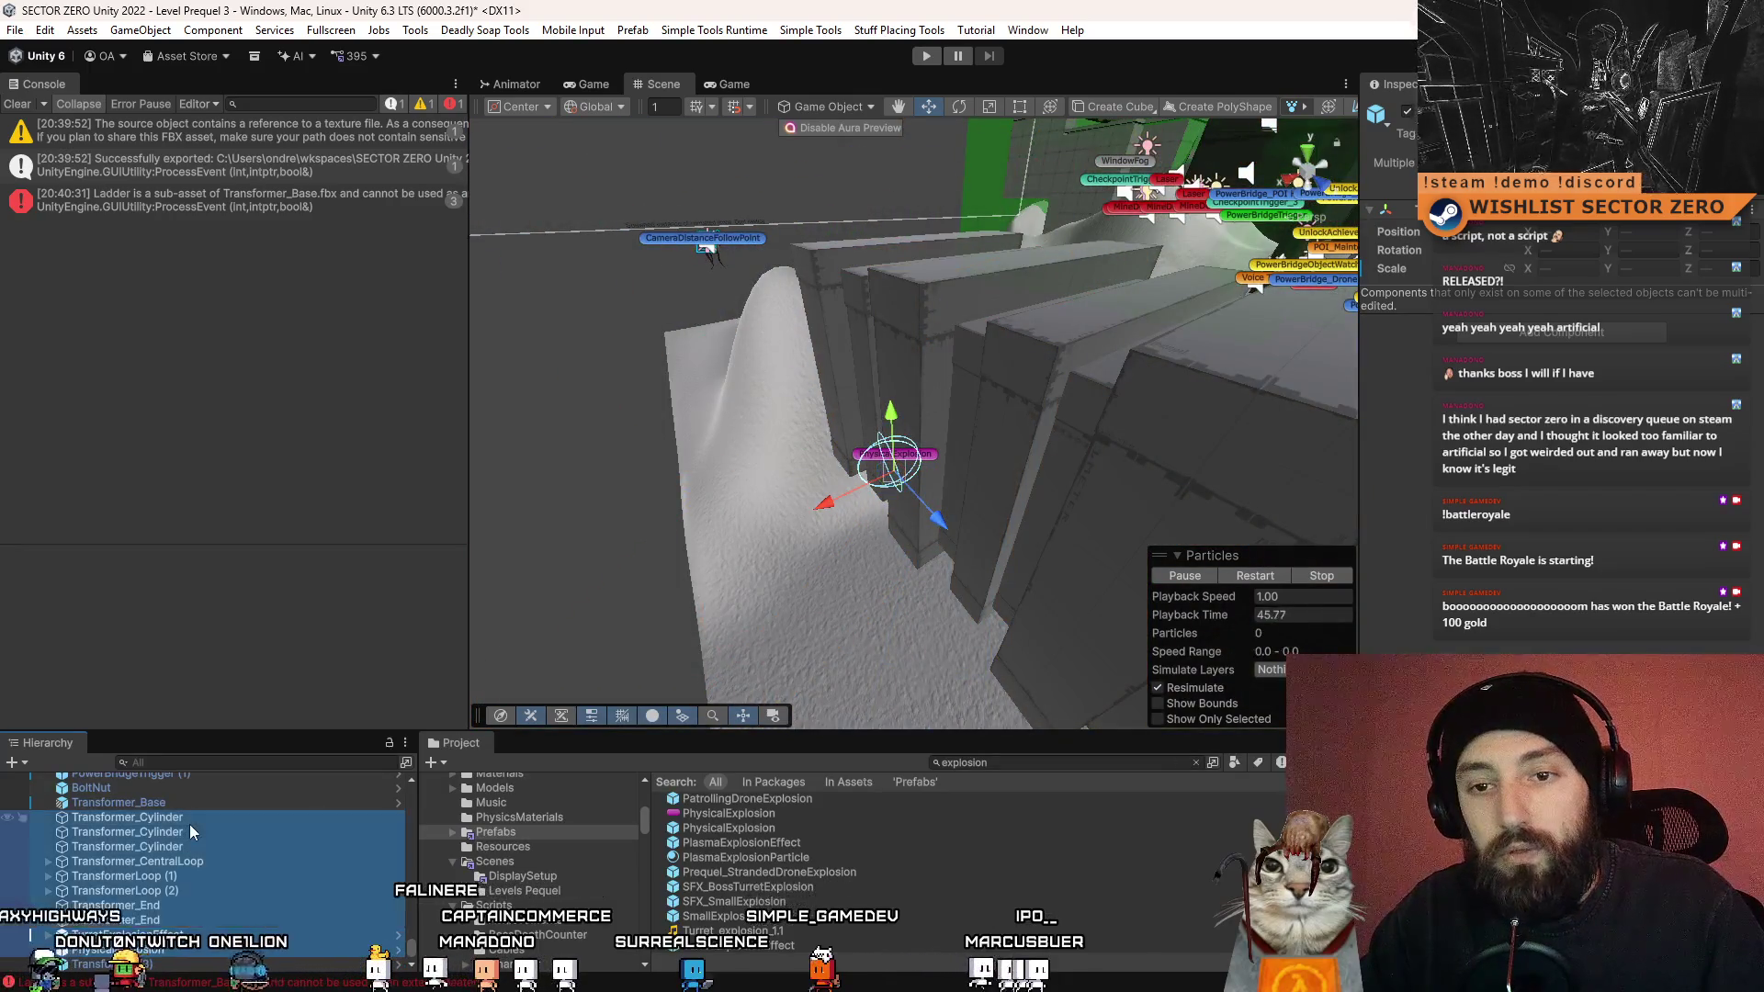
click(204, 937)
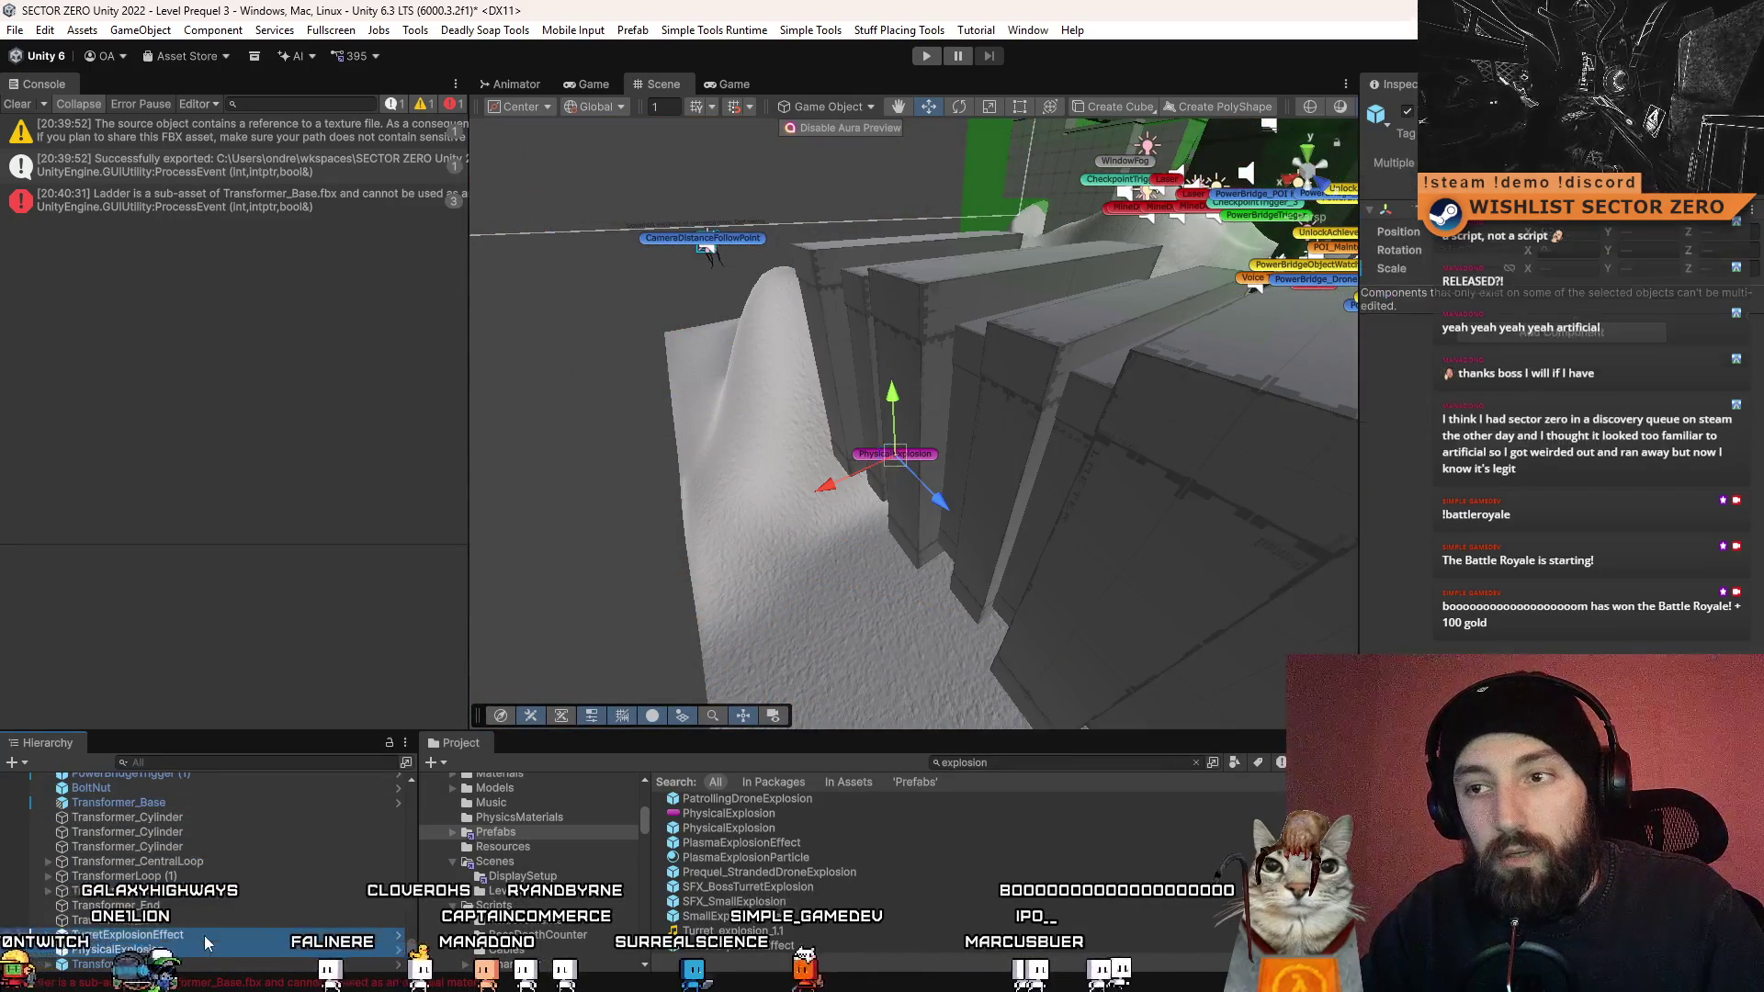
double_click(204, 938)
scroll(799, 486, down, 5)
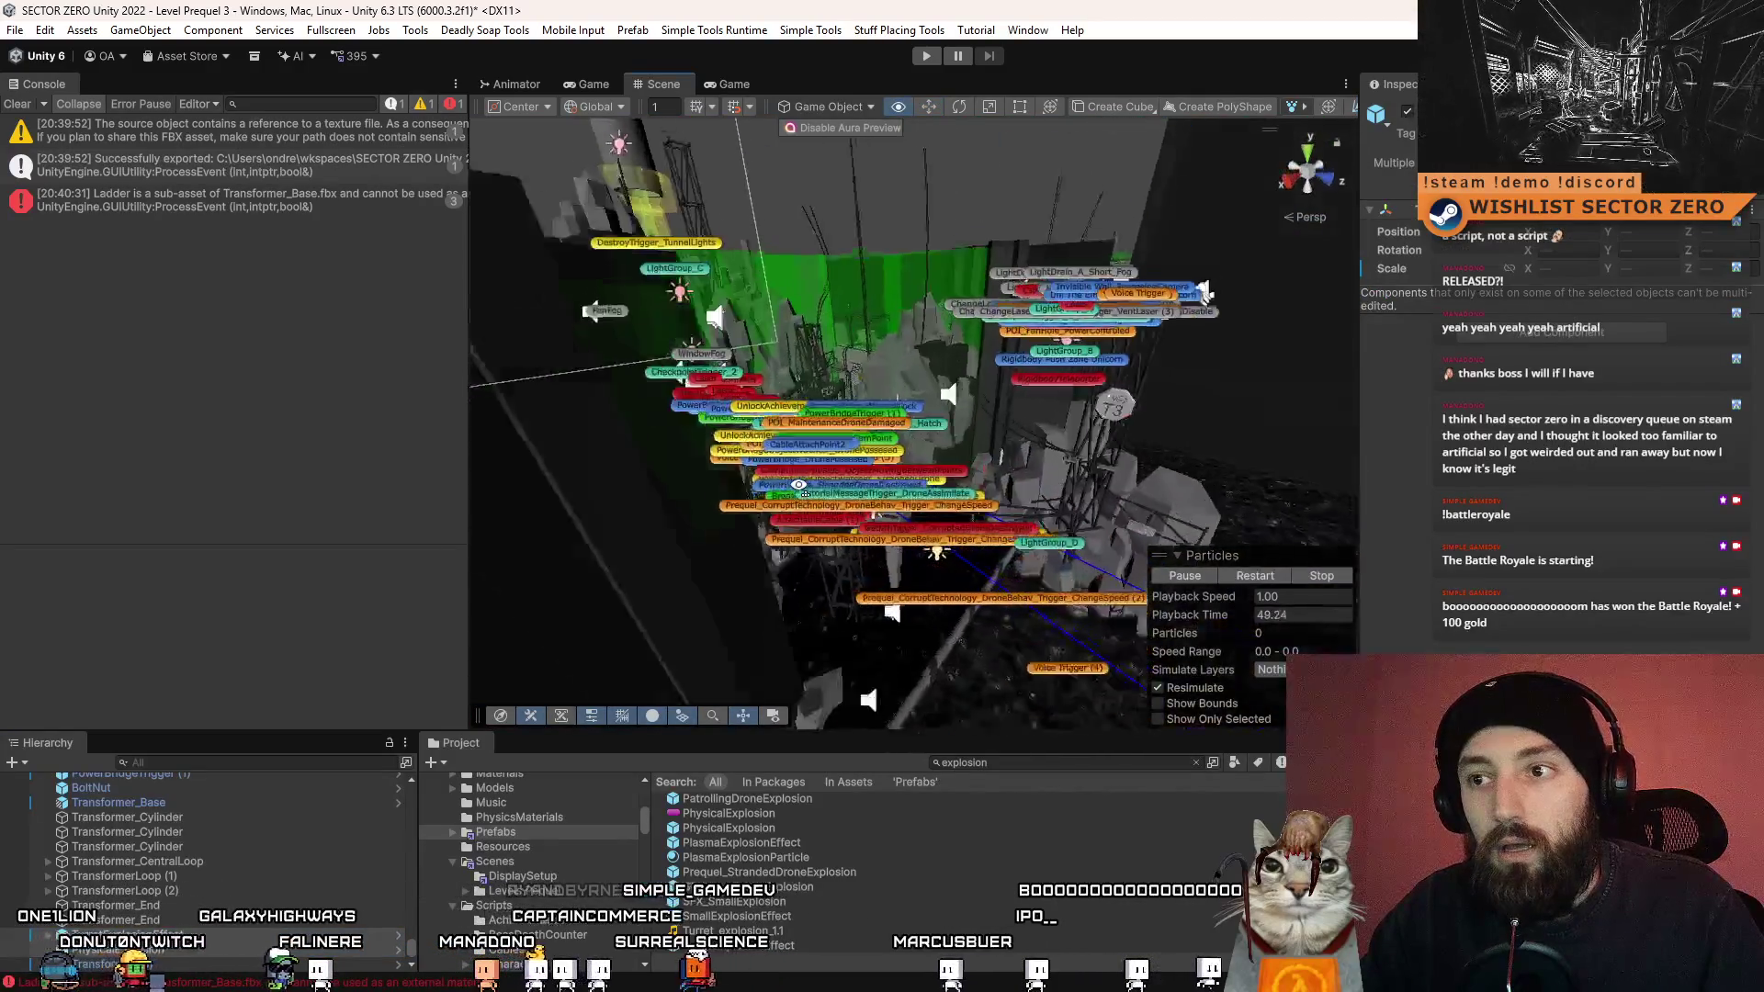
- Inspect a tall panel, then select and frame the UnlockAchievementTrigger_Frogger box
scroll(800, 485, up, 5)
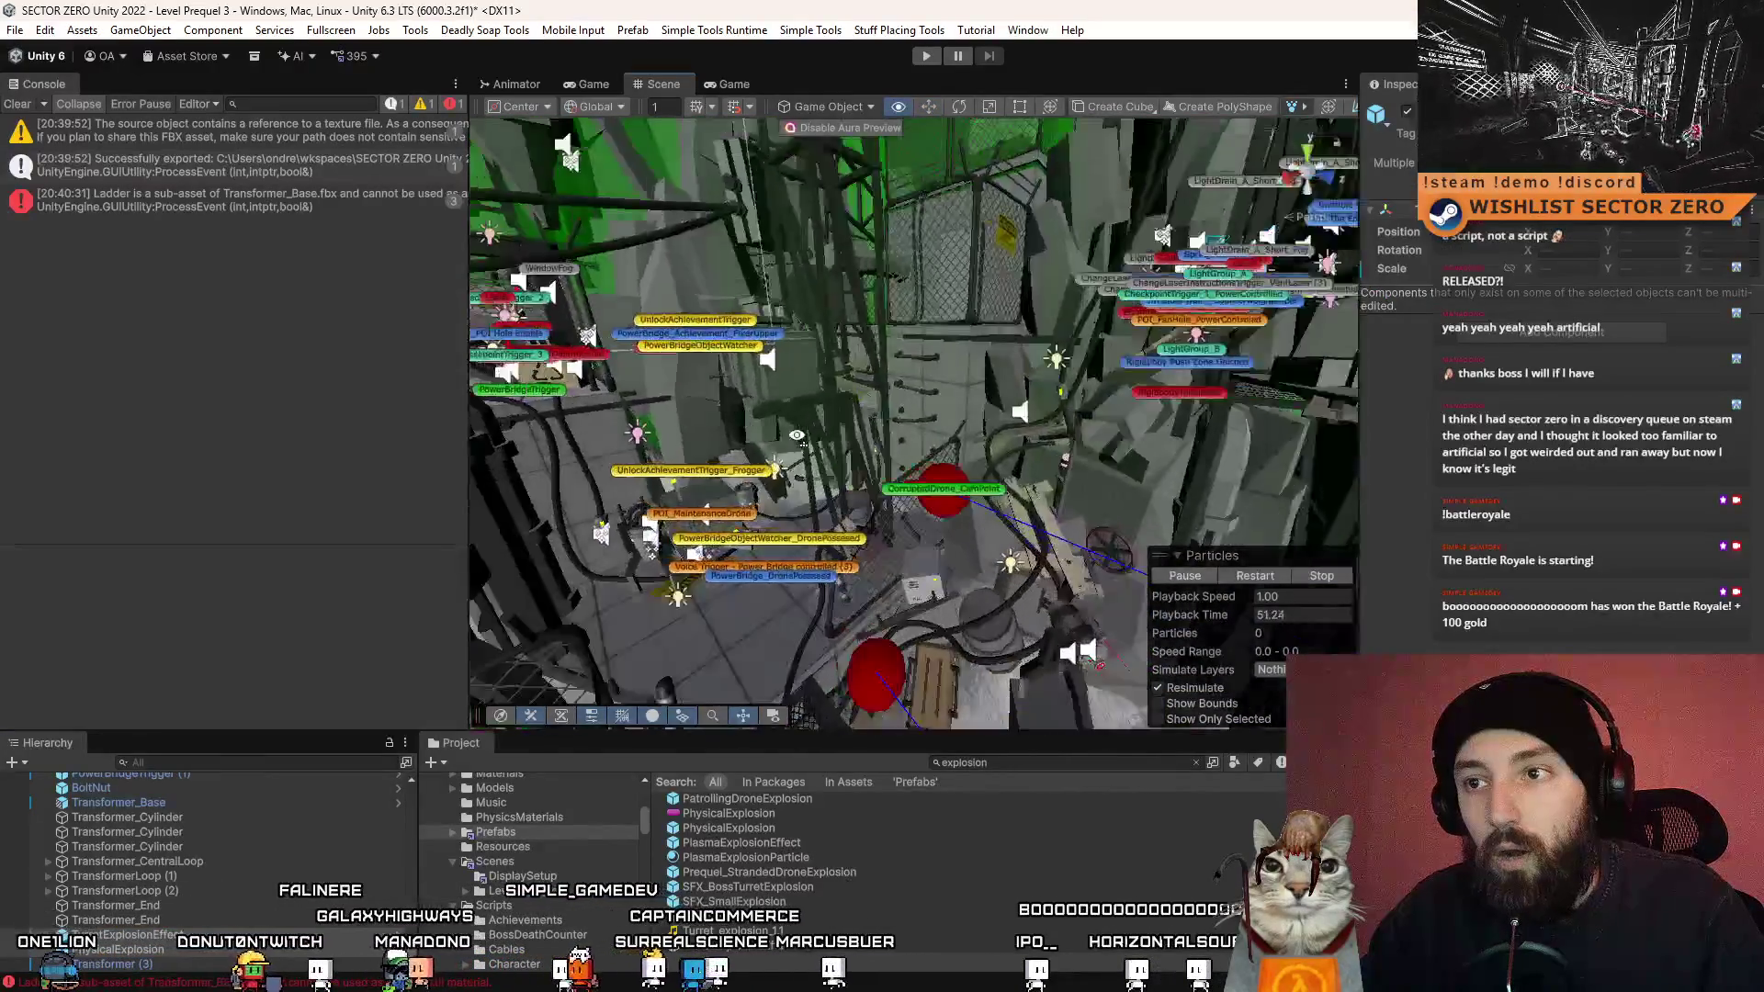
scroll(798, 435, up, 5)
click(868, 485)
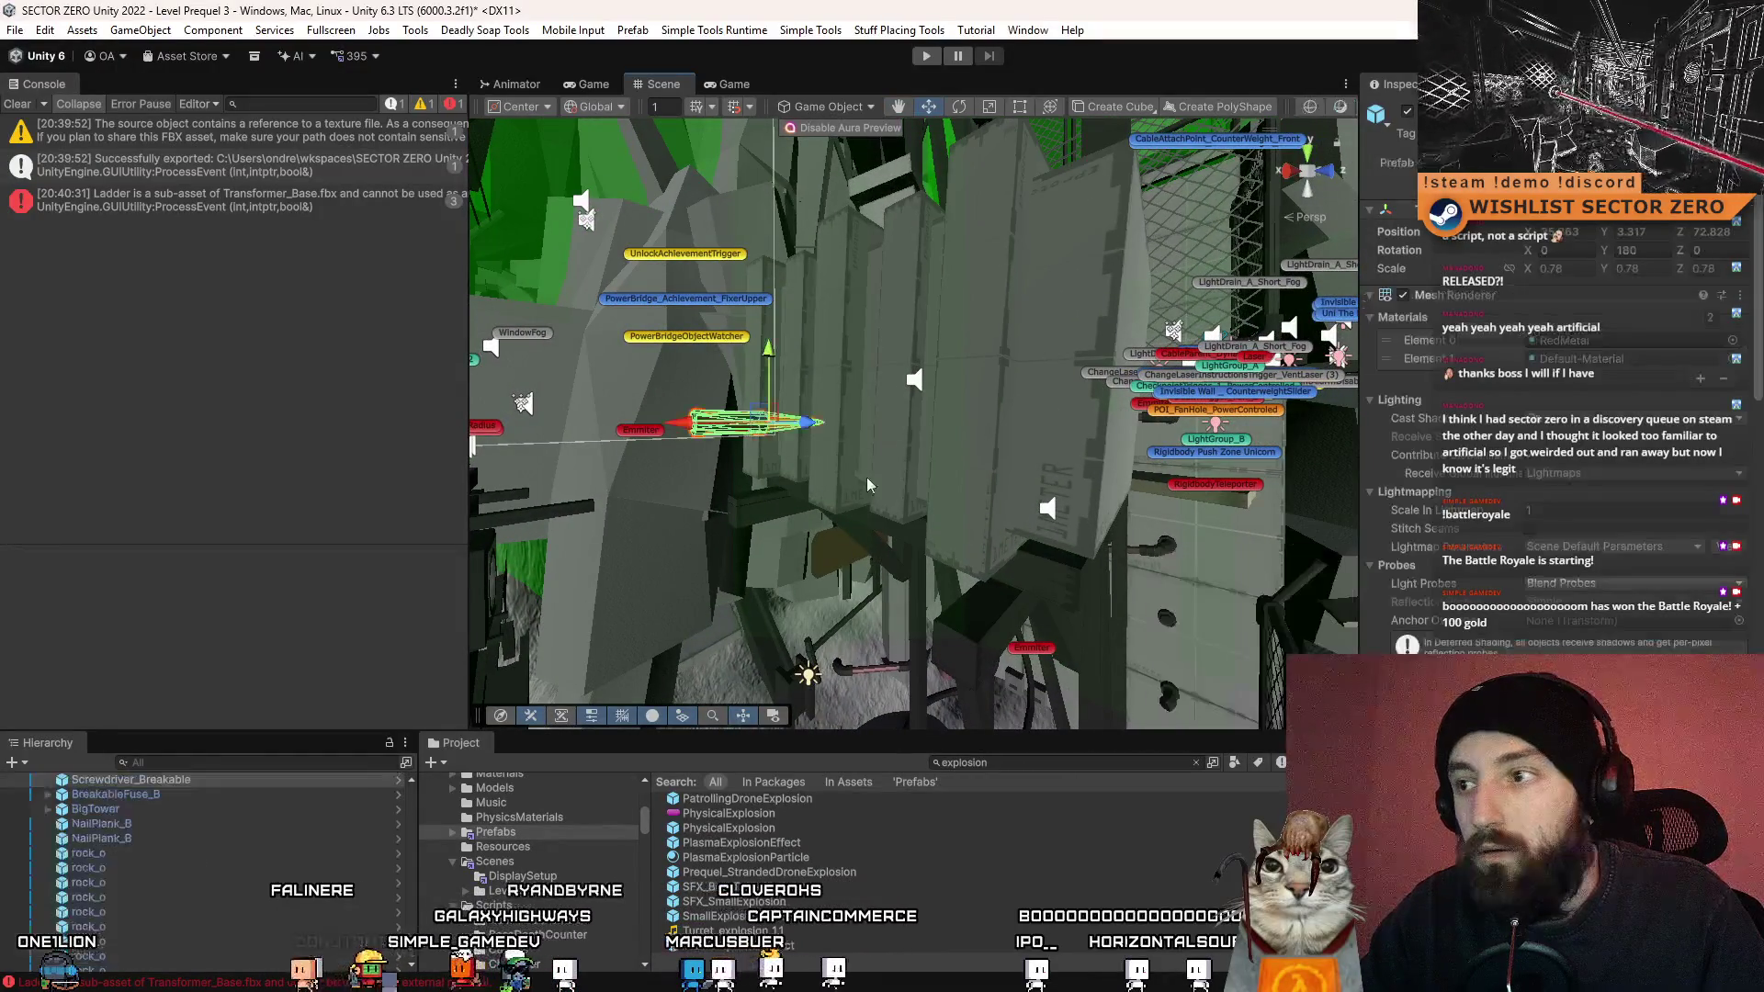
scroll(1562, 413, down, 10)
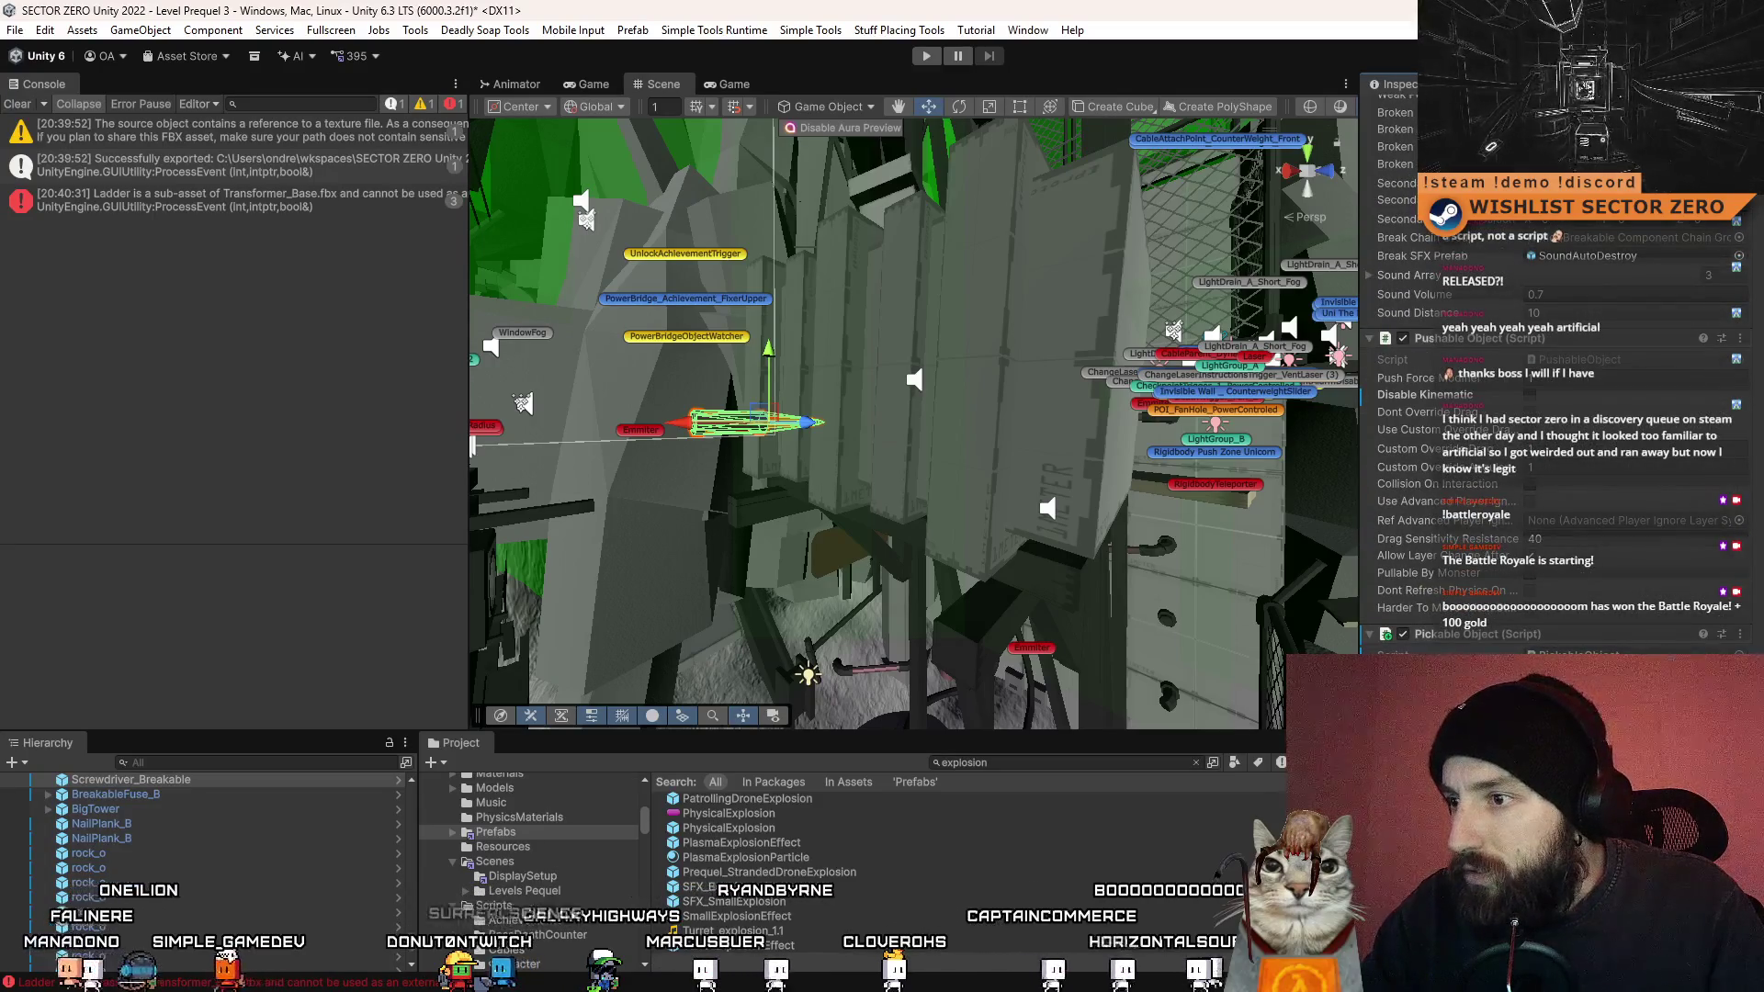
scroll(1470, 459, up, 5)
drag(1011, 536, 641, 740)
click(749, 579)
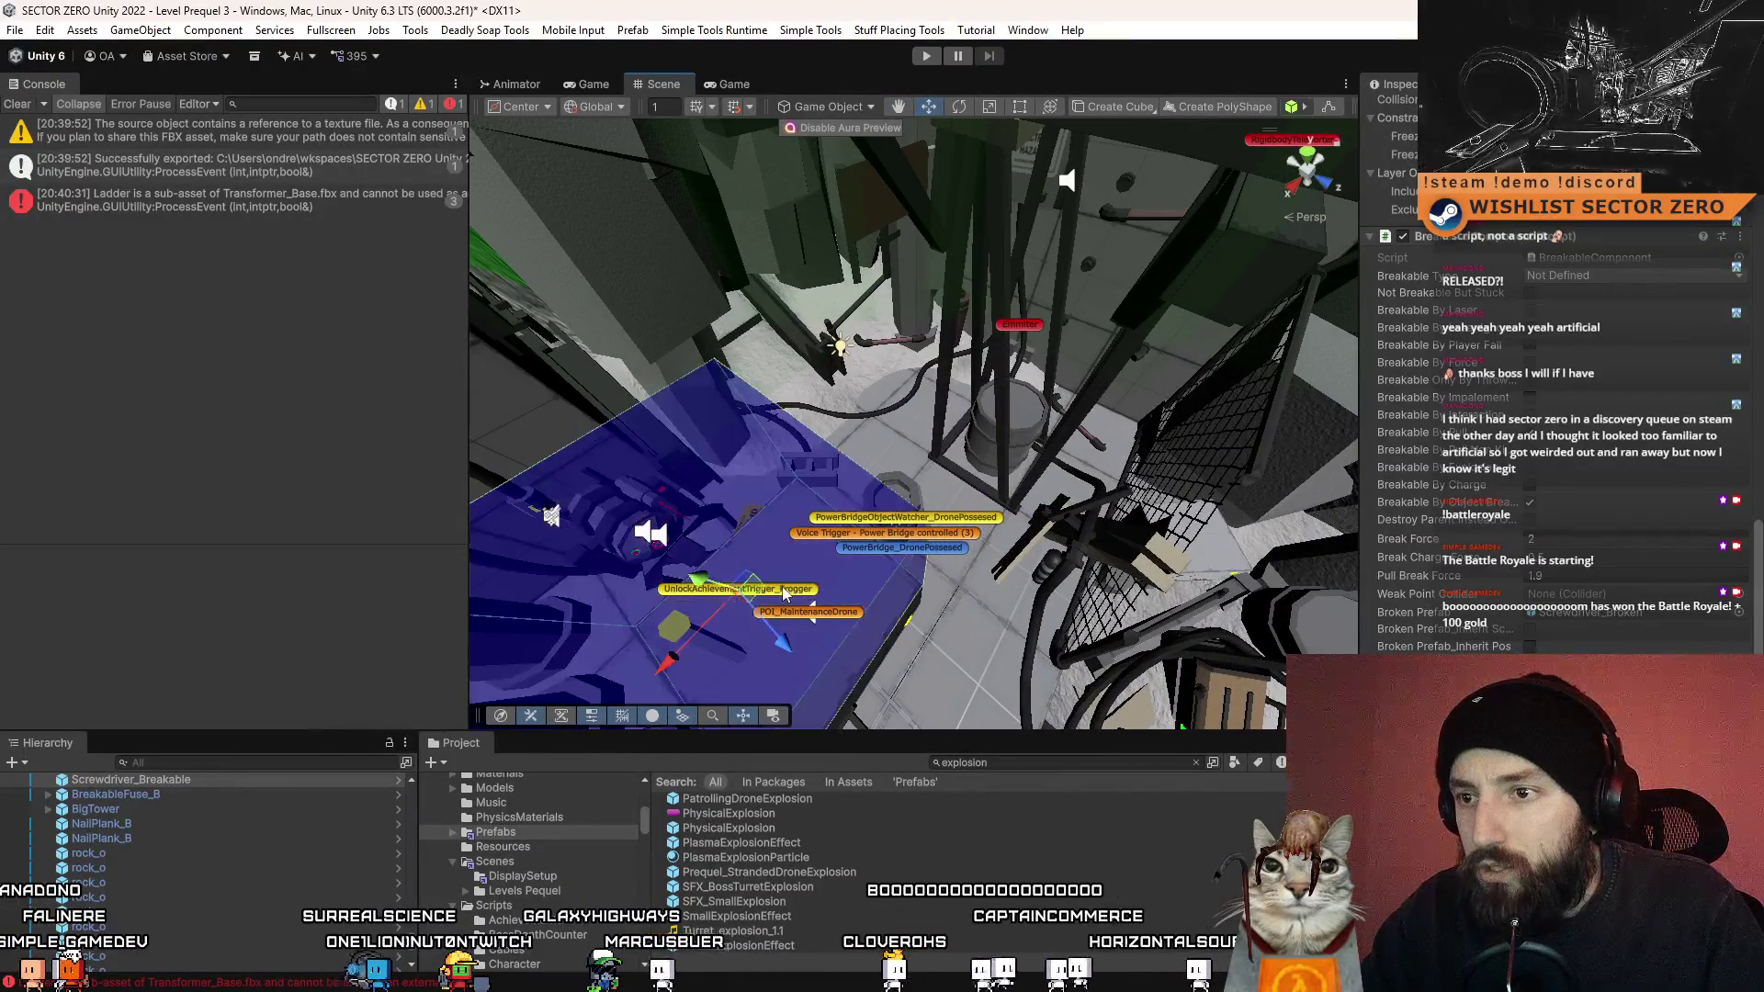
key(f)
- Select and frame the FixerUpper achievement trigger on the power bridge
drag(806, 496, 797, 557)
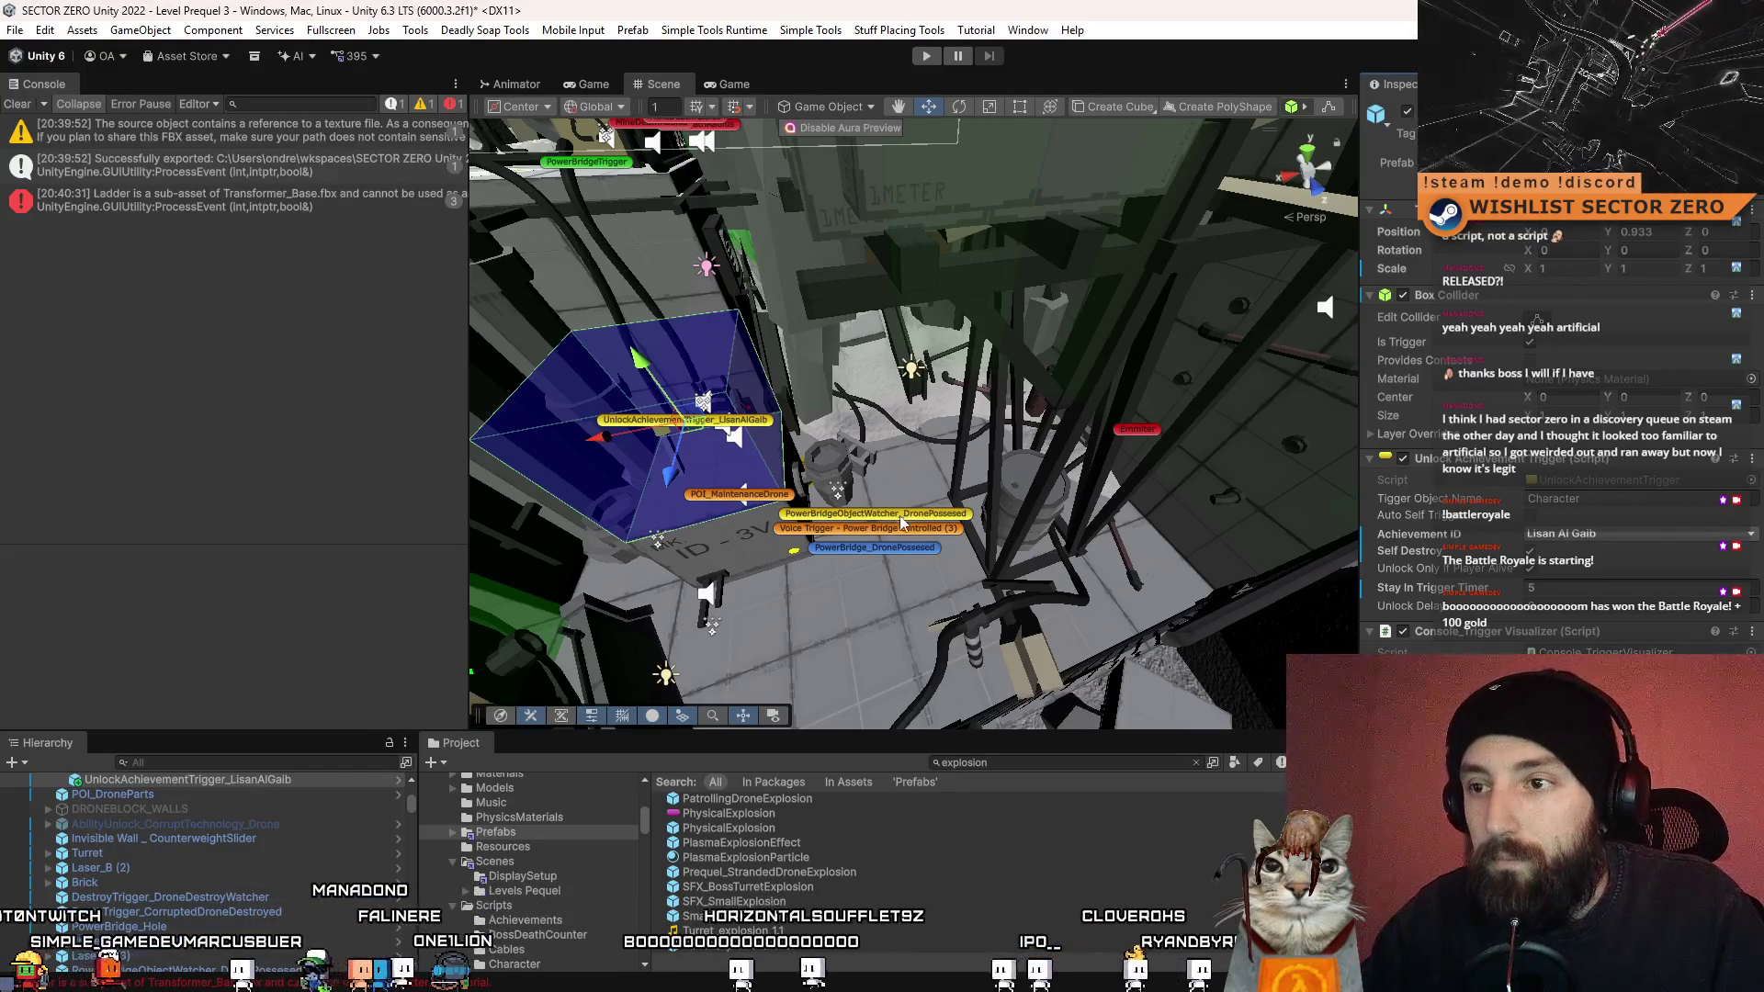
mouse_move(900, 521)
mouse_down()
mouse_move(942, 550)
mouse_move(918, 520)
mouse_move(937, 416)
mouse_move(917, 398)
mouse_up()
click(917, 399)
key(f)
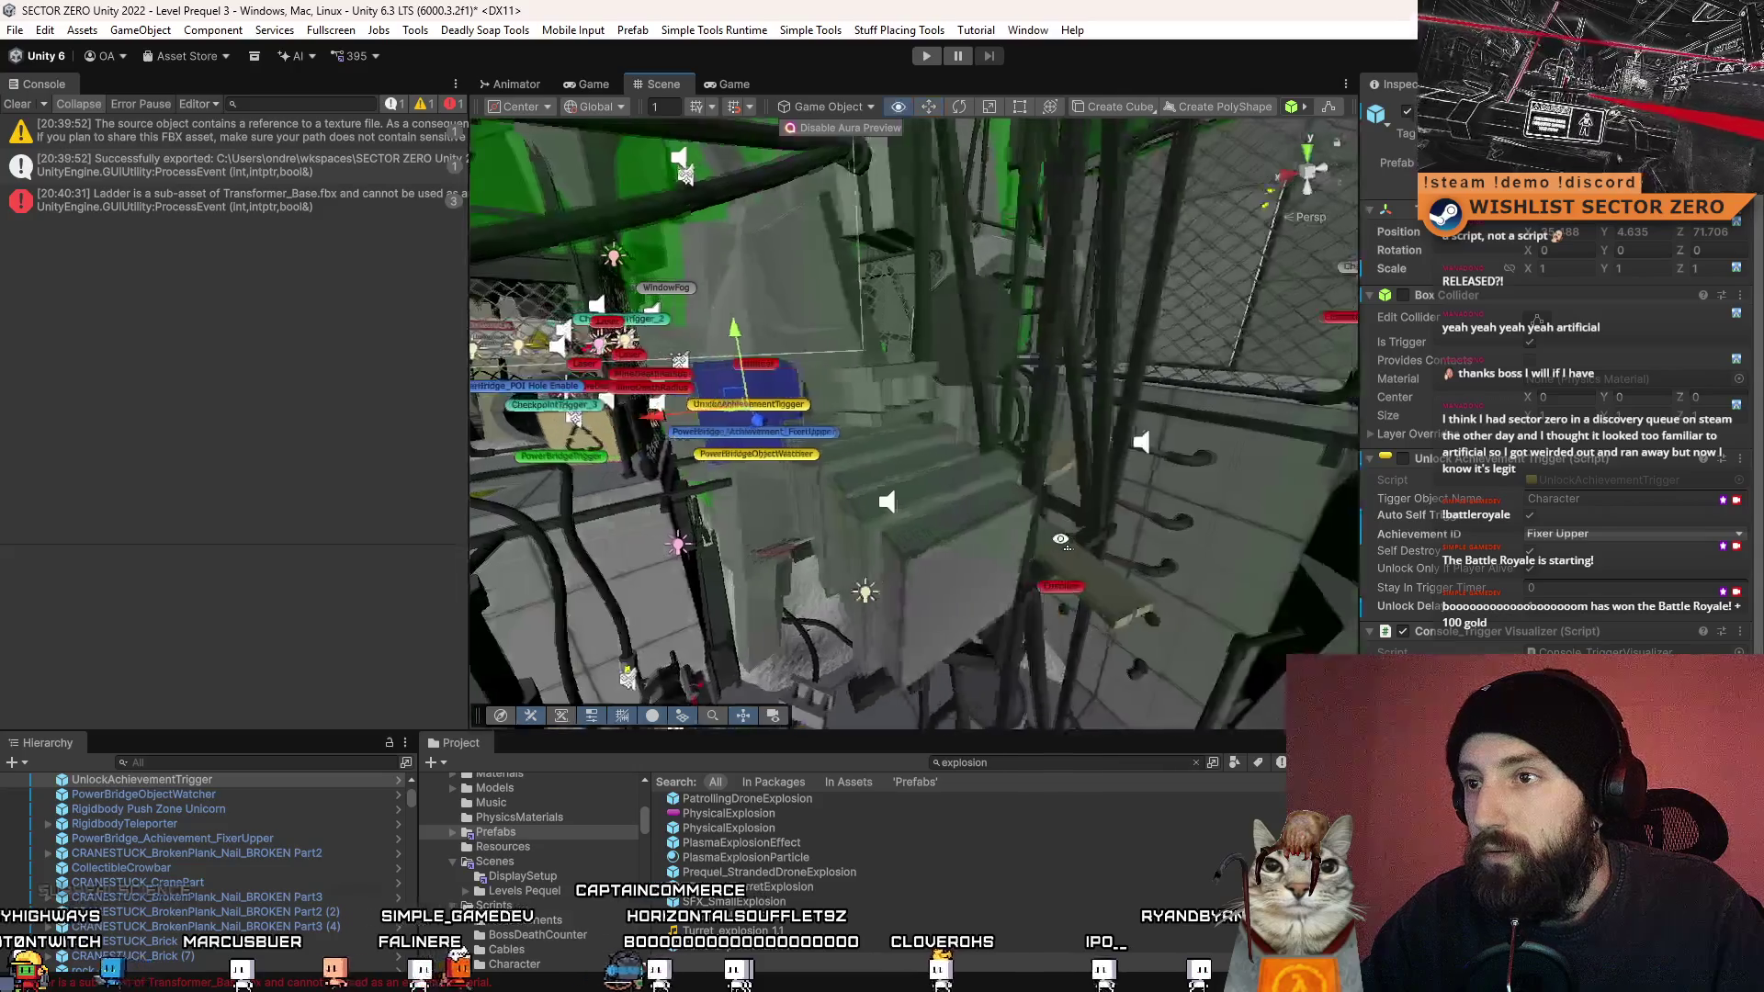
drag(1045, 540, 1020, 544)
scroll(1533, 547, down, 5)
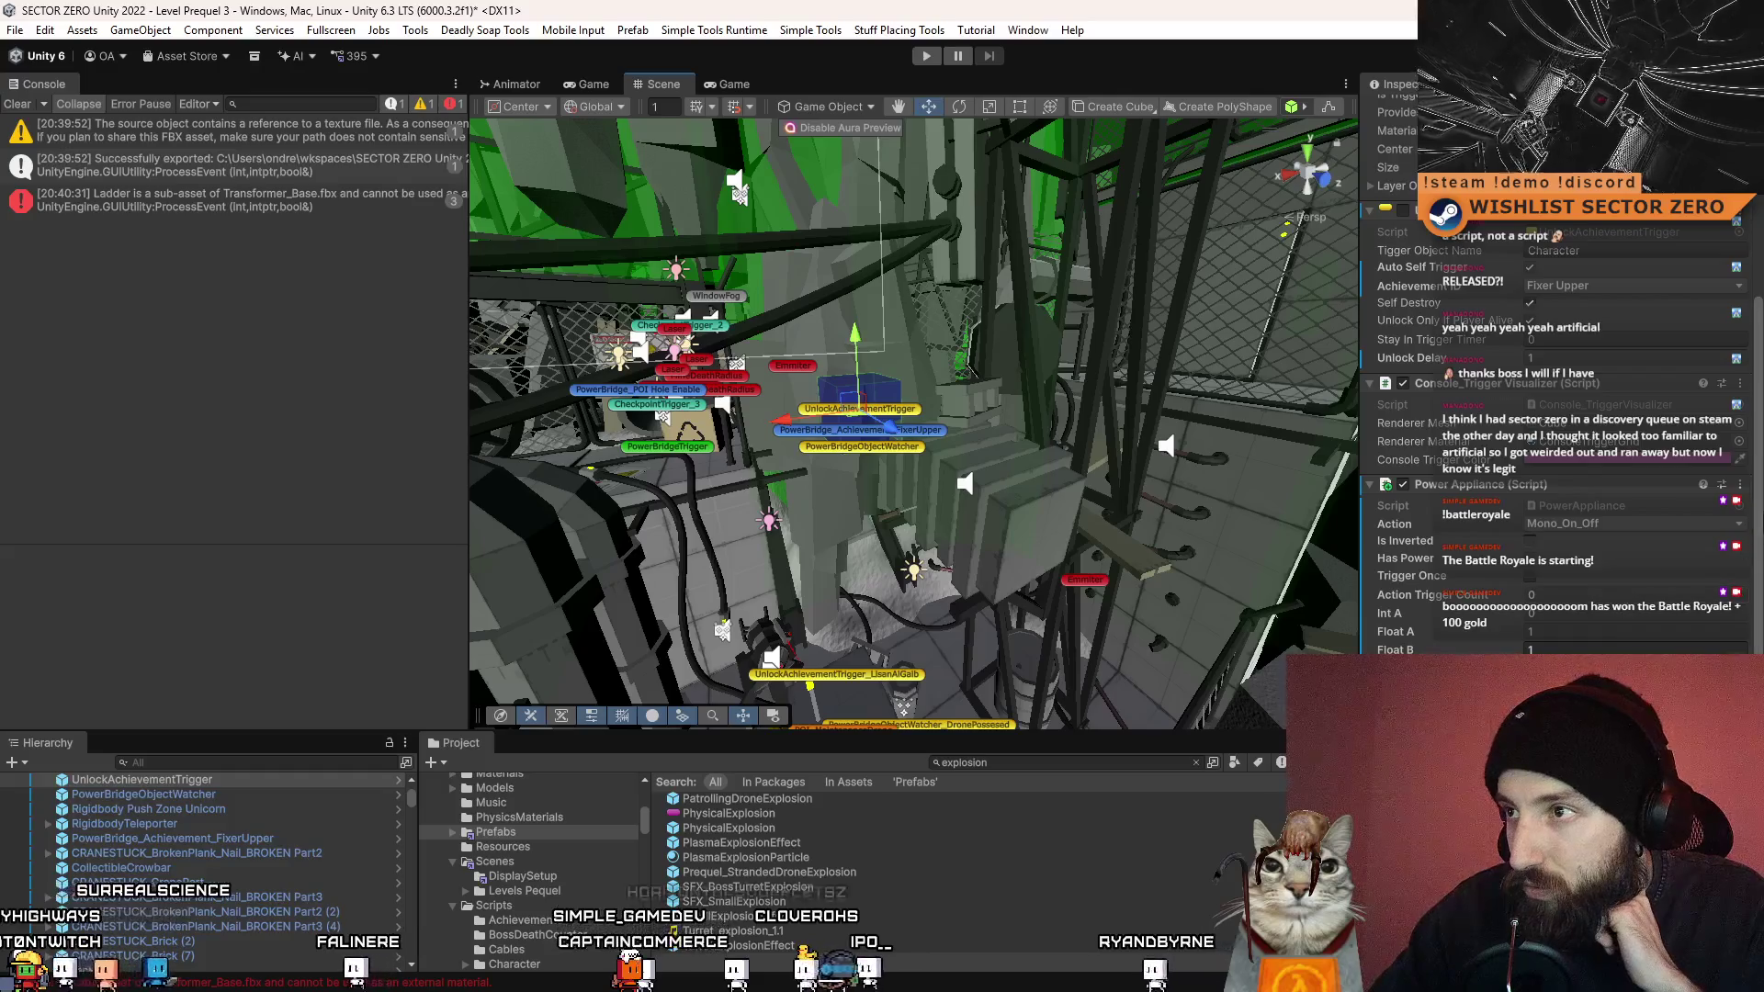
drag(1757, 515, 1751, 394)
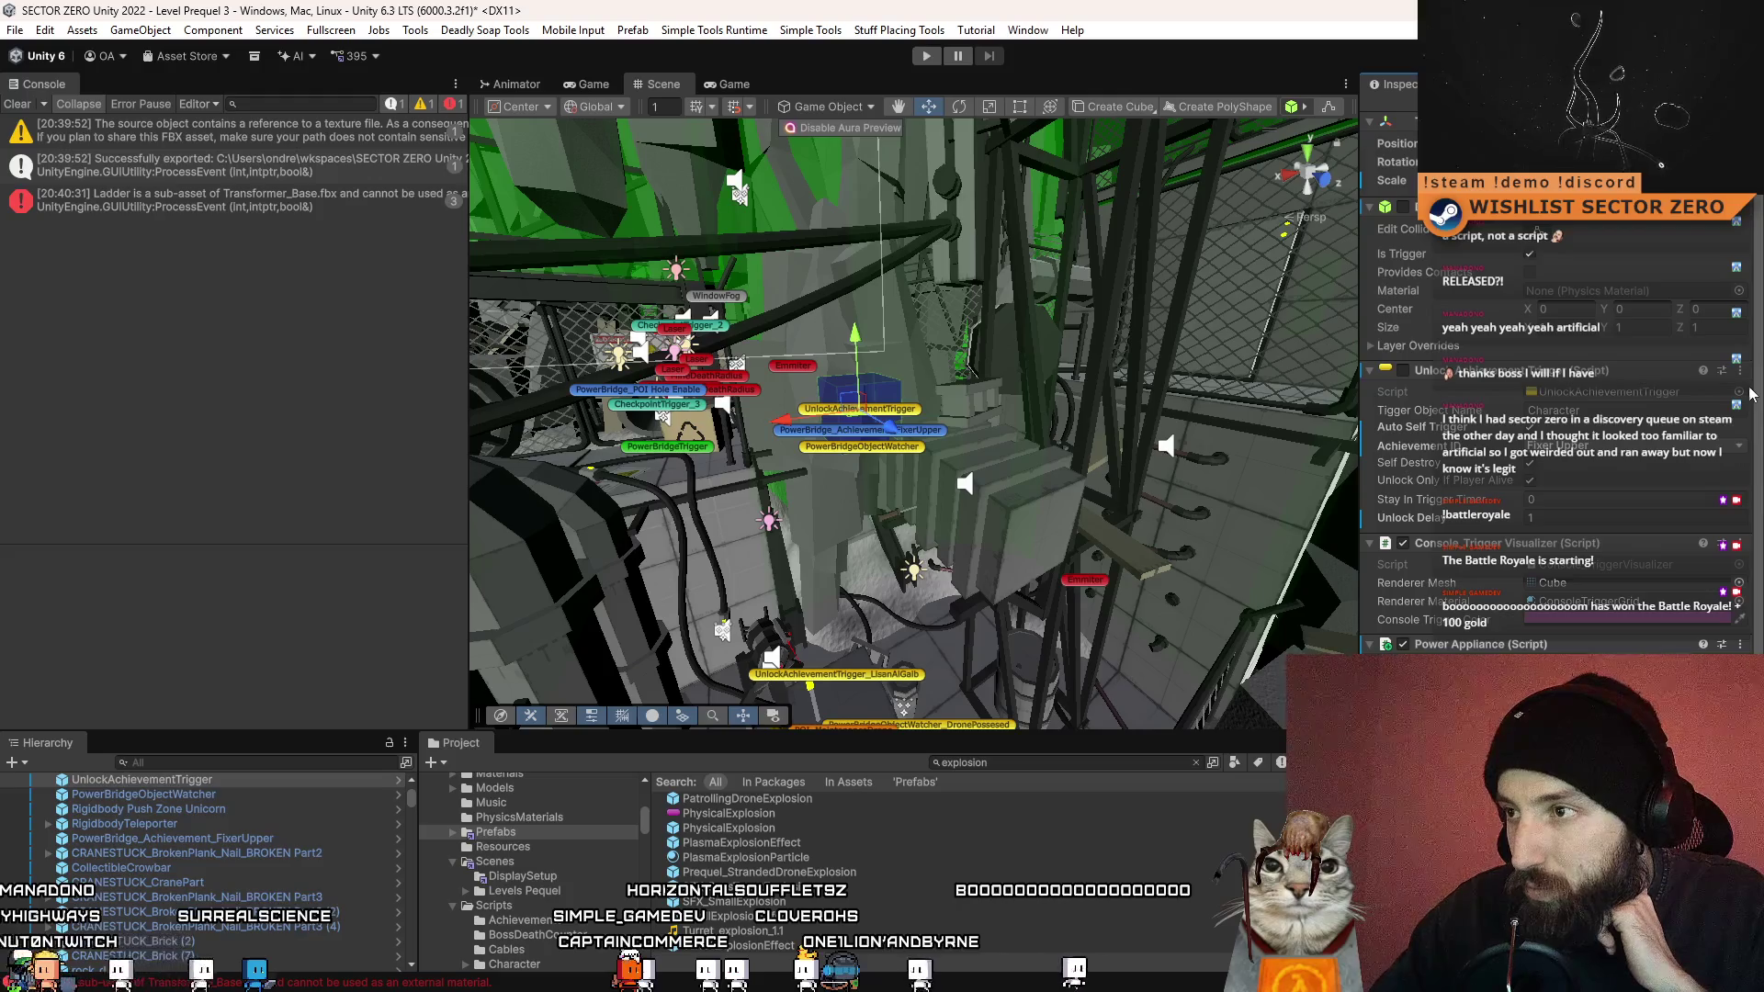
- Paste the grey transformer box's world transform onto the PhysicsBasedTransformer
click(1010, 515)
key(f)
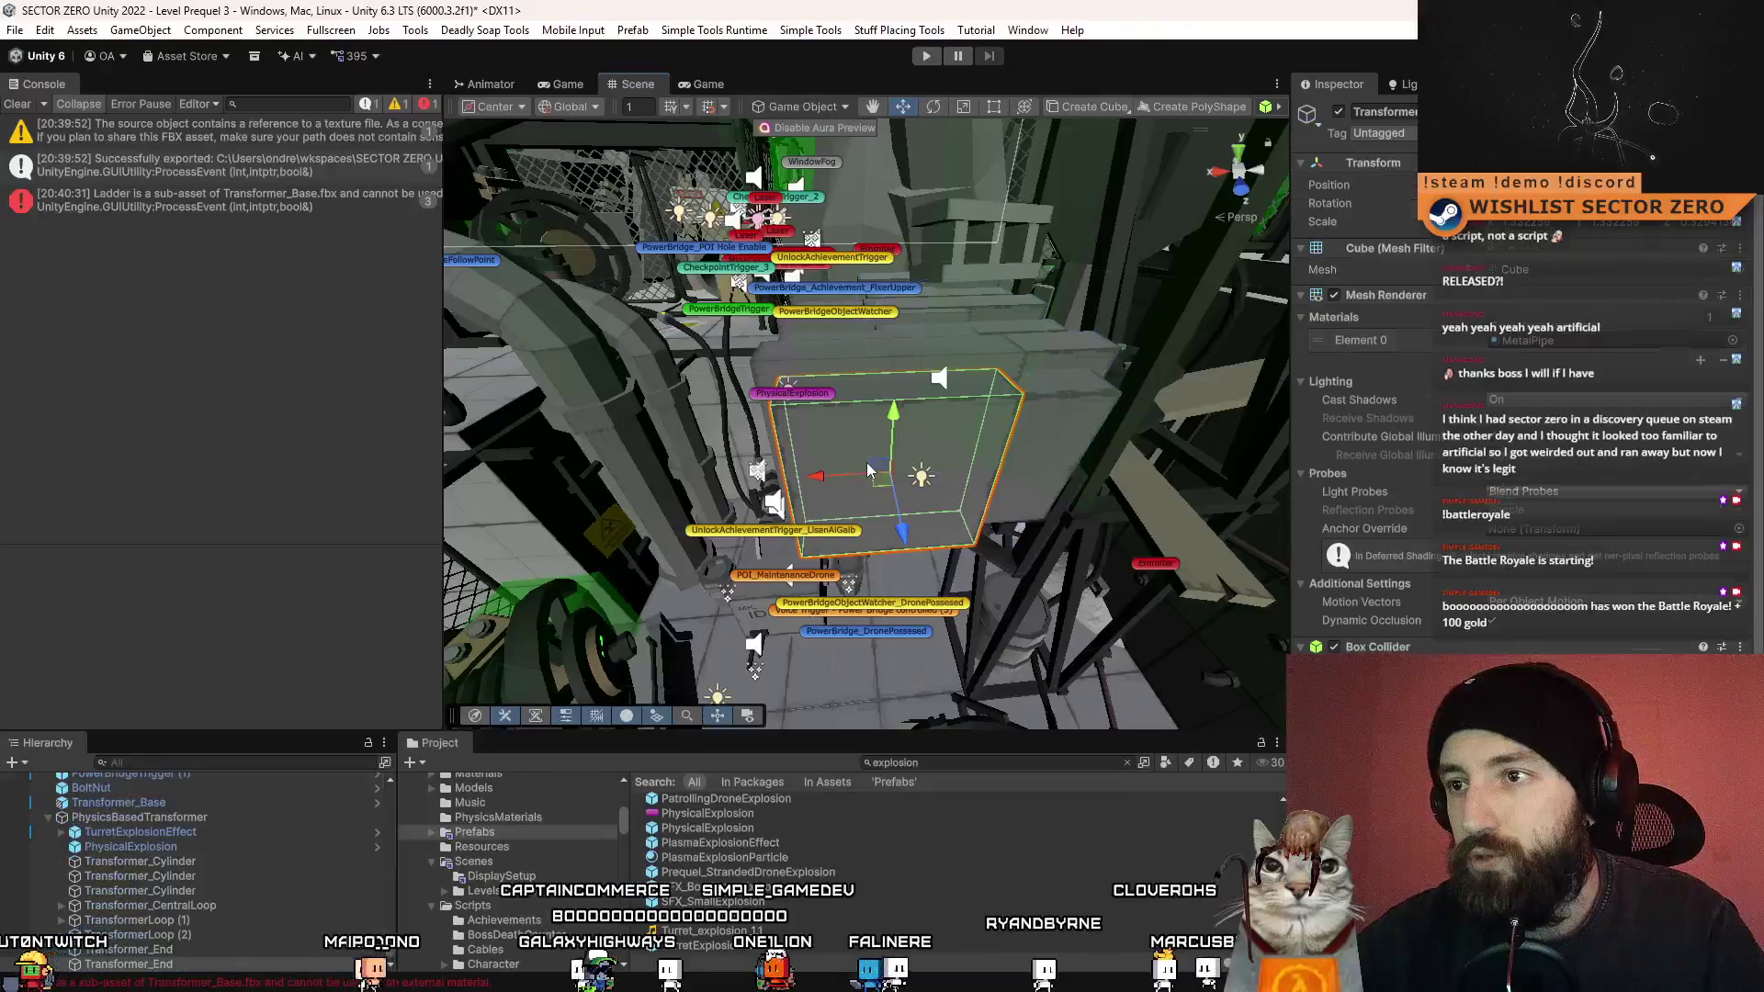
click(147, 817)
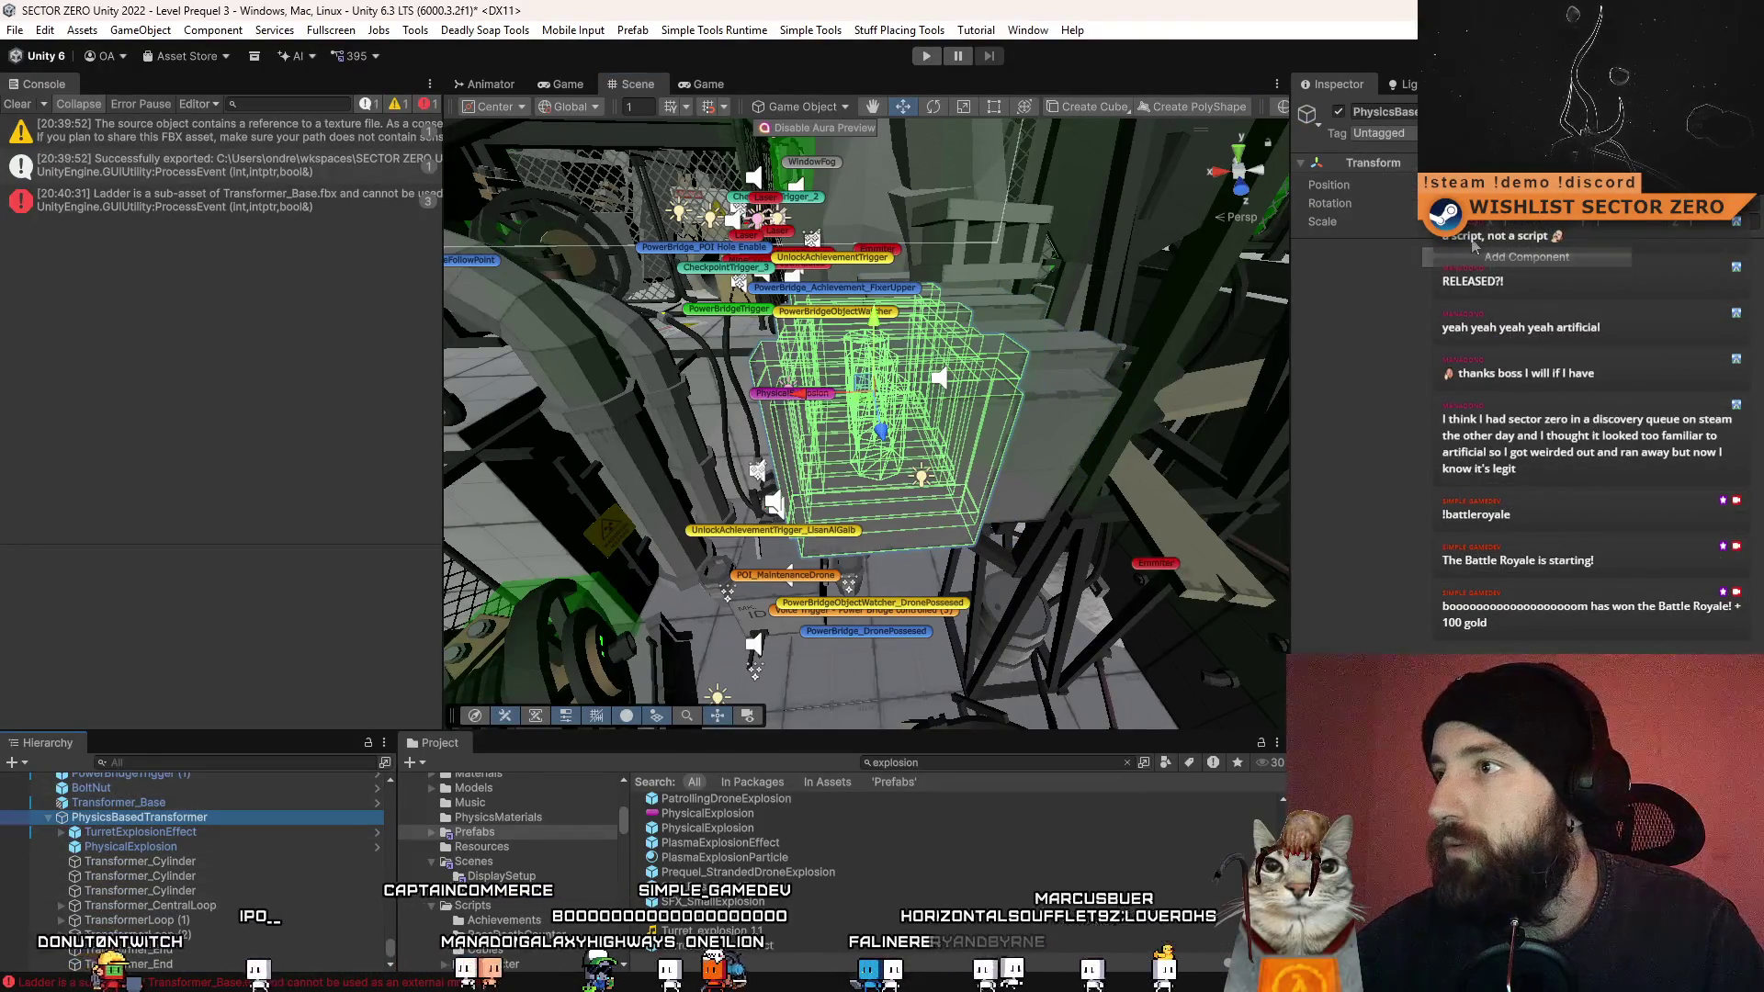
right_click(1392, 164)
mouse_move(1470, 331)
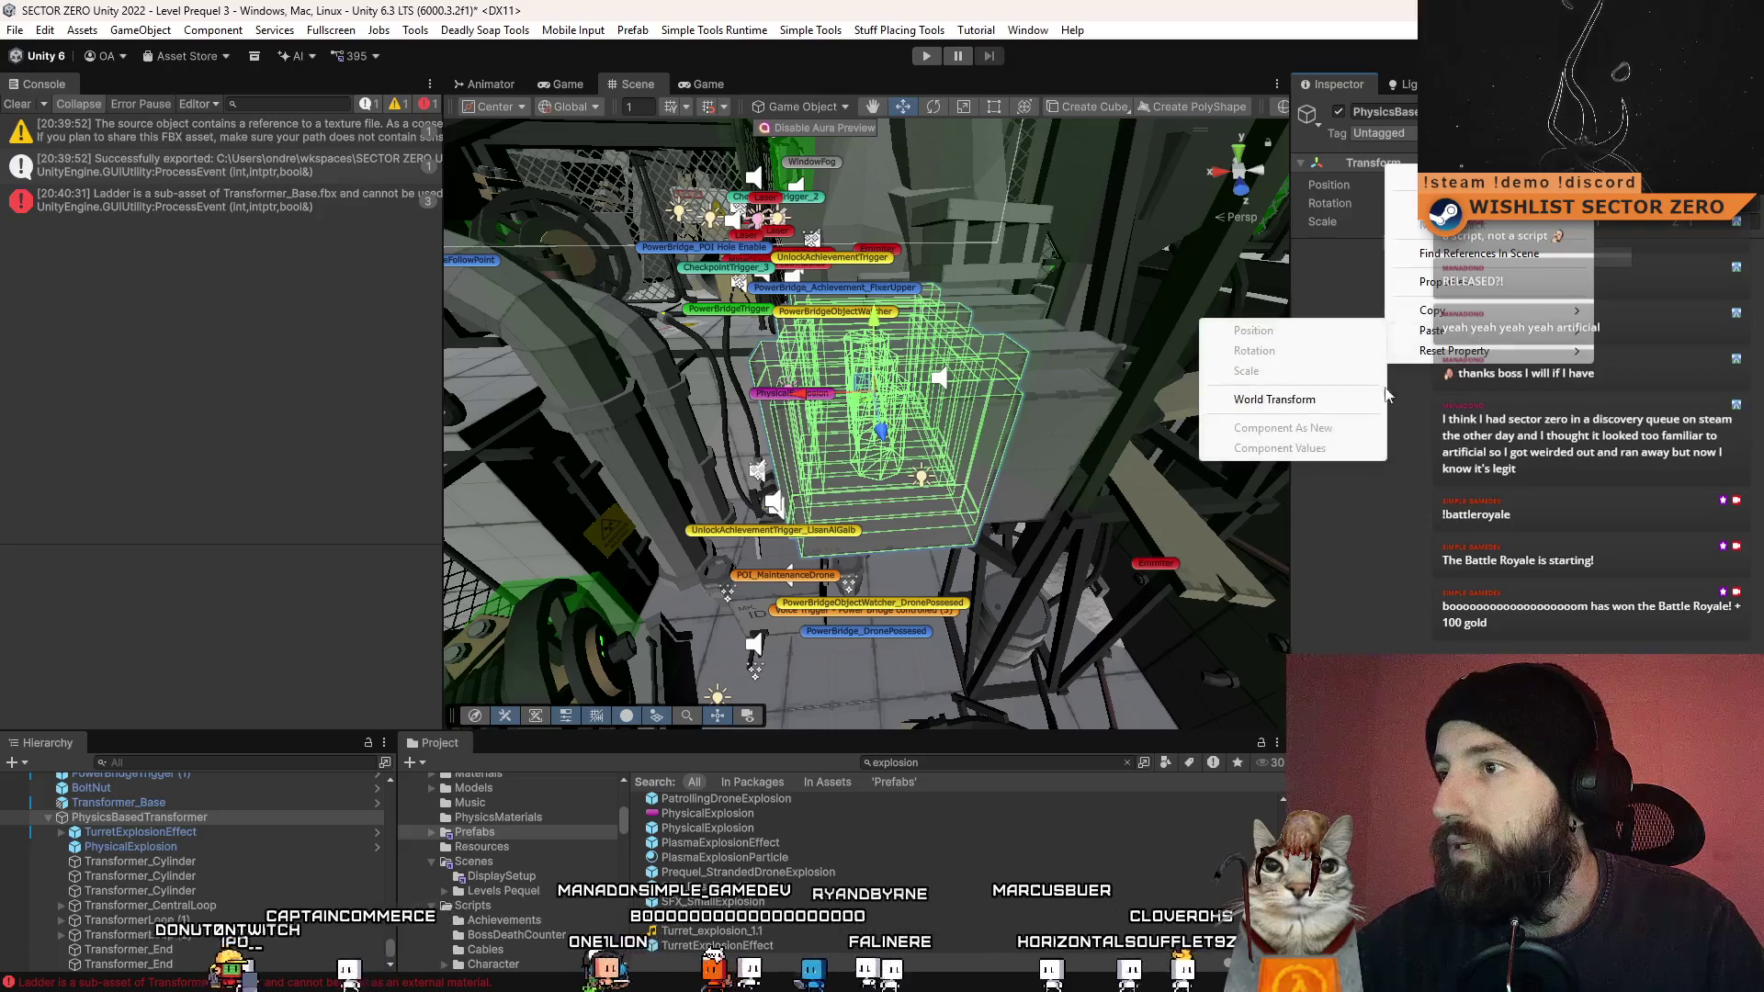
click(1339, 400)
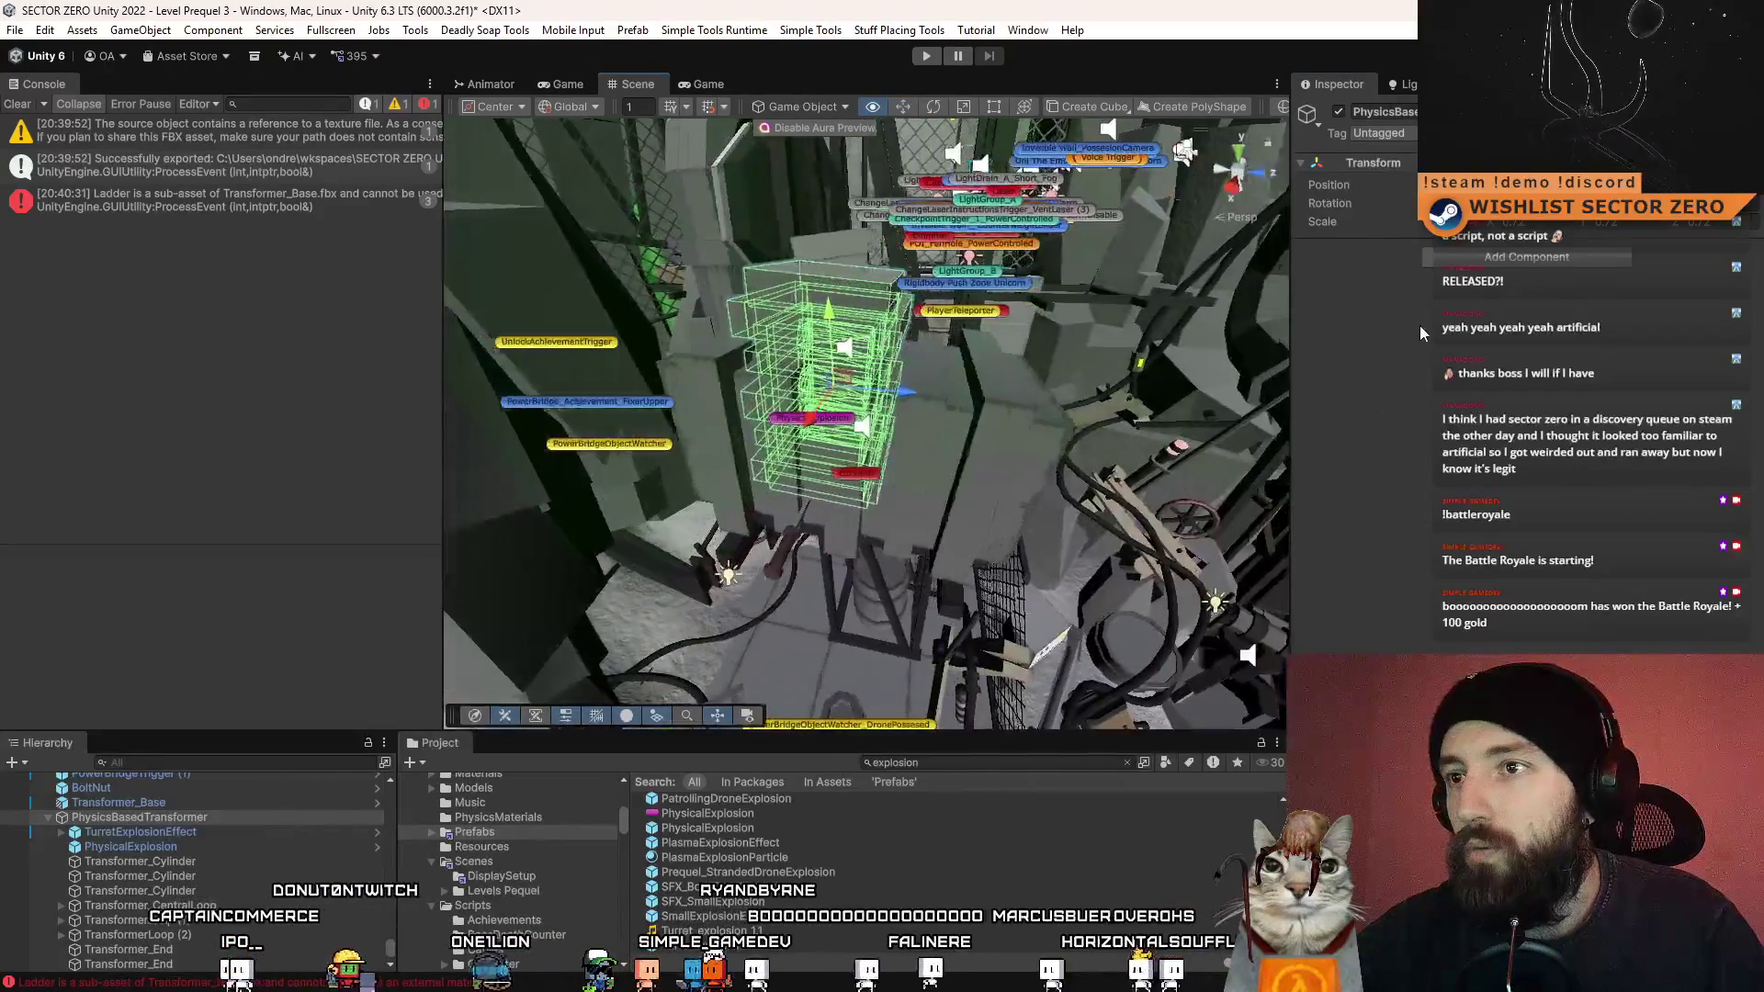
- Rotate, enlarge and nudge the PhysicsBasedTransformer forward to match the old Transformer (2) box
key(e)
drag(832, 312, 1038, 452)
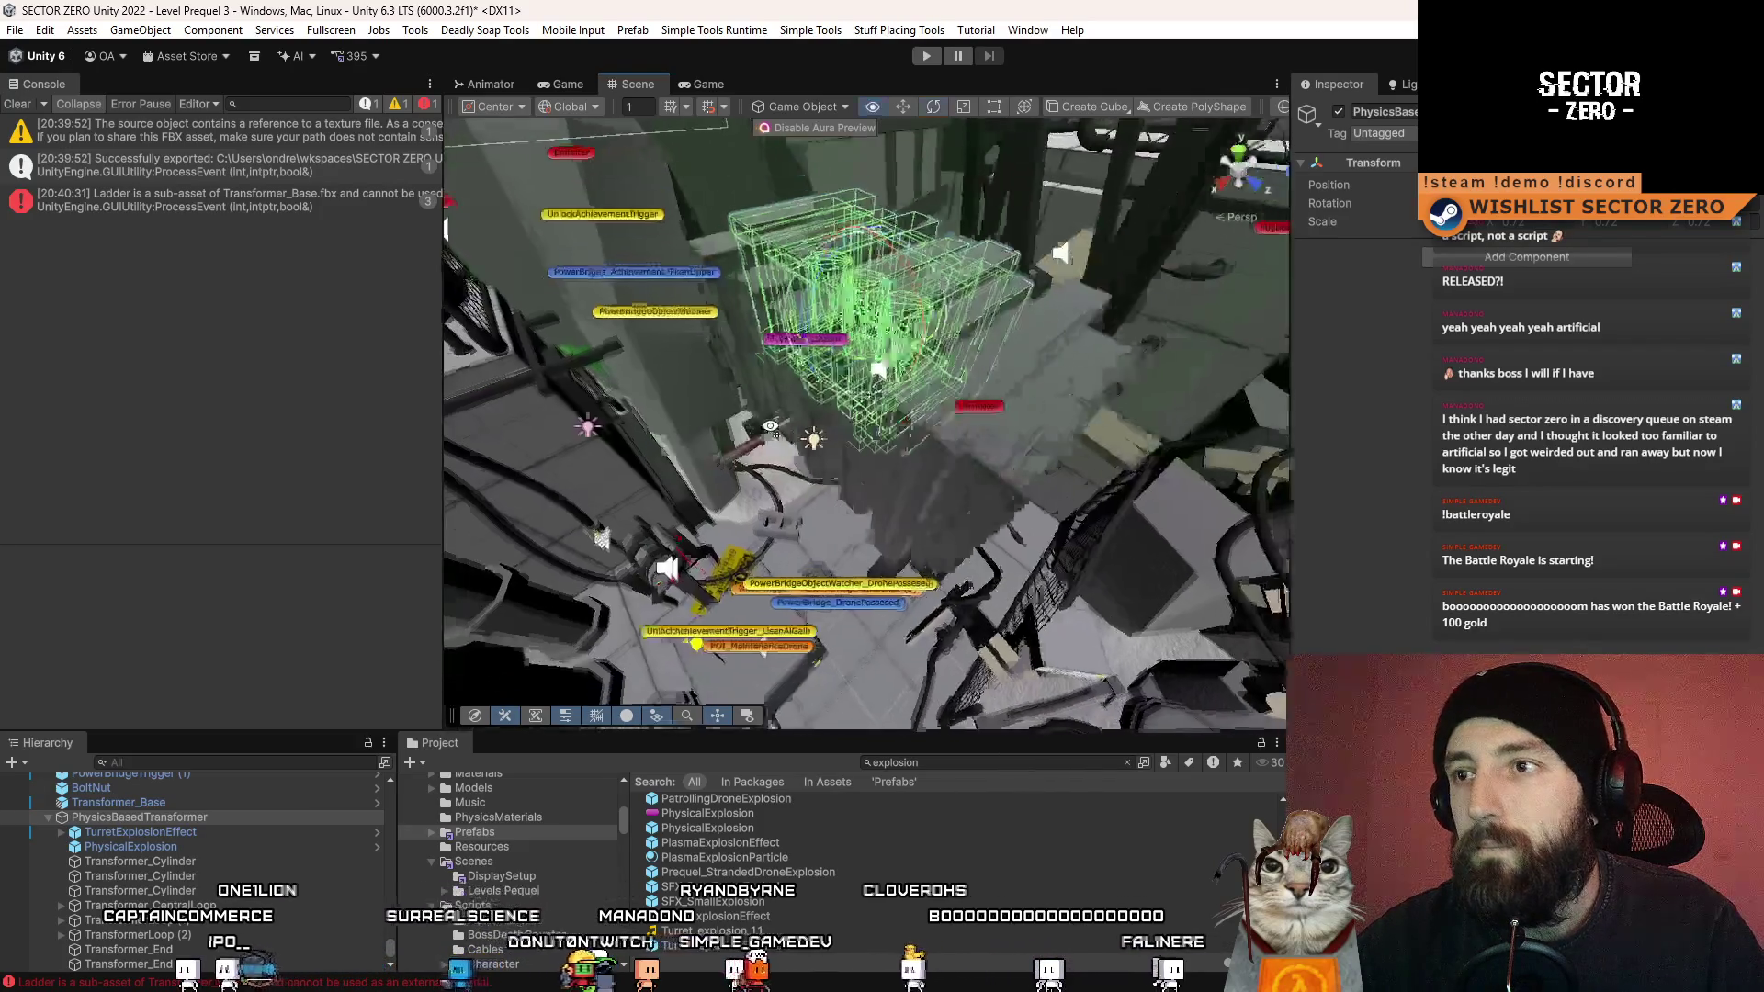
key(w)
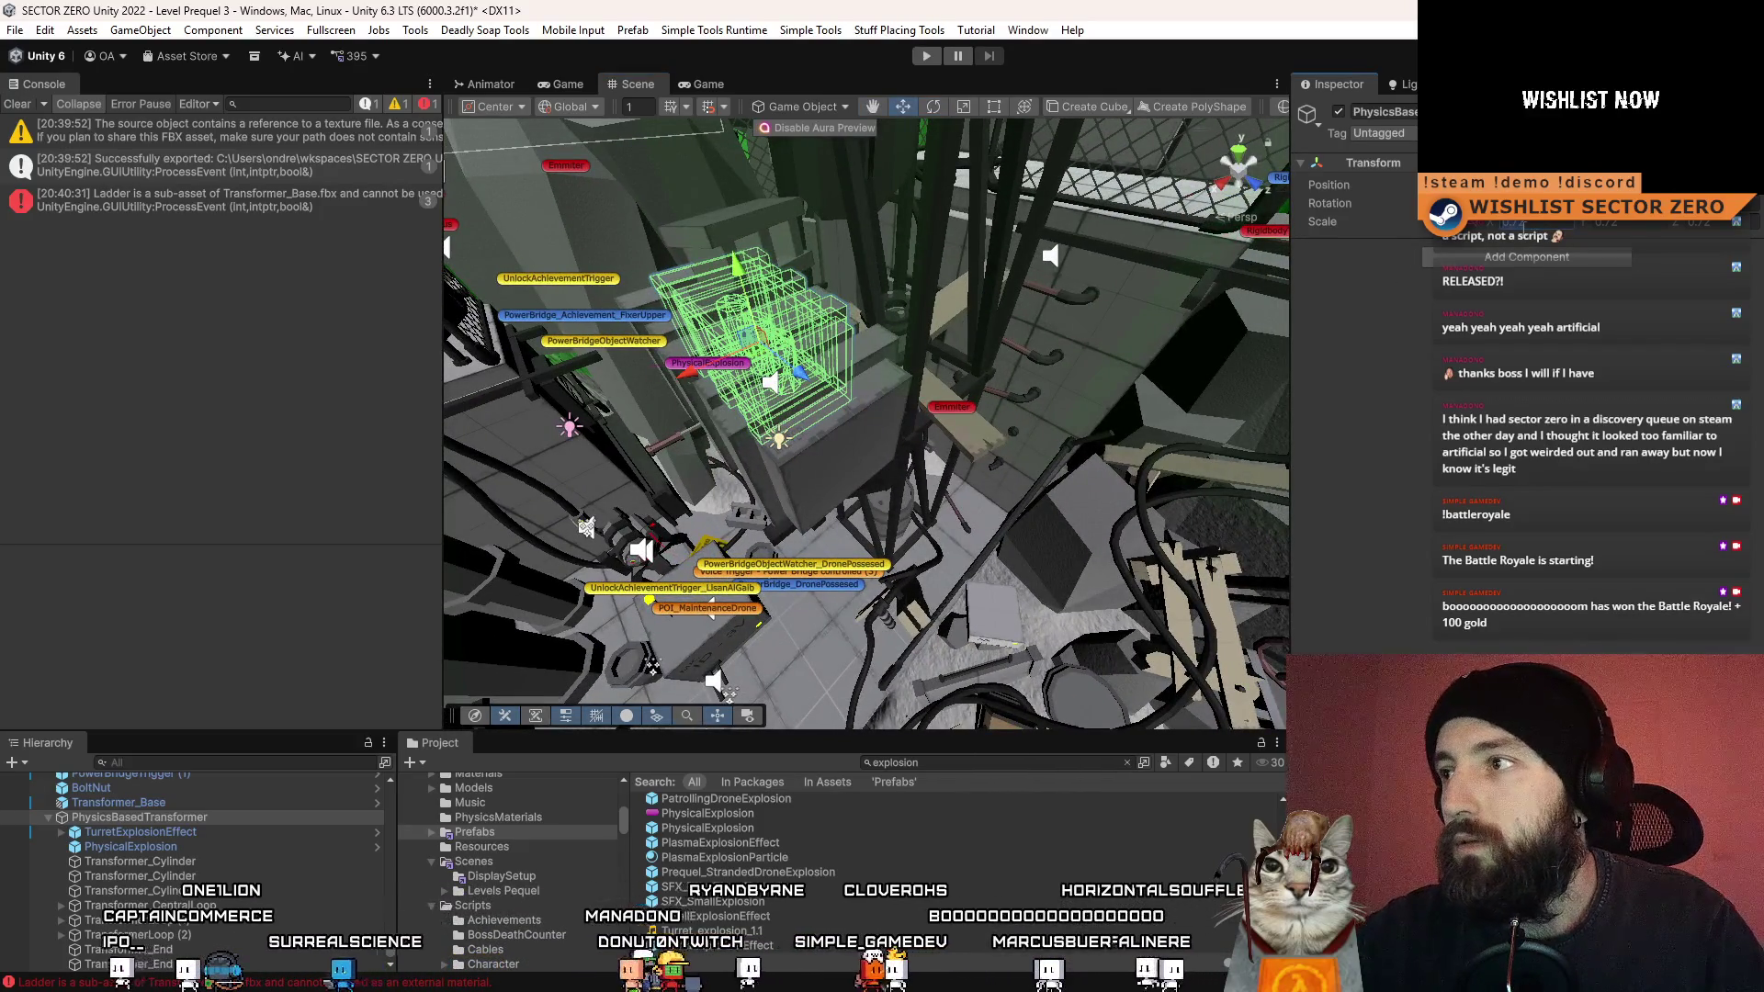
drag(1654, 223, 1728, 227)
mouse_move(1095, 355)
mouse_down()
mouse_move(855, 416)
mouse_move(982, 470)
mouse_move(751, 448)
mouse_up()
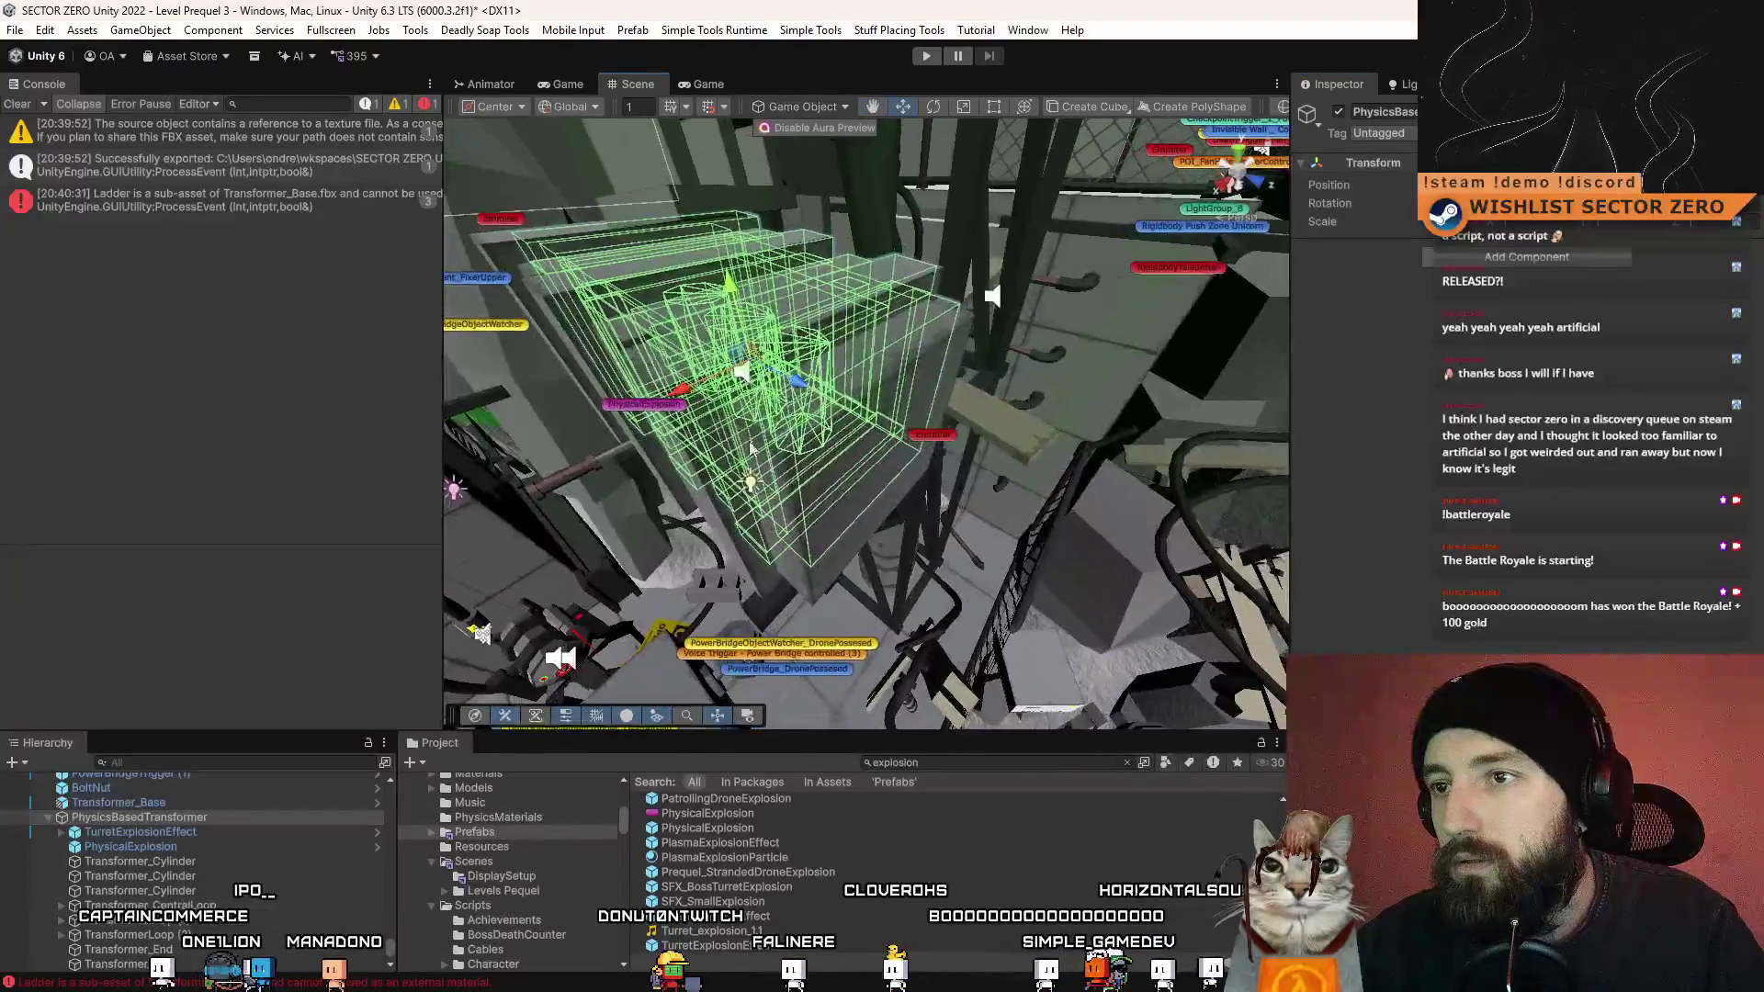
drag(746, 371, 746, 384)
click(952, 336)
key(f)
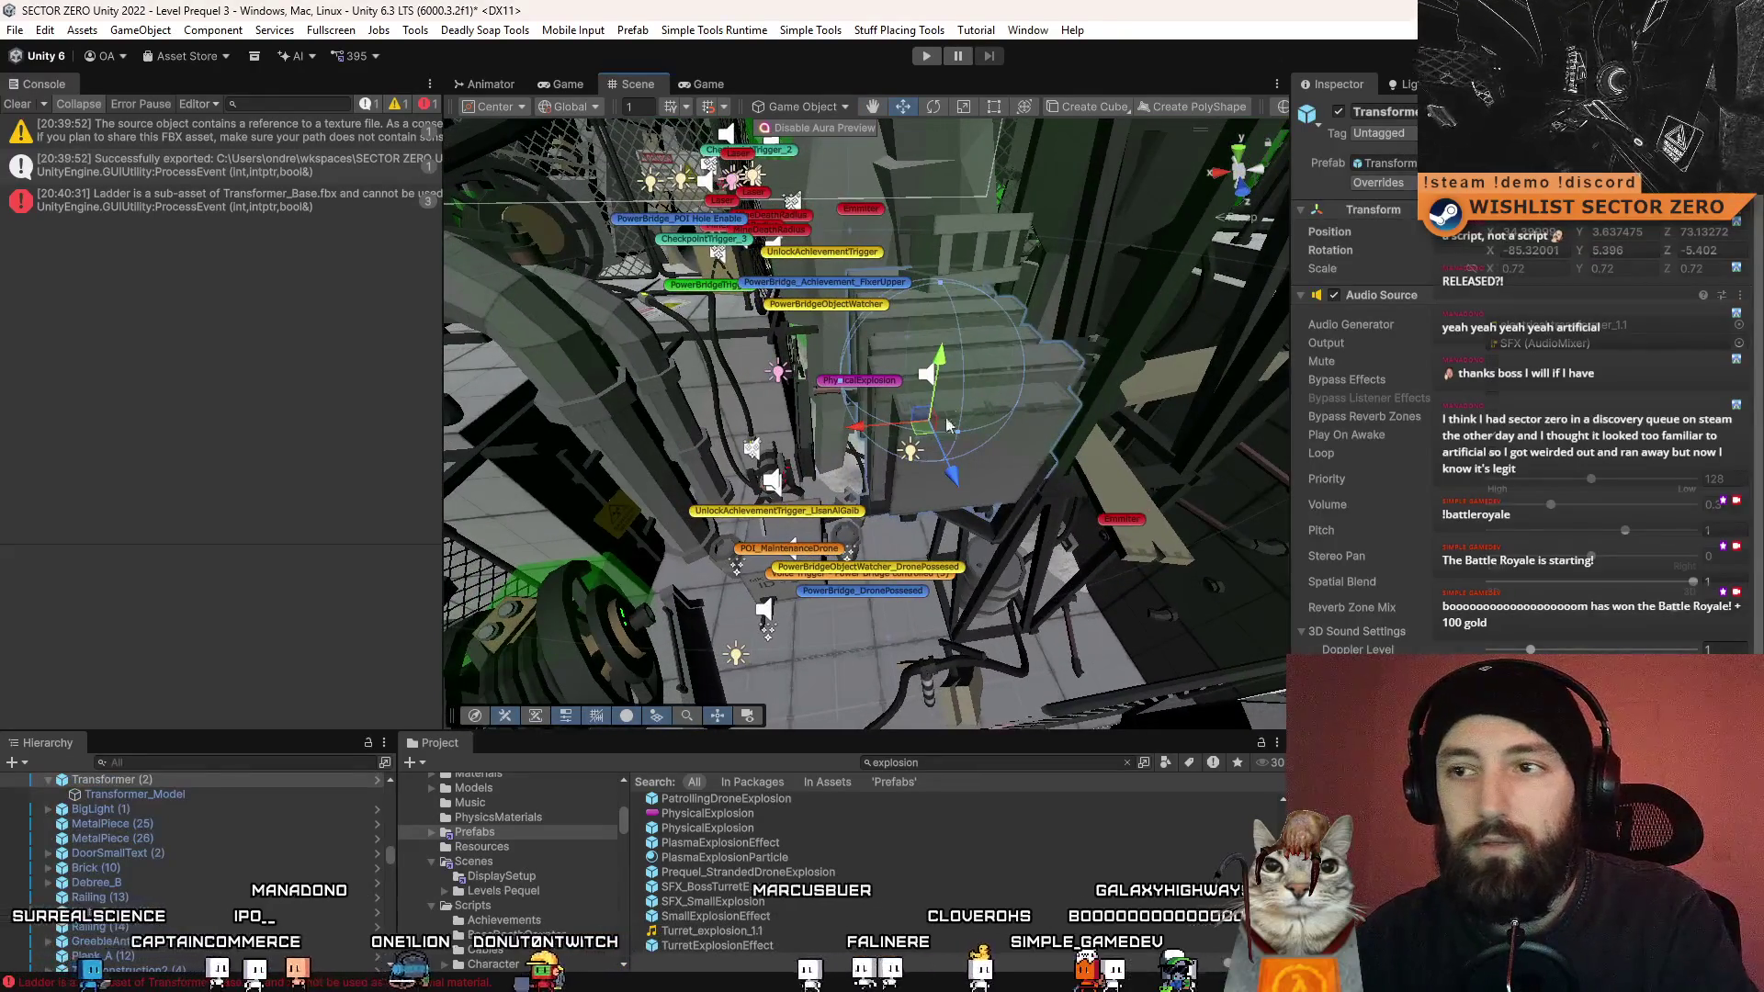
- Frame the PhysicsBasedTransformer and its TurretExplosionEffect in the Scene view
click(957, 412)
mouse_move(956, 409)
mouse_down()
mouse_move(1264, 333)
mouse_move(922, 380)
mouse_up()
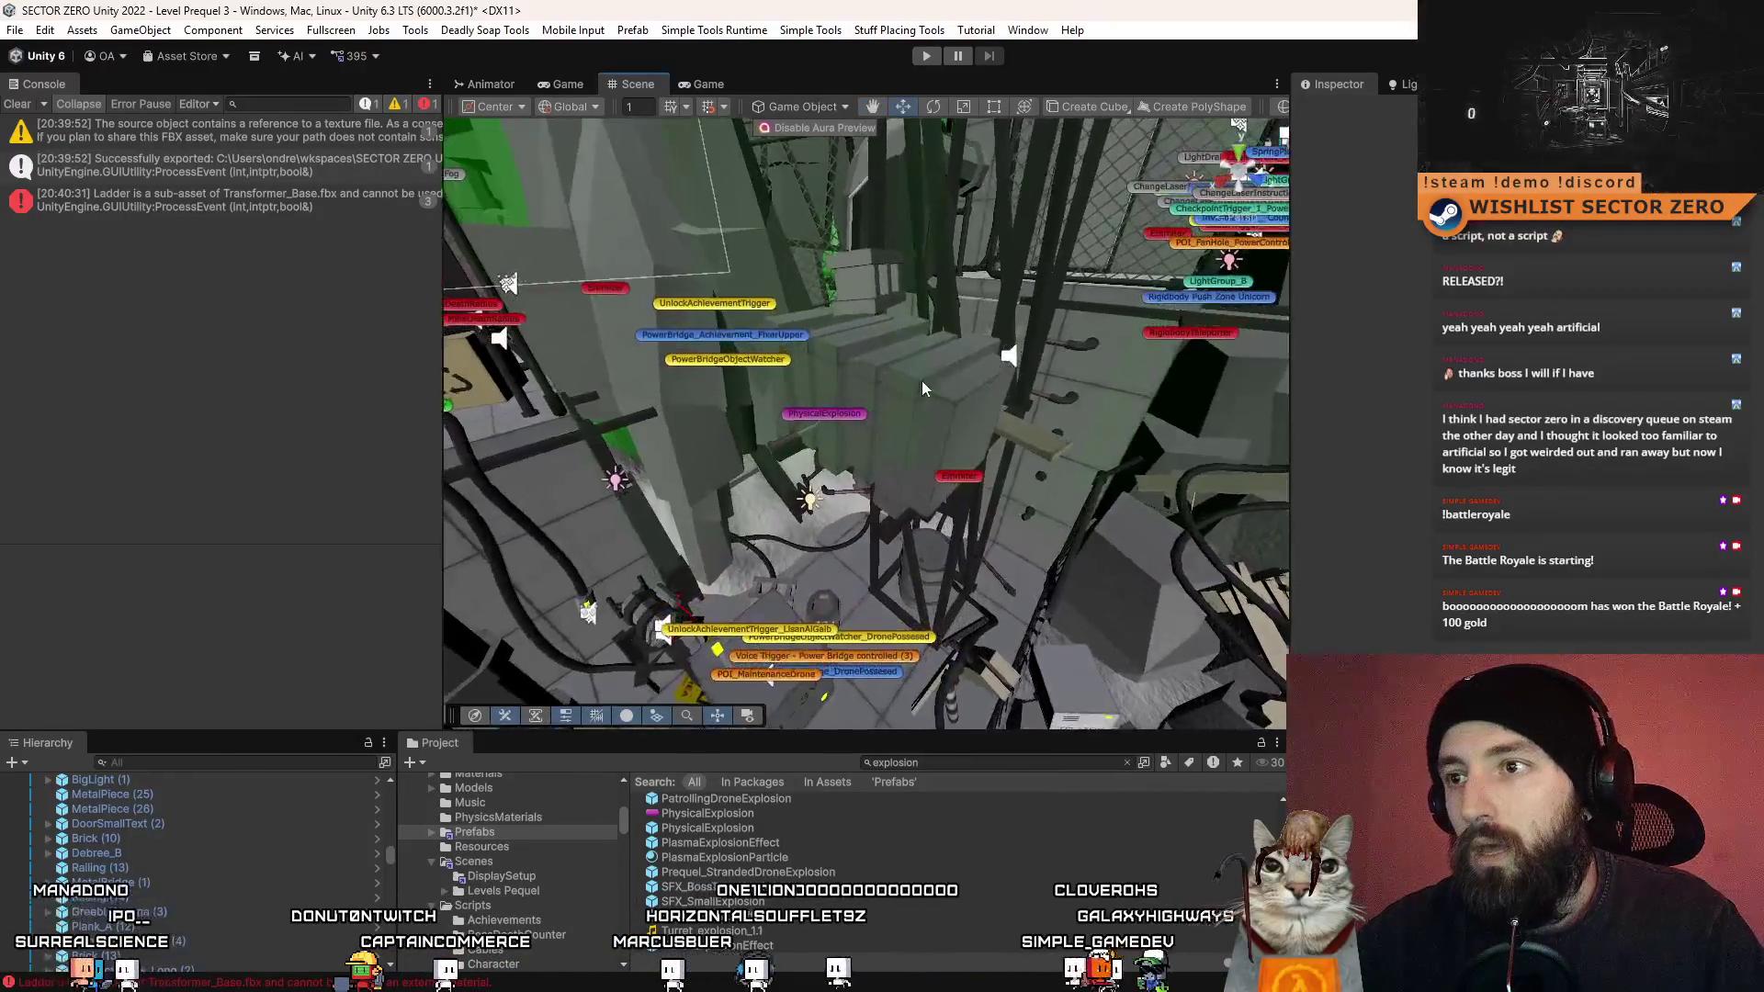
click(969, 401)
double_click(138, 847)
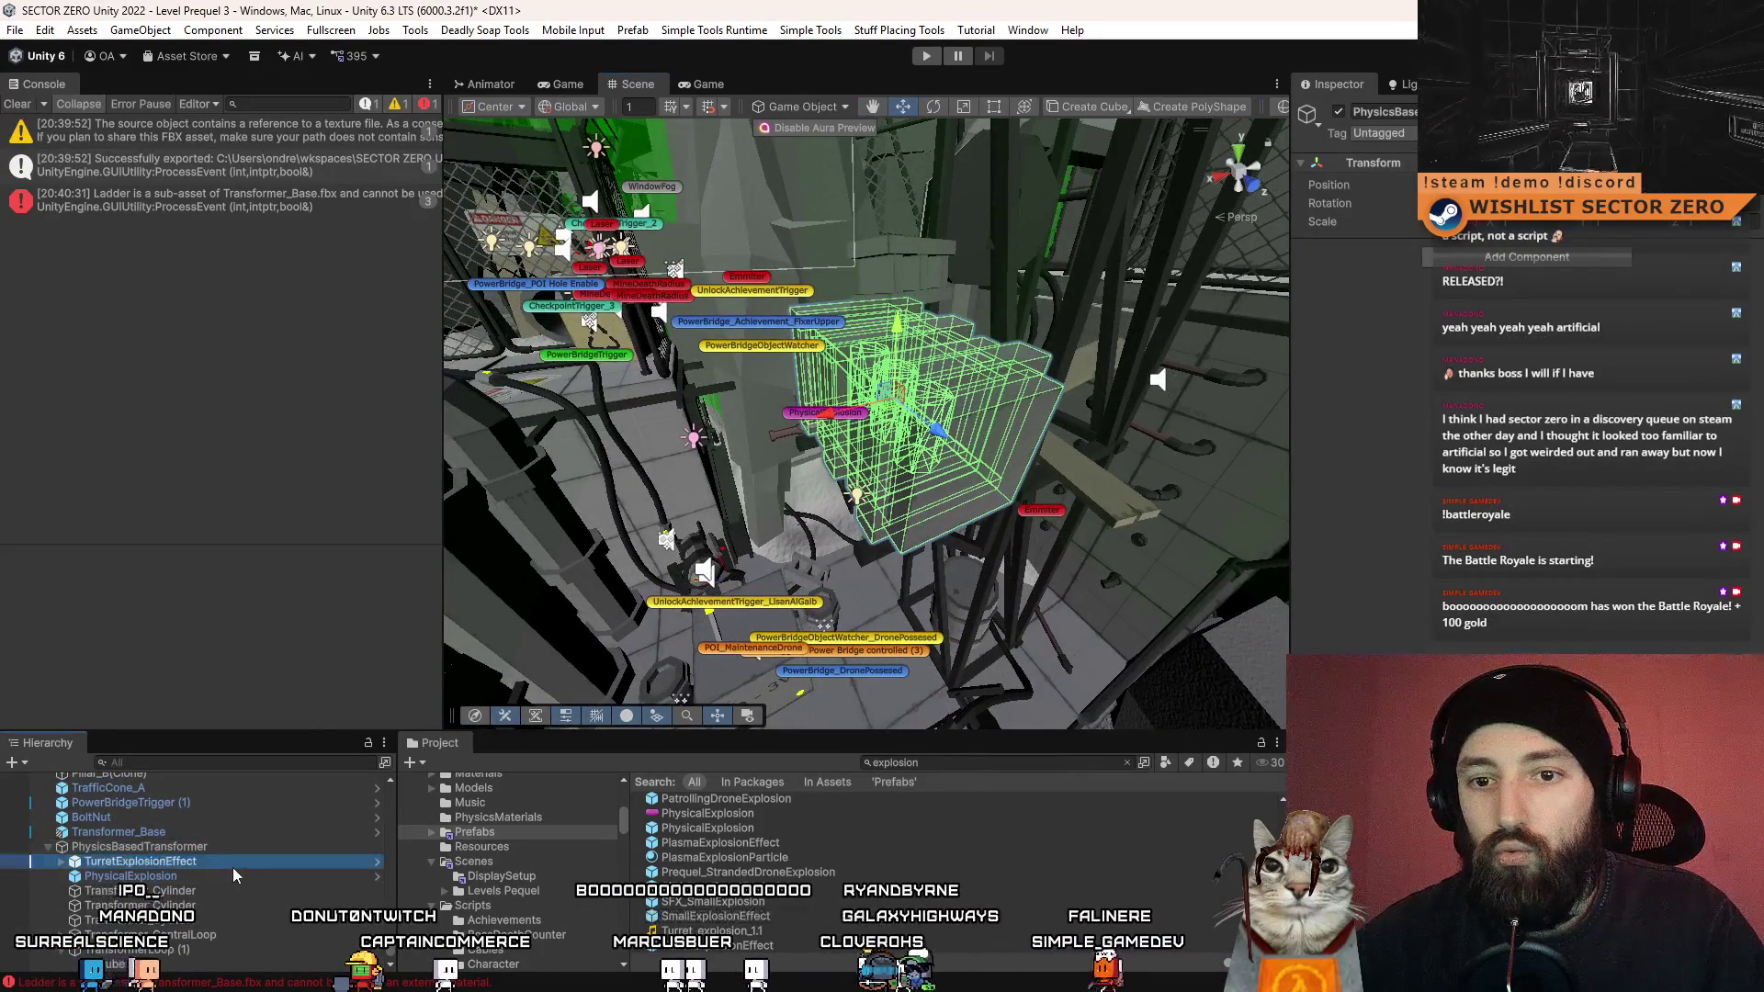
double_click(233, 864)
- Inspect PhysicalExplosion and Transformer_Cylinder, then select every piece from Transformer_Cylinder to Transformer_End
click(207, 876)
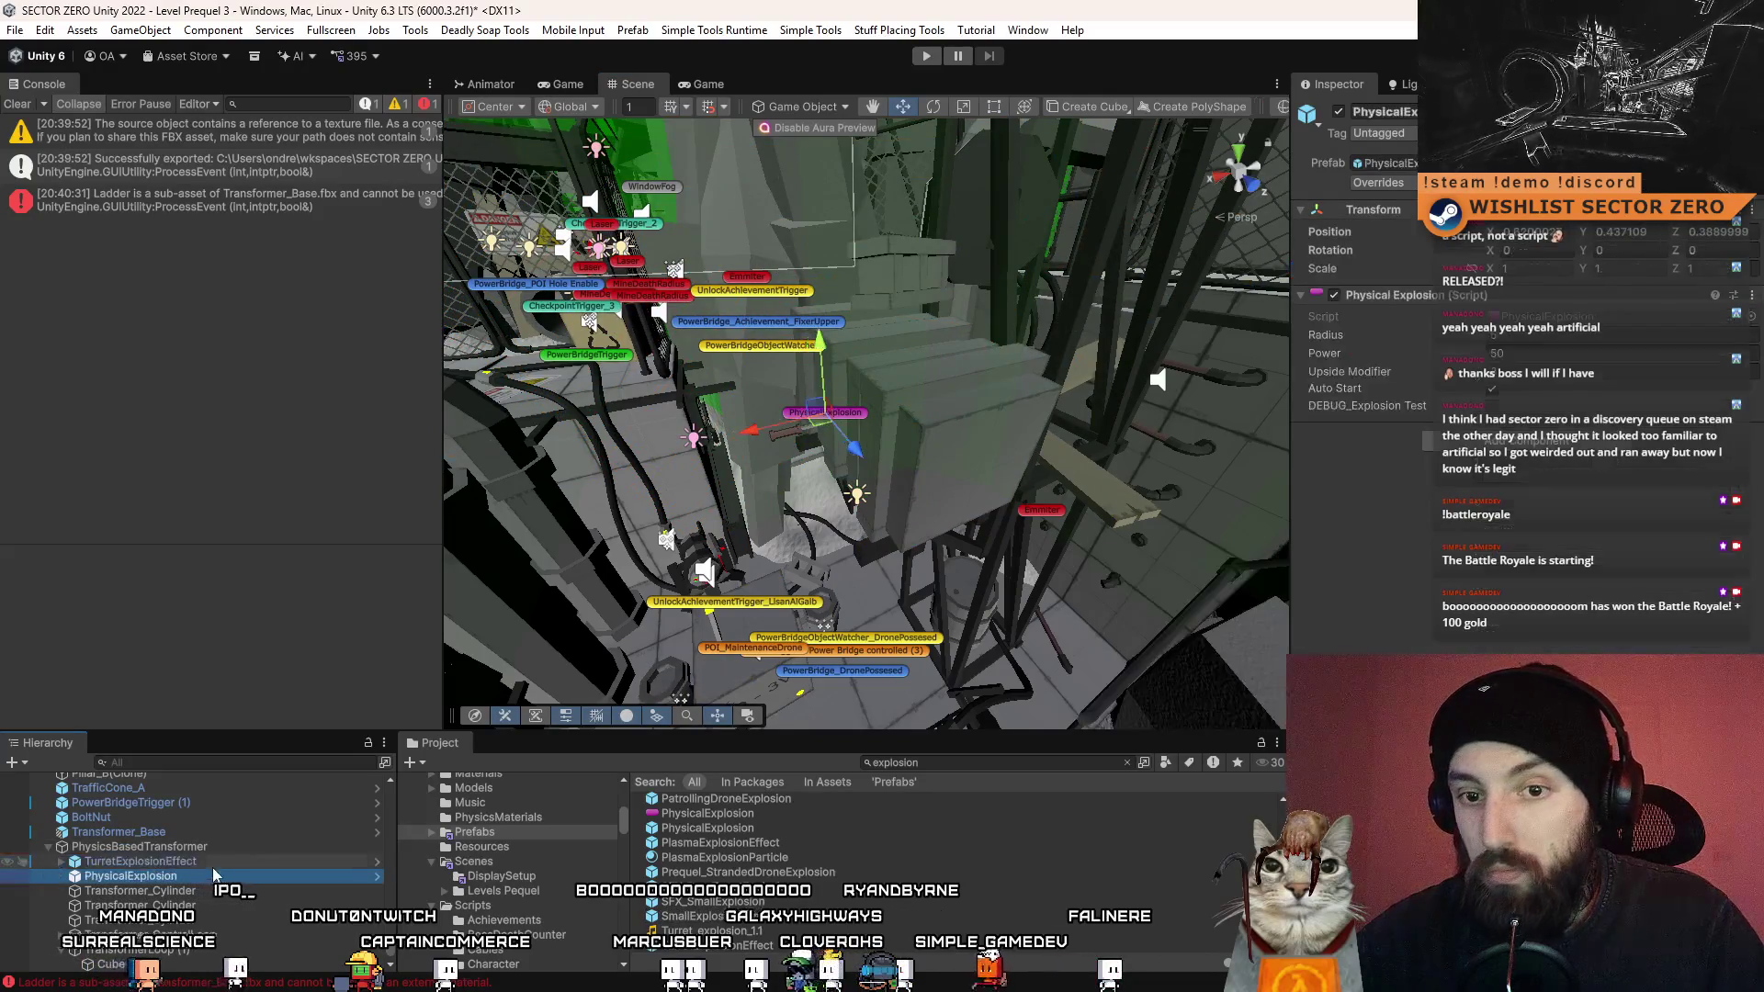
ctrl+click(217, 864)
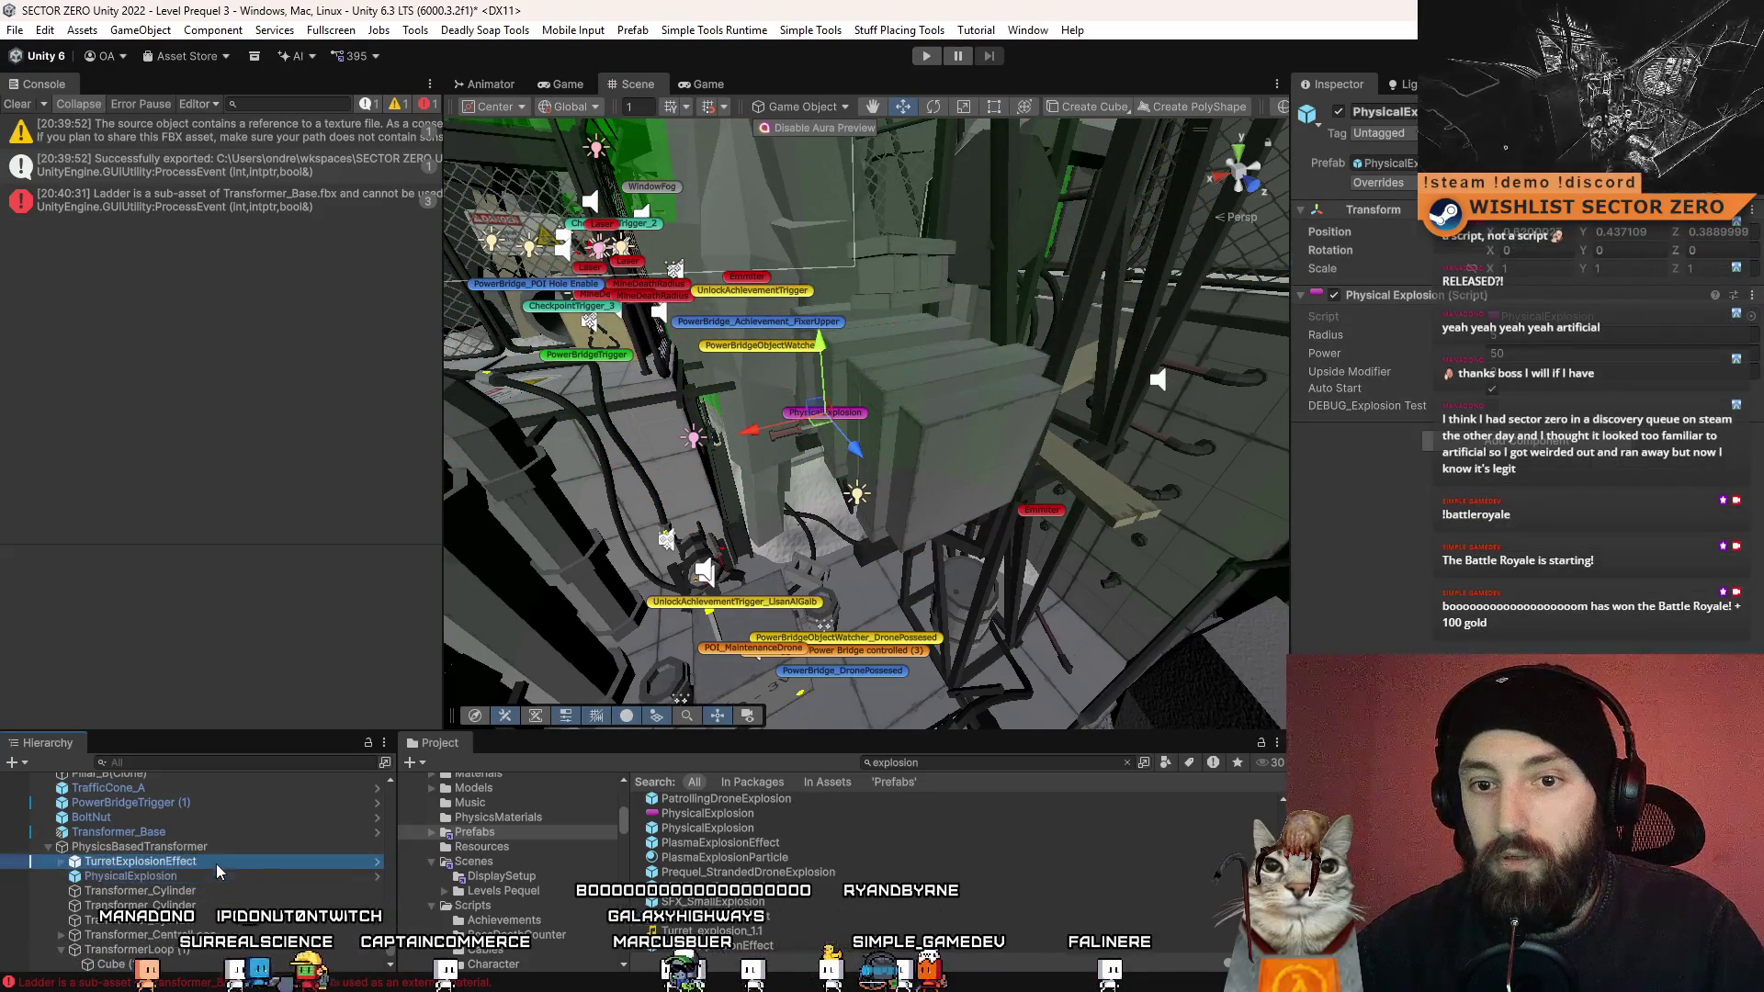
click(199, 895)
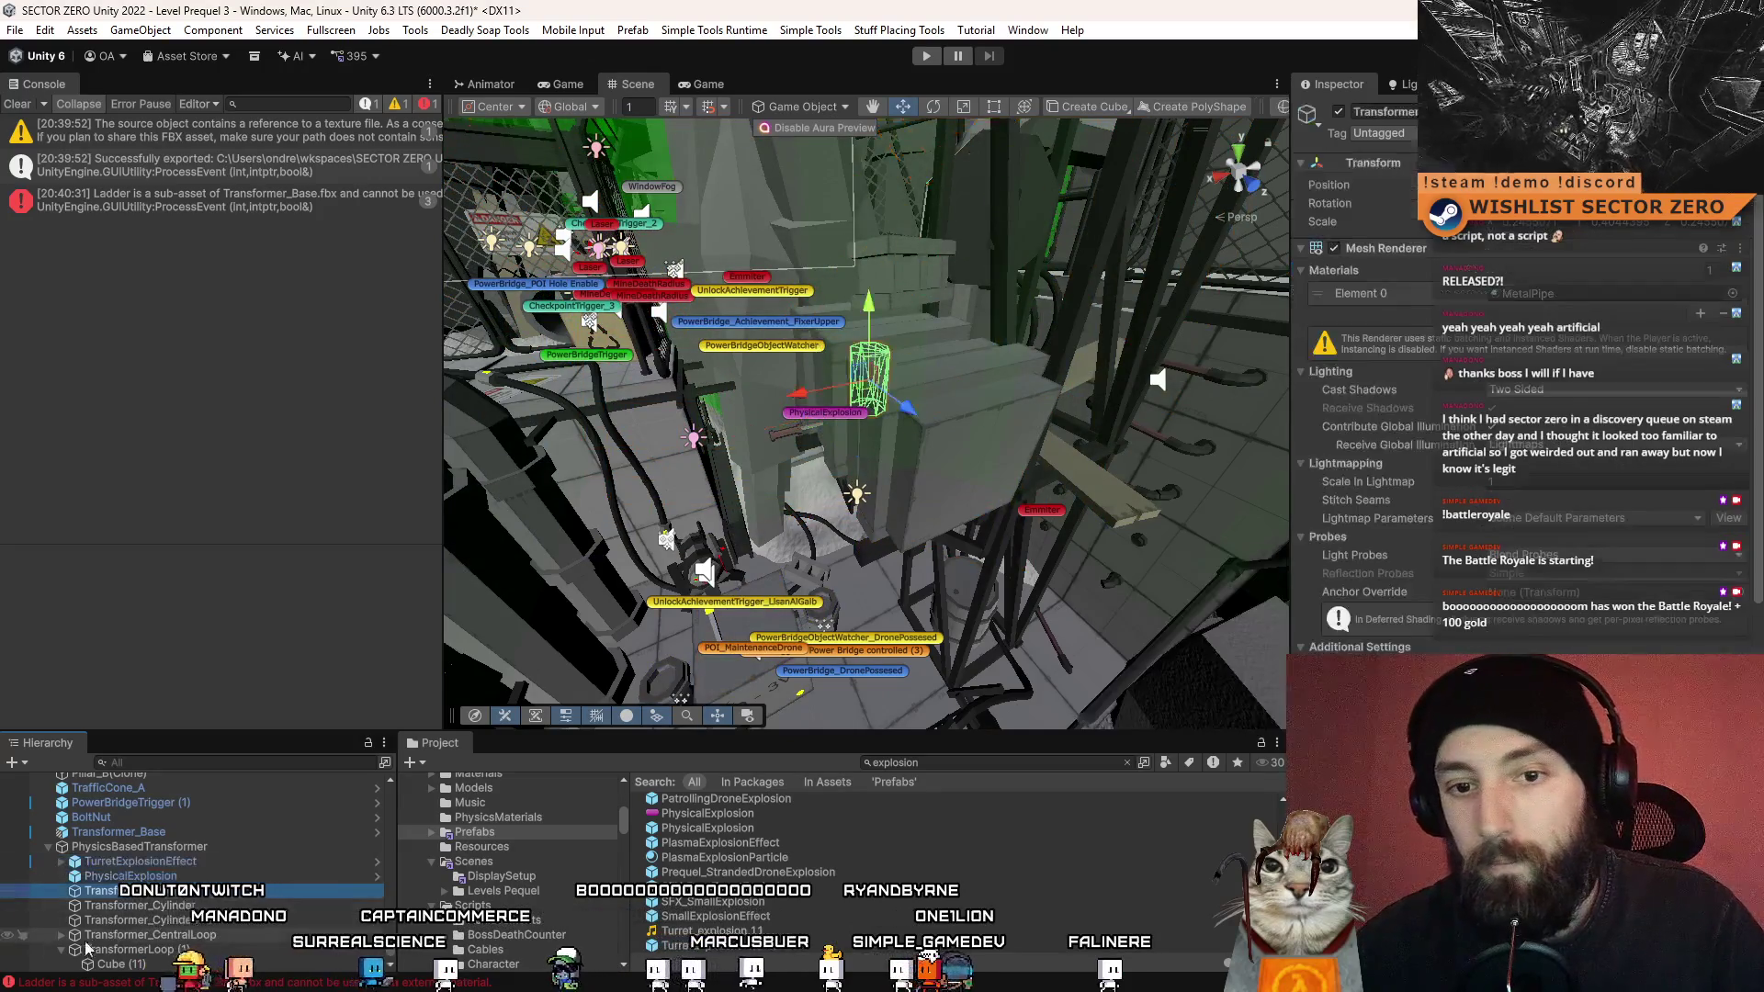
scroll(138, 882, down, 2)
scroll(138, 863, up, 2)
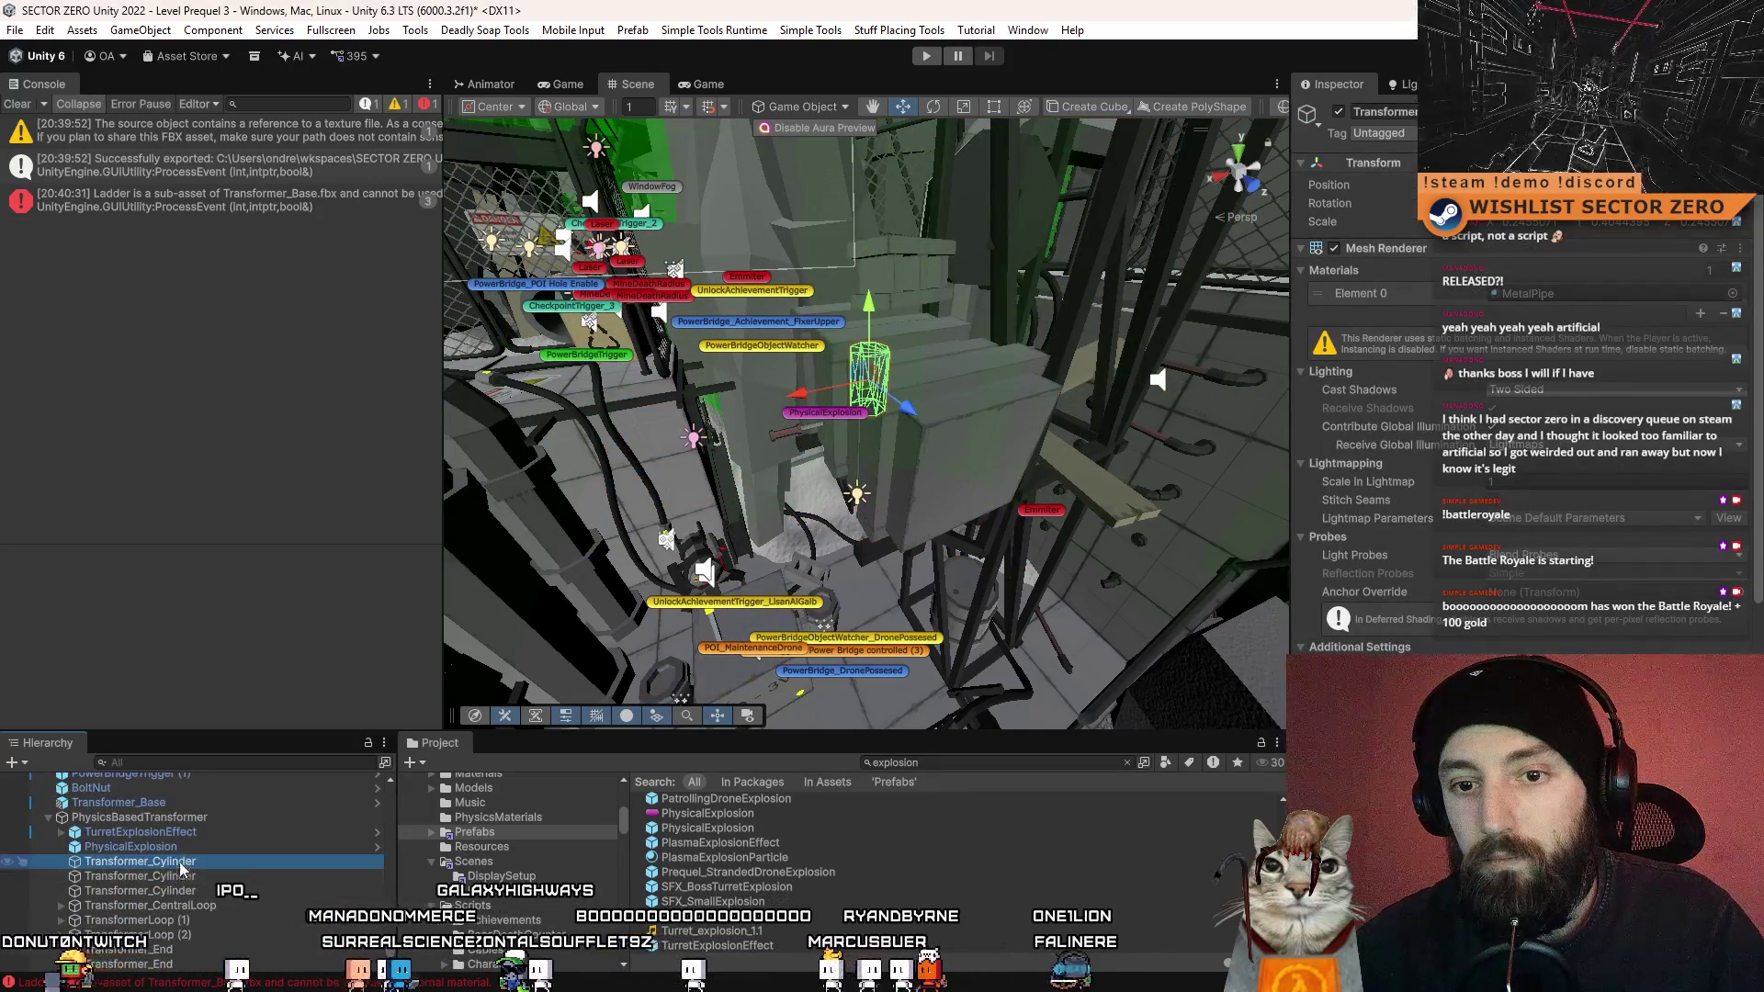
click(201, 849)
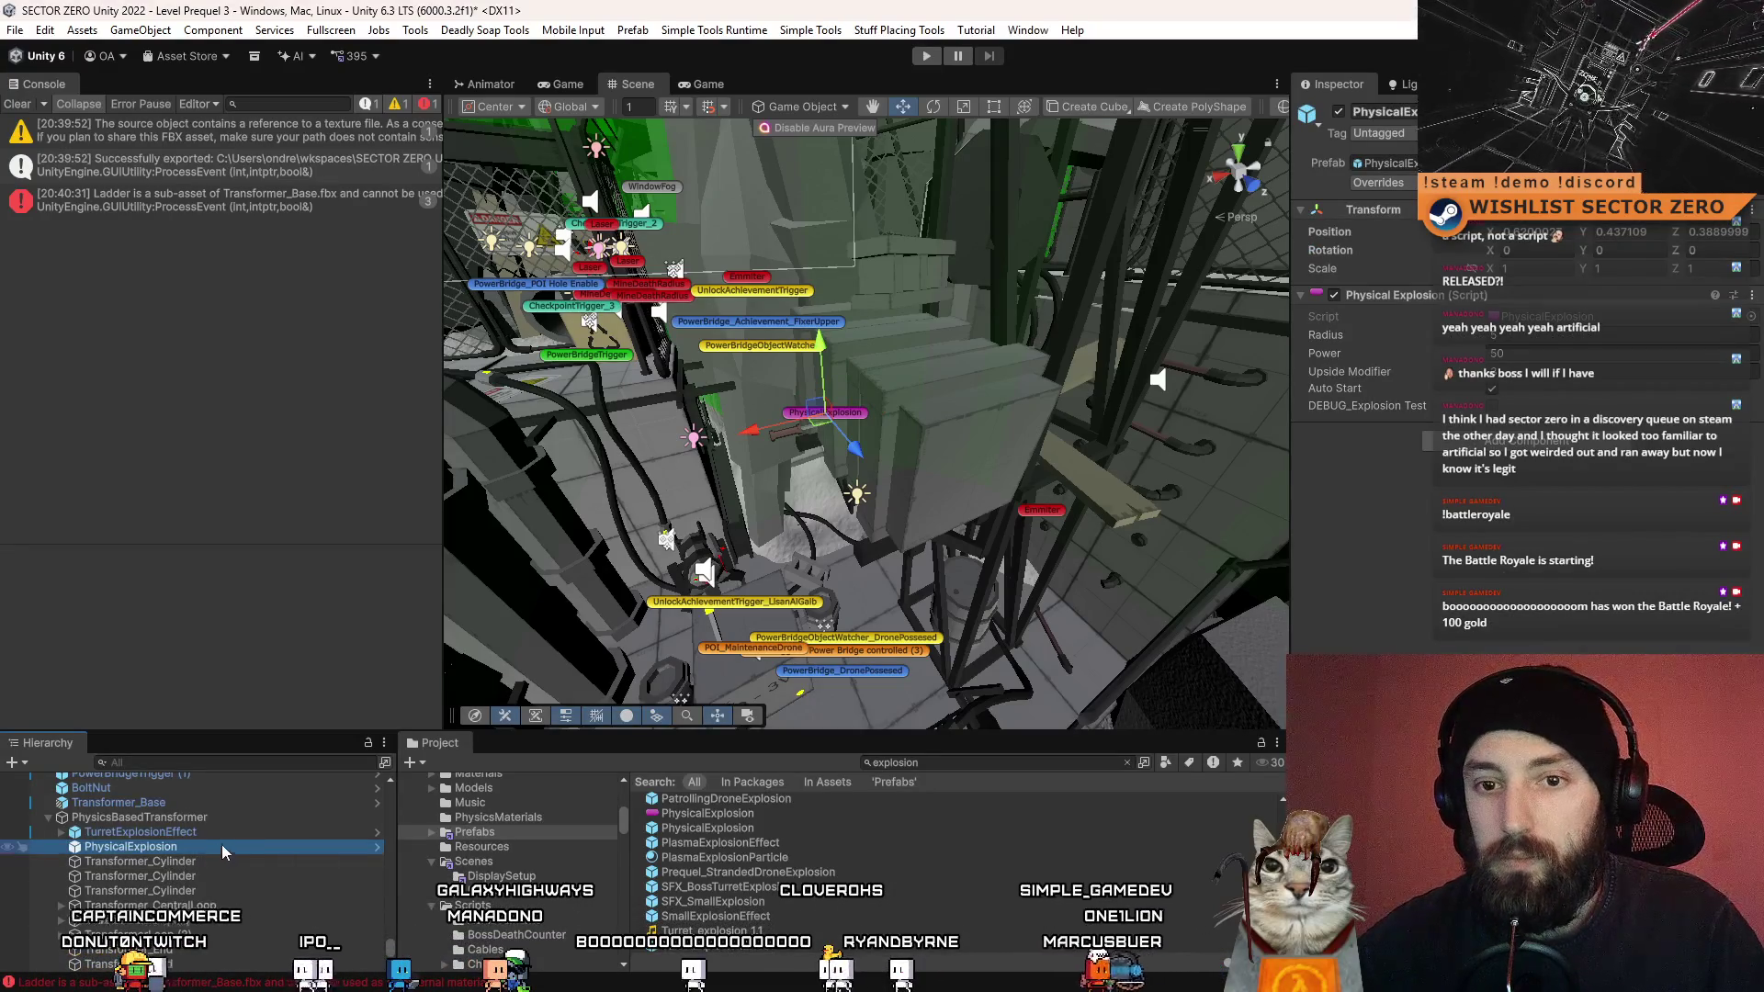
click(213, 864)
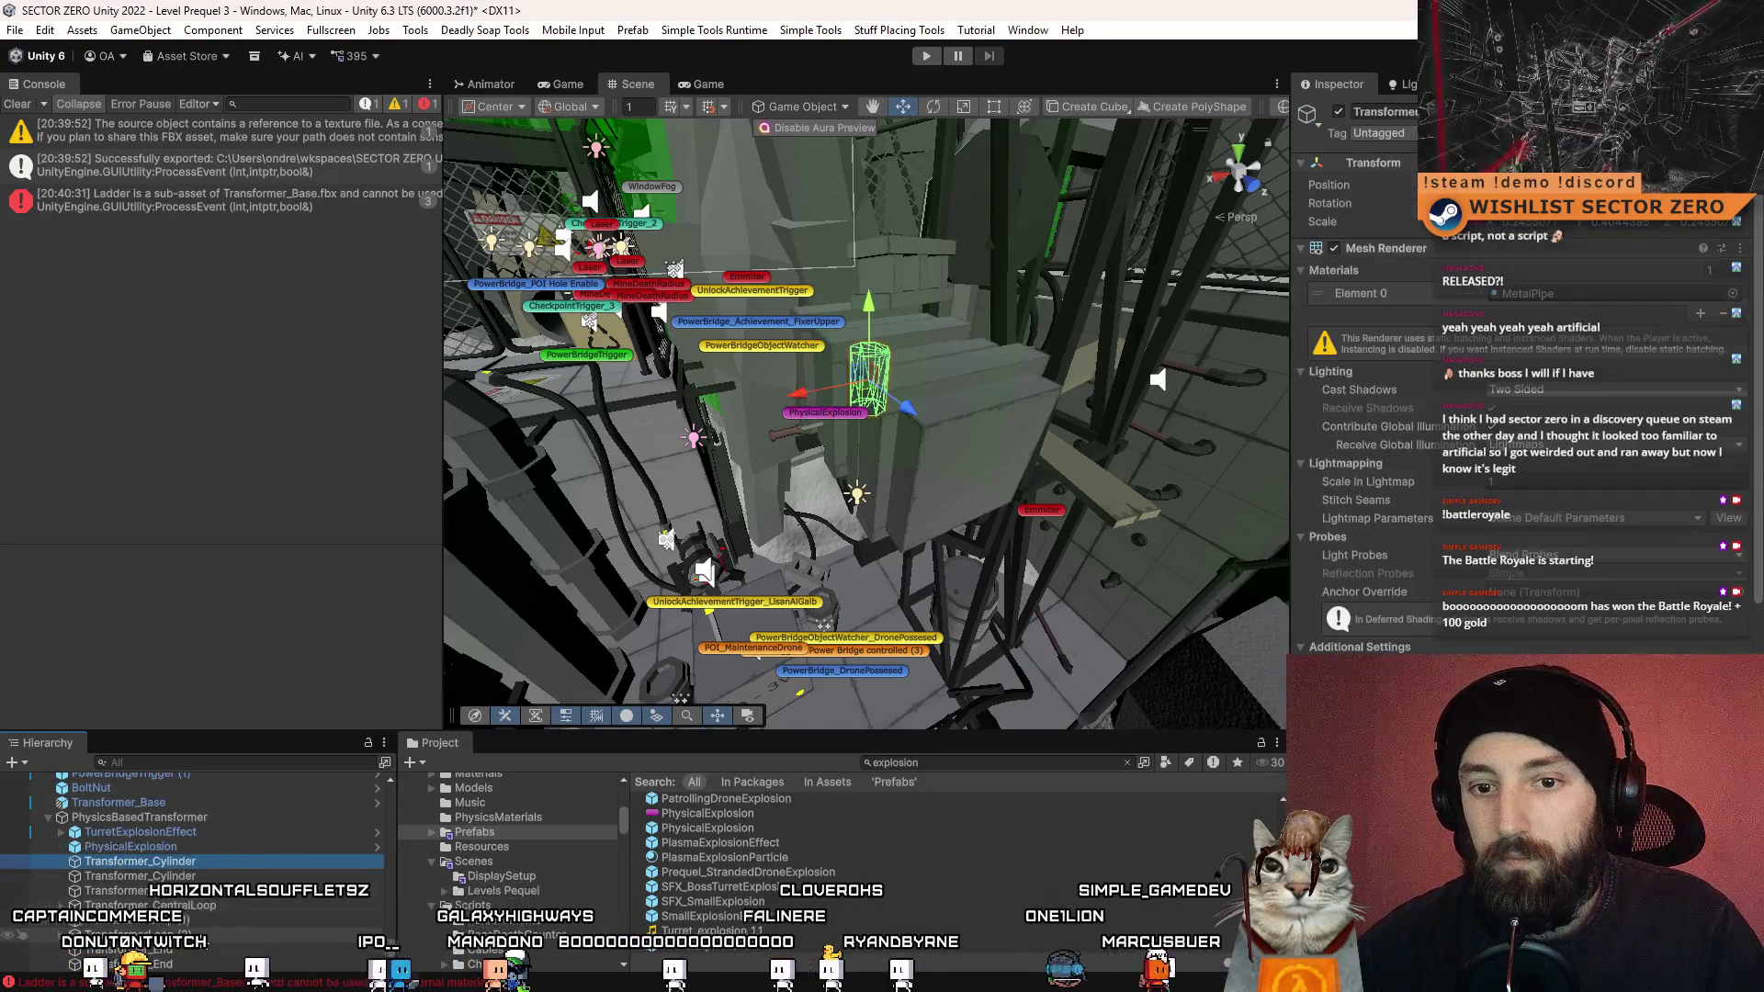
shift+click(198, 964)
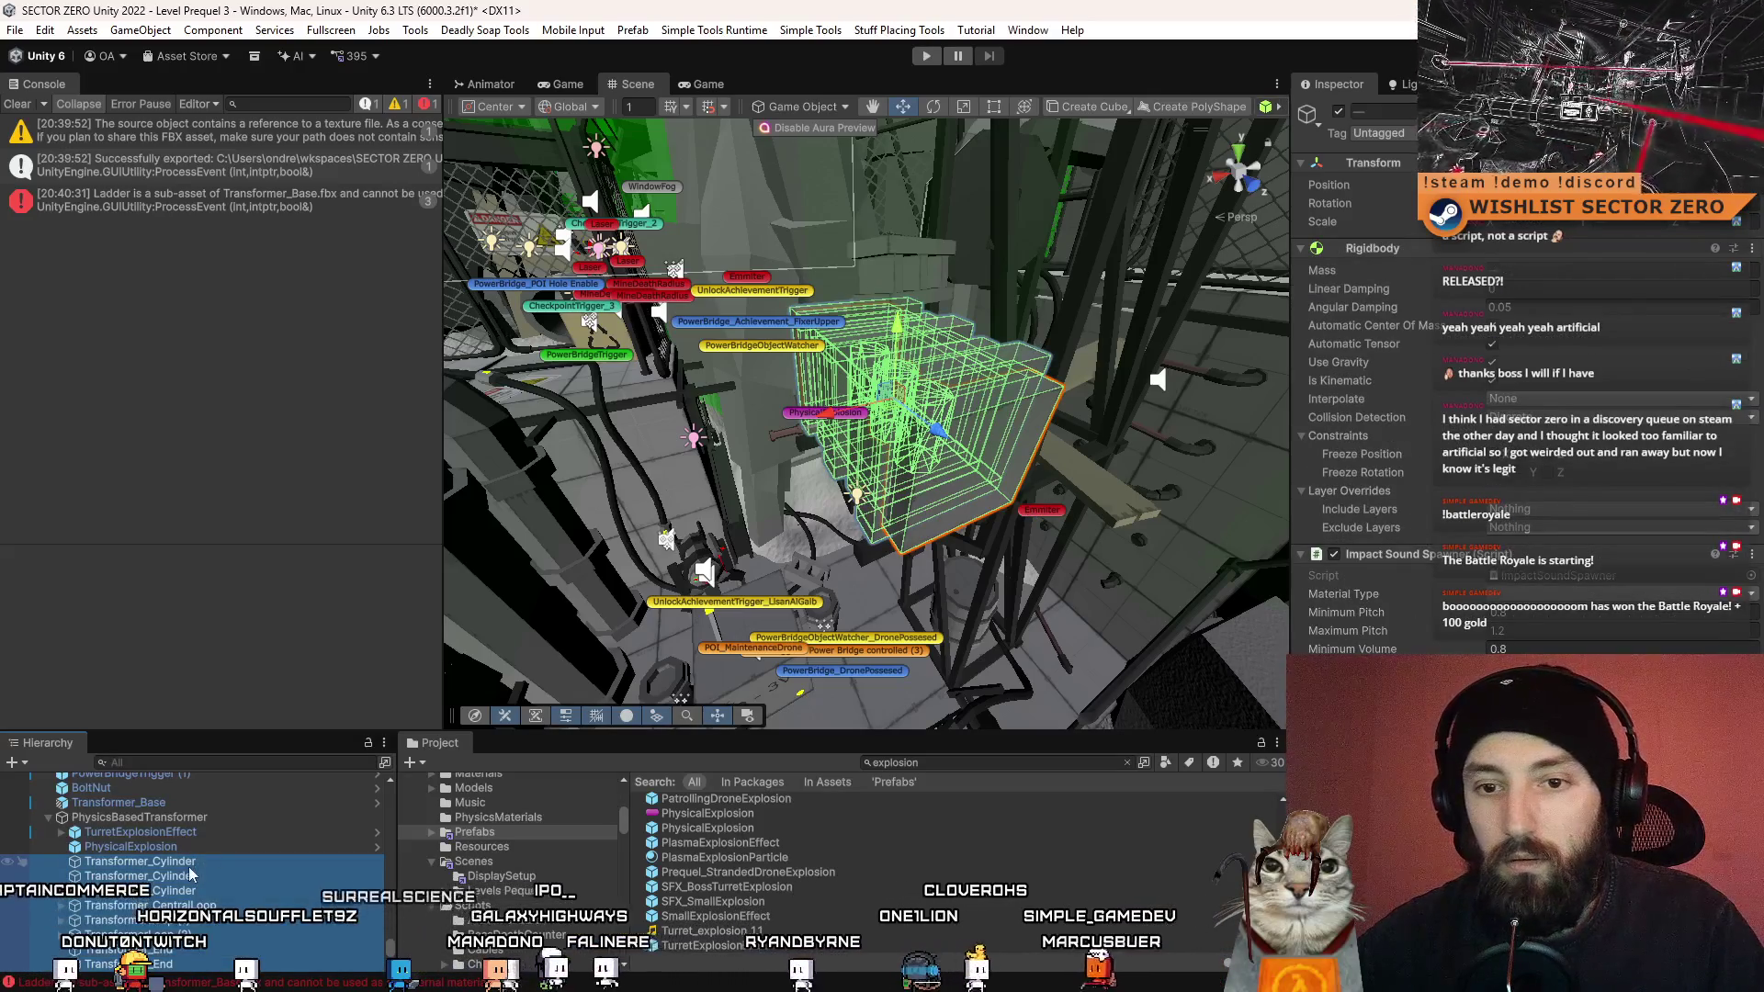
- Parent the selected Transformer pieces to PhysicsBasedTransformer with Power Appliance Action Rigidbody Kinematic_On_Off
drag(205, 836, 208, 835)
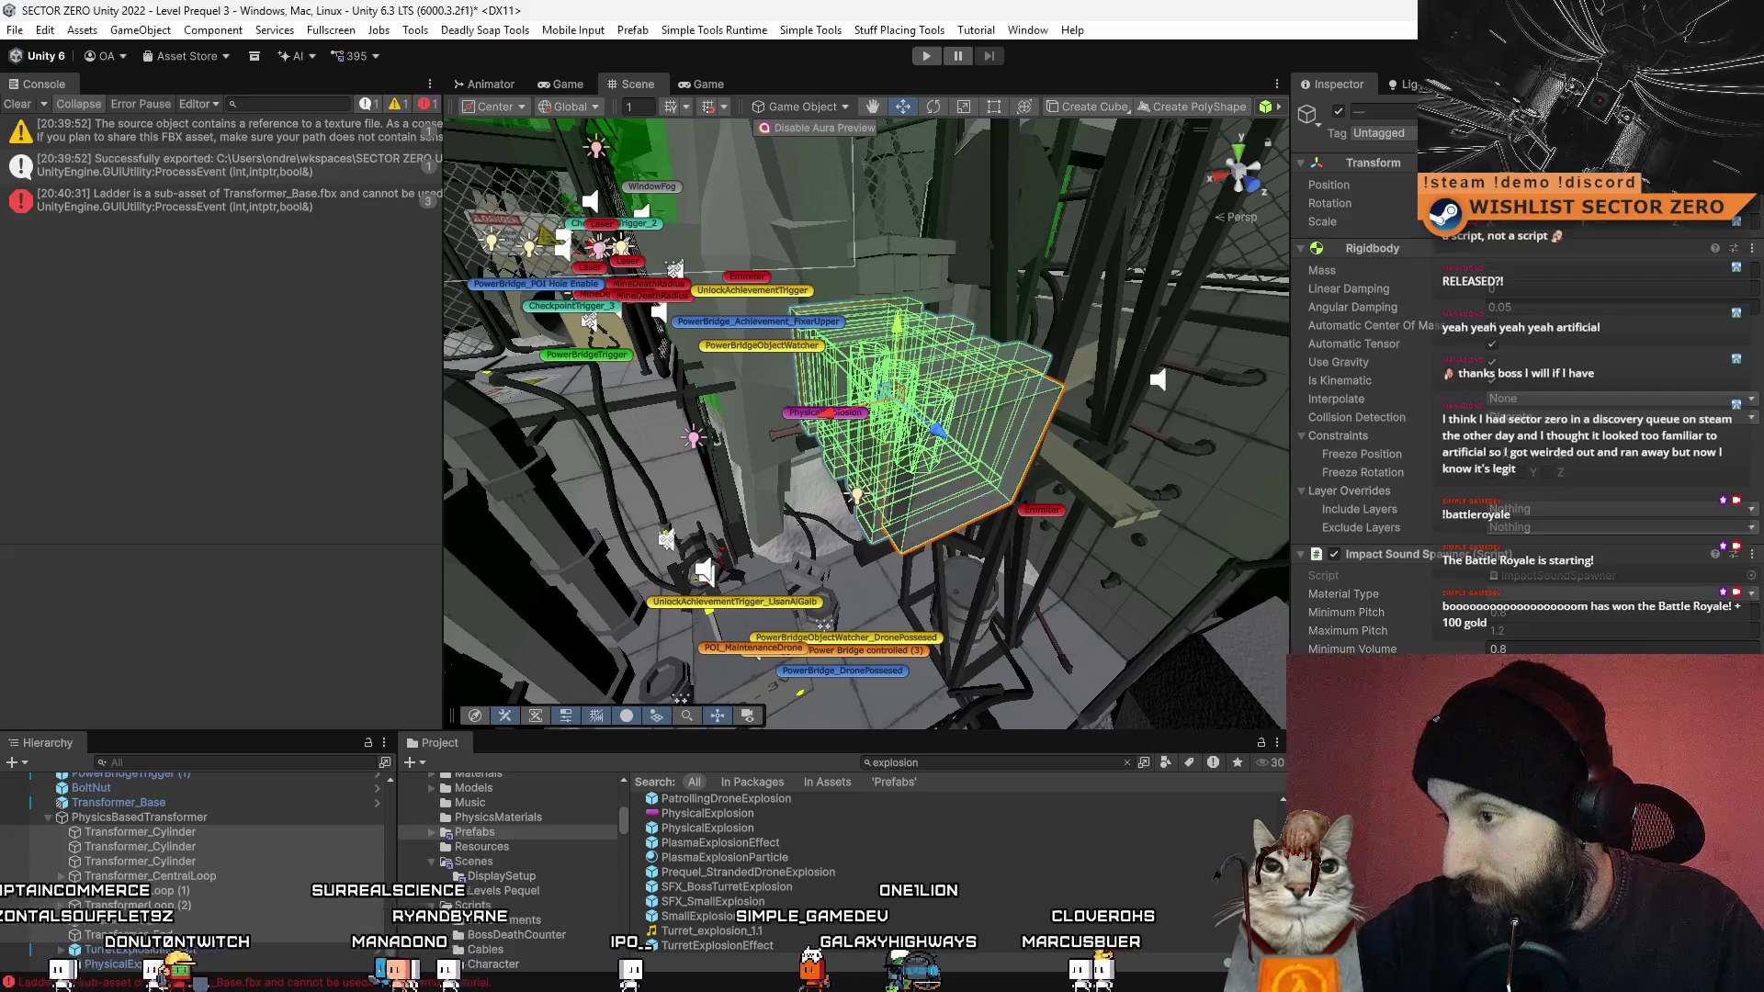
scroll(1554, 561, down, 5)
click(1555, 558)
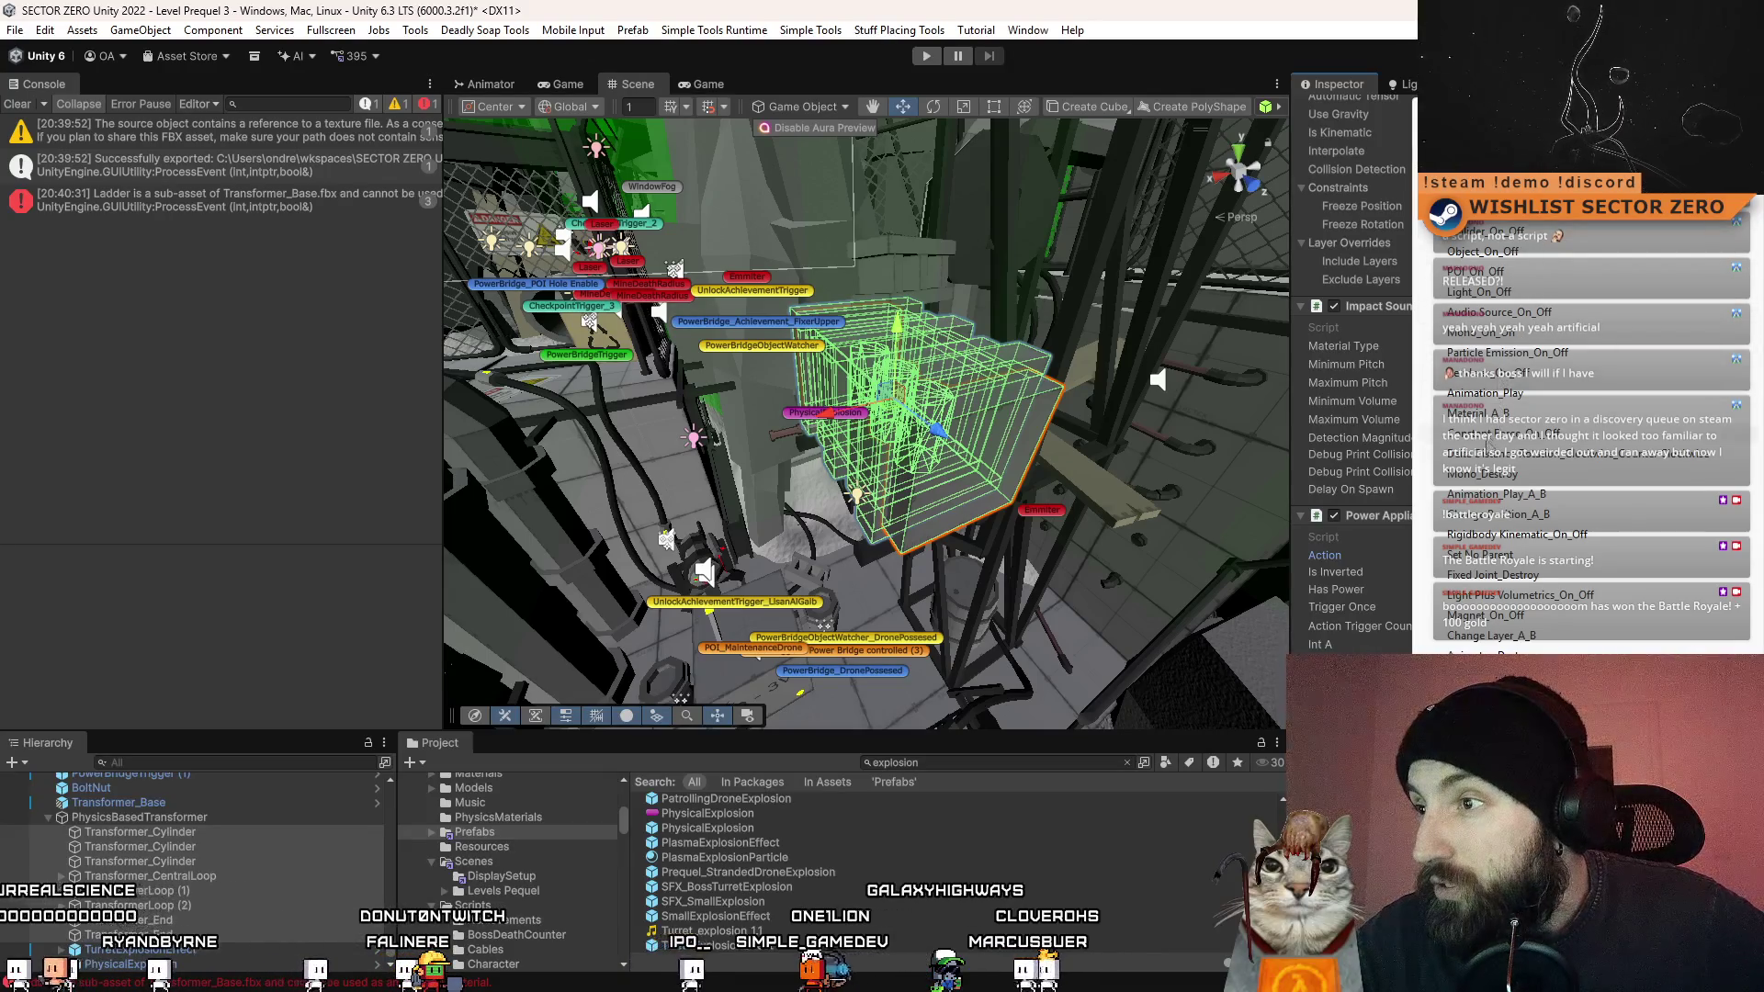
click(1528, 536)
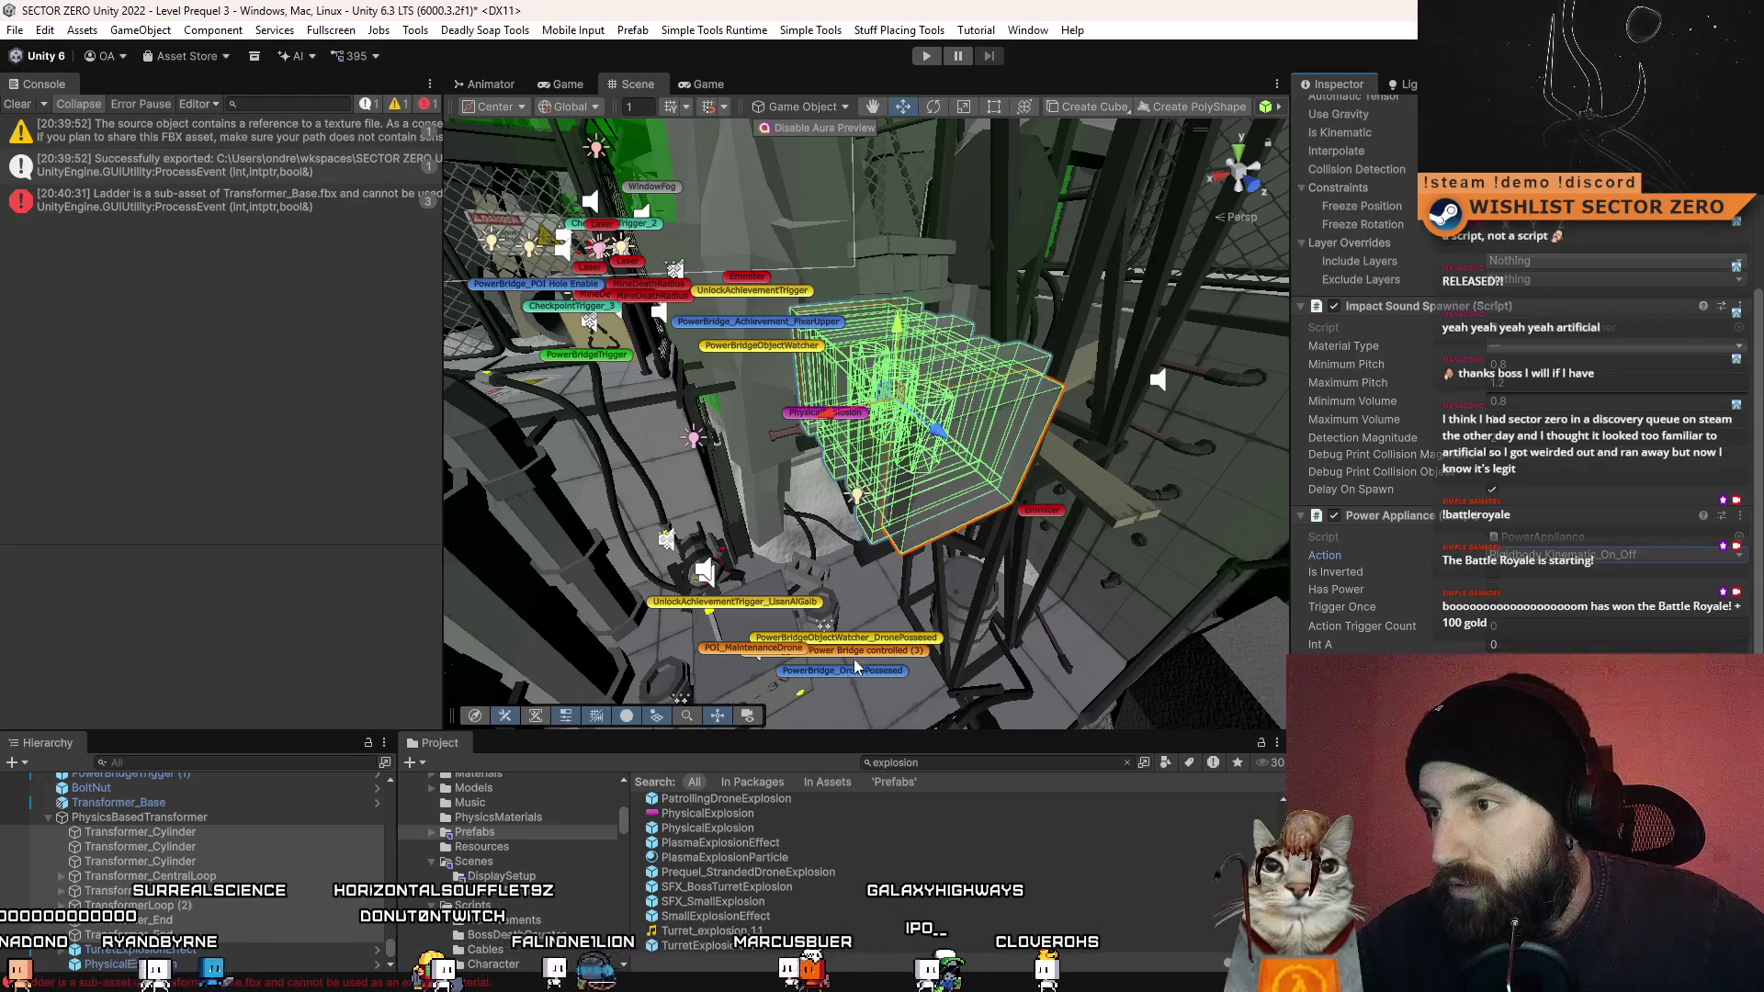
mouse_move(949, 573)
mouse_down()
mouse_move(960, 548)
mouse_move(844, 534)
mouse_up()
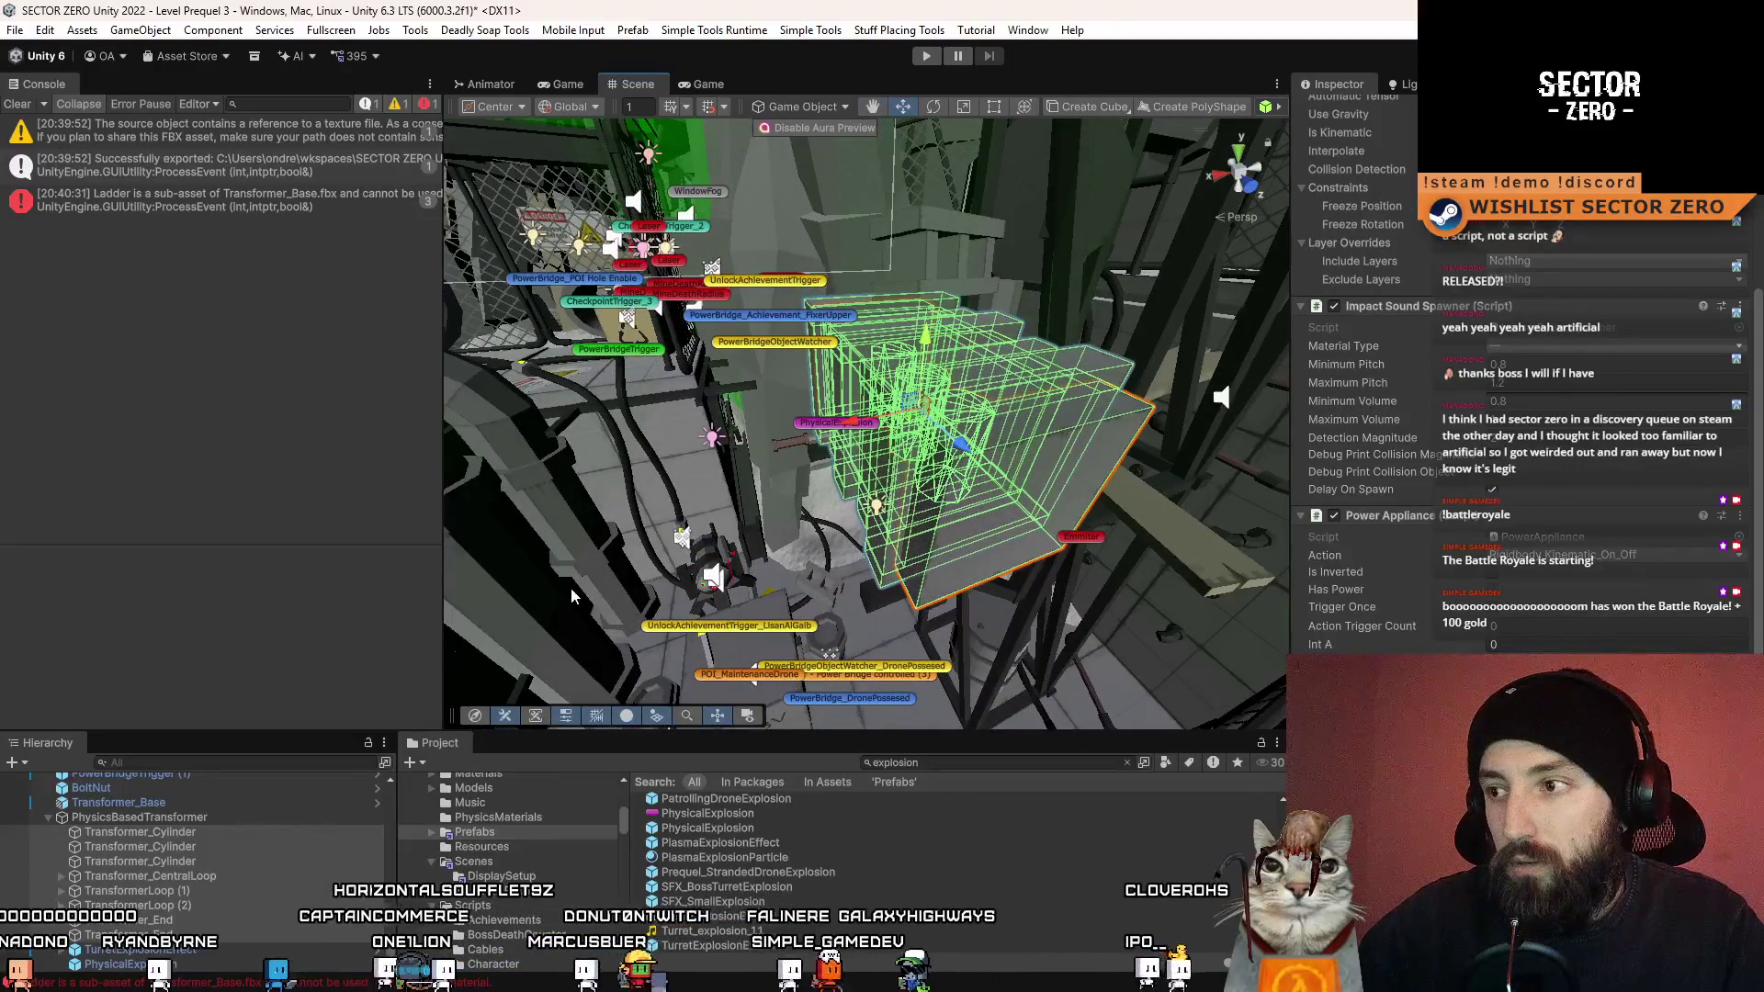
scroll(1582, 599, down, 2)
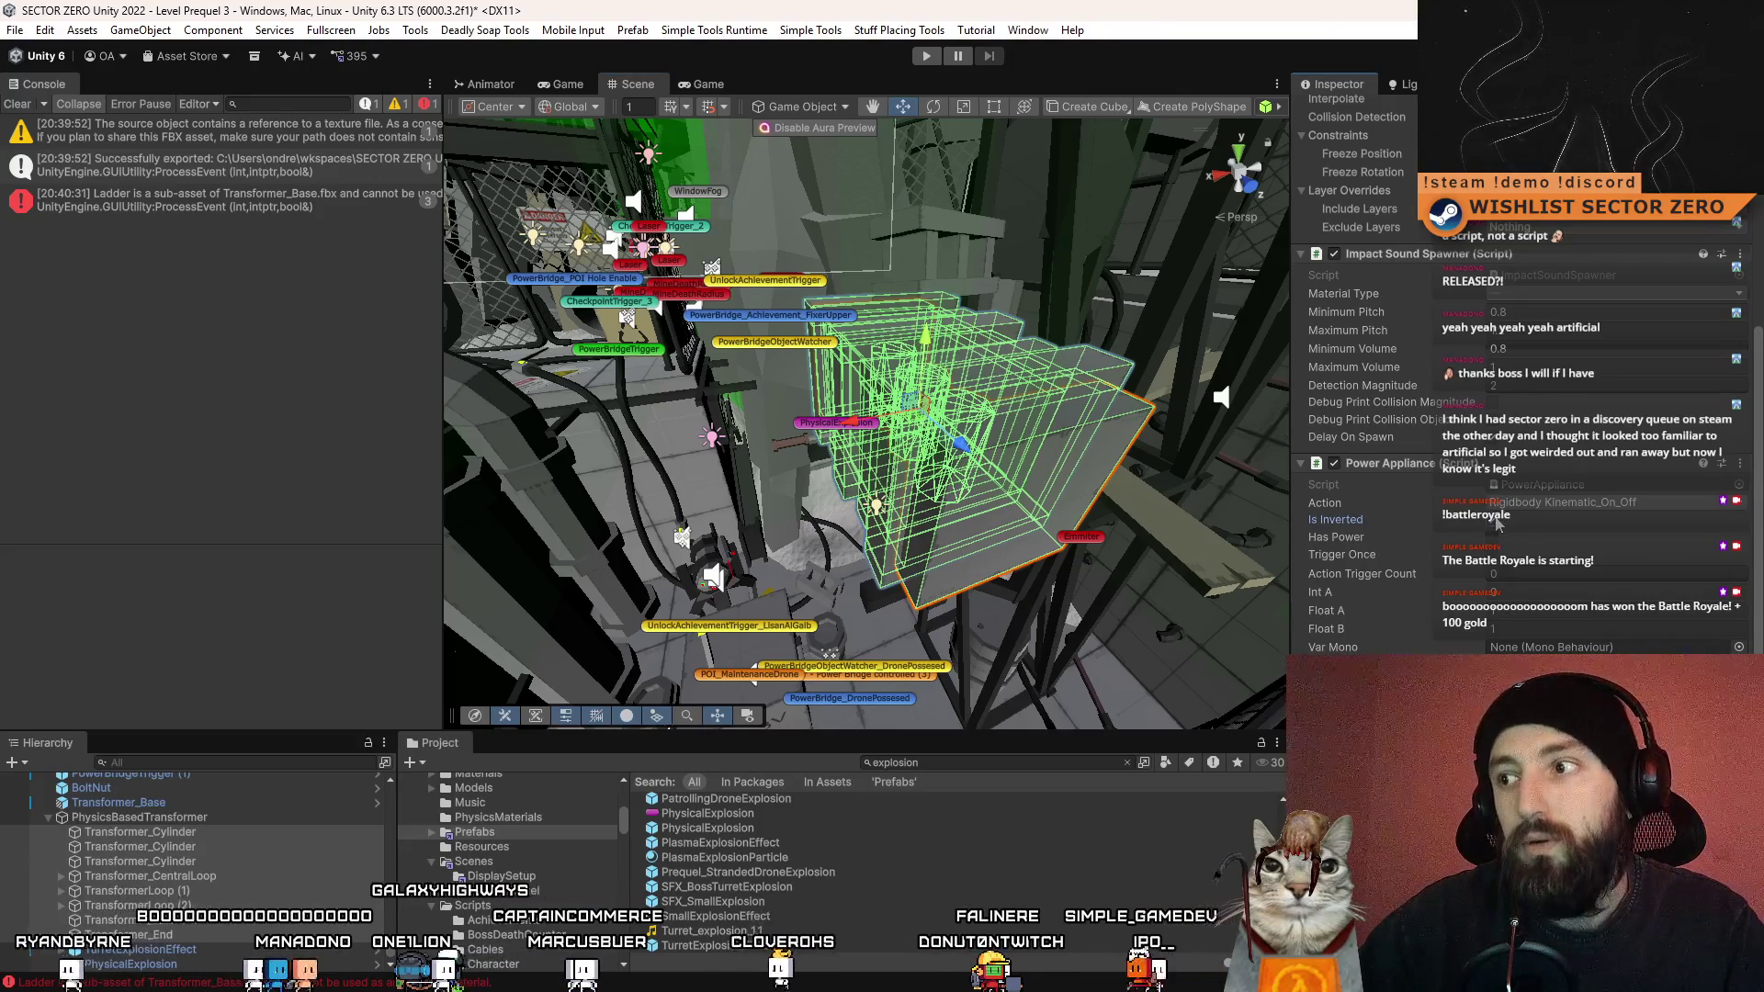
mouse_move(991, 413)
mouse_down()
mouse_move(1061, 422)
mouse_move(1018, 429)
mouse_up()
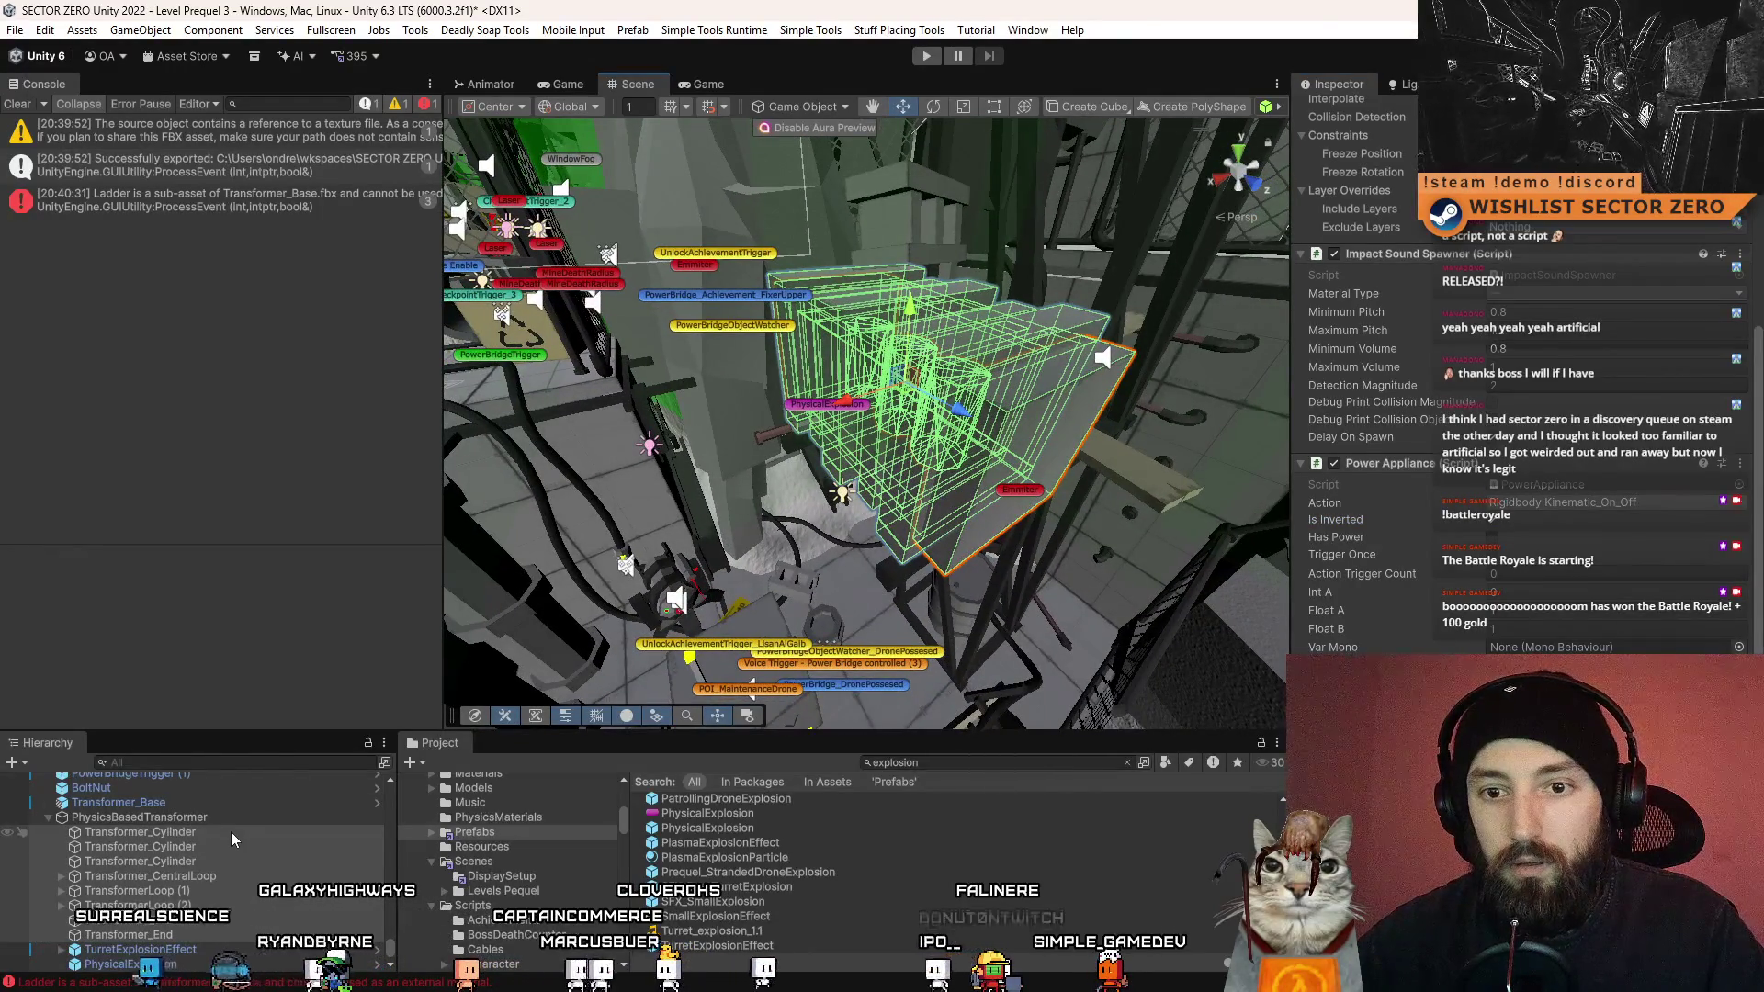
mouse_move(772, 529)
mouse_down()
mouse_move(800, 536)
mouse_move(832, 322)
mouse_up()
- Select PowerBridge_Achievement_FixerUpper and add five slots to its Power Appliances list
click(792, 343)
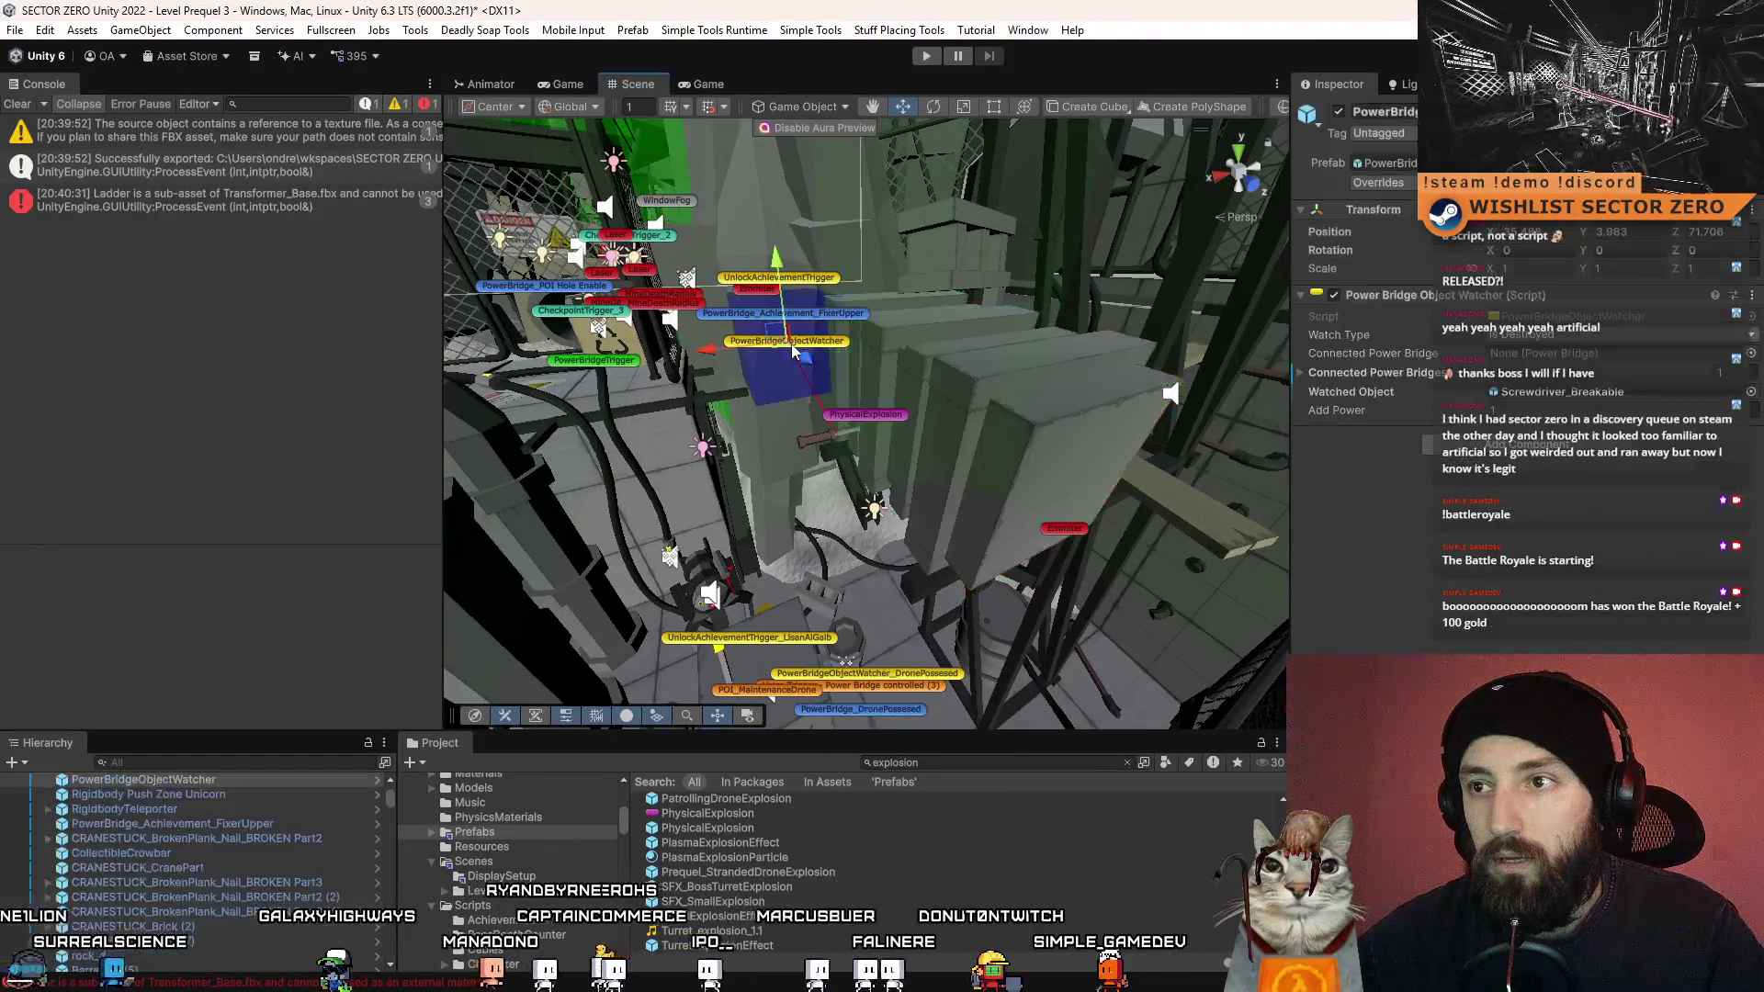
click(851, 319)
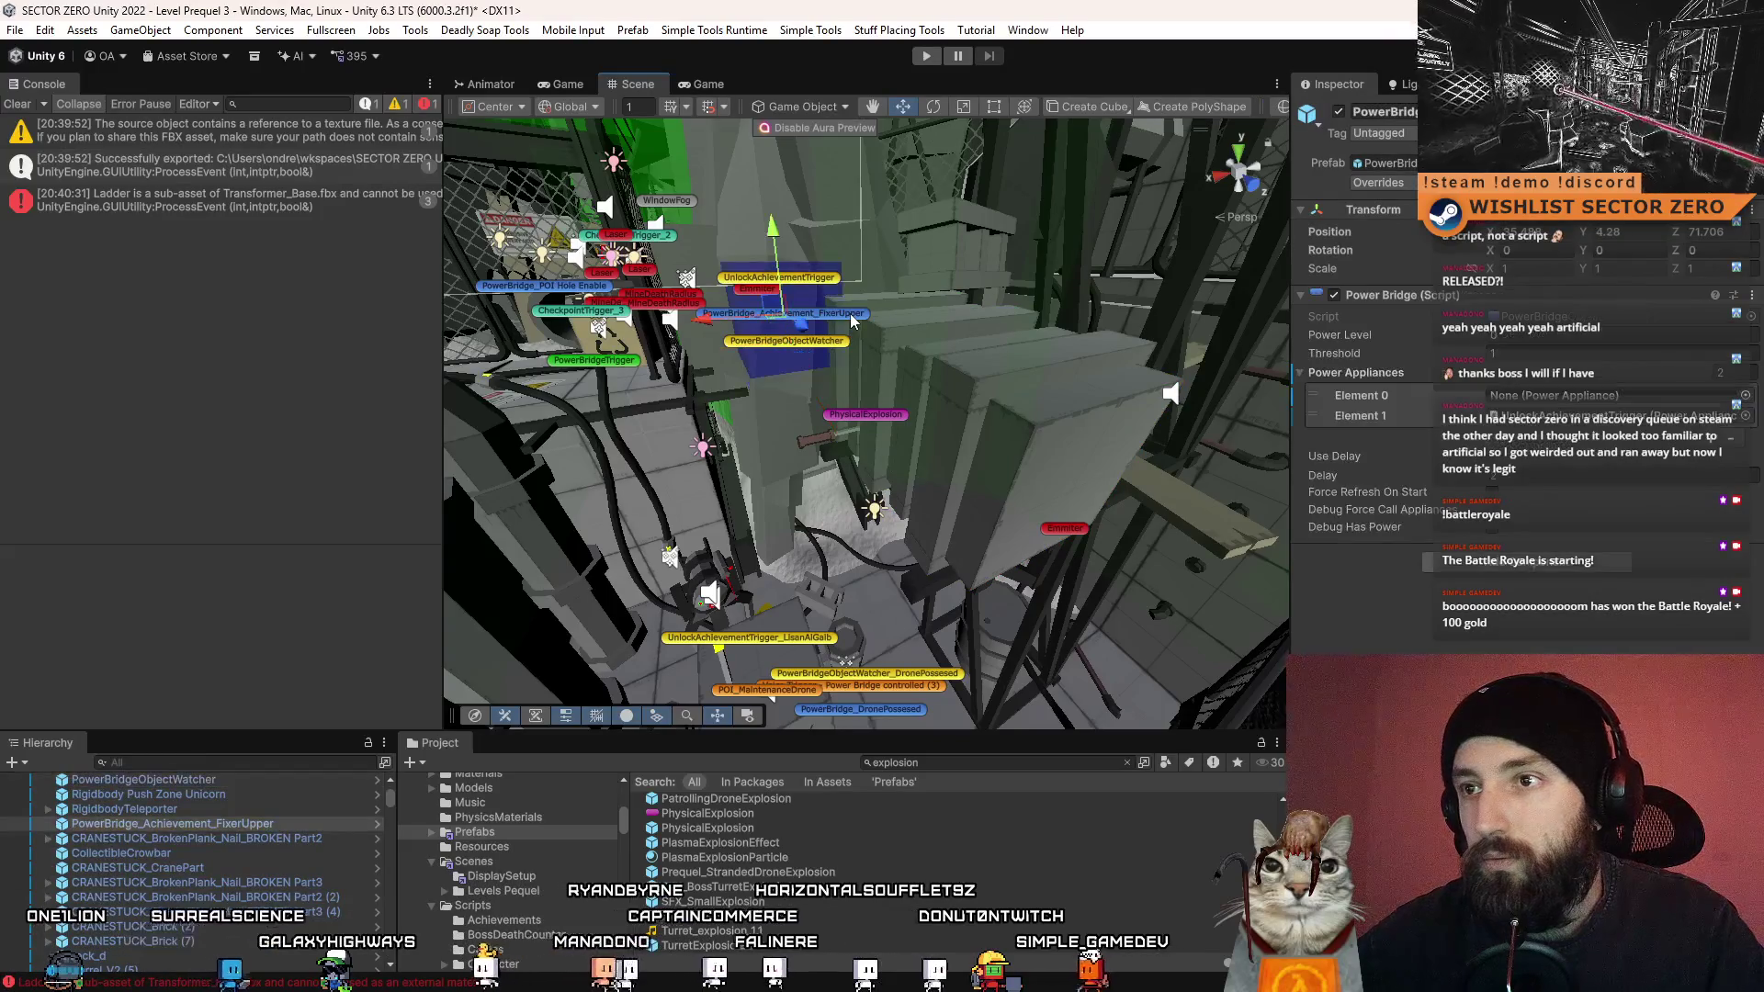
click(1713, 442)
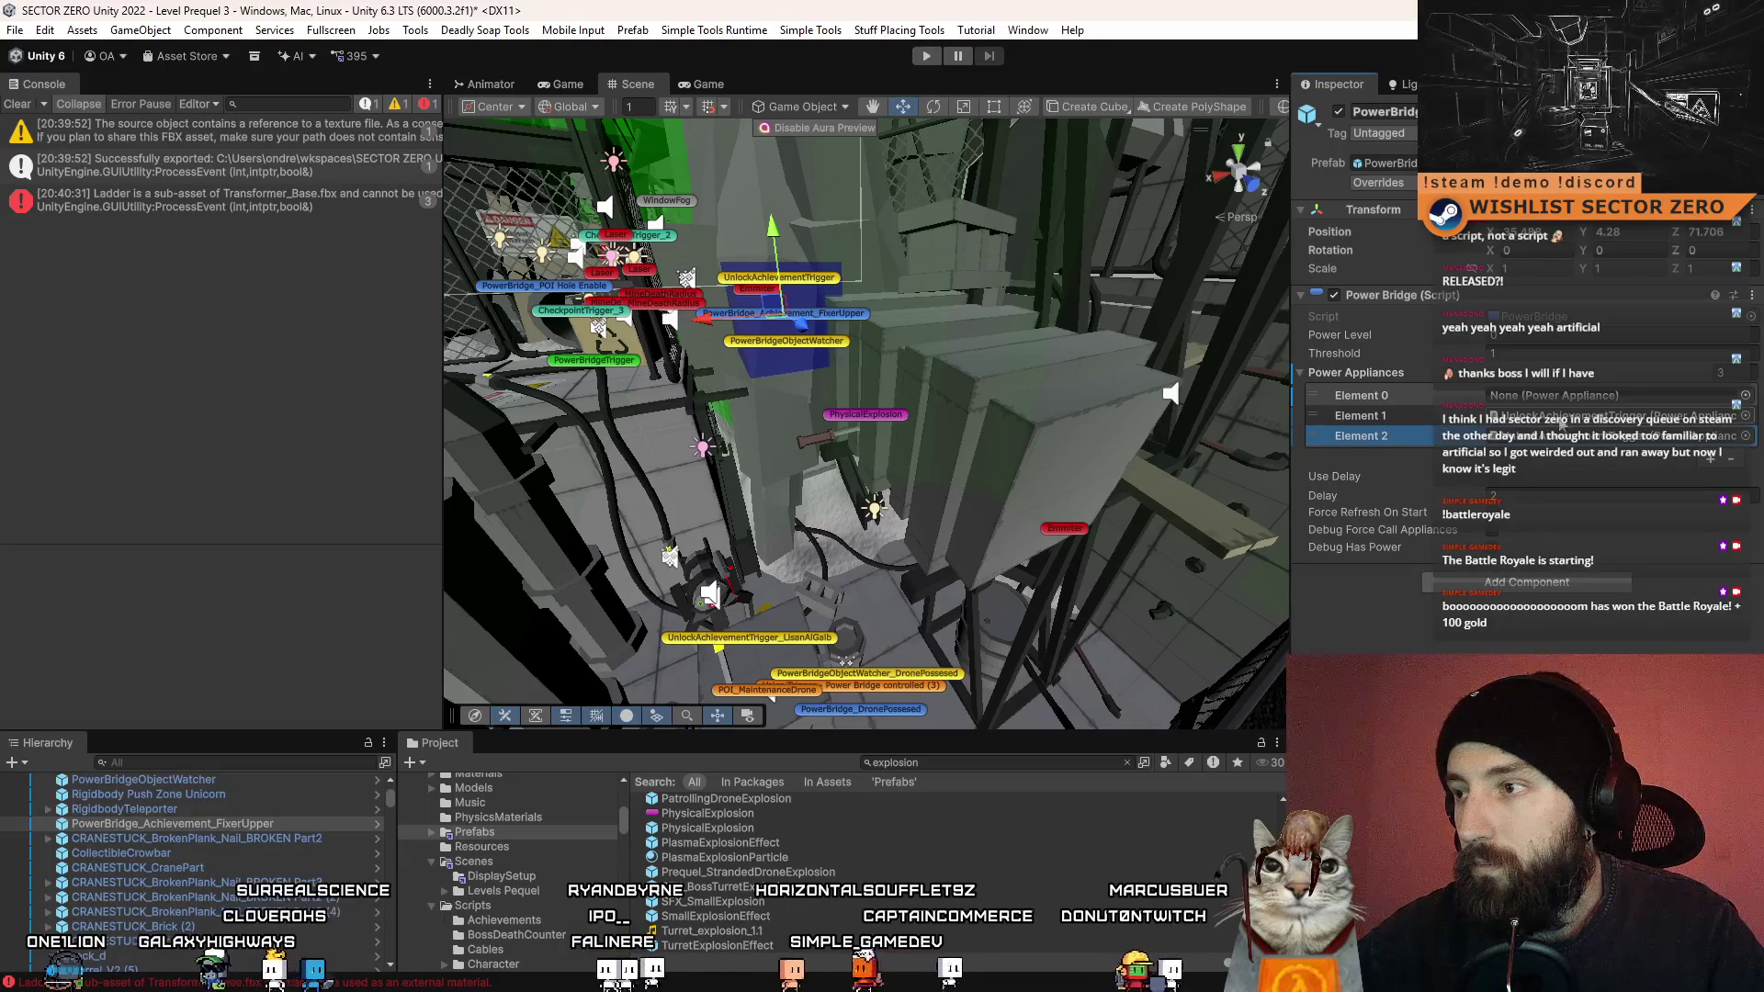
click(1735, 462)
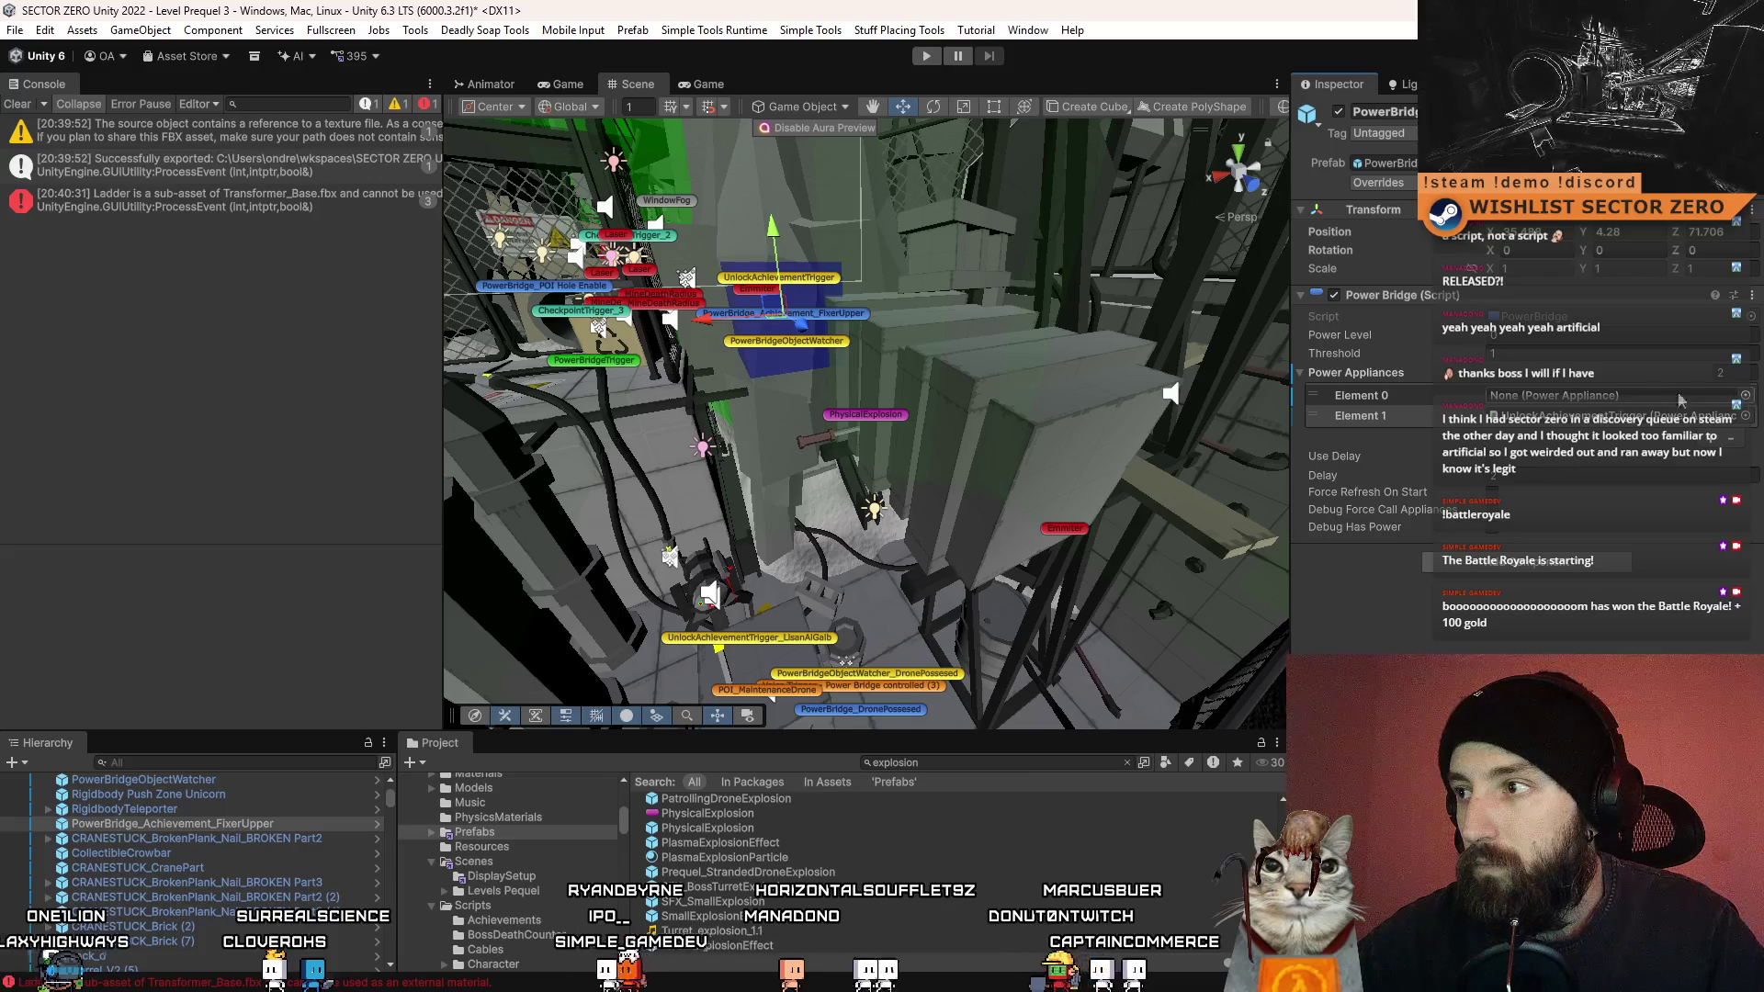
click(1712, 442)
click(1713, 461)
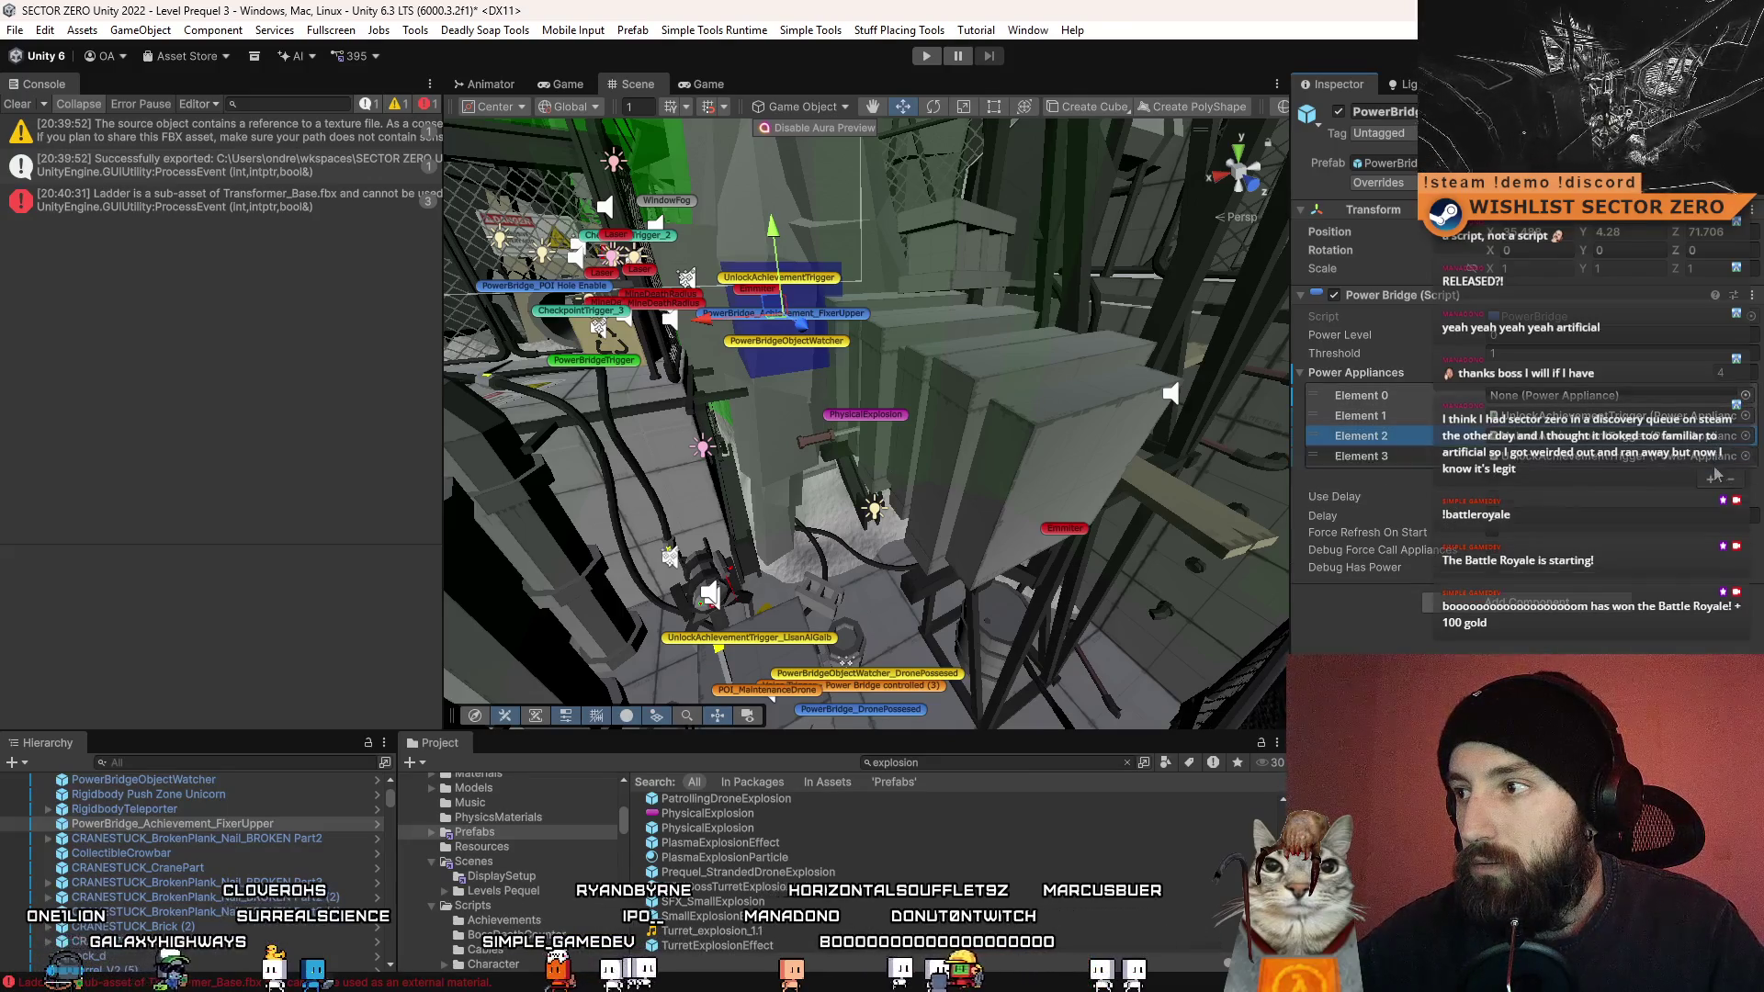
click(1713, 481)
click(1714, 502)
click(1711, 520)
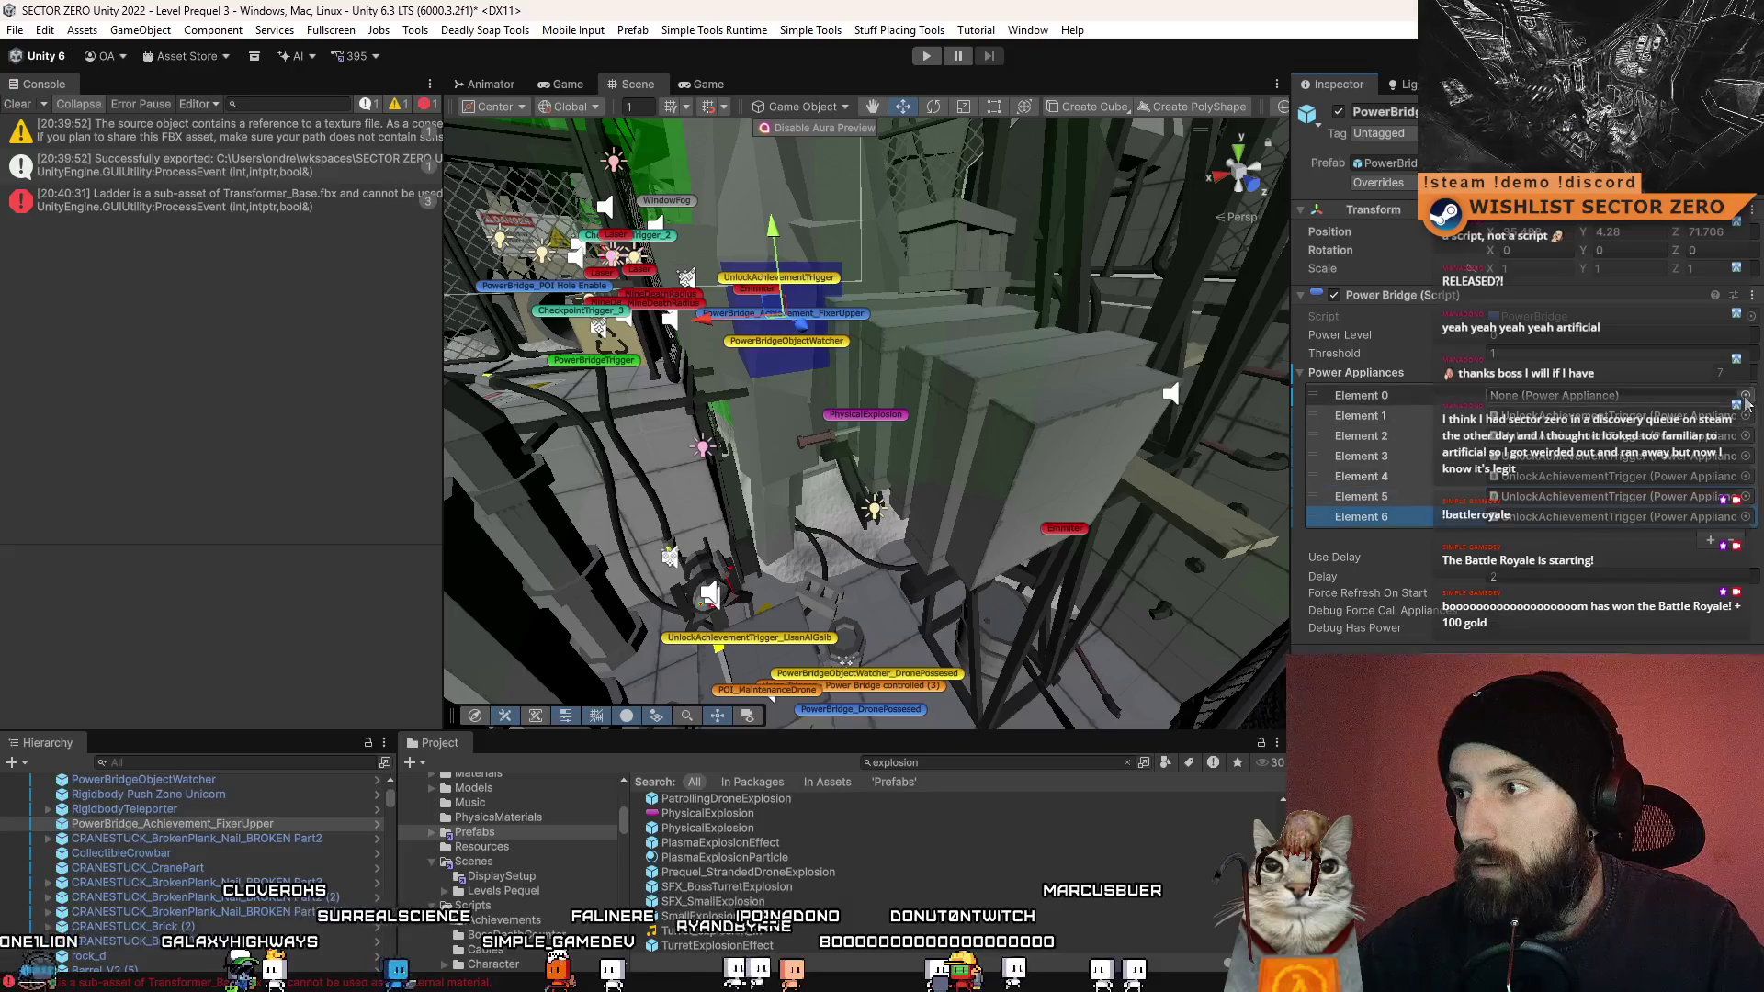
- Delete the empty Element 0 from the Power Appliances list
click(1745, 395)
click(1753, 314)
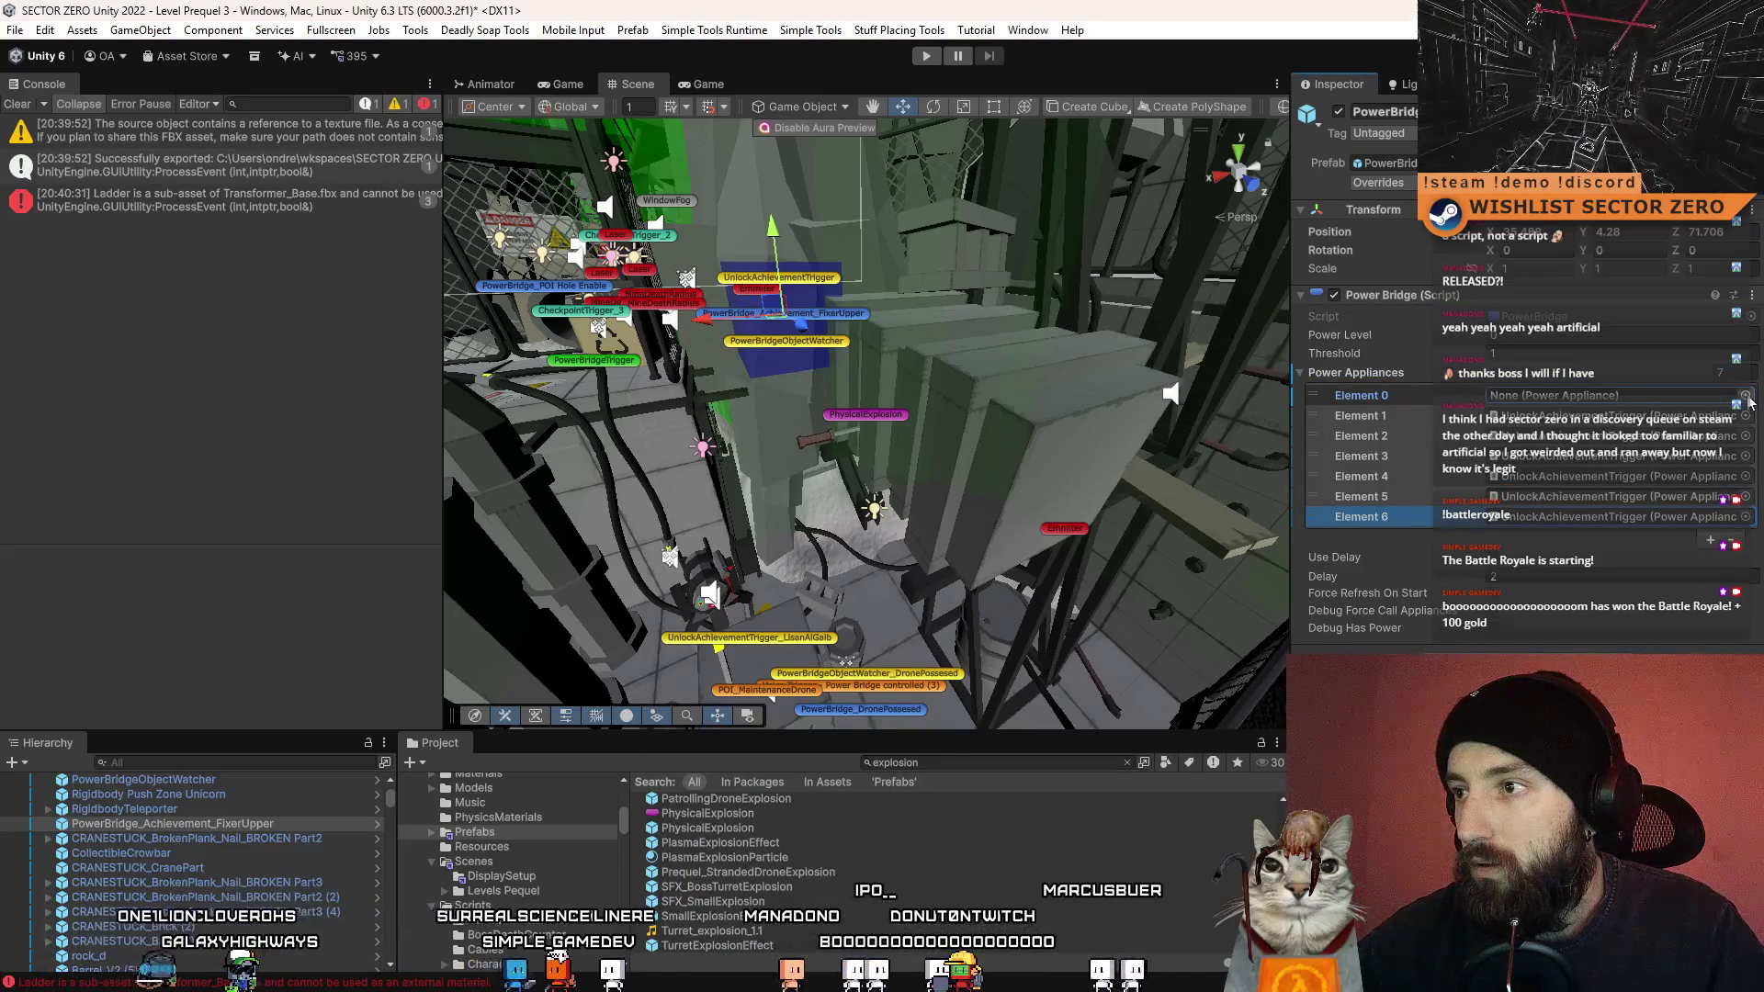
right_click(1383, 397)
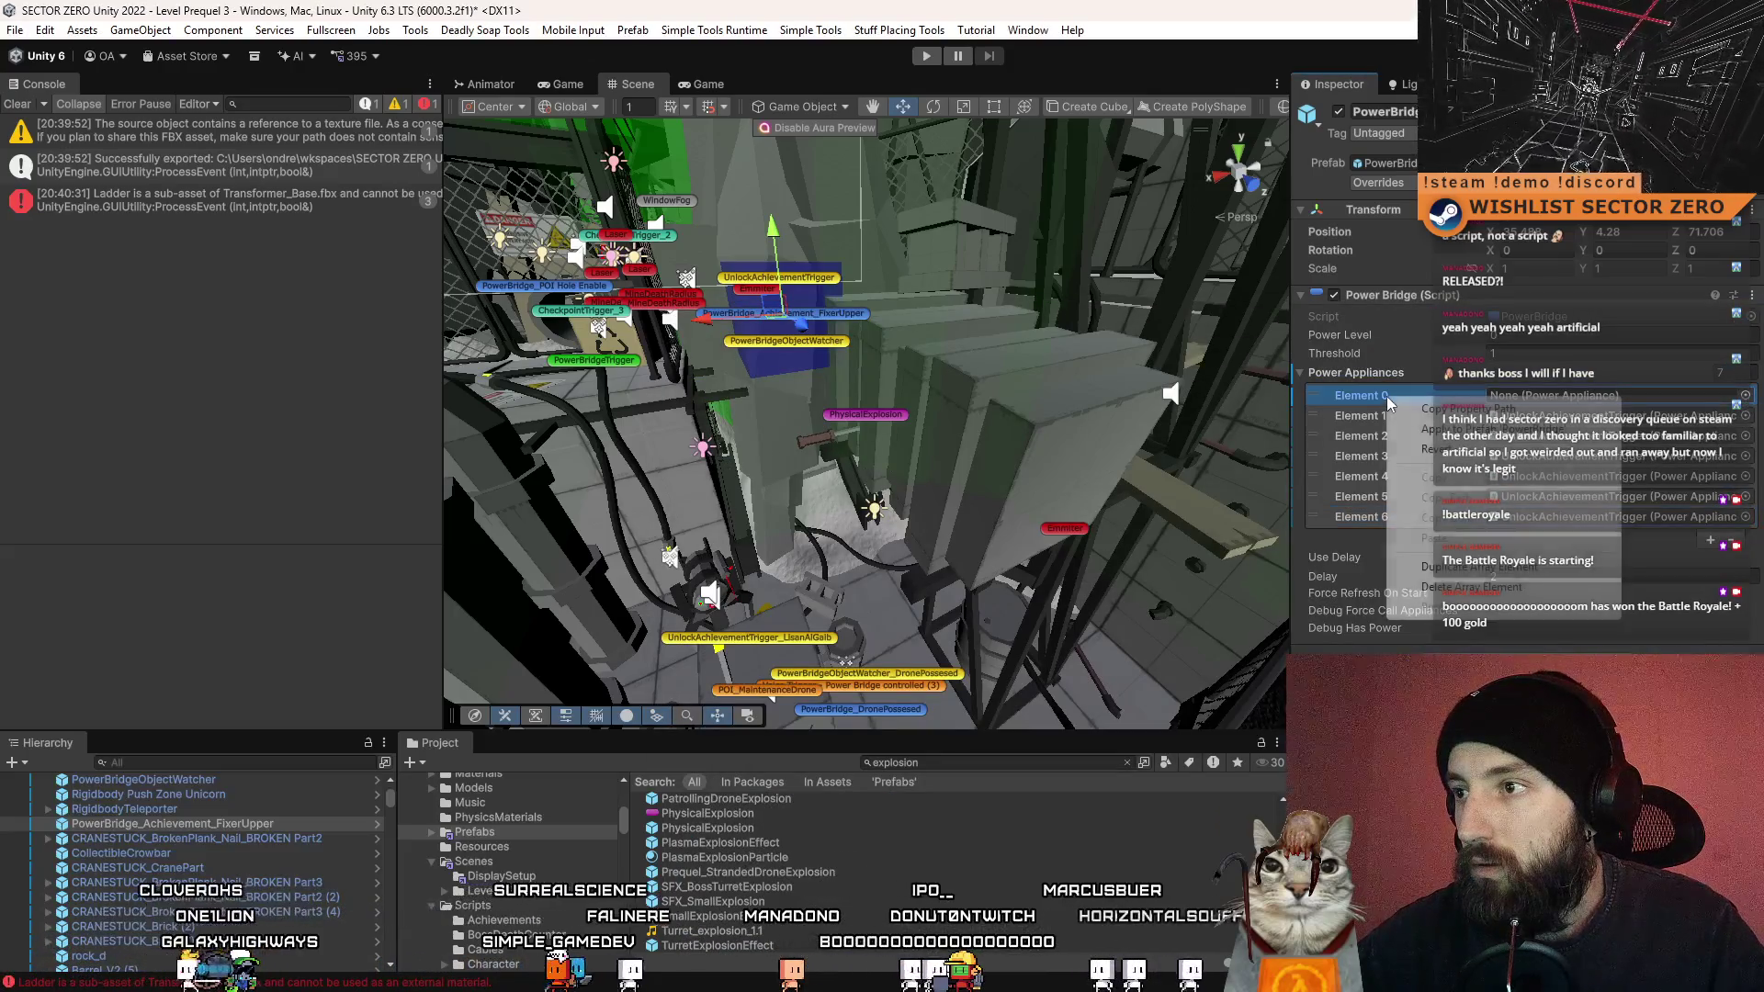
click(1484, 586)
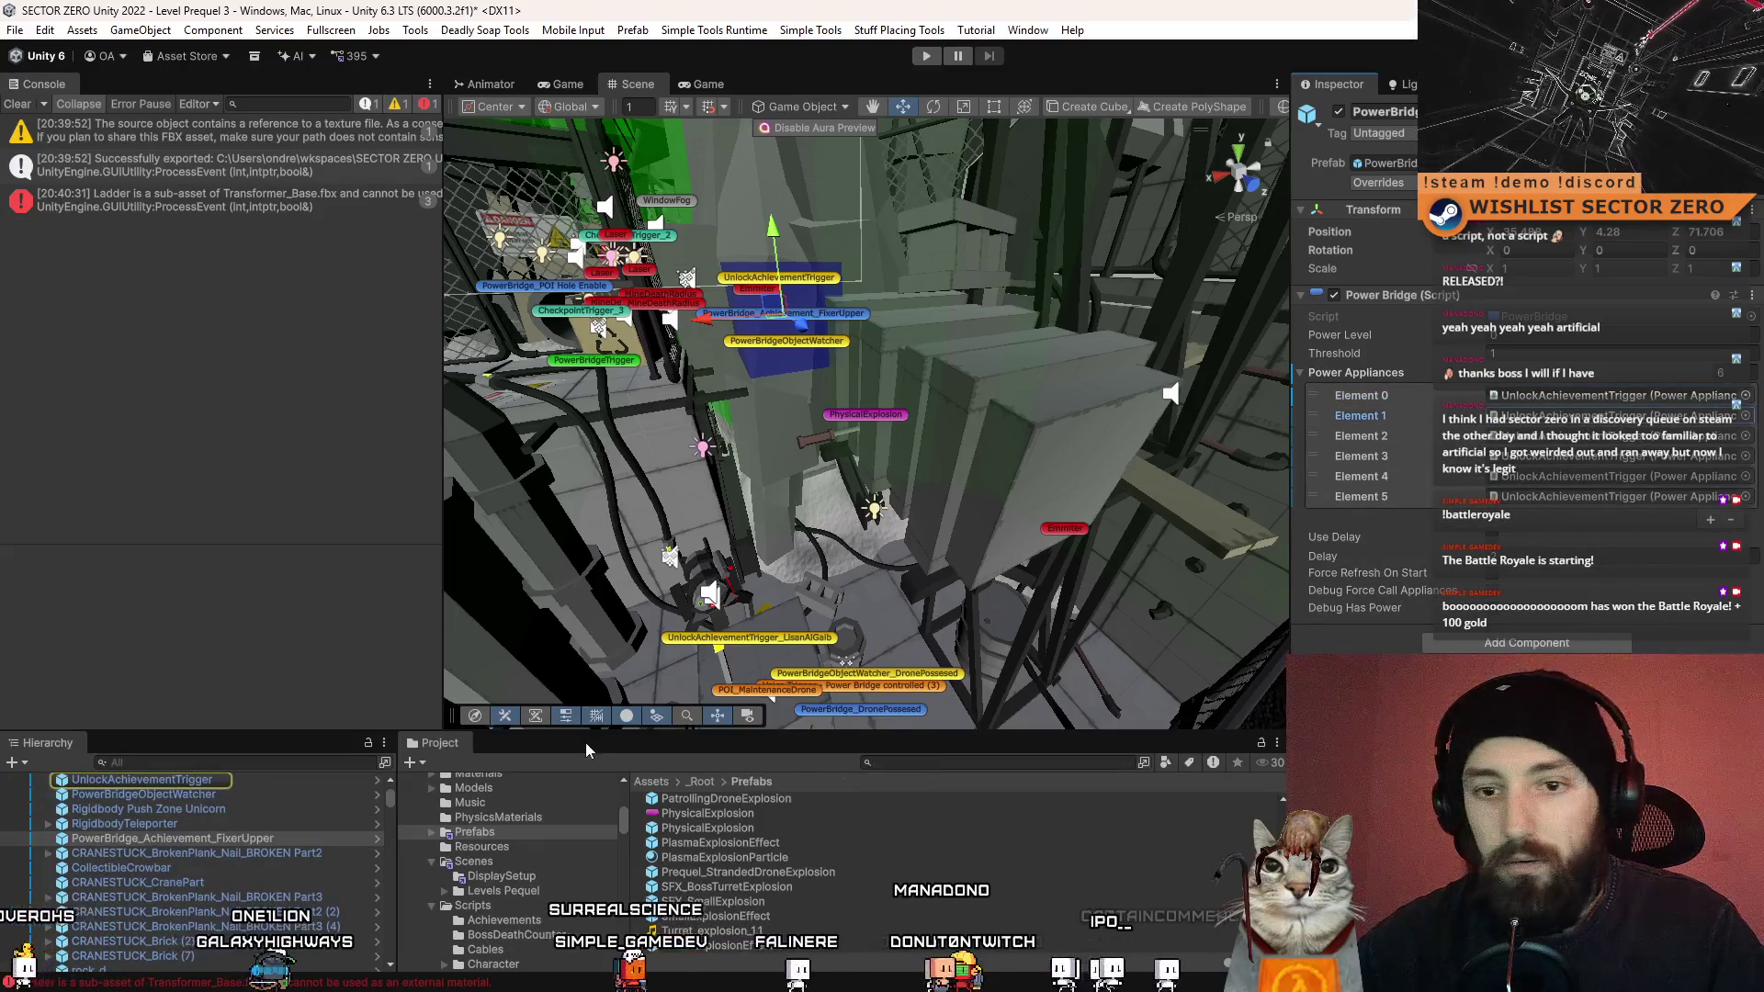
- Assign Transformer_CentralLoop, TransformerLoop (1), TransformerLoop (2) and Transformer_End to Power Appliances Elements 4–7
scroll(388, 805, down, 5)
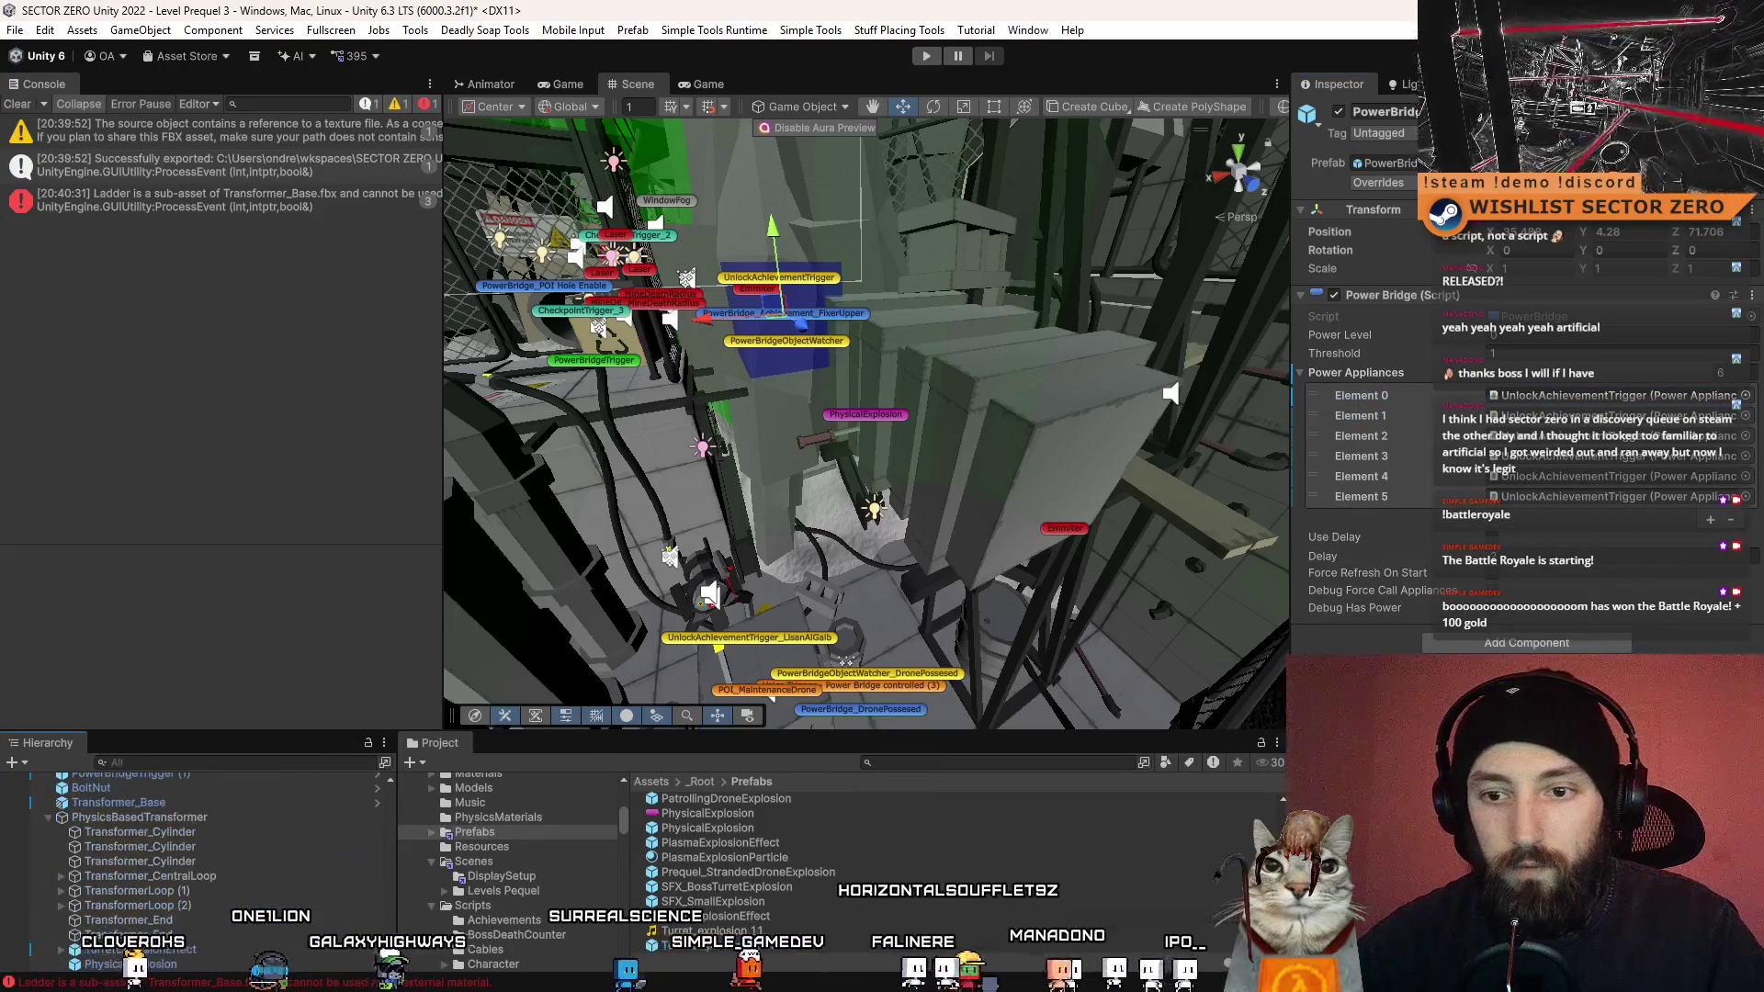
mouse_move(271, 924)
mouse_down()
mouse_move(239, 841)
mouse_move(1014, 740)
mouse_up()
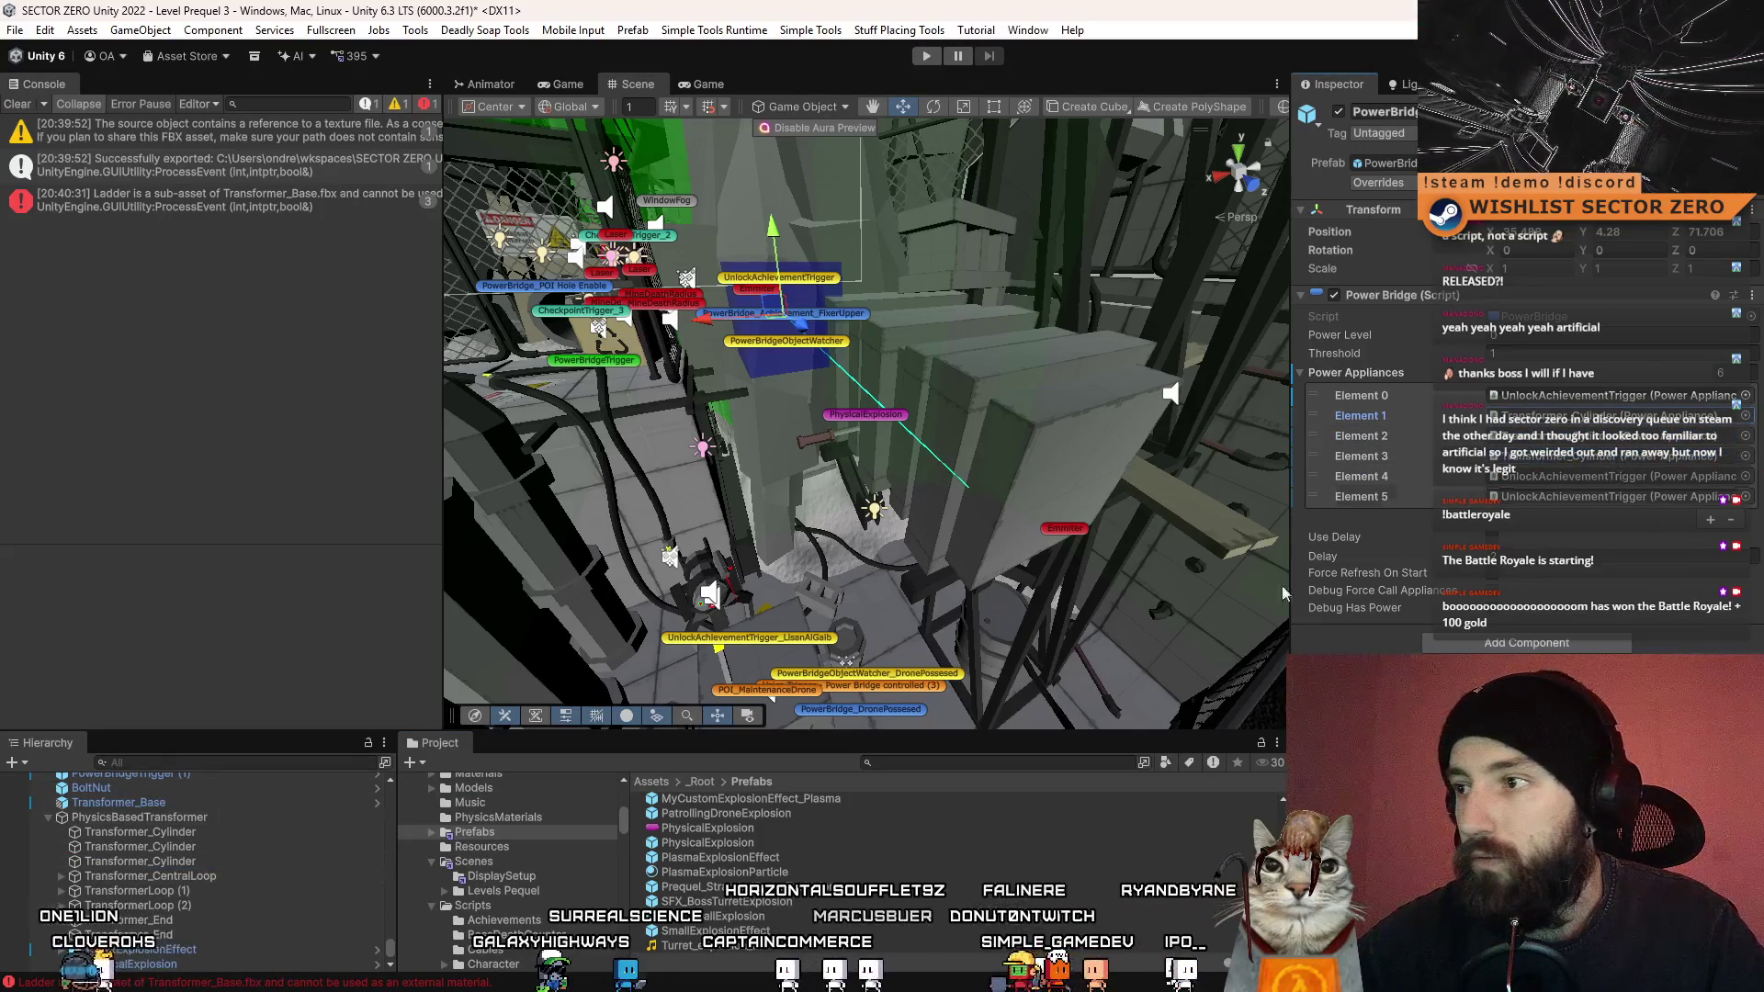
mouse_move(1284, 592)
mouse_down()
mouse_move(1470, 514)
mouse_move(1624, 480)
mouse_up()
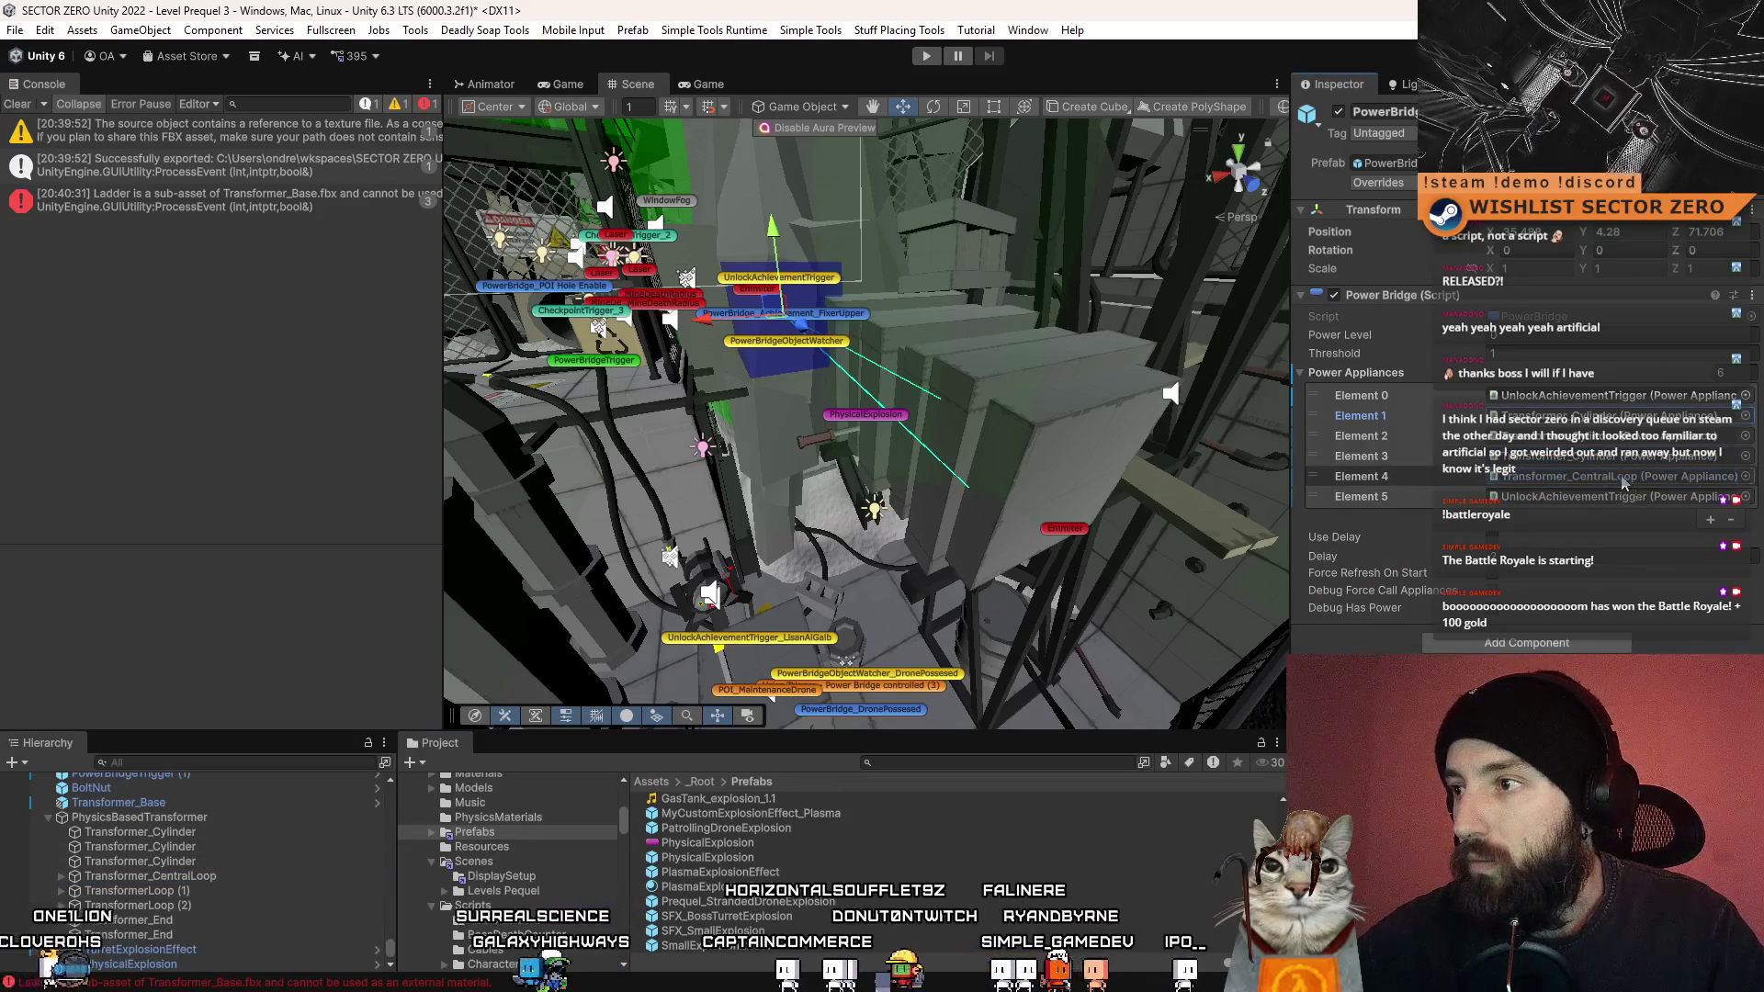
drag(190, 896, 1609, 496)
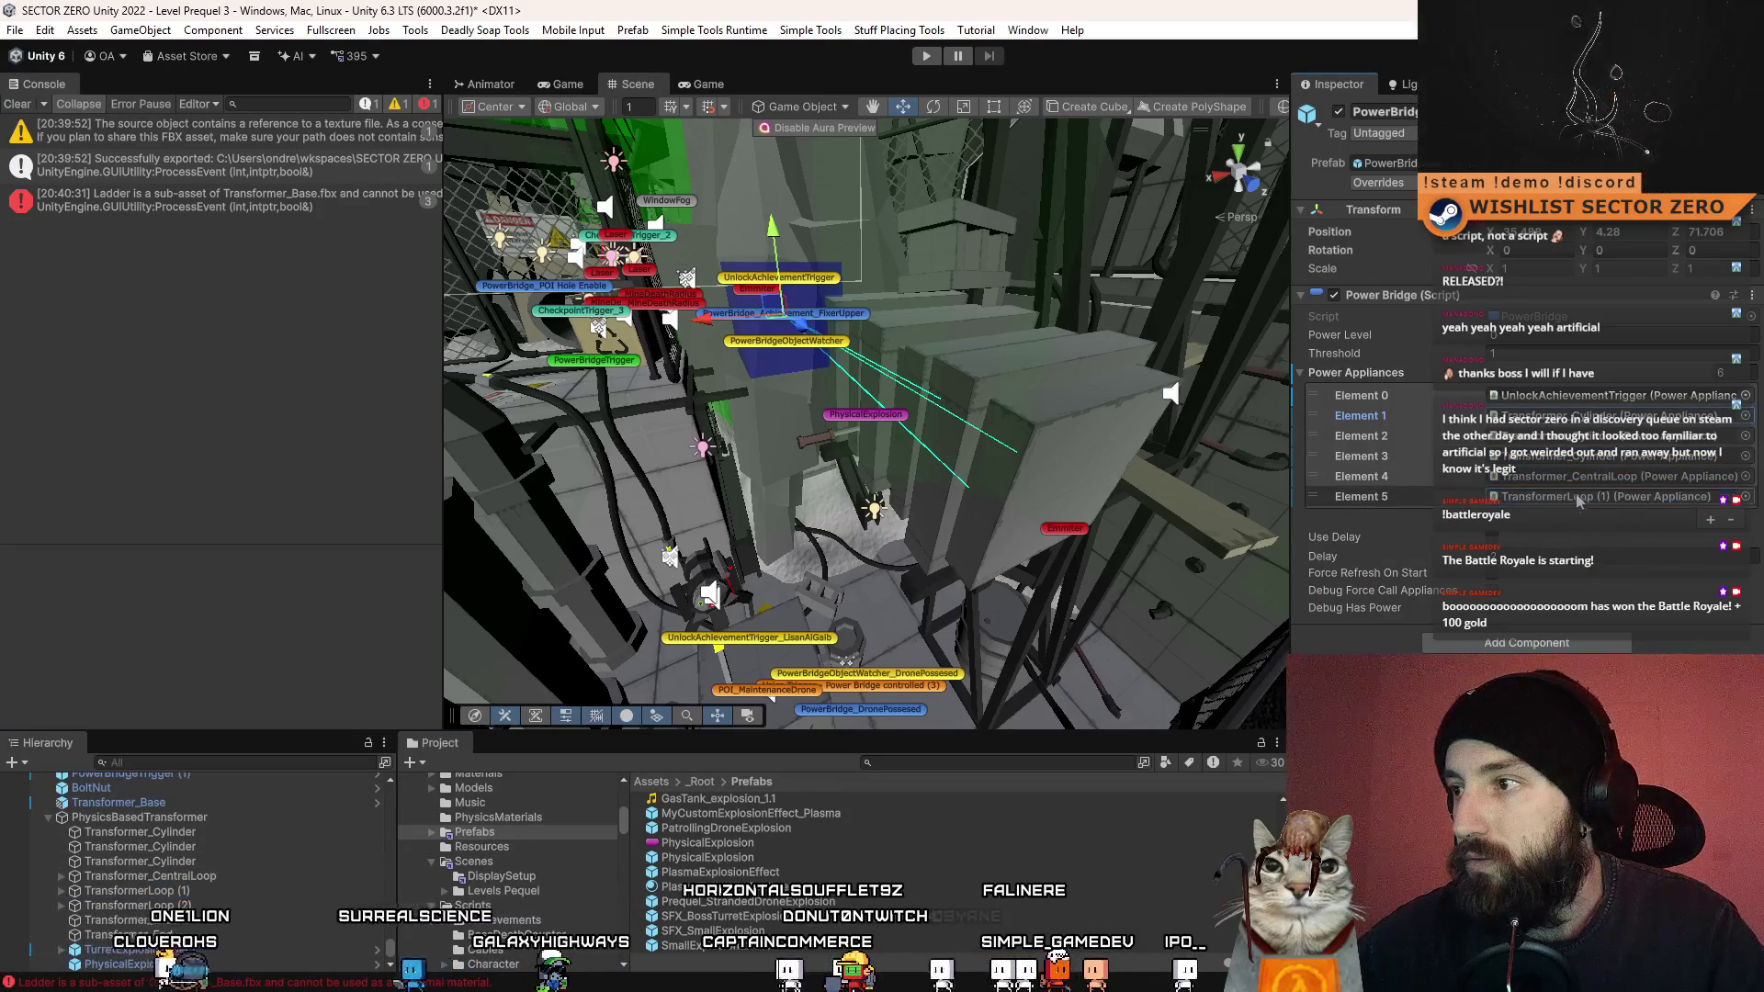
click(1713, 522)
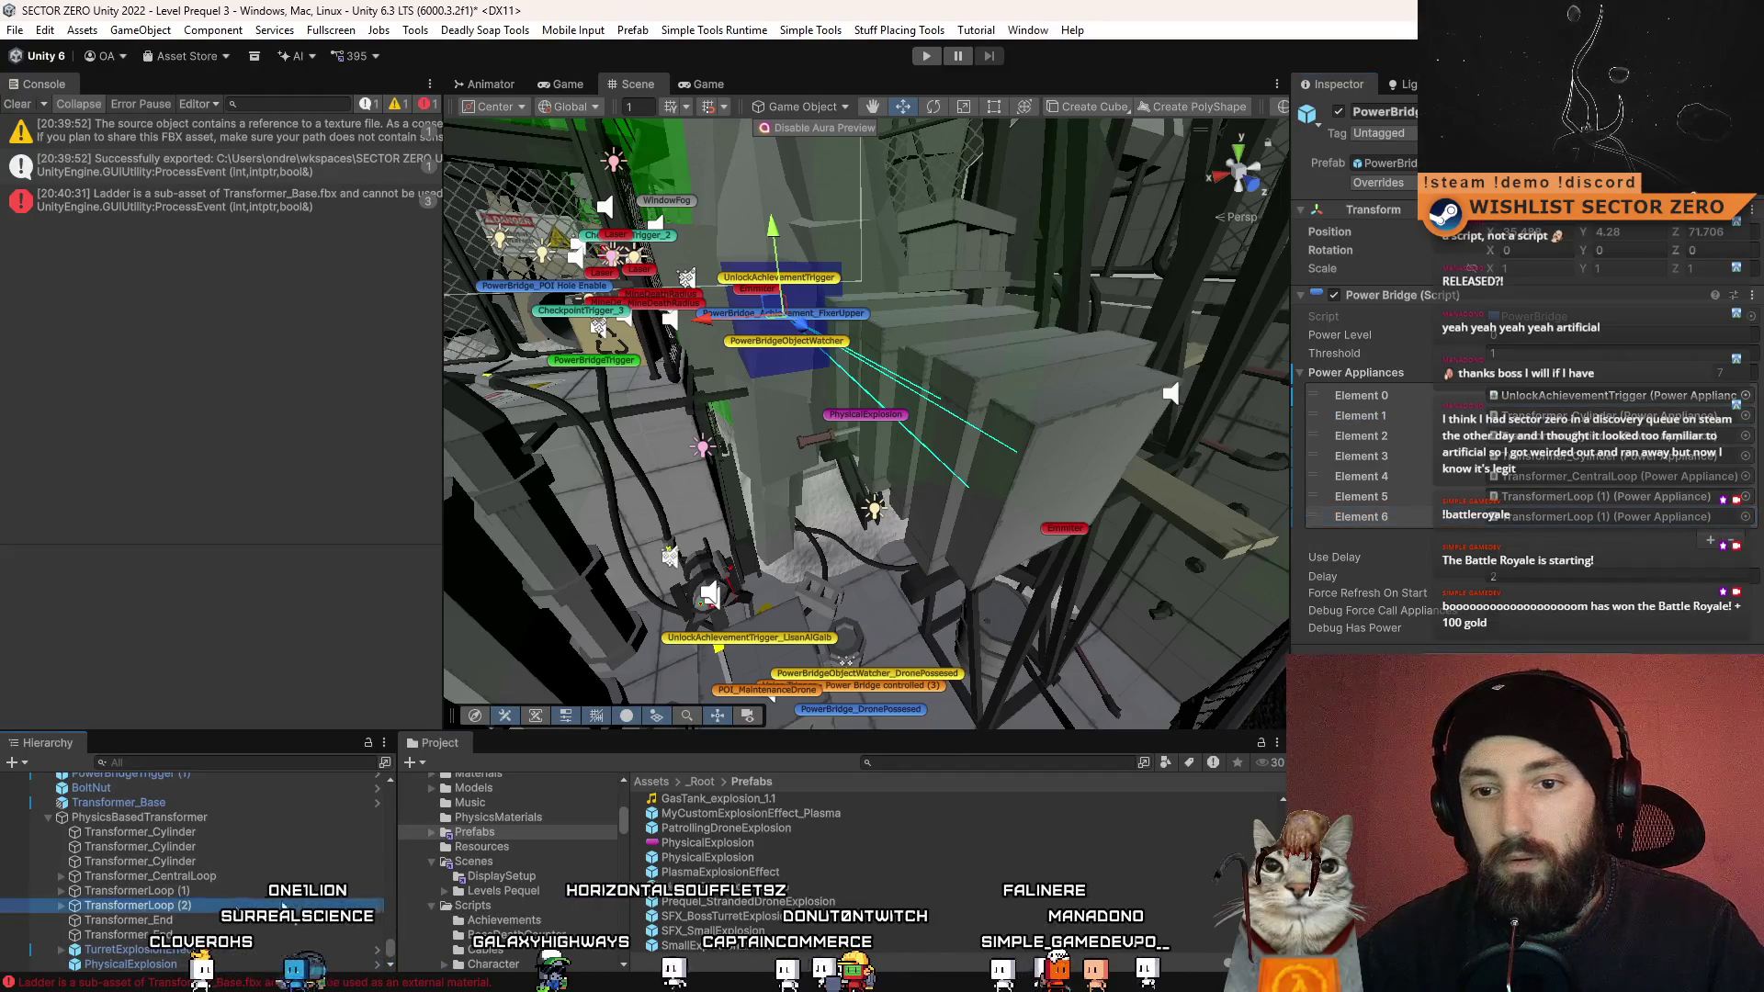
drag(1609, 527, 1609, 527)
click(1710, 540)
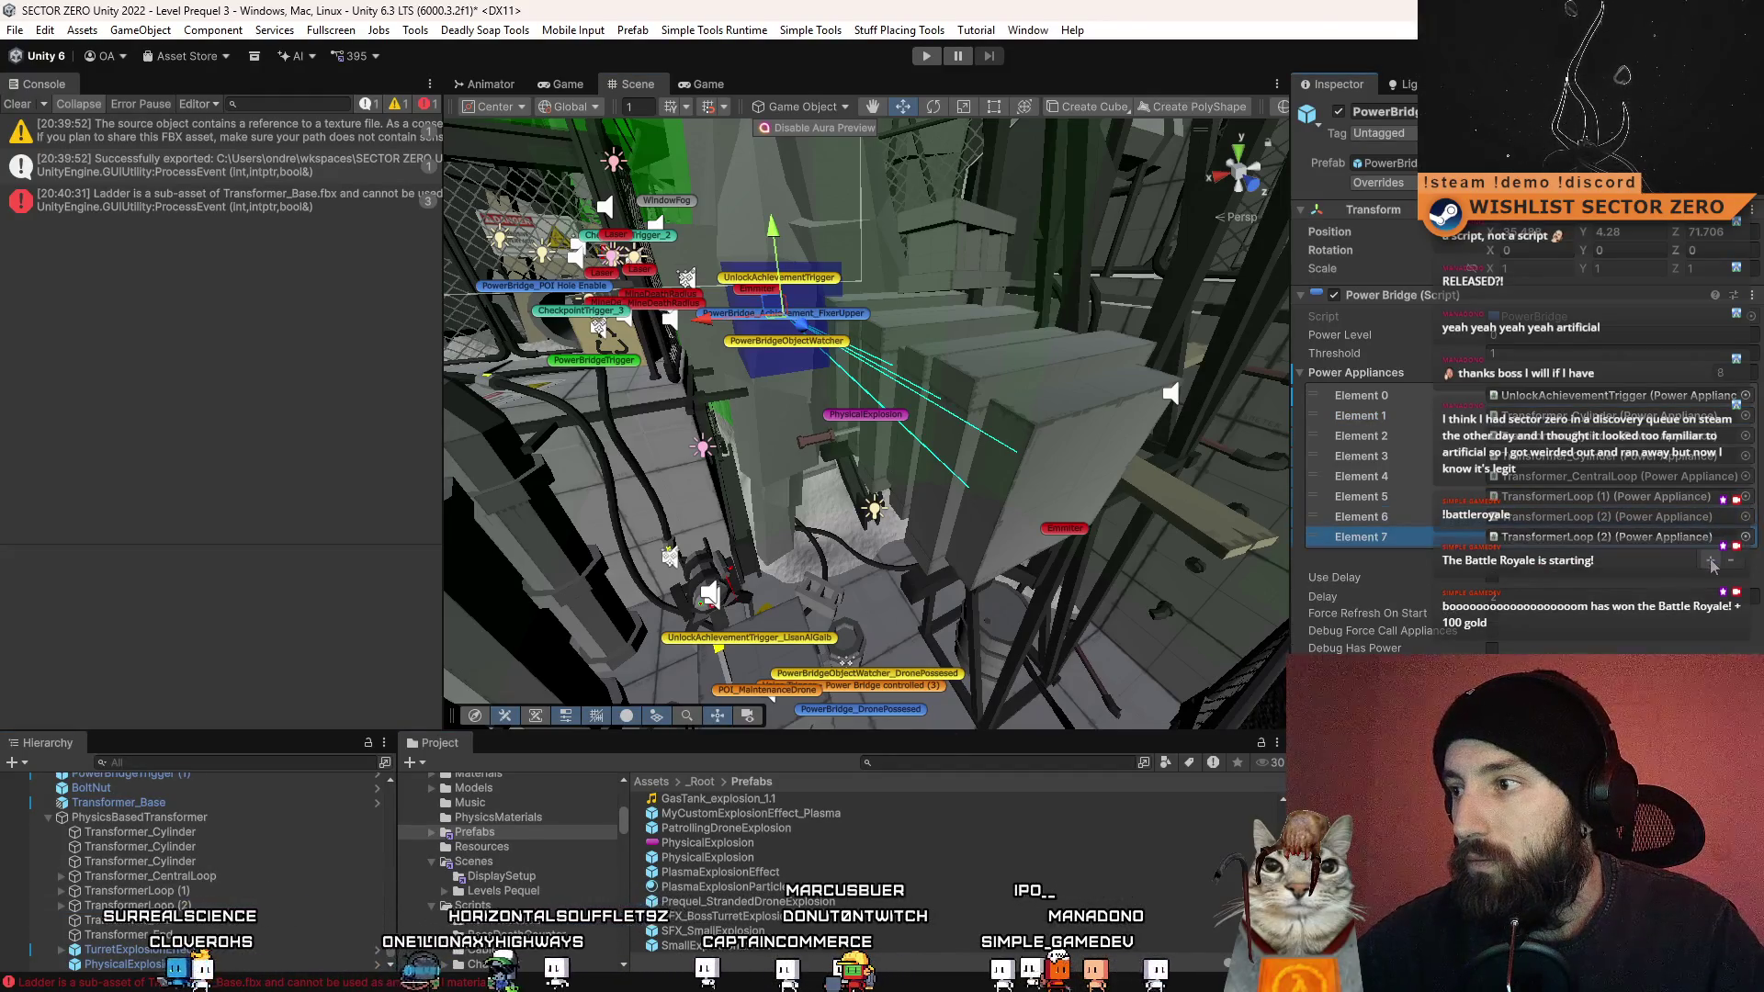
click(1710, 561)
drag(129, 934, 1608, 536)
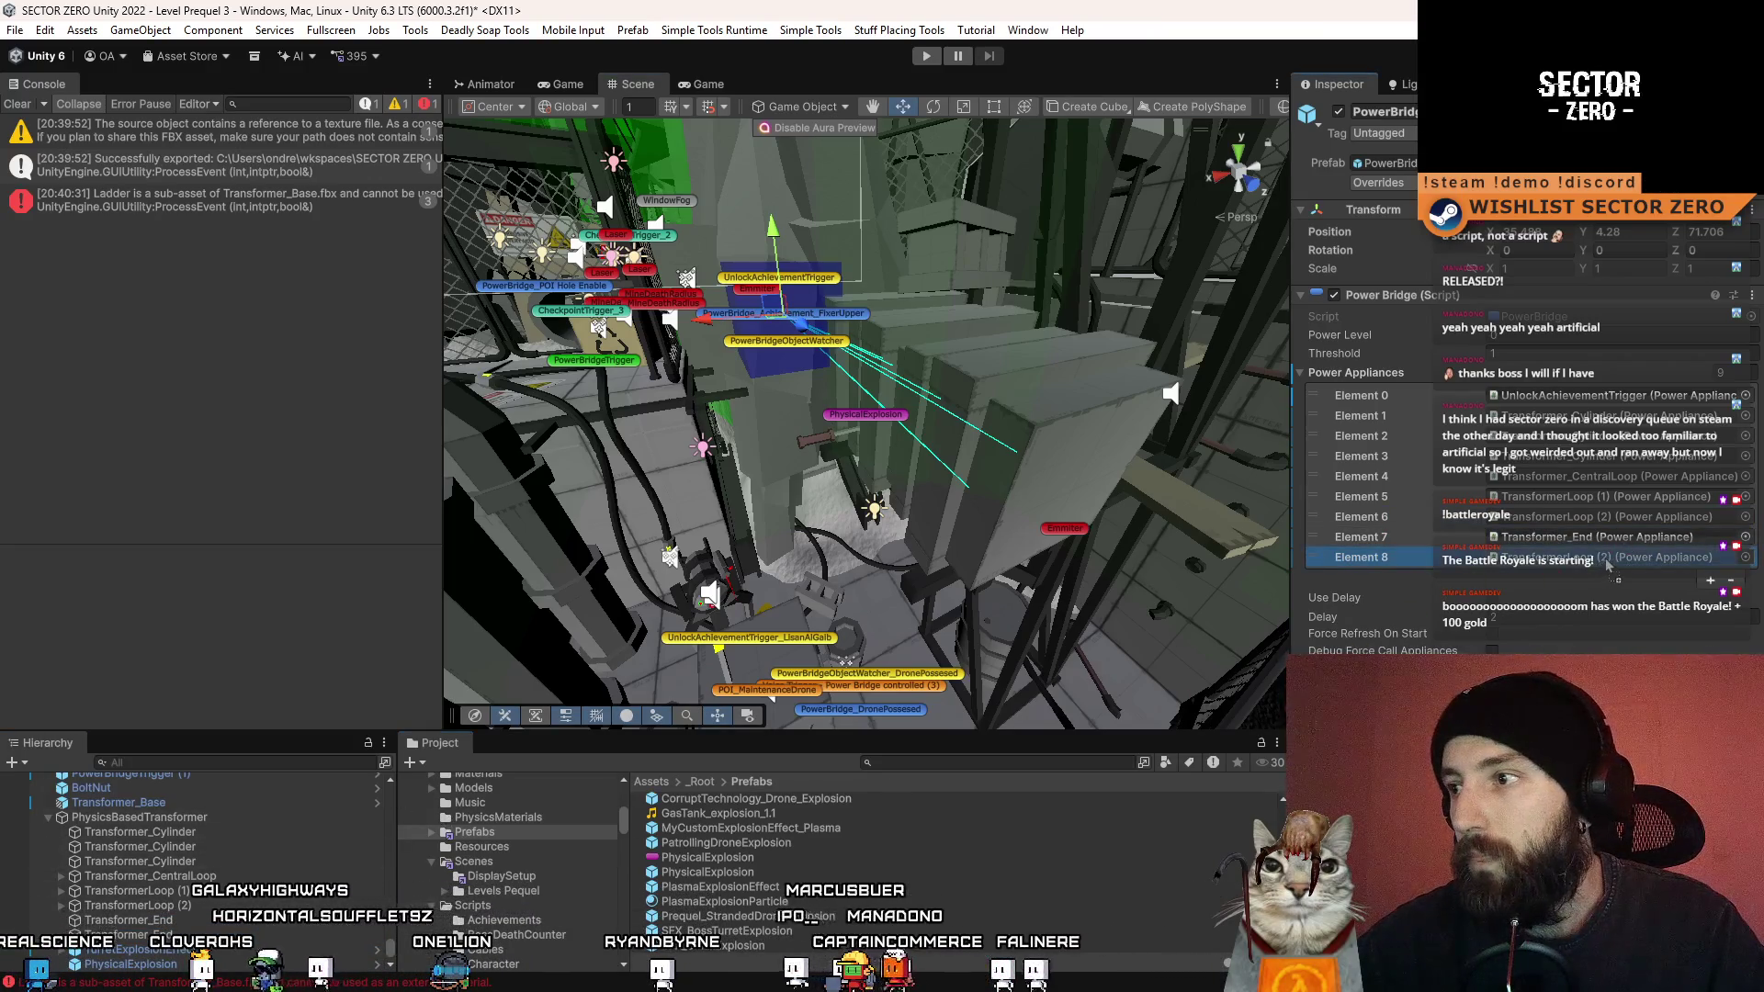
mouse_move(894, 487)
mouse_down()
mouse_move(951, 465)
mouse_move(890, 494)
mouse_move(1041, 478)
mouse_move(800, 476)
mouse_move(822, 389)
mouse_up()
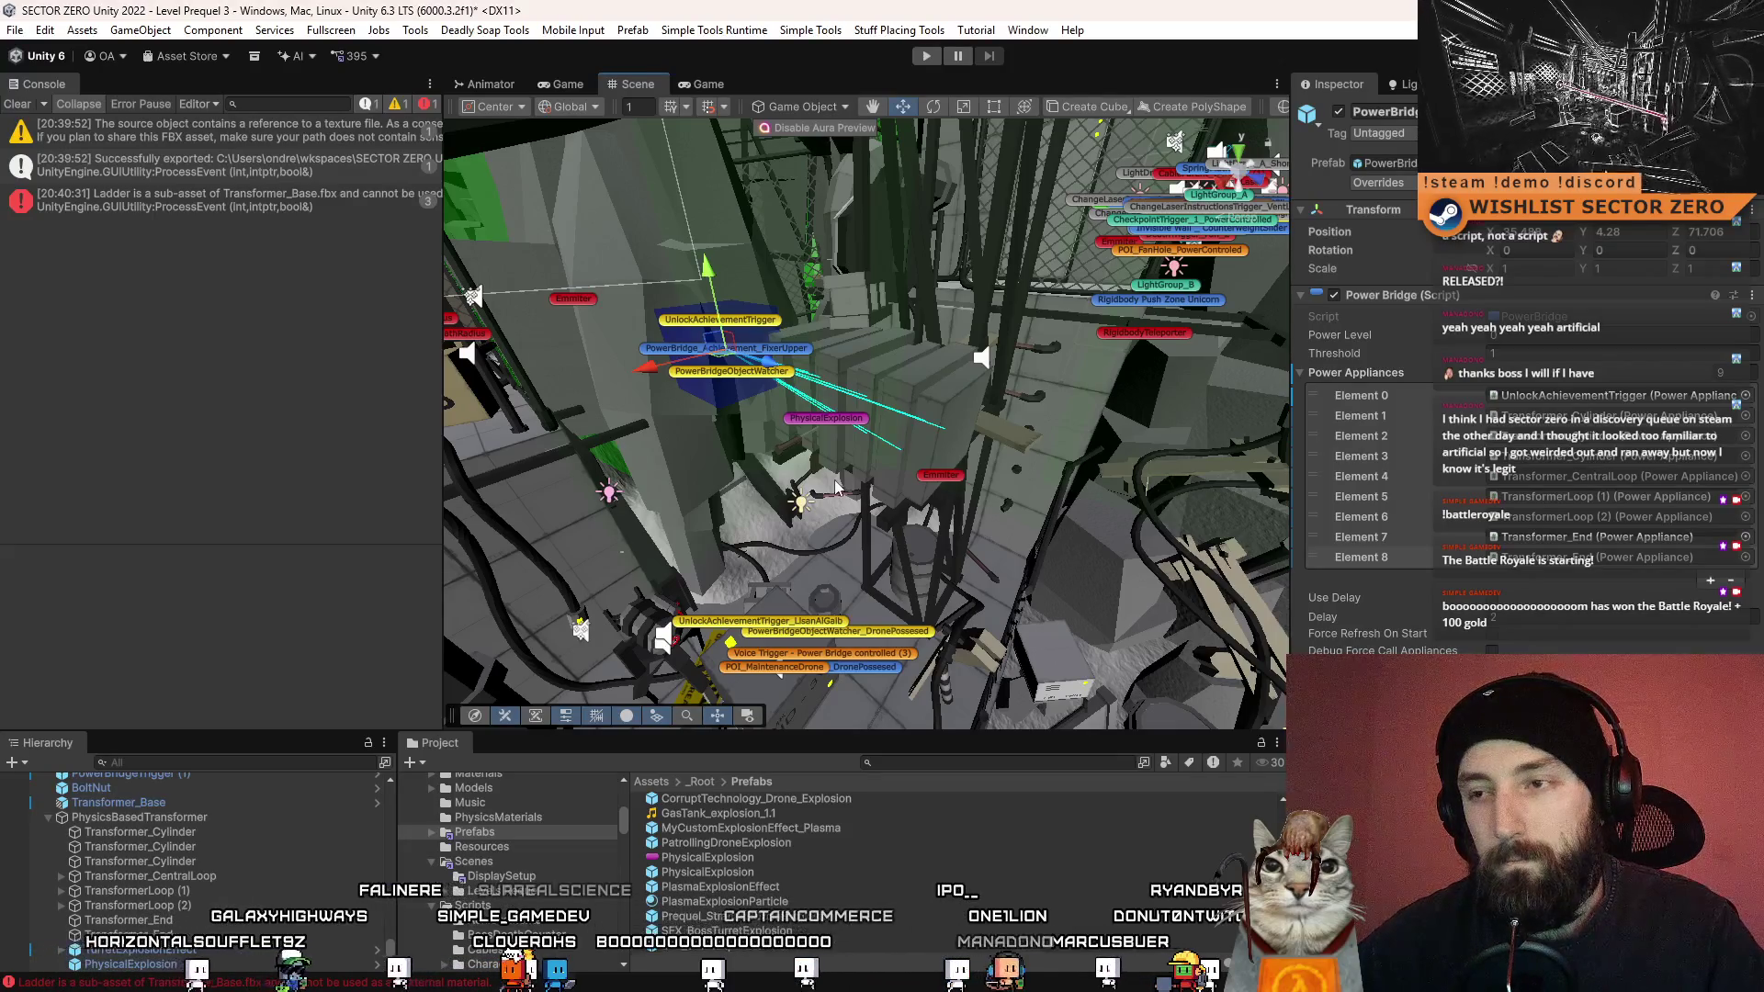
mouse_move(1077, 555)
mouse_down()
mouse_move(902, 488)
mouse_move(784, 484)
mouse_move(891, 502)
mouse_up()
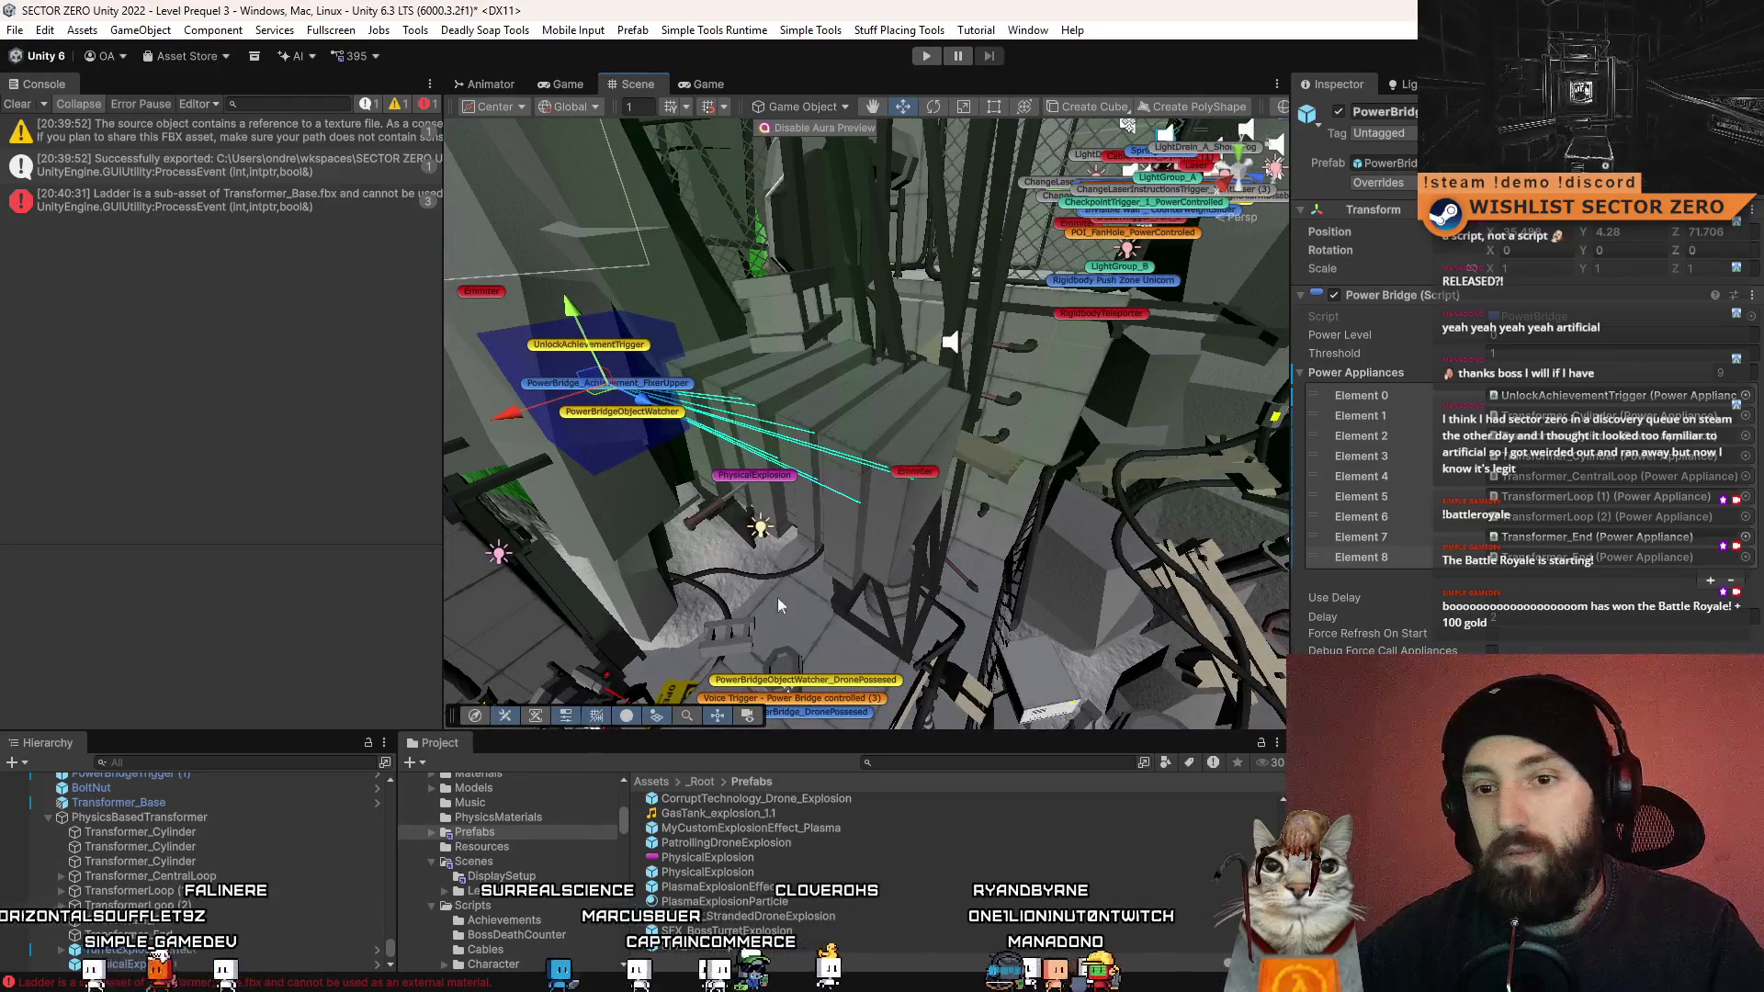
scroll(255, 871, up, 5)
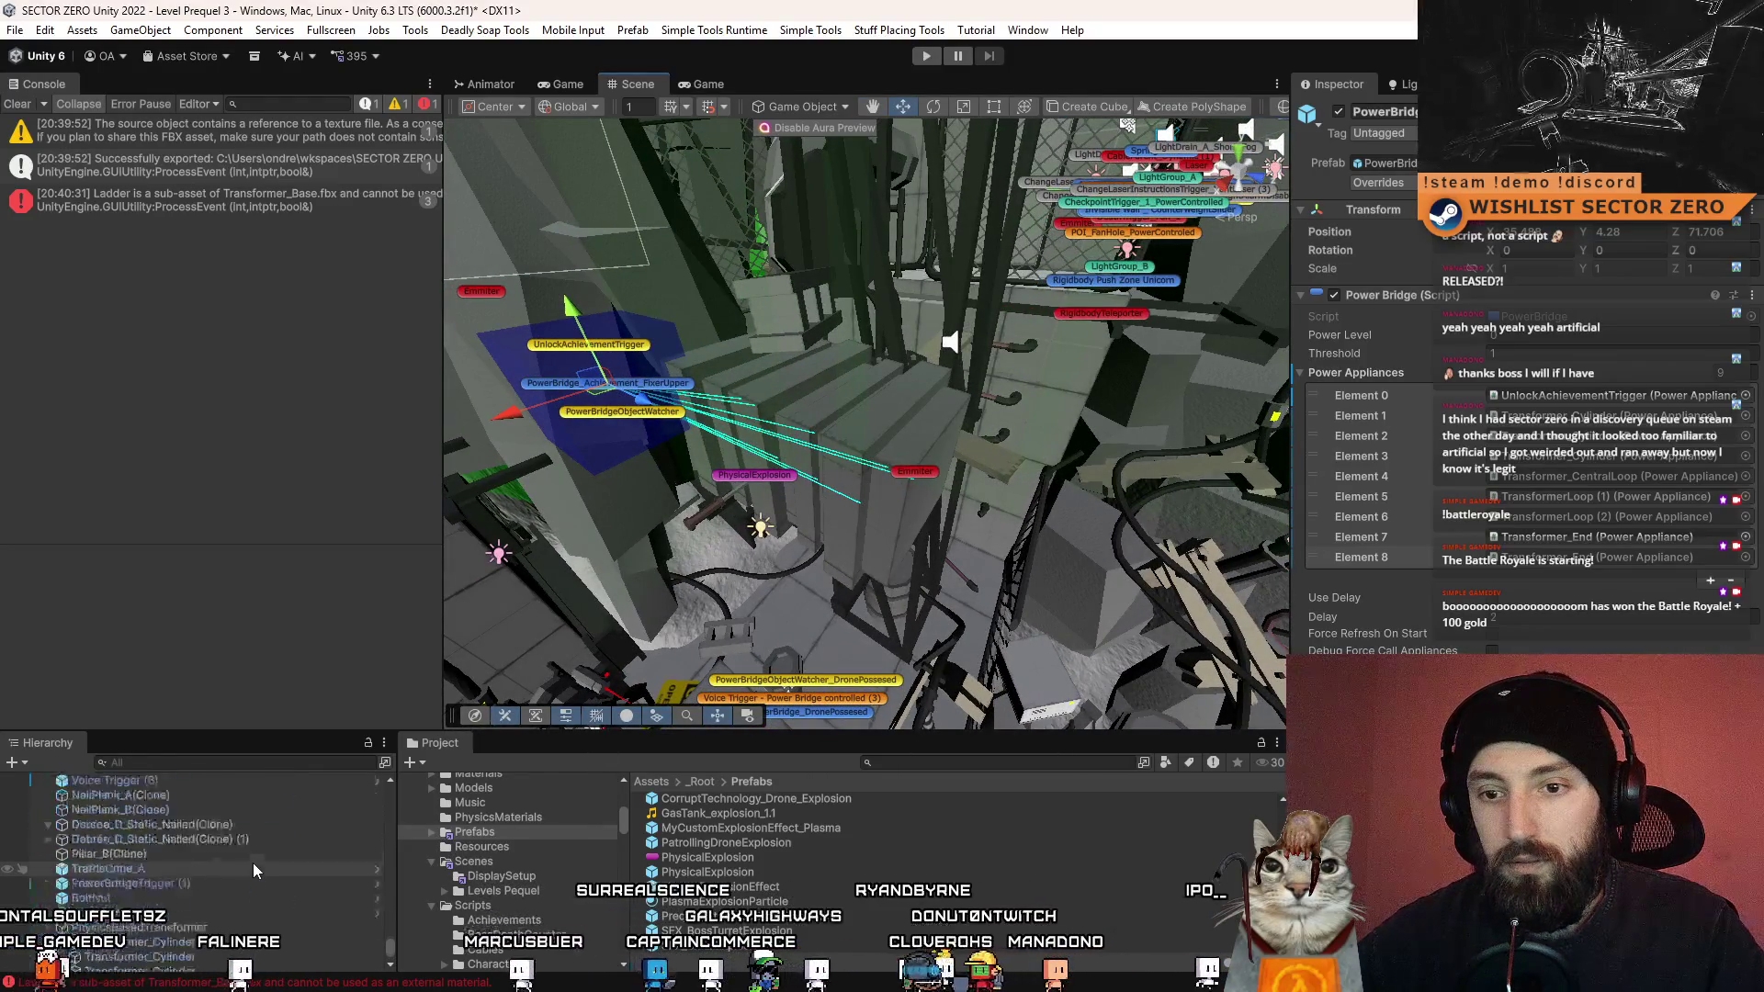
- Select TurretExplosionEffect and PhysicalExplosion together and deactivate both
scroll(253, 873, down, 3)
click(211, 950)
shift+click(210, 964)
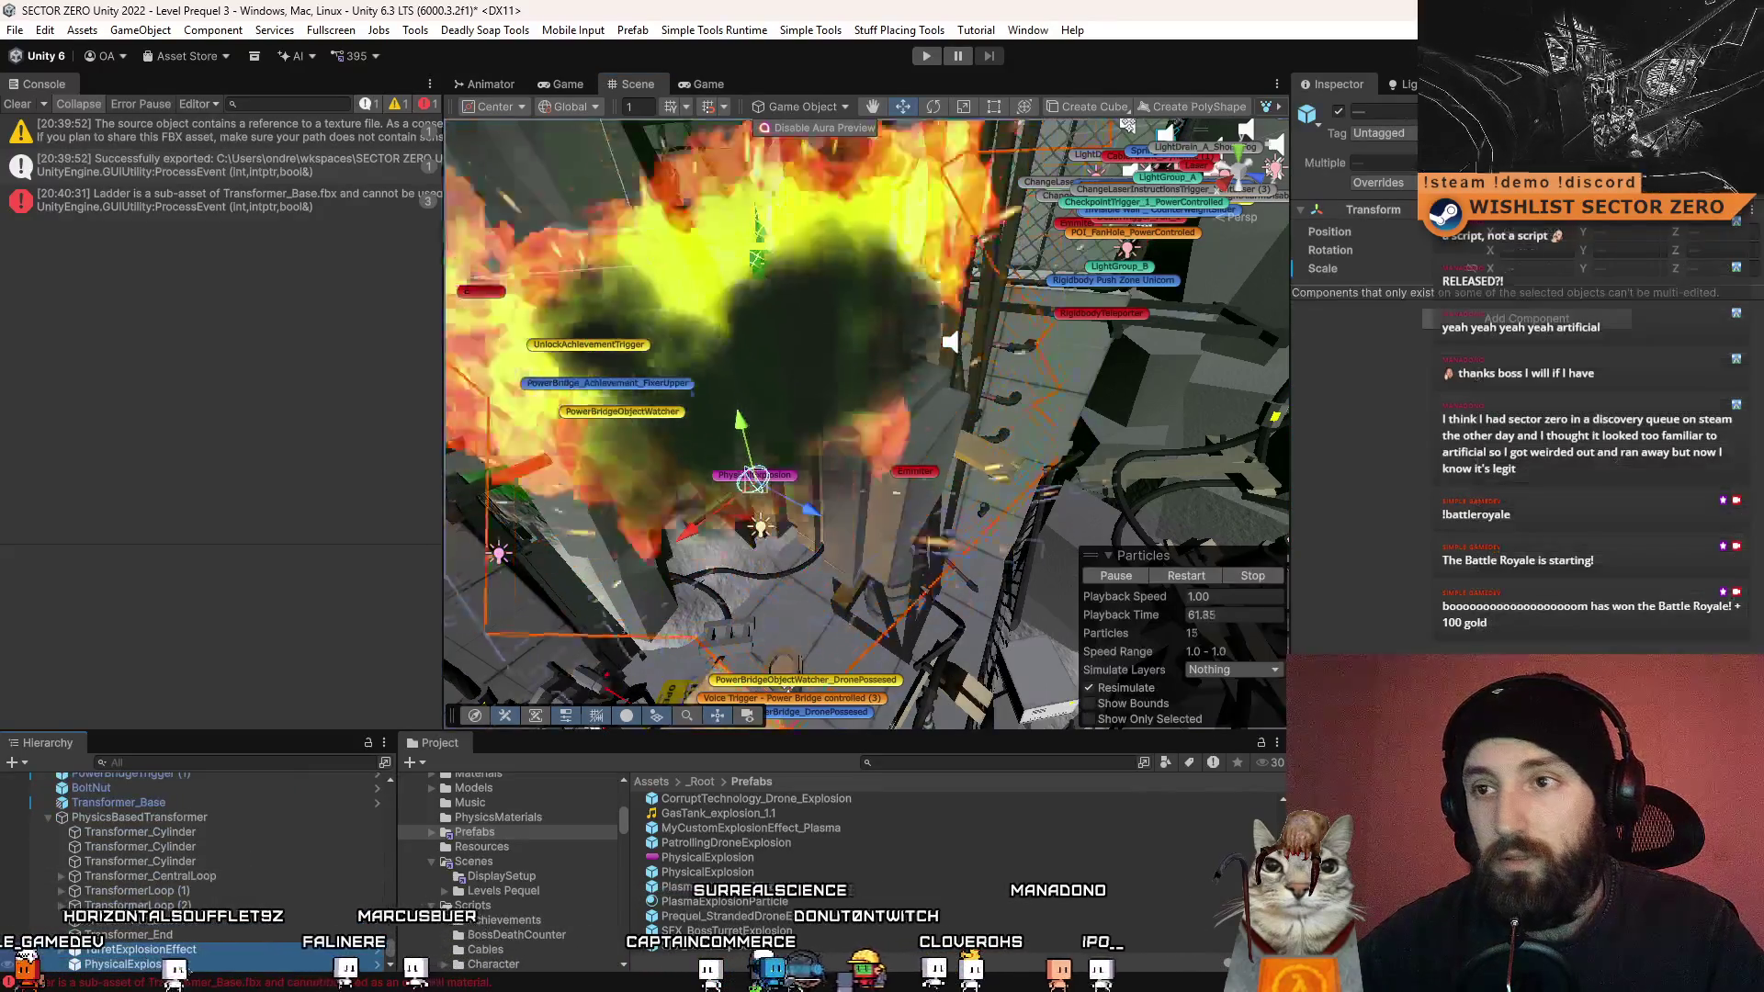
click(1340, 112)
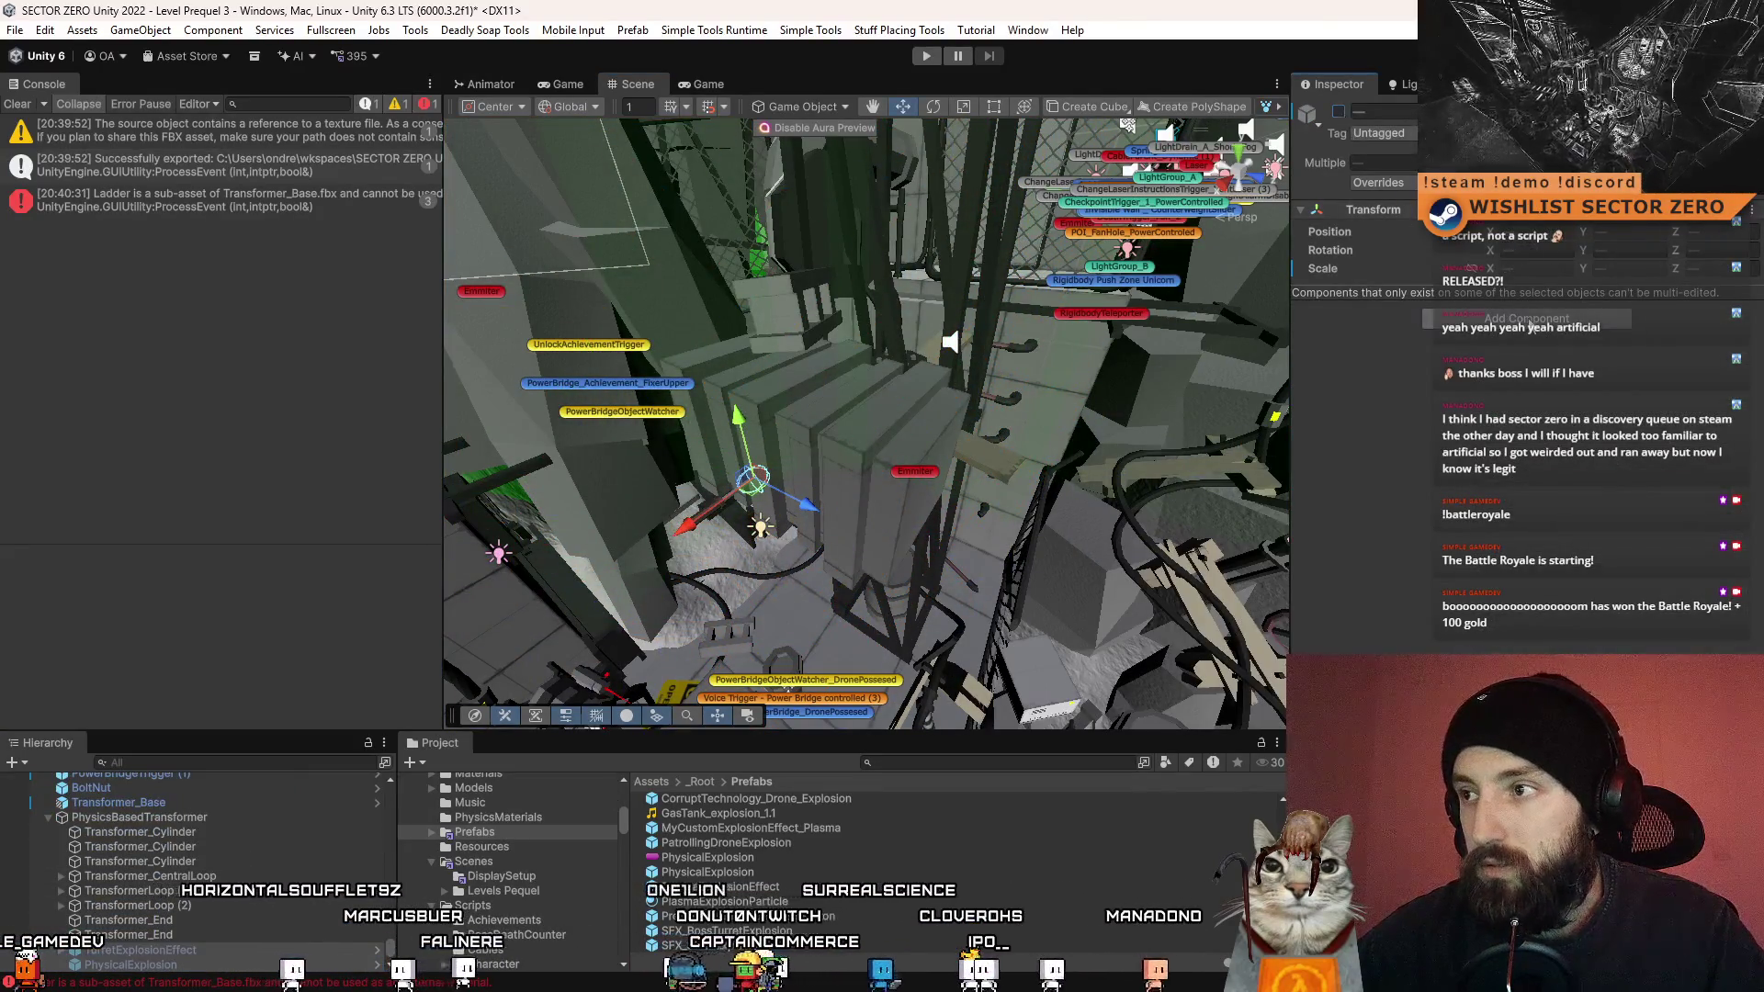
- Give both explosions a Power Appliance component with the Object_On_Off action
click(1528, 319)
text(power)
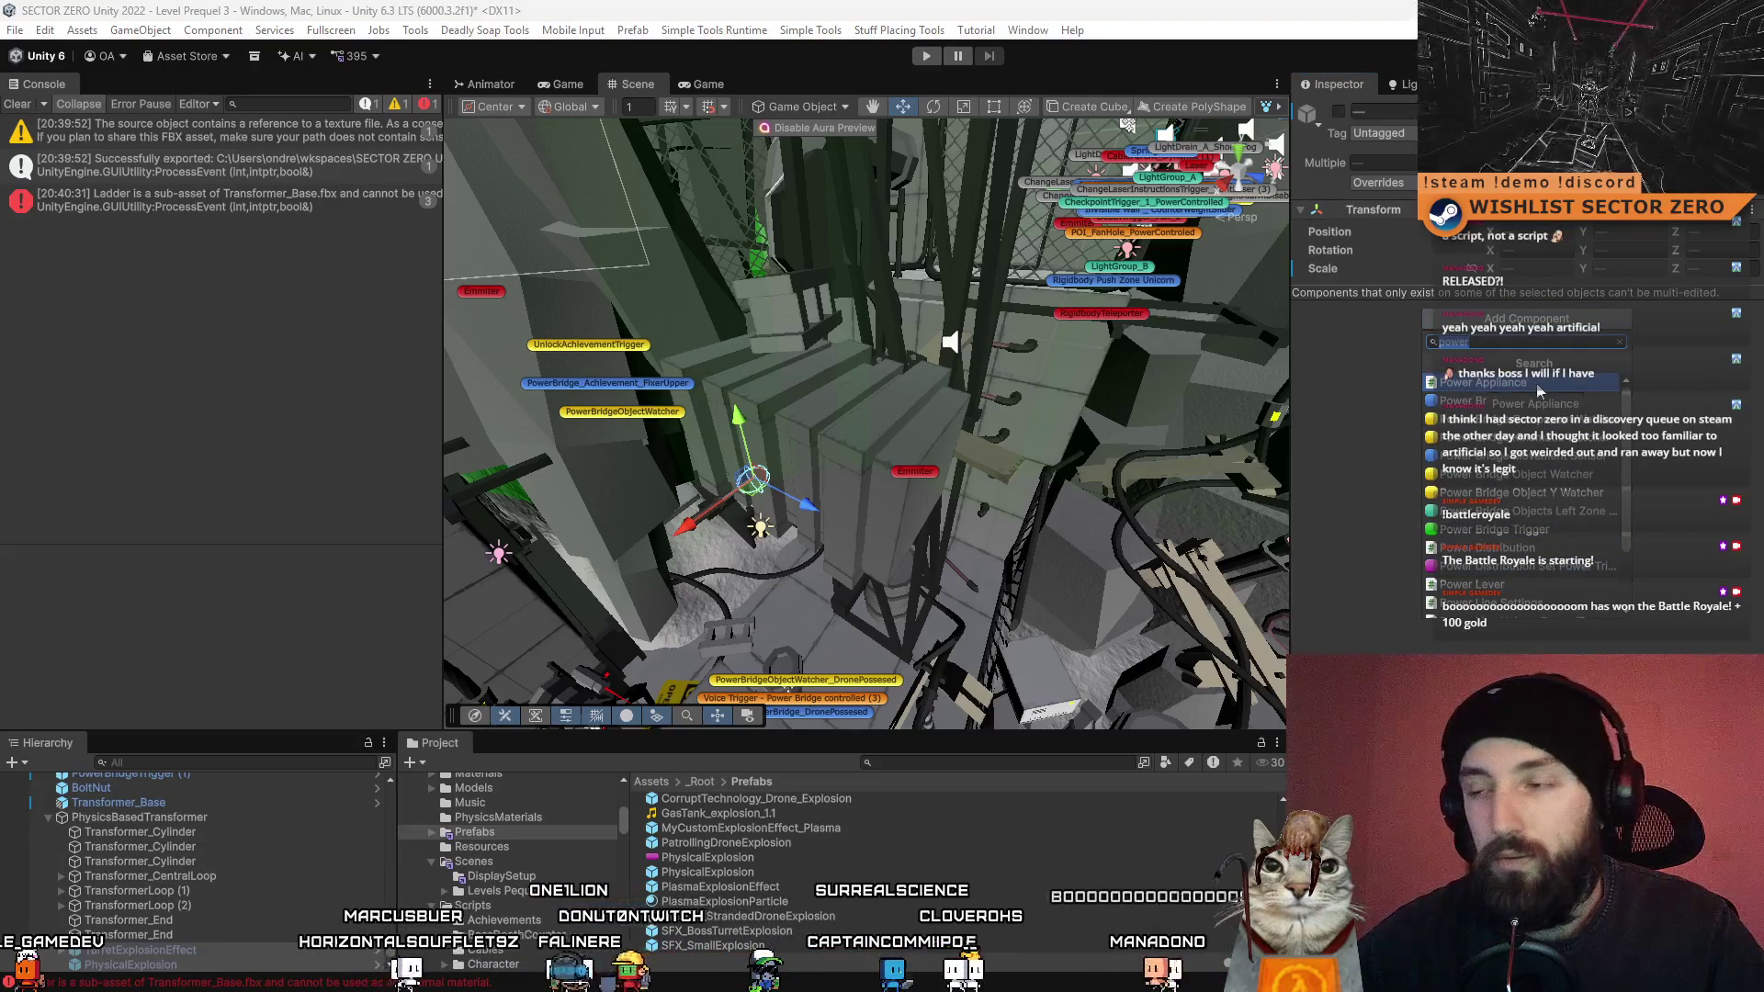
click(1540, 386)
click(1532, 336)
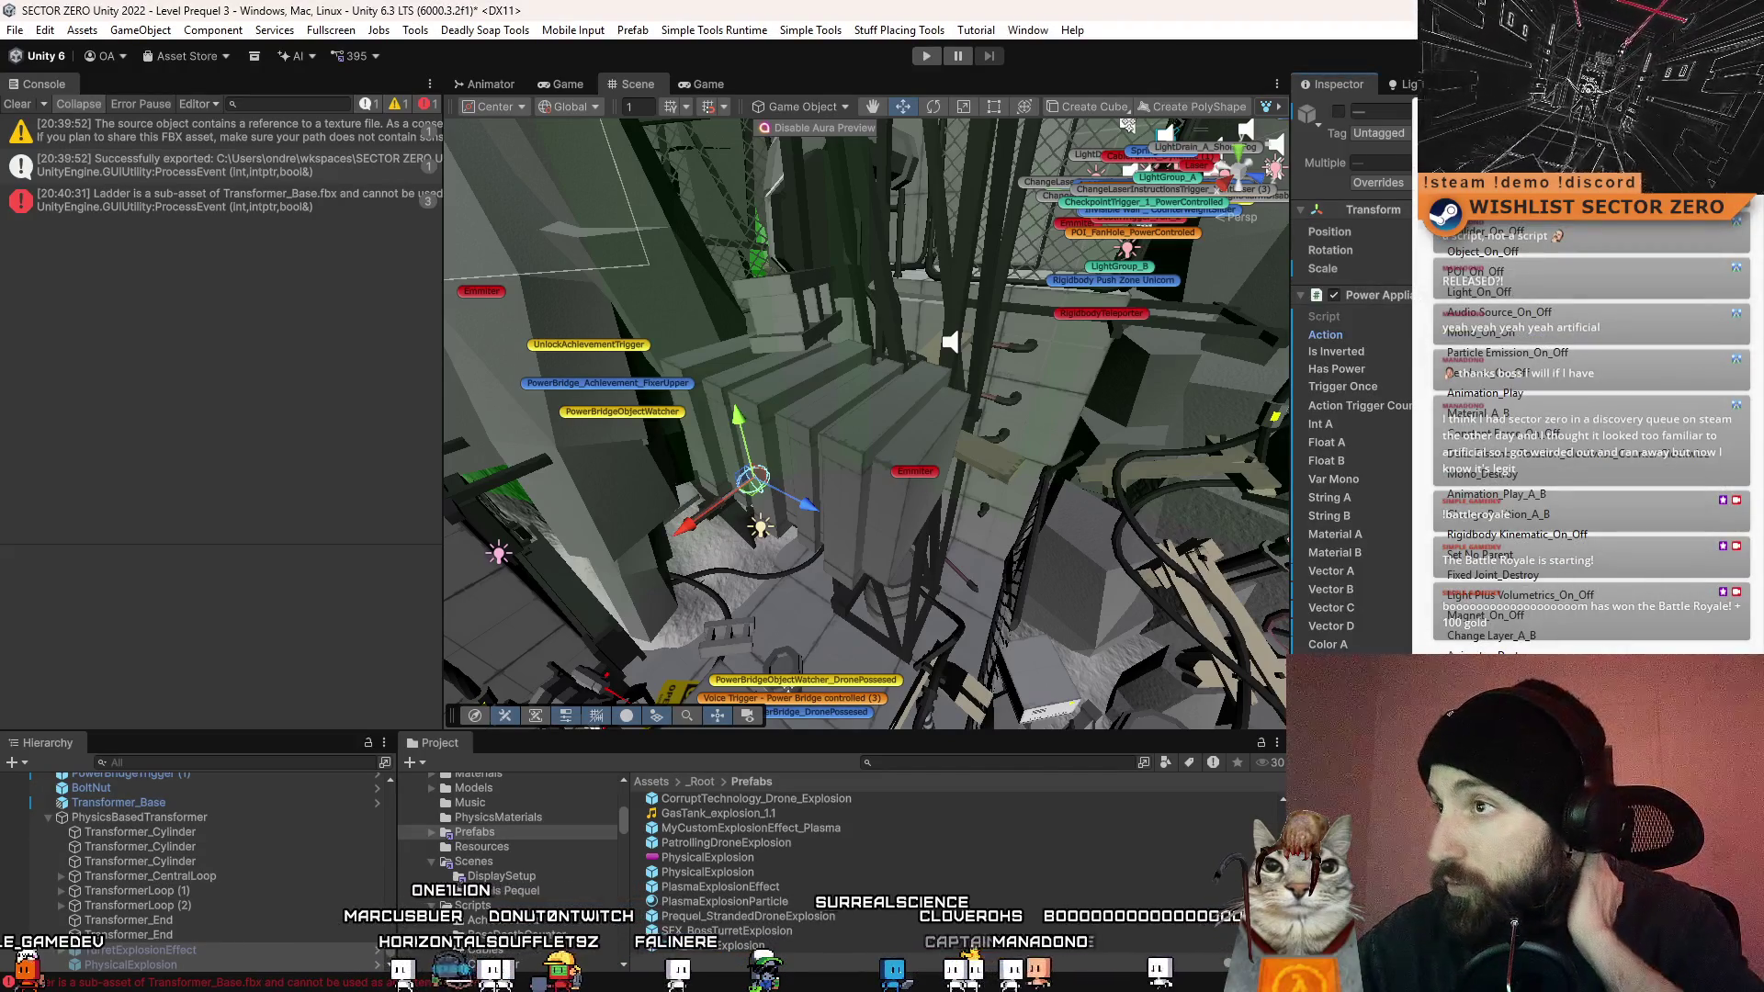
click(1541, 252)
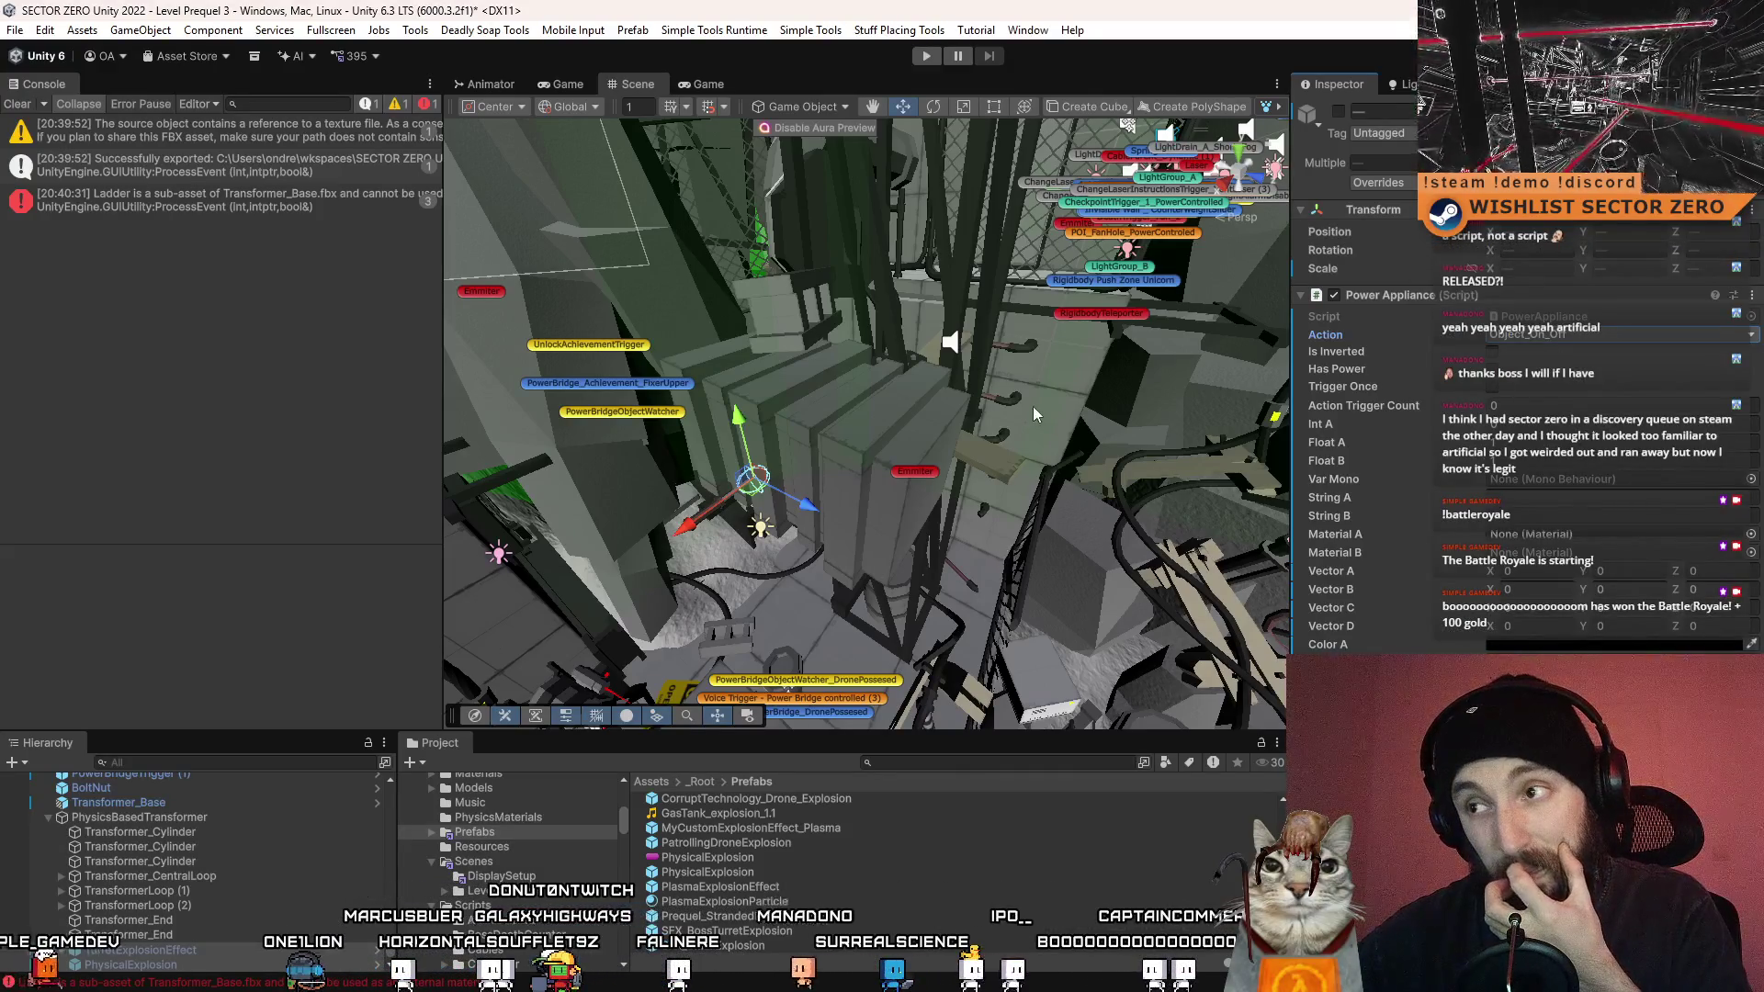
double_click(220, 817)
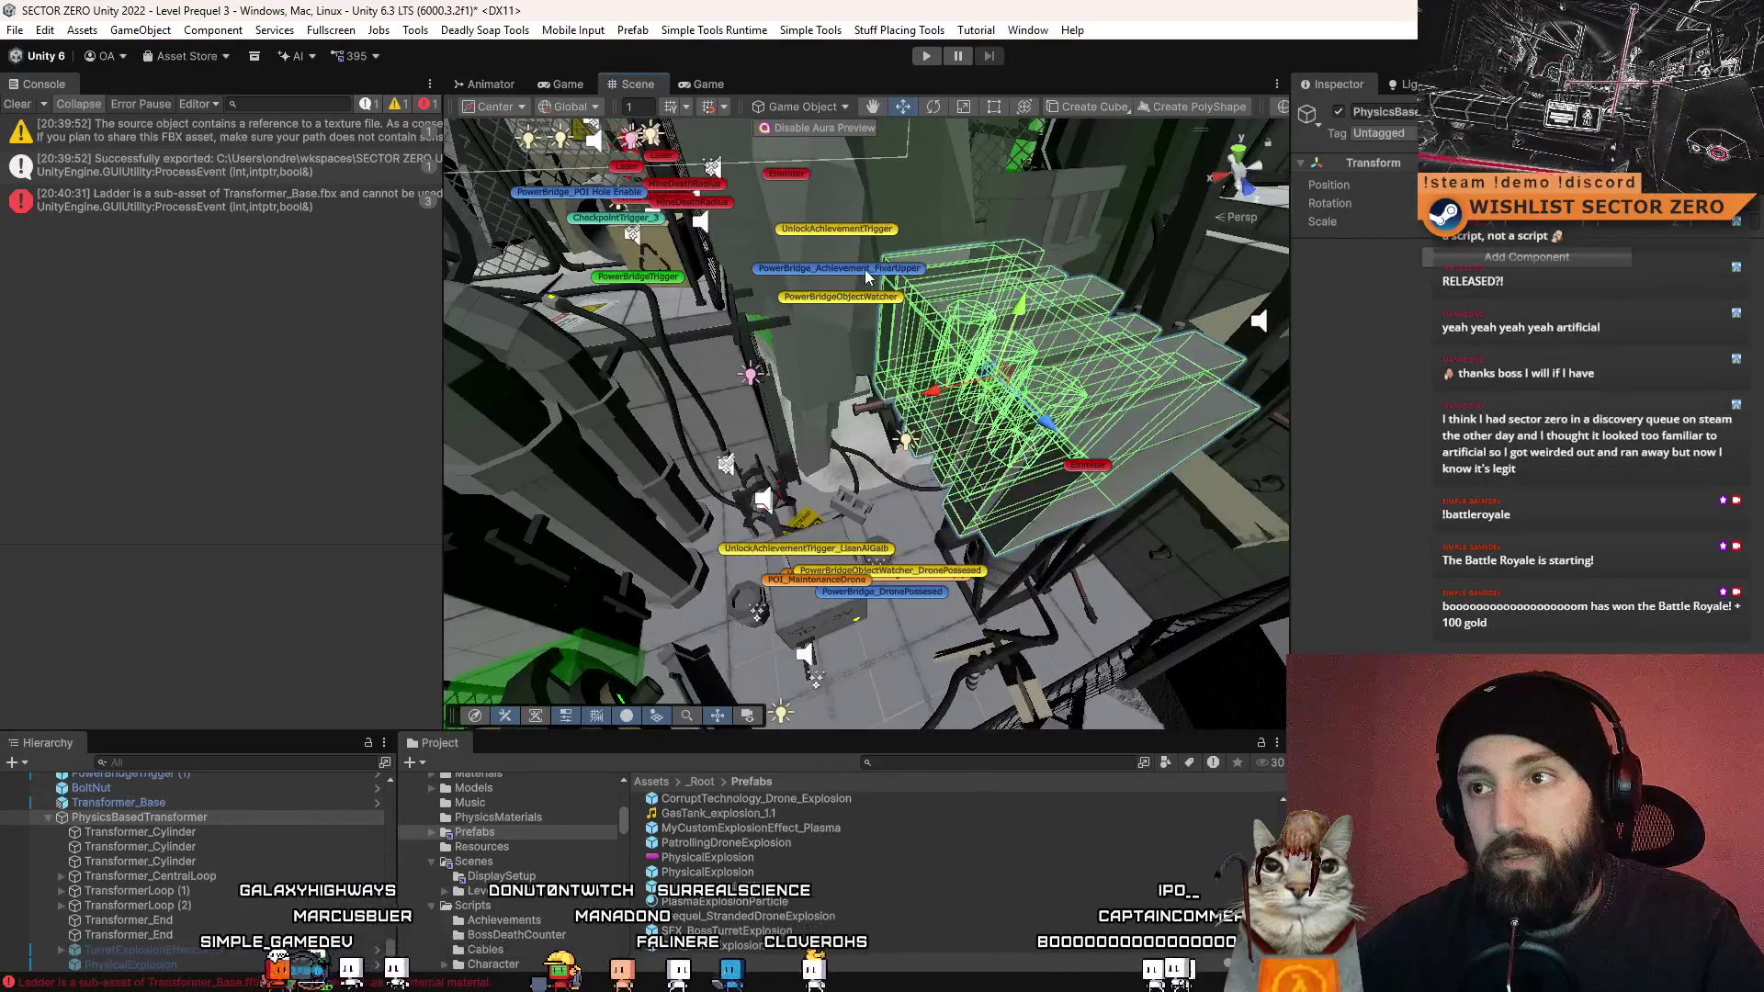
- Add TurretExplosionEffect and PhysicalExplosion to FixerUpper's Power Appliances as Elements 9 and 10
click(868, 275)
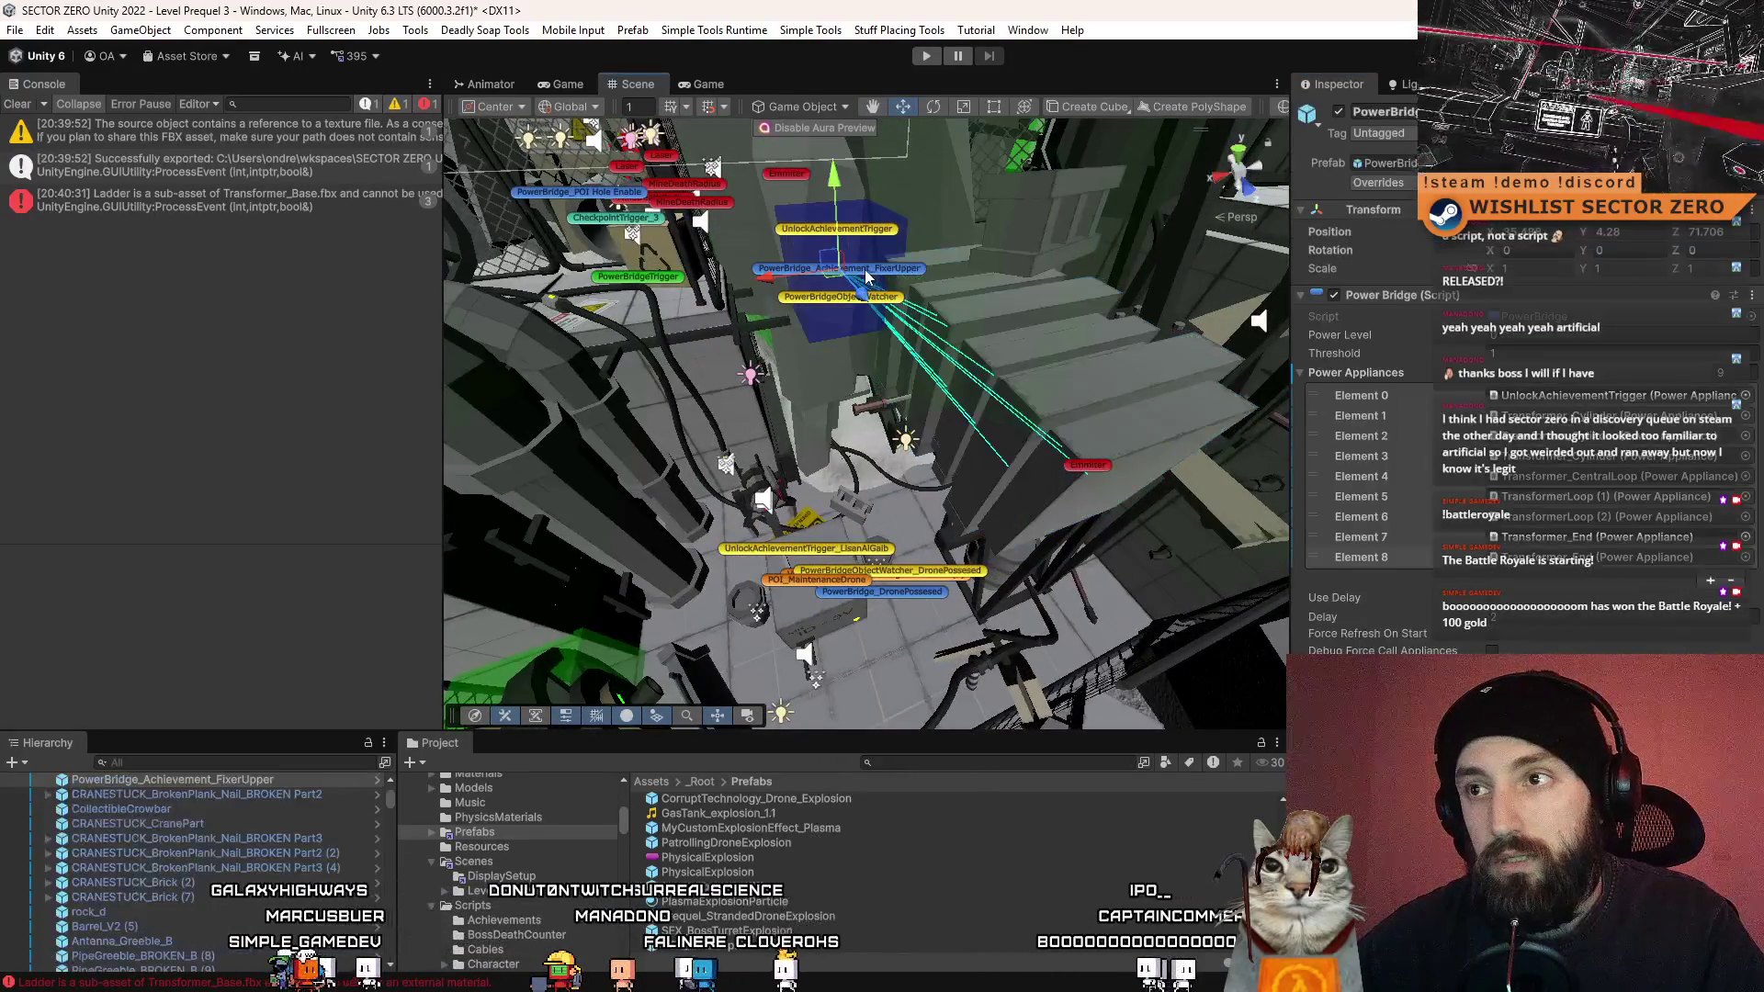
click(1711, 603)
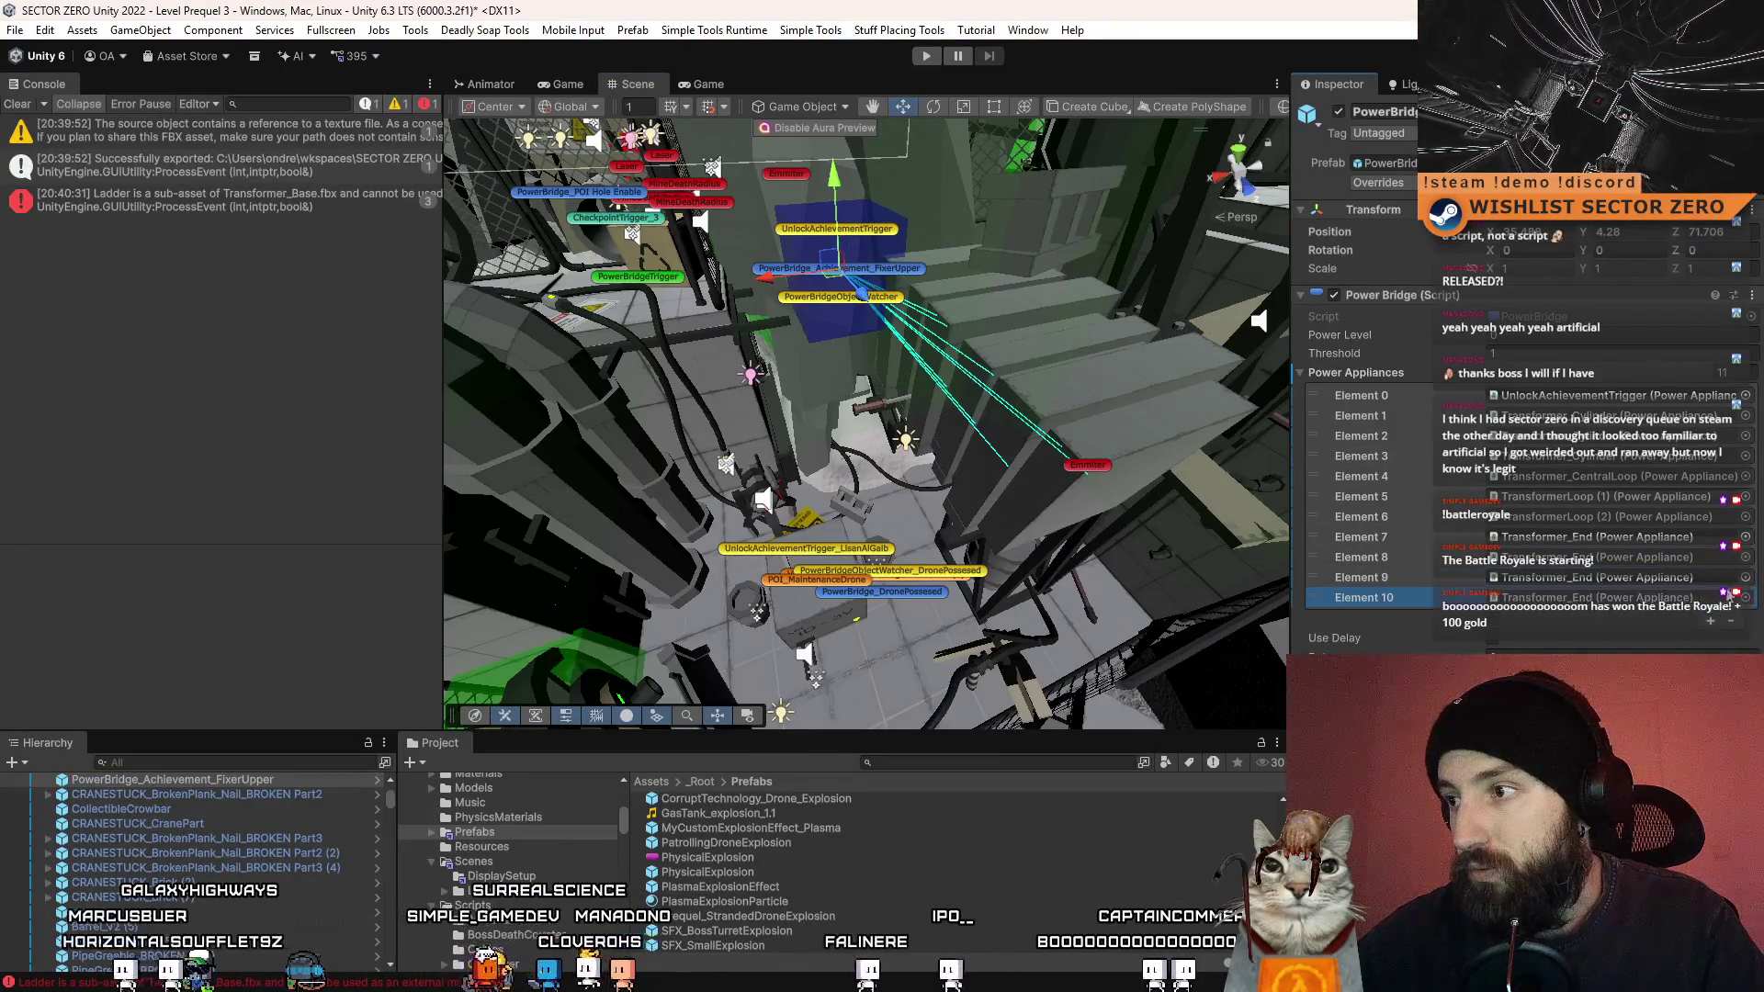
scroll(99, 858, up, 10)
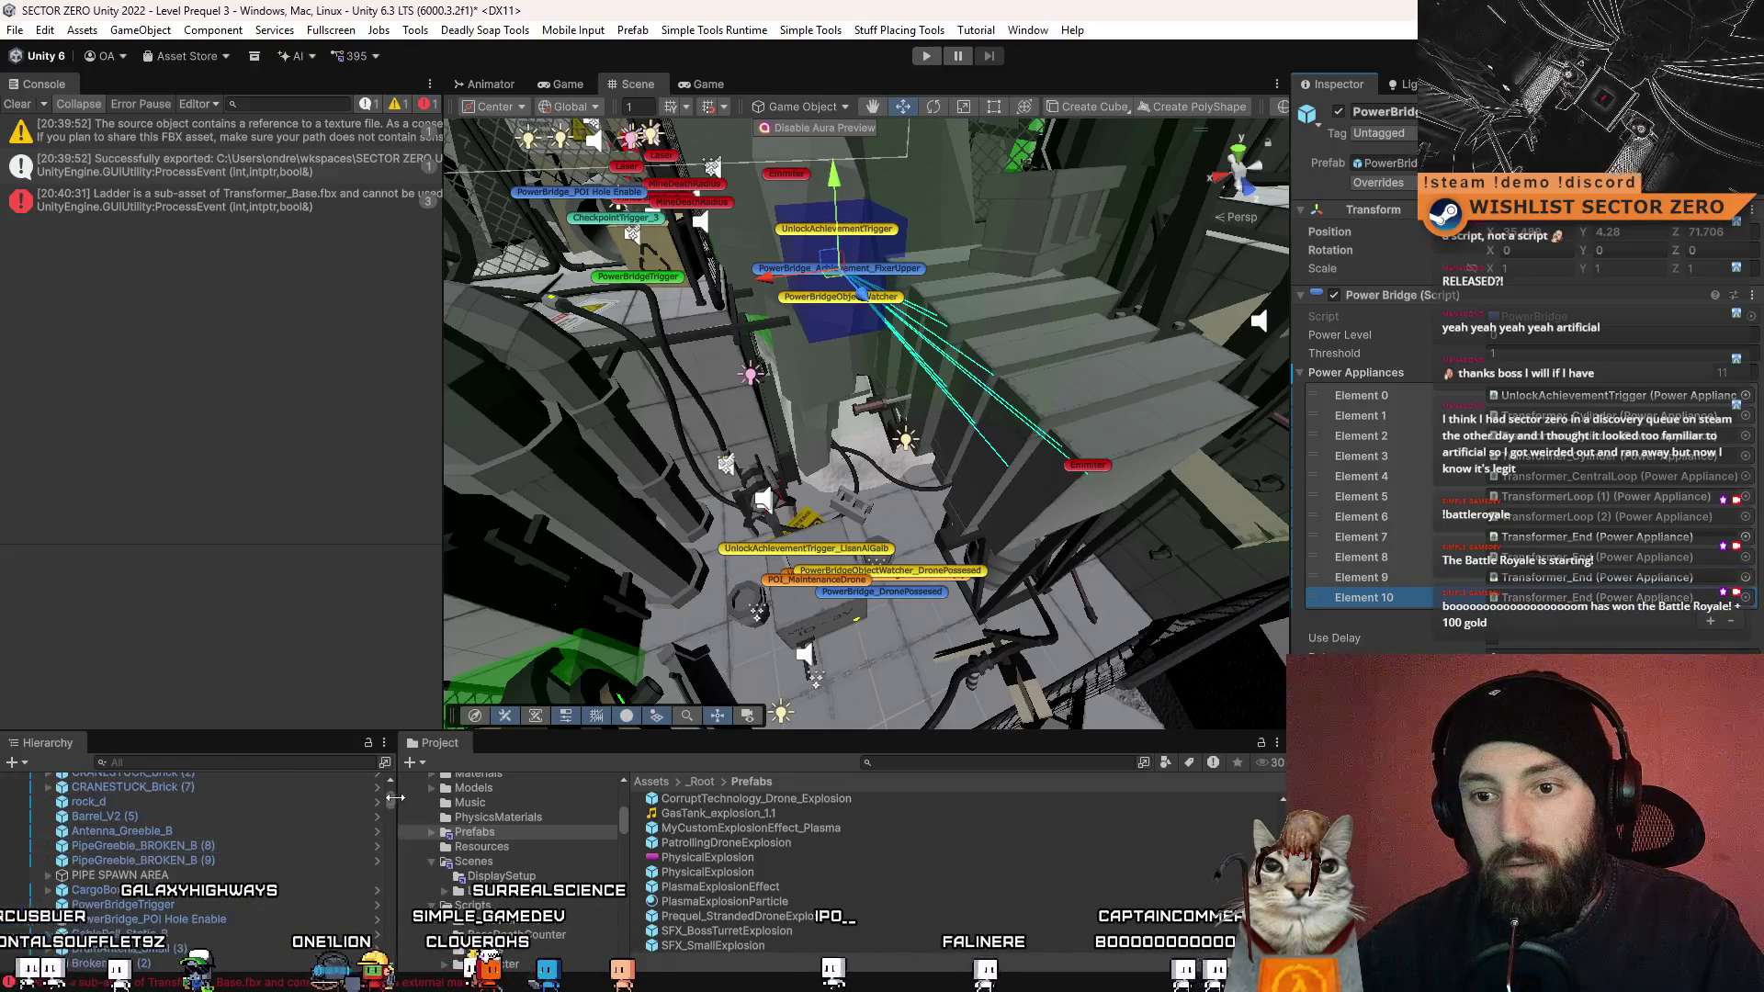
drag(118, 803, 897, 792)
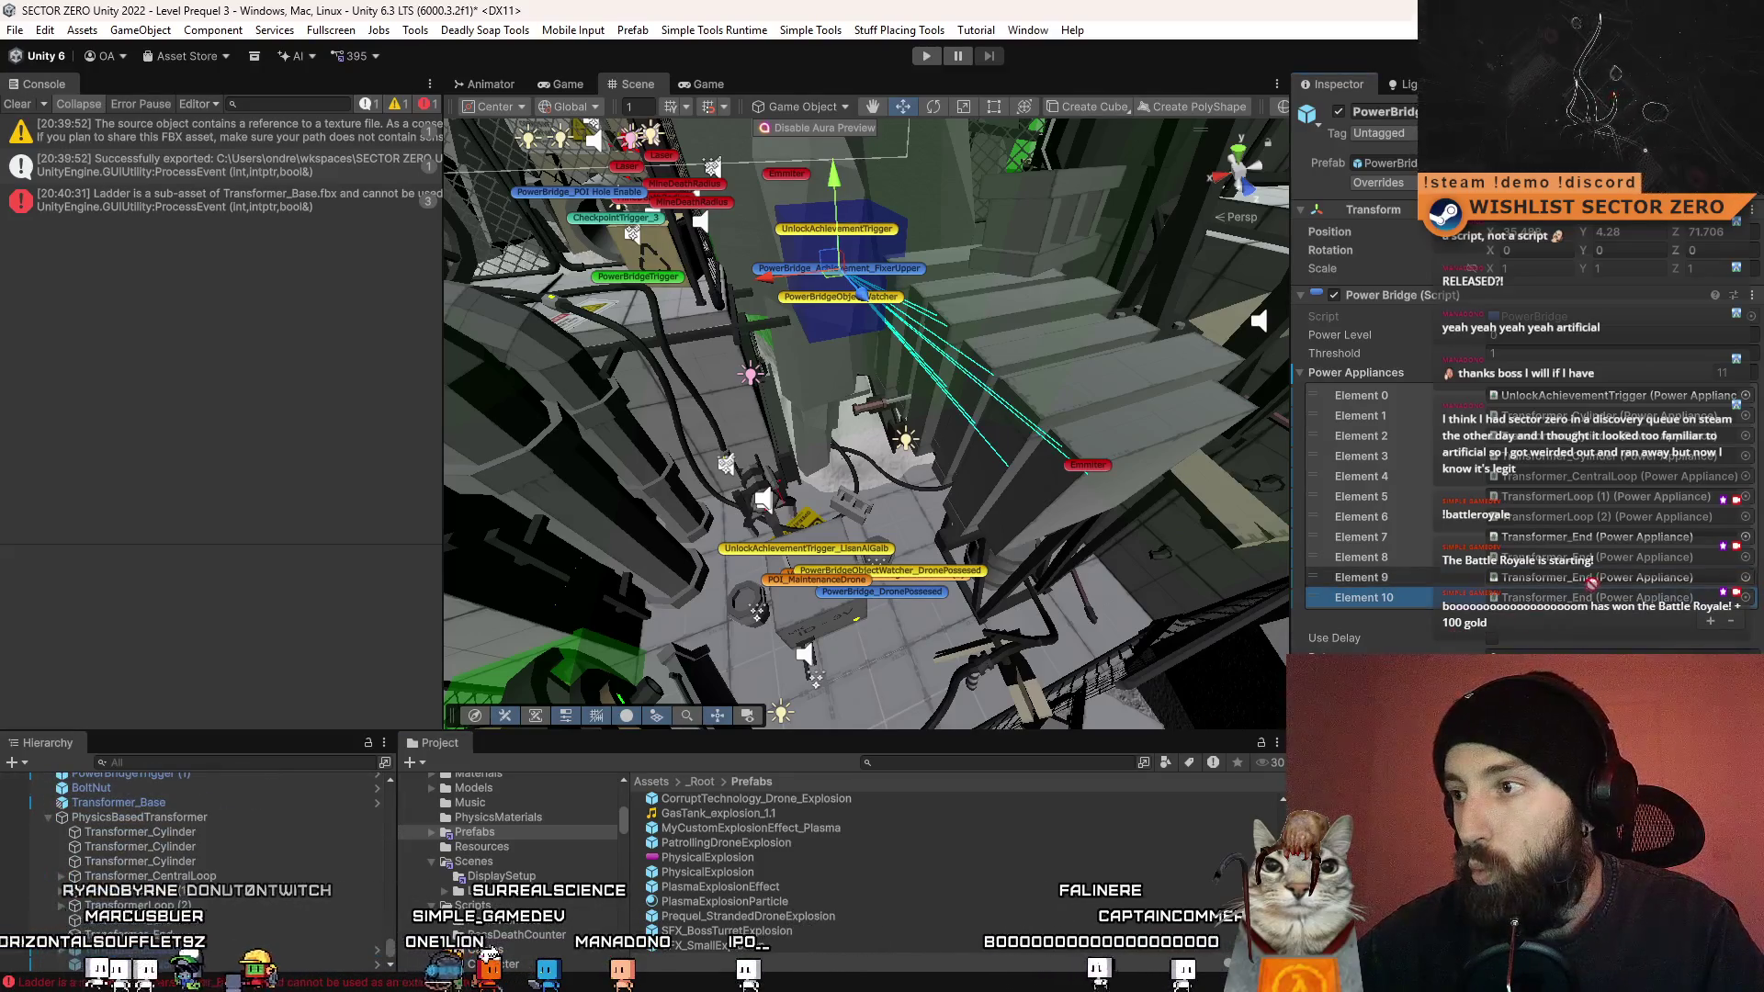
drag(1592, 582, 1594, 606)
- Clear the selection and start a playtest of the level
ctrl+scroll(1137, 879, up, 2)
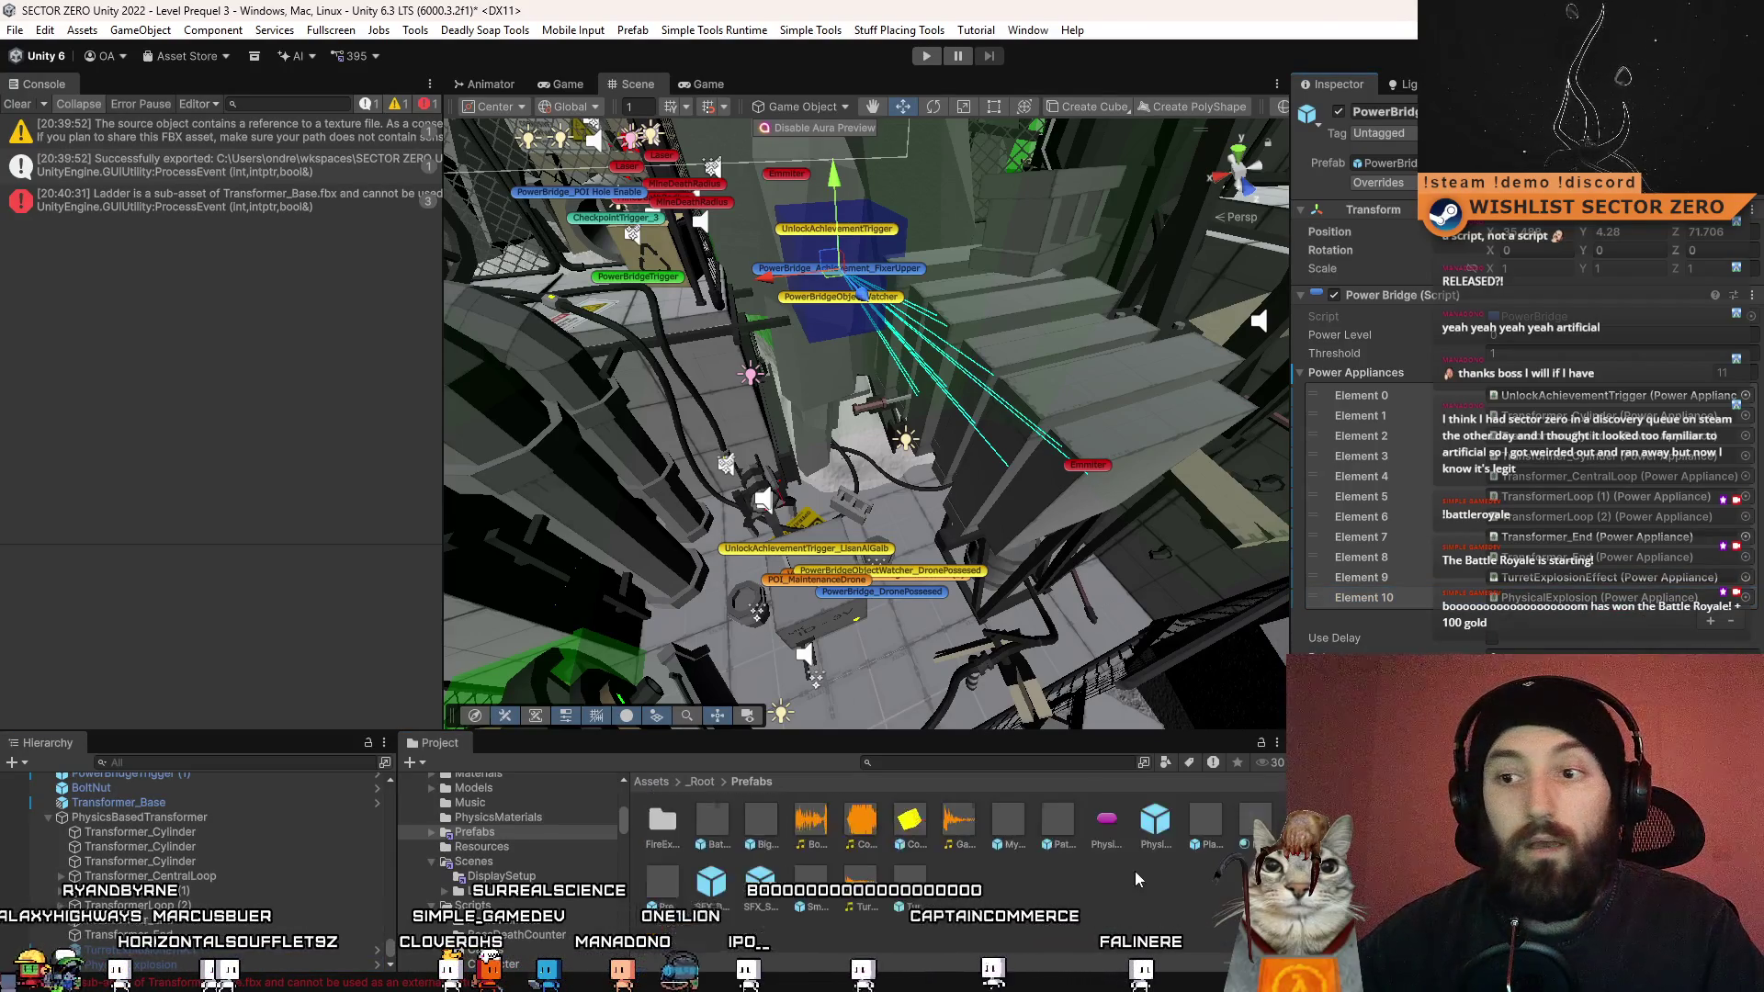
click(1136, 879)
click(17, 103)
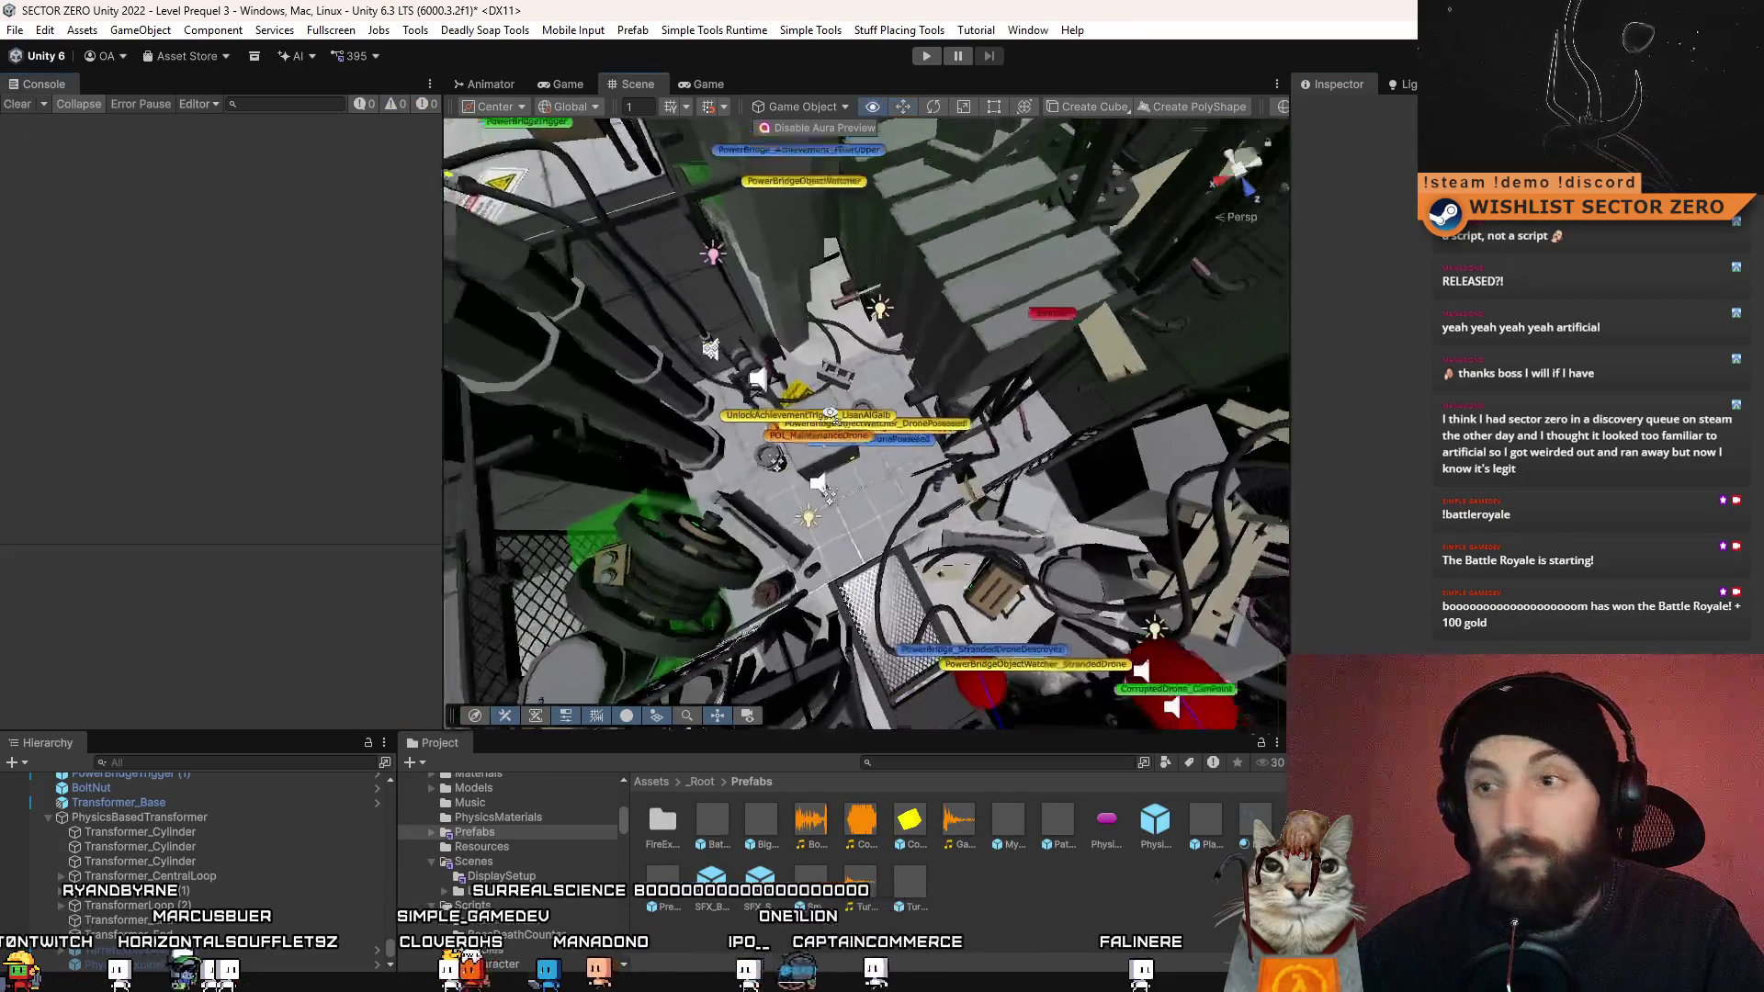
- Start a playtest, then orbit the Scene view camera closer to the transformer area
click(926, 56)
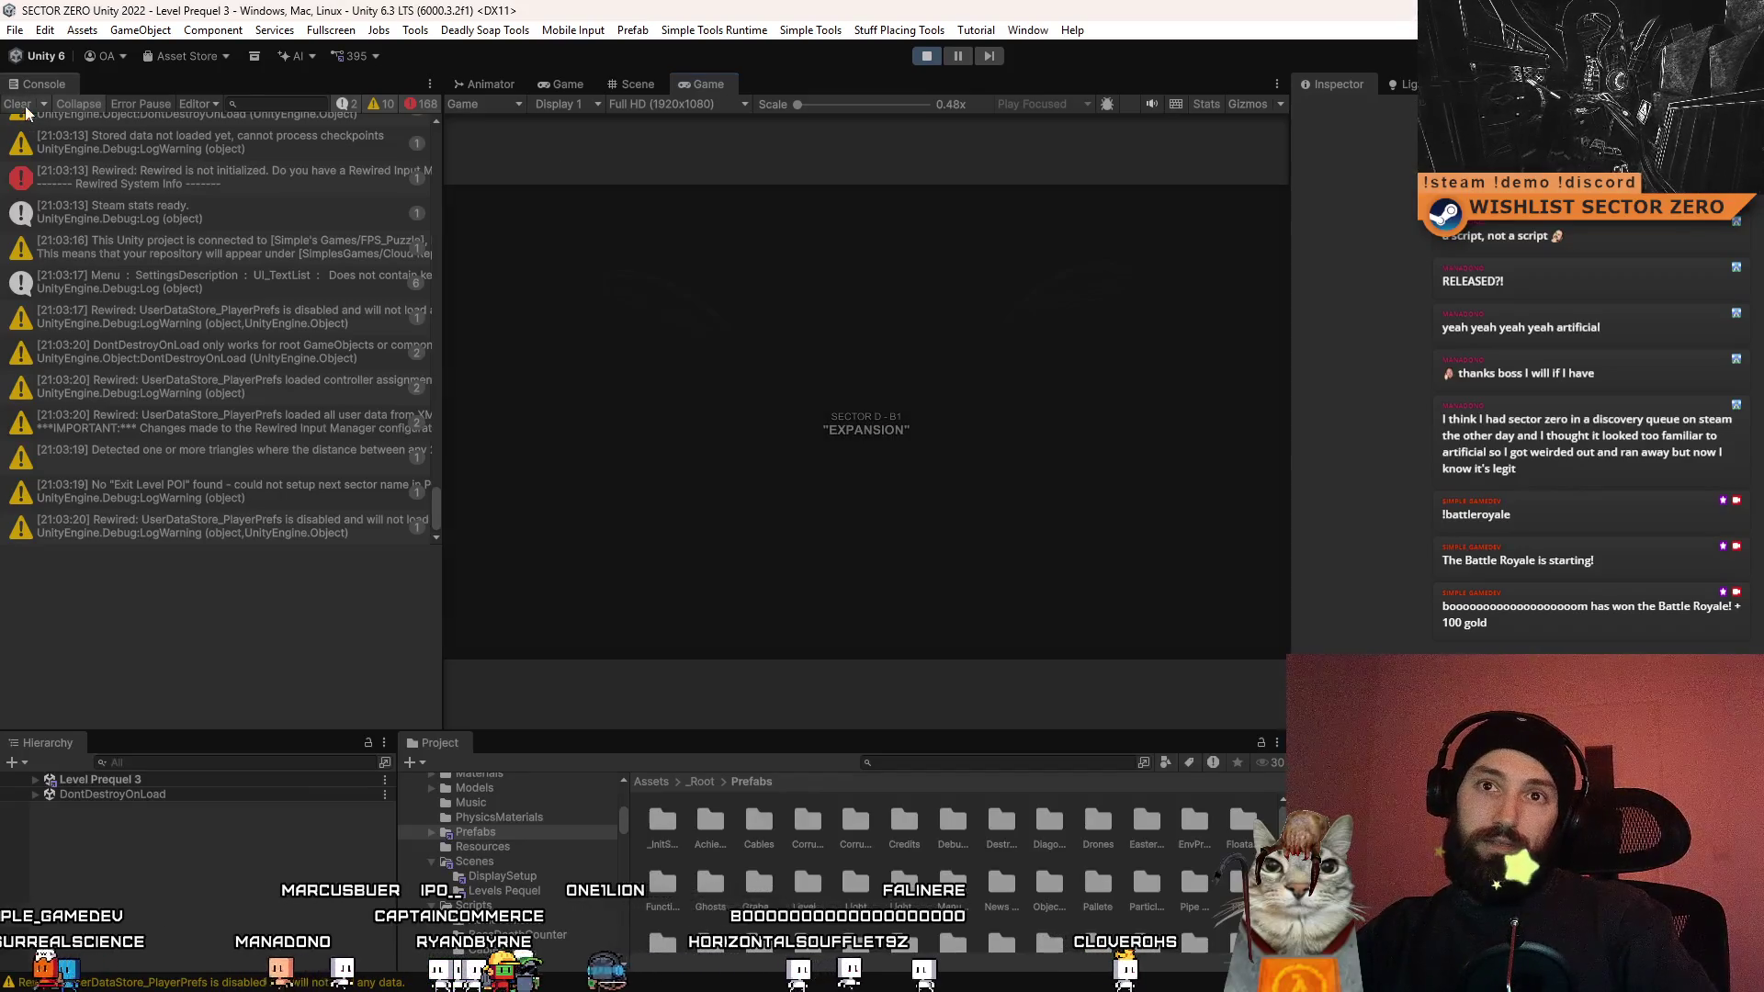
click(638, 84)
mouse_move(754, 303)
mouse_down()
mouse_move(860, 275)
mouse_move(834, 447)
mouse_up()
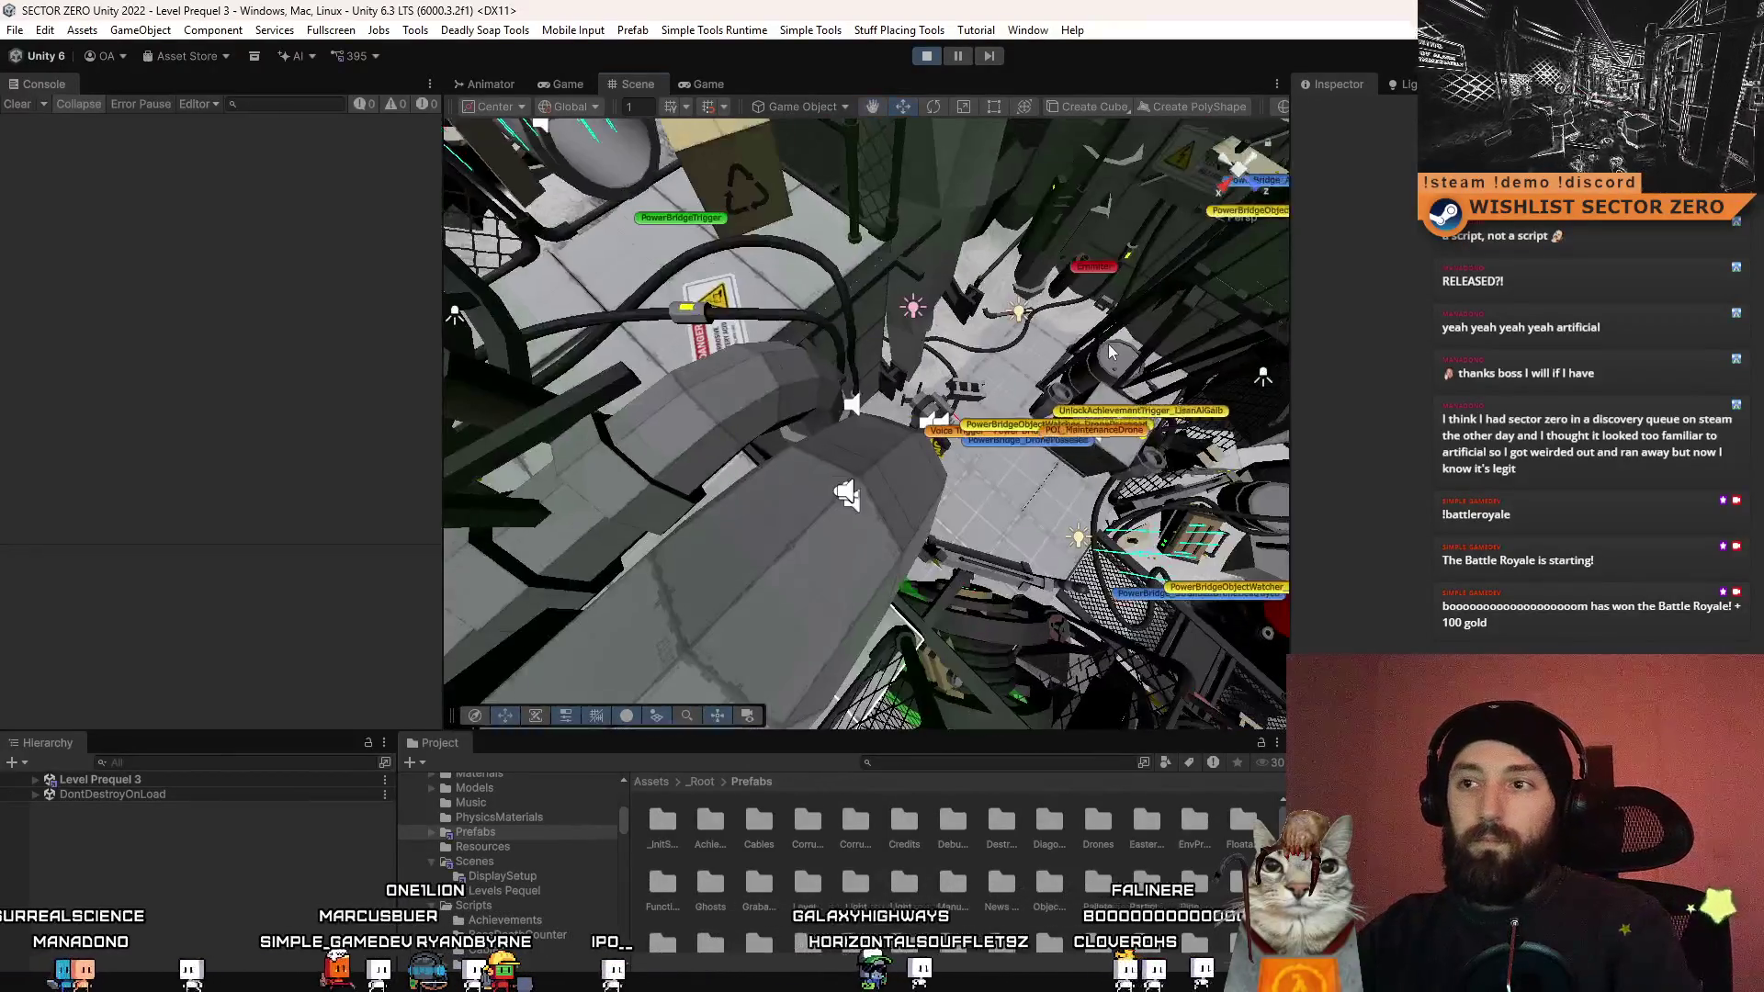
- Dock the floating Game view beside the other views and play the level fullscreen
key(F10)
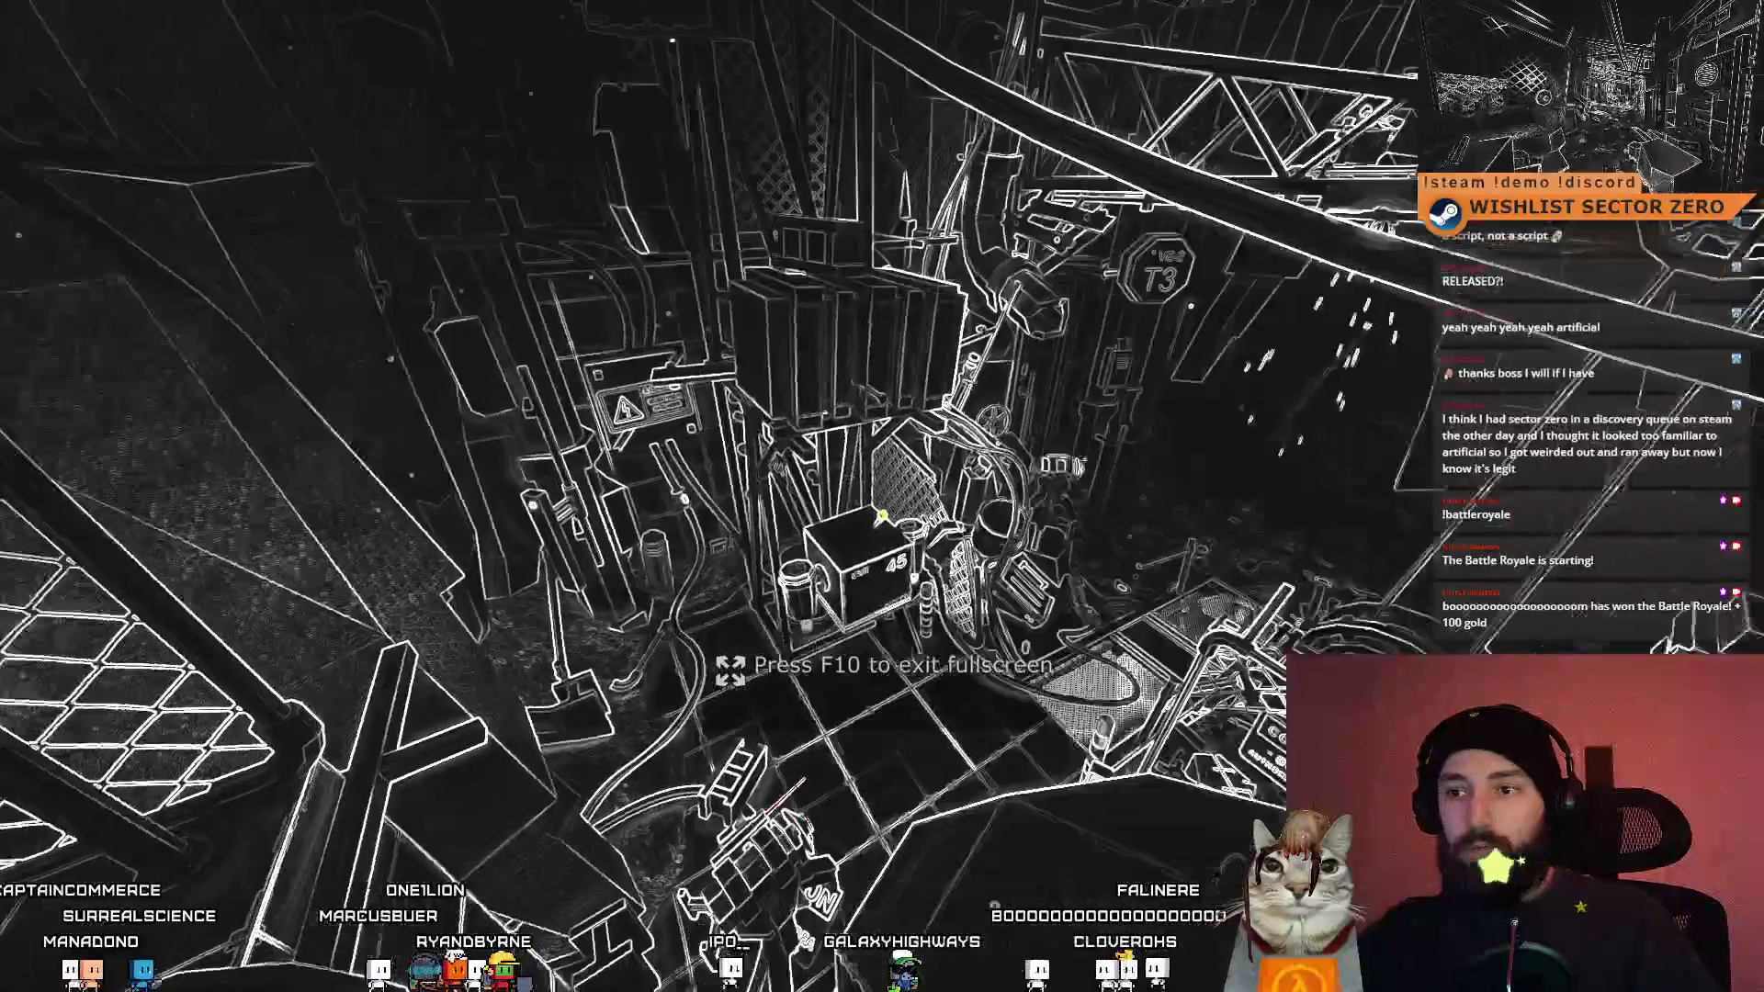
key(F10)
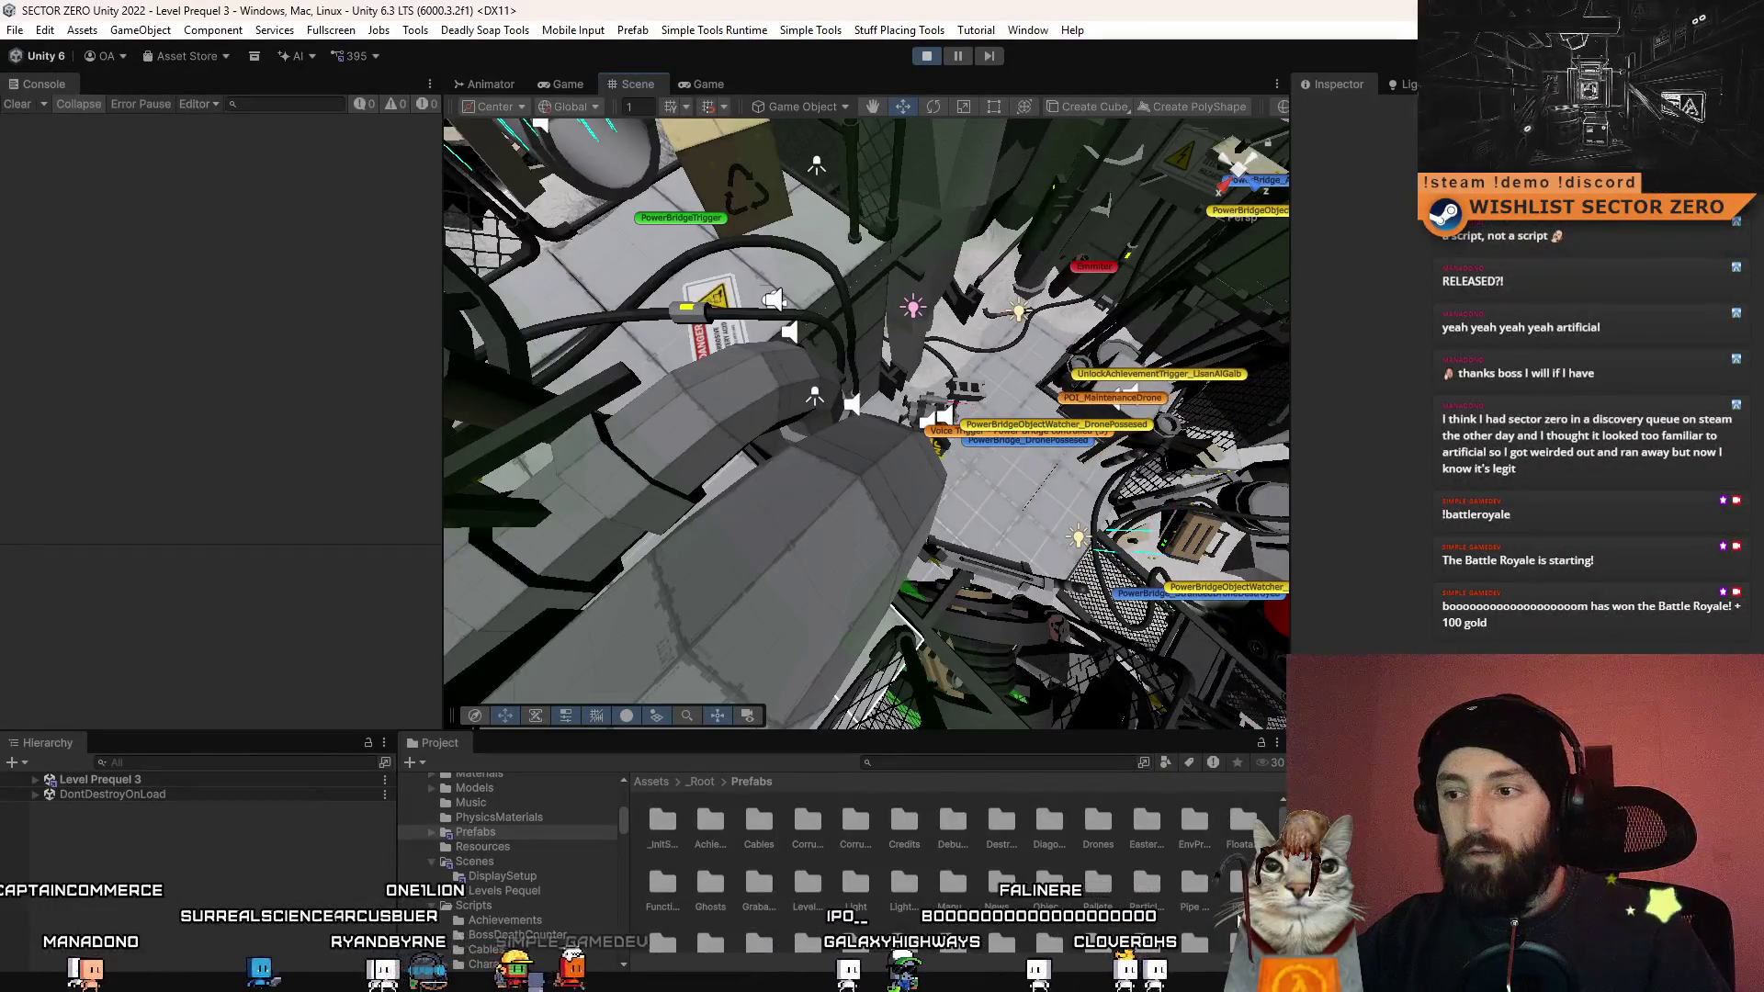
scroll(955, 863, down, 5)
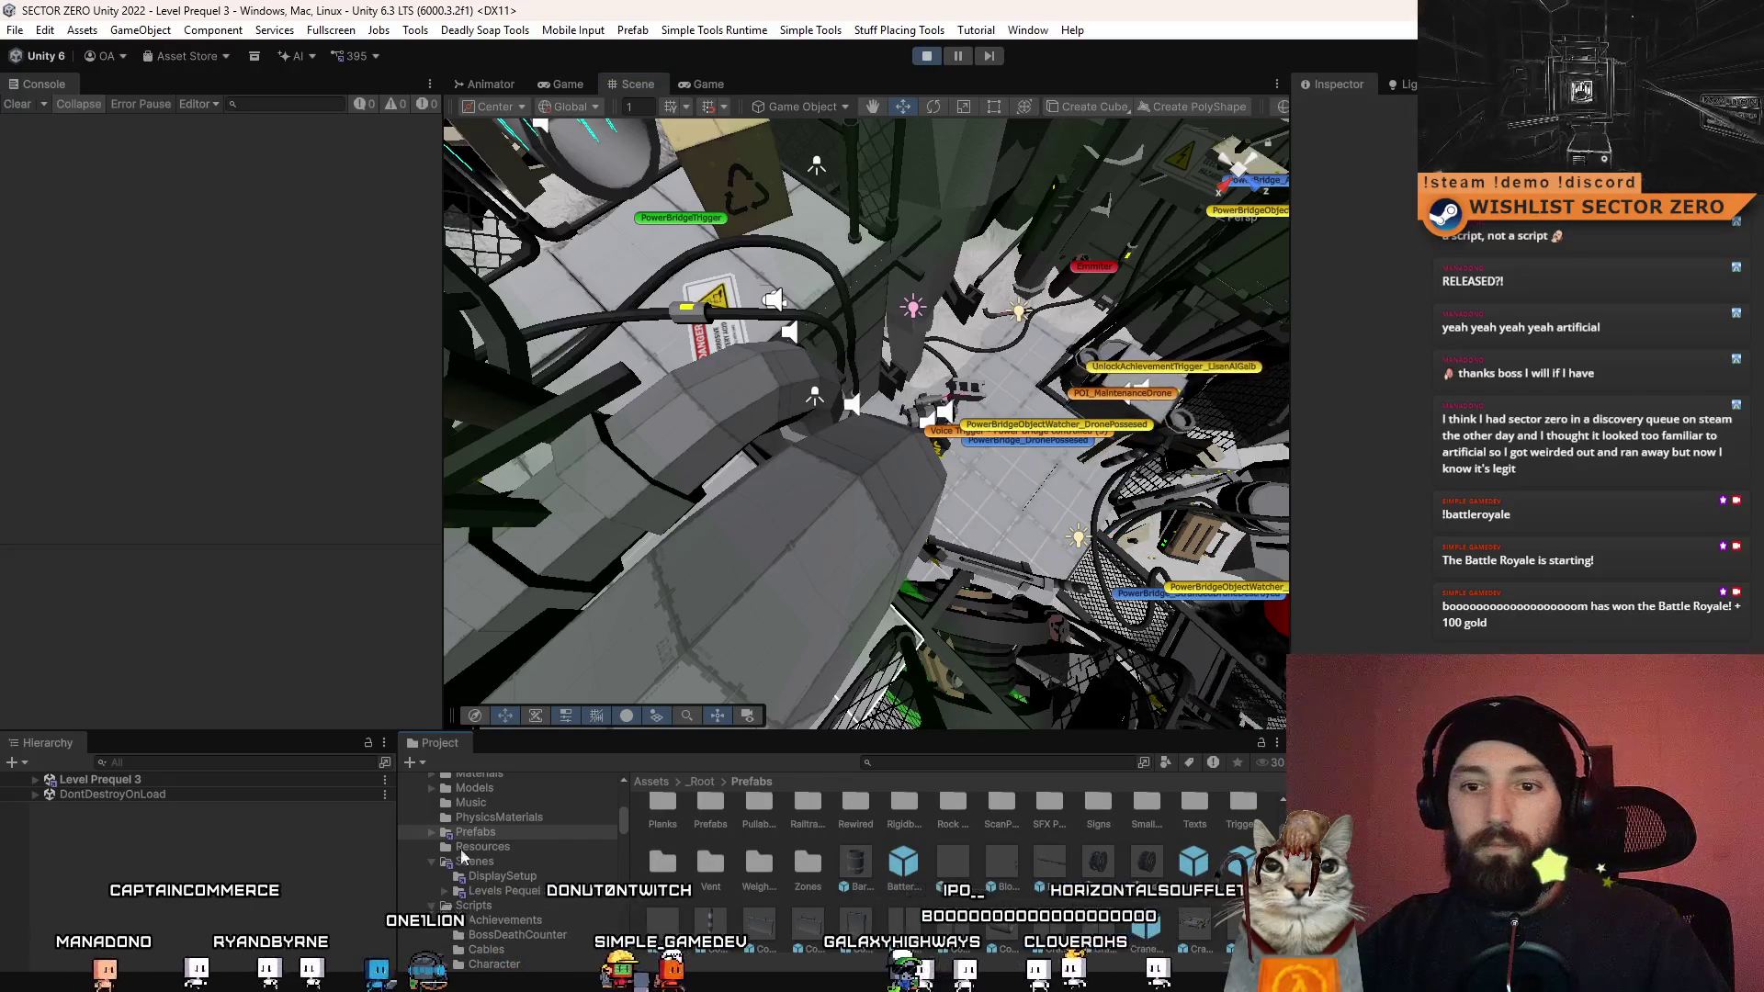
click(709, 83)
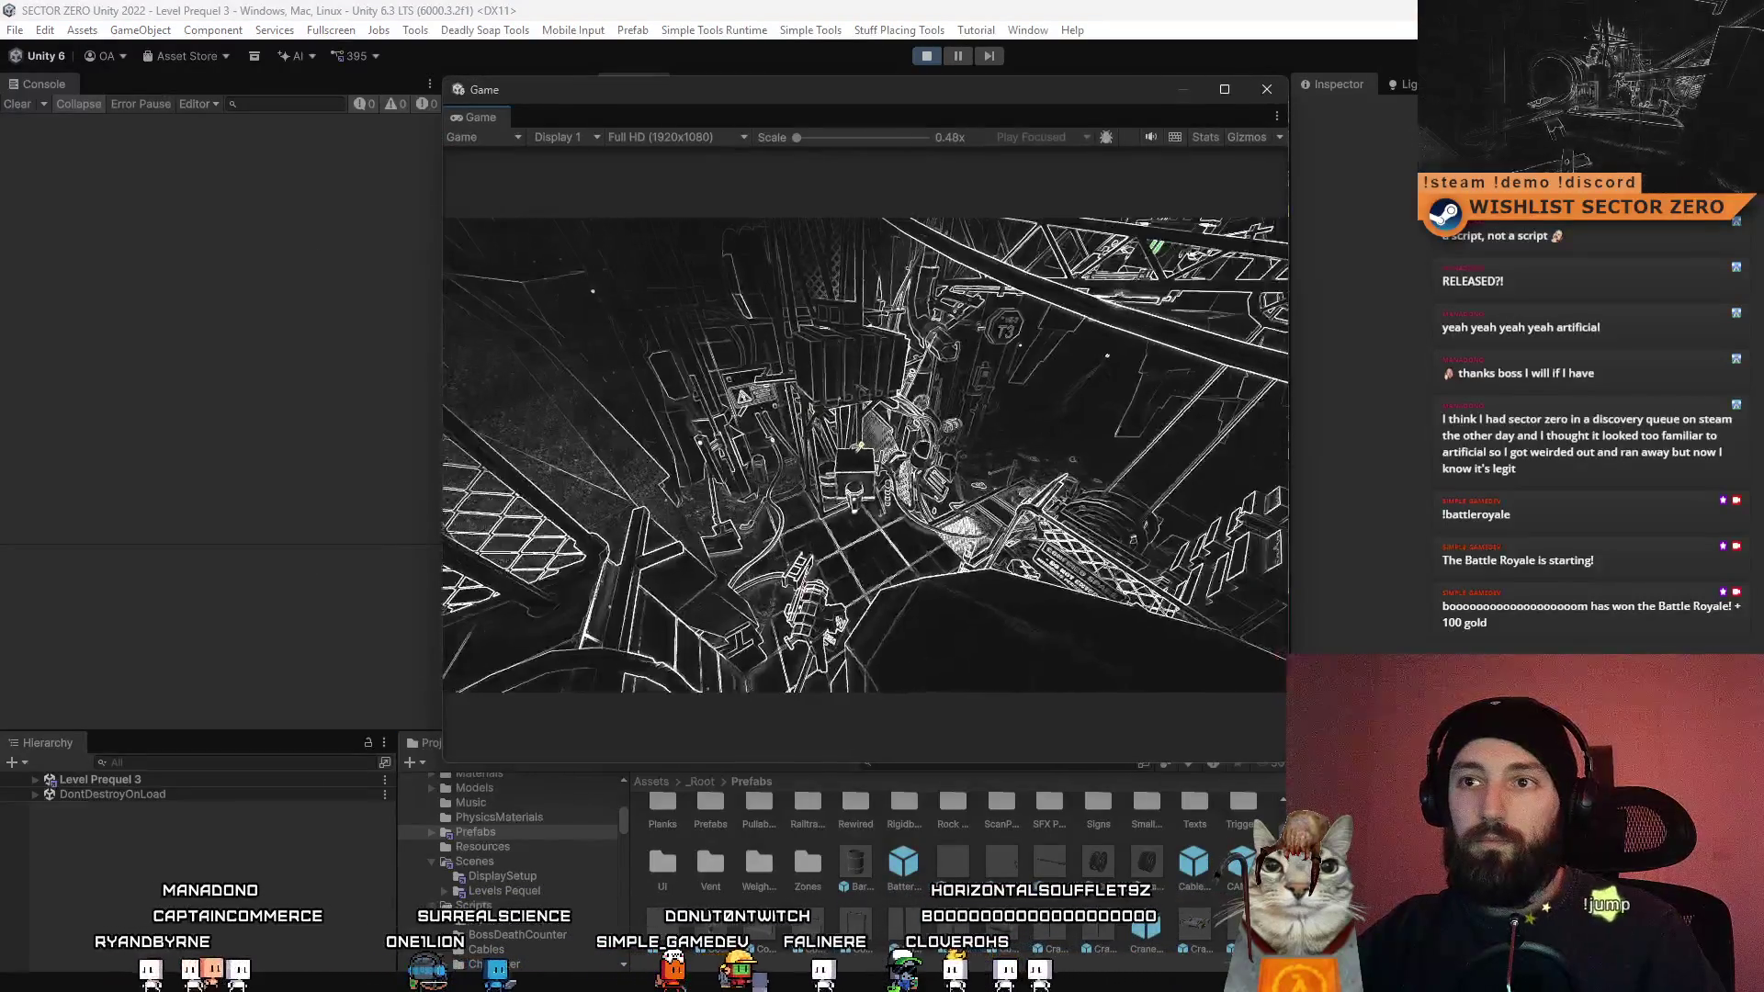
mouse_move(529, 103)
mouse_down()
mouse_move(610, 223)
mouse_move(732, 97)
mouse_move(709, 88)
mouse_up()
key(F10)
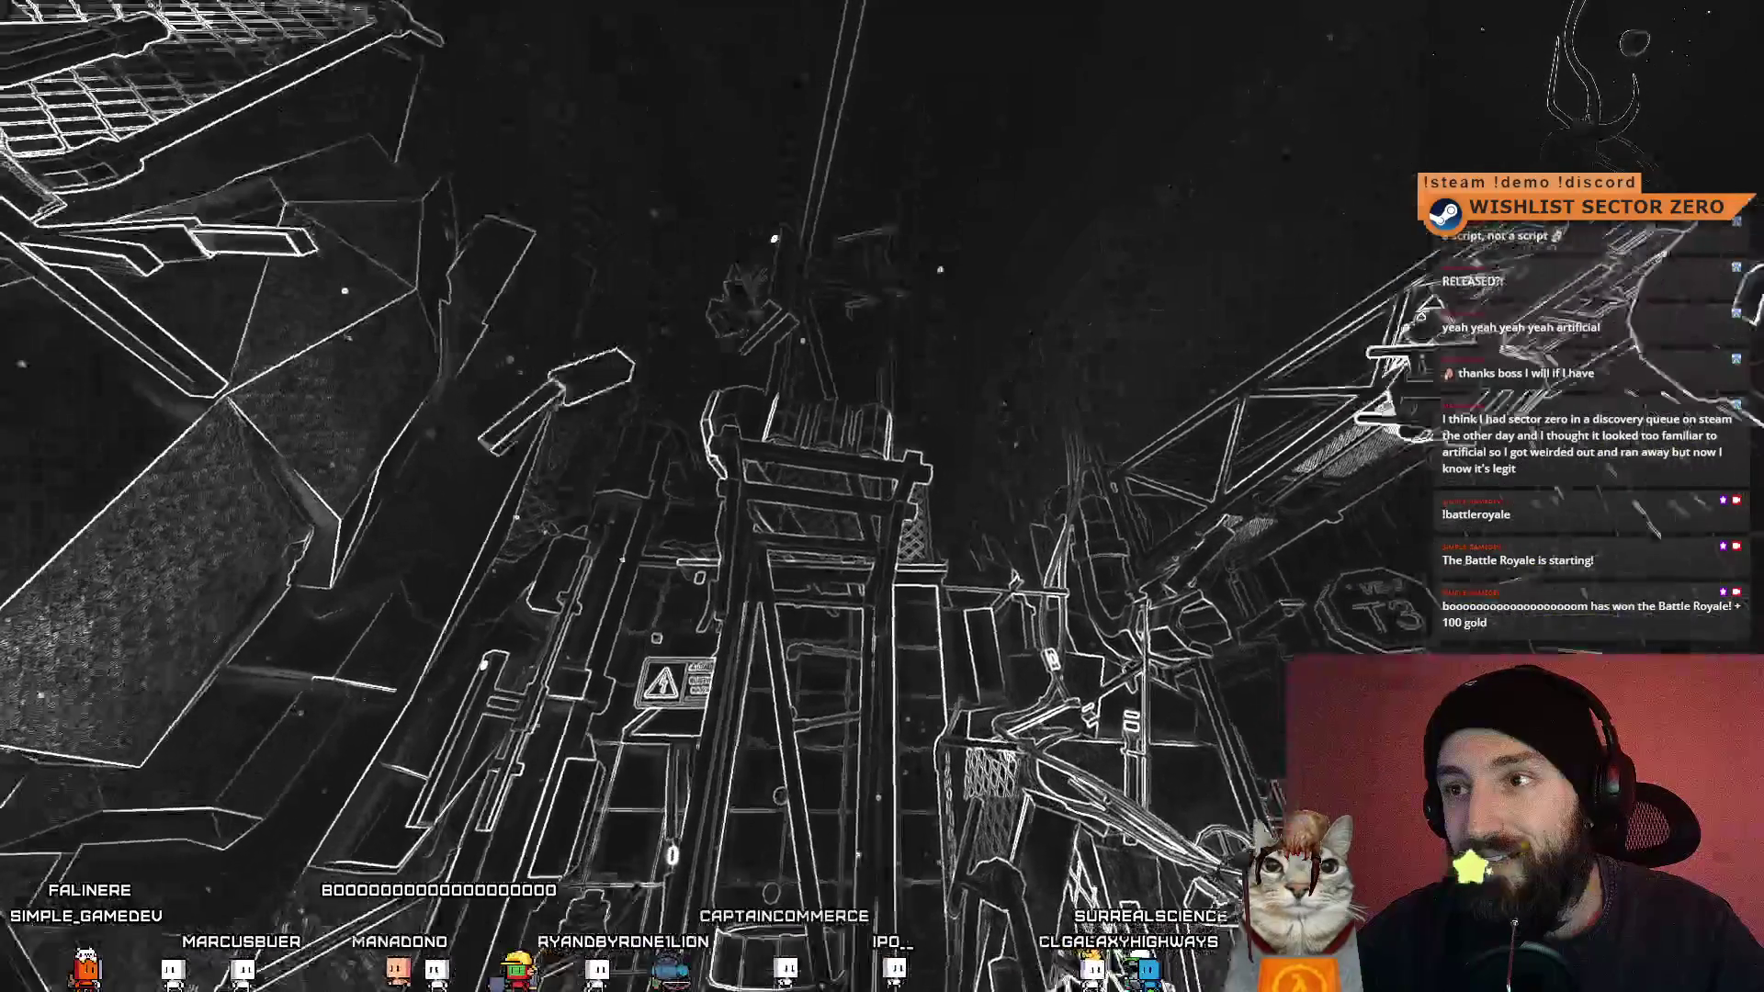
key(Escape)
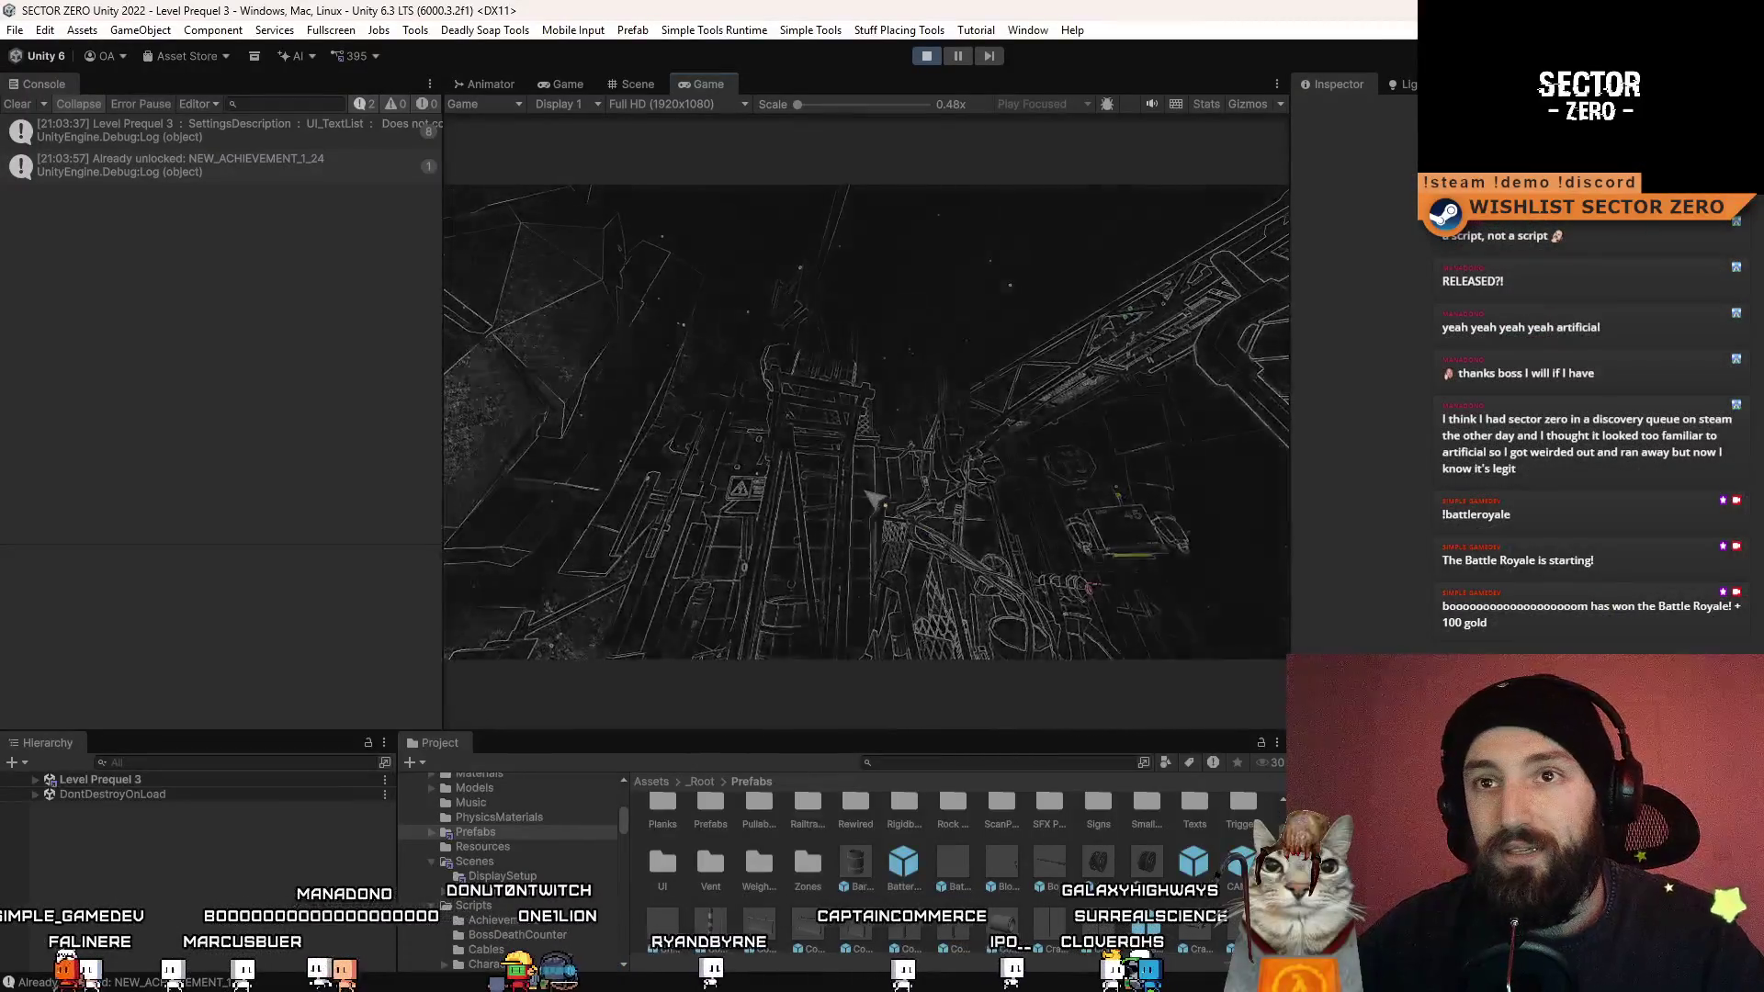
- Clear the Console and stop the playtest
click(20, 107)
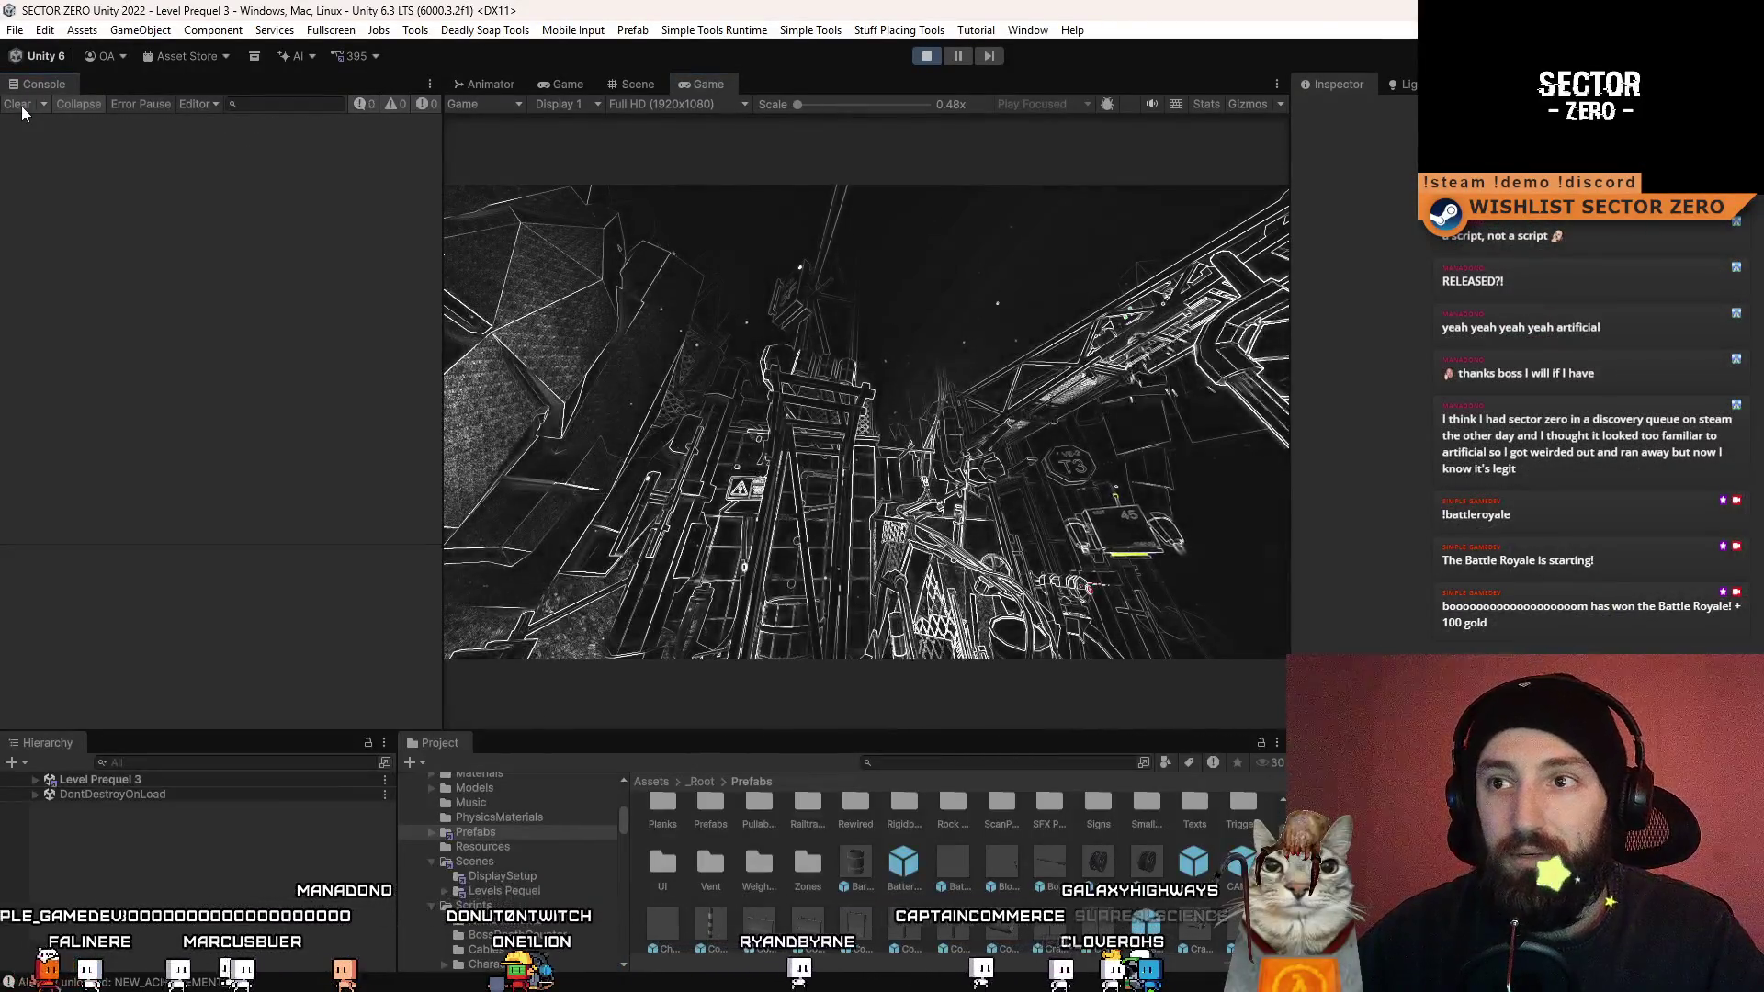
click(925, 61)
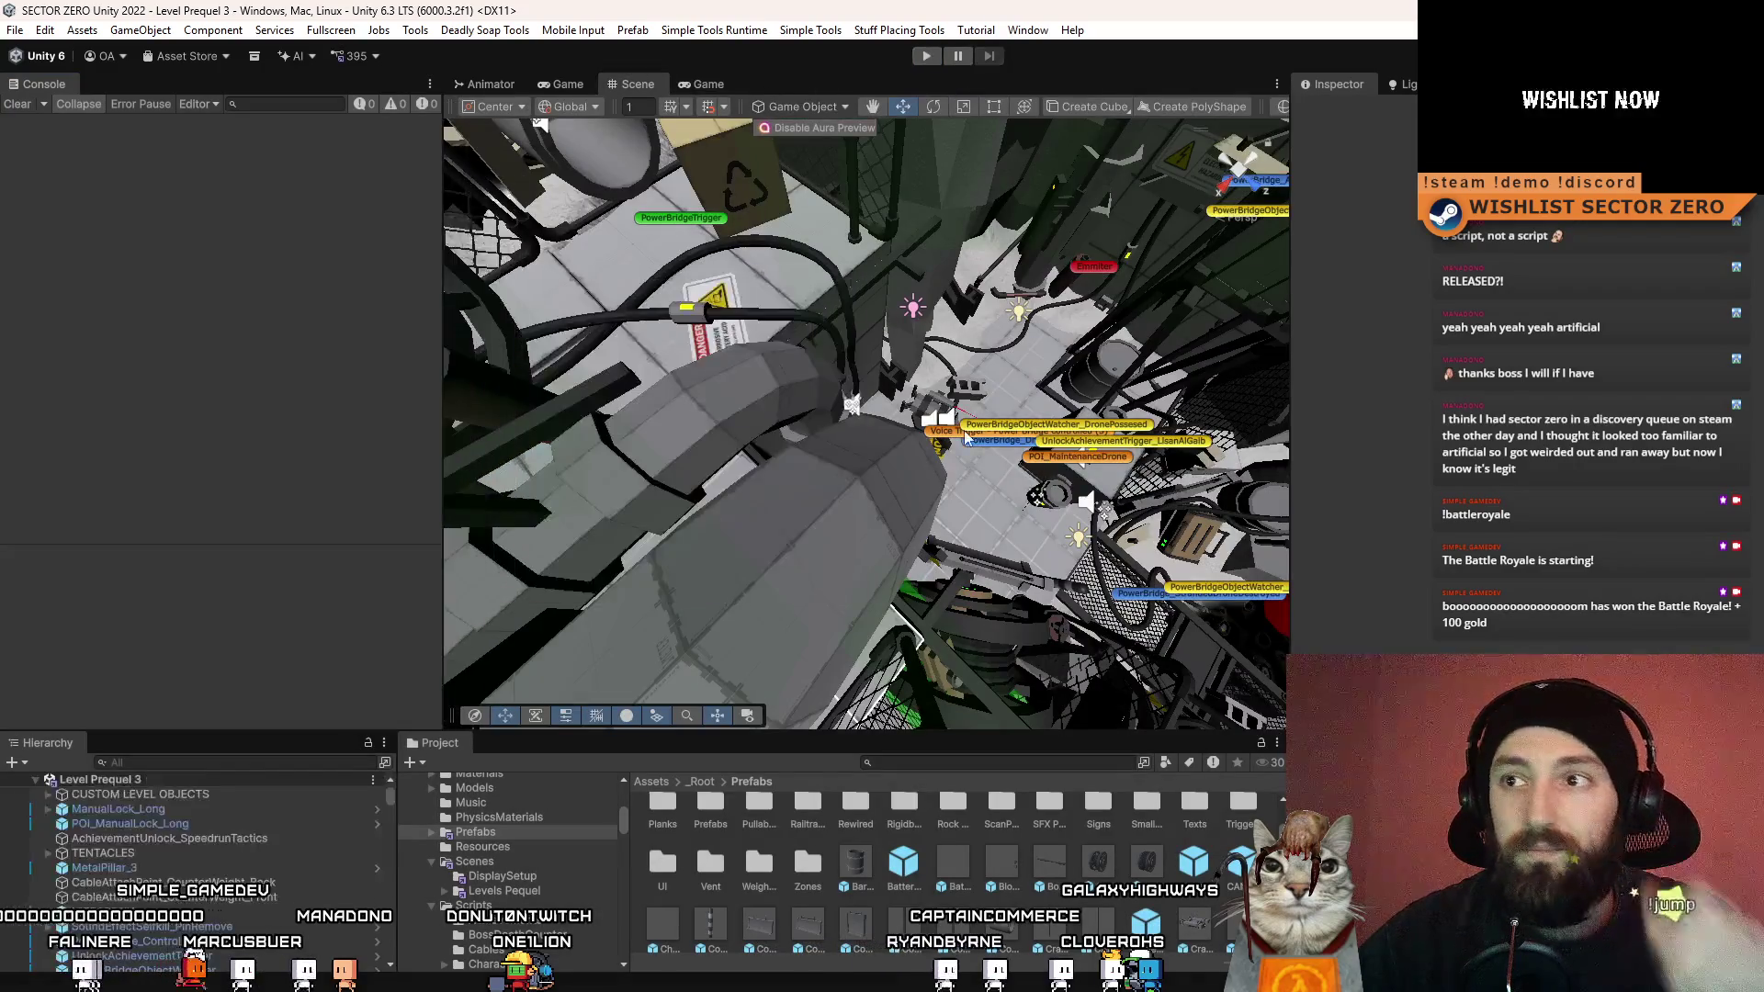
drag(910, 441, 788, 399)
- Select a Transformer_Cylinder and review its Rigidbody settings in the Inspector
click(797, 438)
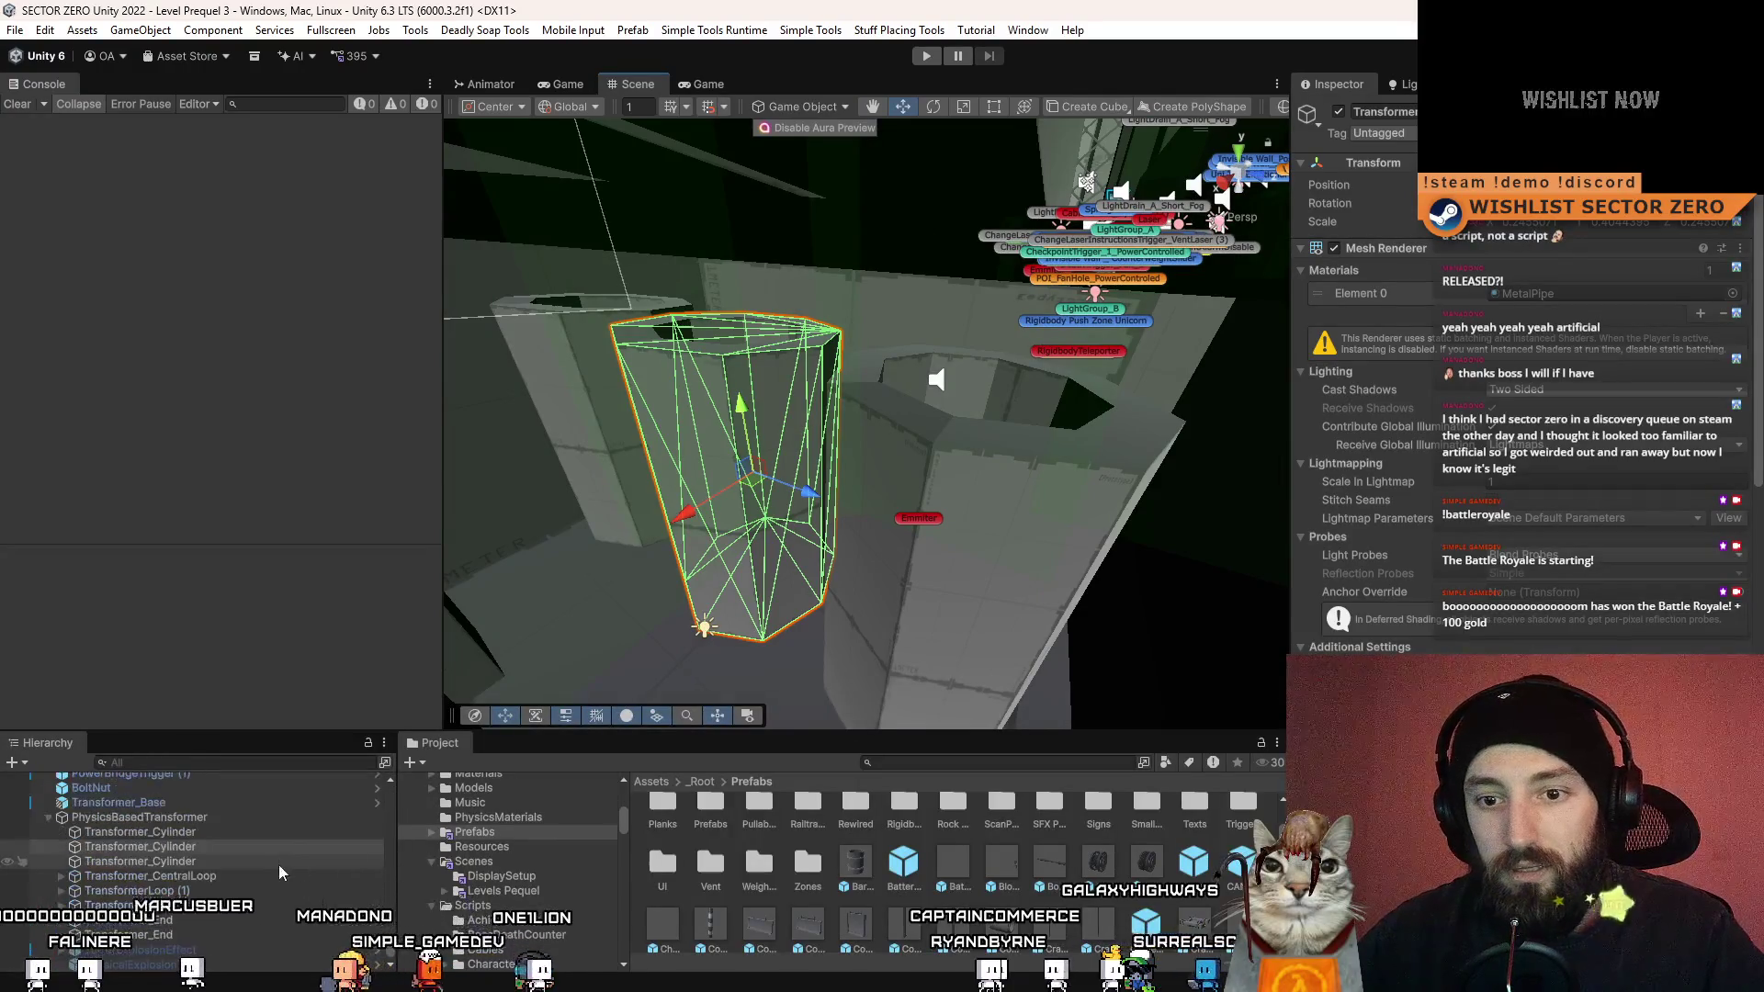
drag(699, 515, 728, 557)
scroll(1597, 610, down, 6)
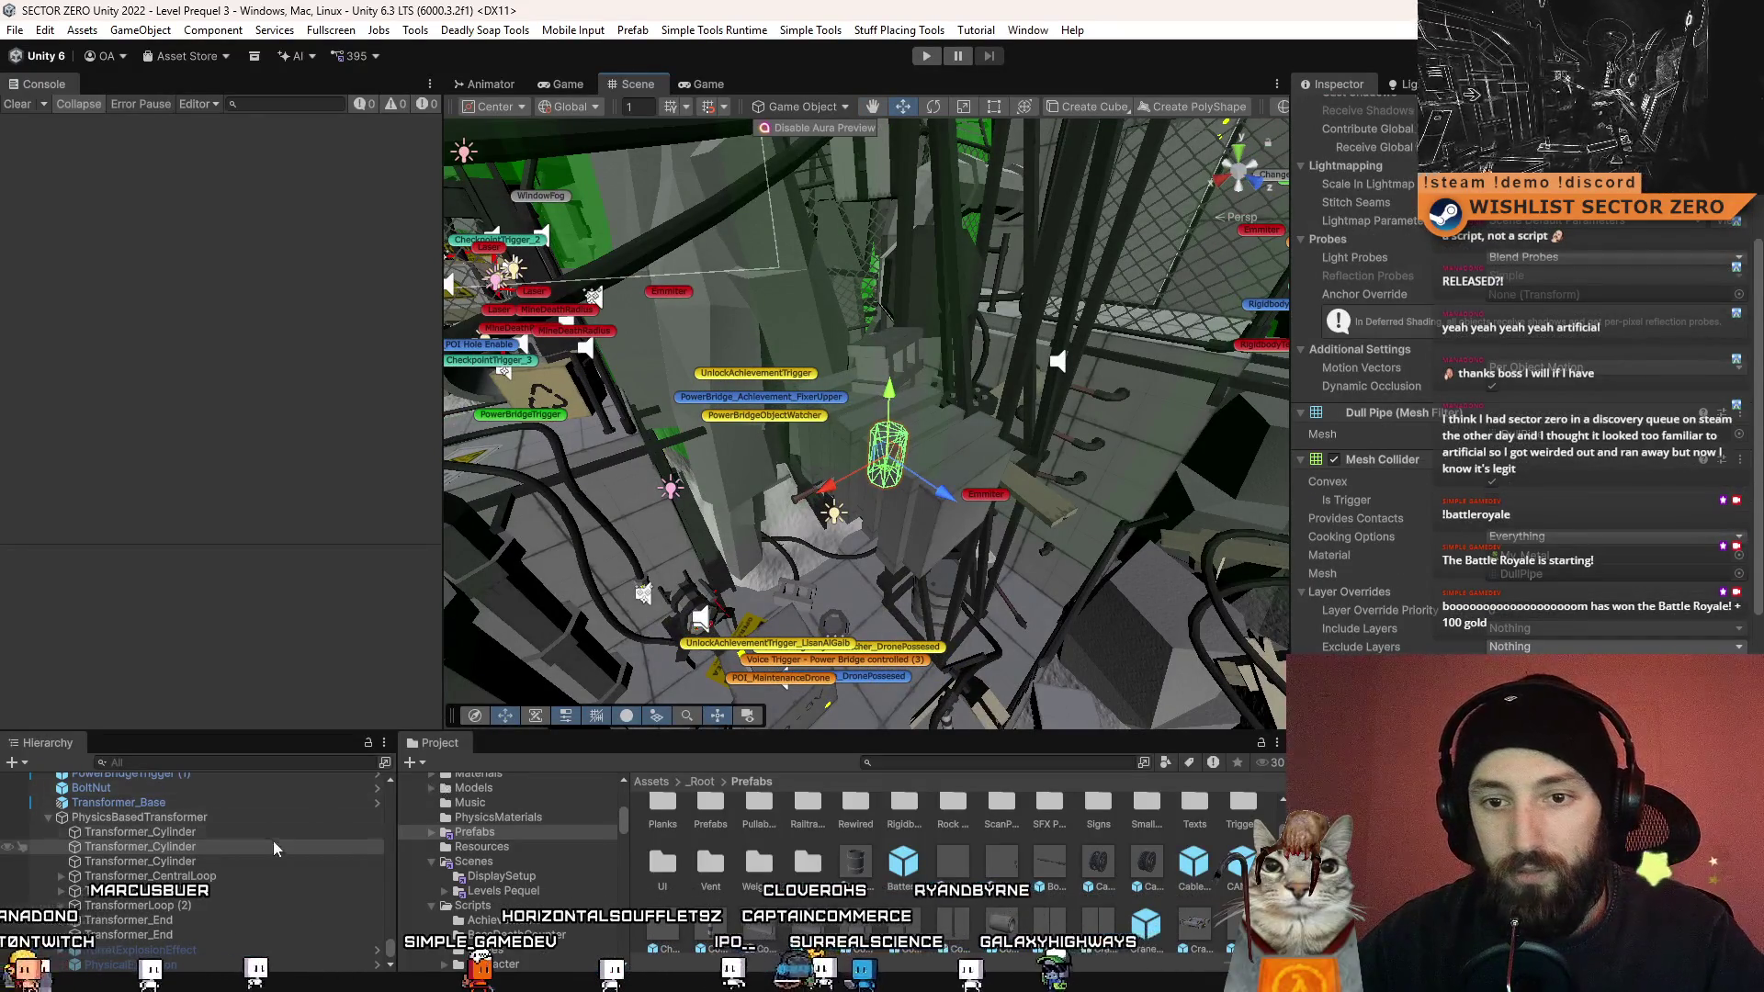
scroll(1493, 621, up, 2)
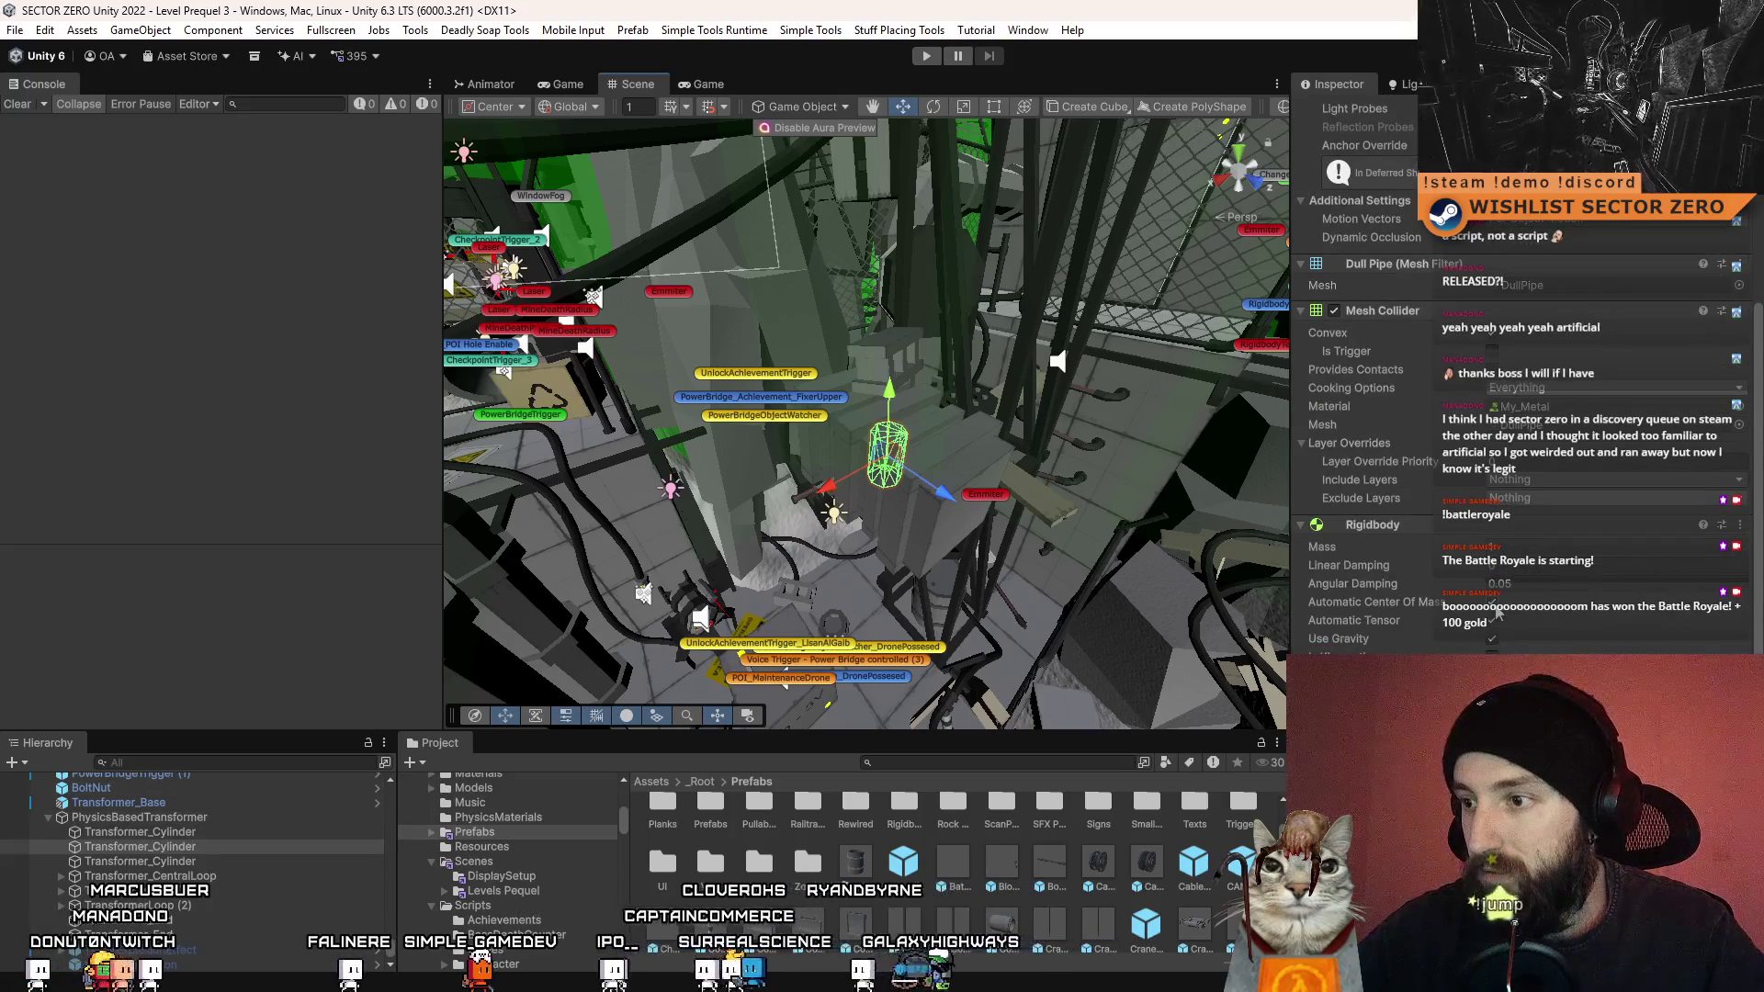
scroll(1493, 621, up, 4)
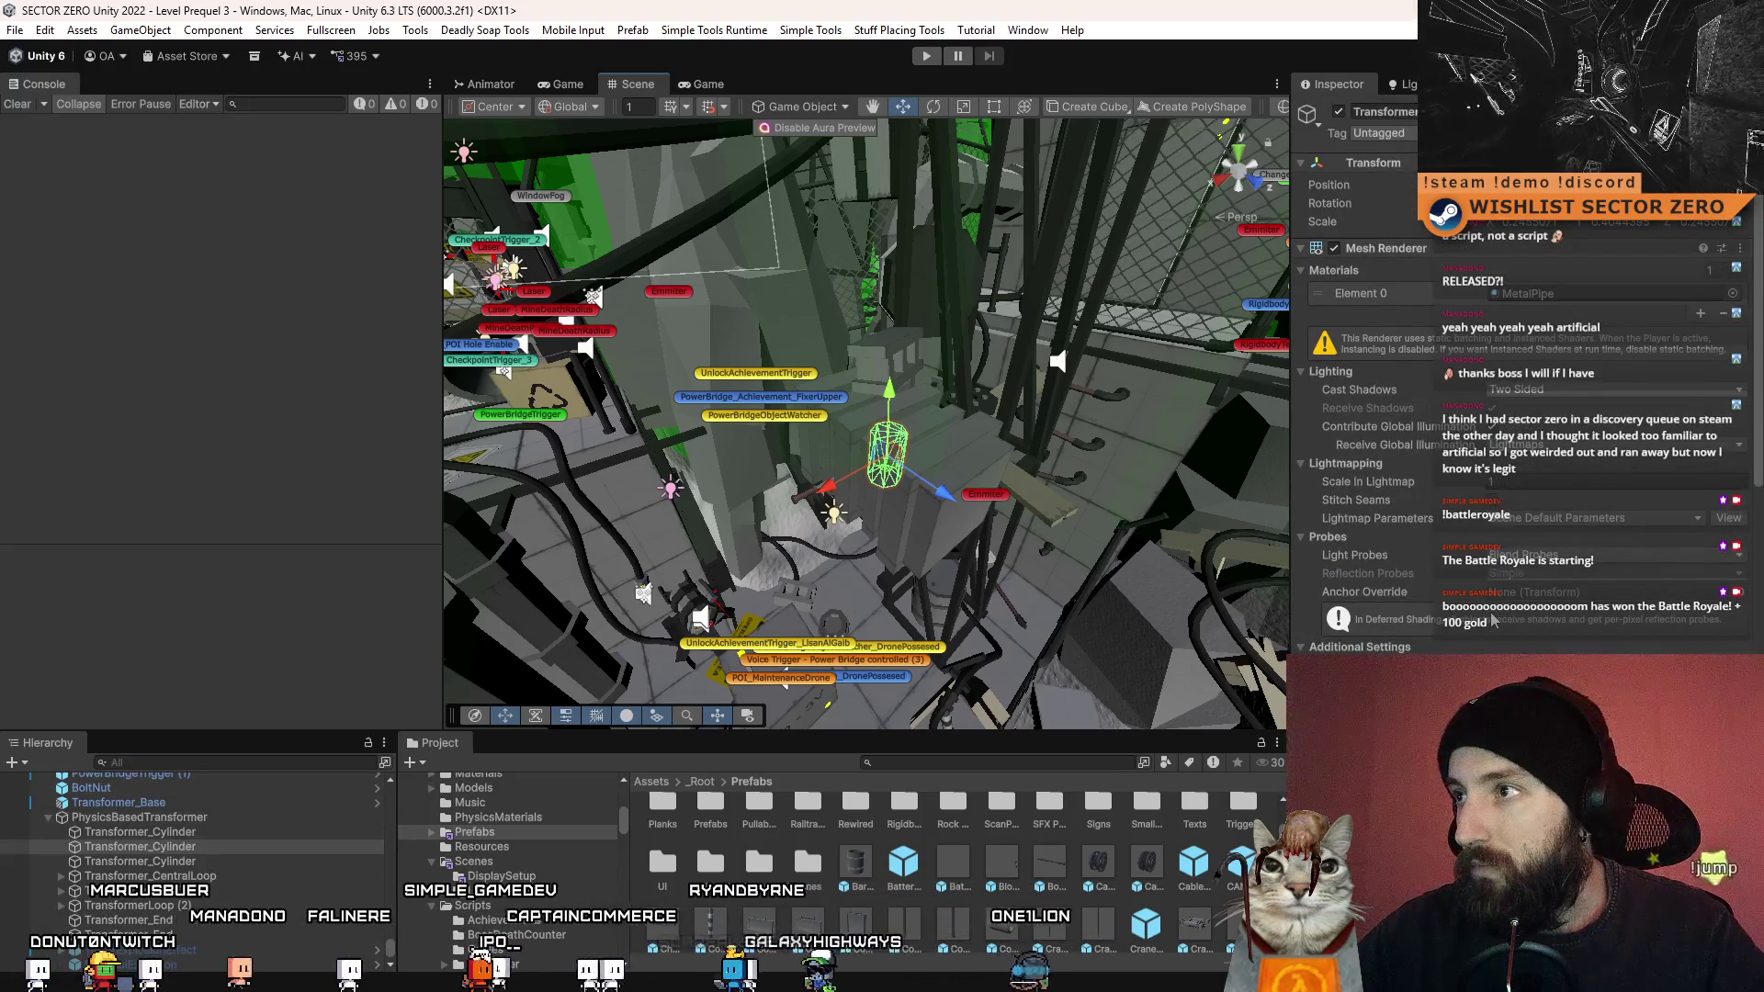
- Select all three Transformer_Cylinder pieces and frame them in the Scene view
click(140, 861)
shift+click(140, 831)
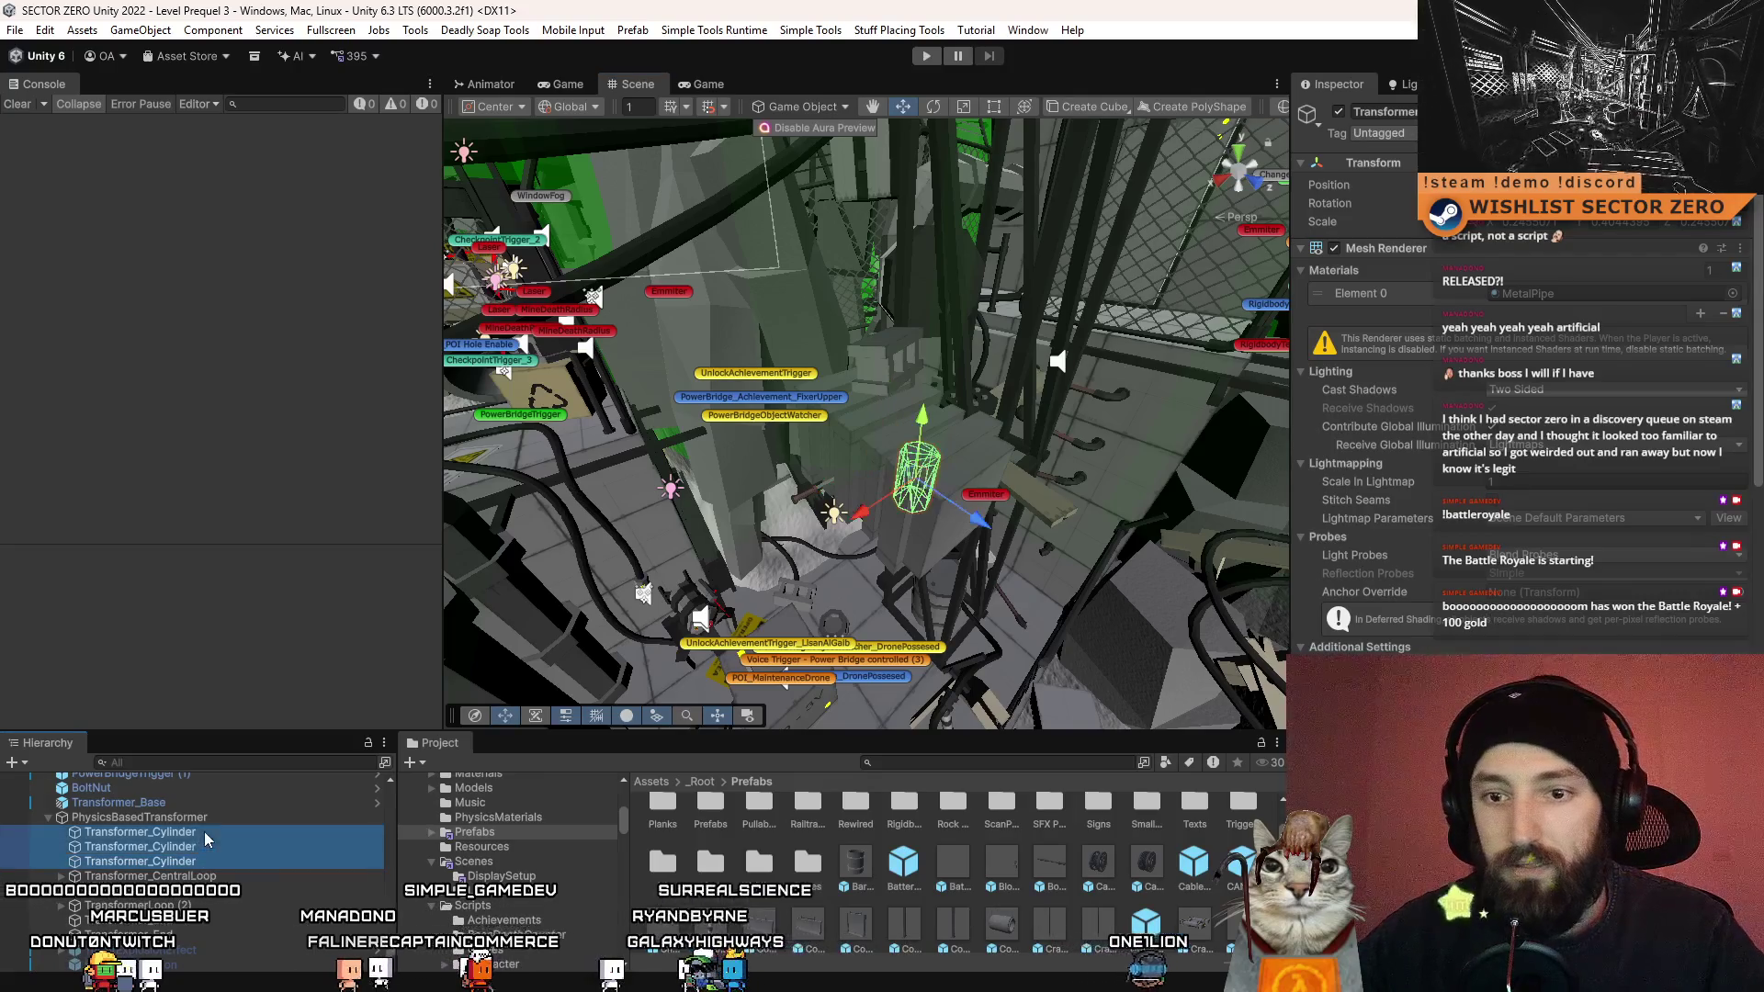
click(440, 592)
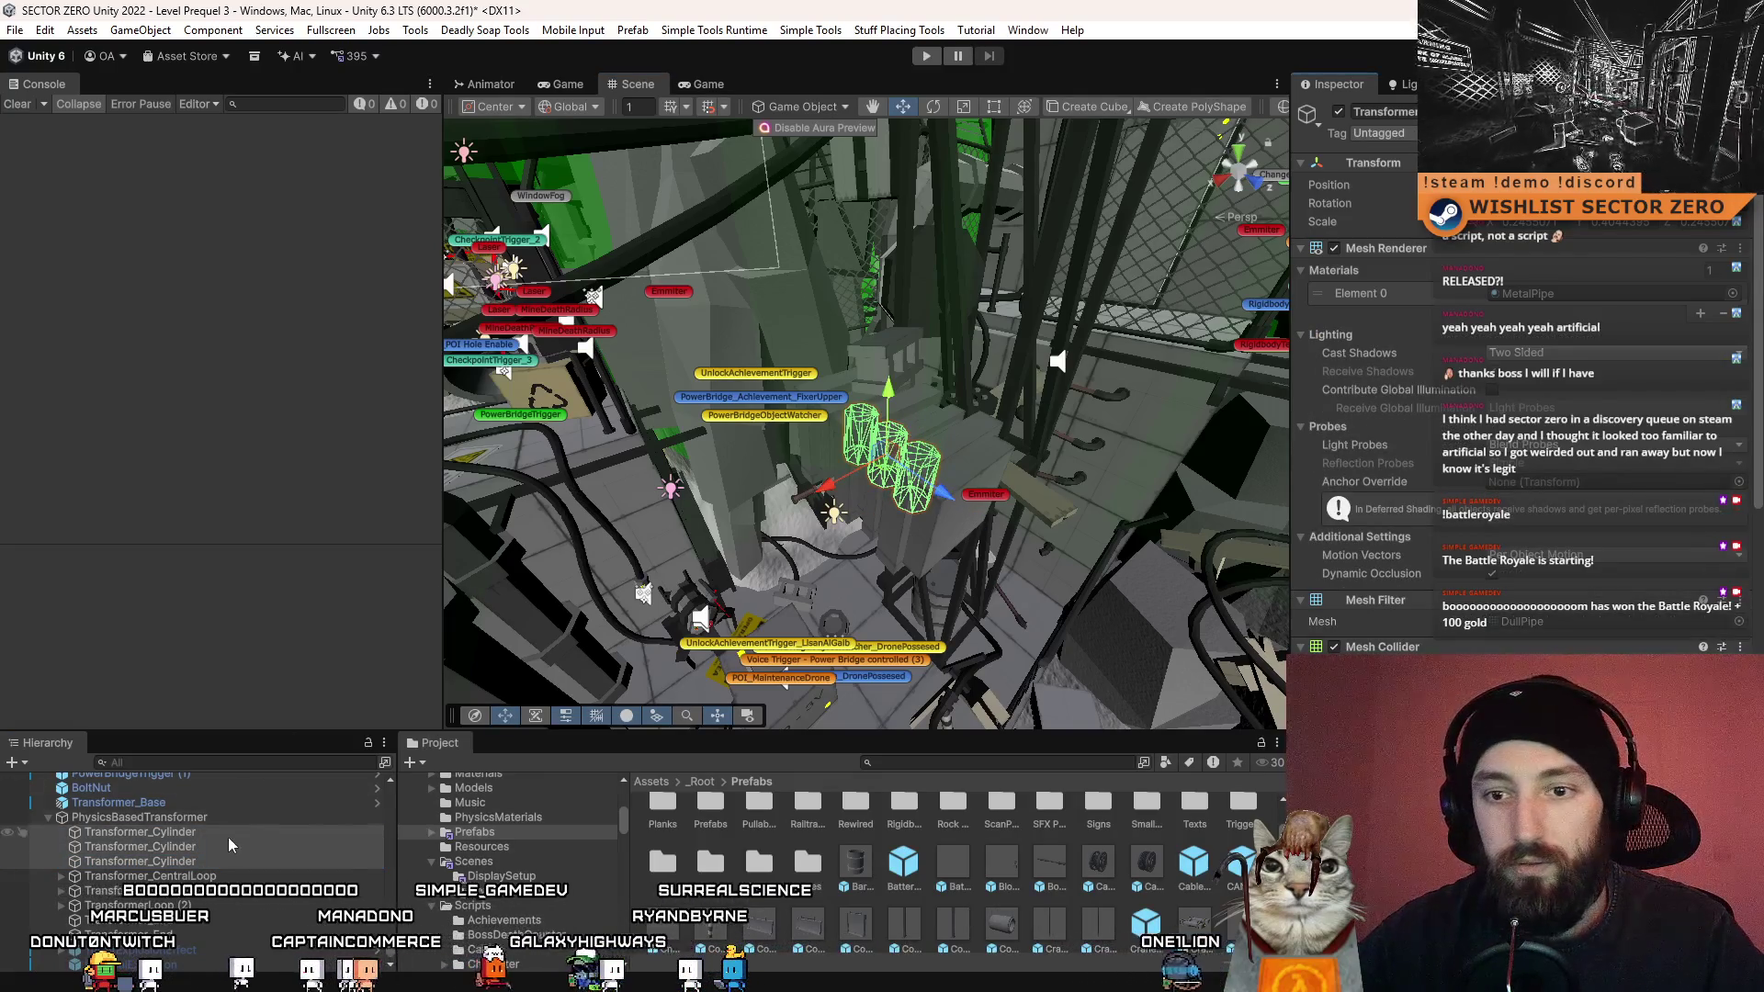
key(f)
click(893, 504)
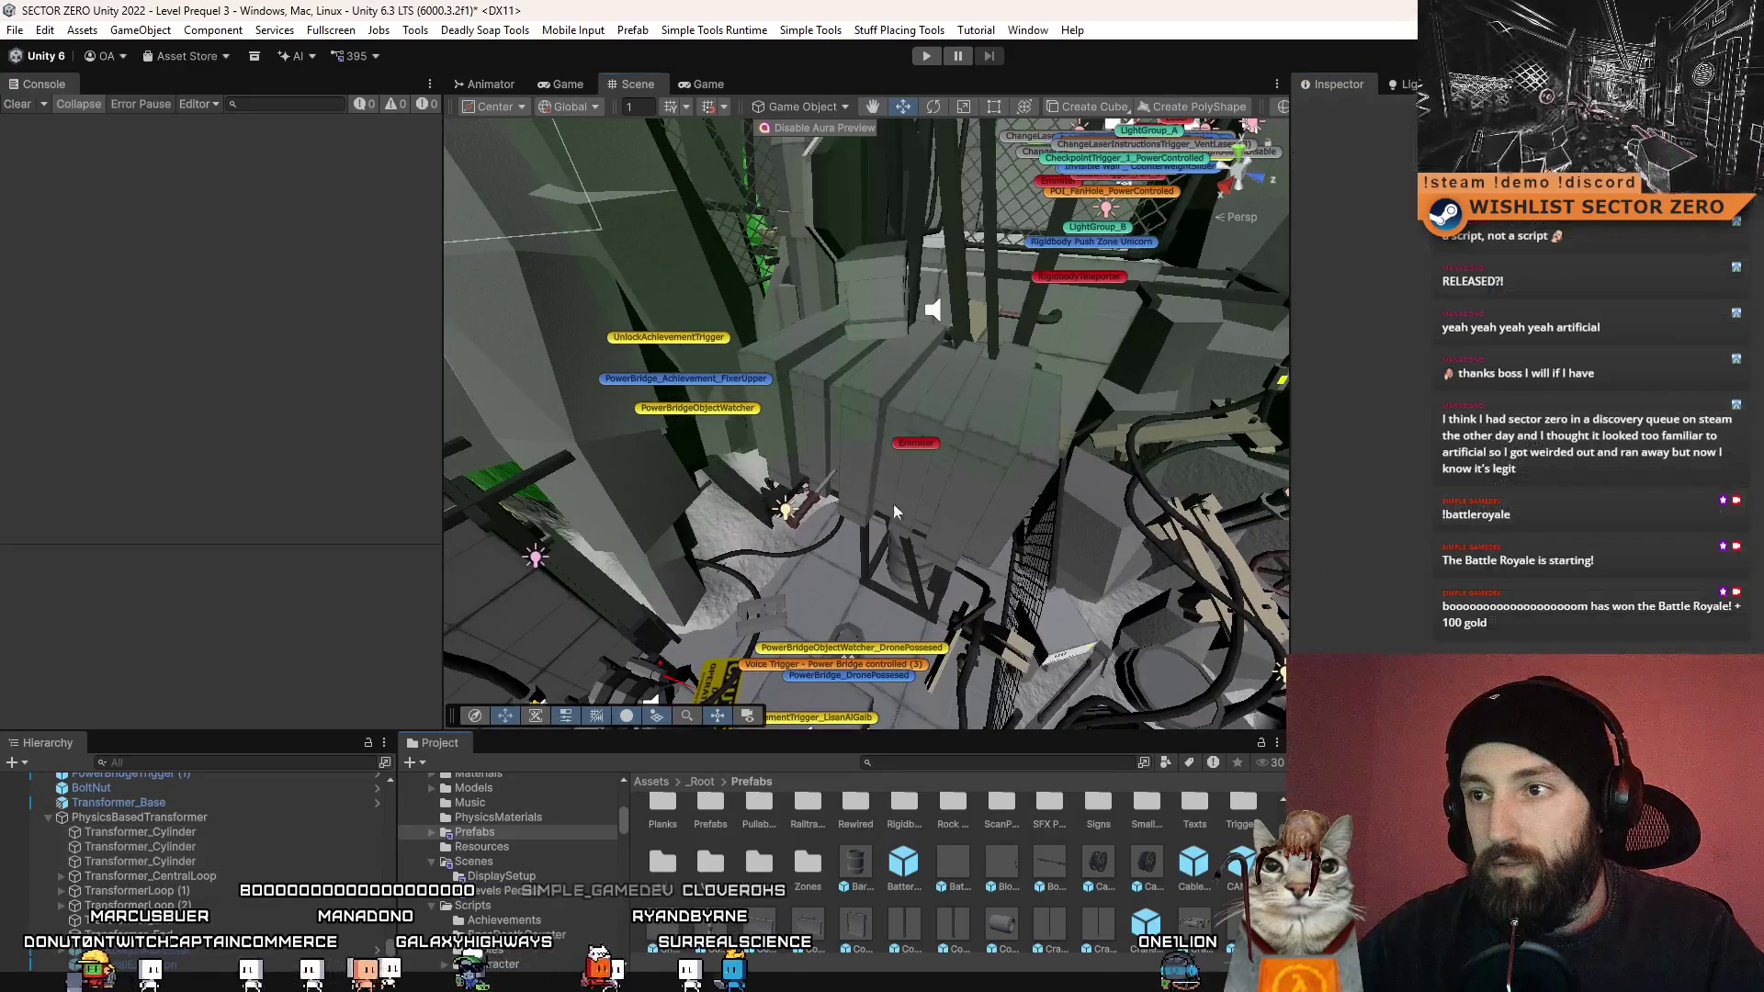
mouse_move(893, 504)
mouse_down()
mouse_move(789, 481)
mouse_move(919, 98)
mouse_up()
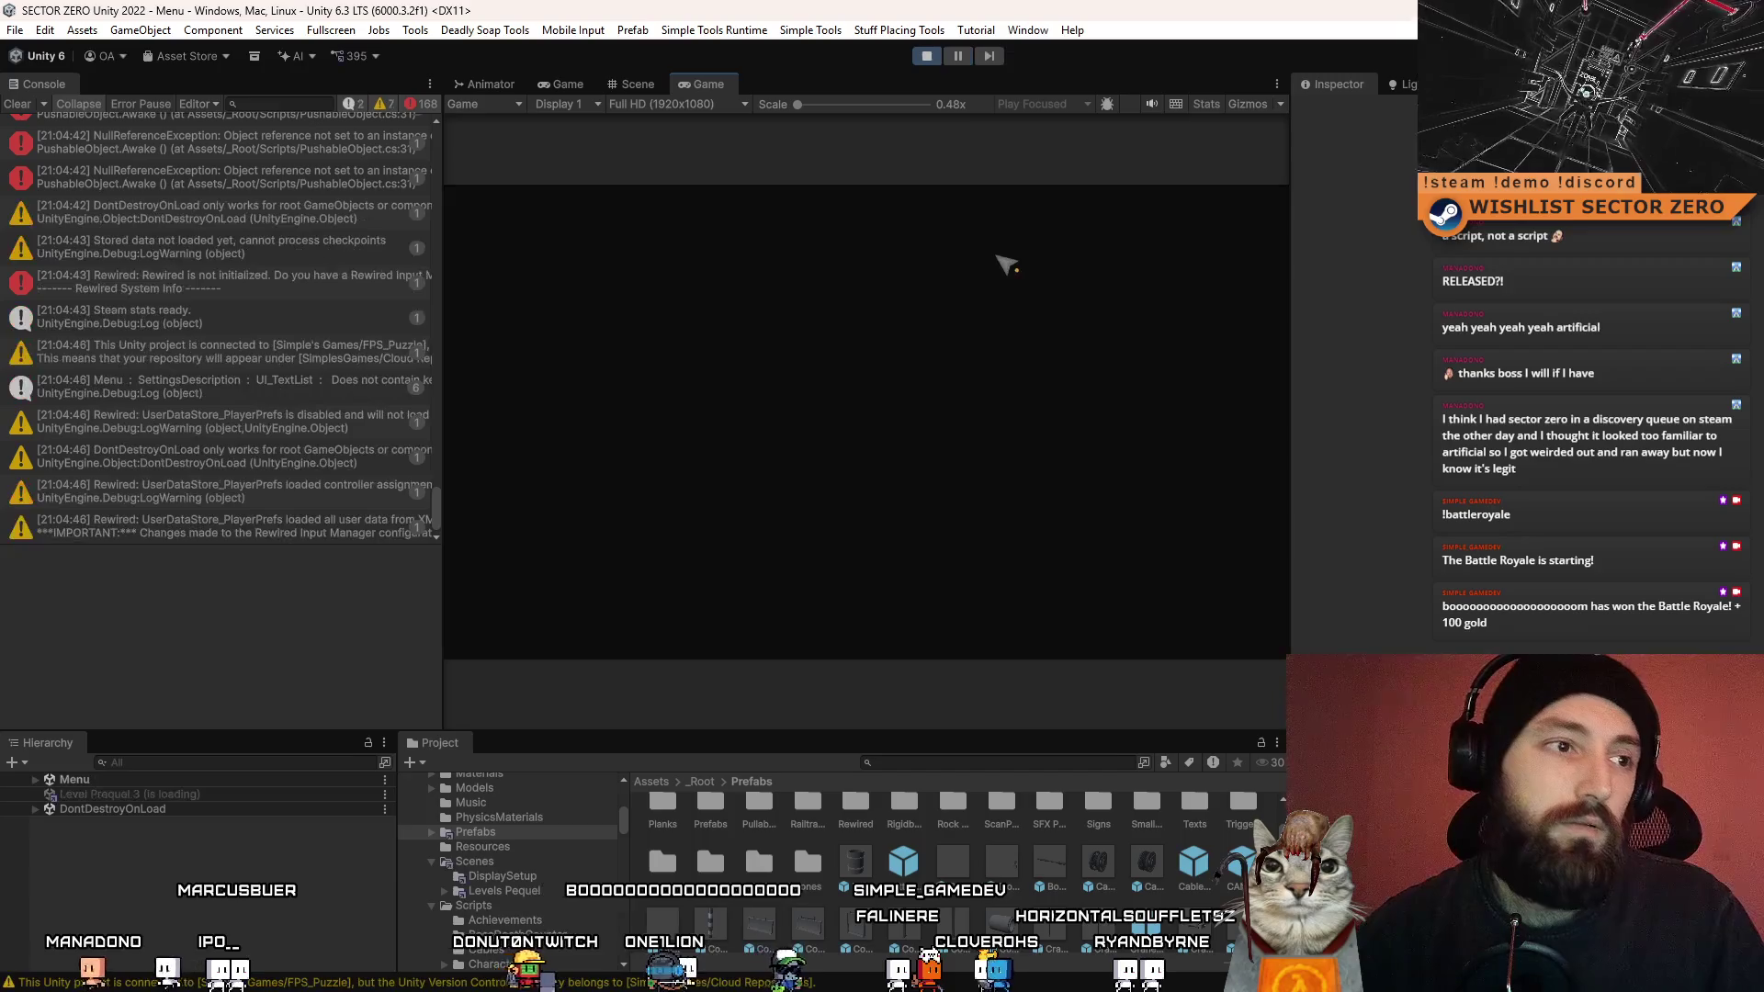
- Switch to the Scene view during play and fly toward the grey ducts
click(15, 104)
click(636, 84)
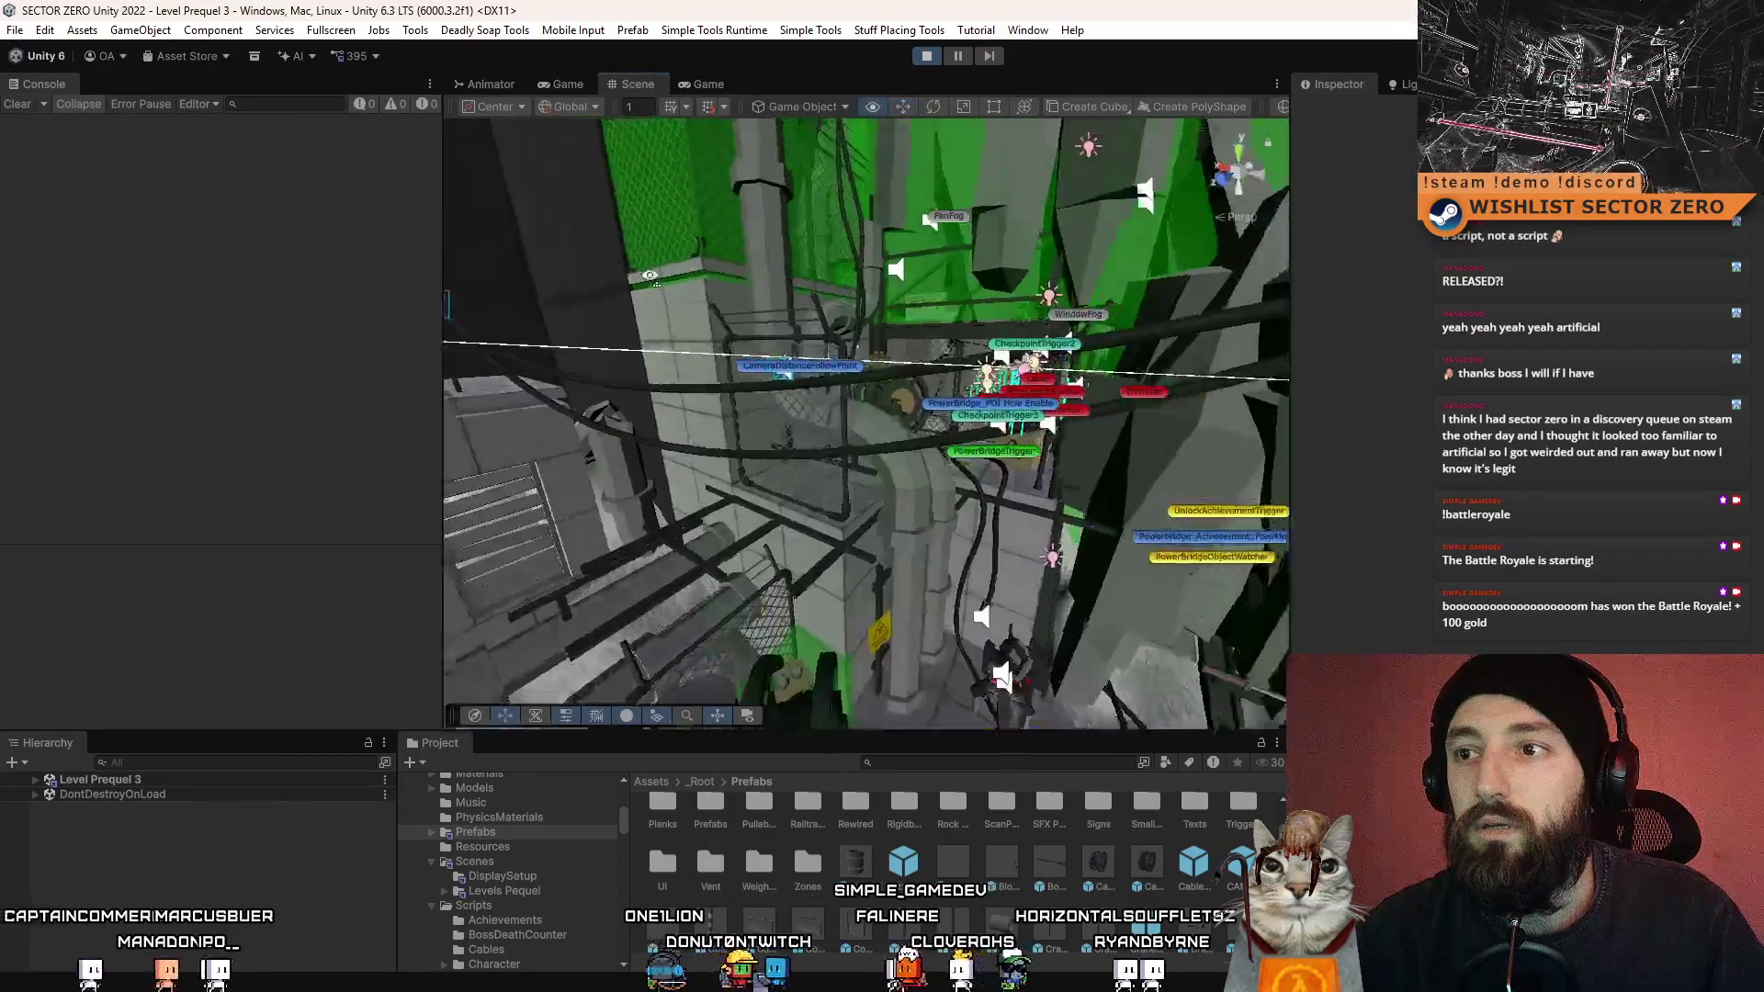
mouse_move(650, 275)
mouse_down()
mouse_move(781, 279)
mouse_move(898, 337)
mouse_up()
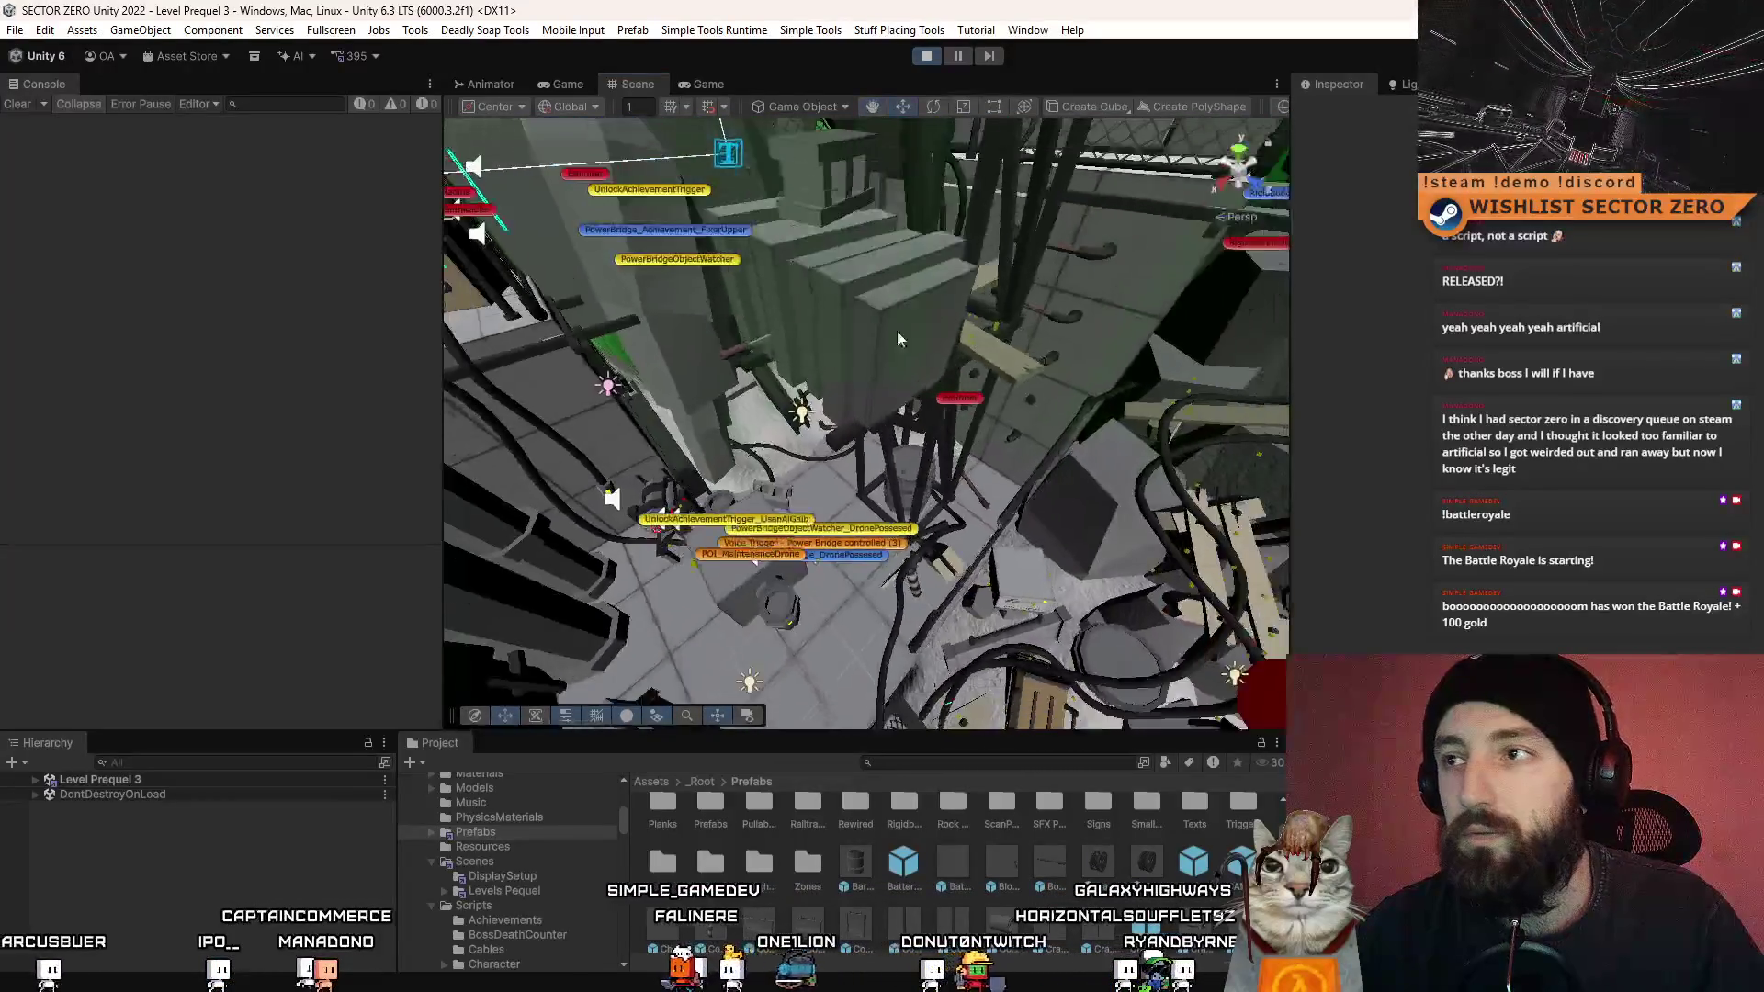
- Close the Inspector, narrow the Console panel, and show the running game in the Game view
drag(1293, 142, 1415, 142)
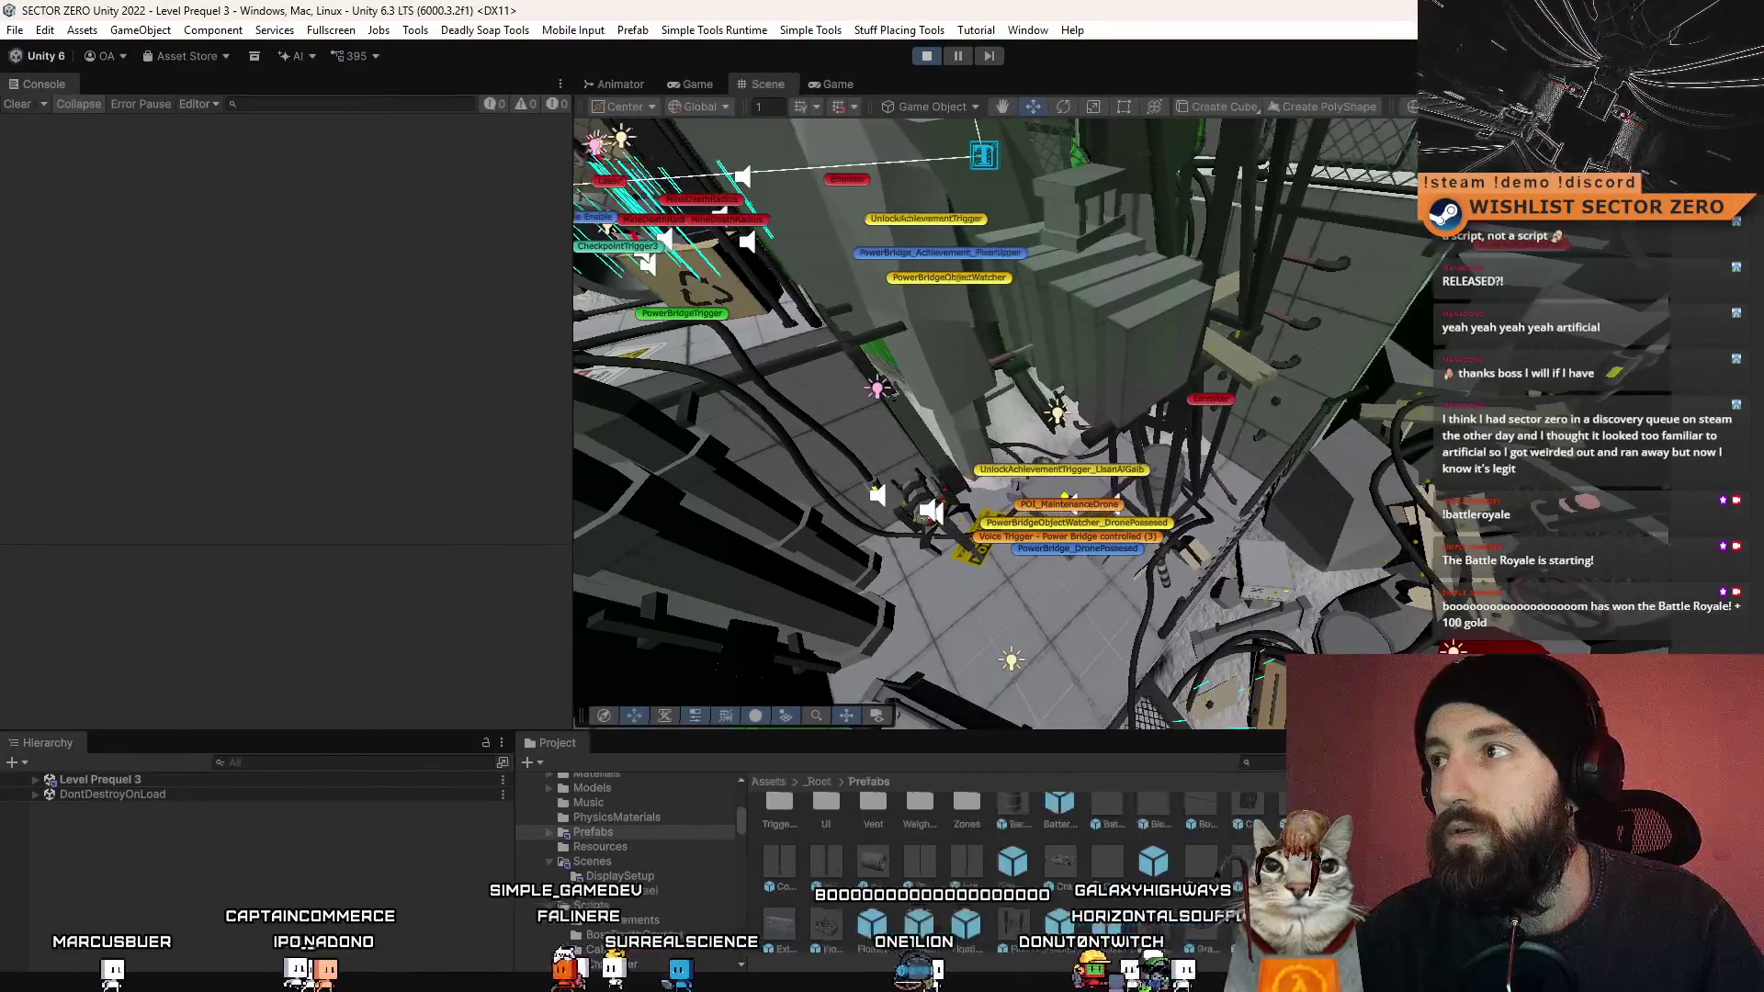
drag(573, 235, 318, 229)
mouse_move(919, 414)
mouse_down()
mouse_move(1282, 351)
mouse_move(694, 103)
mouse_up()
click(580, 83)
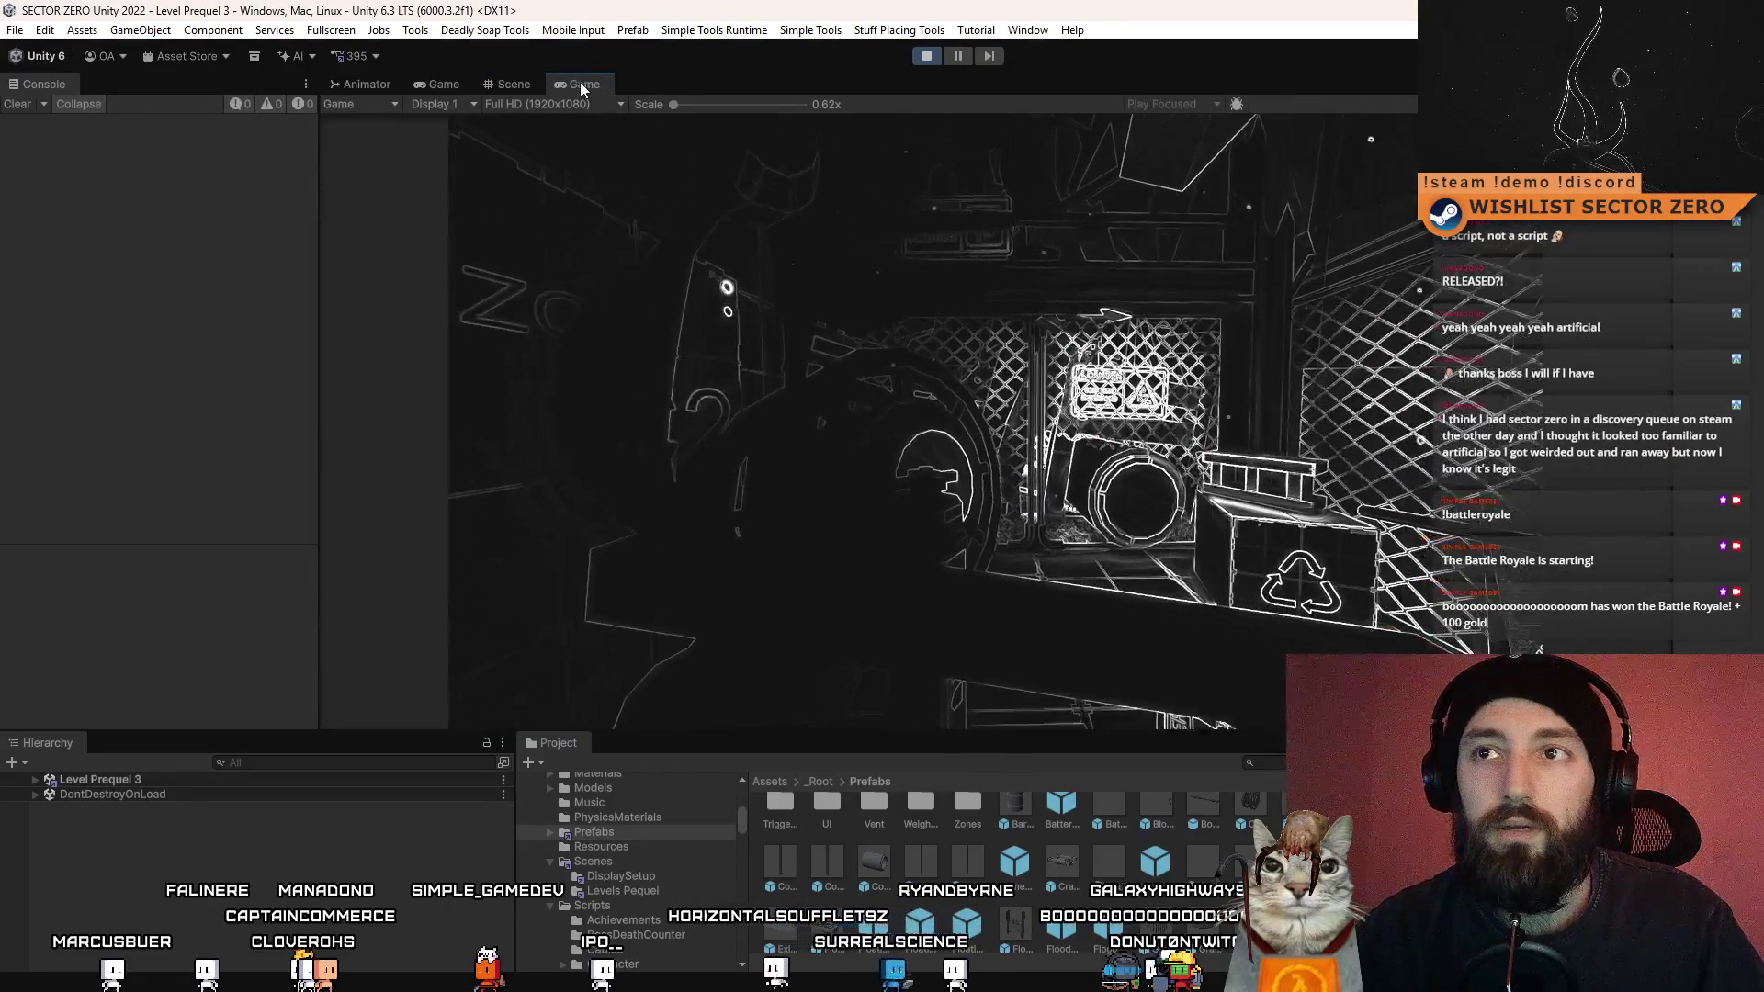
- Play the Expansion level fullscreen, then exit fullscreen and open the EXPANSION pause menu
drag(580, 80, 0, 92)
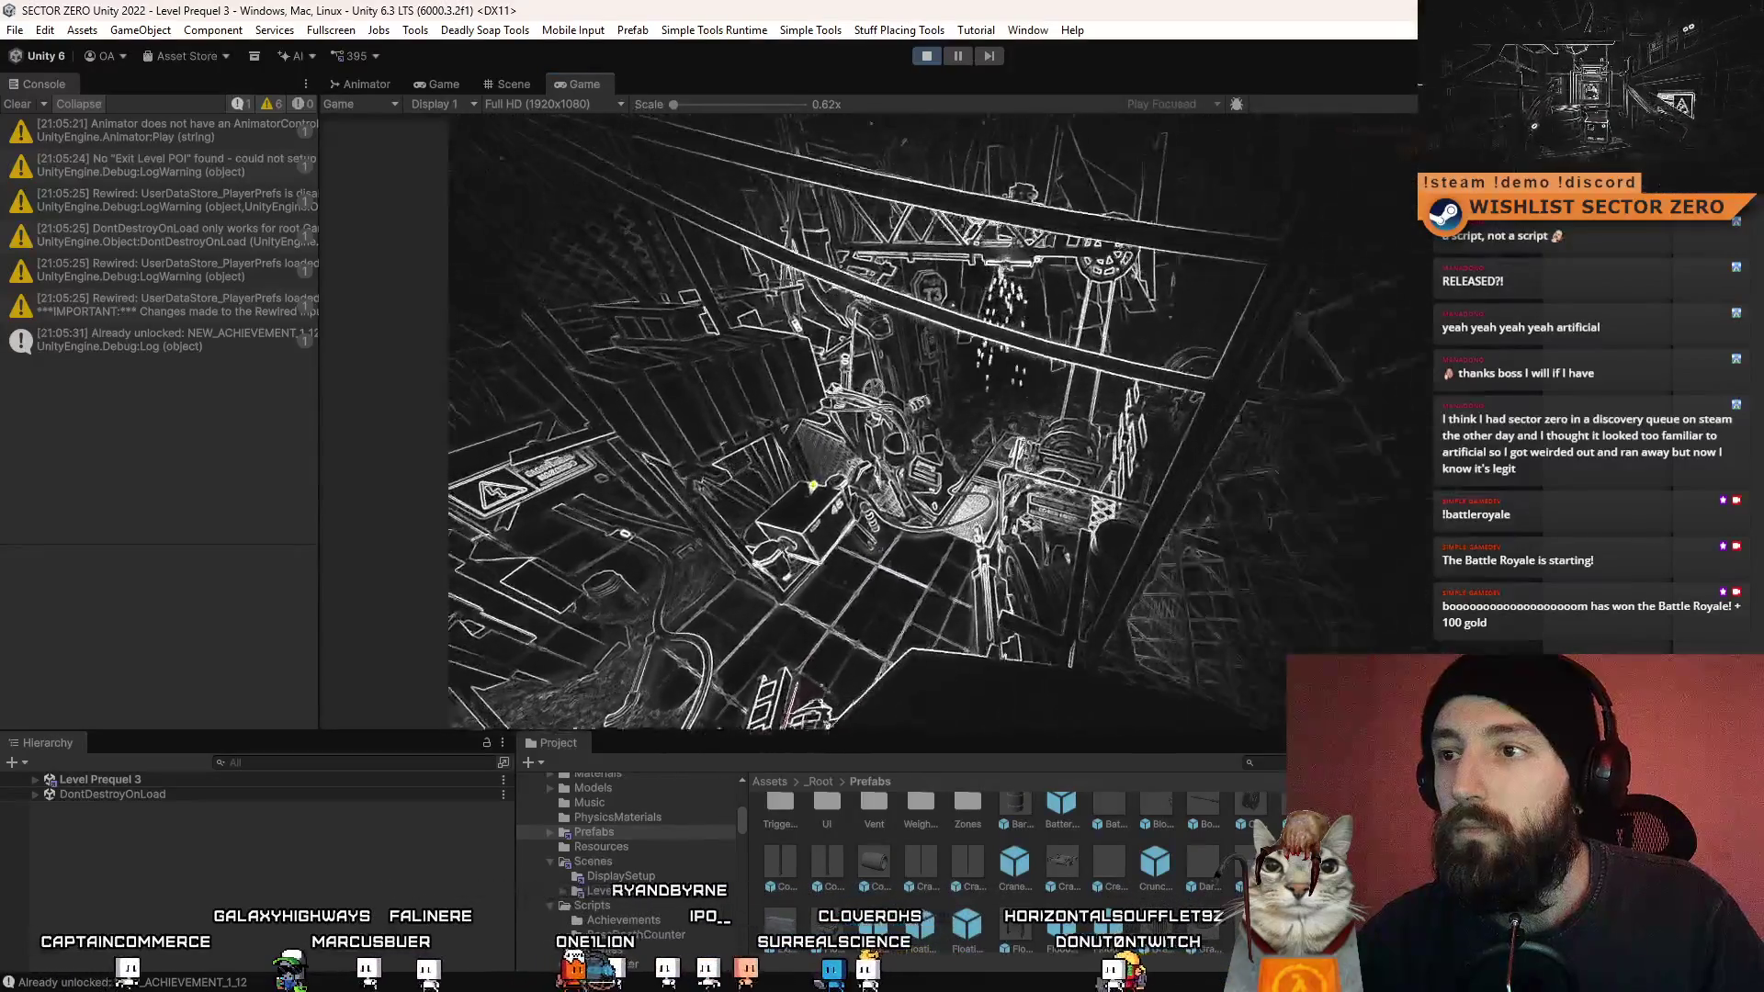
key(F10)
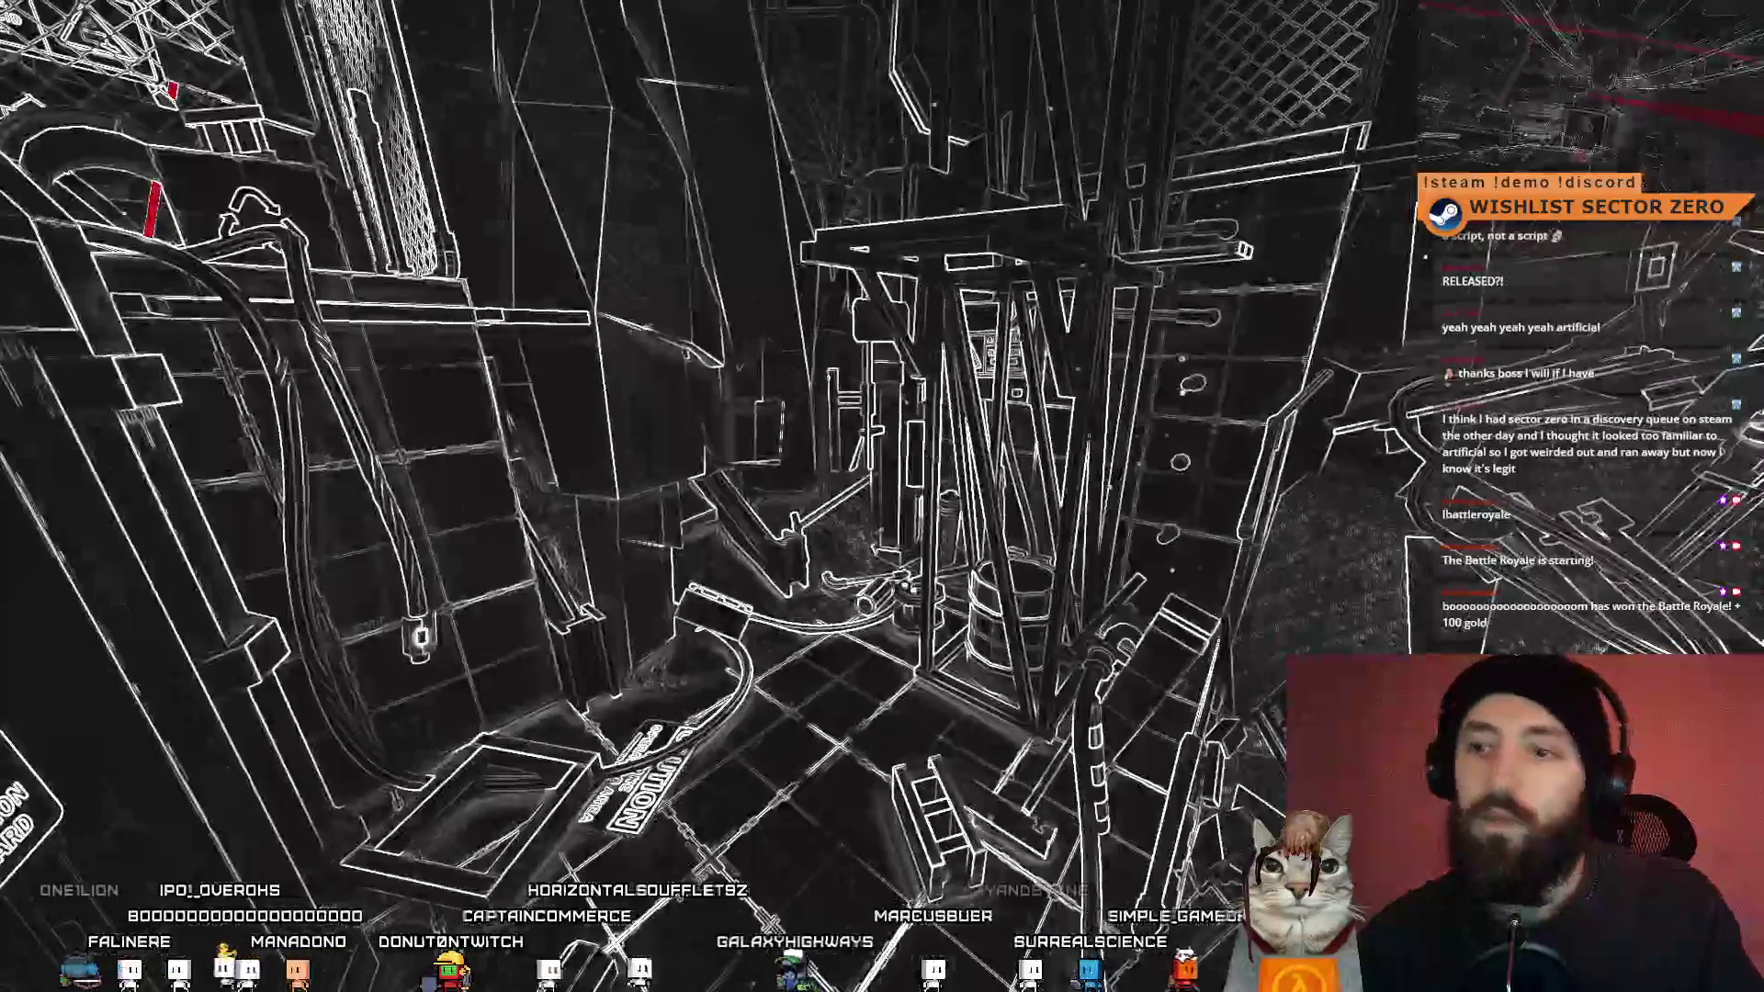
key(F11)
key(Escape)
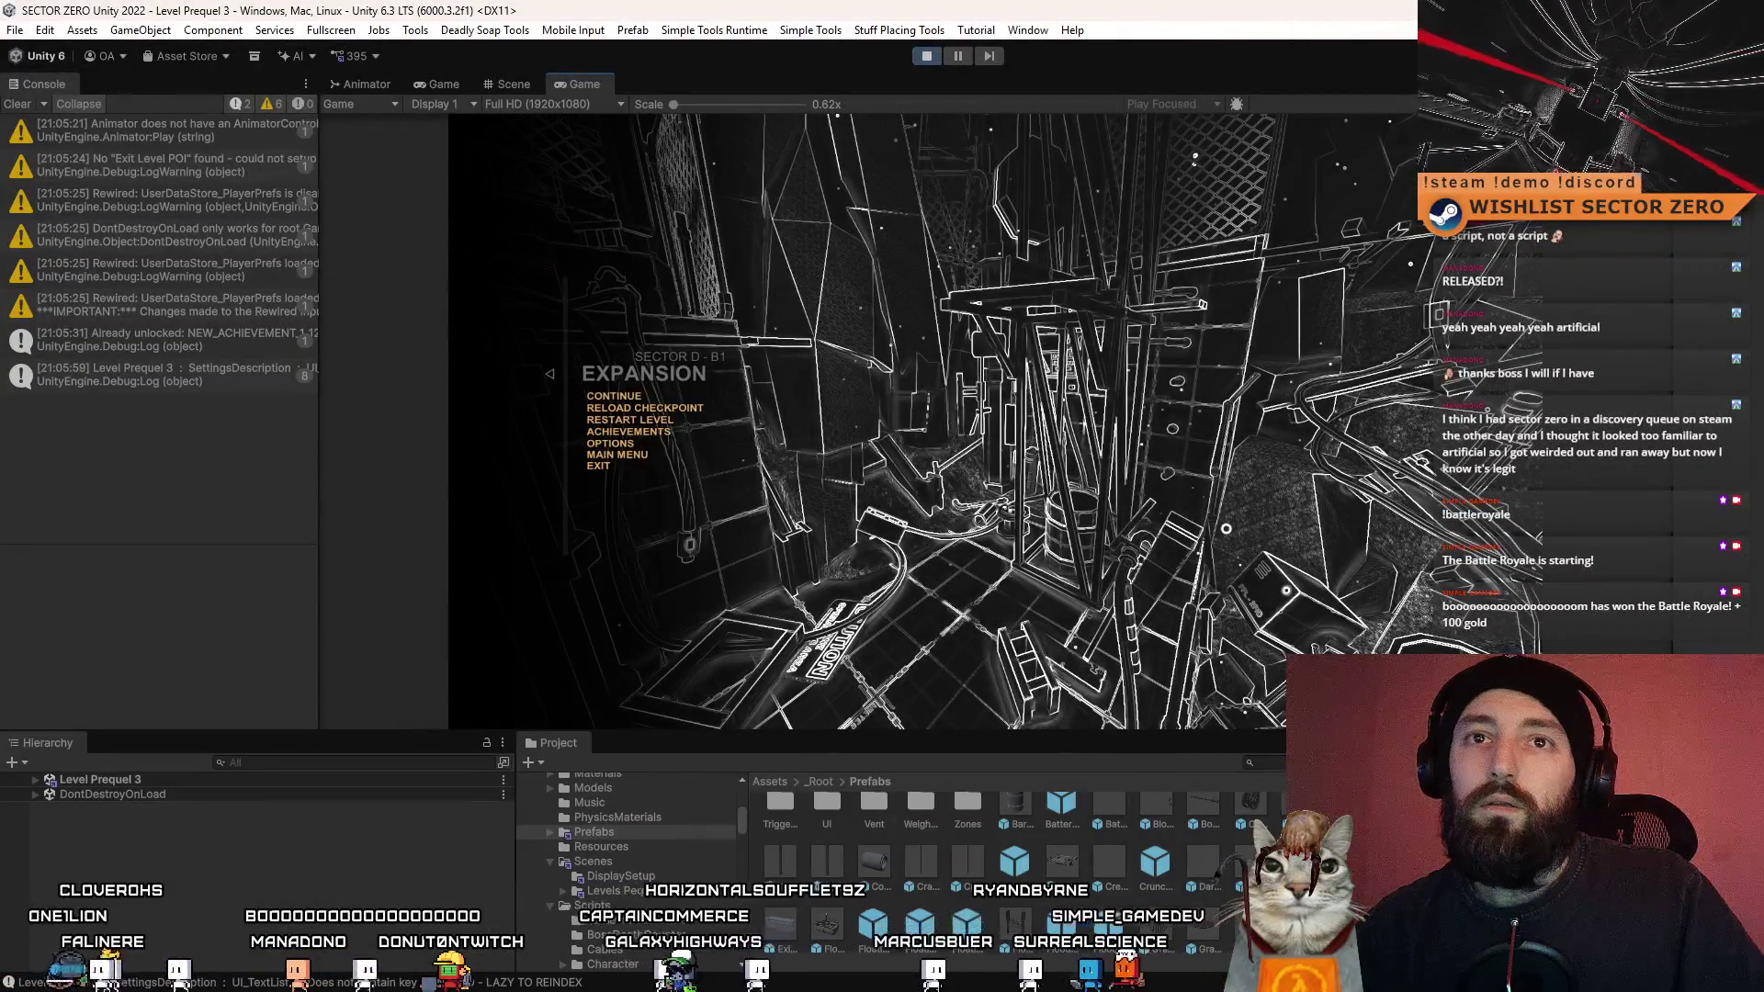
- Stop the playtest, run and stop it once more, and search the Project for 'dataini'
click(926, 56)
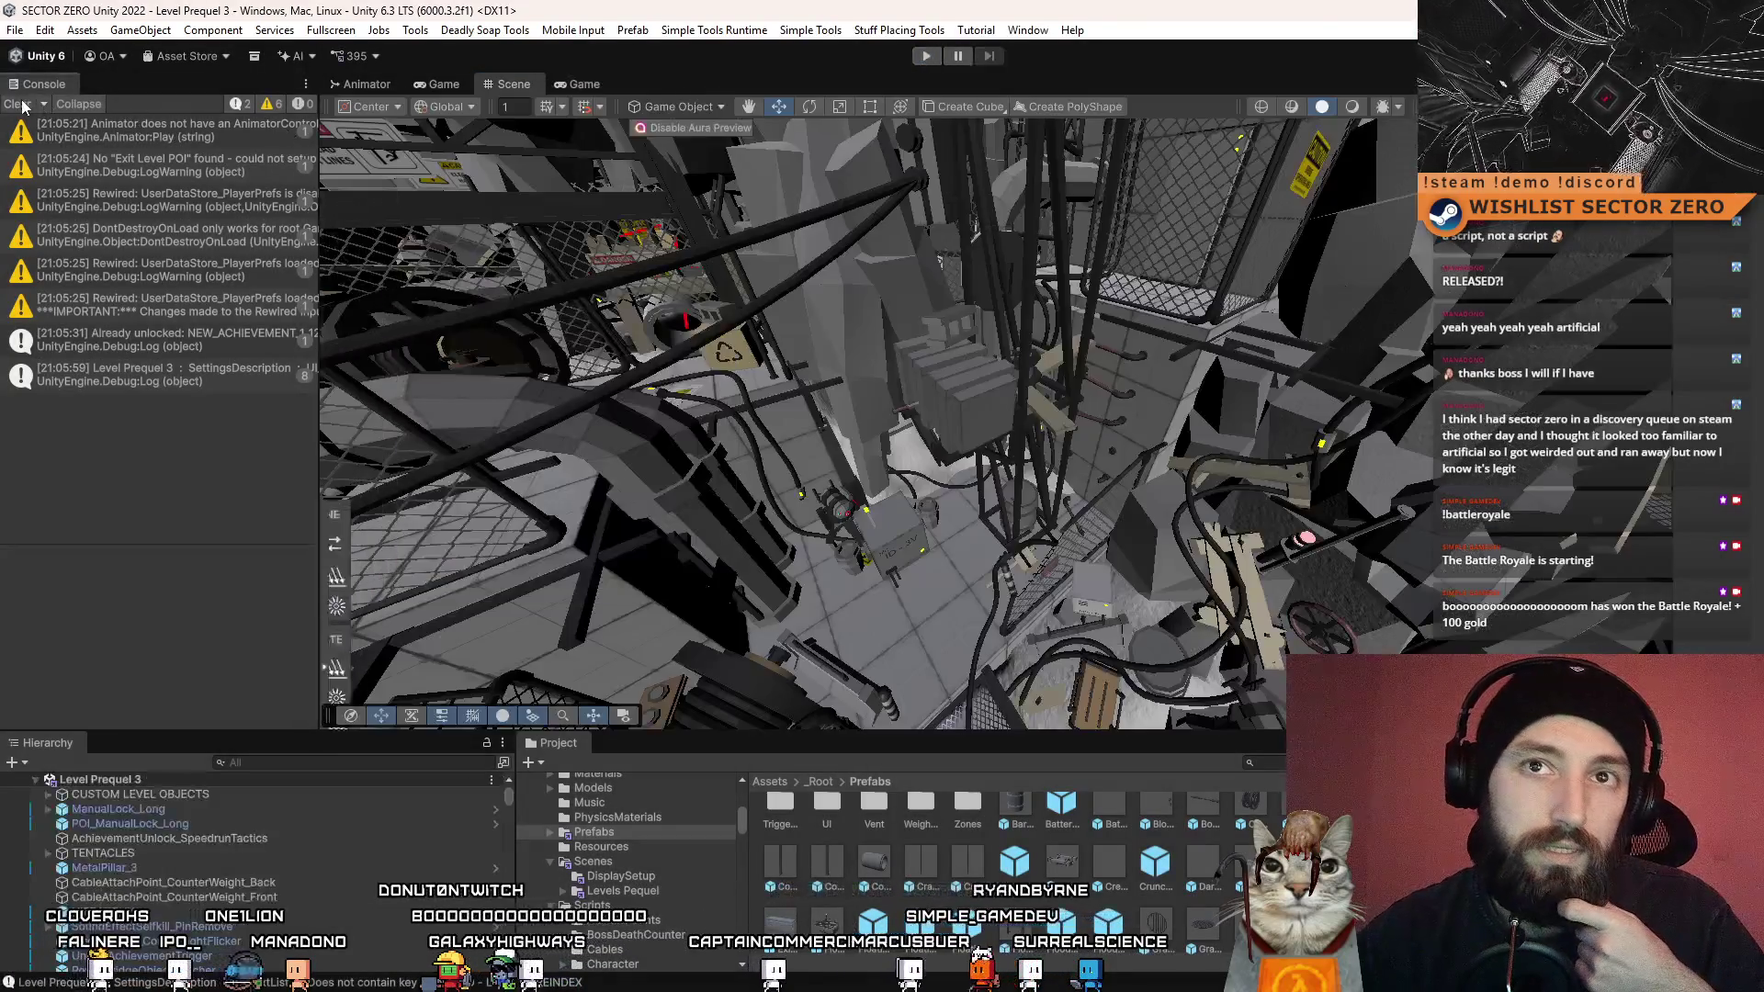
click(37, 103)
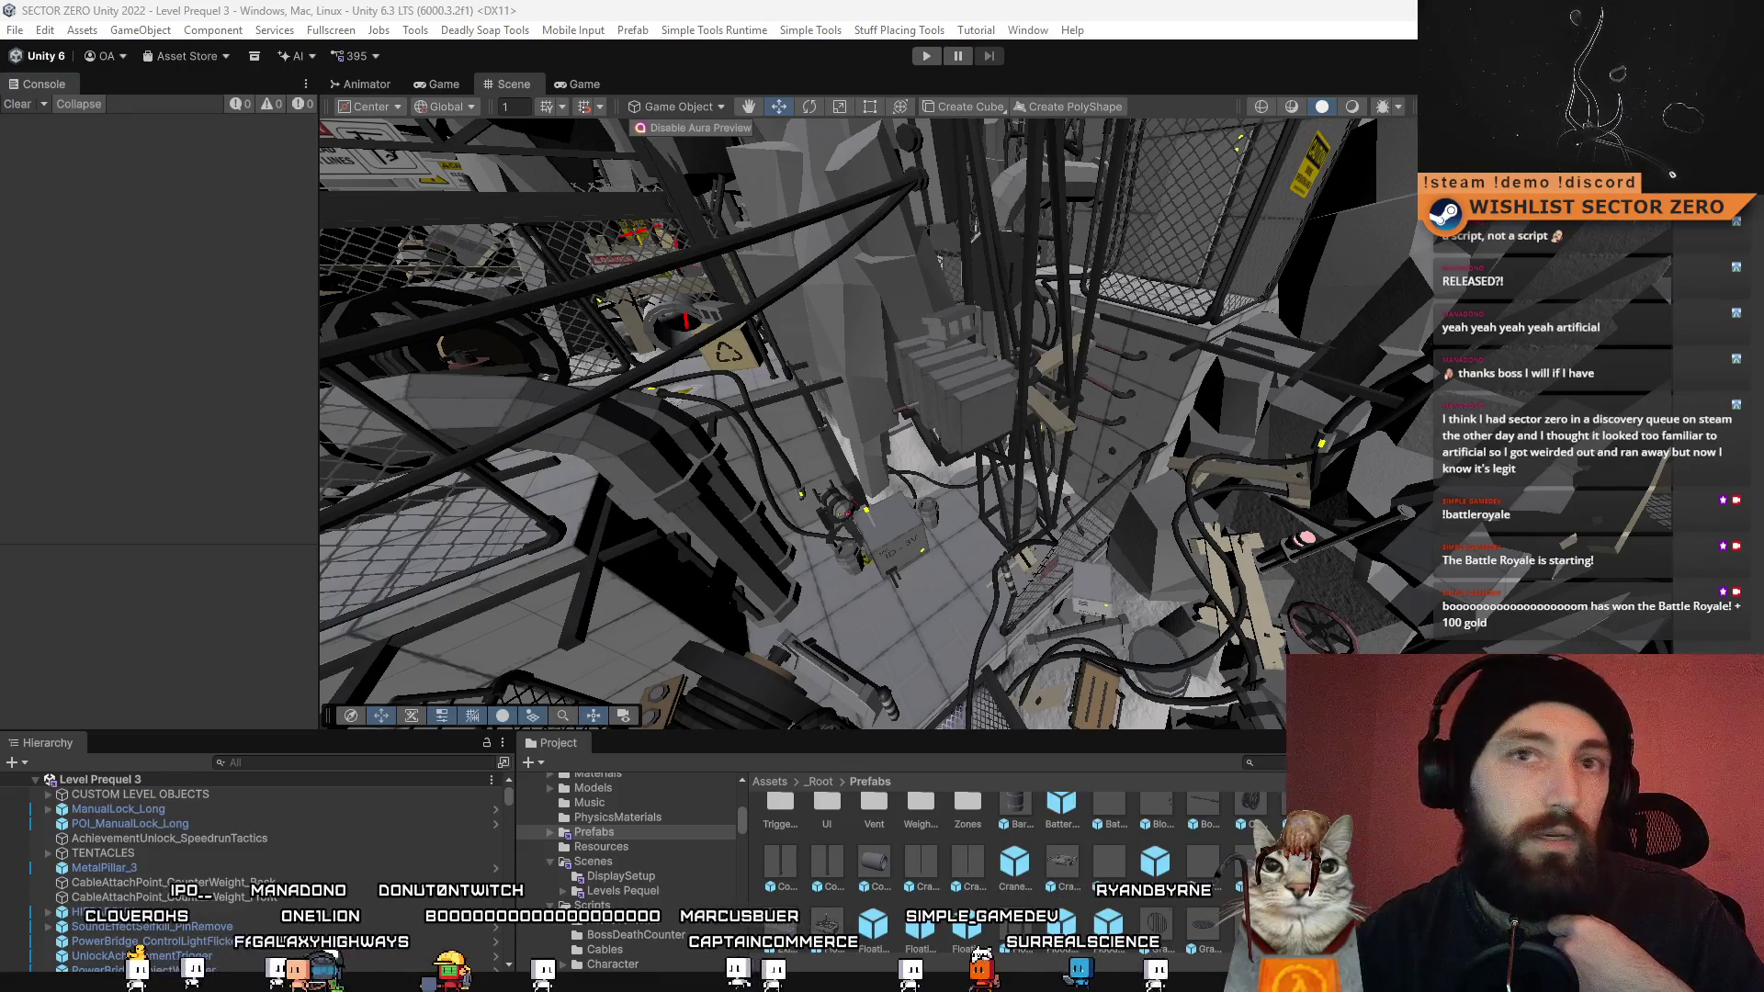
click(926, 56)
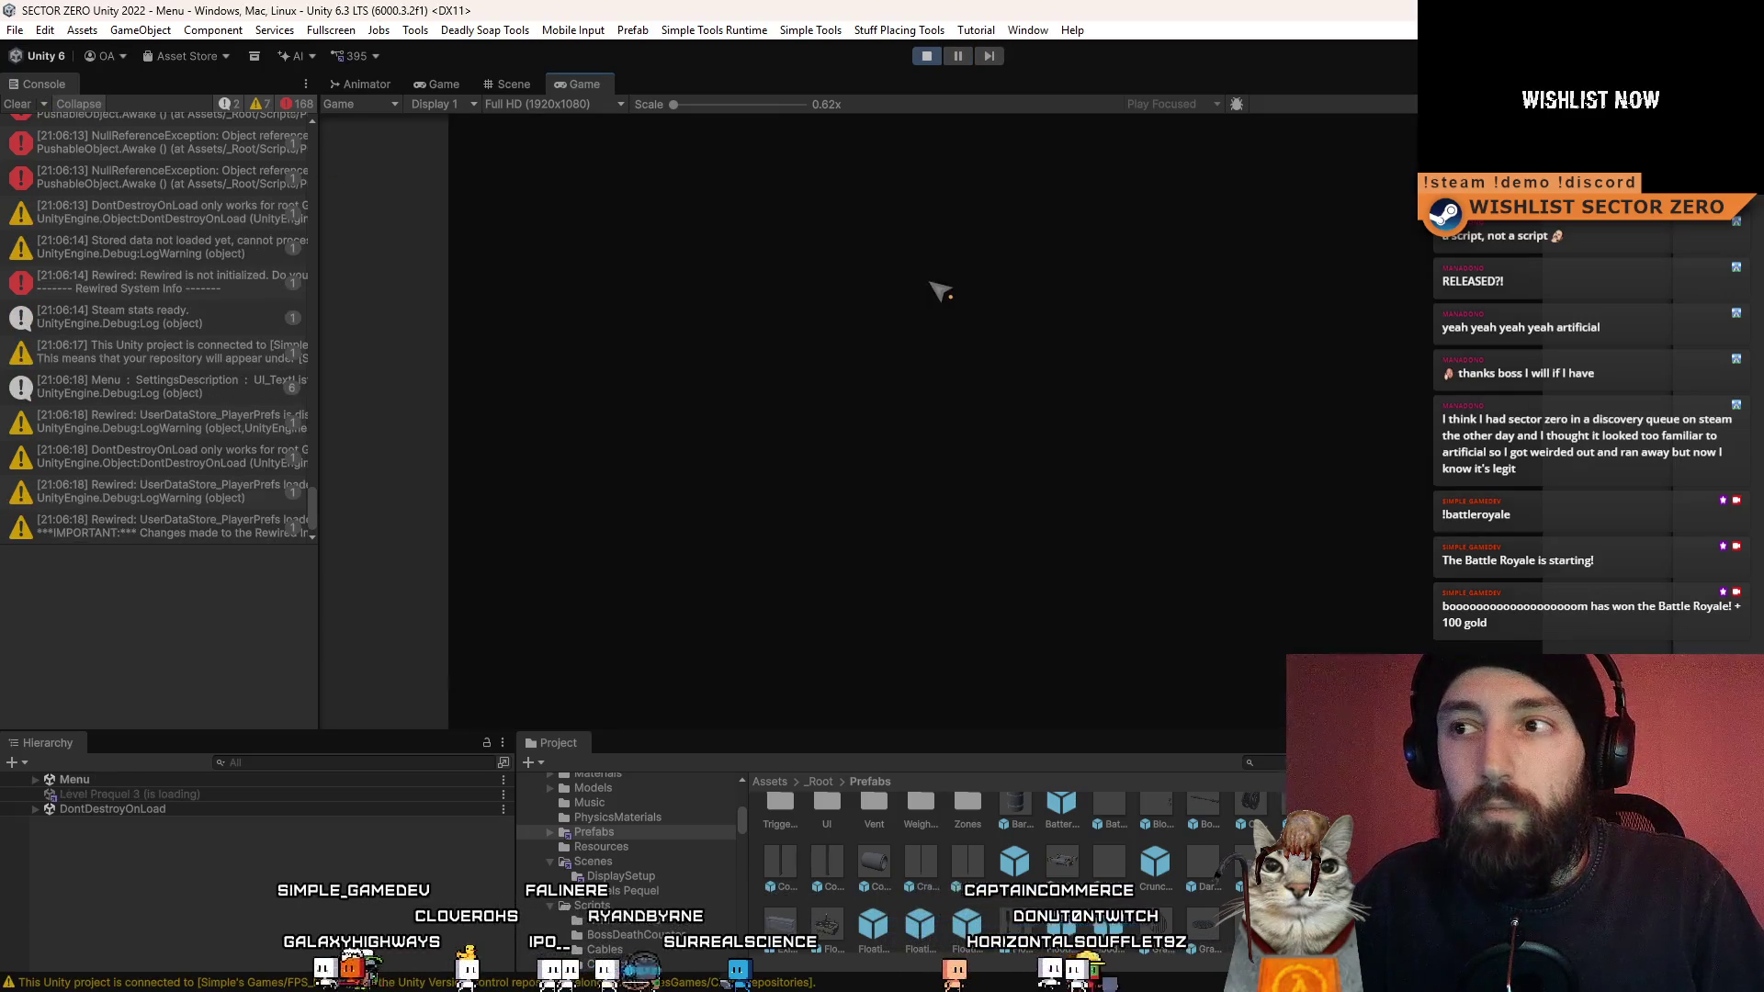
click(21, 104)
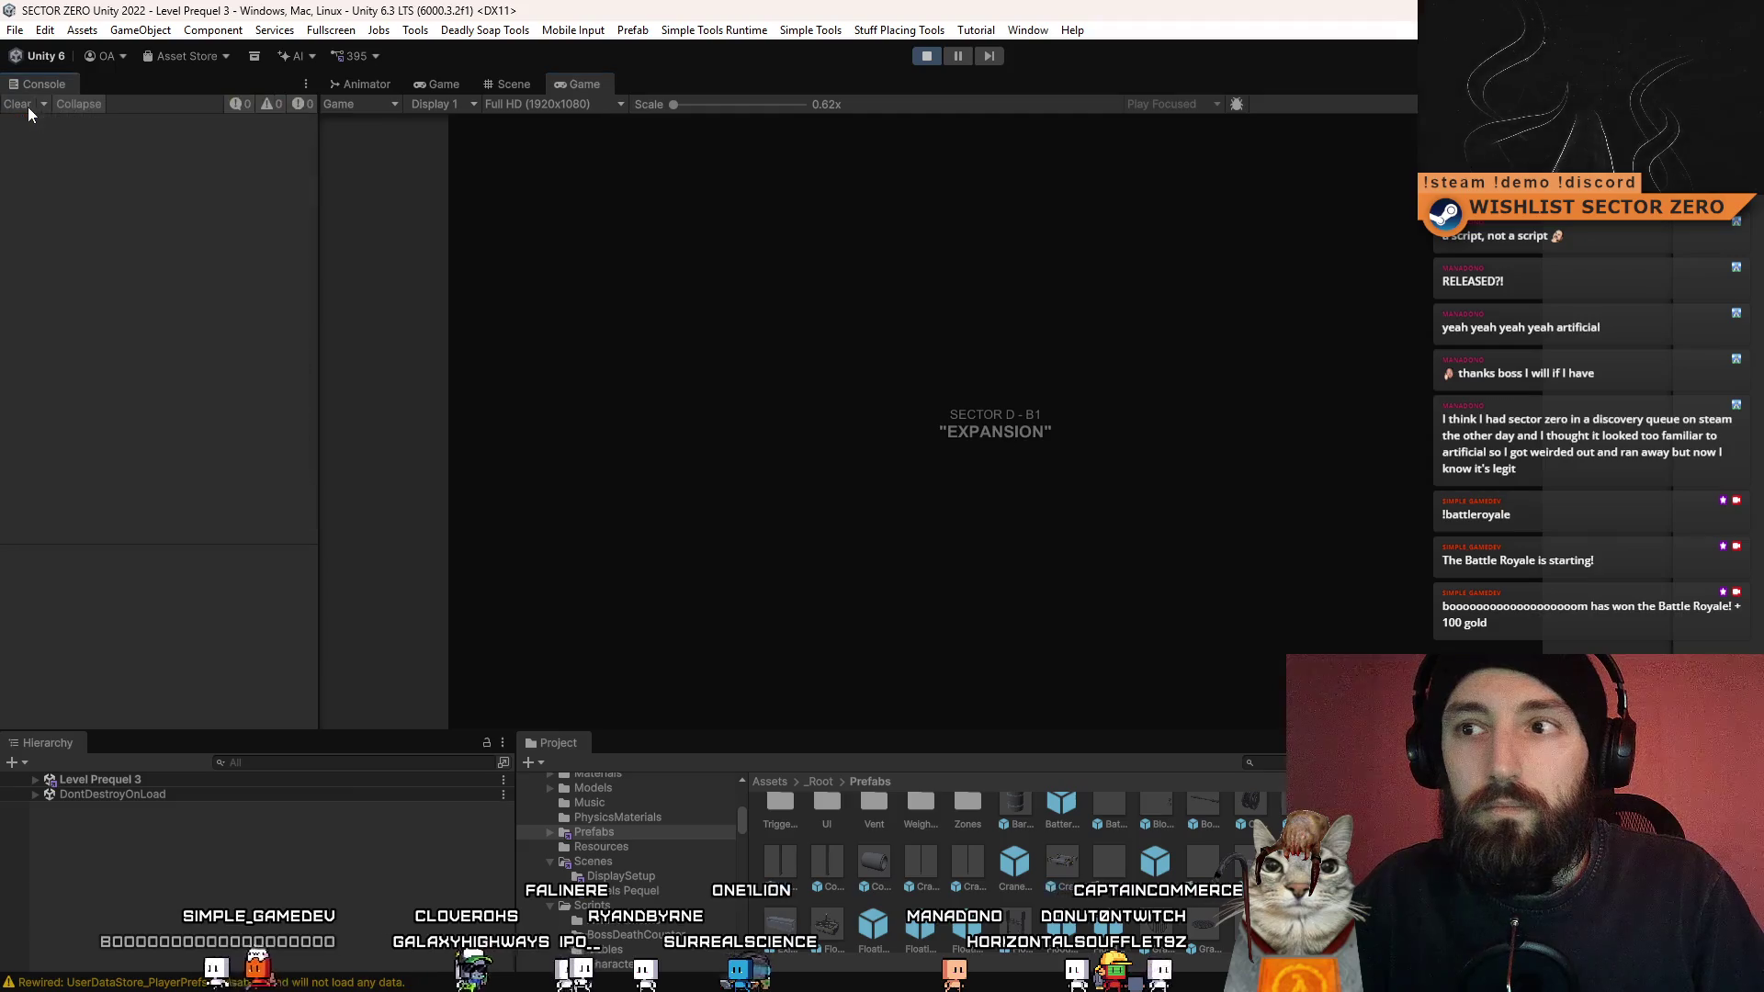
click(921, 62)
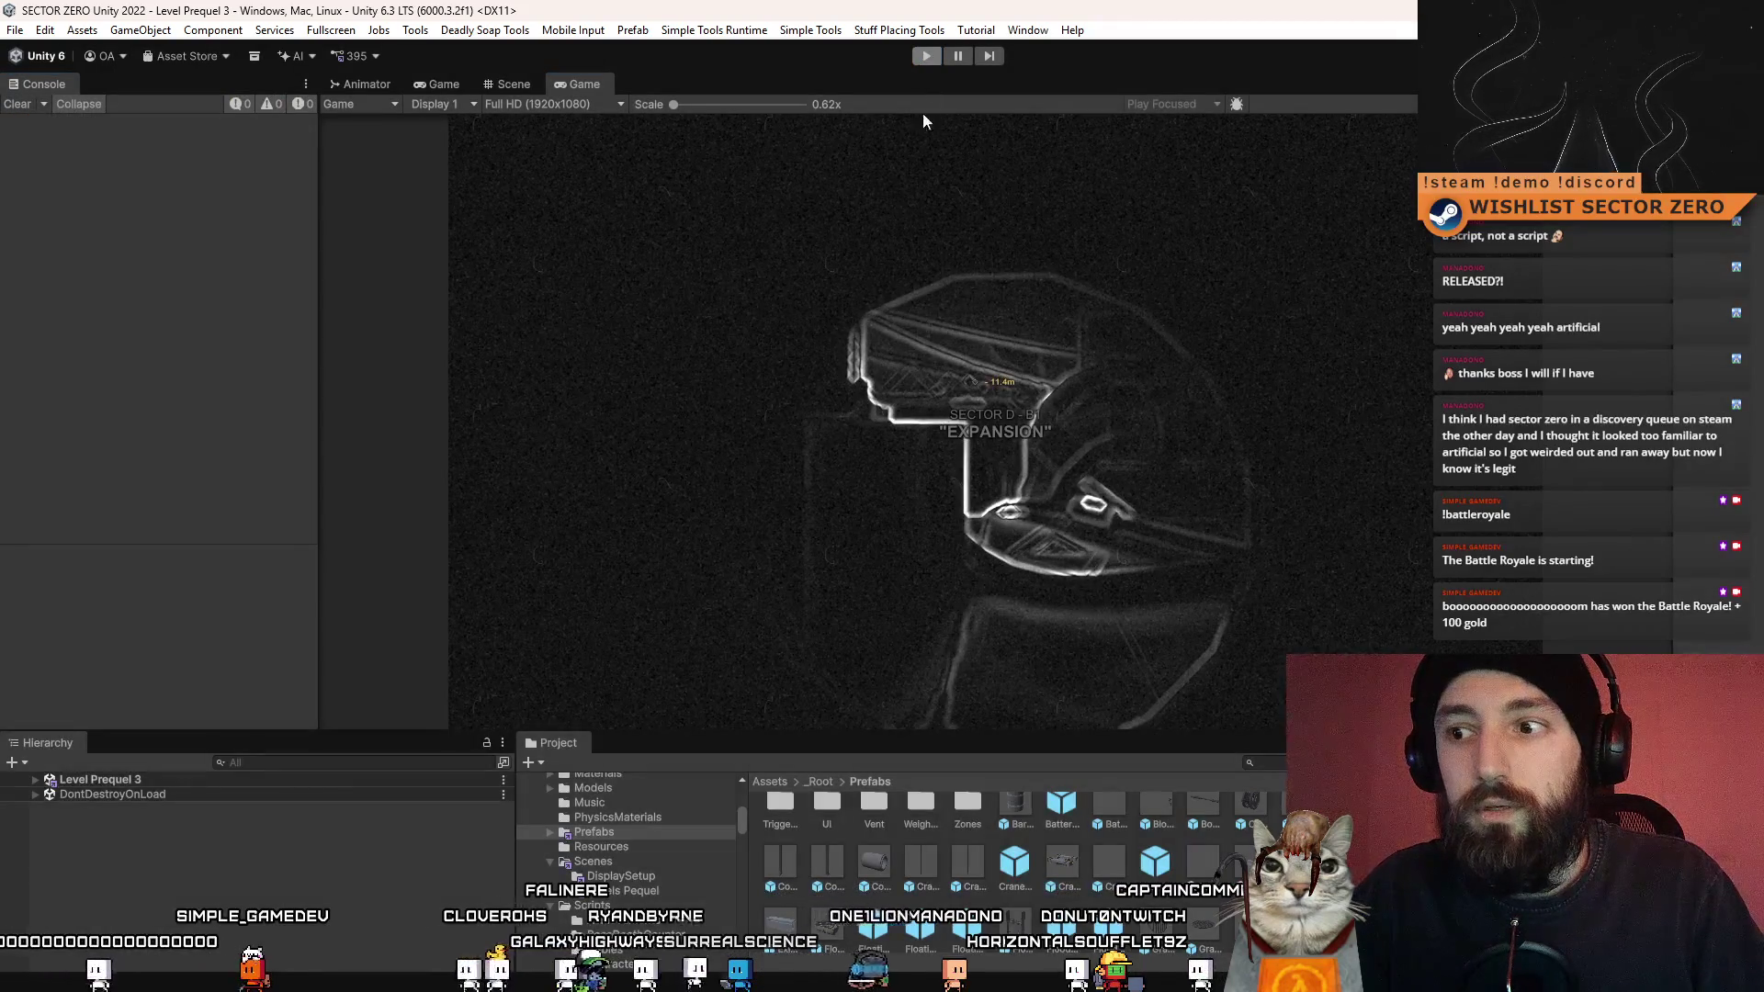
text(dataini)
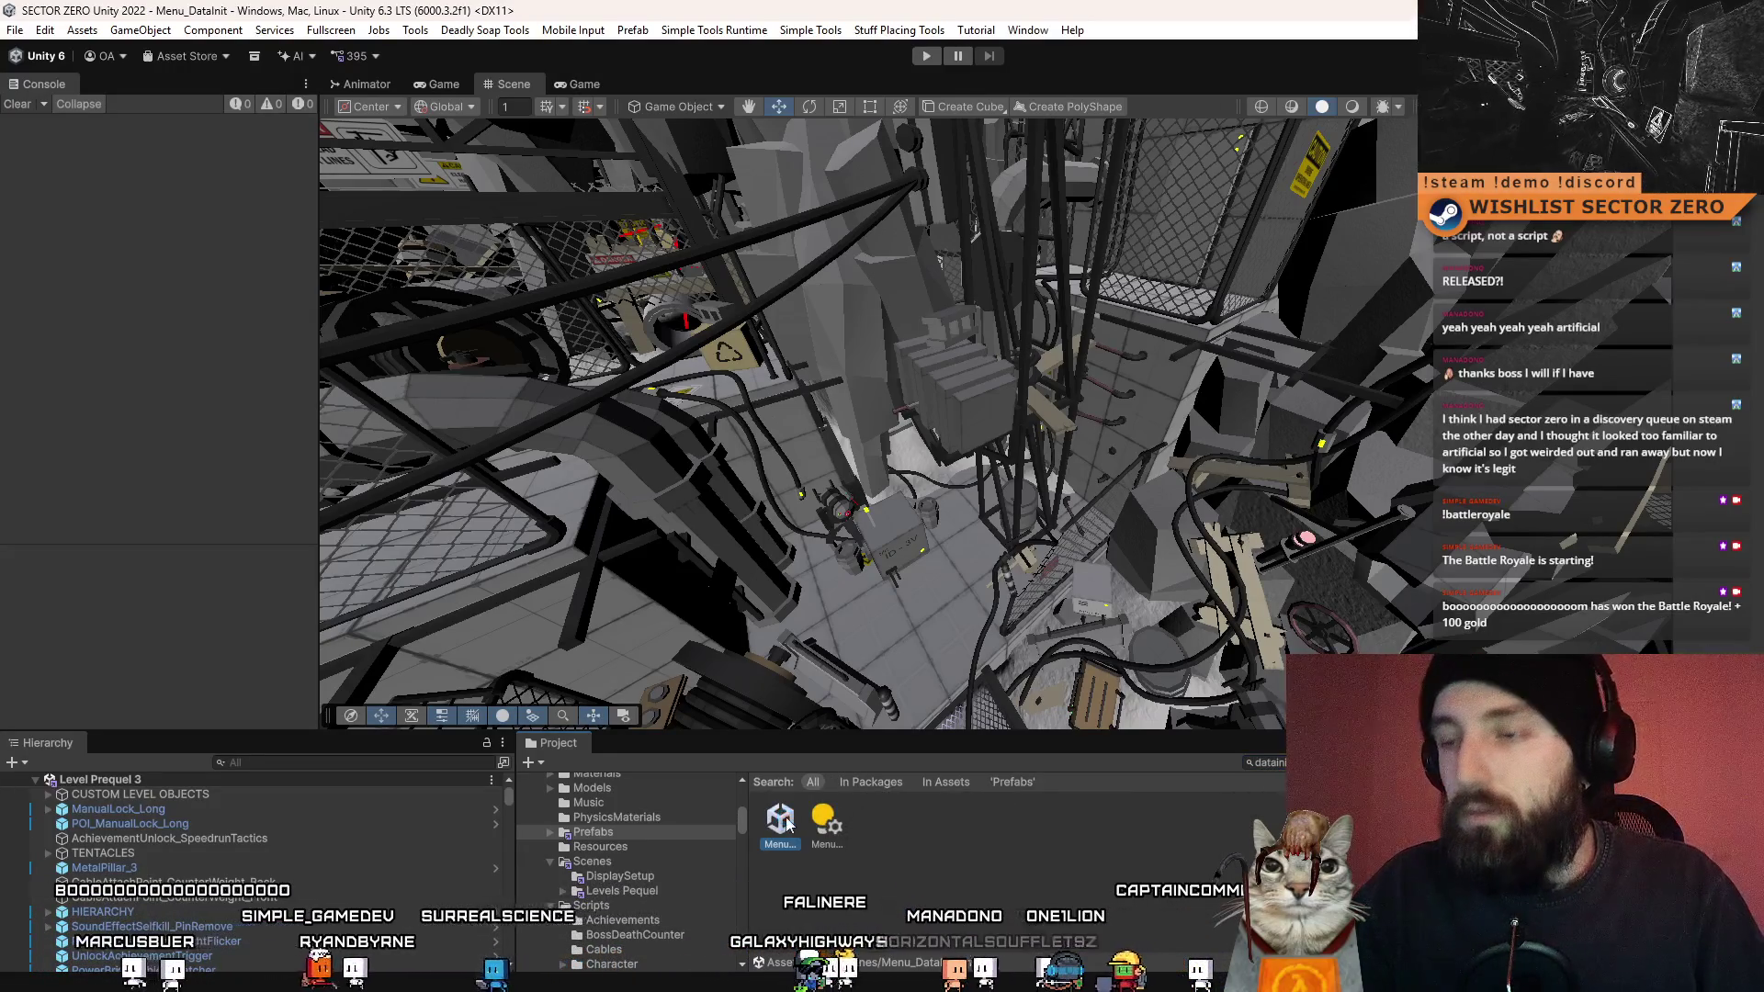
- Open the Menu_DataInit scene, enter Play mode, and reset the player profile
double_click(787, 824)
click(925, 56)
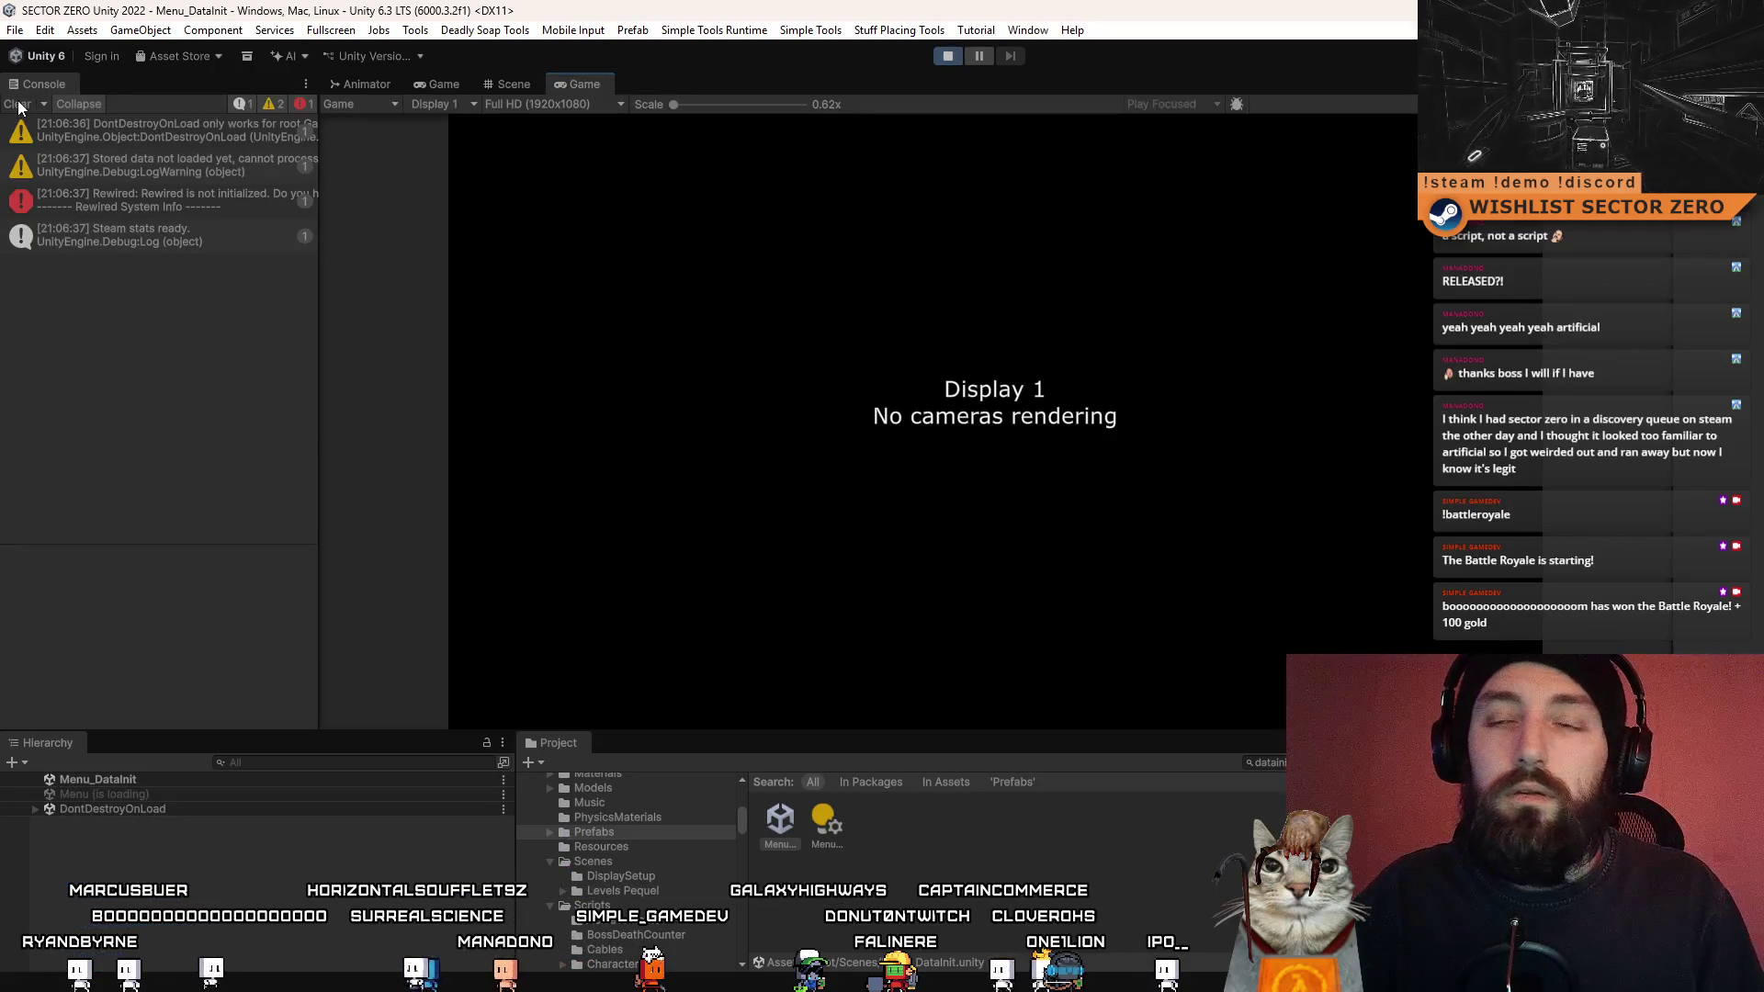
click(19, 105)
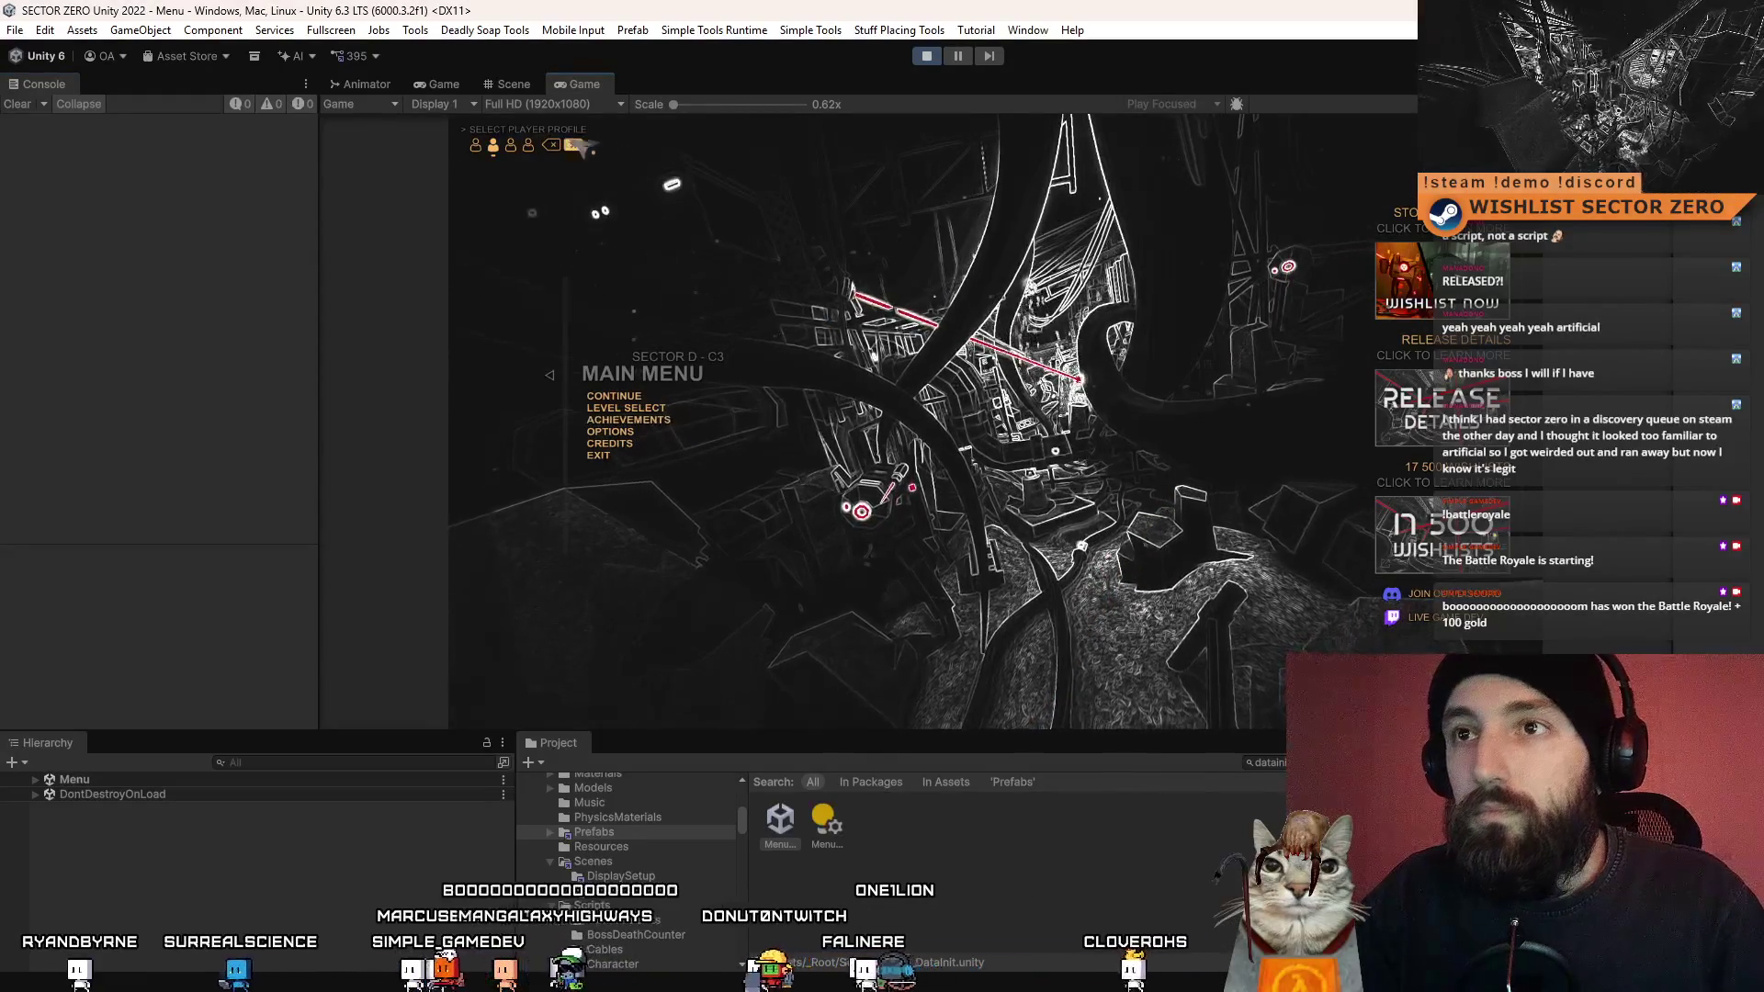
click(558, 145)
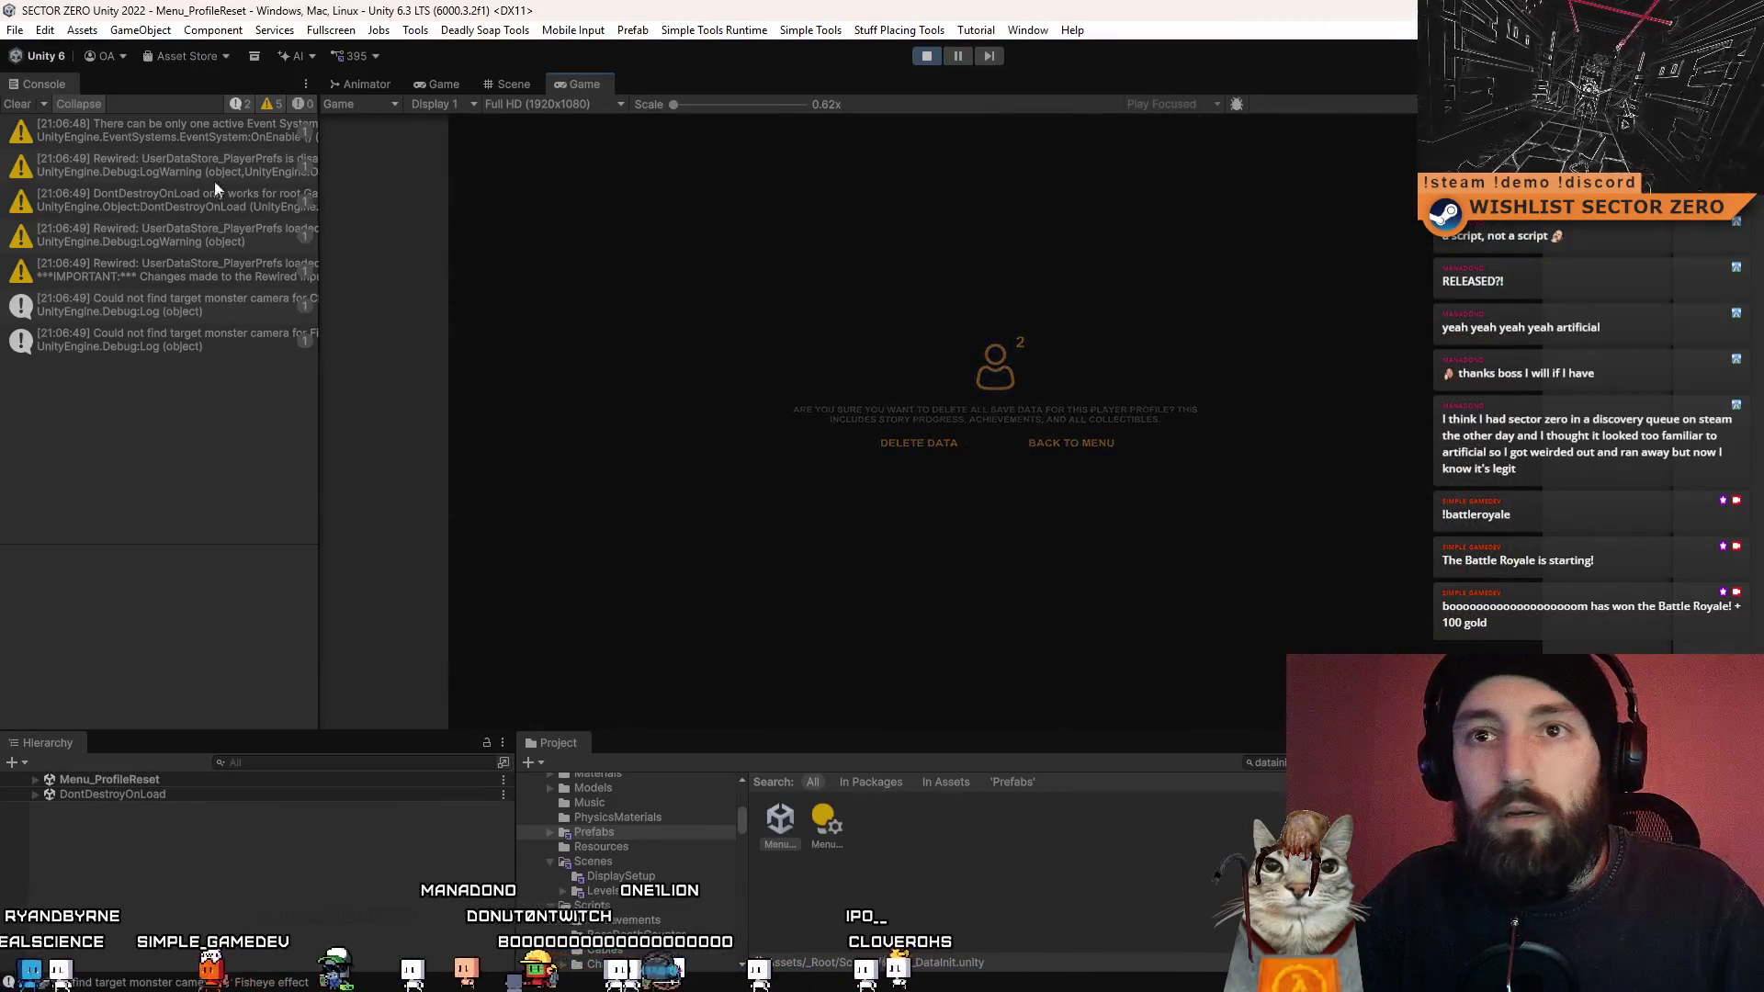
- Run HELP and SET_UNLOCK_LEVELS TRUE in the in-game console to unlock all levels
click(19, 108)
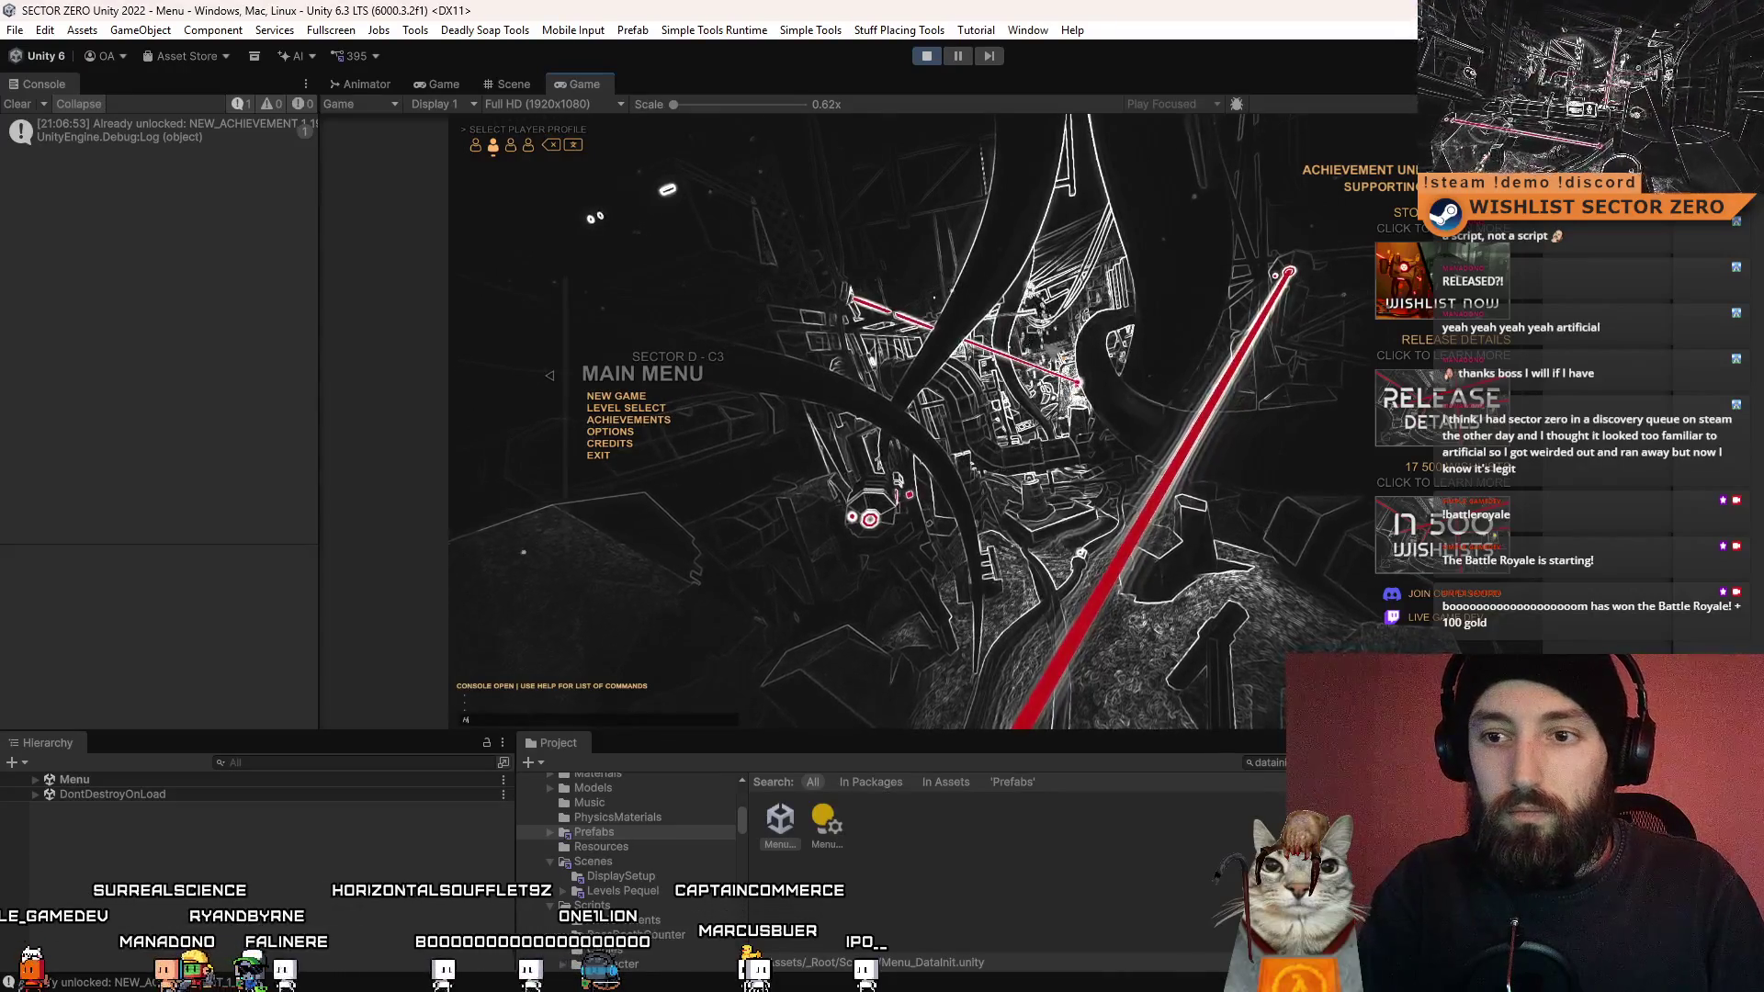
text(HELP)
key(Return)
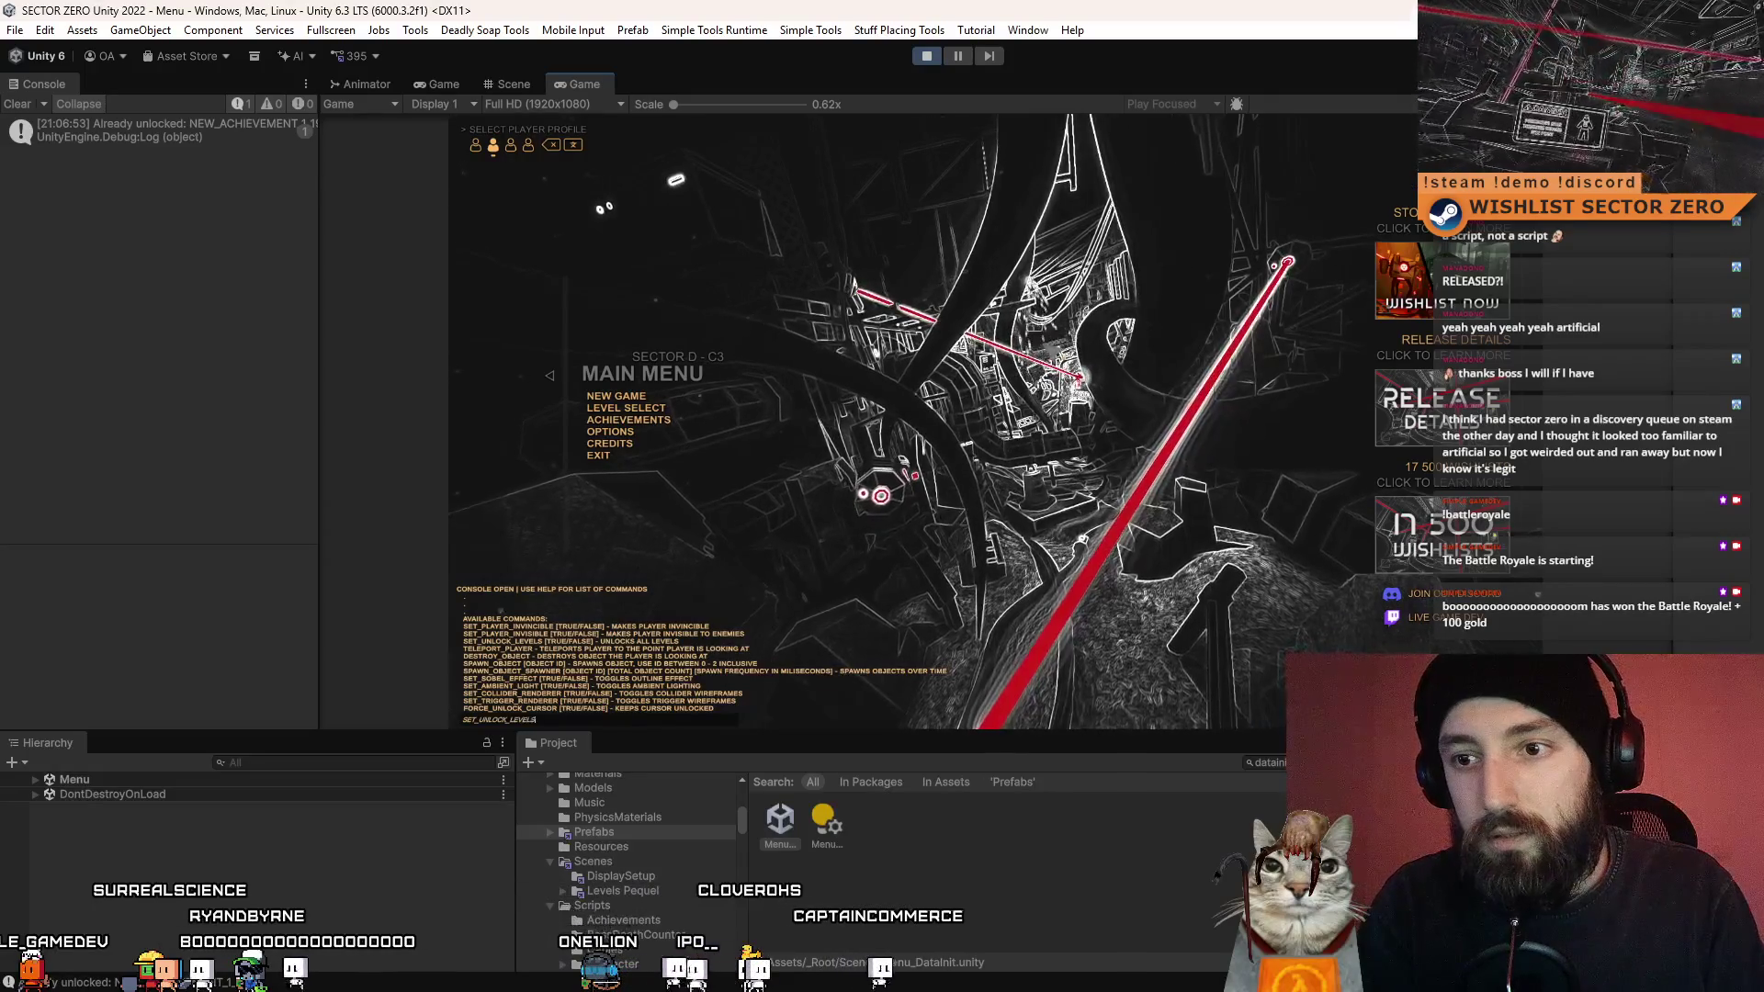
text(E)
key(Return)
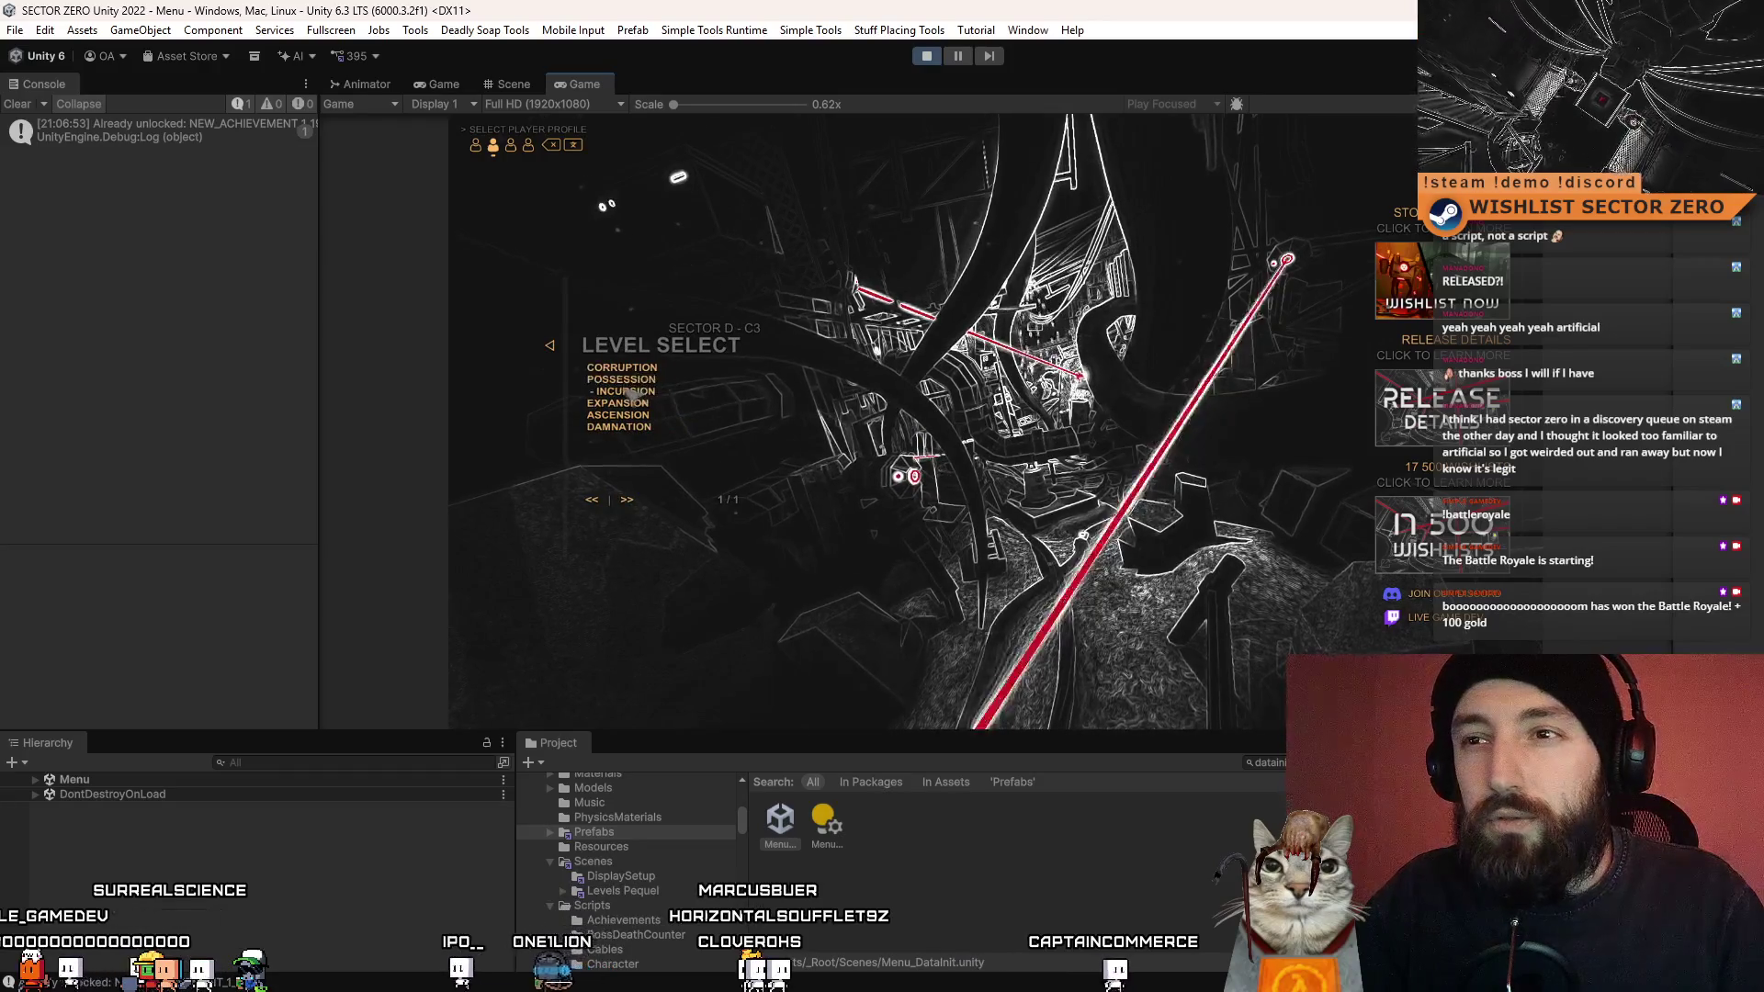
- Start the INCURSION level from Level Select and play it fullscreen
click(628, 401)
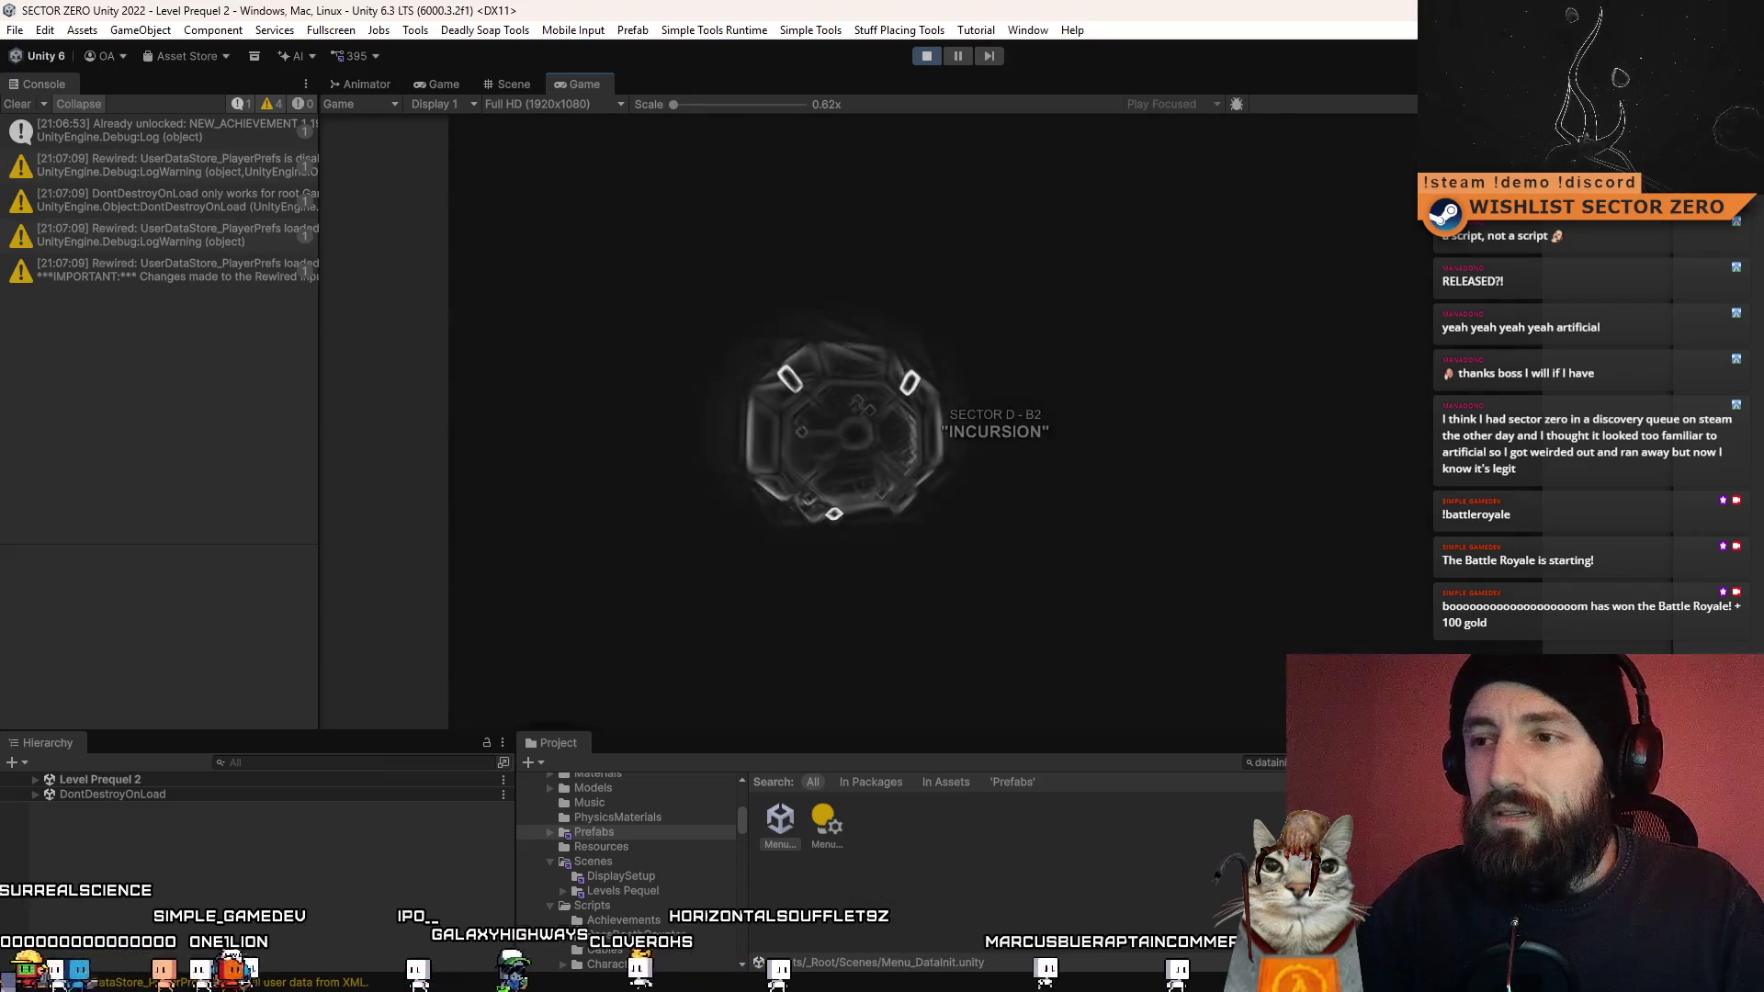
key(F10)
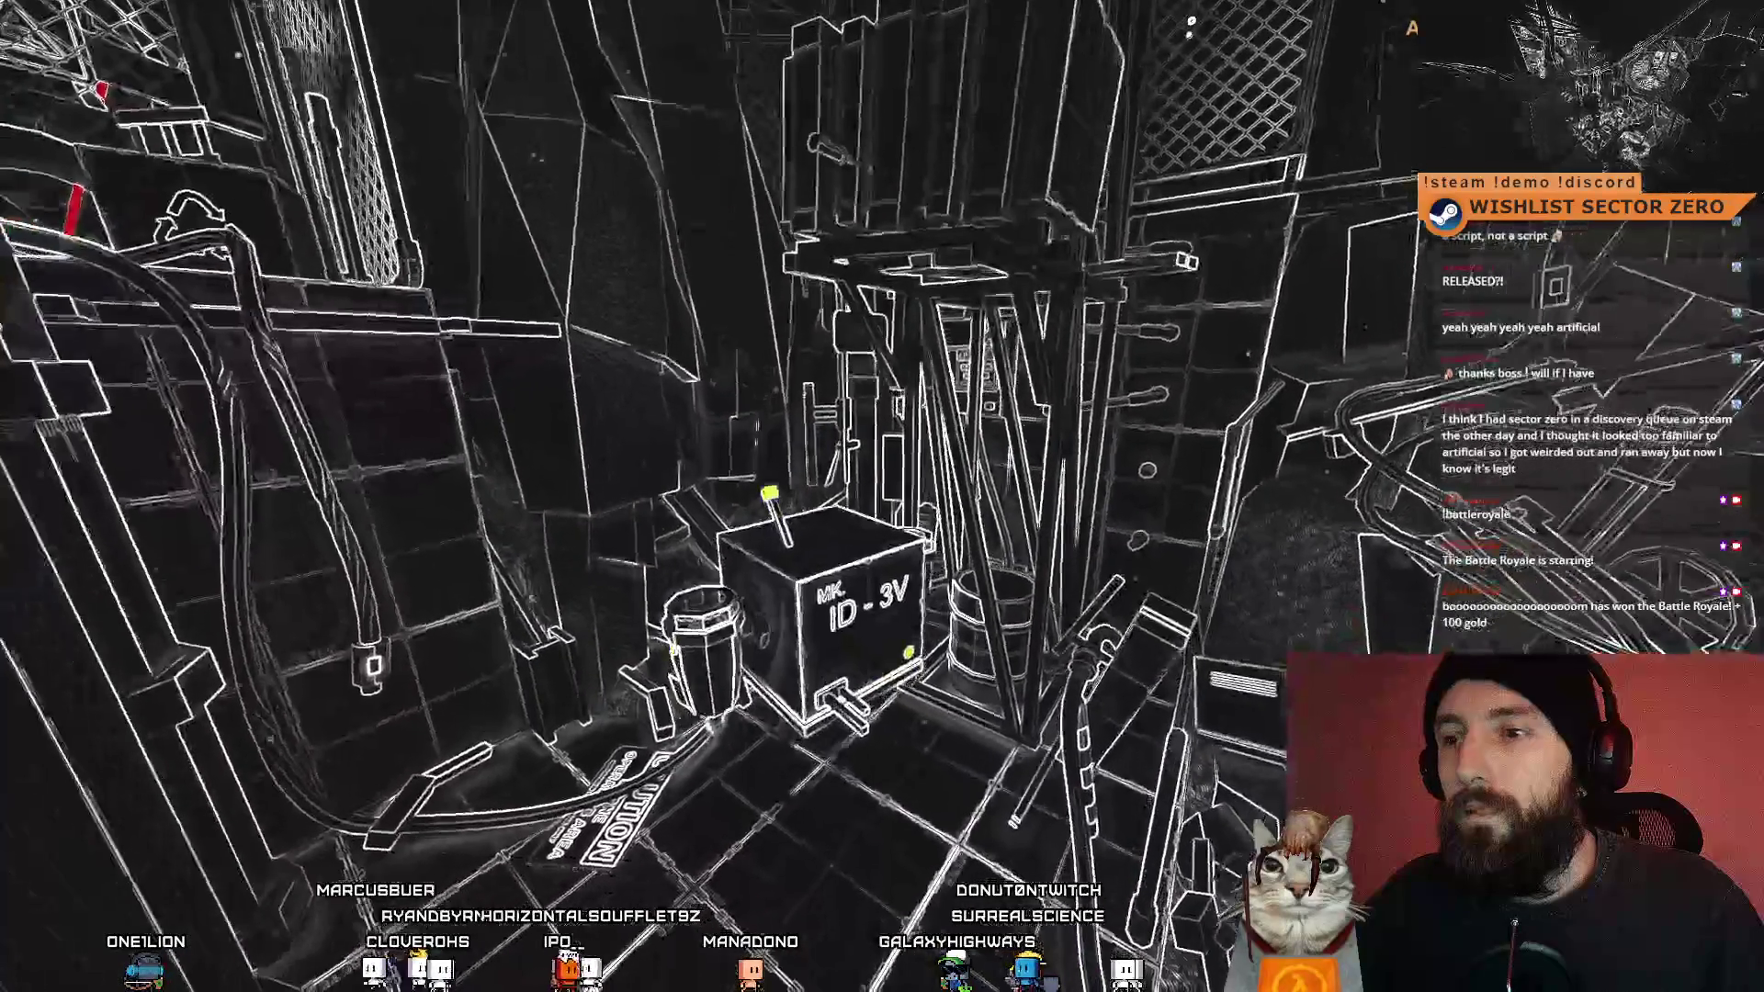
- Walk the player to the UNIT 45 box, then leave fullscreen and pause the game
key(w)
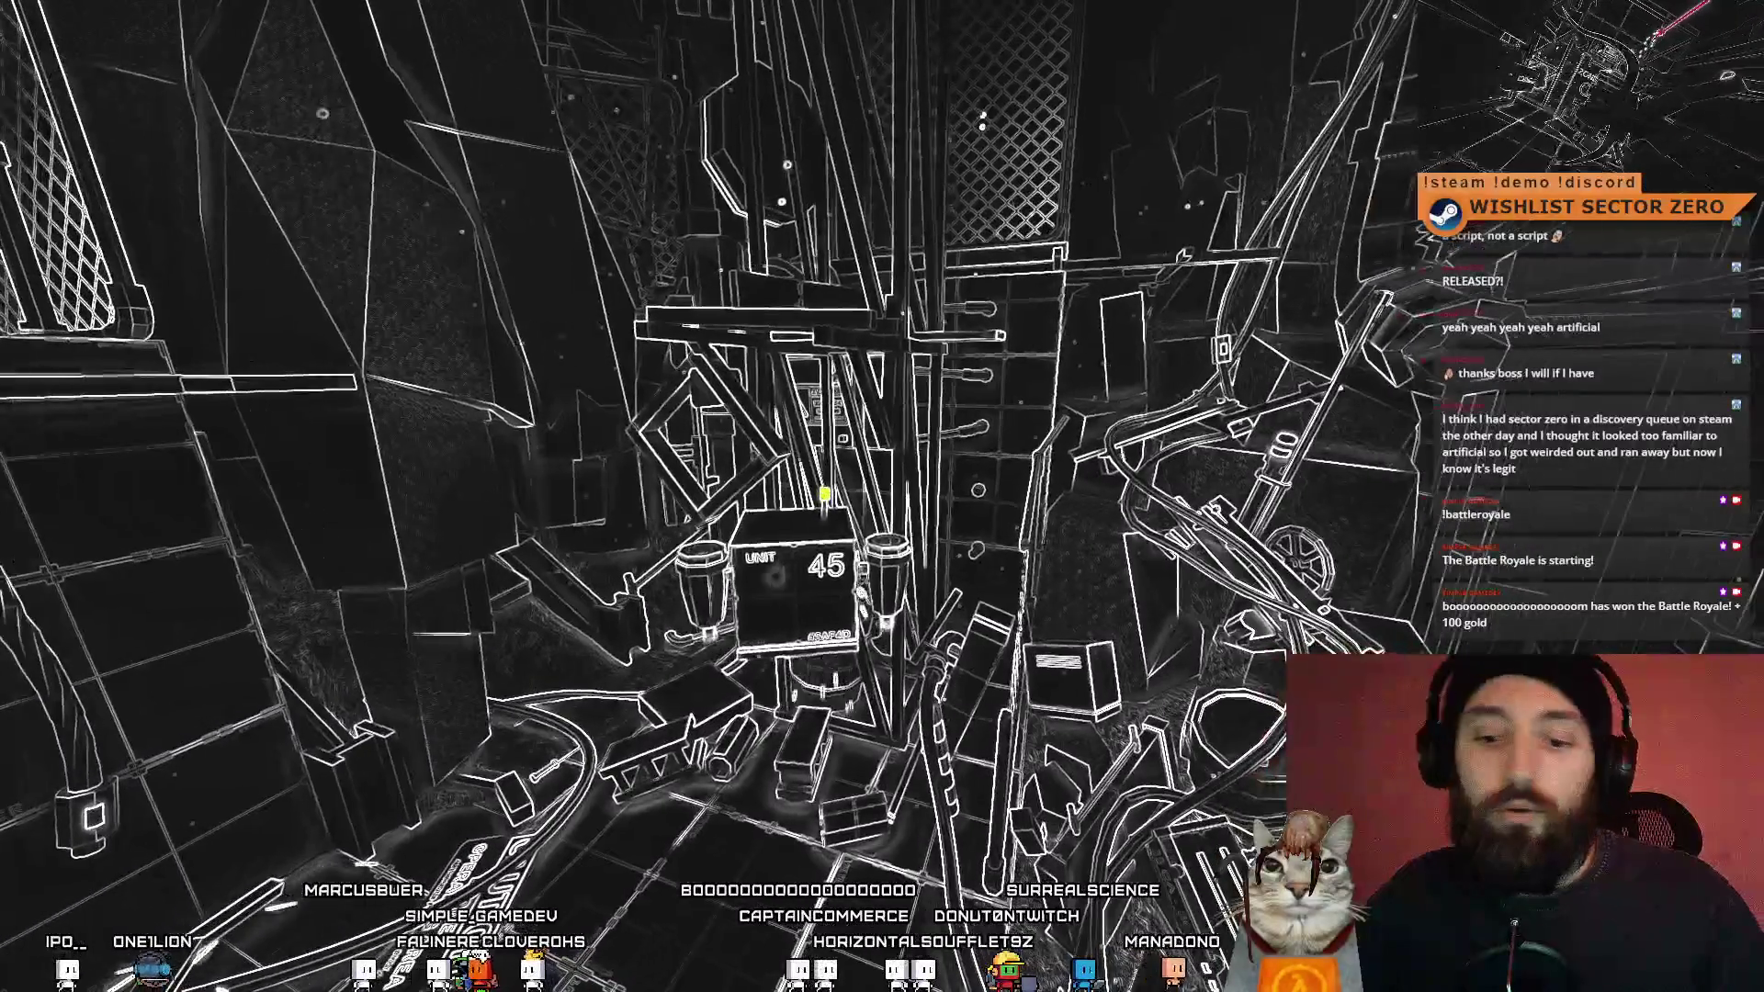
key(Escape)
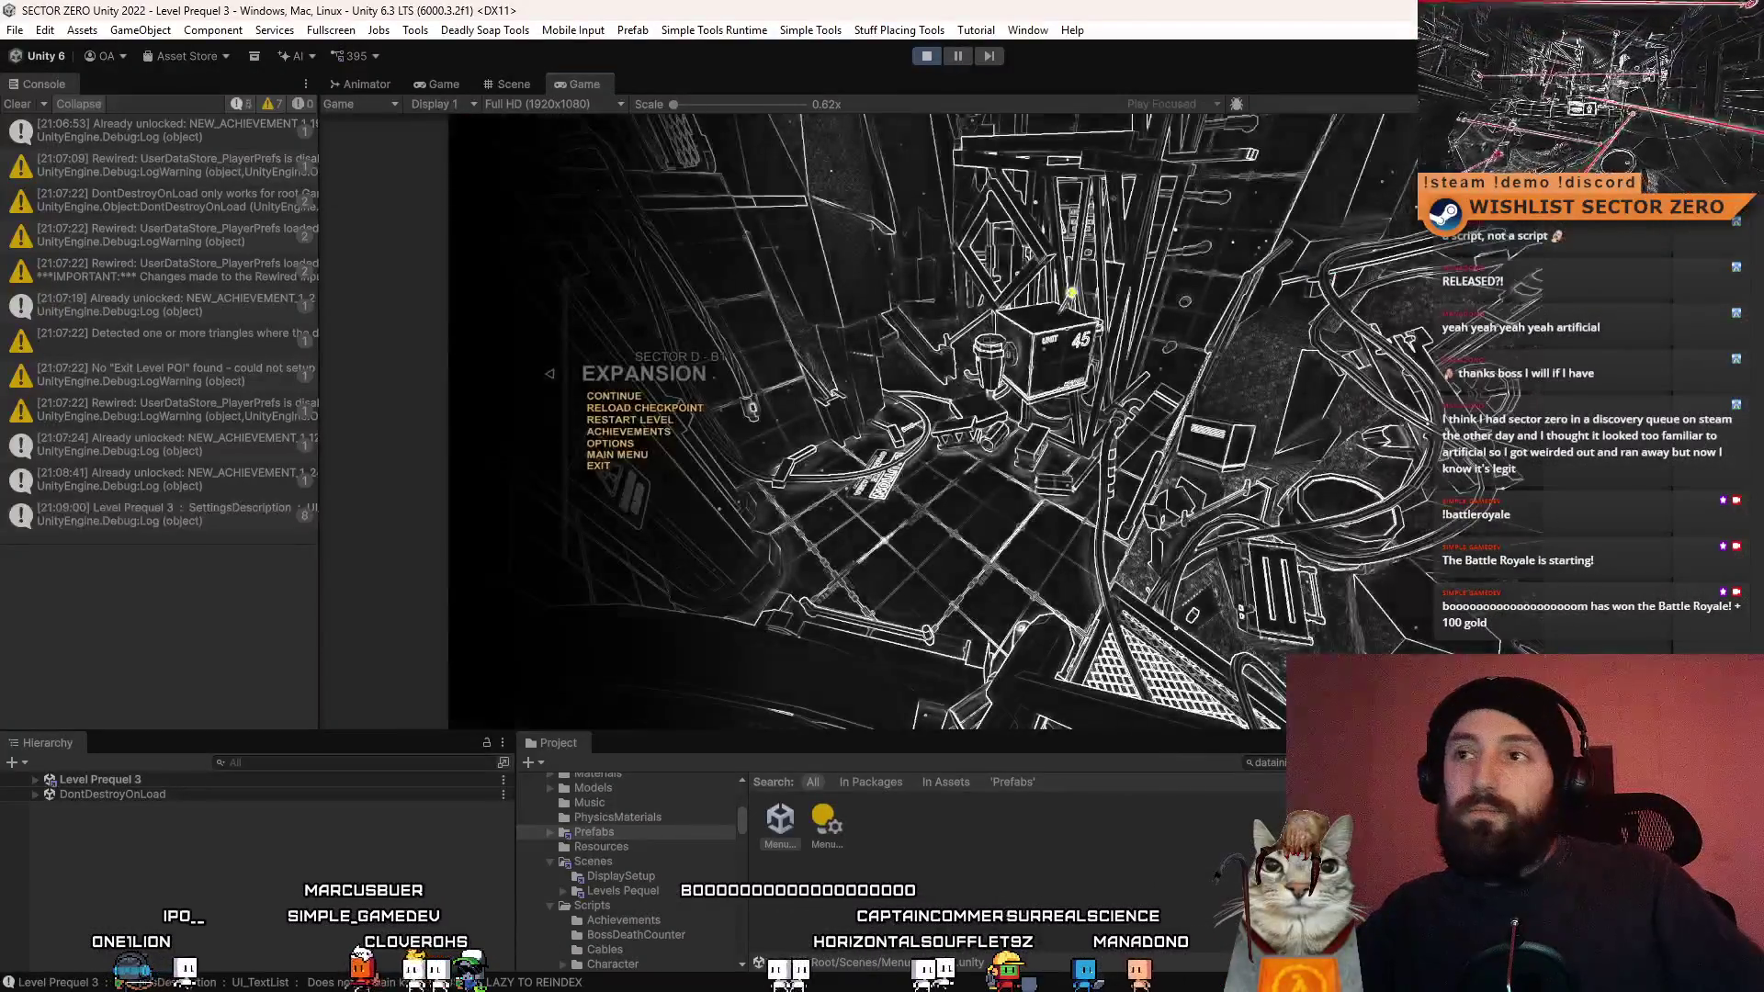
- Stop Play mode from the toolbar, returning to the Menu_DataInit scene in edit mode
click(937, 58)
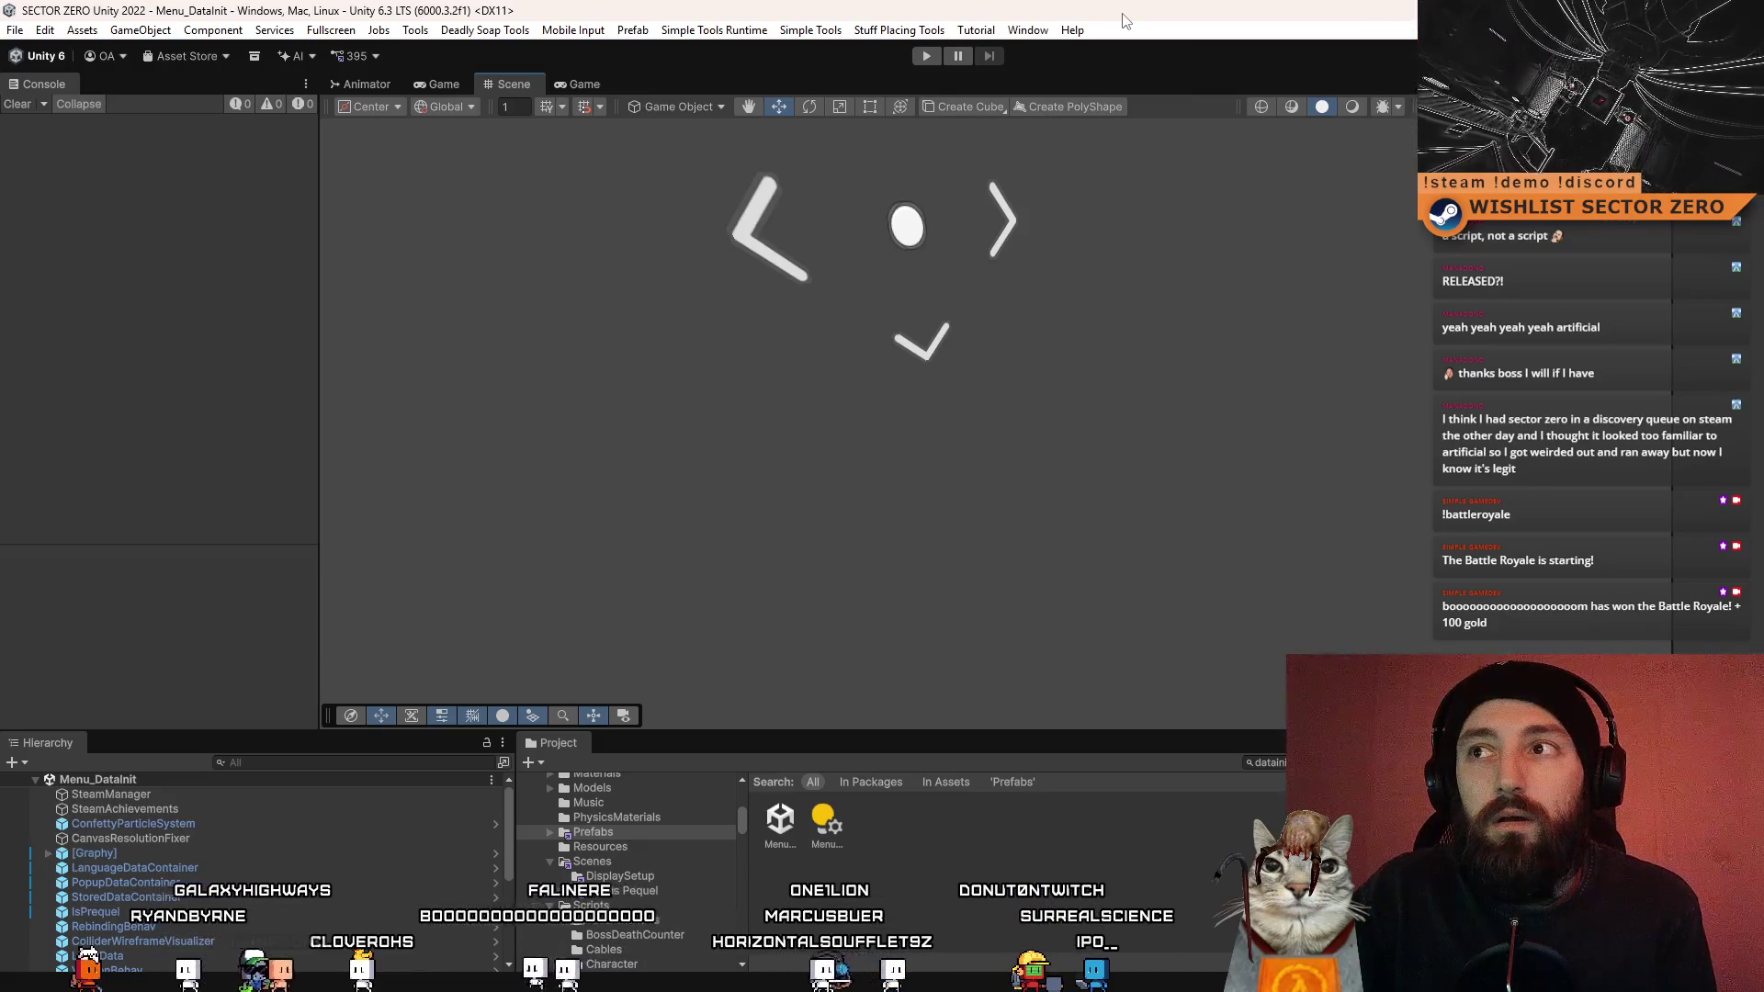
- Shift the Unity editor window aside and minimize it to reveal the desktop
drag(1125, 20, 857, 124)
click(1390, 113)
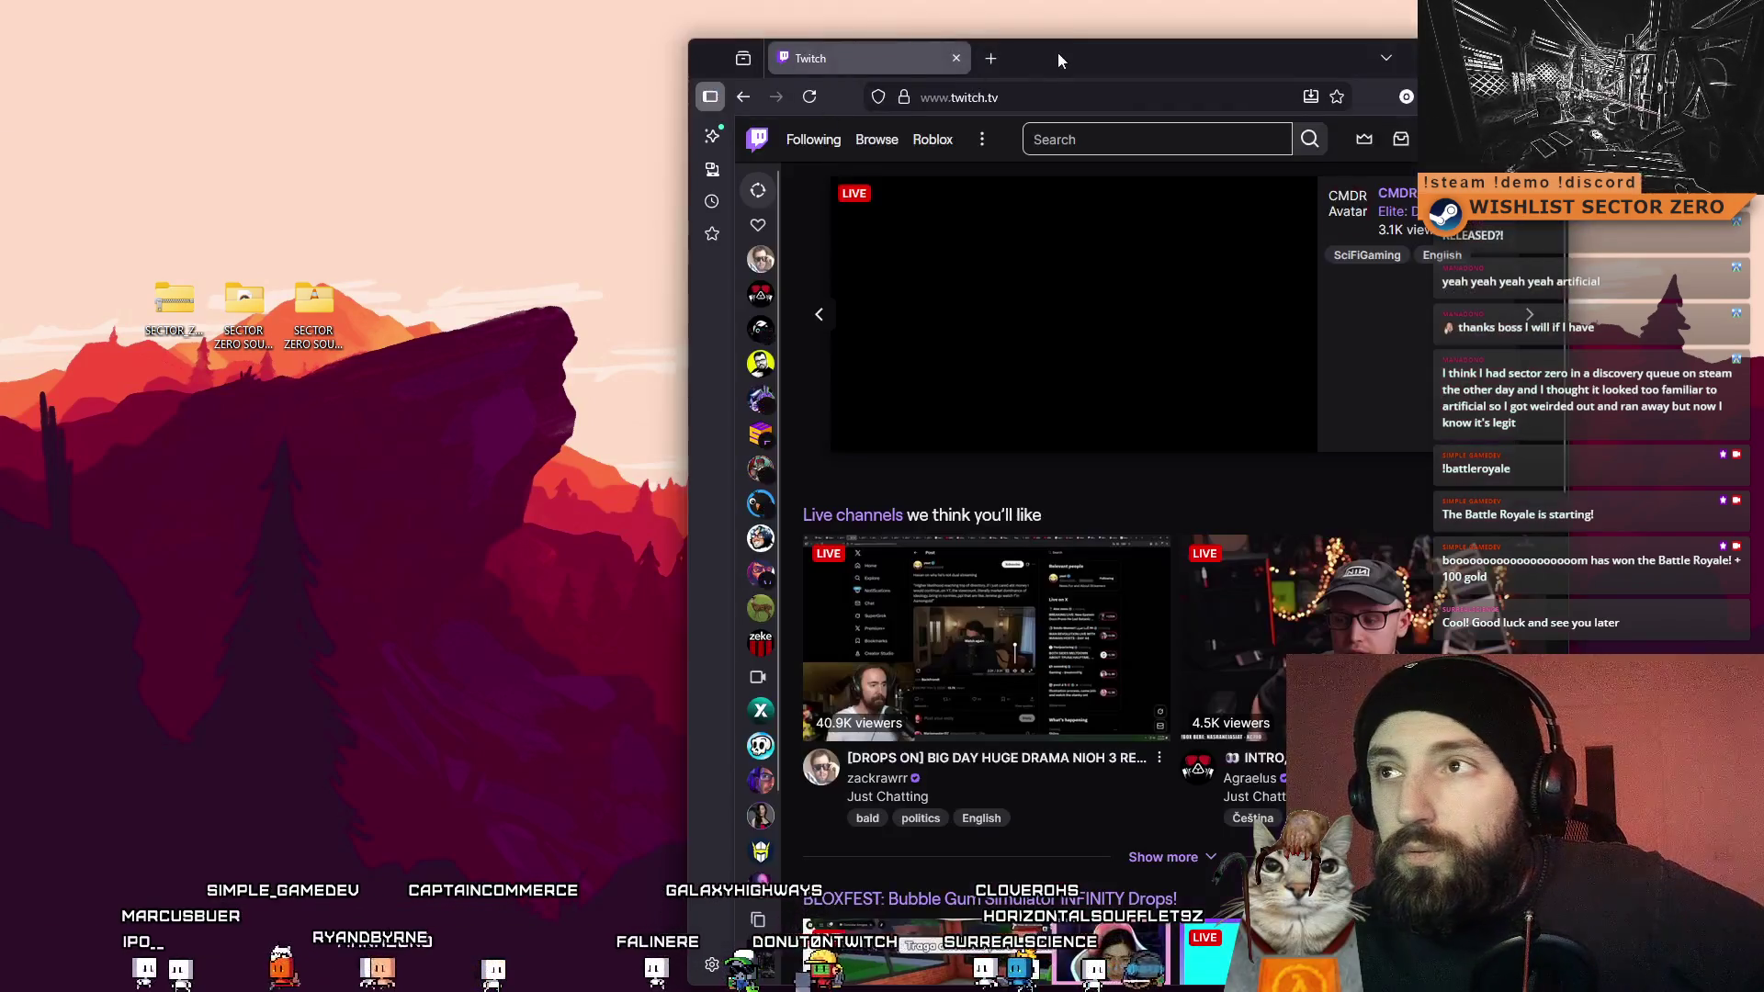
- Launch the browser on twitch.tv and expand Followed Channels twice down to the offline channels
double_click(1057, 52)
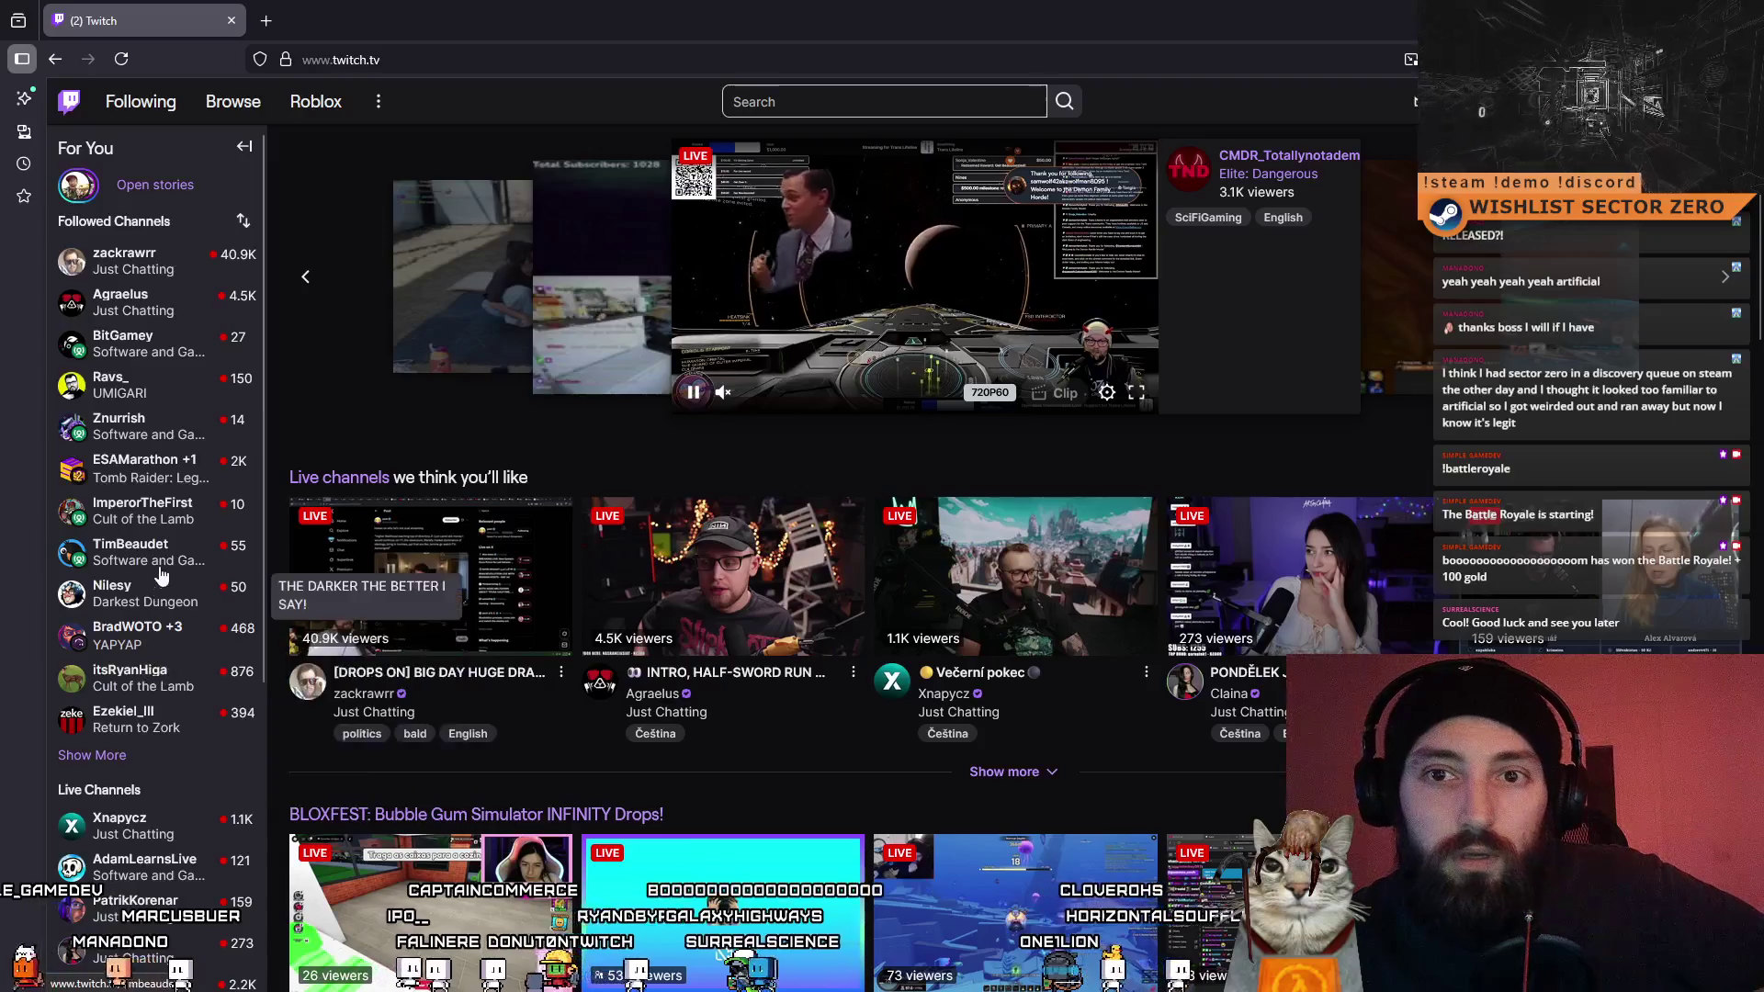
click(125, 758)
scroll(155, 641, down, 3)
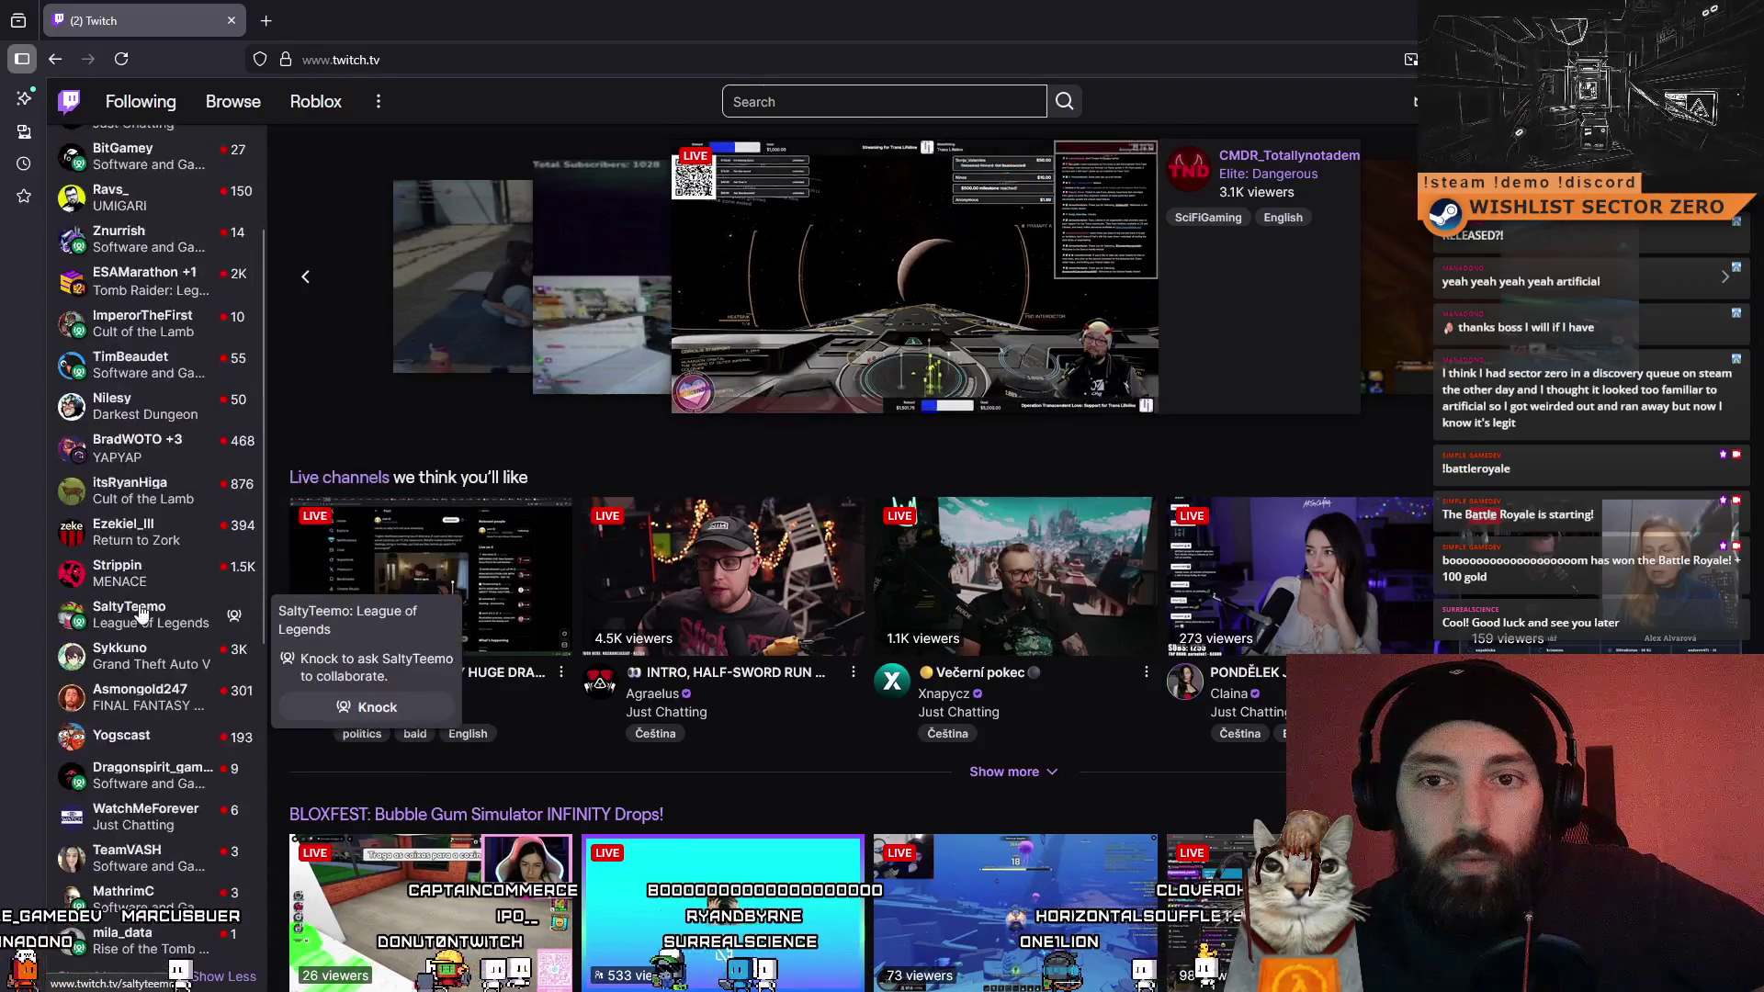
scroll(154, 641, down, 1)
click(97, 797)
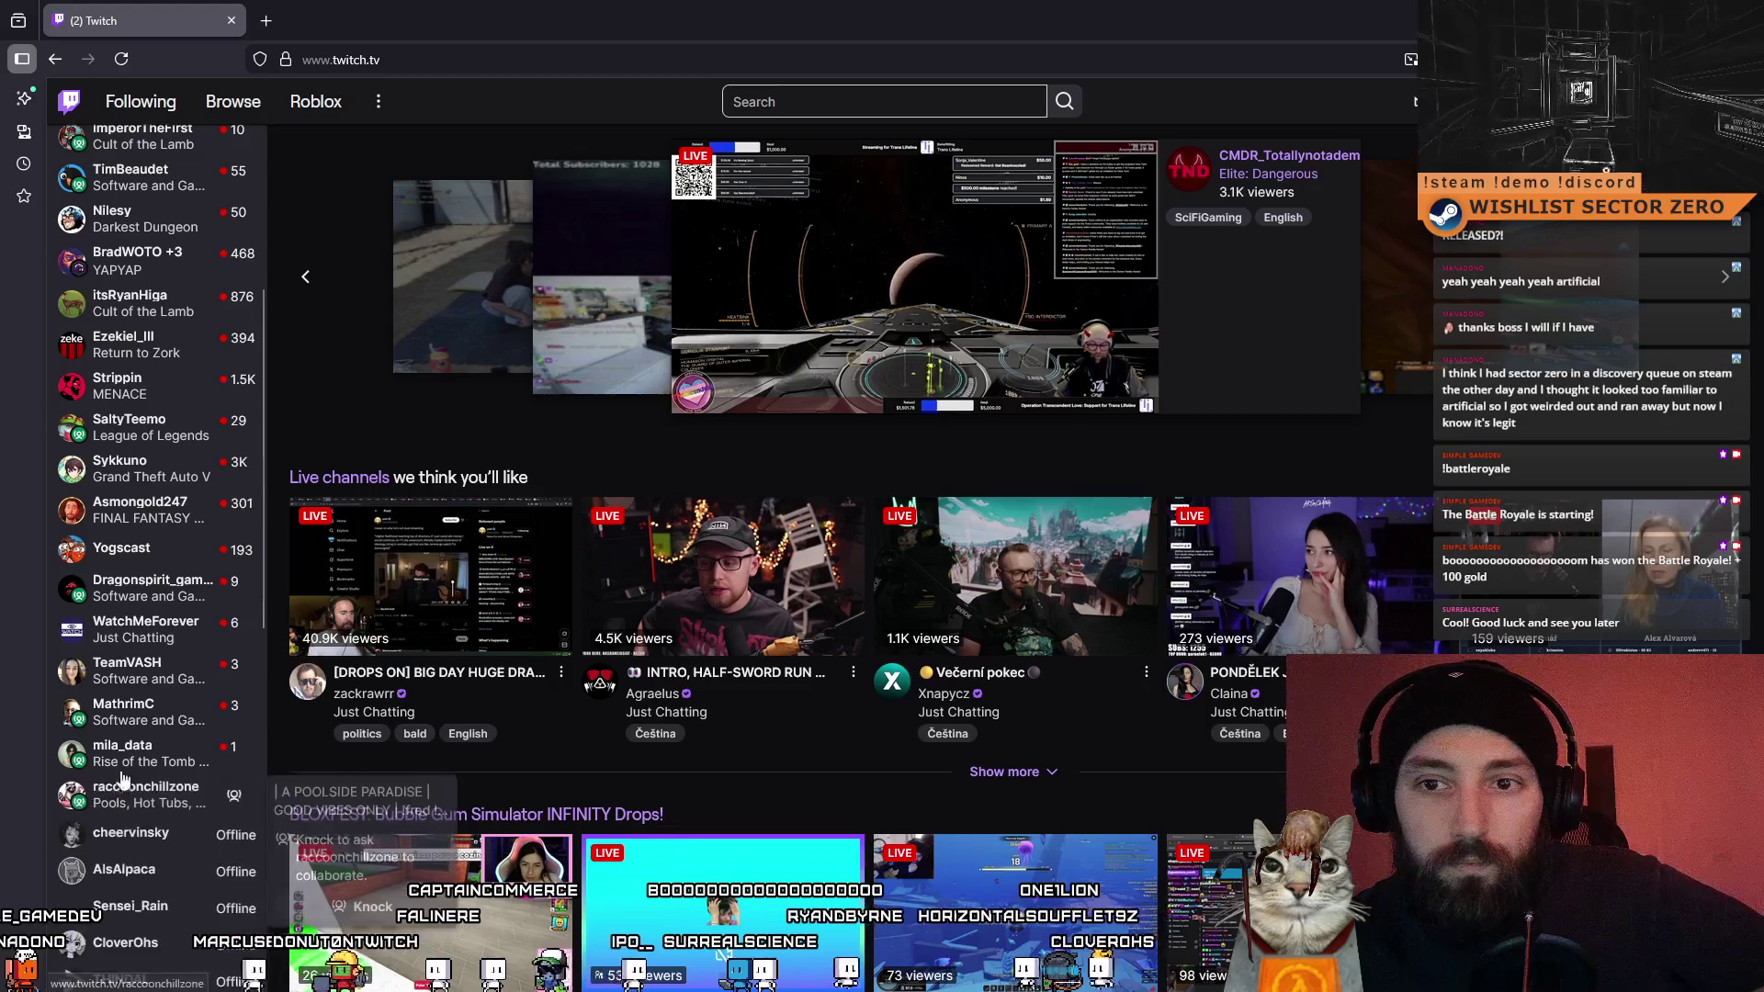
scroll(165, 570, down, 1)
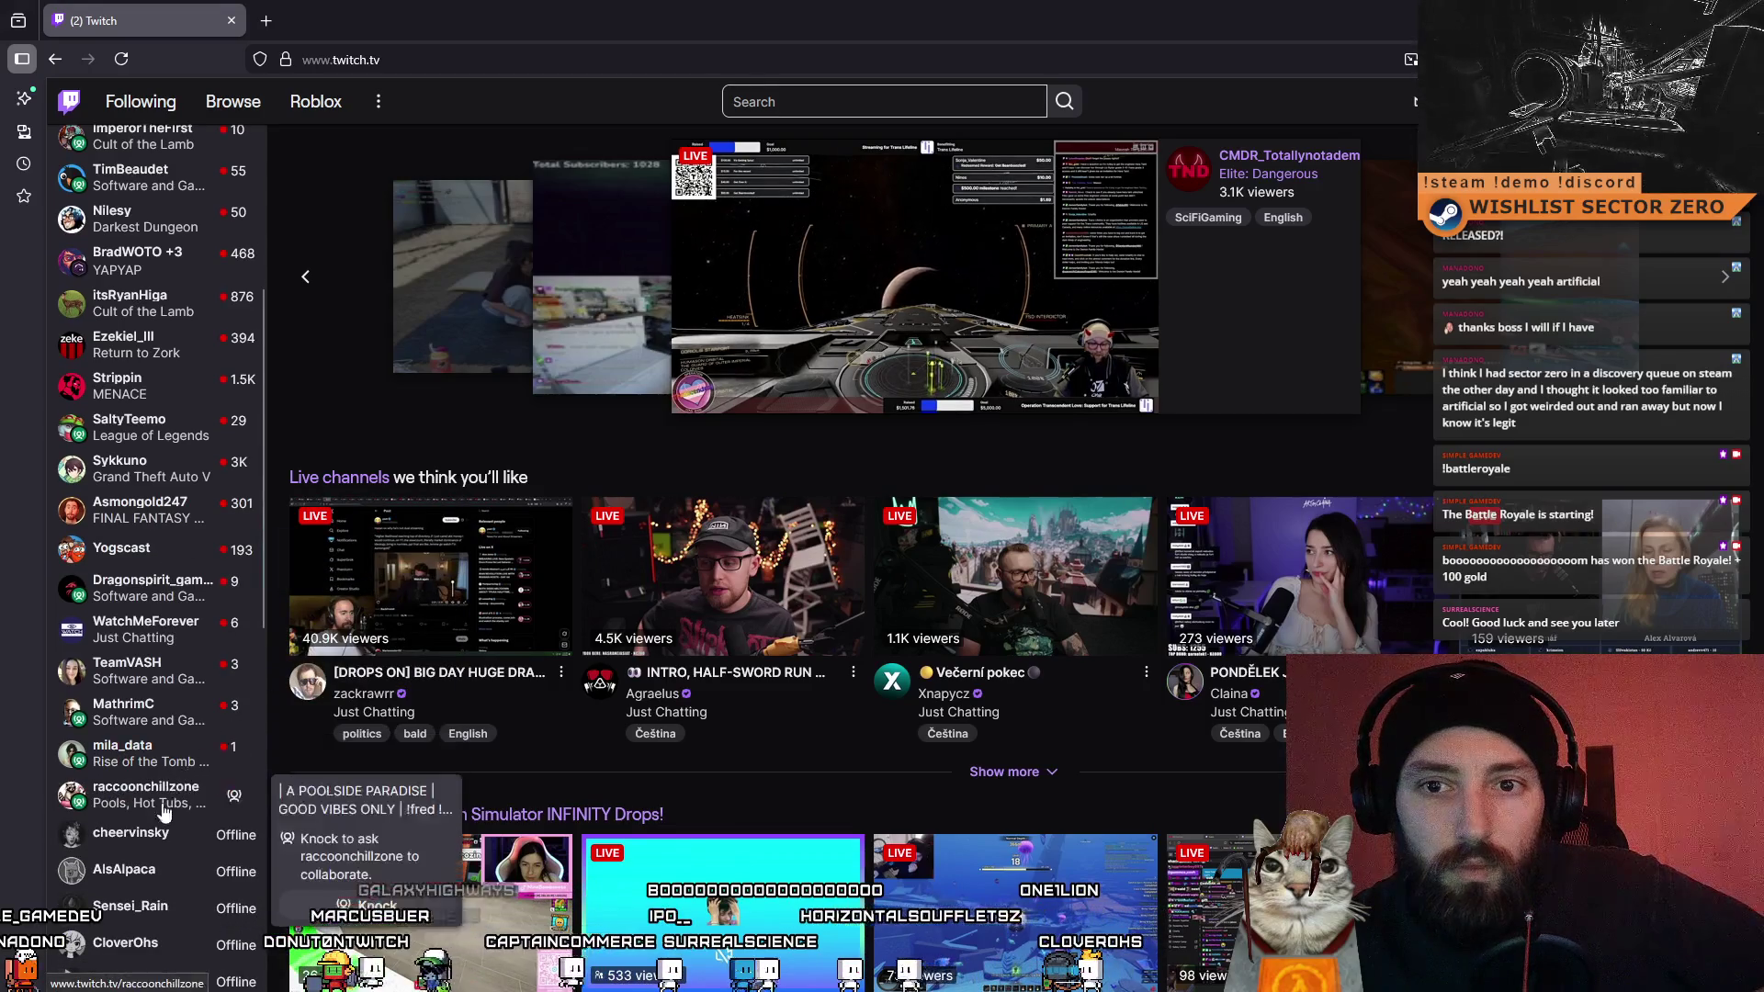